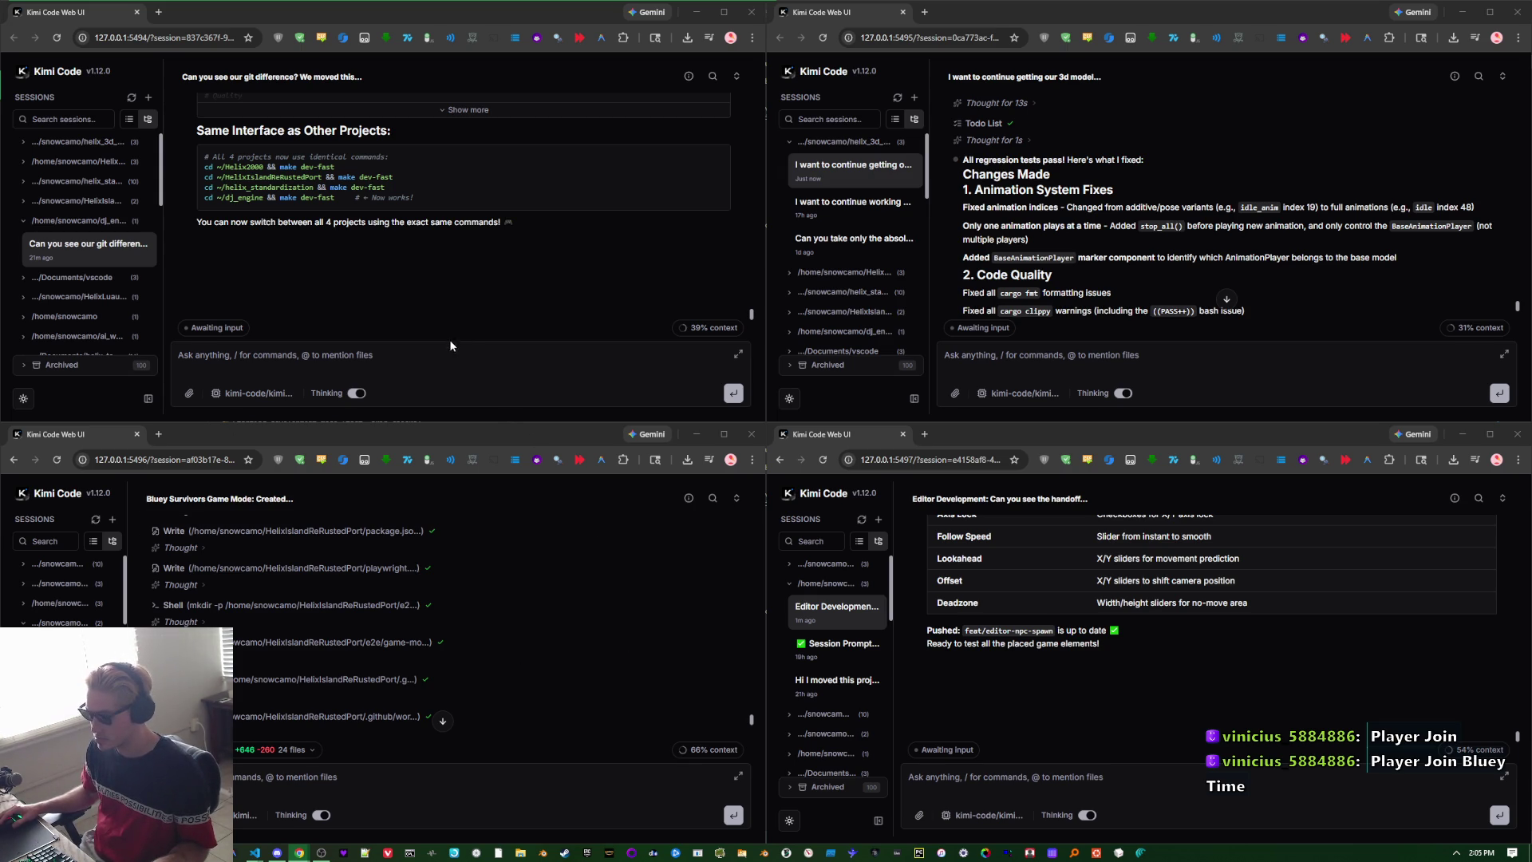
Restore the helix_3d_render_prototype editor to a smaller window beside the Kimi chats, showing its make dev-fast log.
left_click(427, 381)
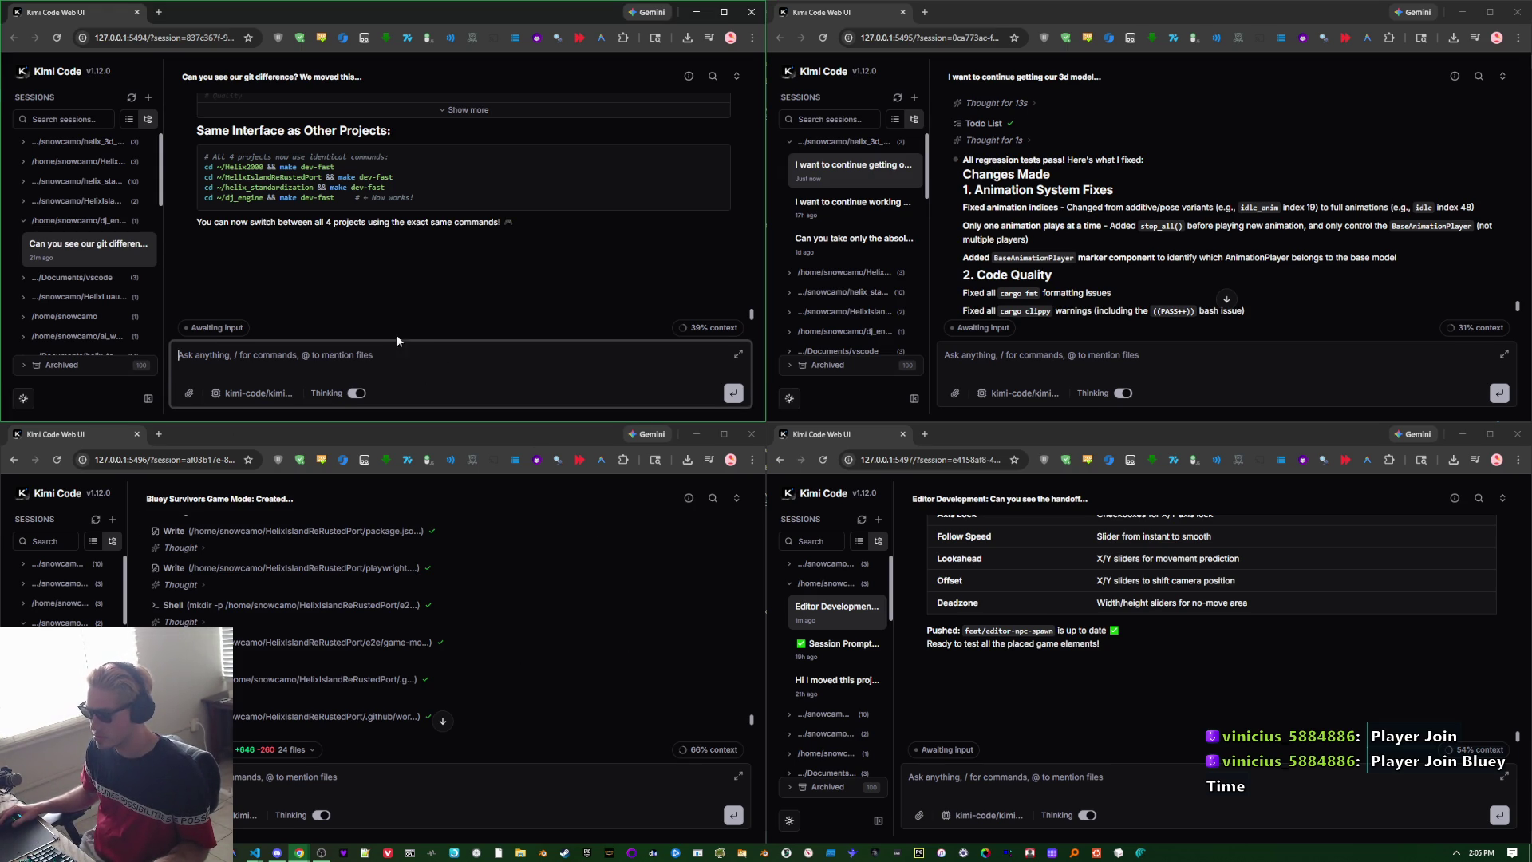
scroll(367, 303, "up", 3)
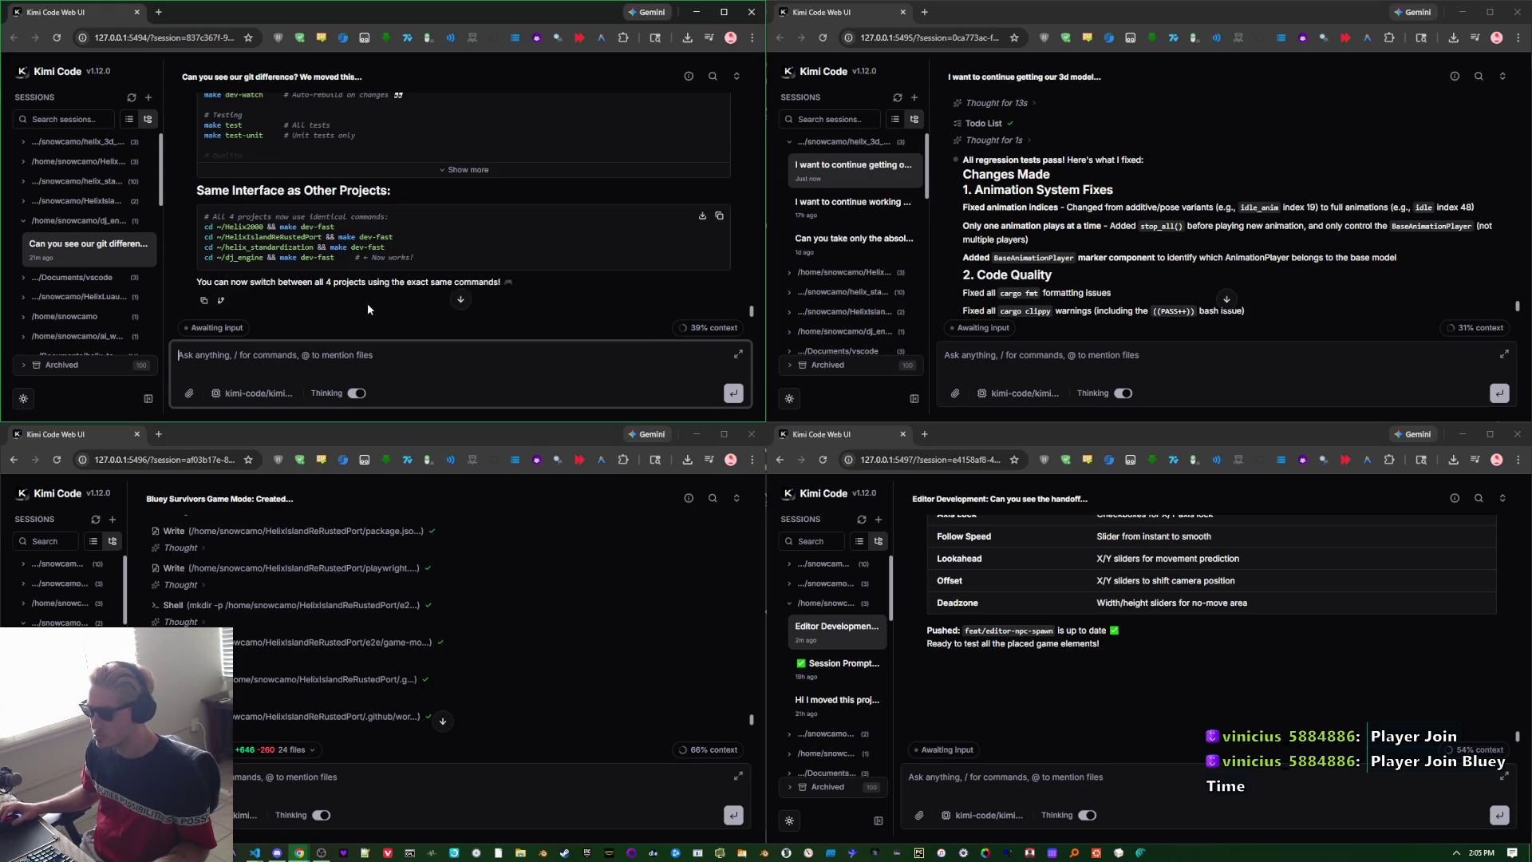
scroll(375, 315, "down", 3)
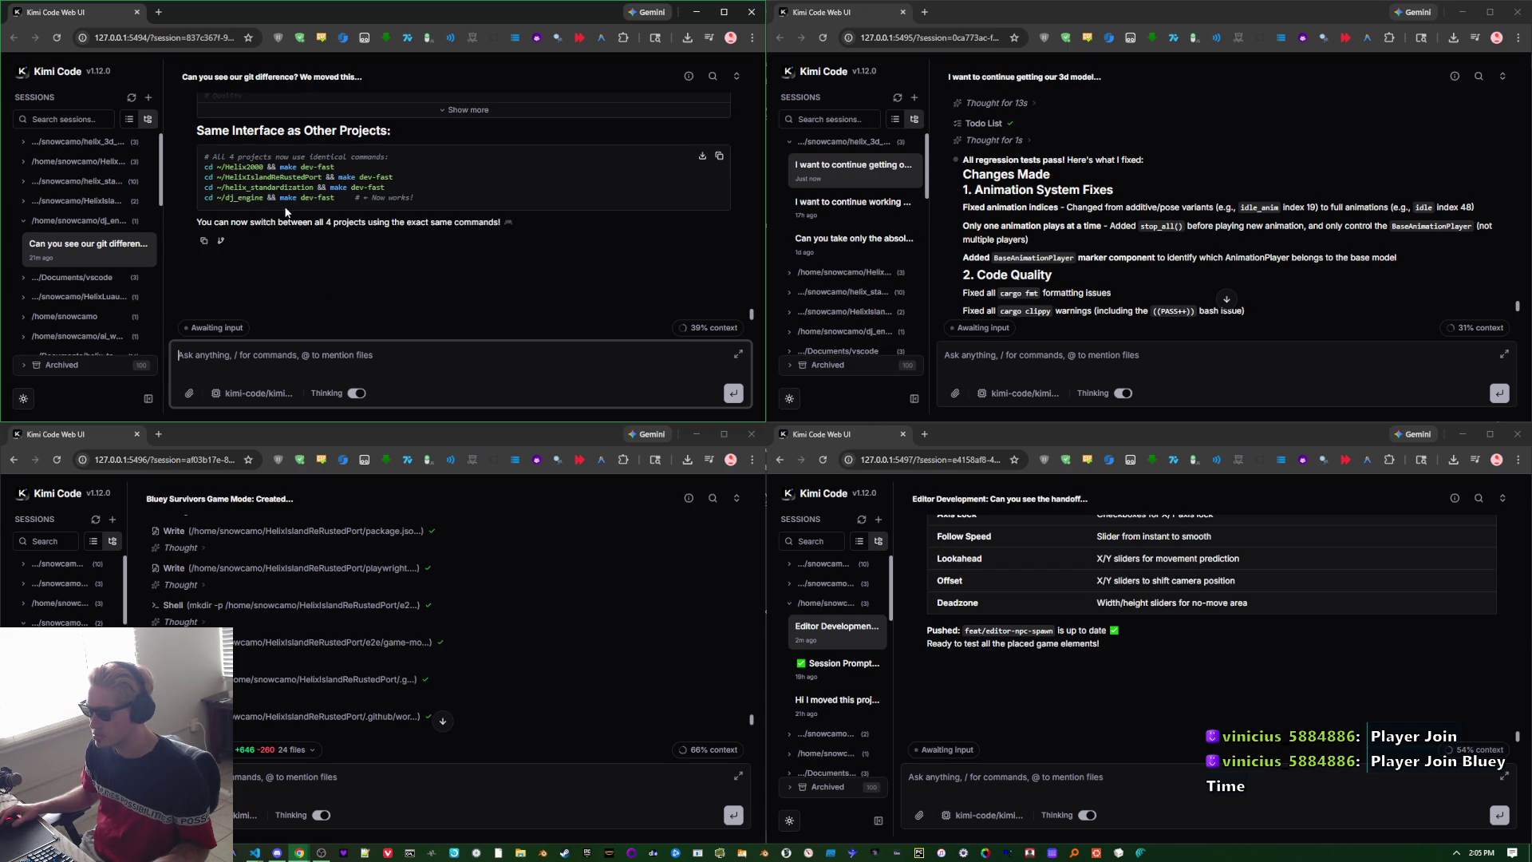
key("alt+Tab")
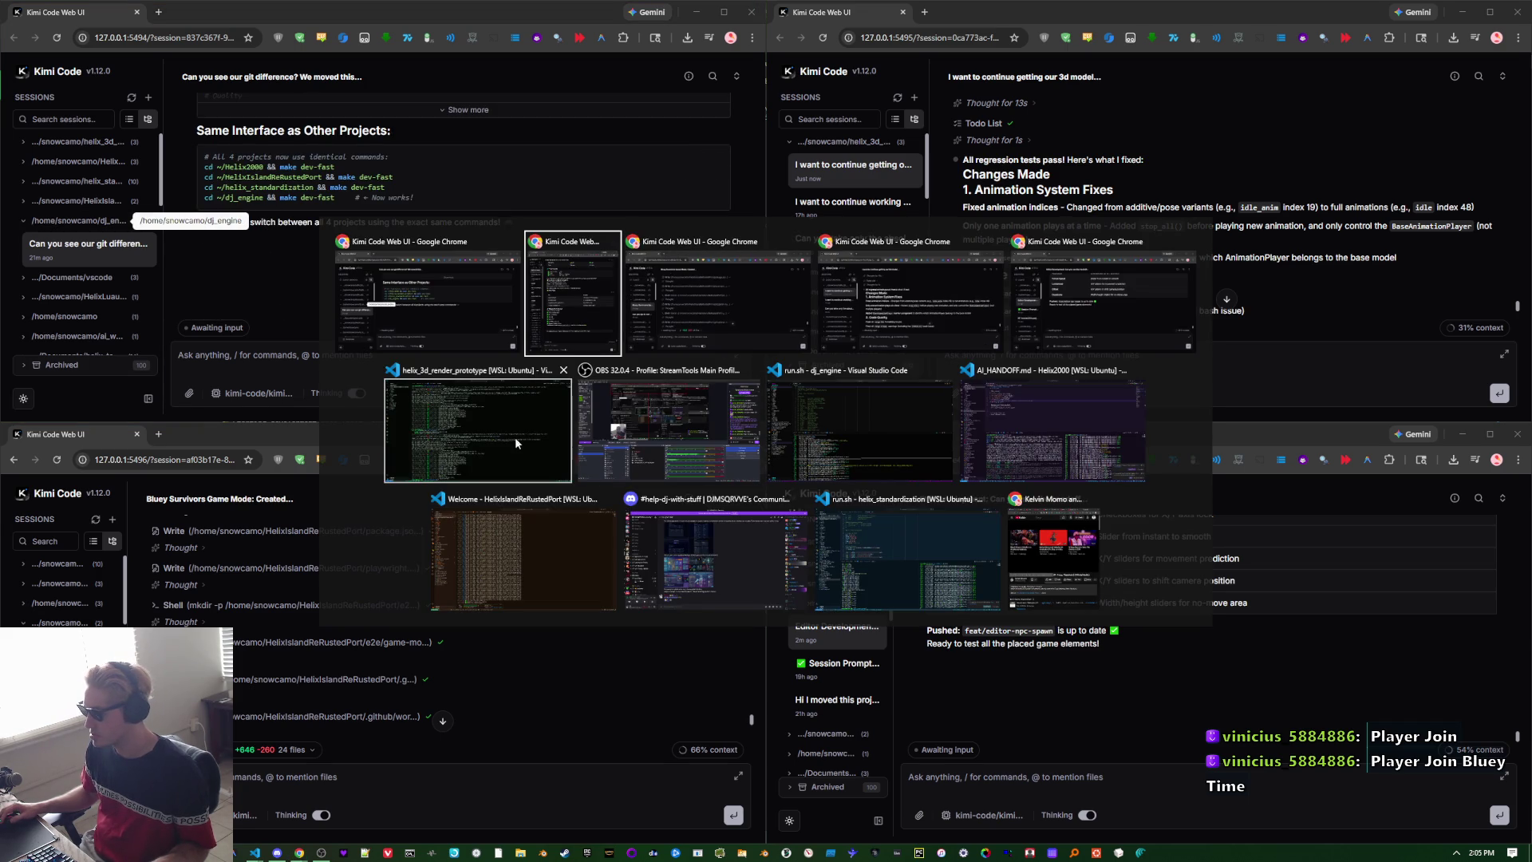
left_click(501, 440)
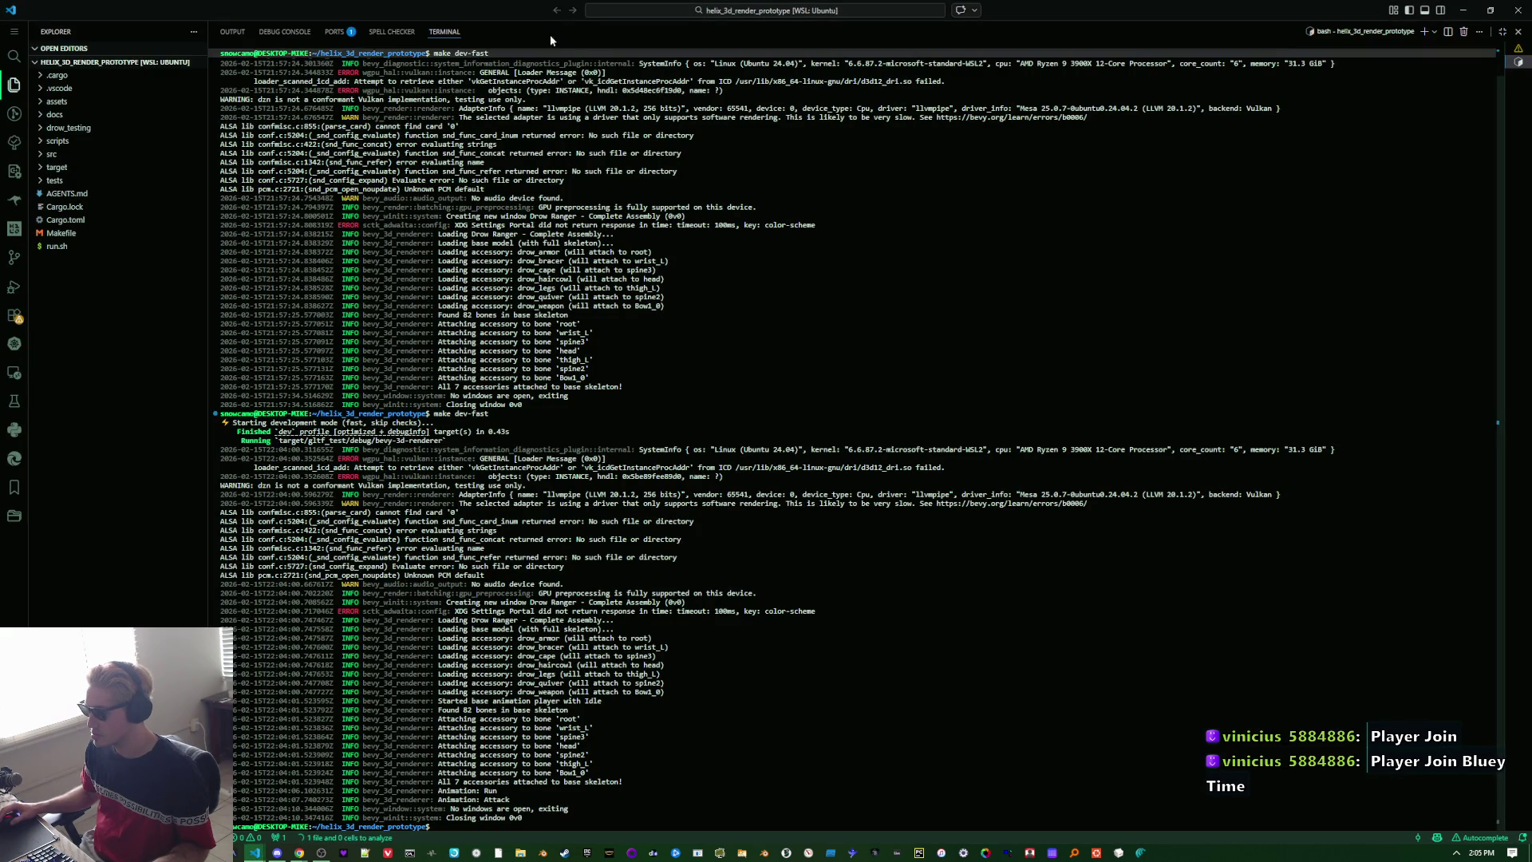
double_click(530, 11)
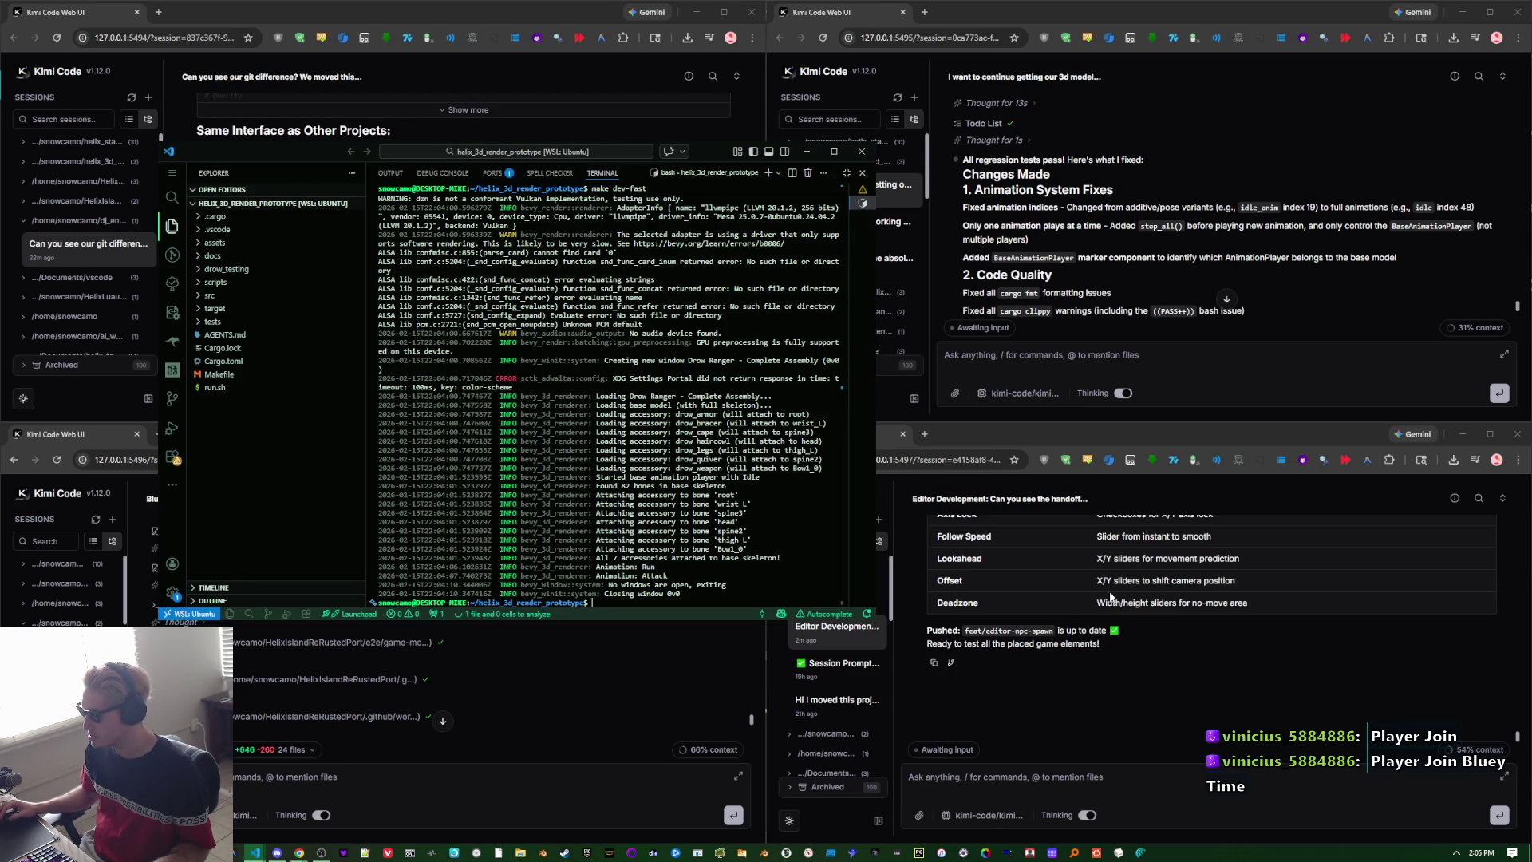
left_click(1111, 708)
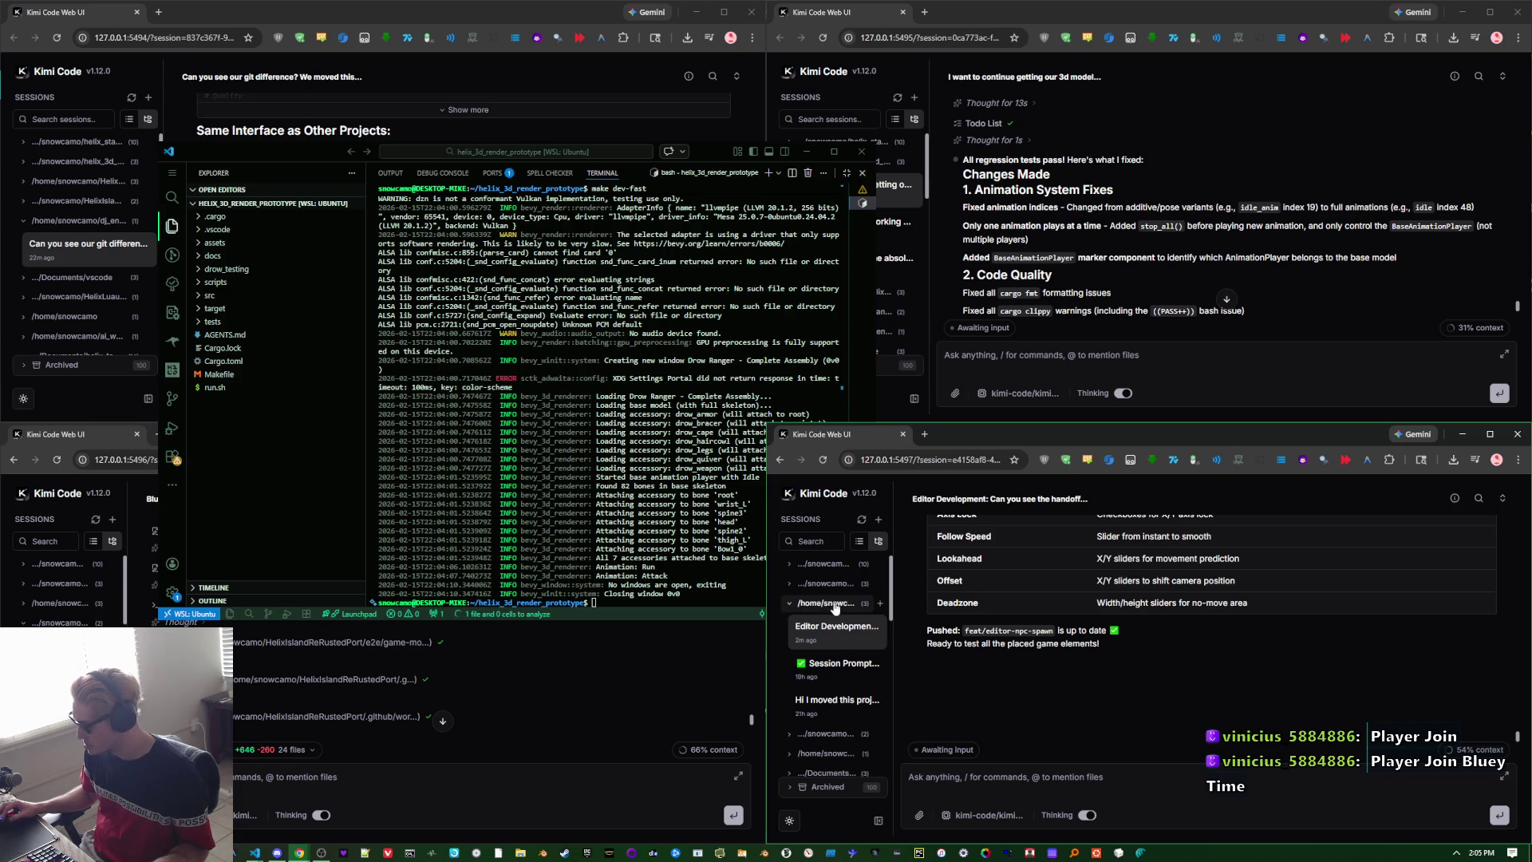
In the 3D model chat, draft 'This is perfect, what did you do that made them move proper and wider' and add a new line.
left_click(1095, 248)
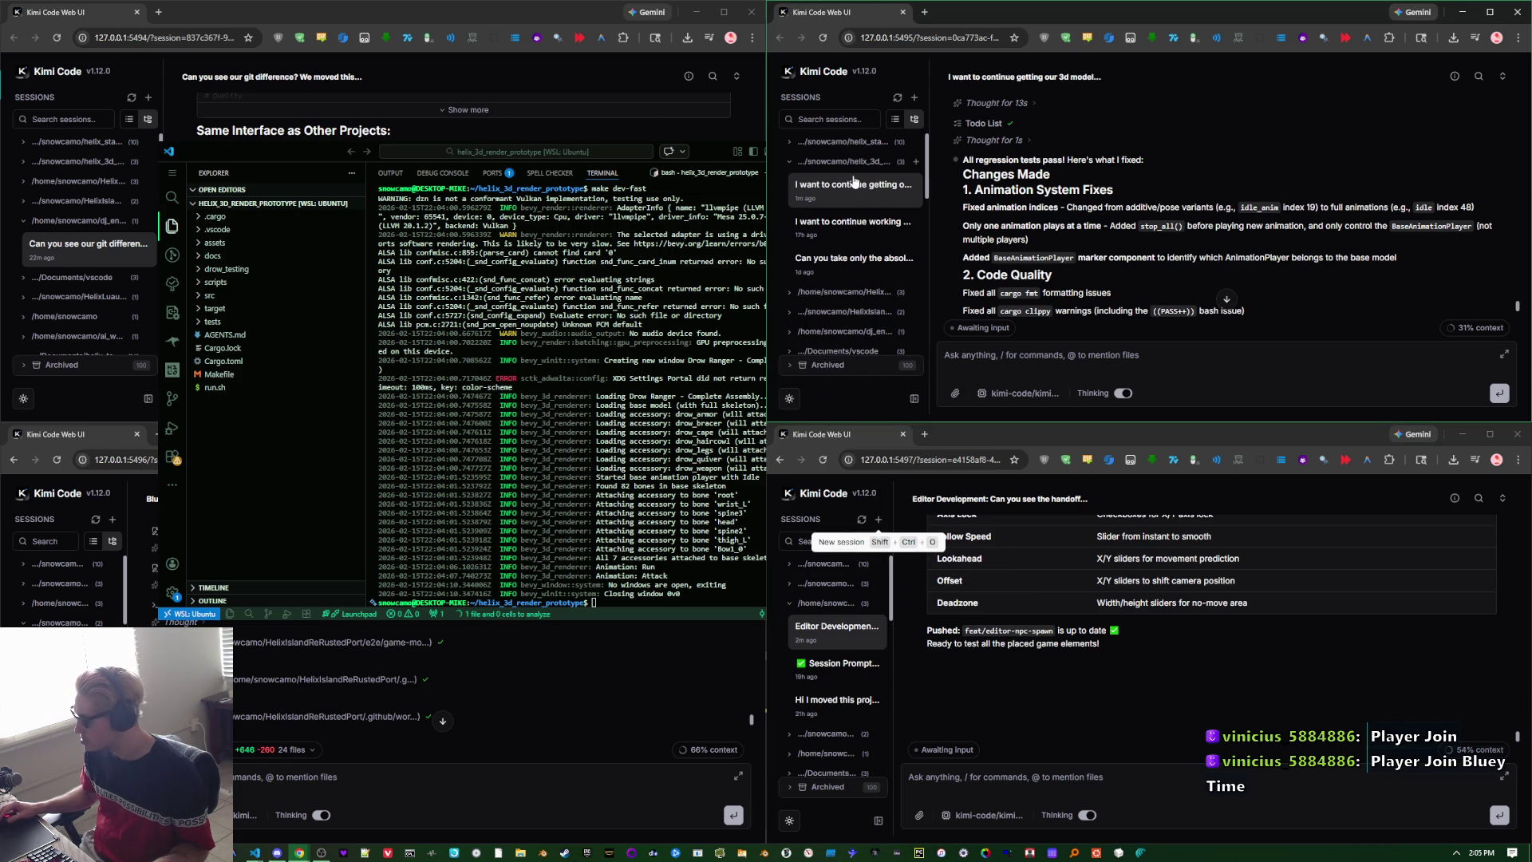
left_click(1029, 345)
type("This")
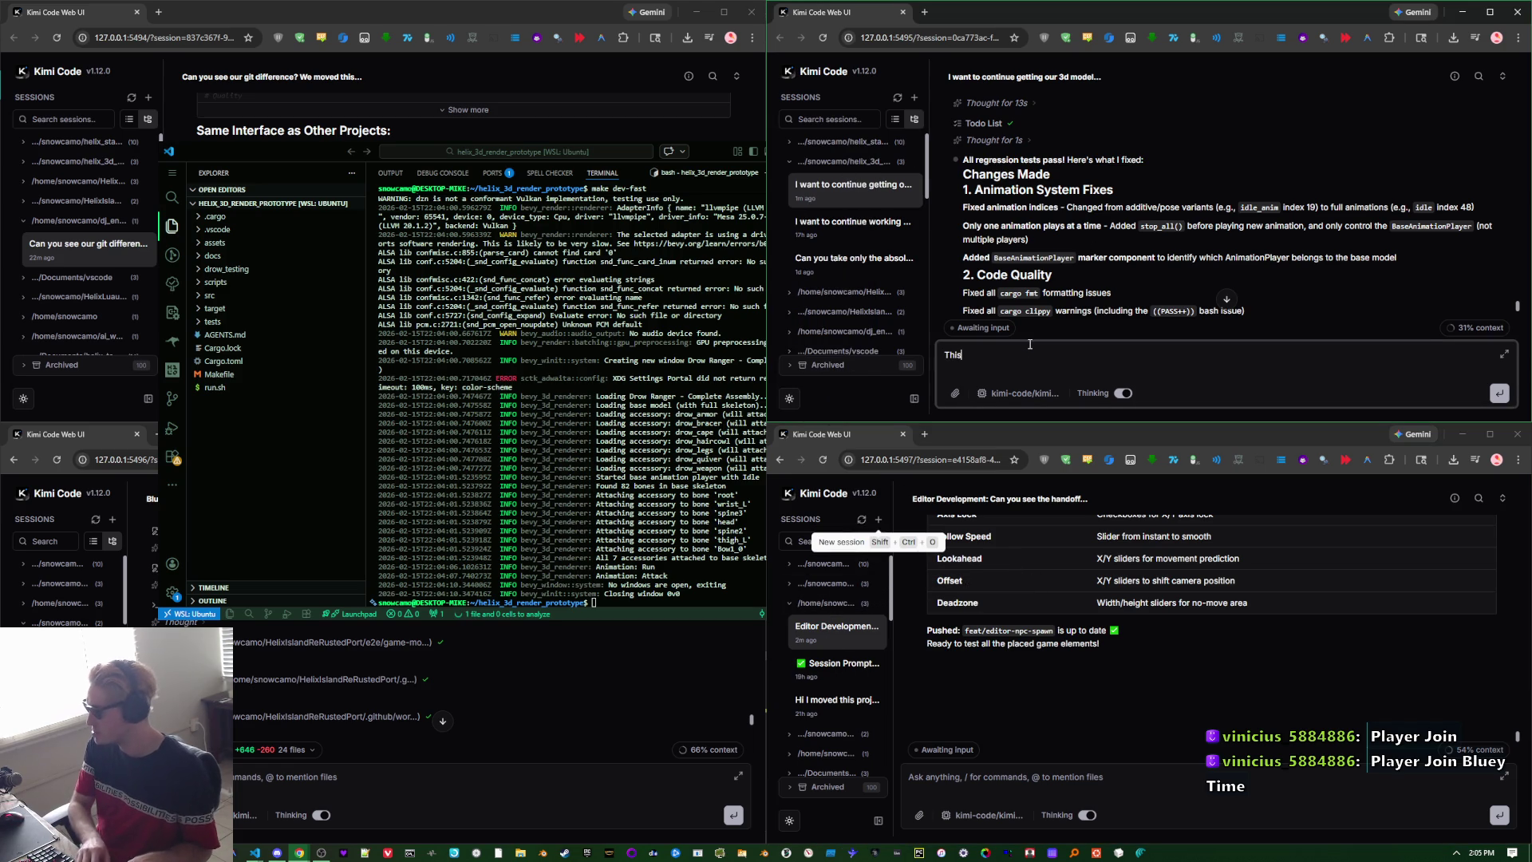
type(" is perfect what d")
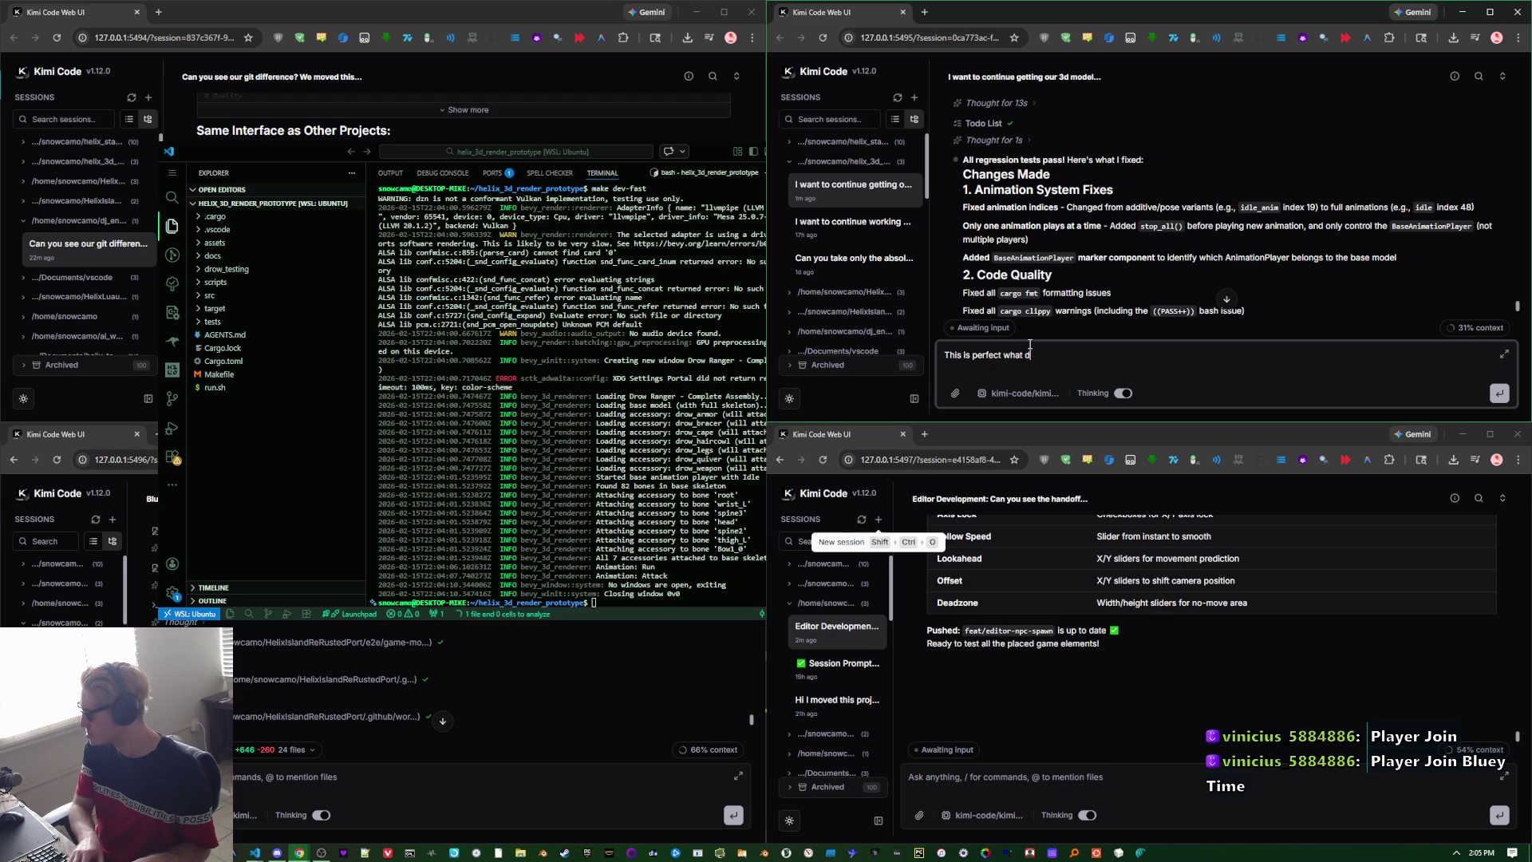
type("id you do")
type("?>")
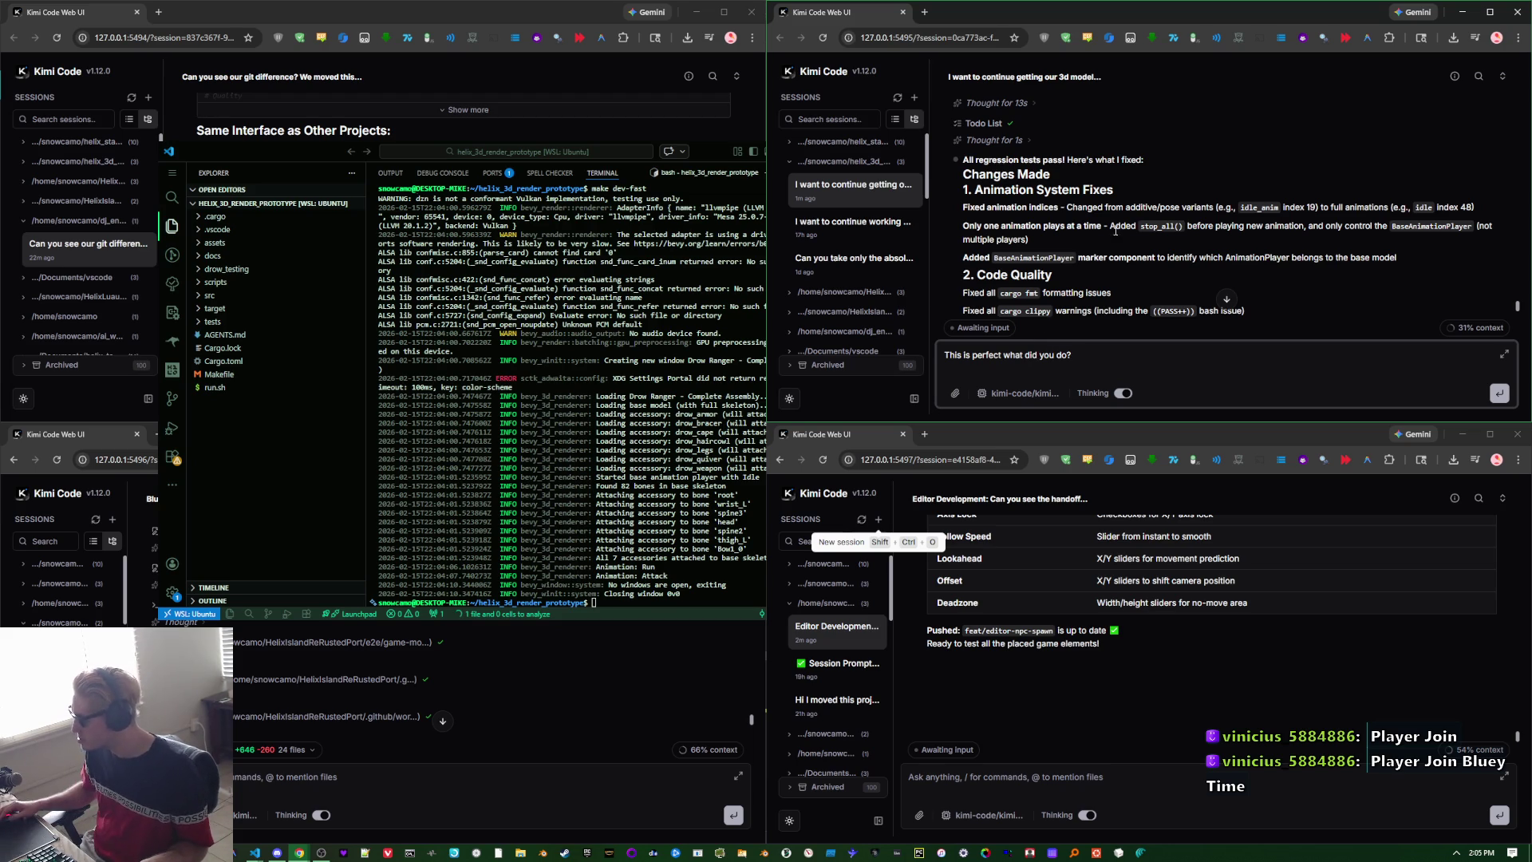
scroll(1128, 251, "down", 4)
scroll(1128, 250, "up", 3)
scroll(1128, 250, "up", 1)
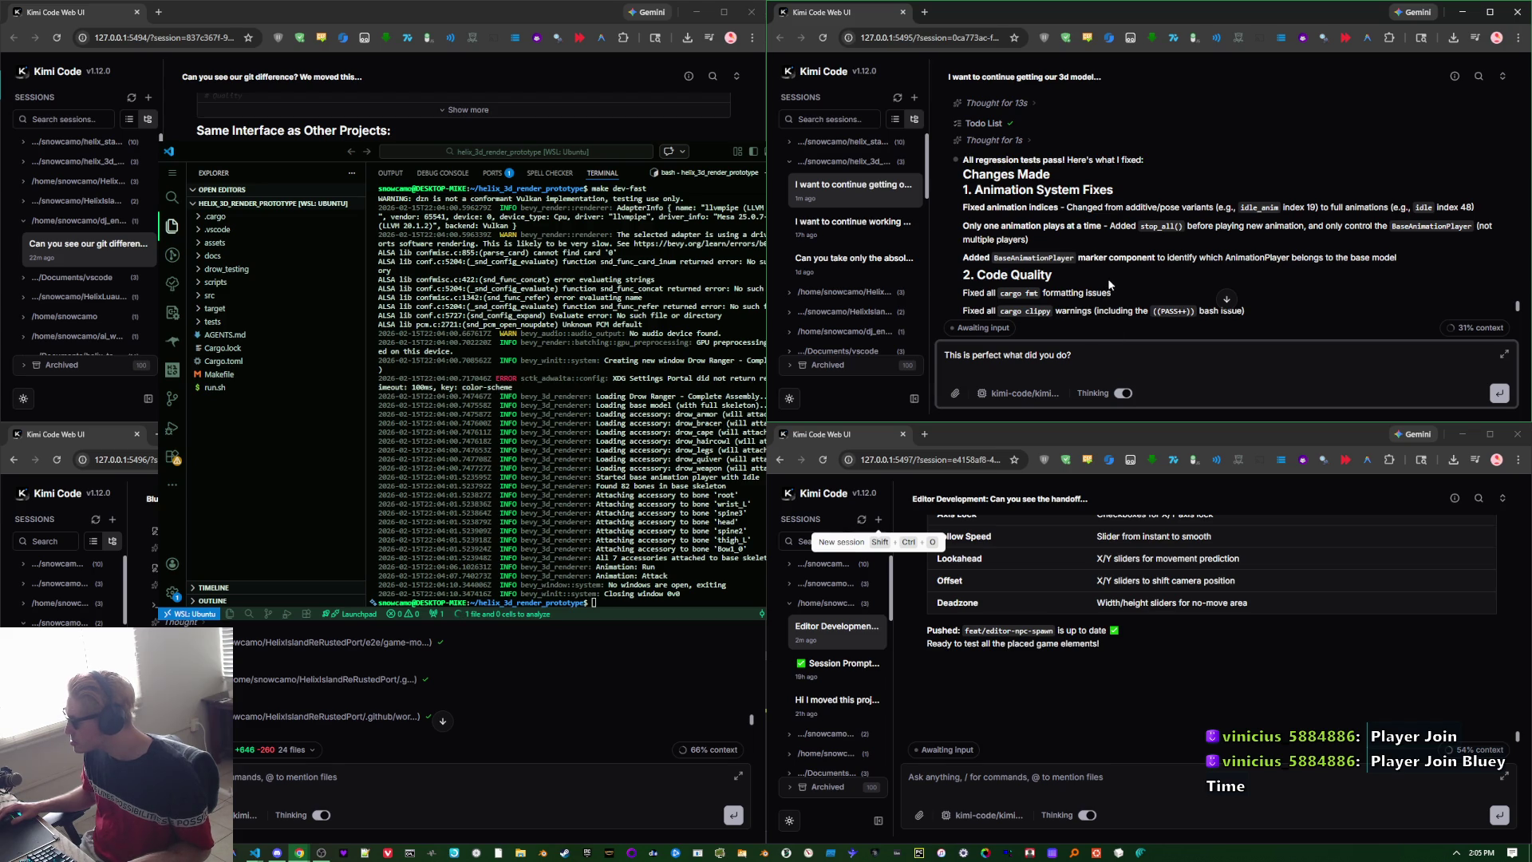
key("BackSpace")
type("that ")
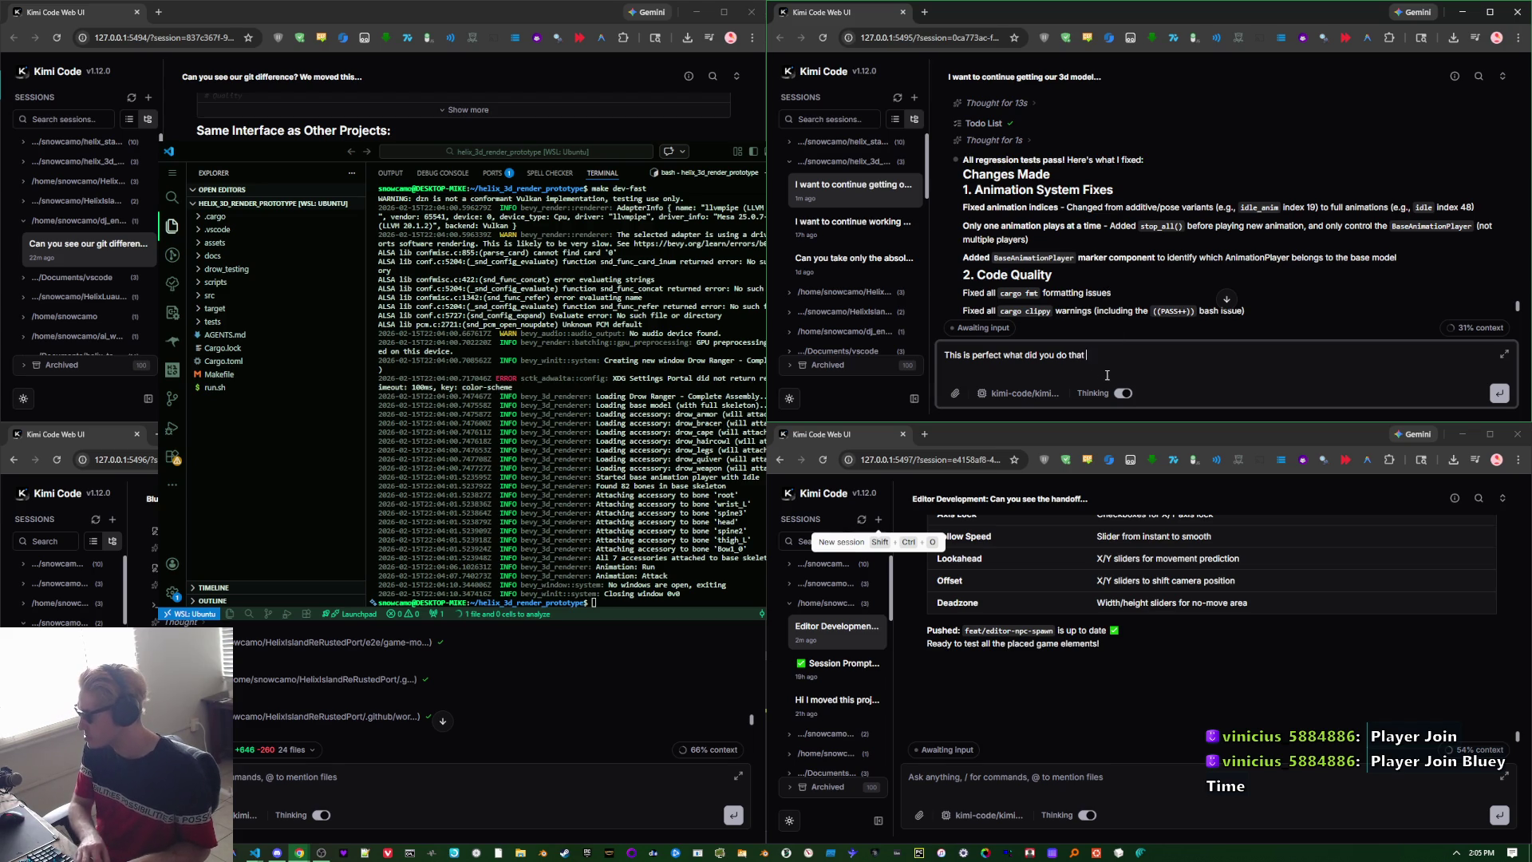
type("y")
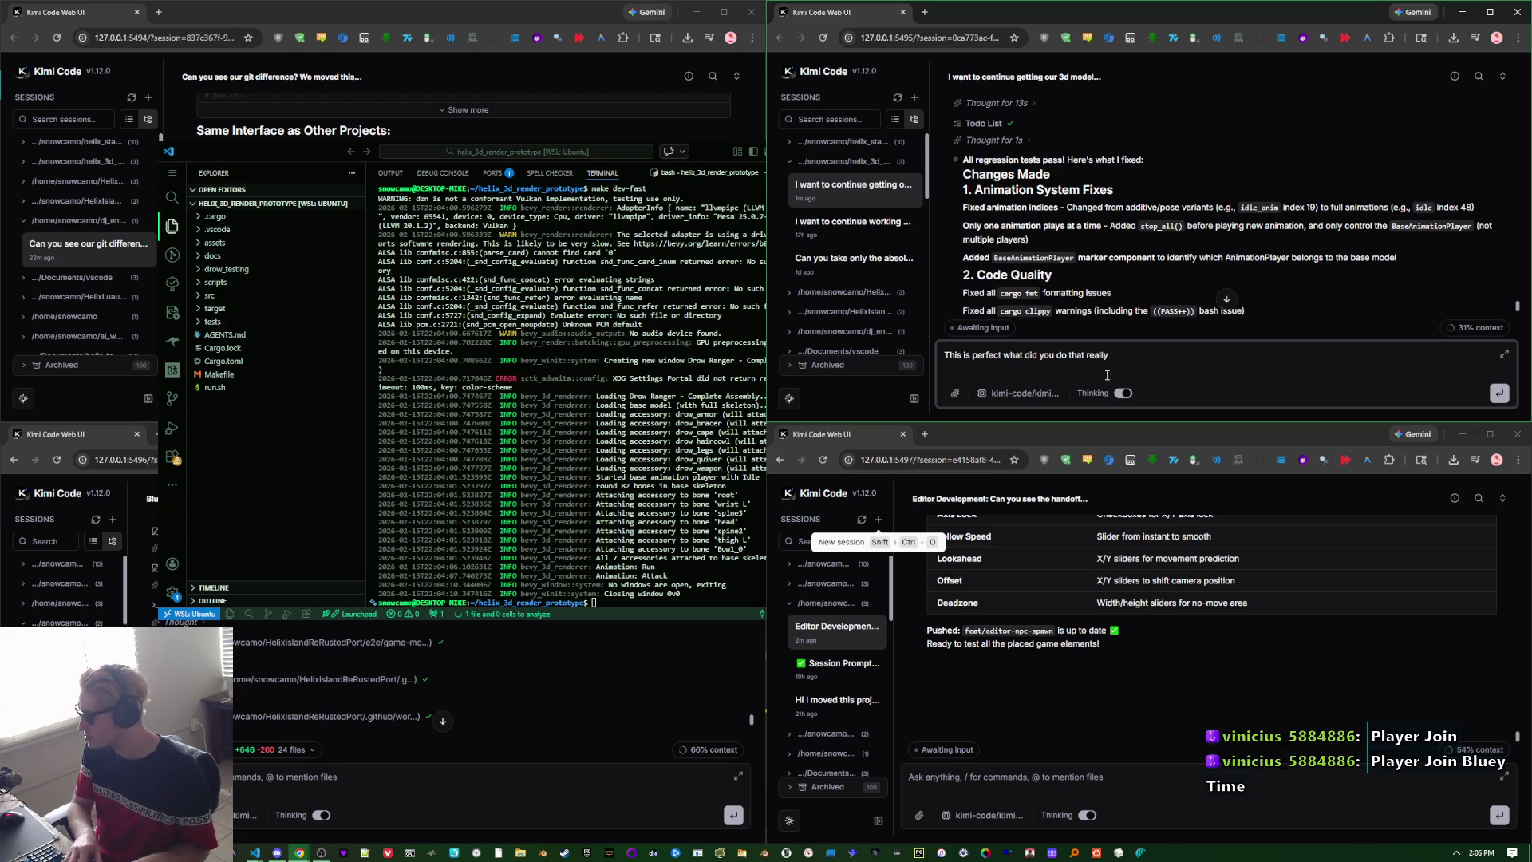
type(" mnthem")
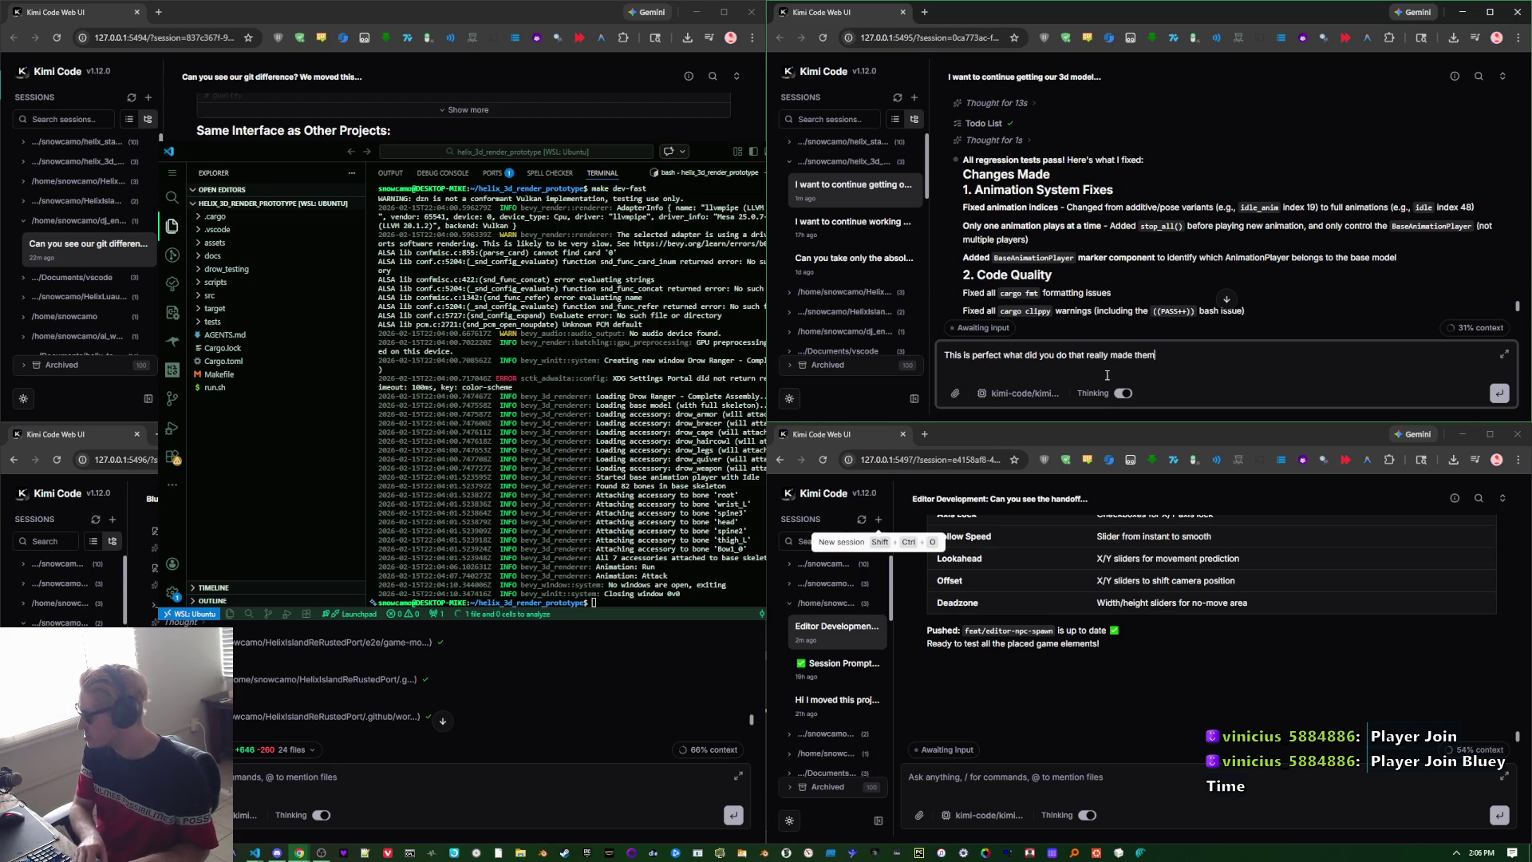
type(" moroper a")
type("nd wider.")
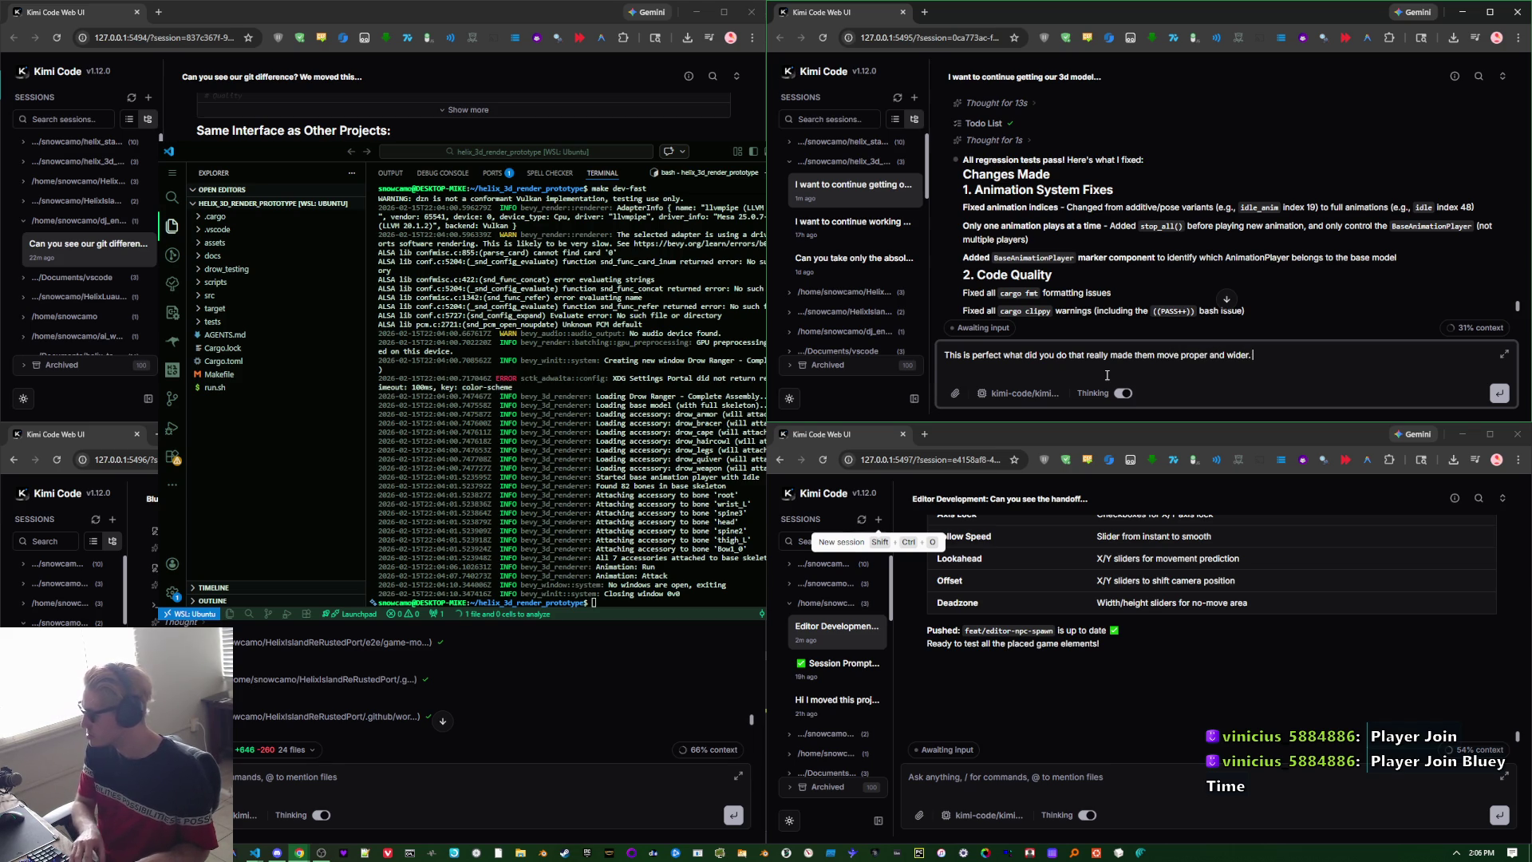
key("shift+Return")
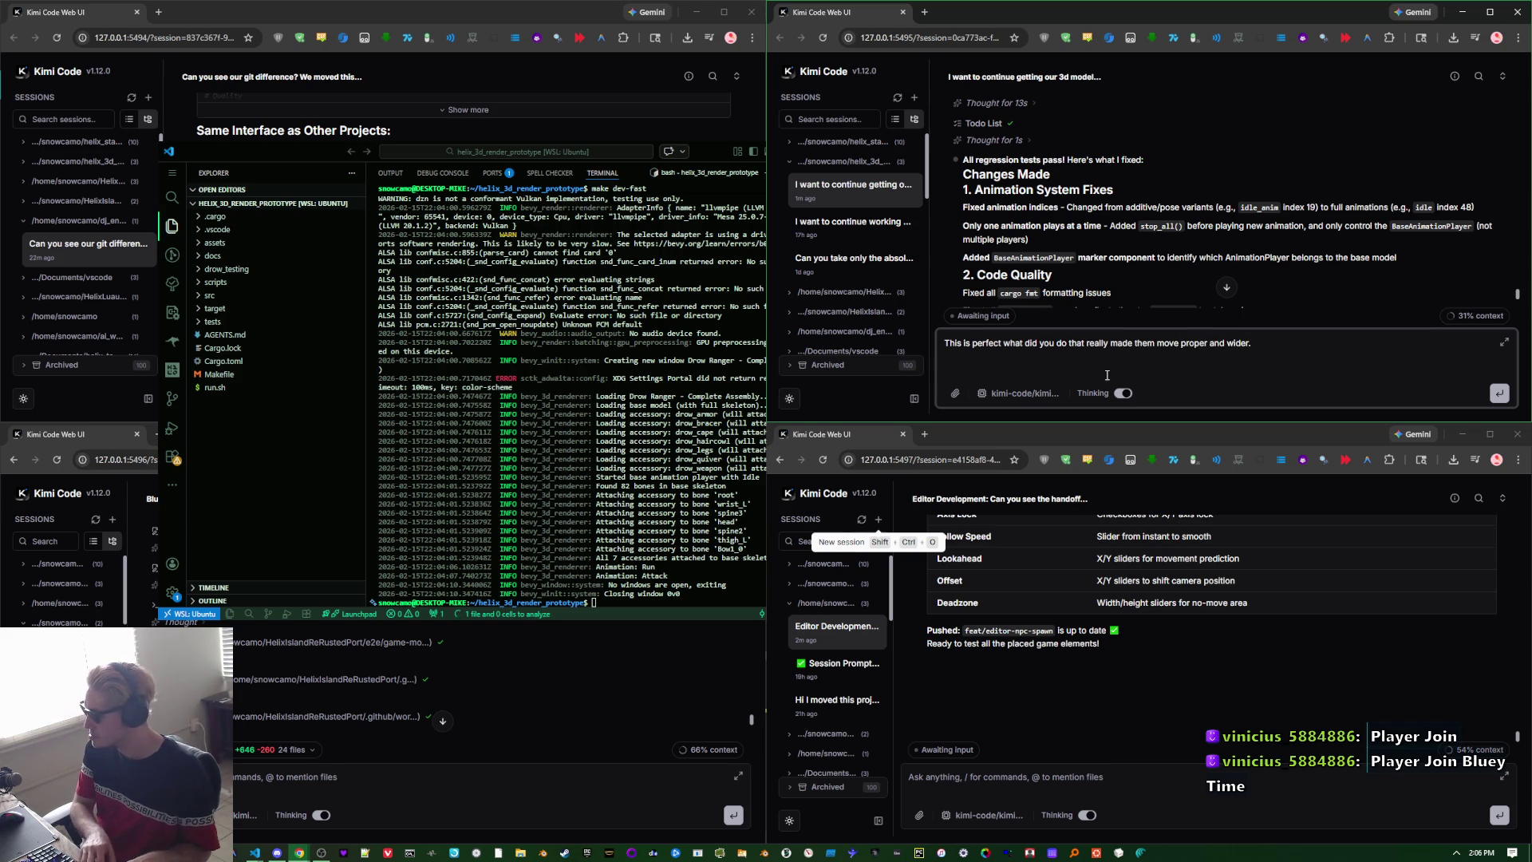
Send the follow-up: merge this branch, make a new one, and stitch everything to the model first.
type("work on")
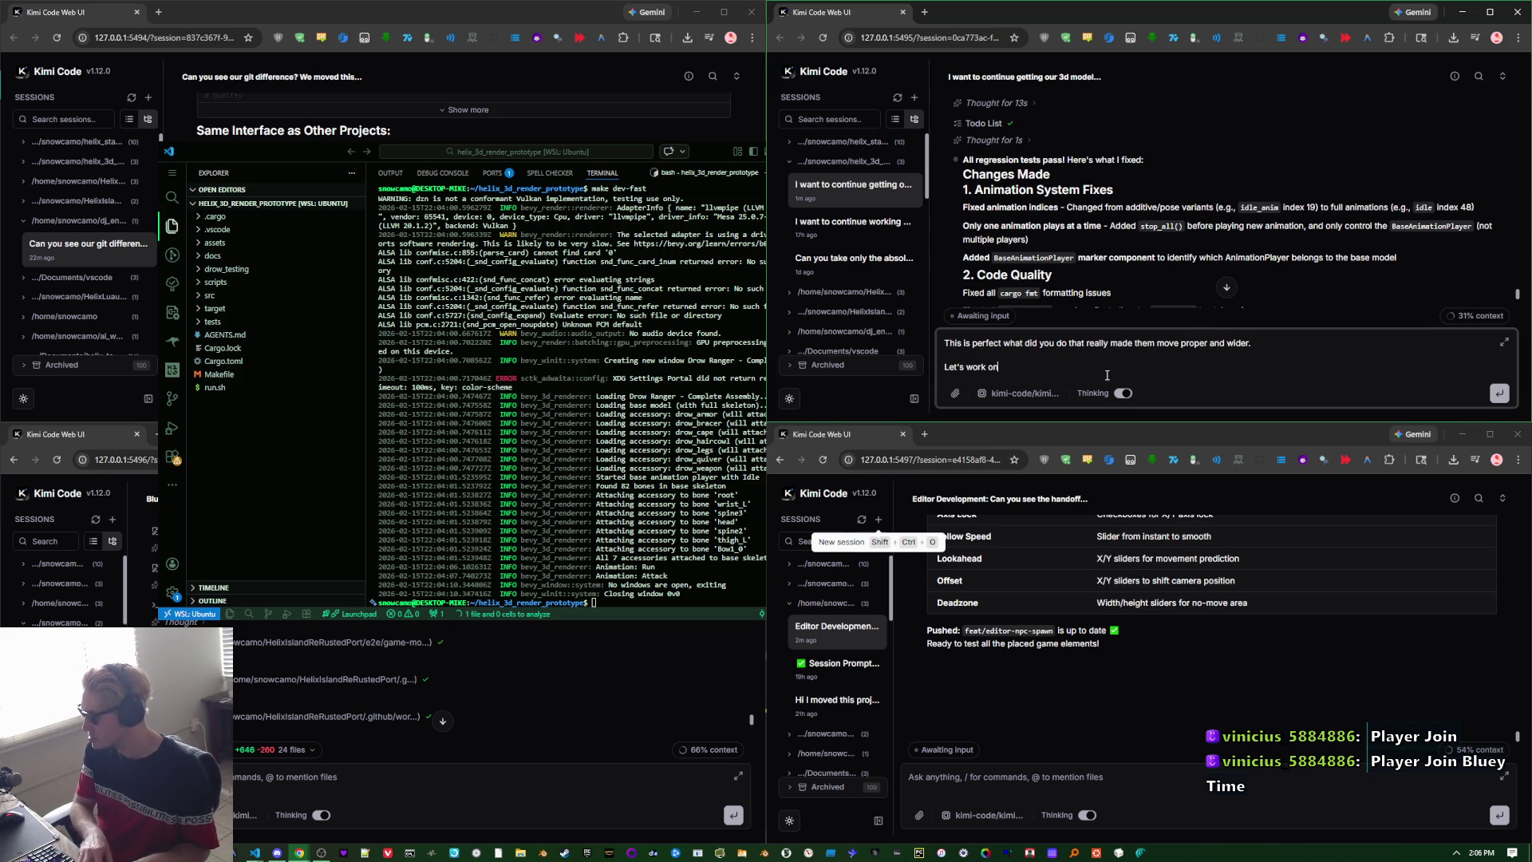
type("ing o")
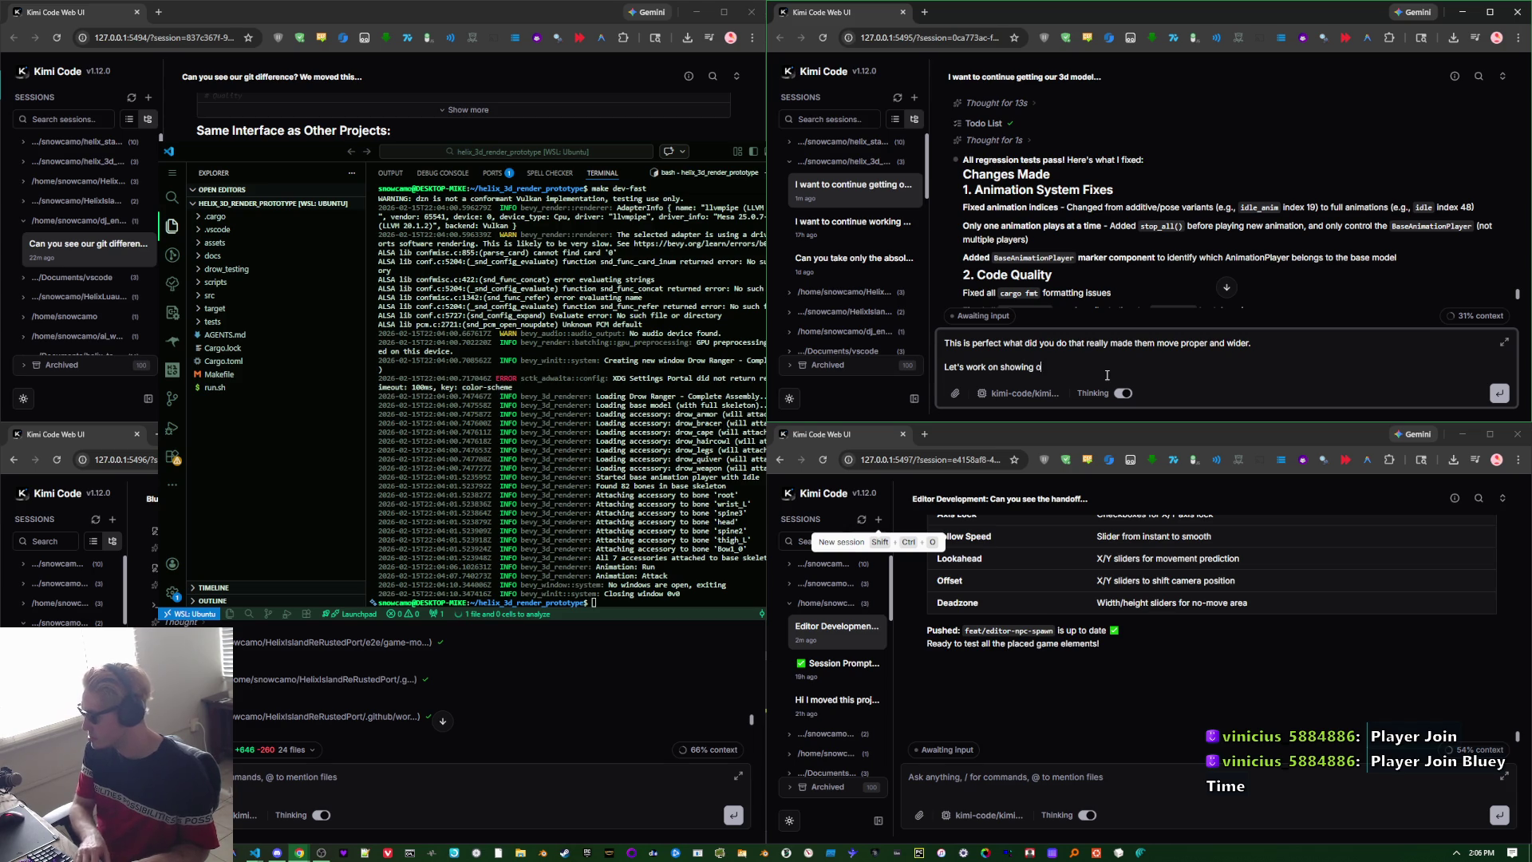
type("ging and")
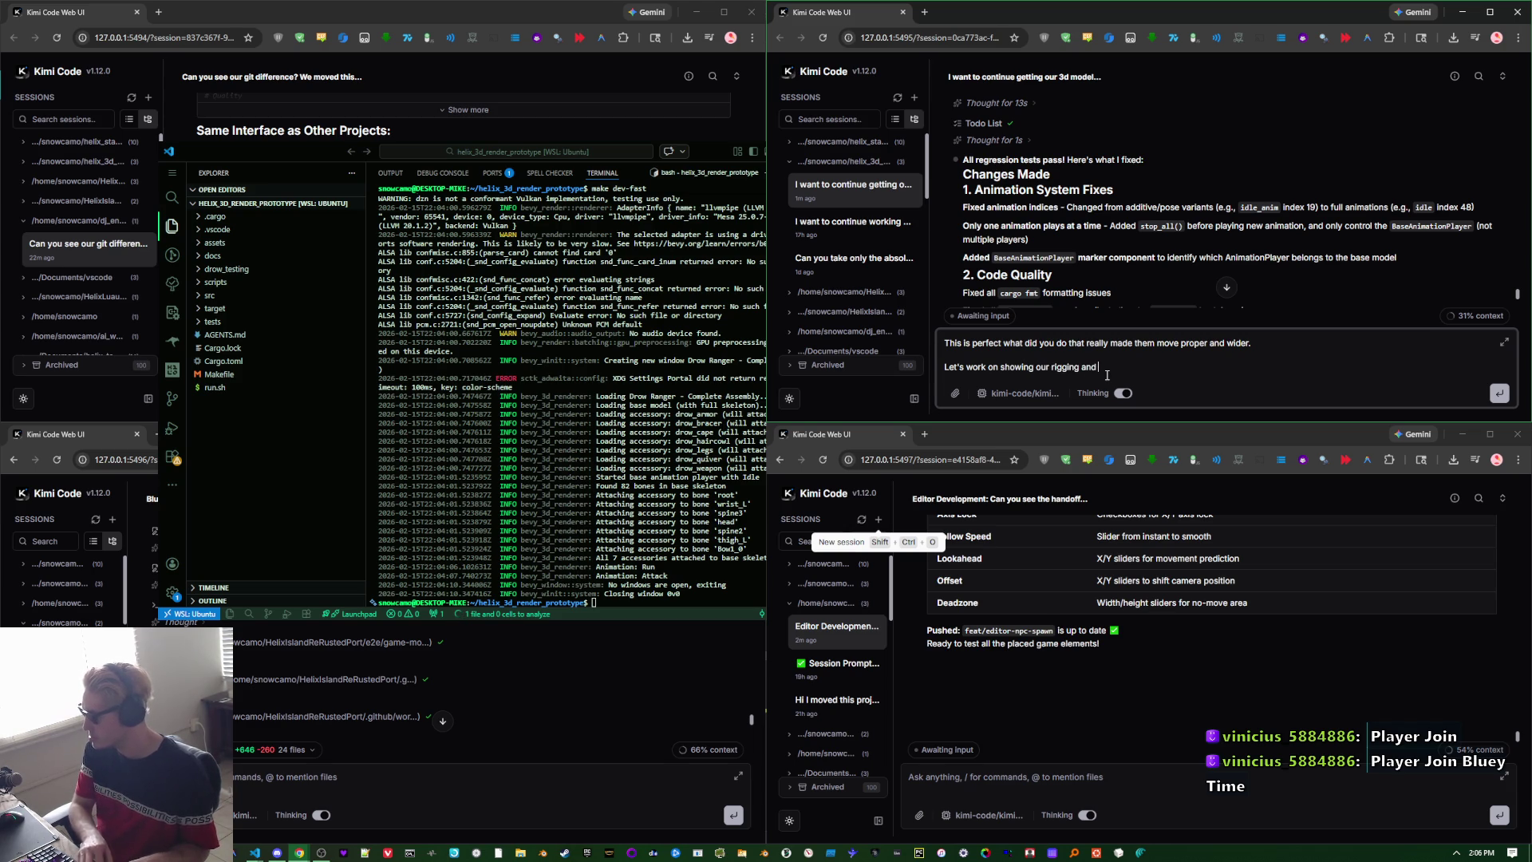
type("uff now if yto")
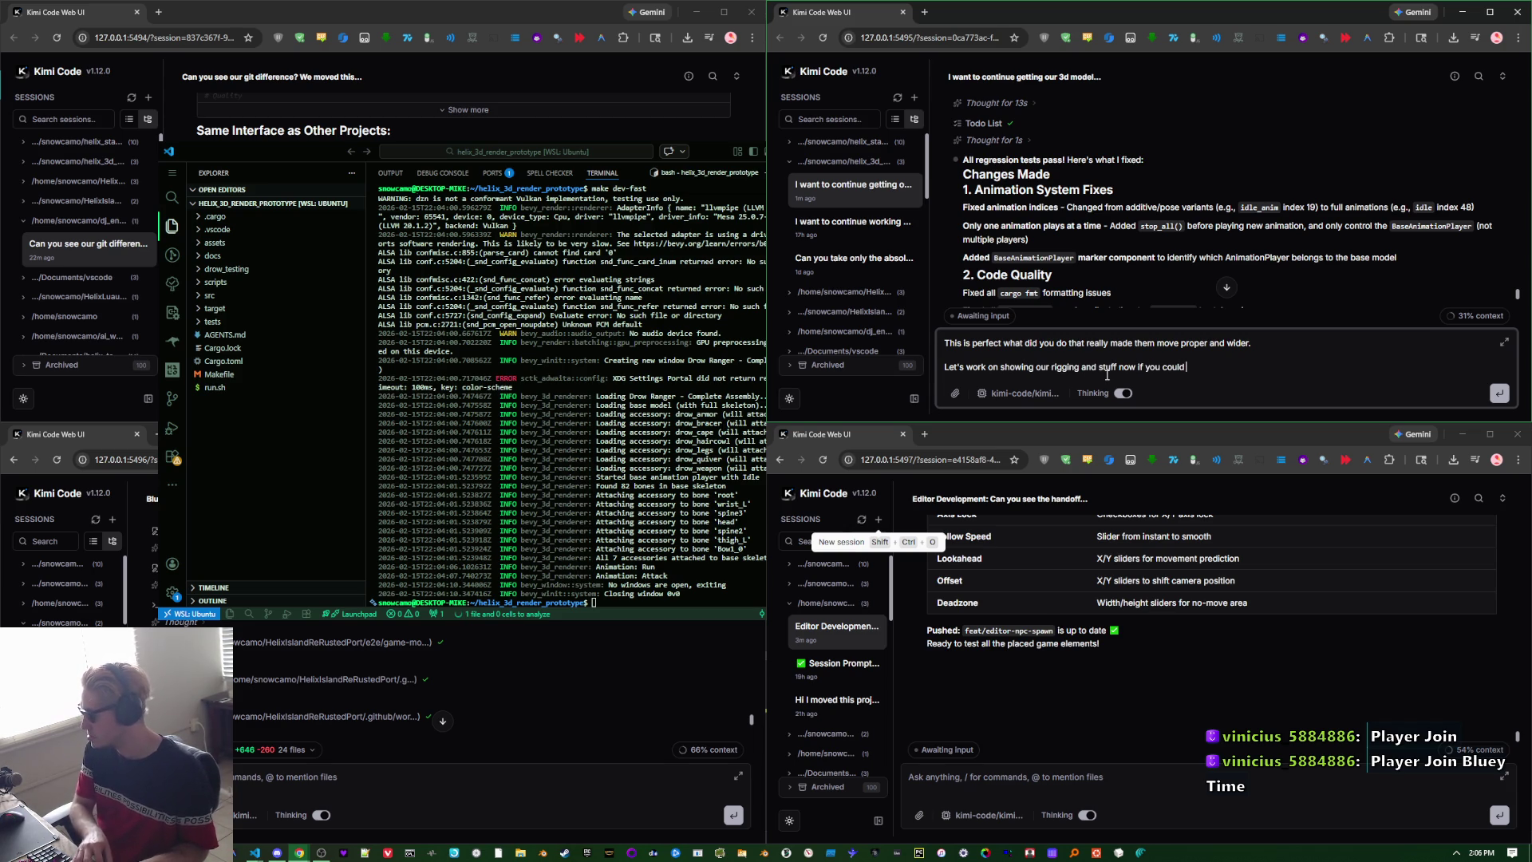
type(" mer")
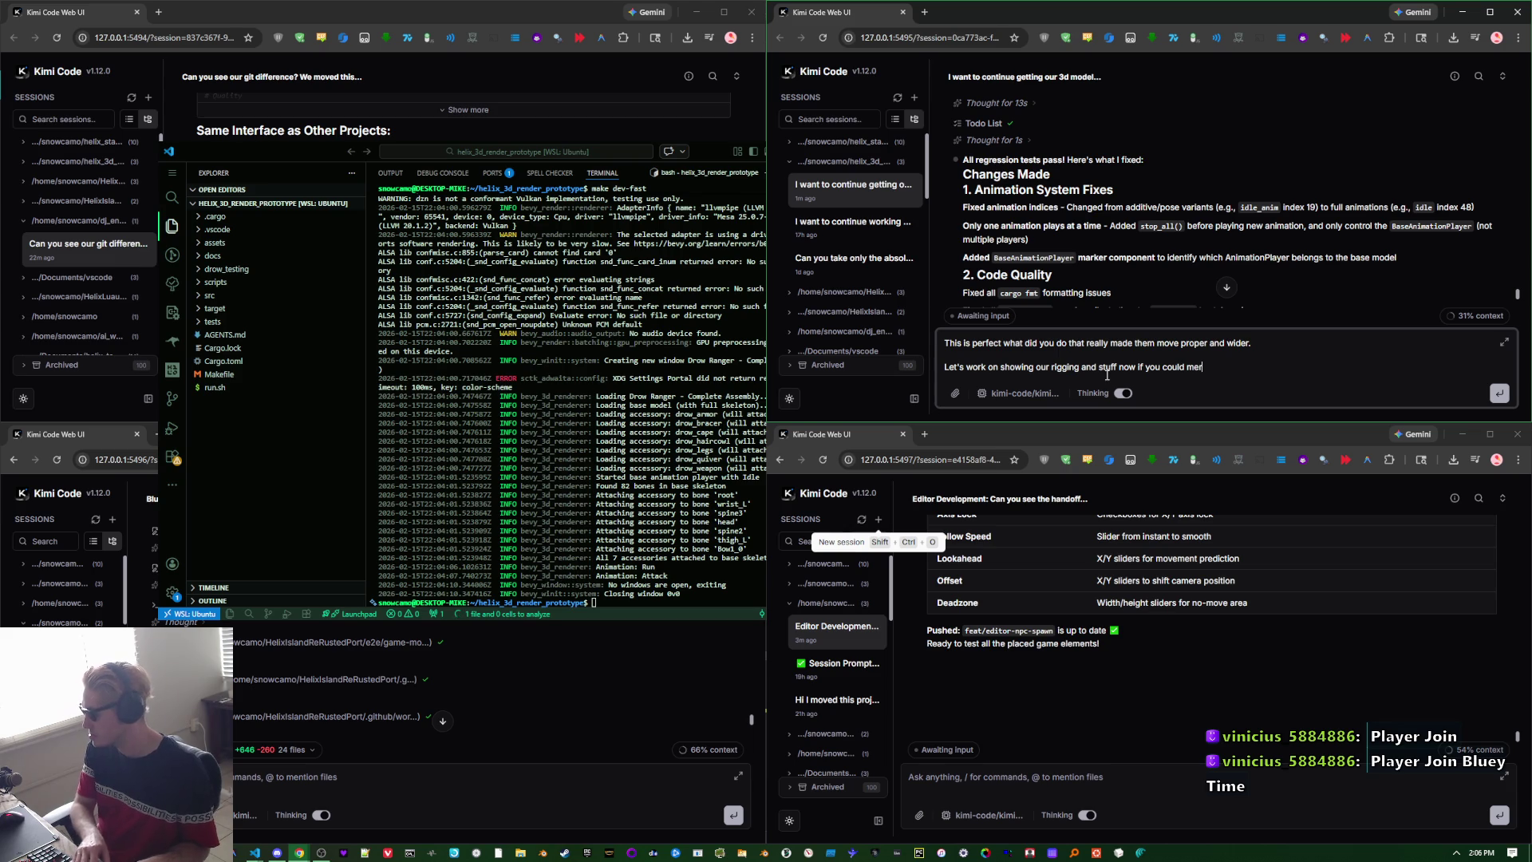
type("gebranc")
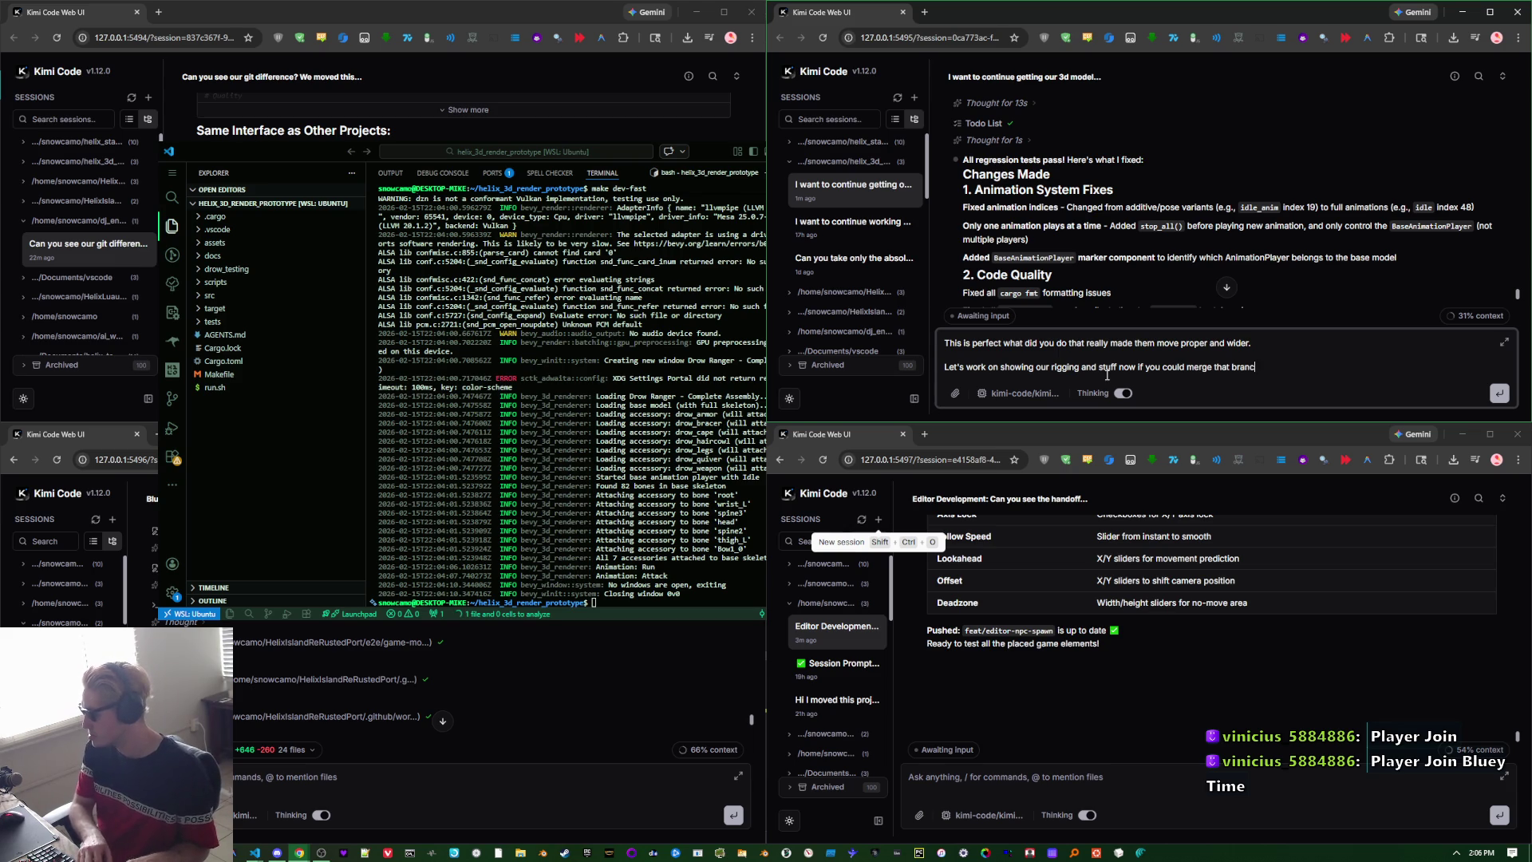
type(" make")
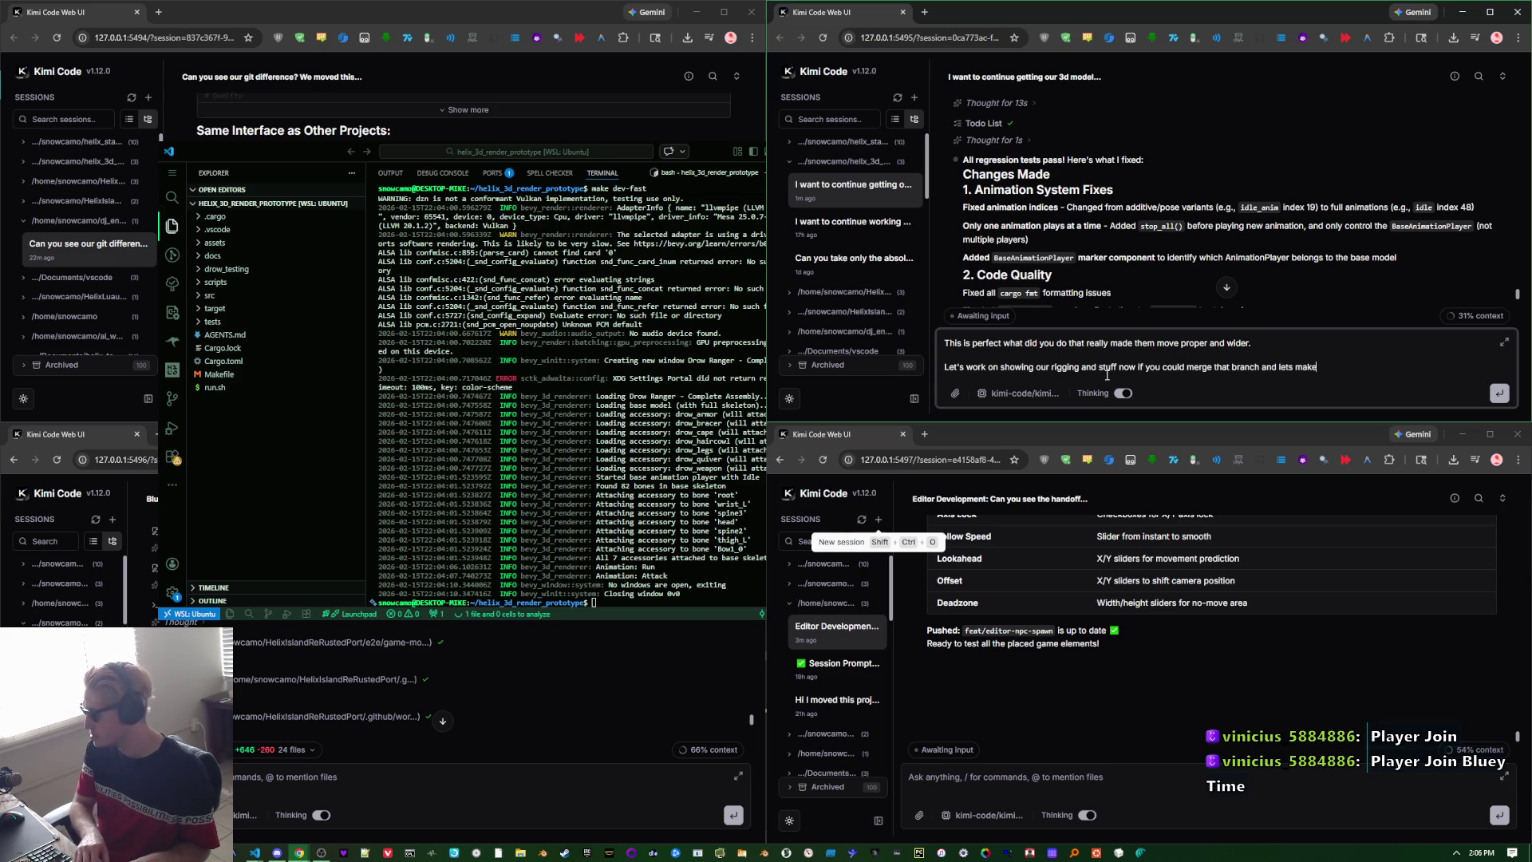
type(" a new oneand checkout for those.")
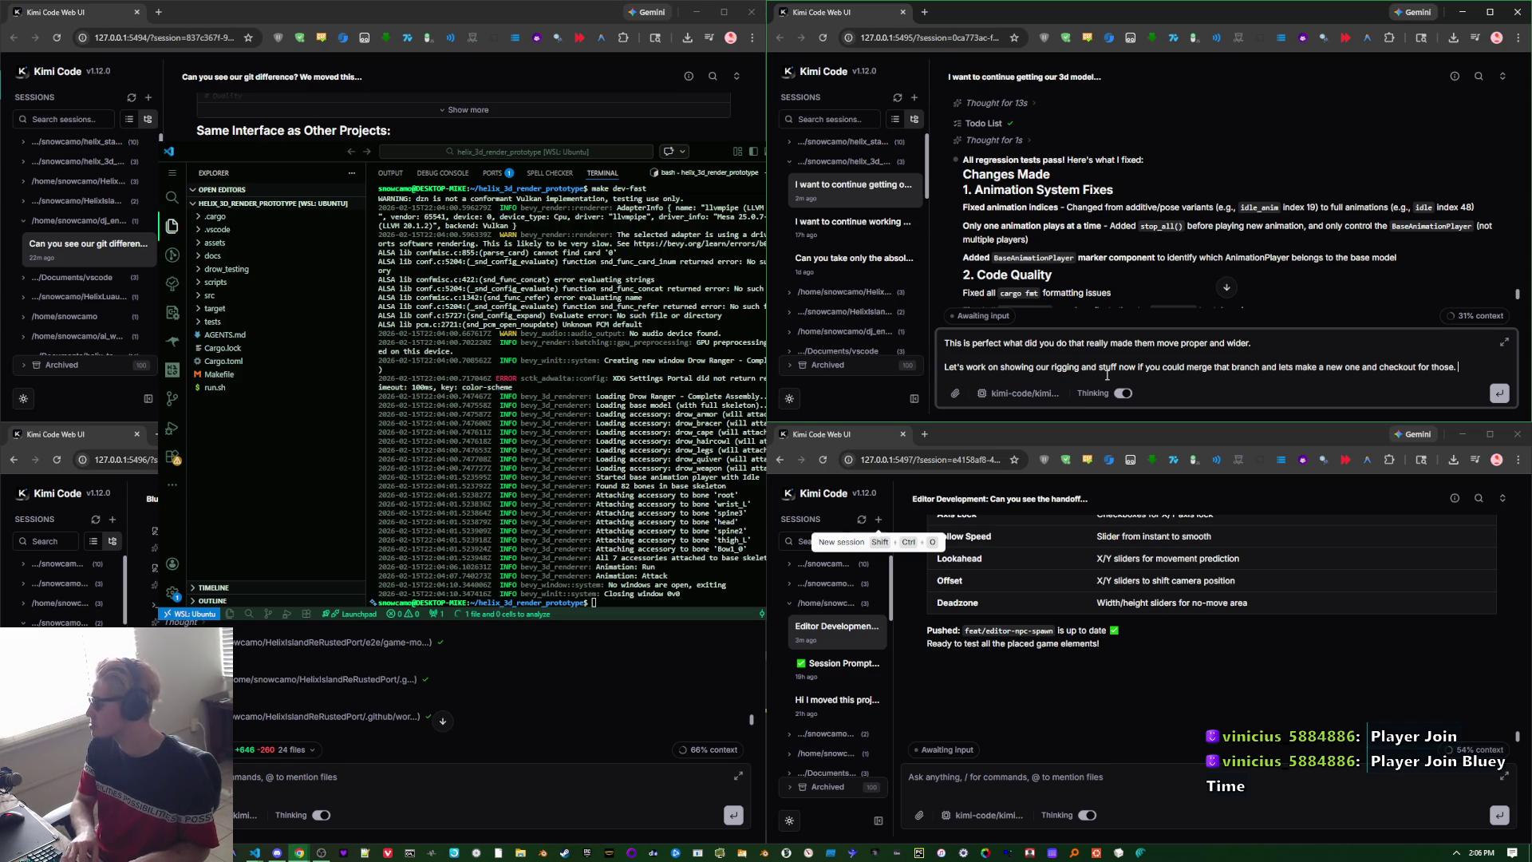
type("ually Id")
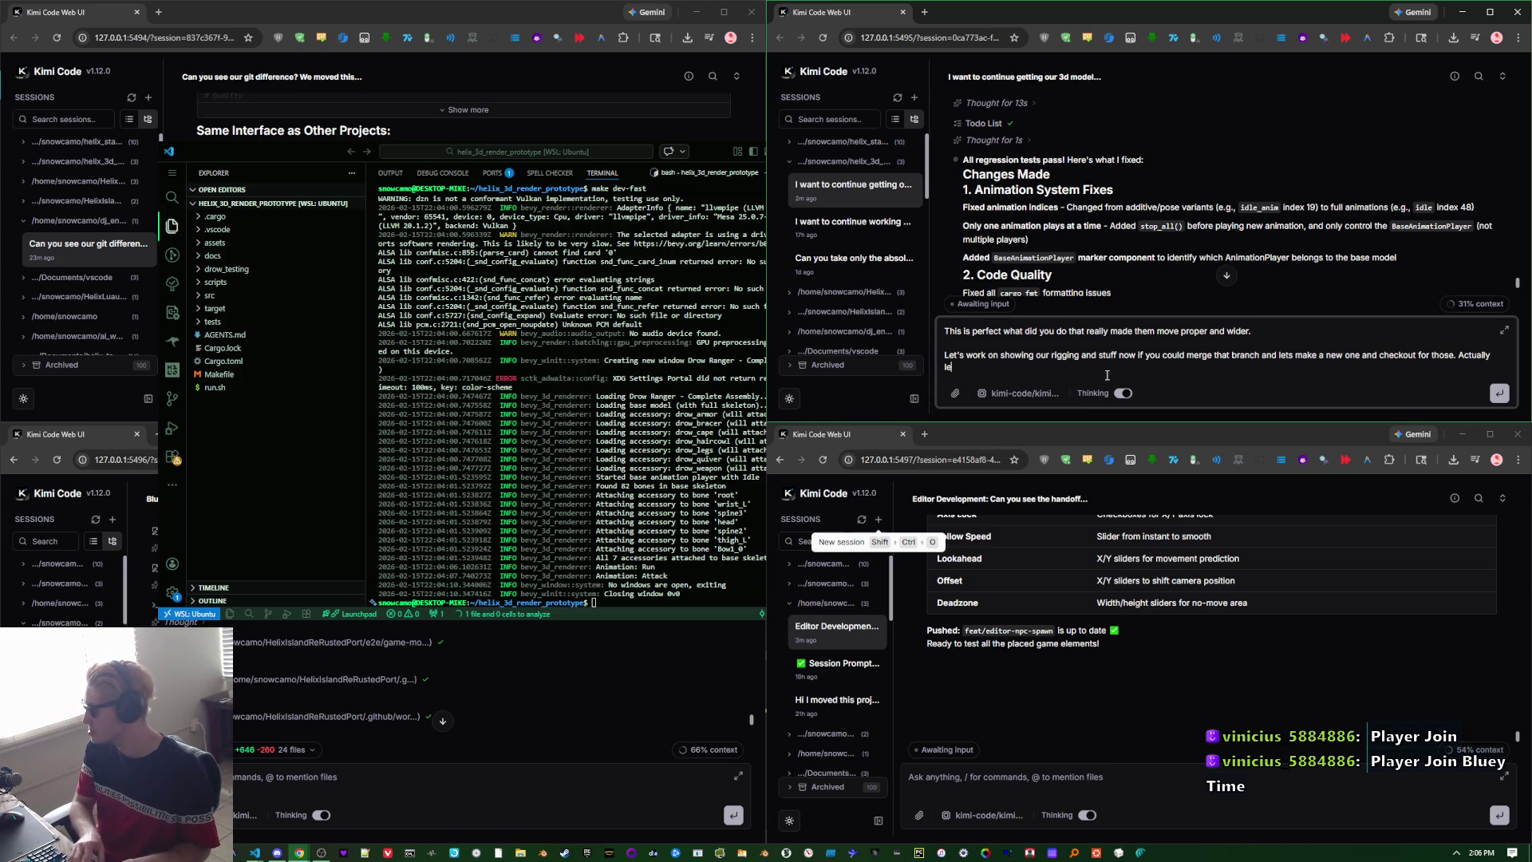
type("t evber")
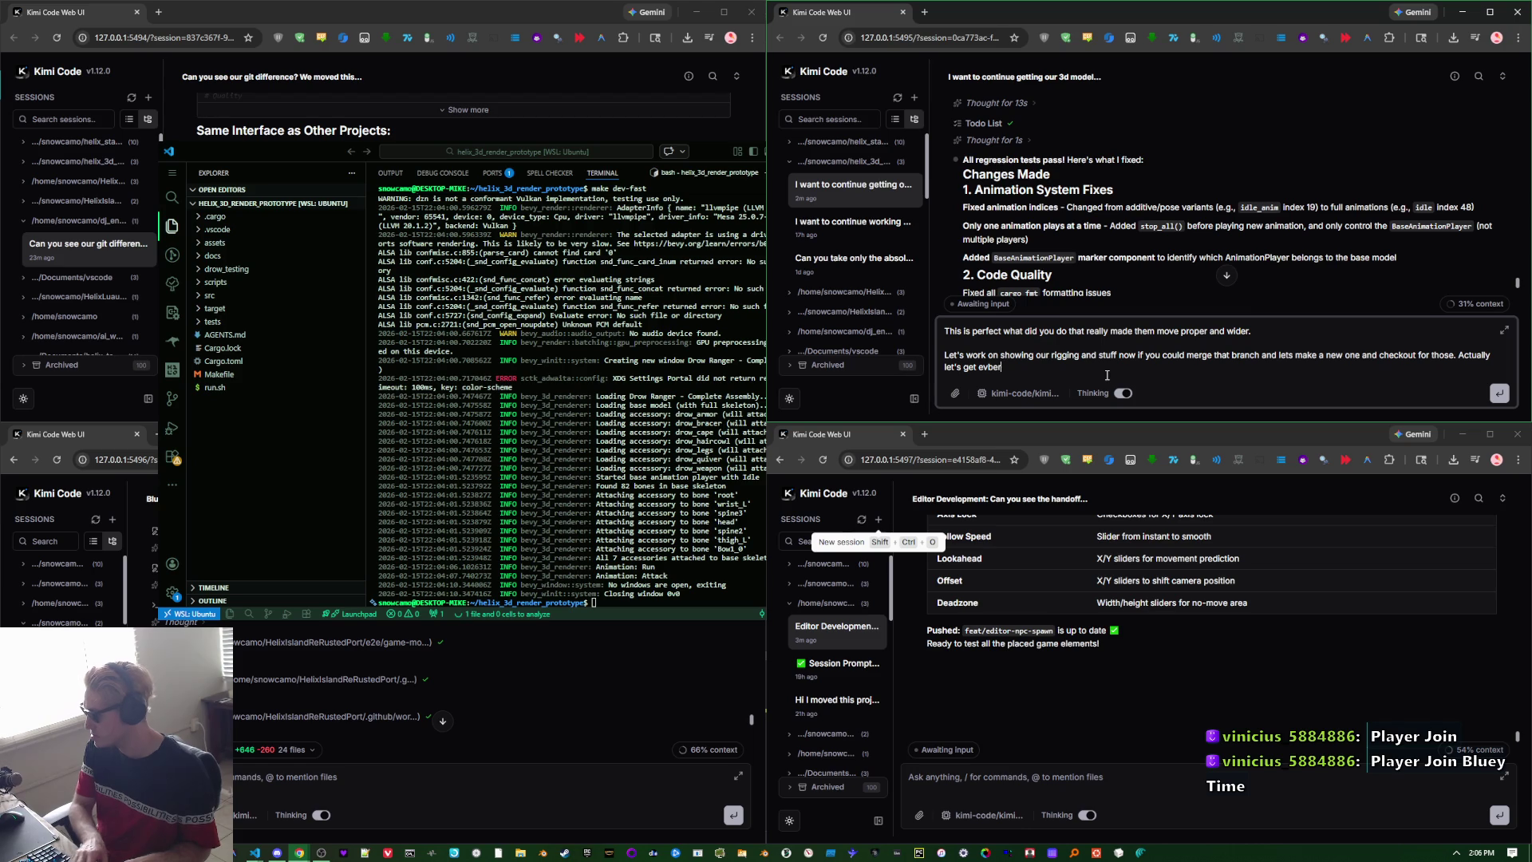
type("thing el")
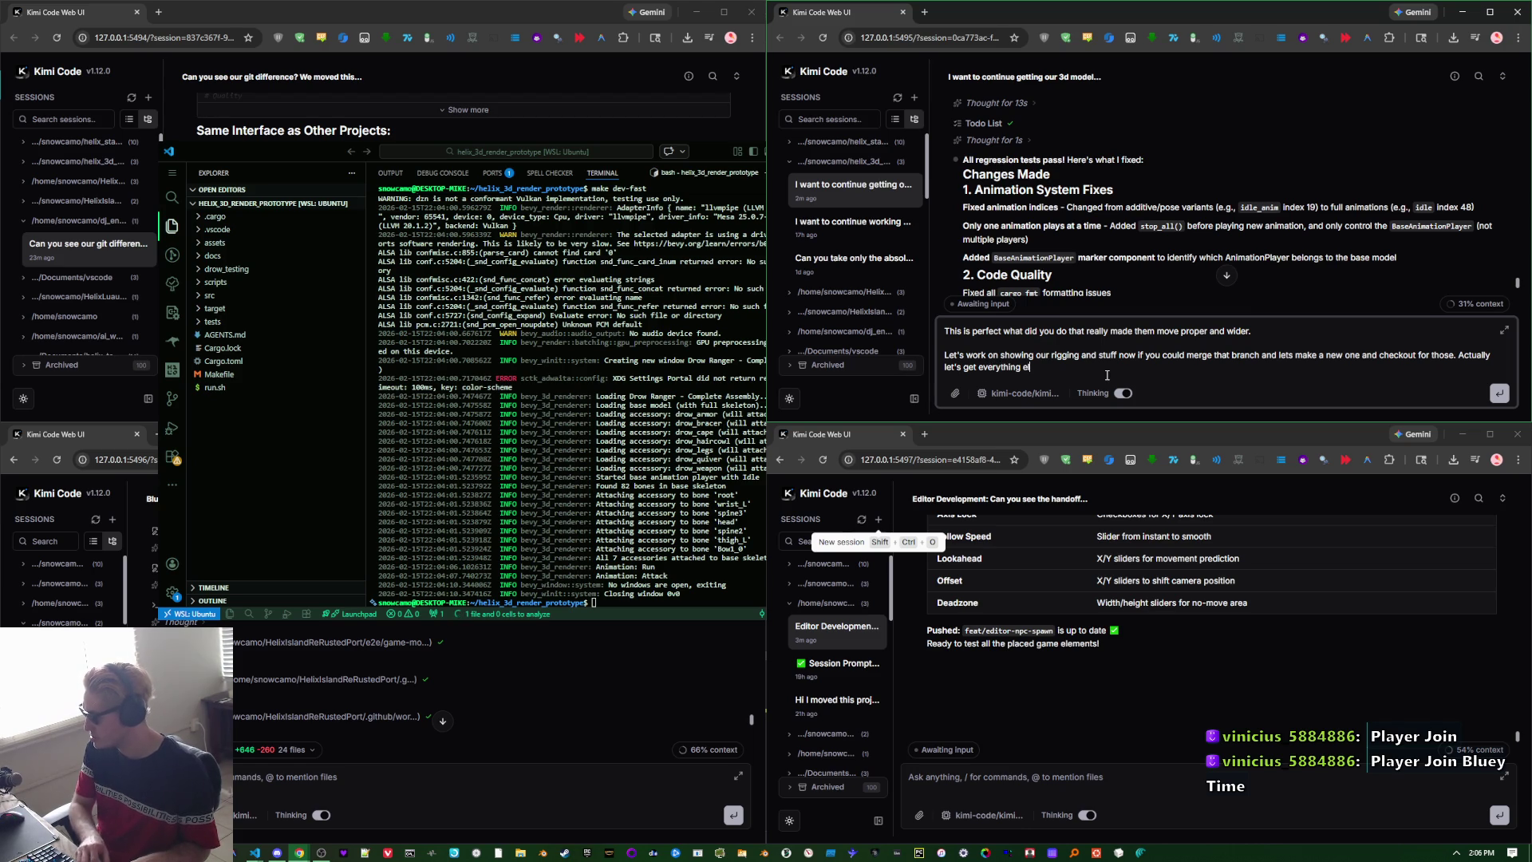
type("e")
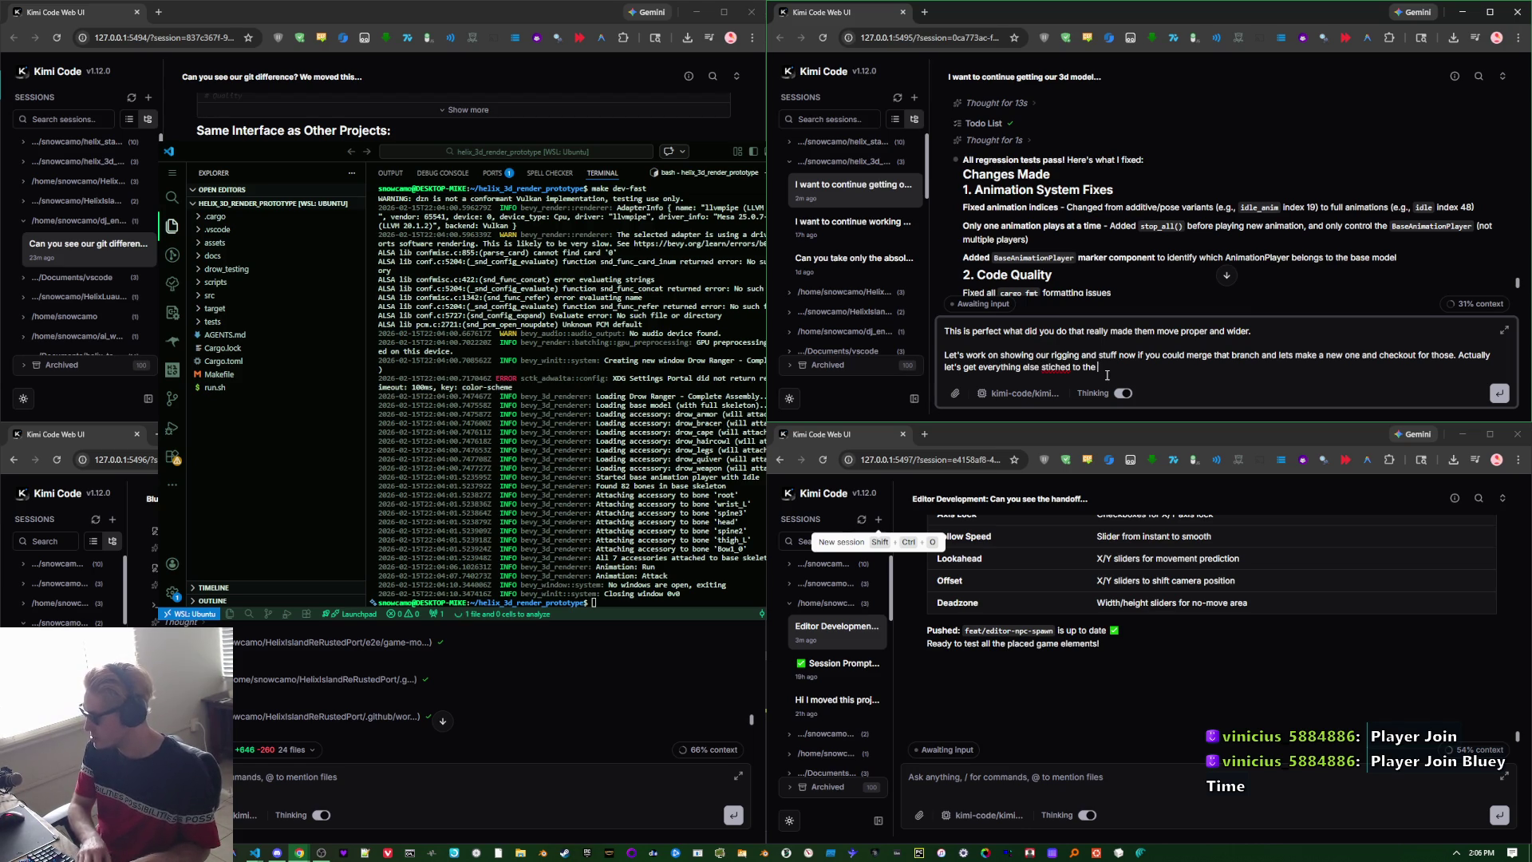
type("hdel f")
type("t")
key("Return")
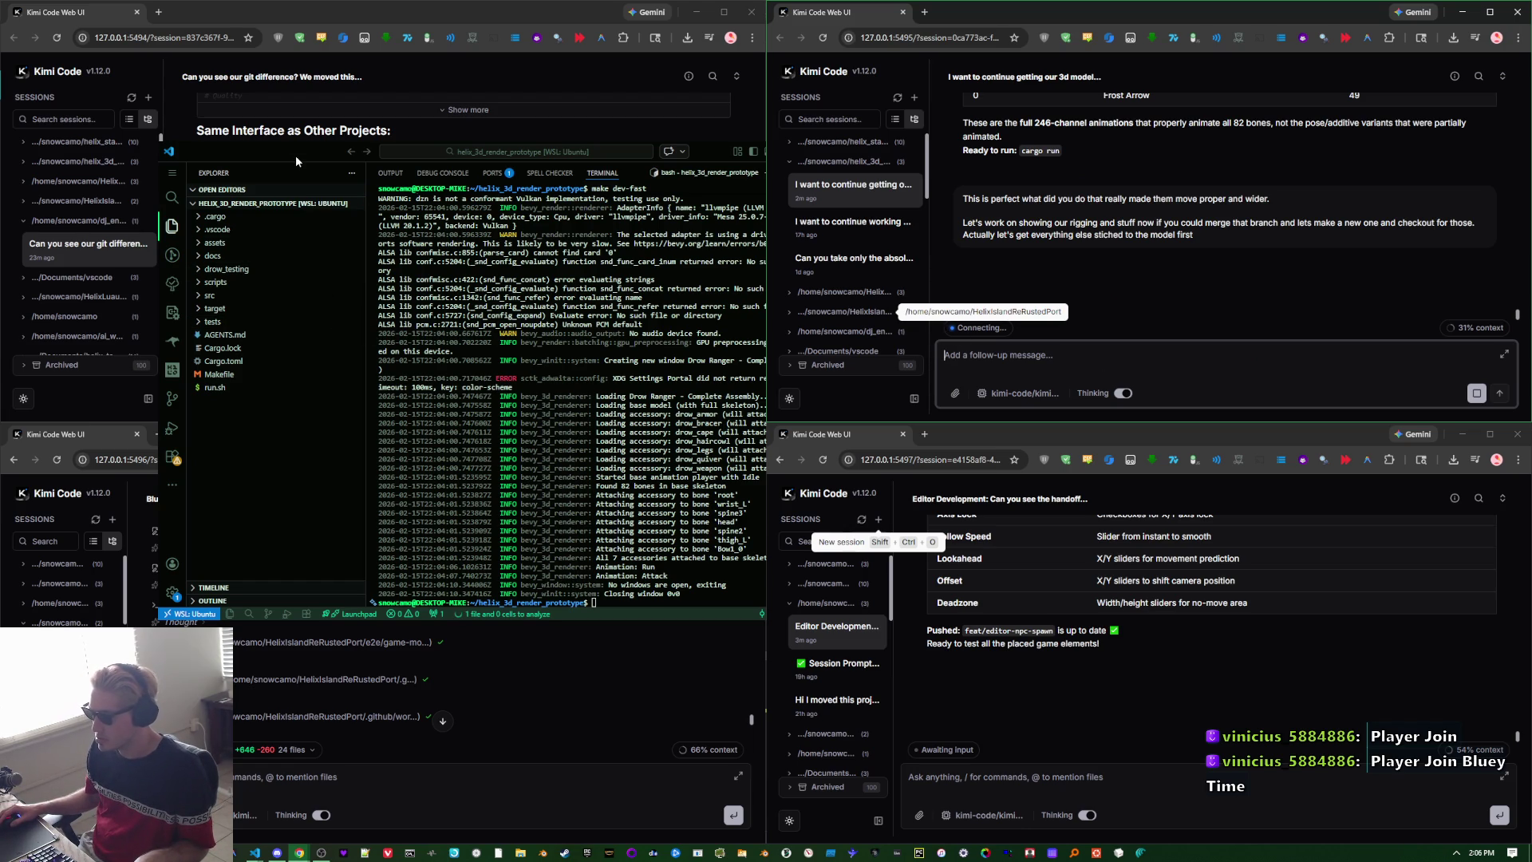
Snap one editor to the top-right and the dj_engine editor into the top-left quadrant.
mouse_move(296, 156)
left_mouse_down()
mouse_move(1428, 132)
mouse_move(1447, 162)
left_mouse_up()
key("super+Right")
key("super+Up")
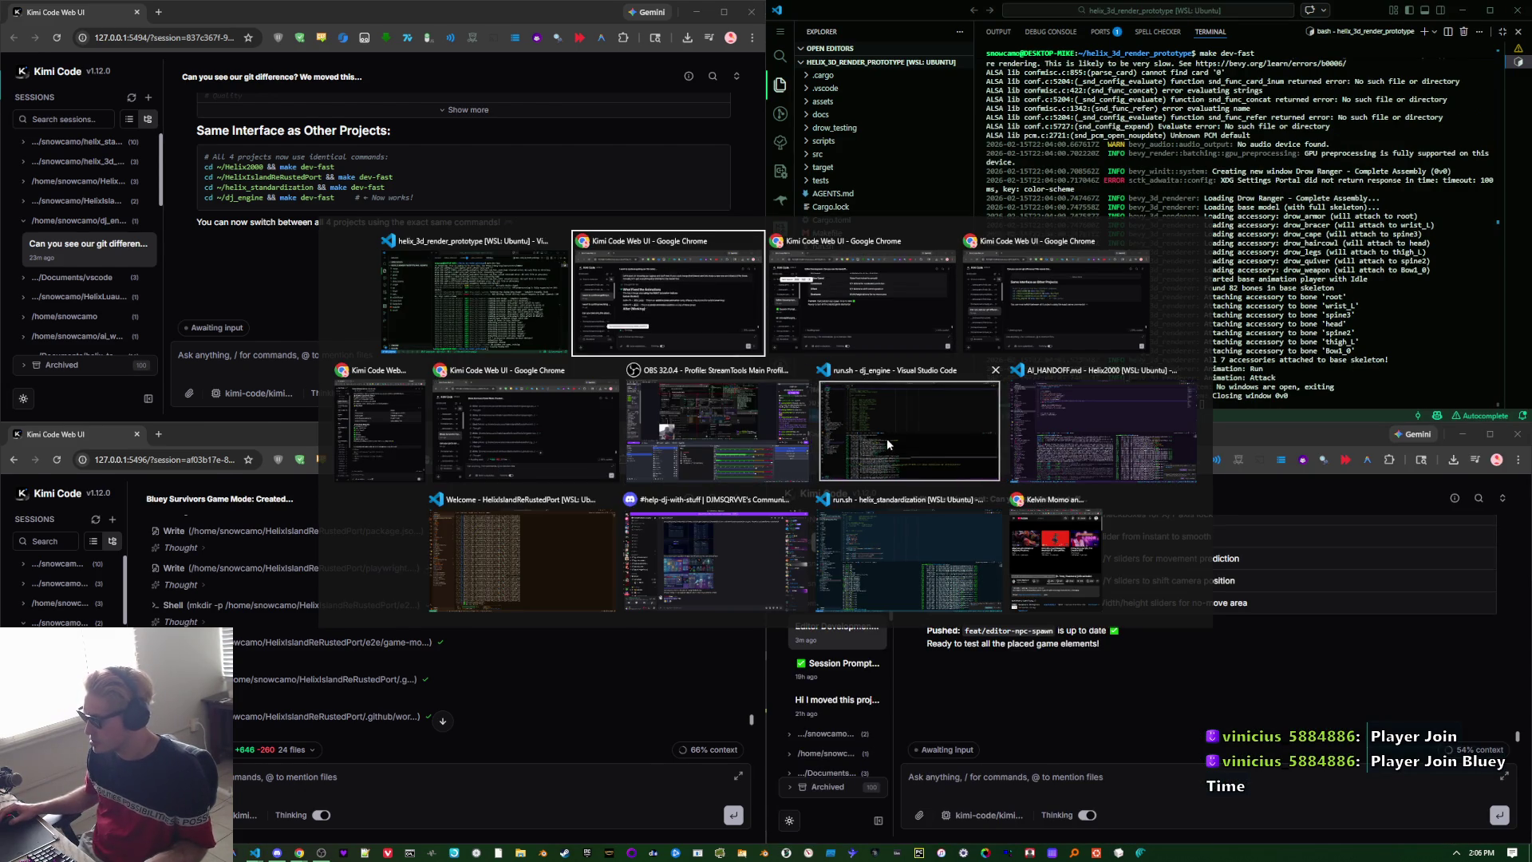
left_click(882, 437)
key("super+Left")
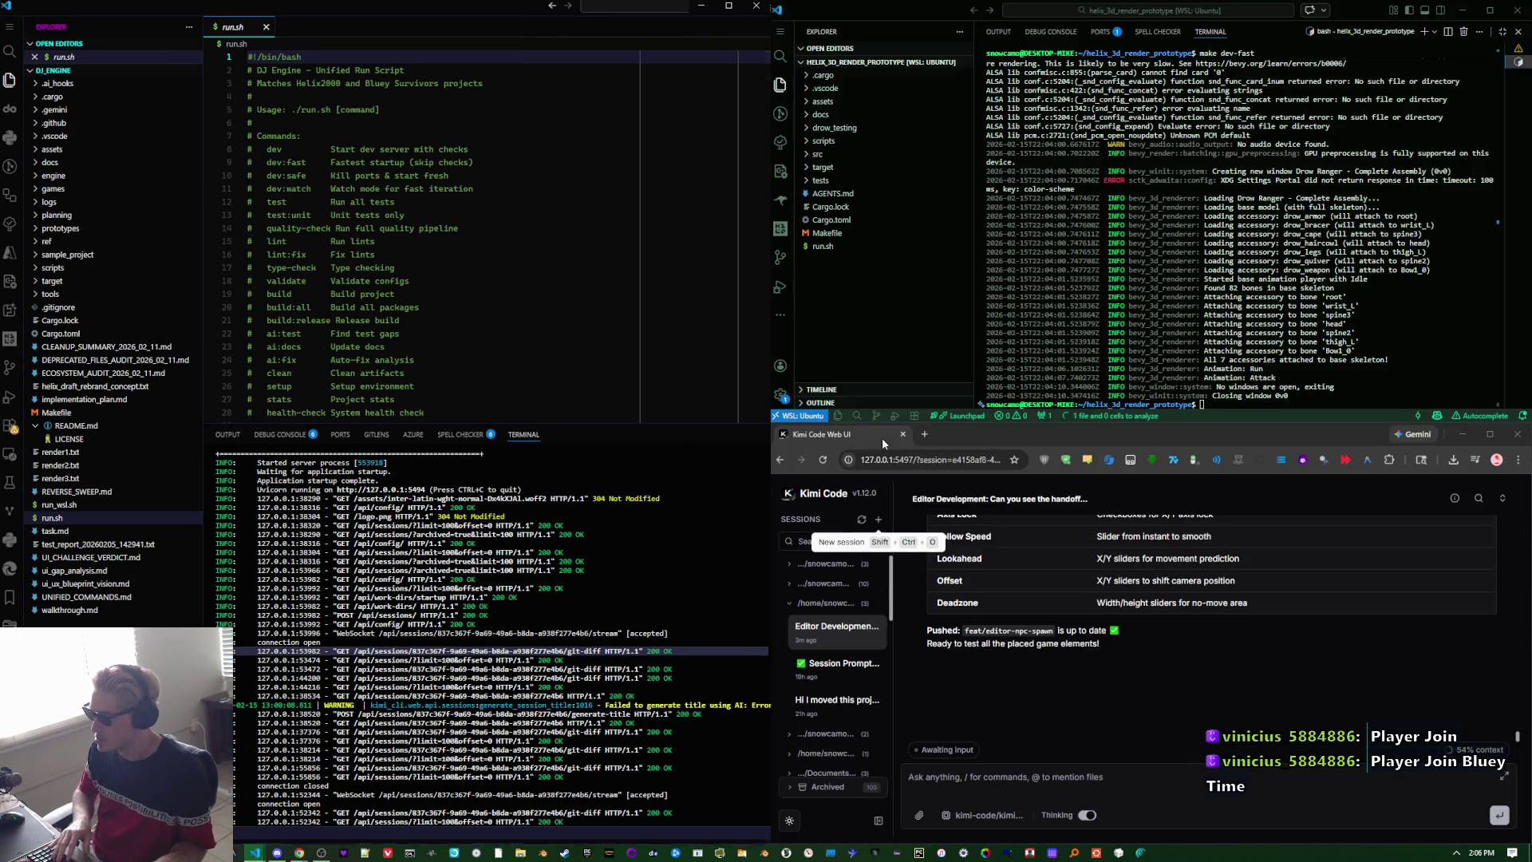
key("super+Up")
Snap the HelixIslandReRustedPort editor into the bottom-left quadrant.
key("alt+Tab")
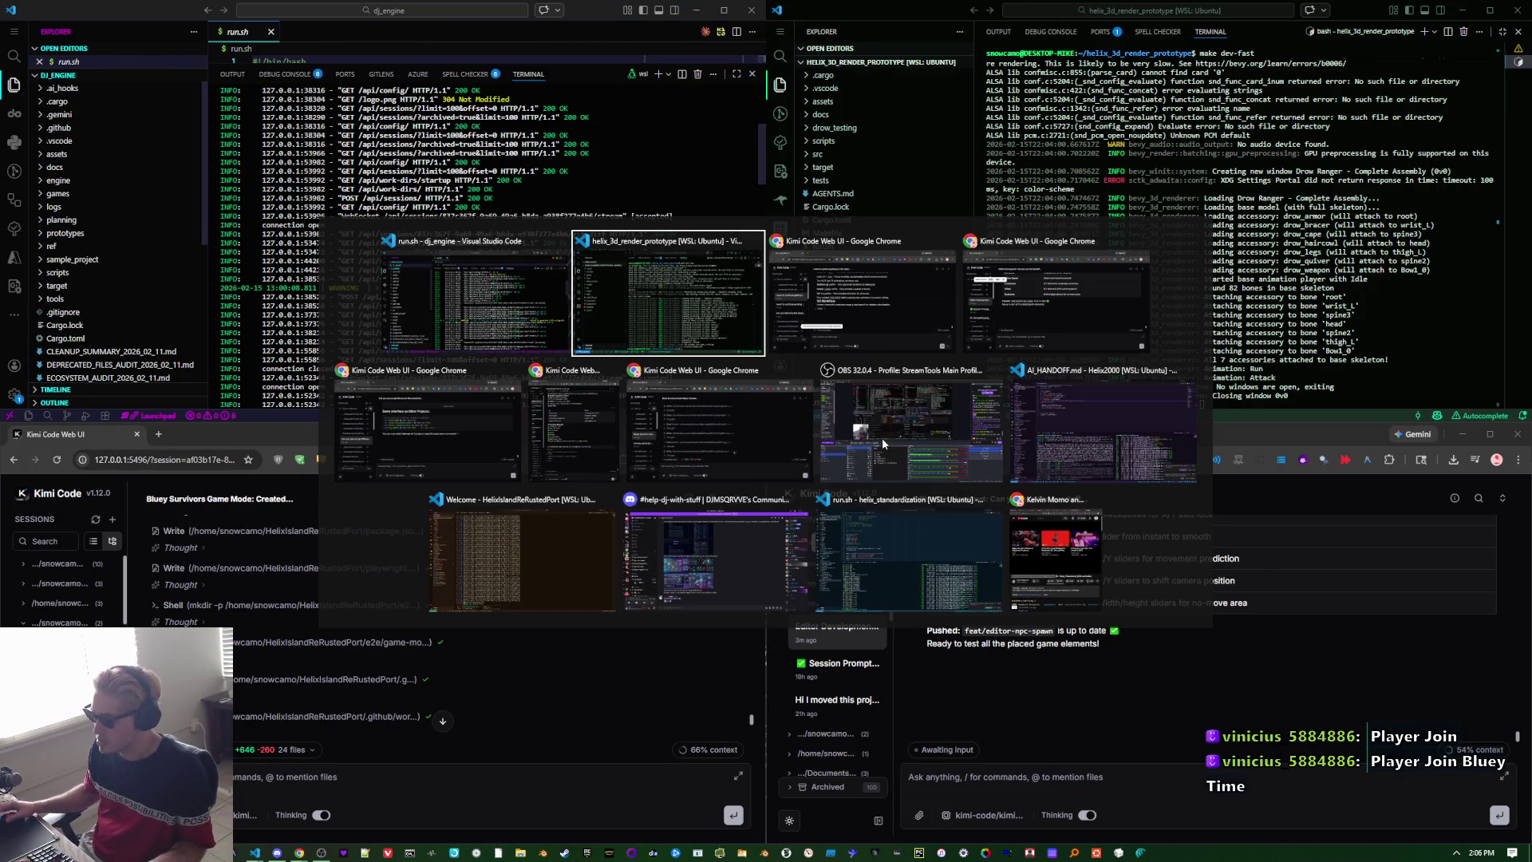
left_click(427, 511)
key("super+Down")
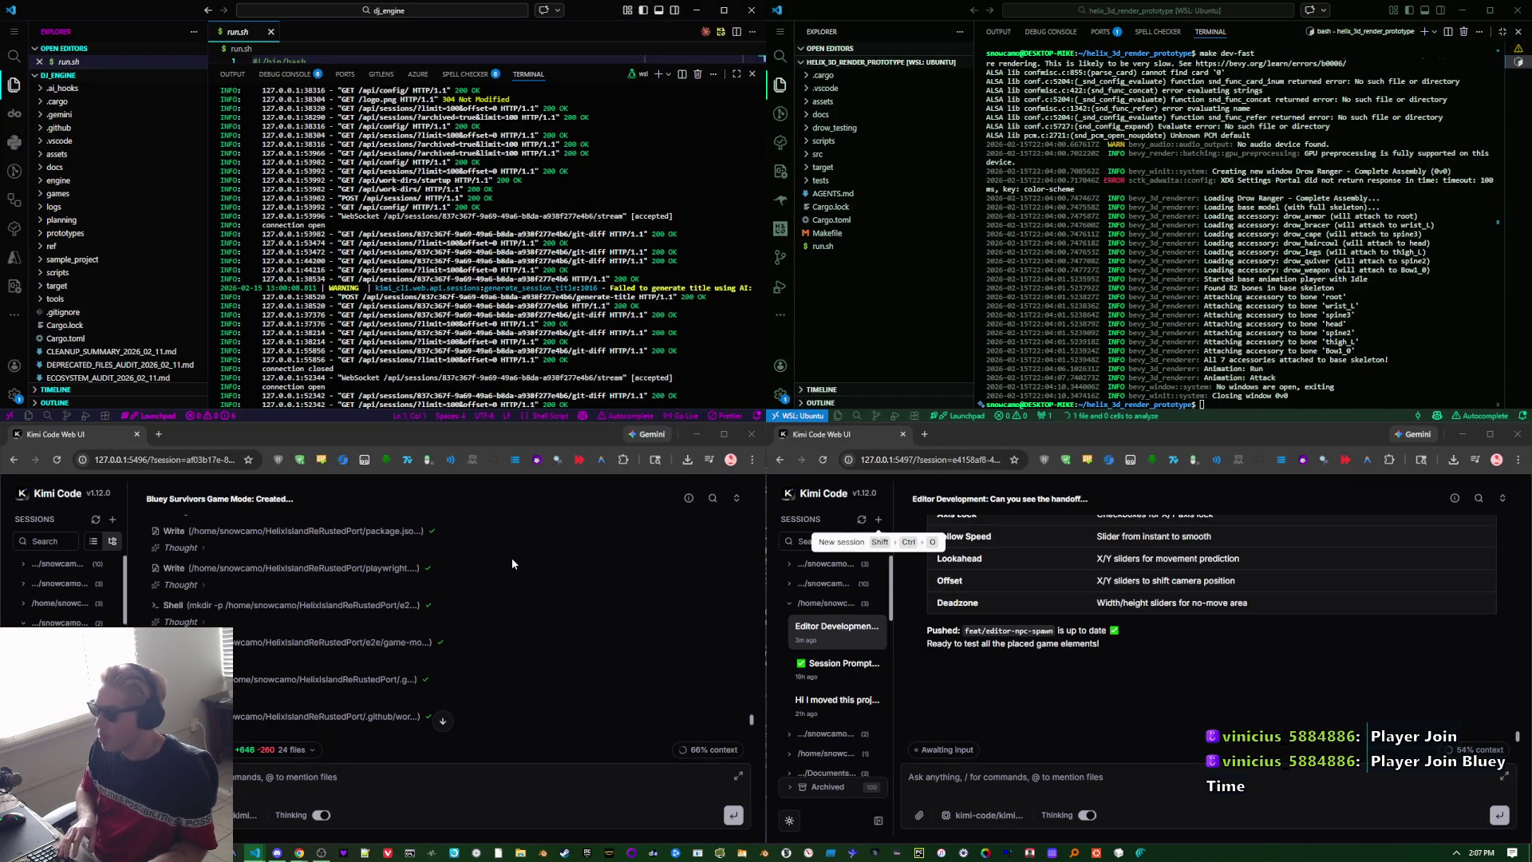
key("super+Left")
key("super+Down")
key("super+Up")
key("super+Down")
key("super+Left")
key("super+Down")
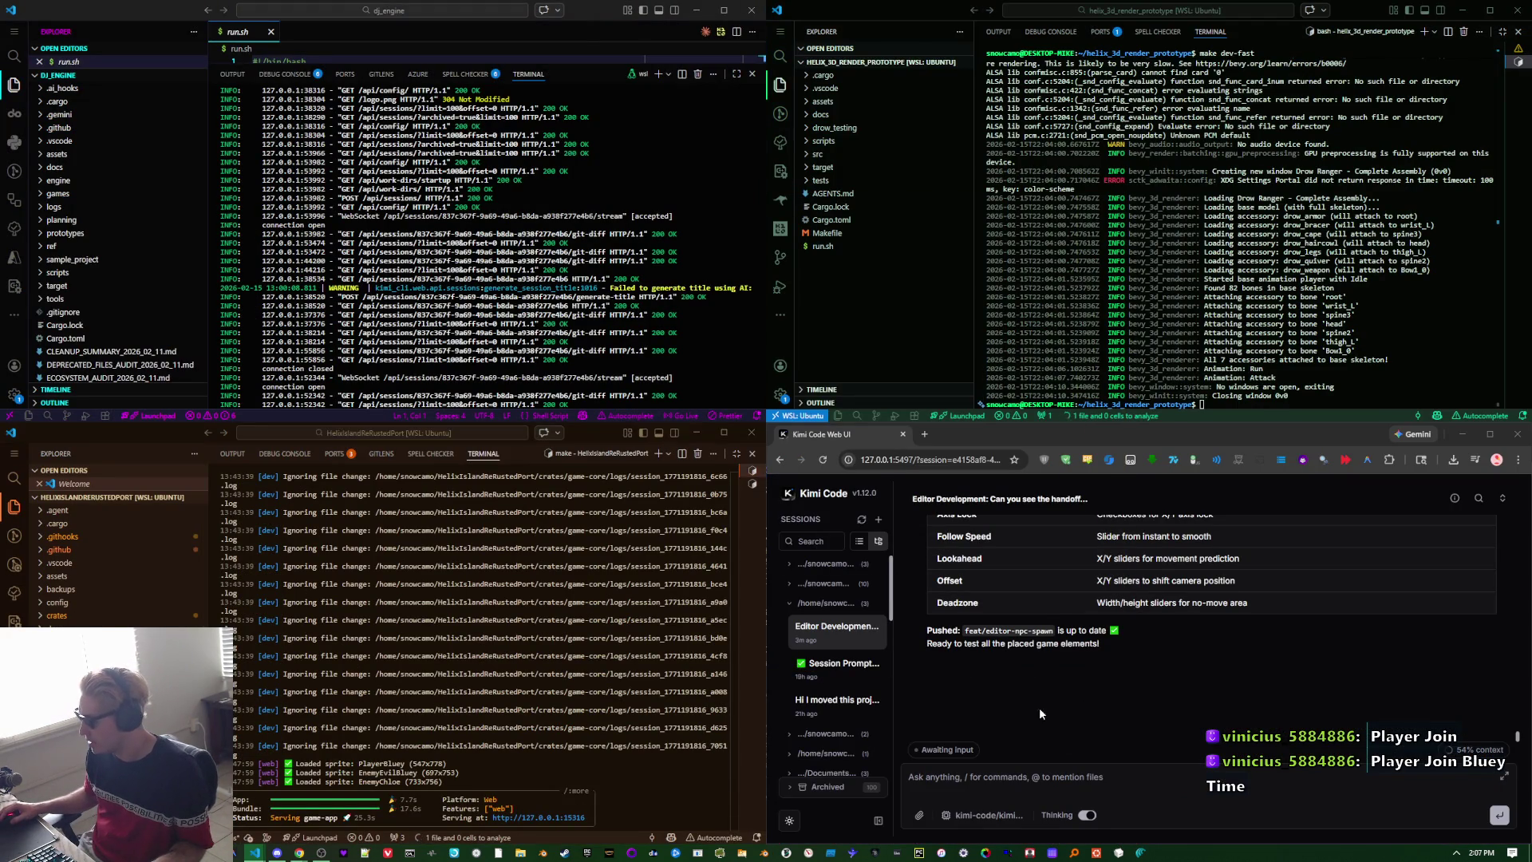
key("super+Tab")
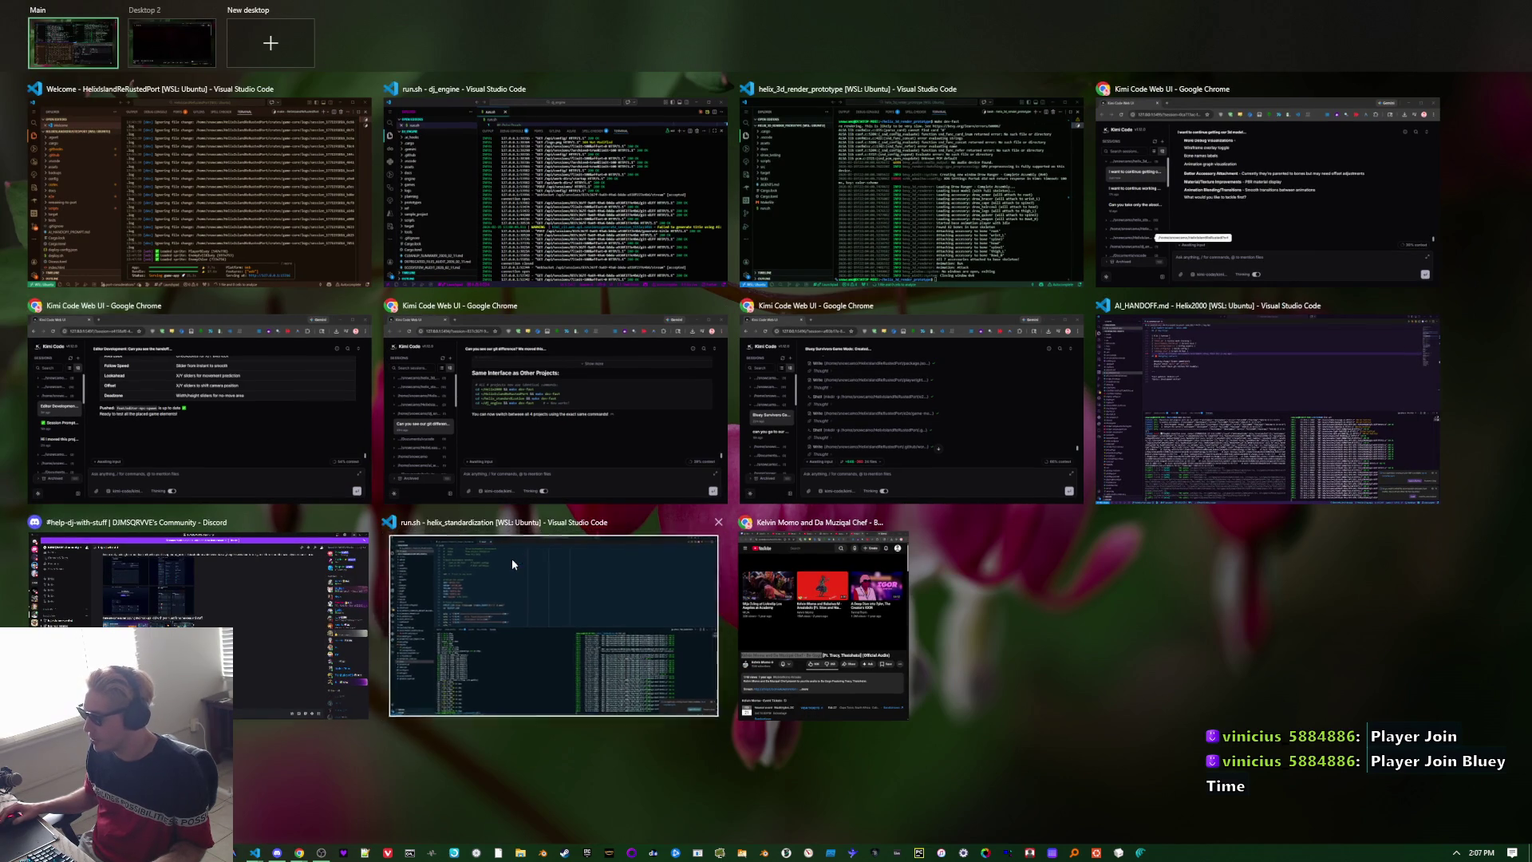
Try snapping the helix_standardization editor to the right, then minimize it.
left_click(506, 559)
key("super+Right")
key("super+Up")
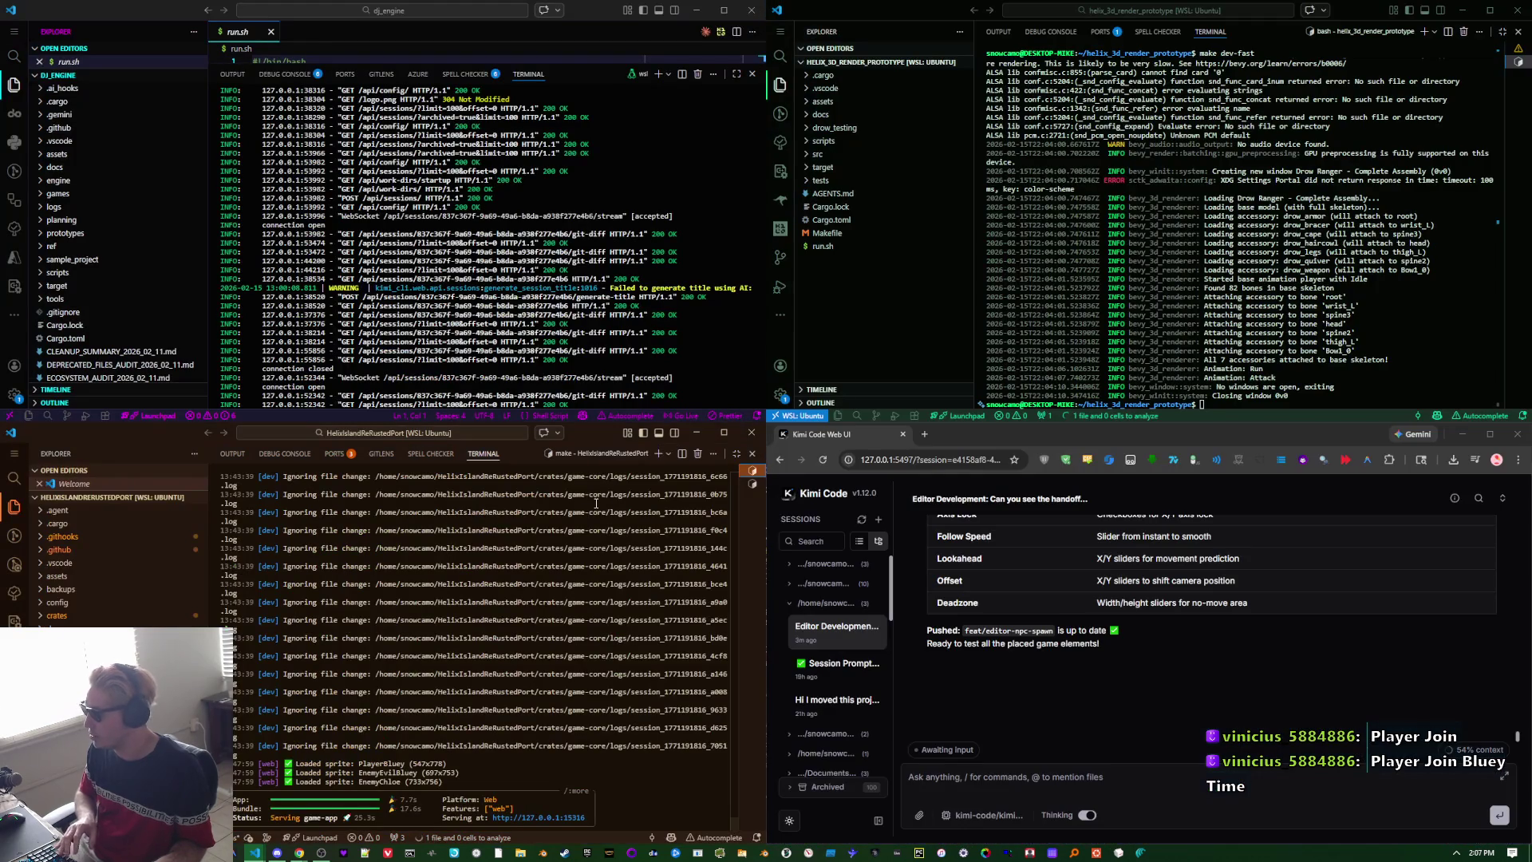
key("super+Up")
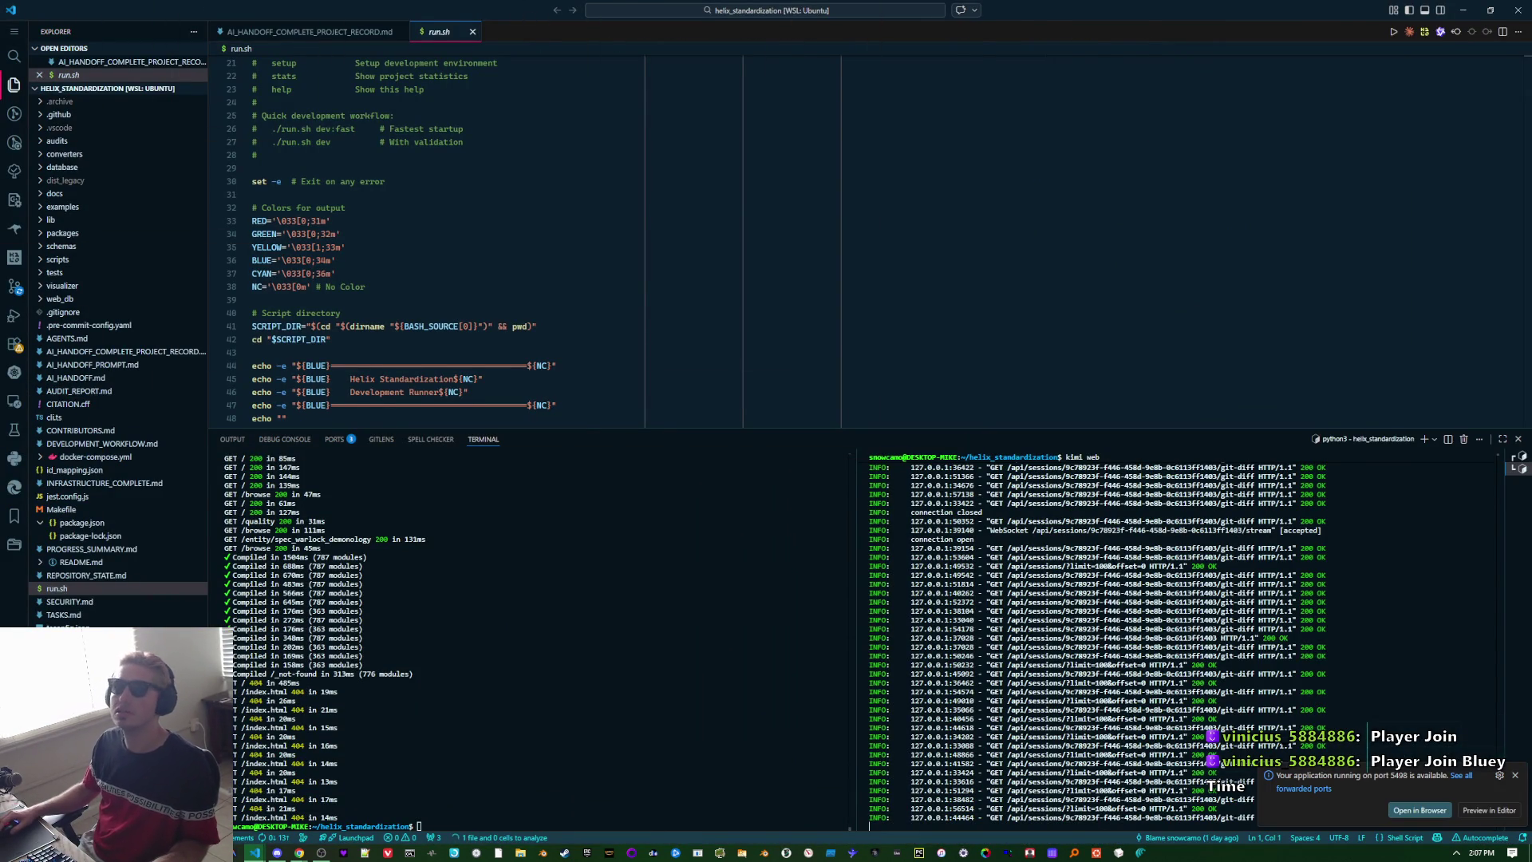
key("super+Down")
key("super+Down")
Snap the Helix2000 editor into the bottom-right quadrant.
key("super+Tab")
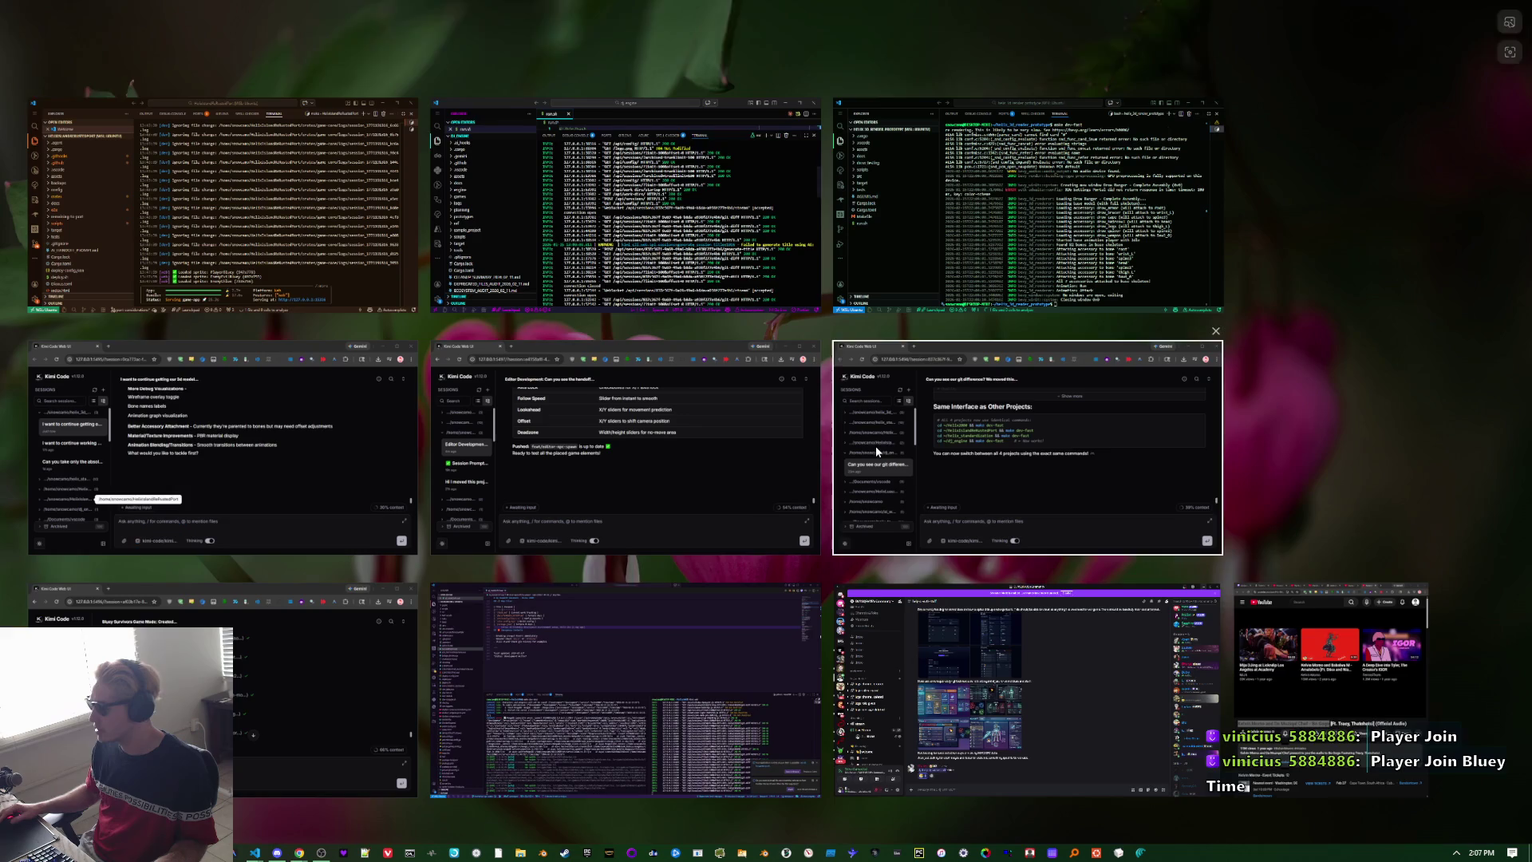
left_click(696, 633)
key("super+Down")
key("super+Down")
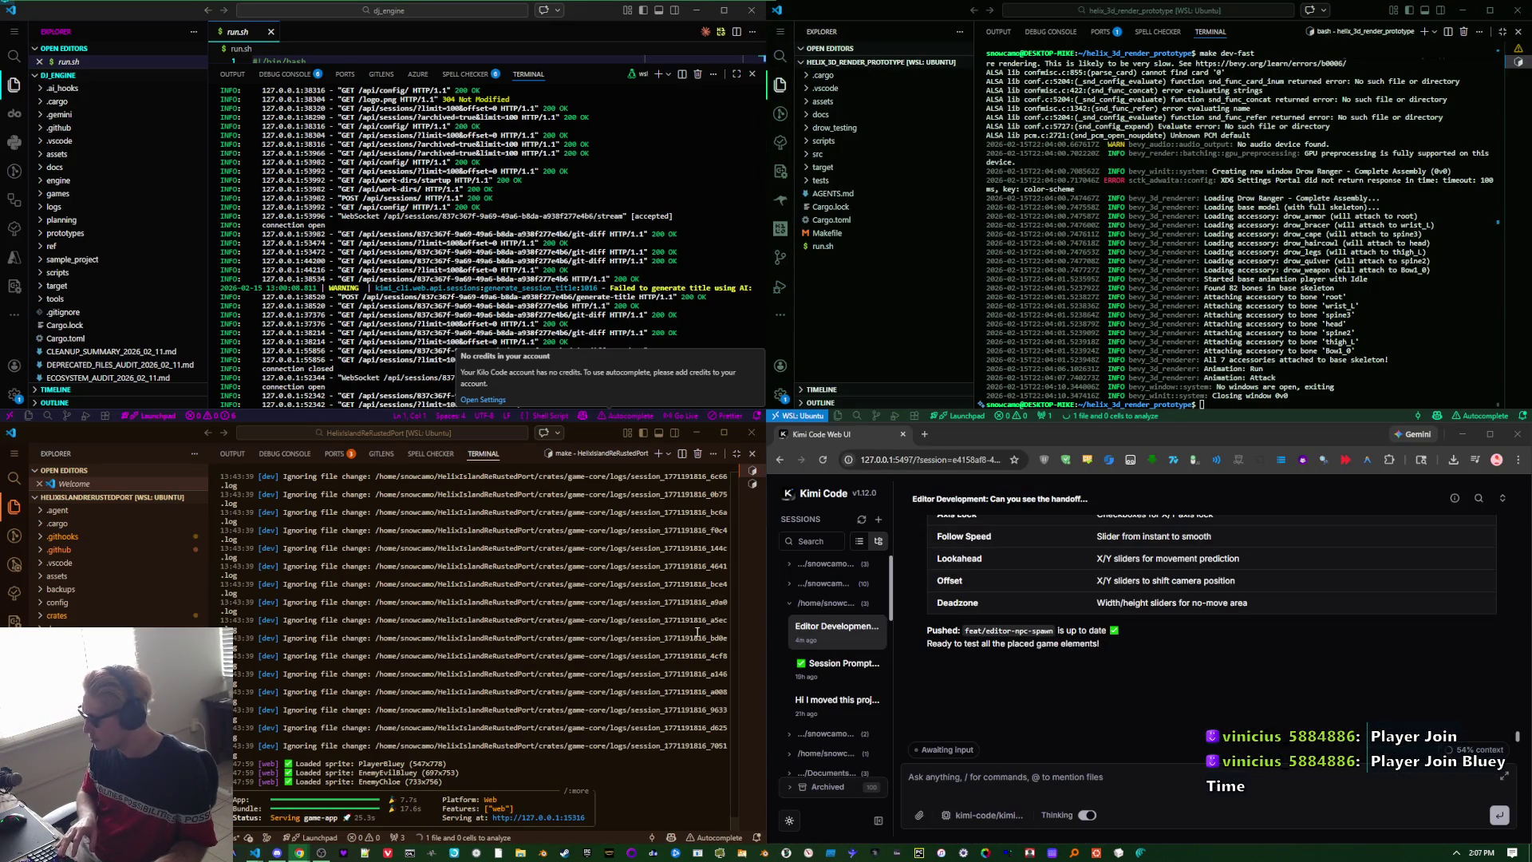
key("alt+Tab")
key("super+Up")
key("super+Down")
key("super+Down")
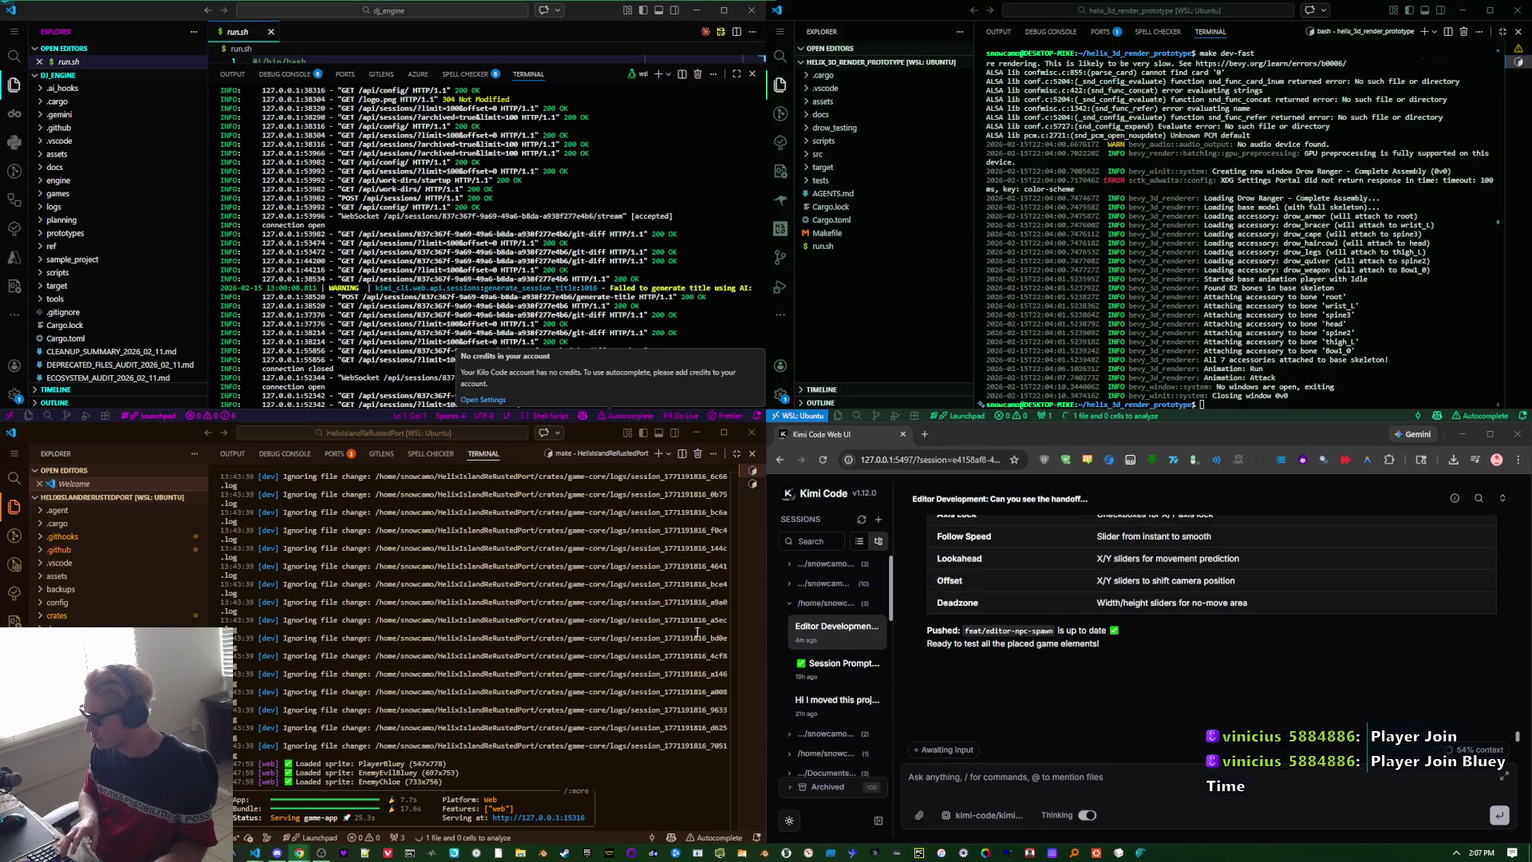
key("alt+Tab")
key("super+Up")
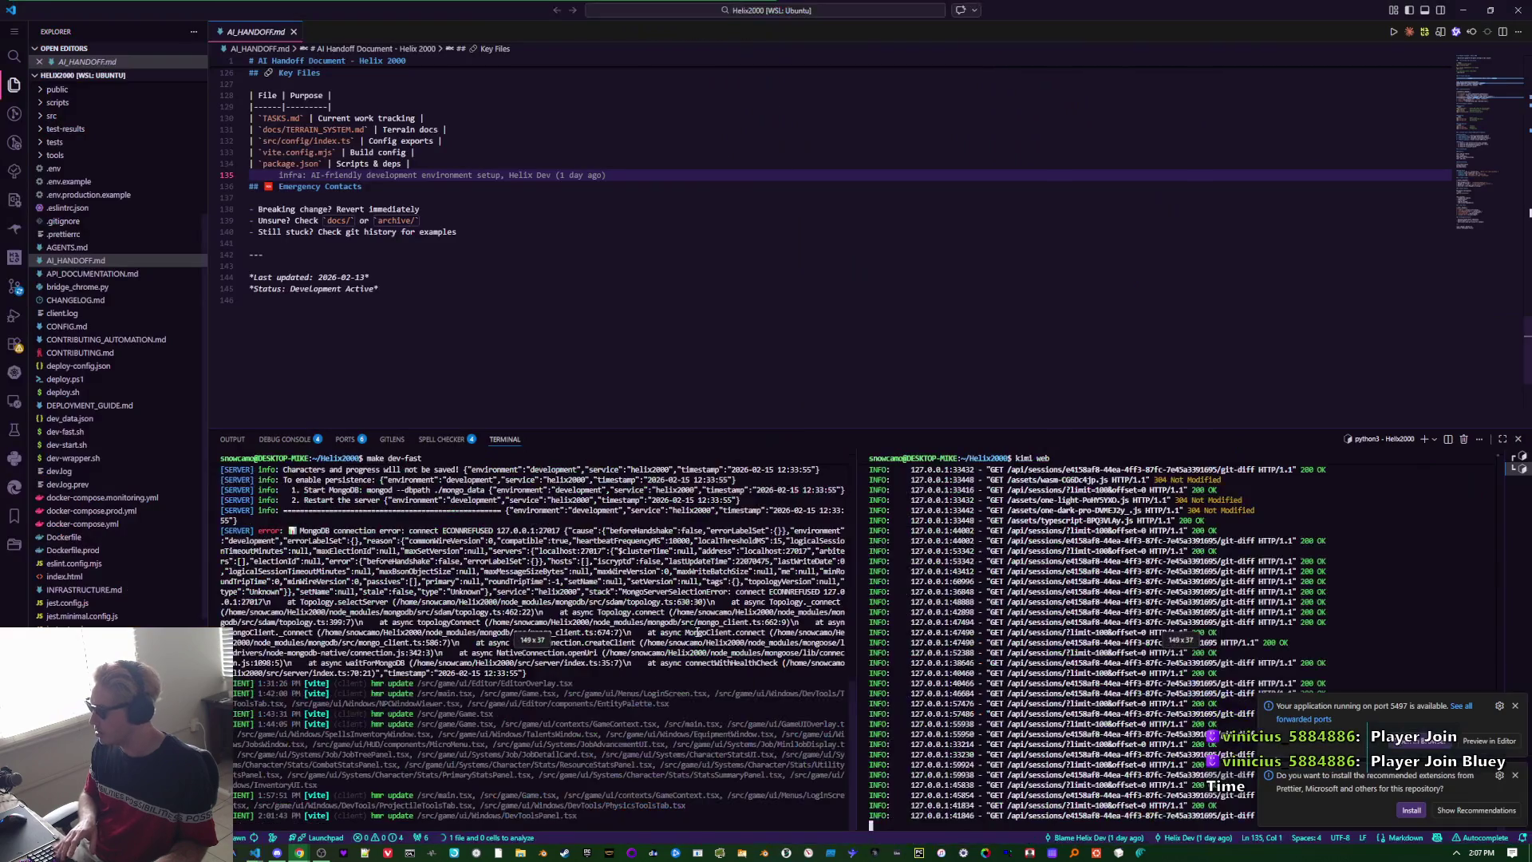
key("super+Down")
key("super+Down")
key("alt+Tab")
key("super+Right")
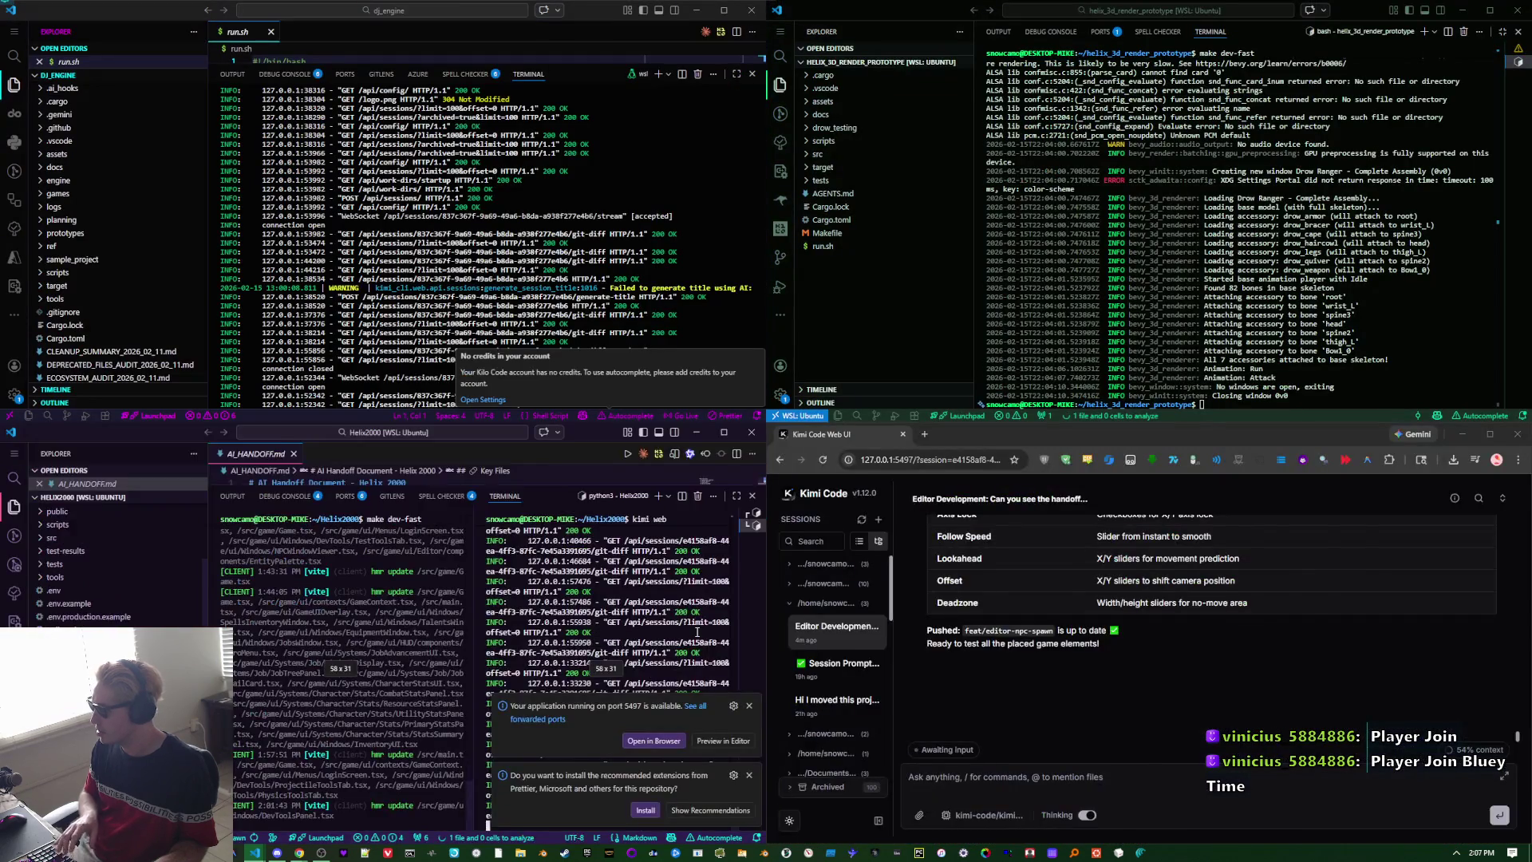
key("super+Down")
key("super+Down")
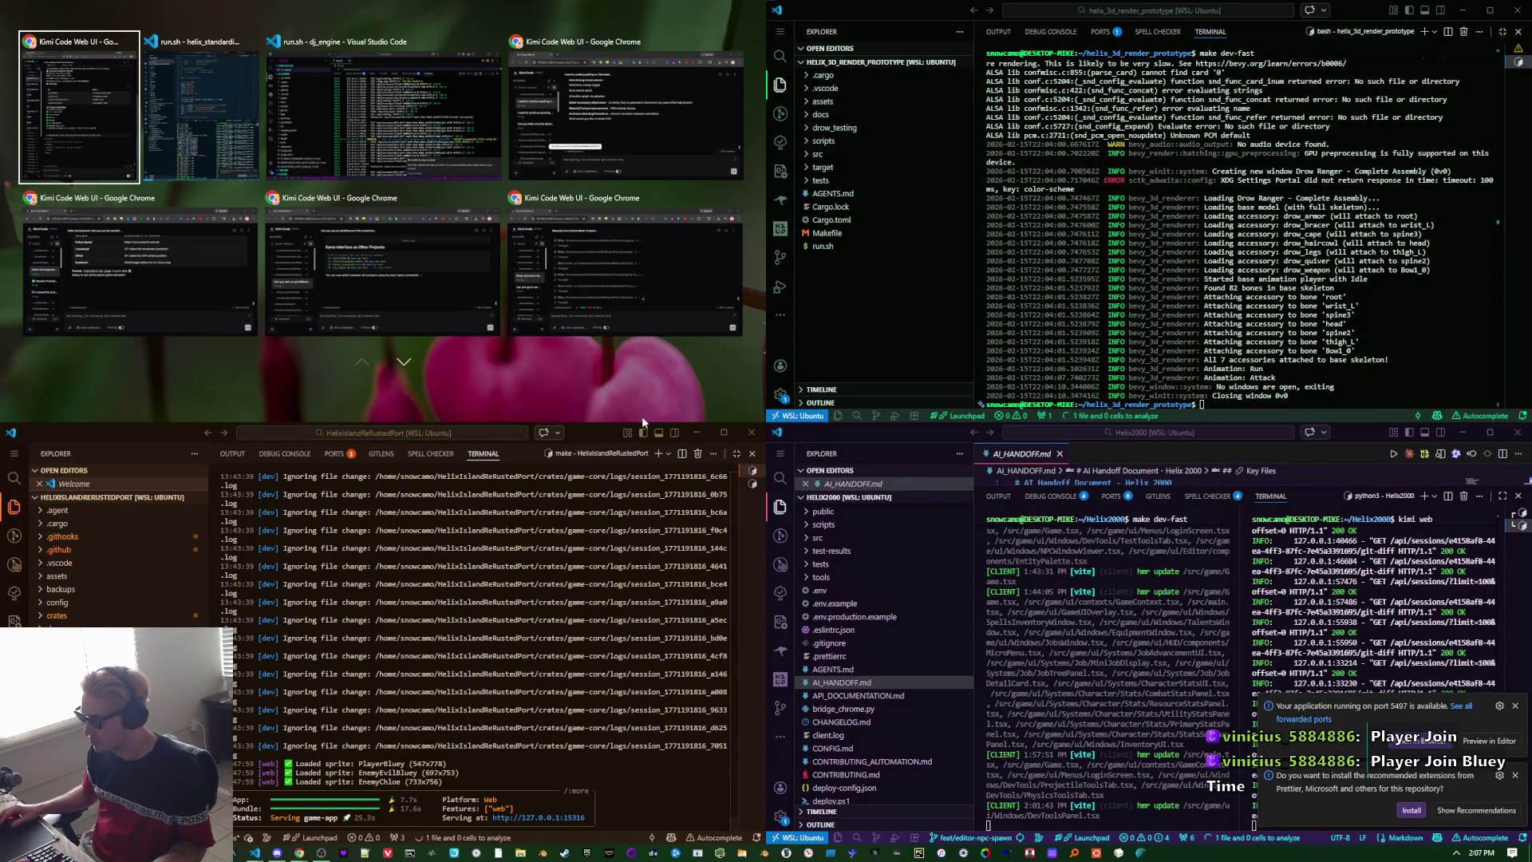
key("alt+Tab")
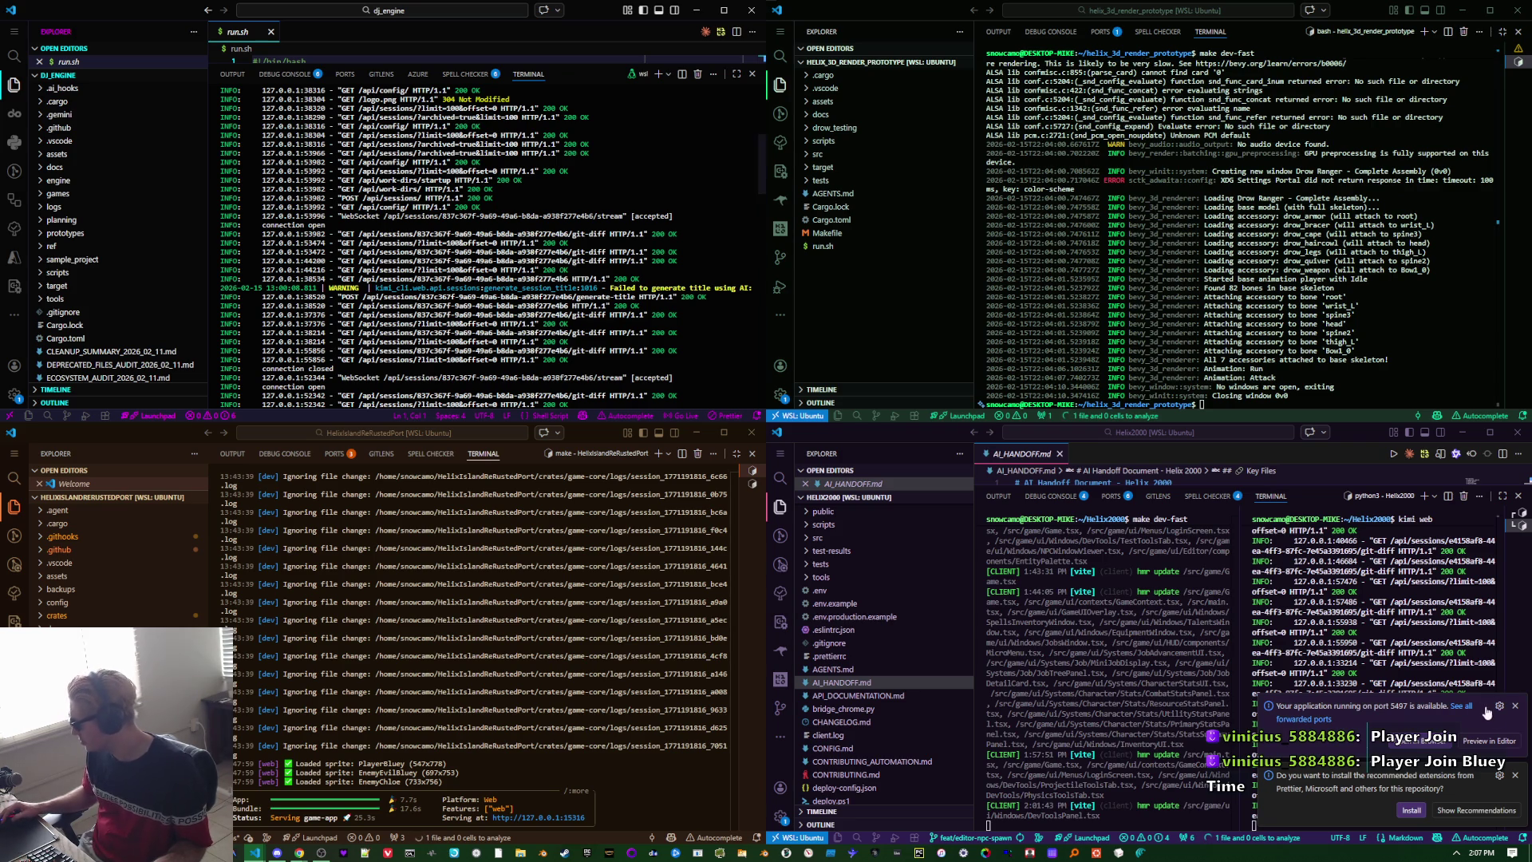
Dismiss the port 5497 and recommended-extensions notices and hide the Explorer sidebar.
left_click(1518, 706)
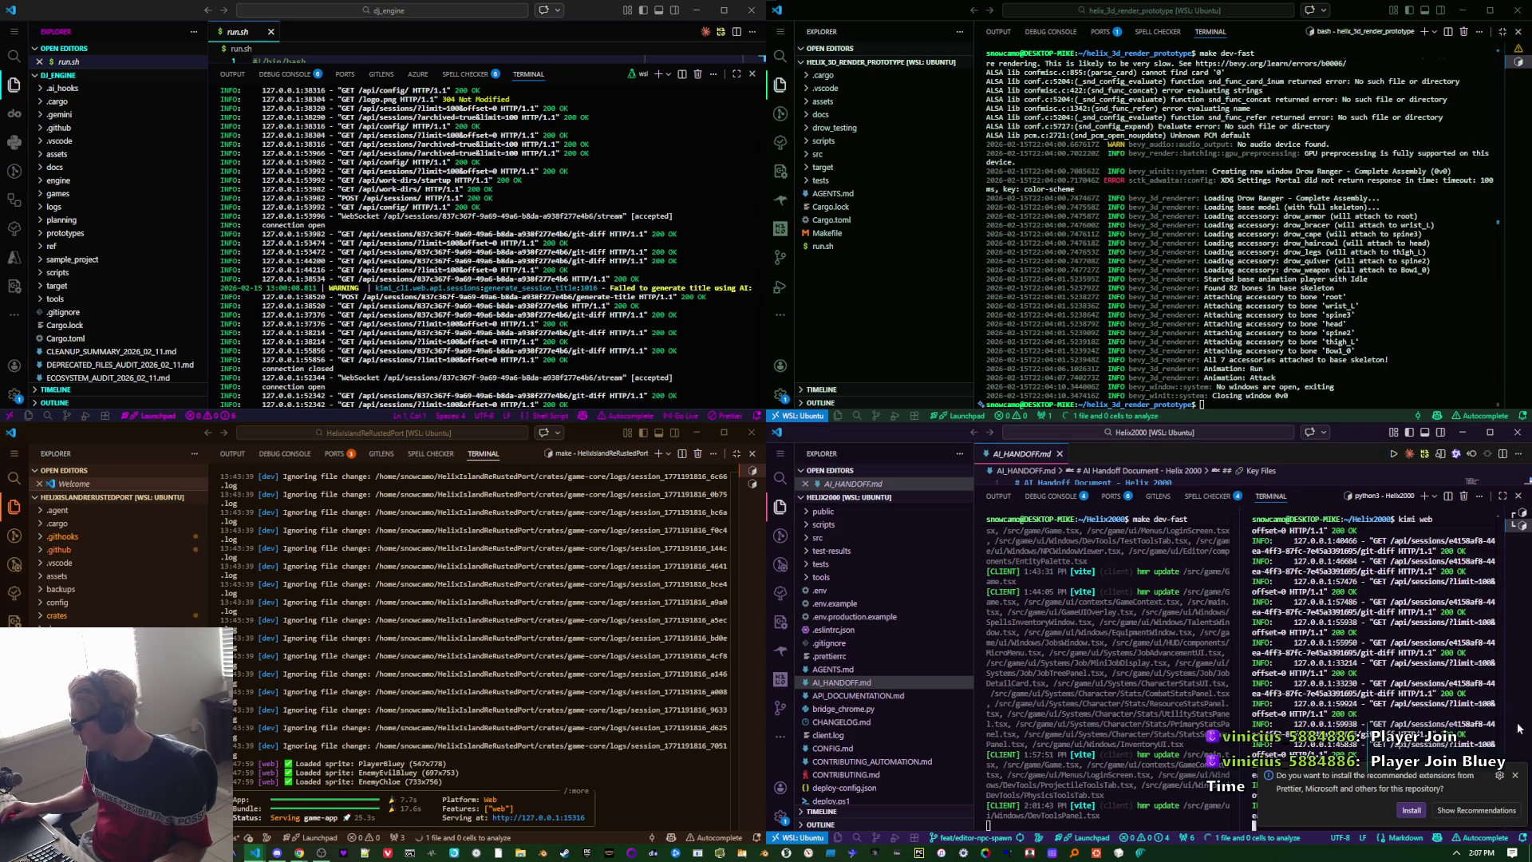
left_click(1515, 775)
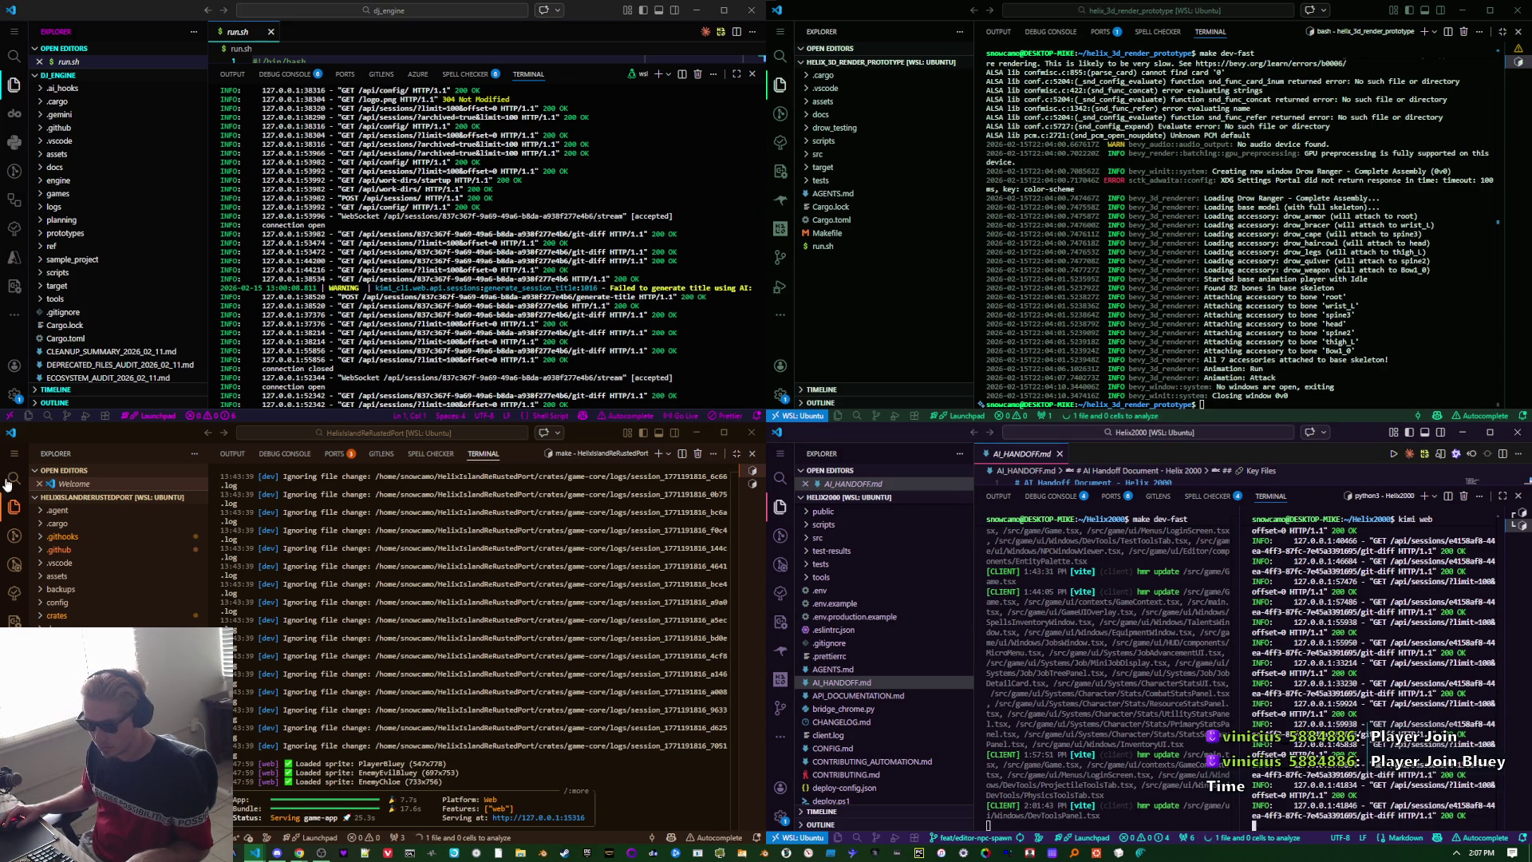
key("ctrl+b")
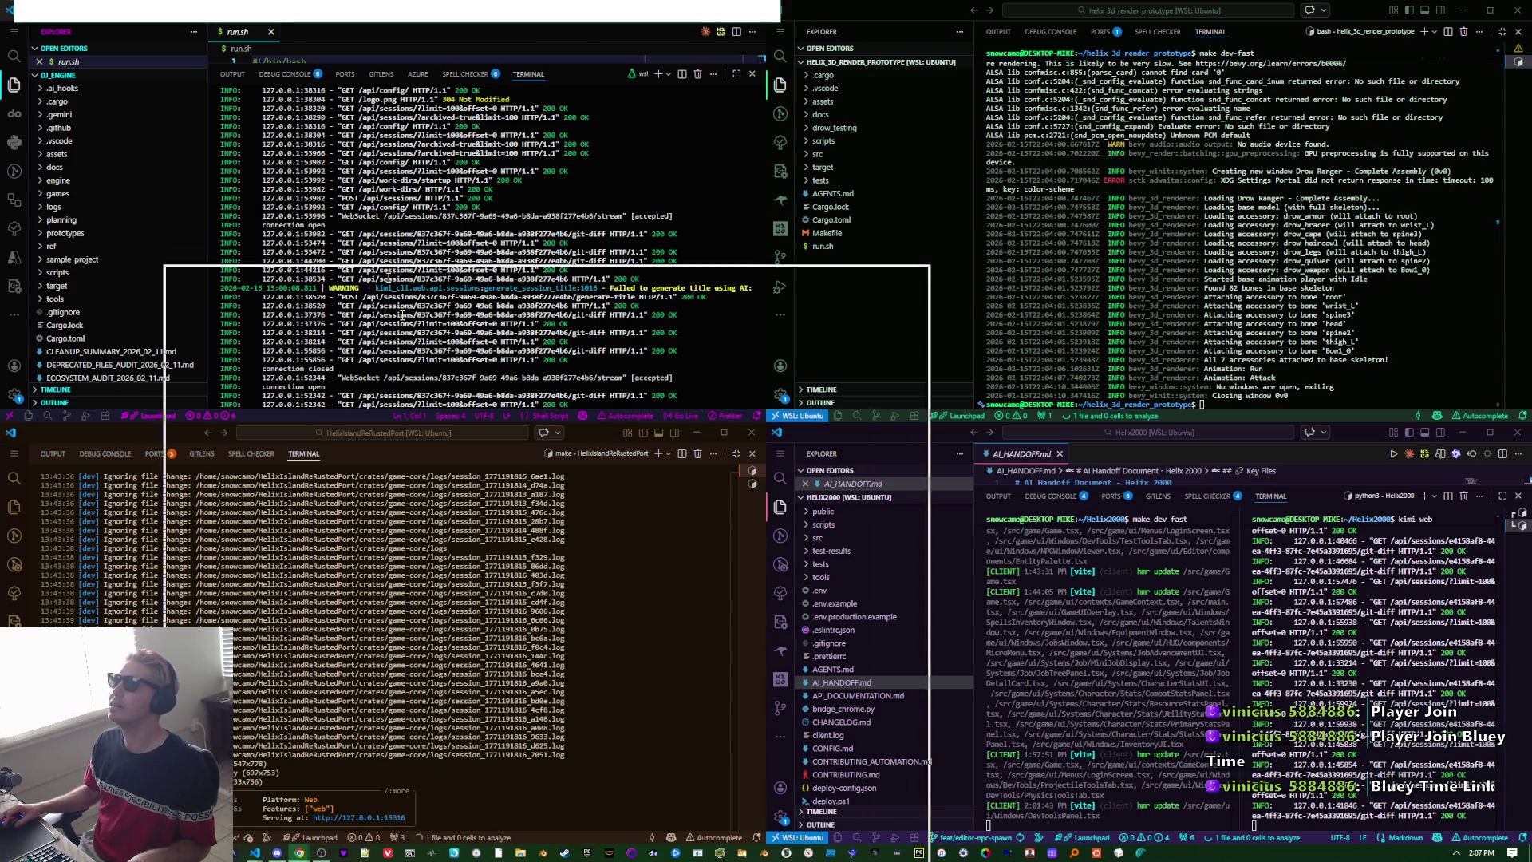
Send Kimi the commit and new game-decoupling branch request, then close the Helix Island game window.
double_click(471, 365)
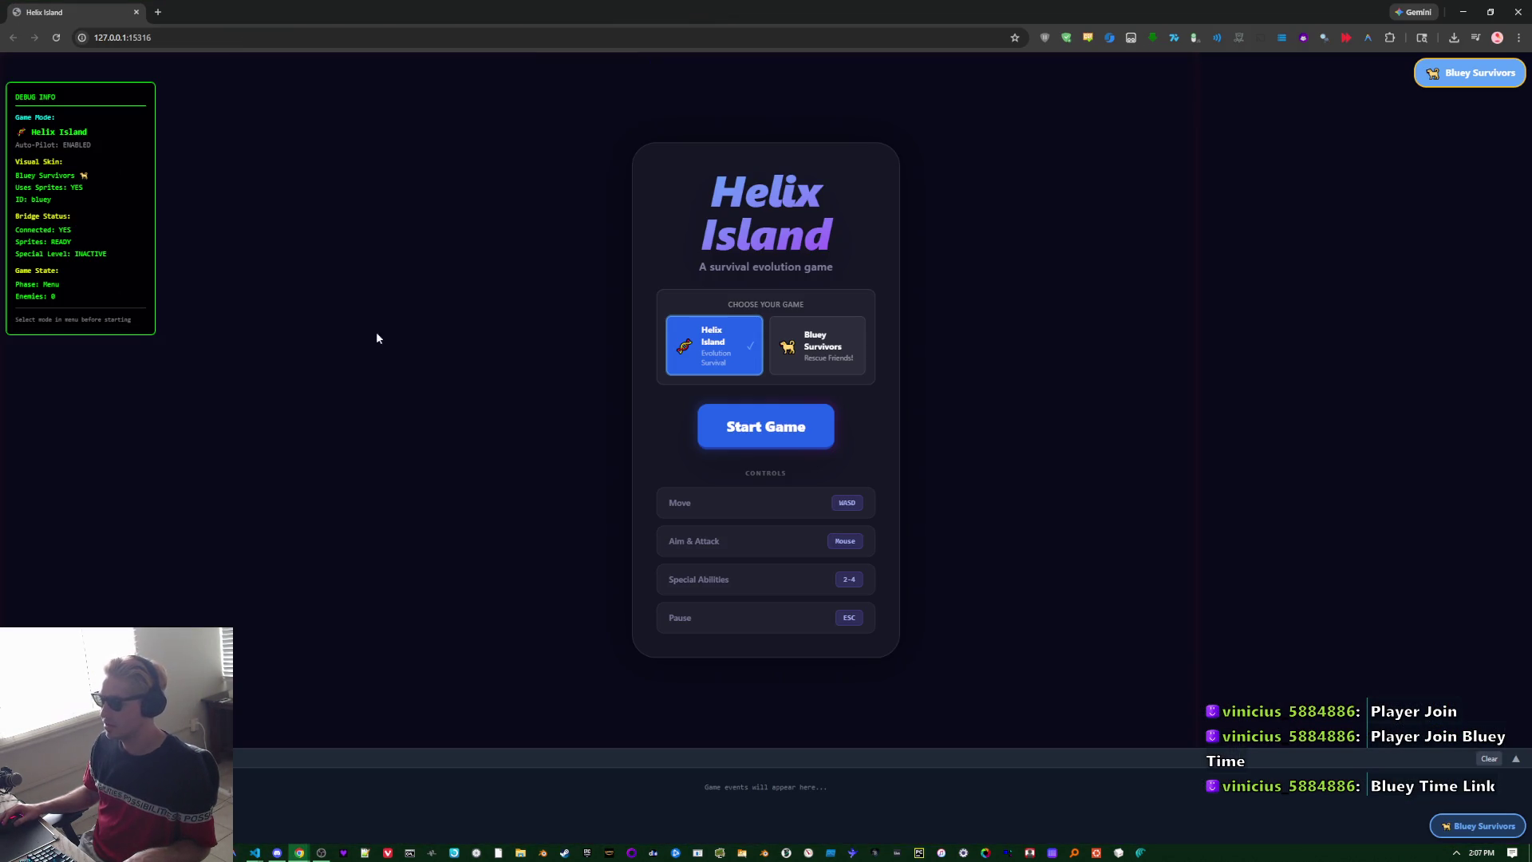
key("alt+Tab")
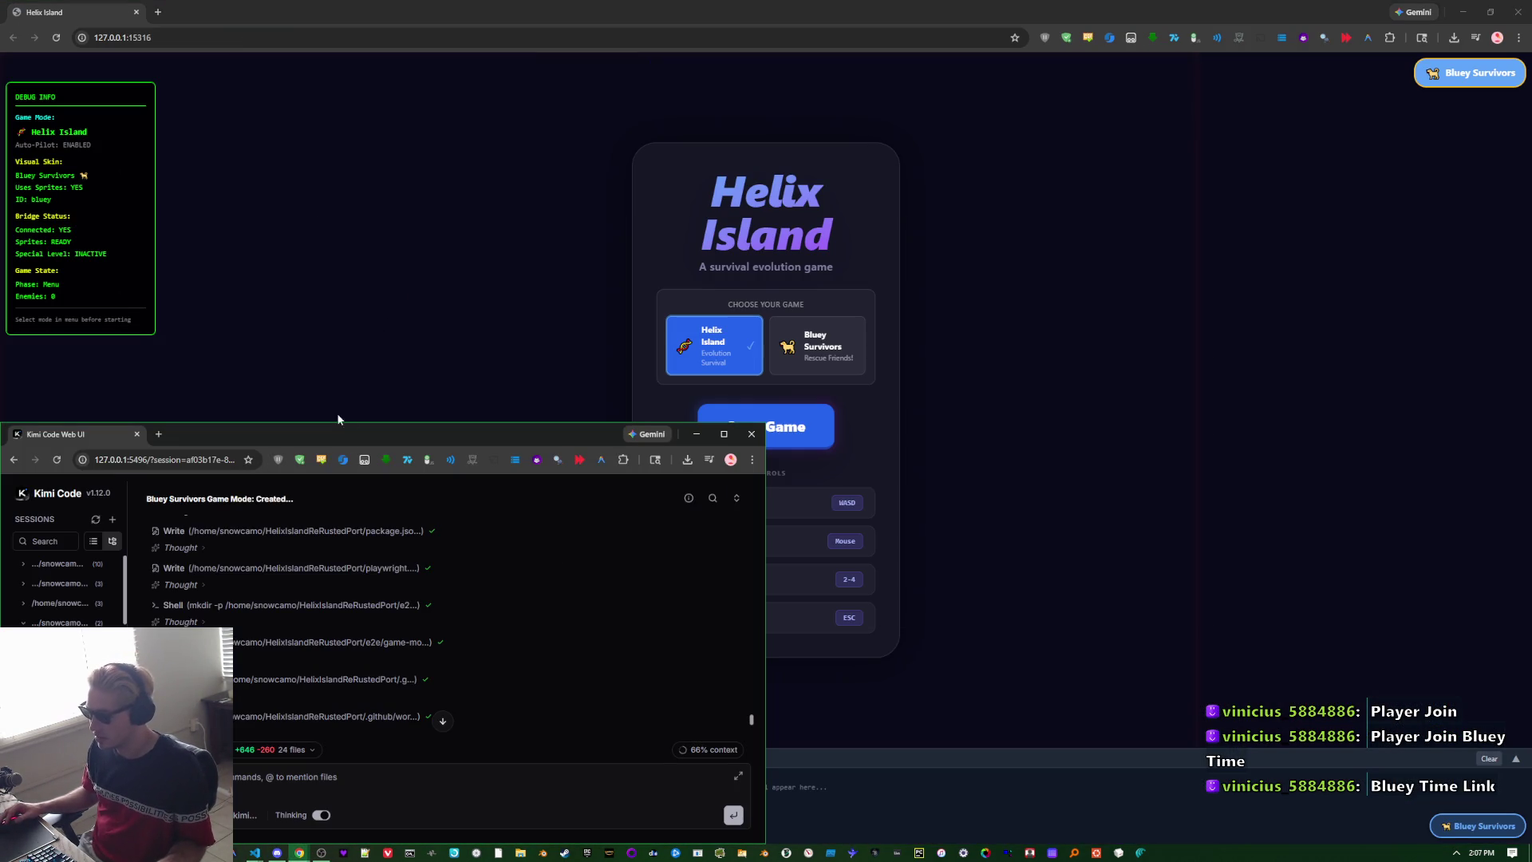
left_click(442, 721)
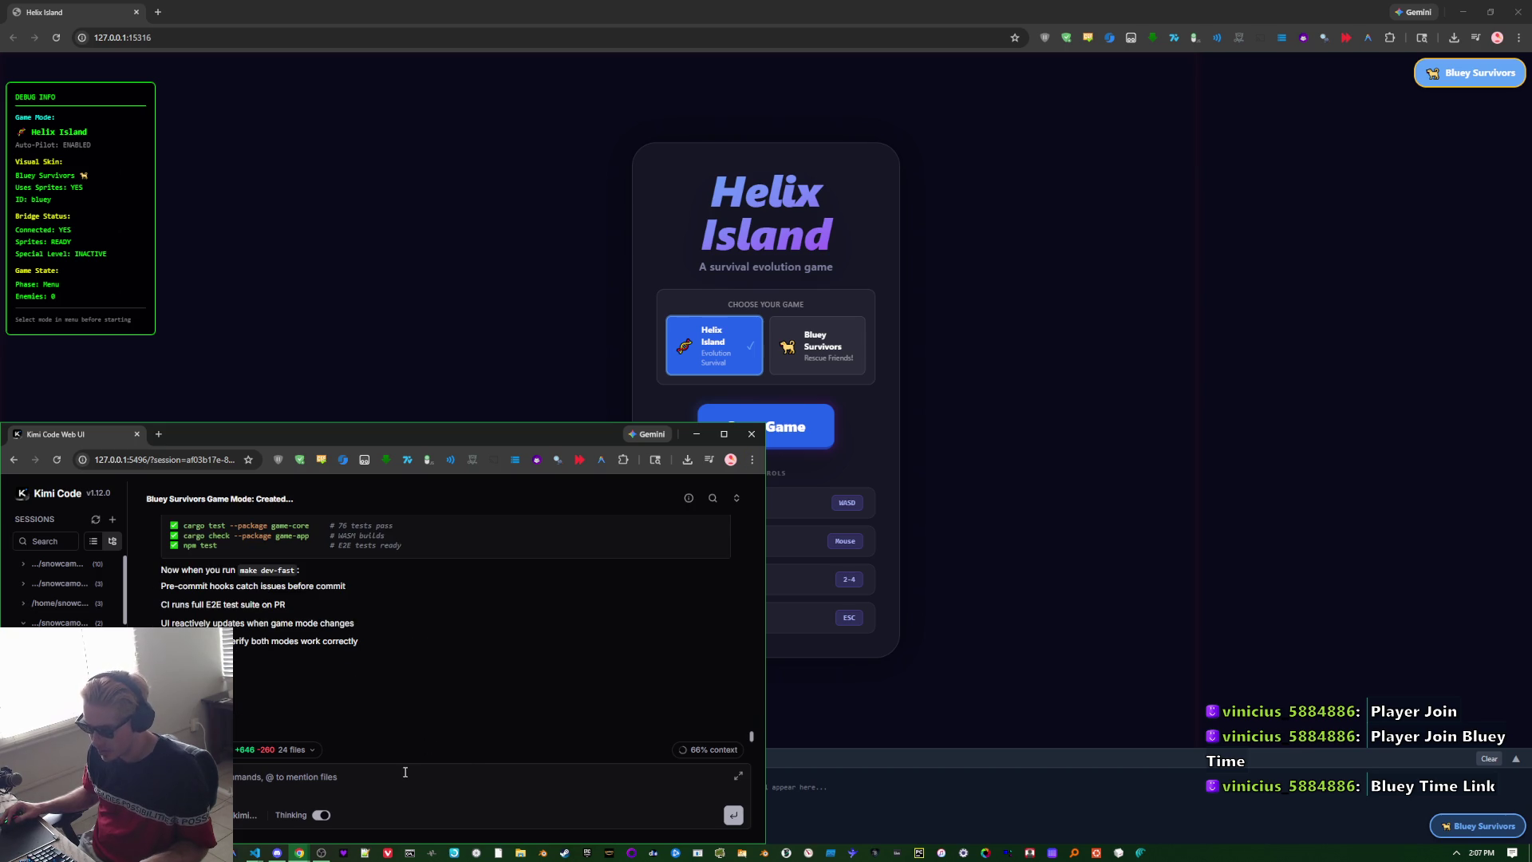
scroll(413, 645, "up", 2)
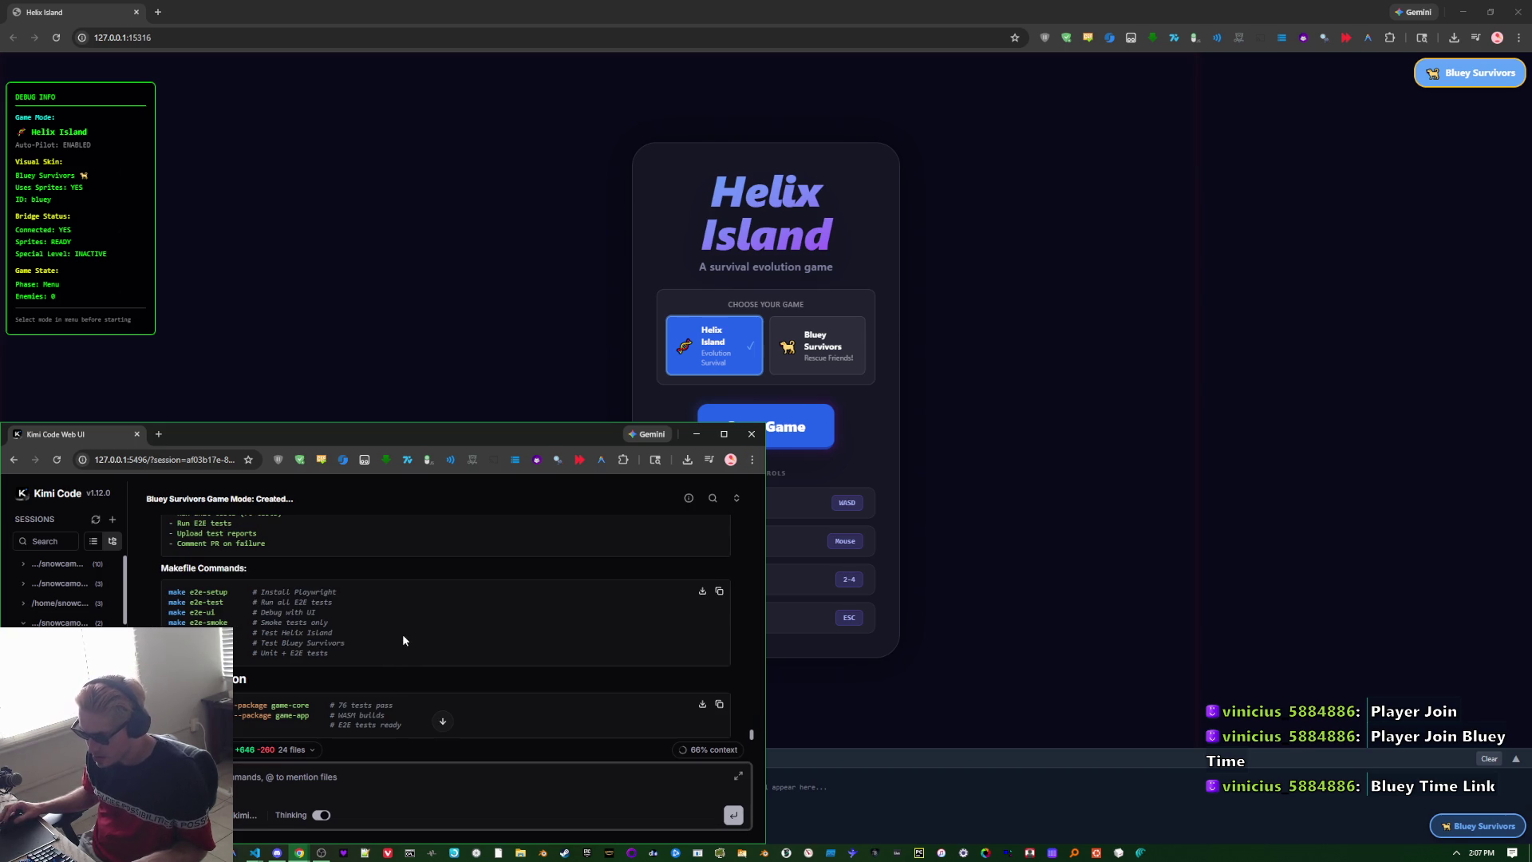
scroll(428, 615, "down", 2)
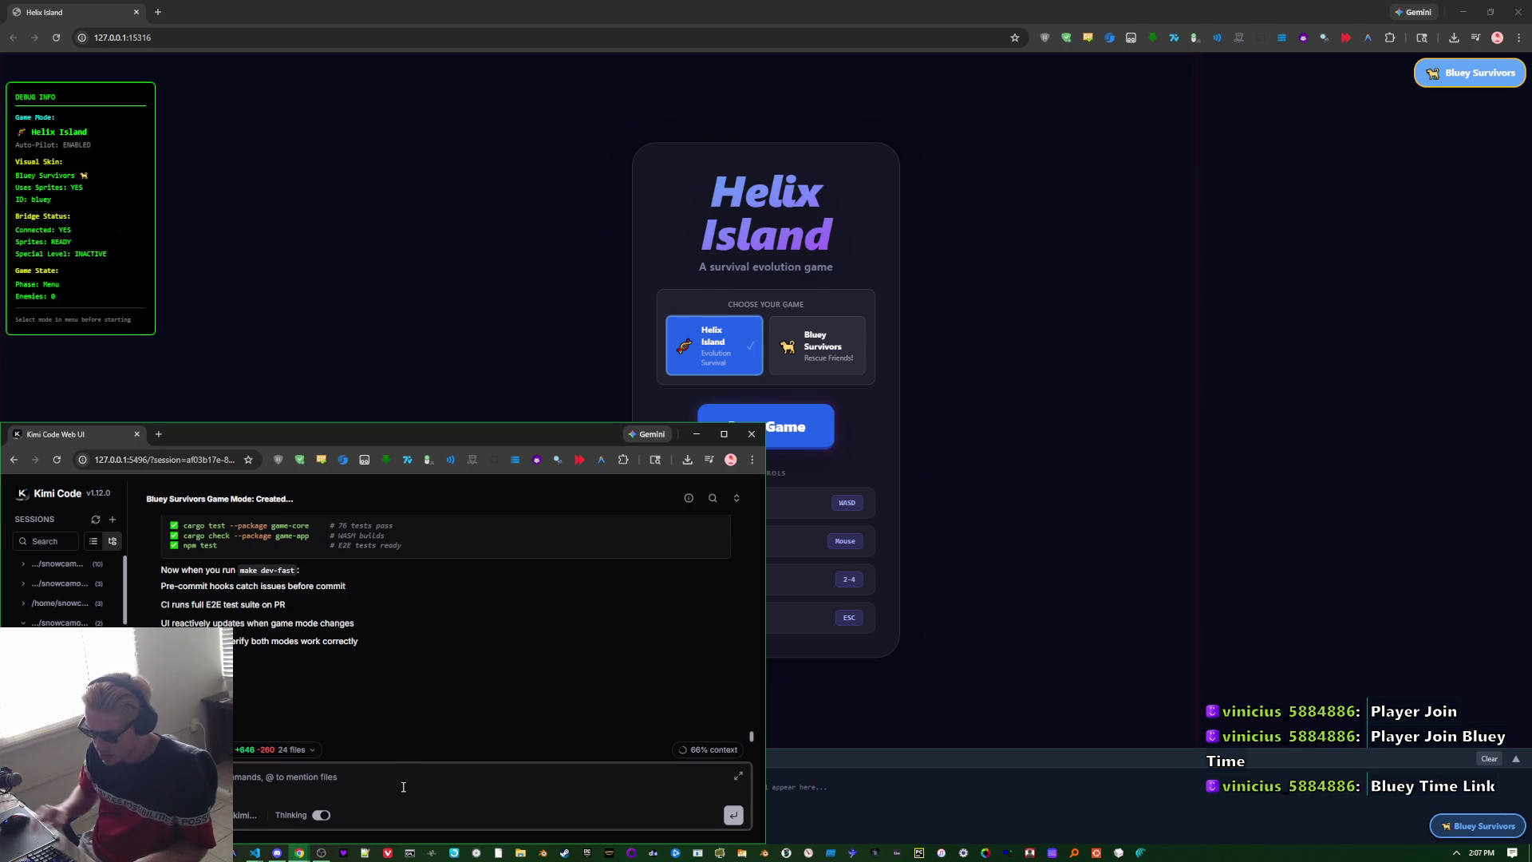
type("ok")
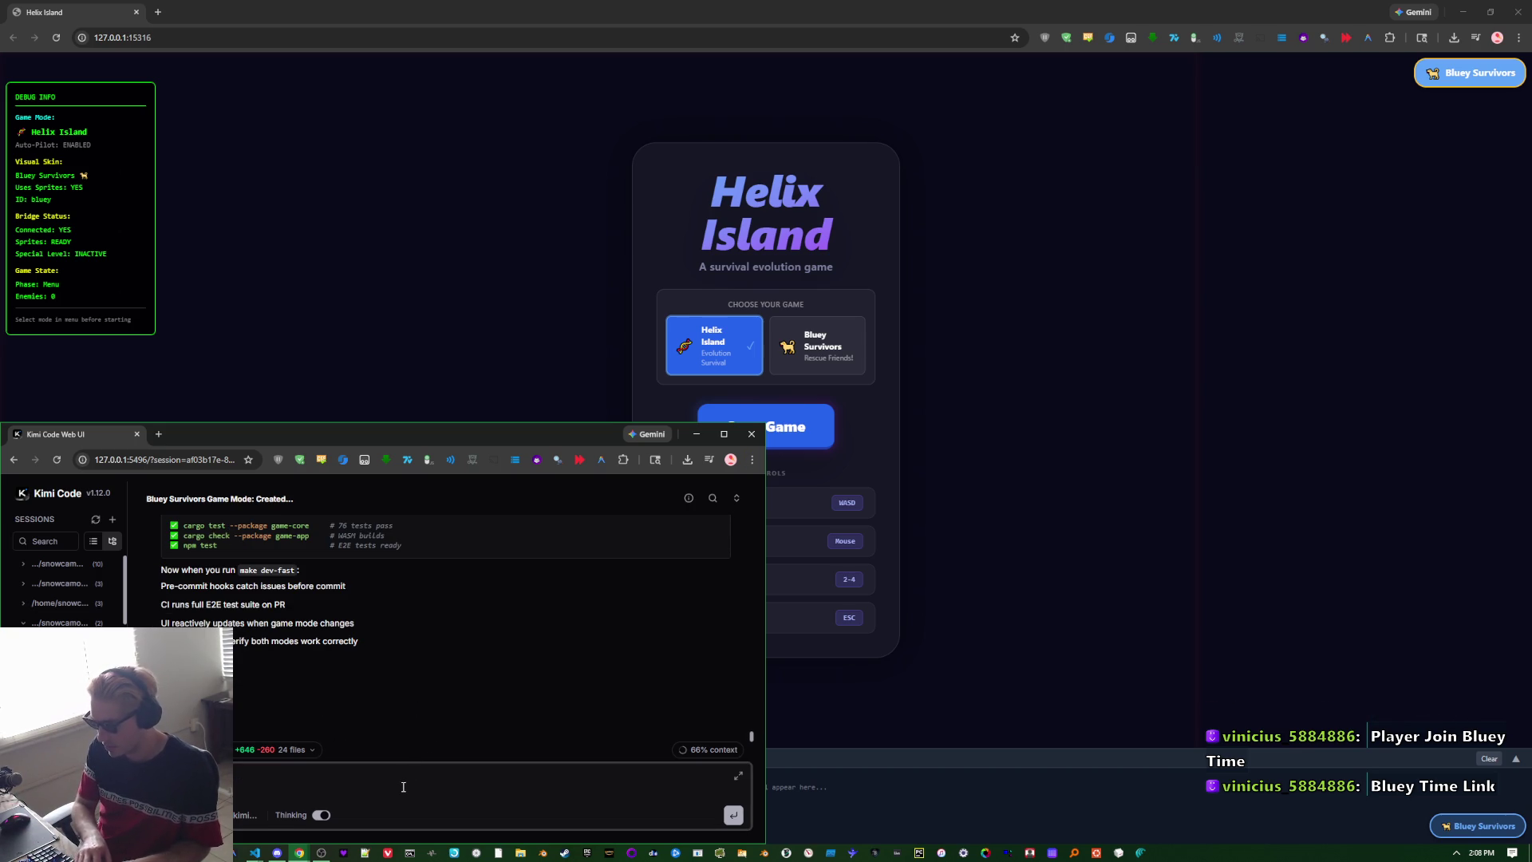
type("ll")
type(" and m")
type(" ma")
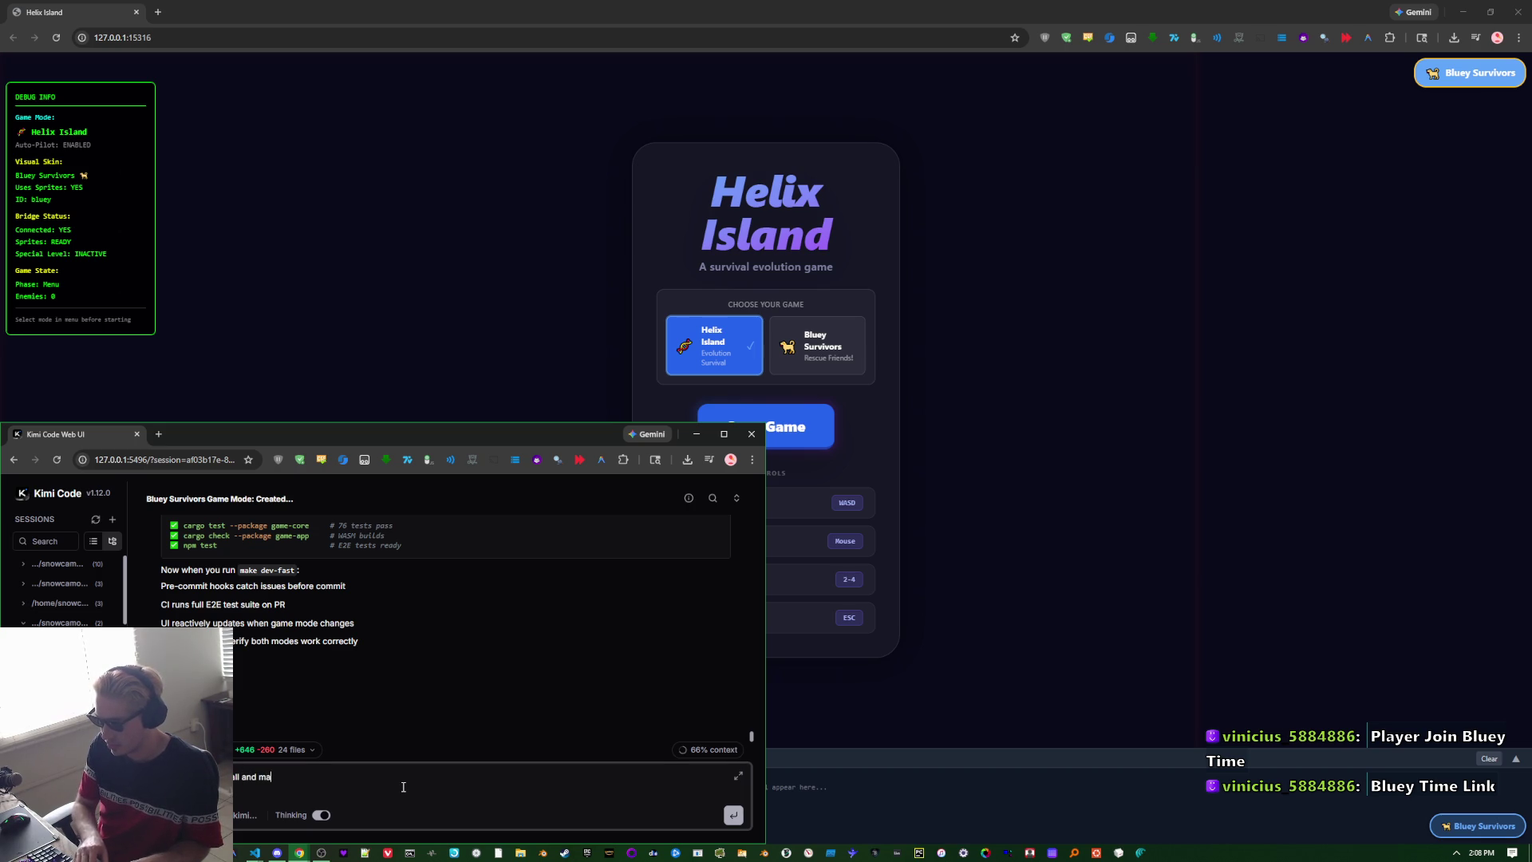
type(" new branch for o")
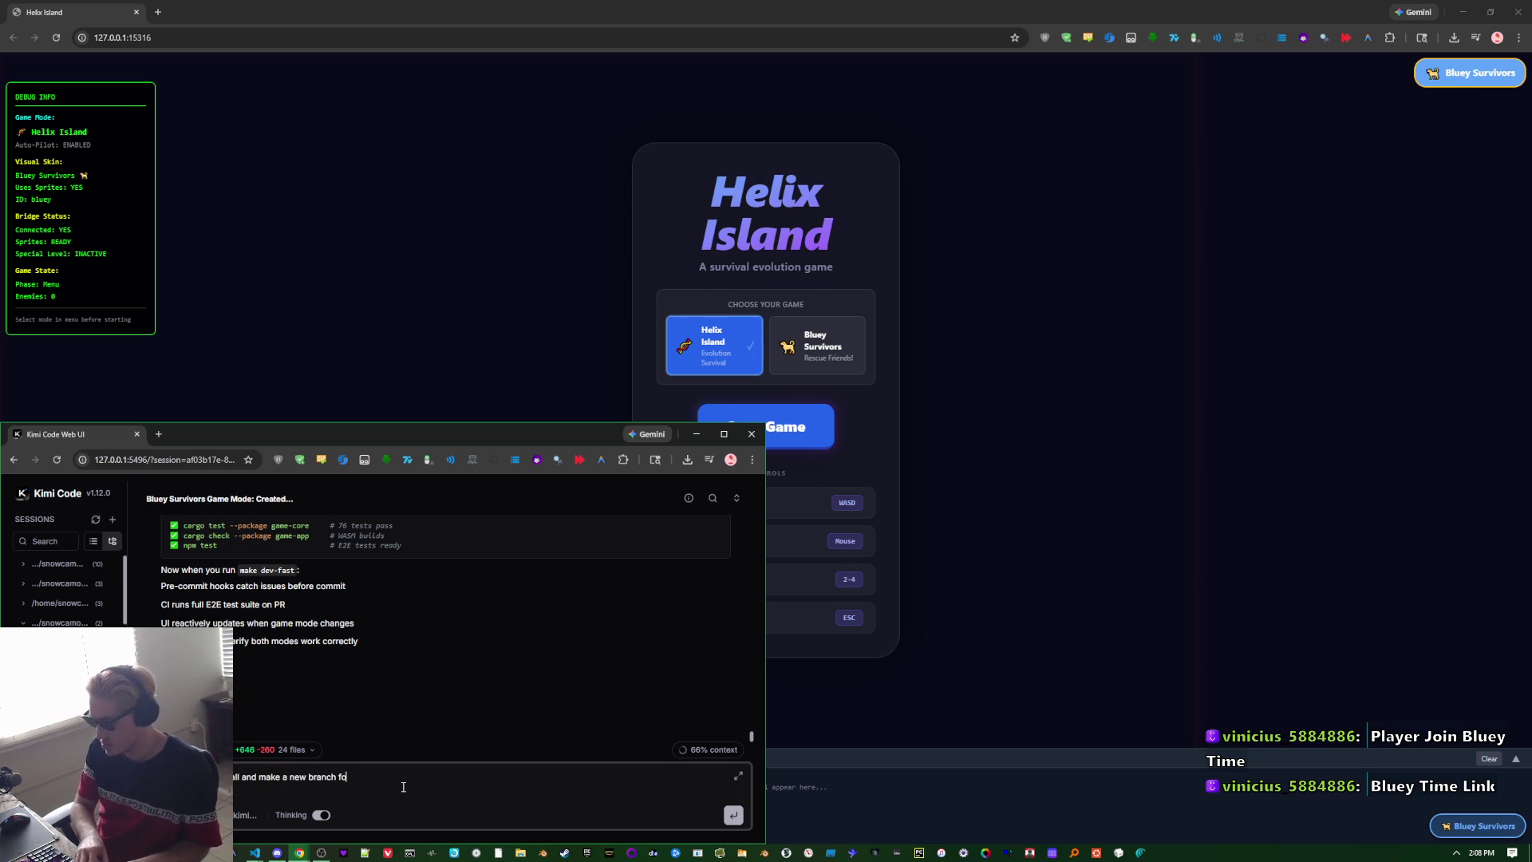
type("ecomp")
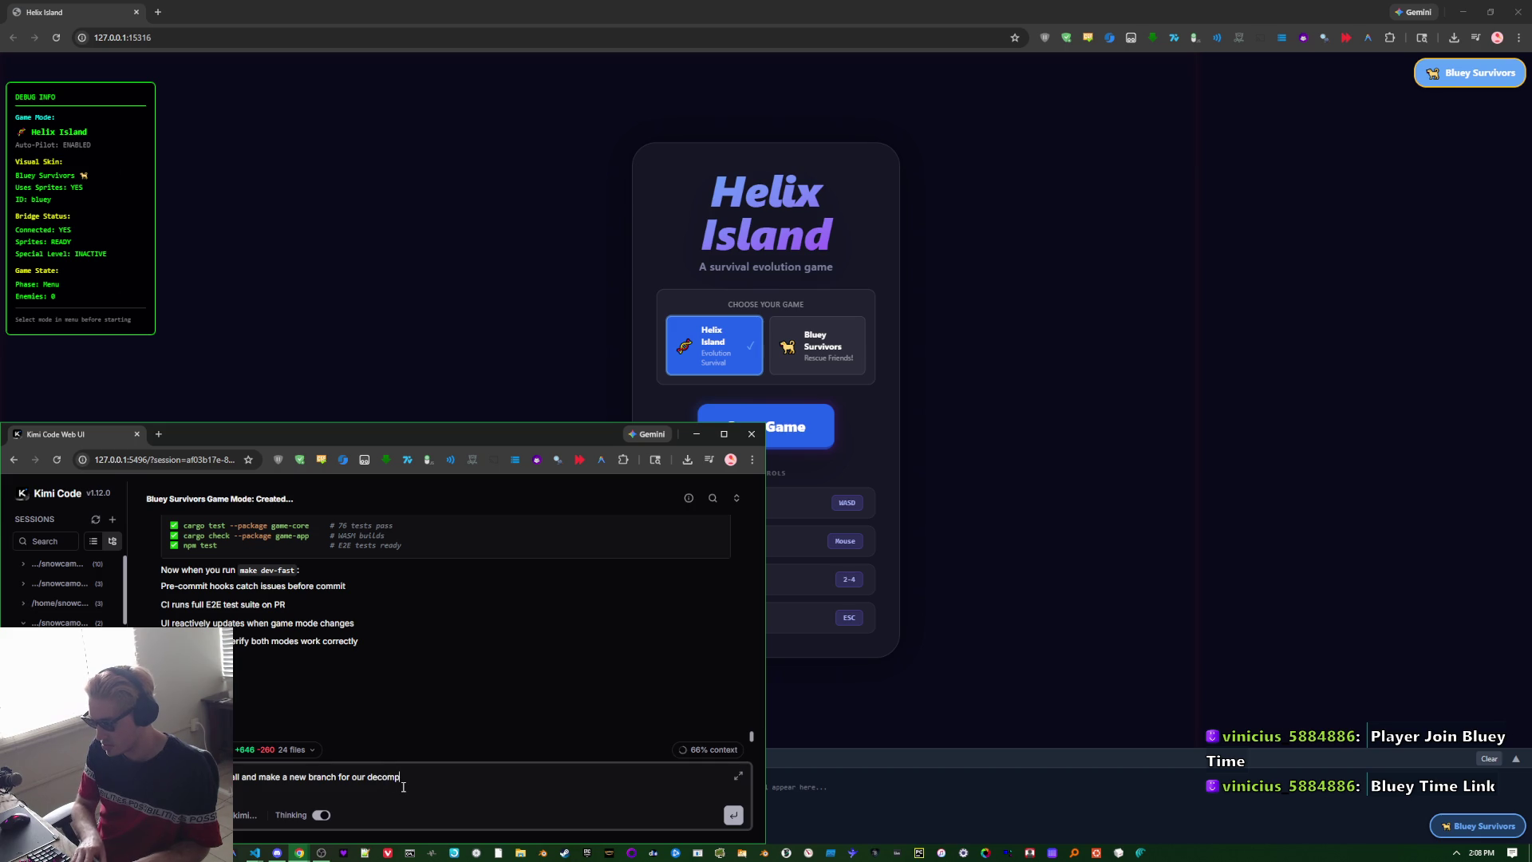
type("ition and game decoupling ")
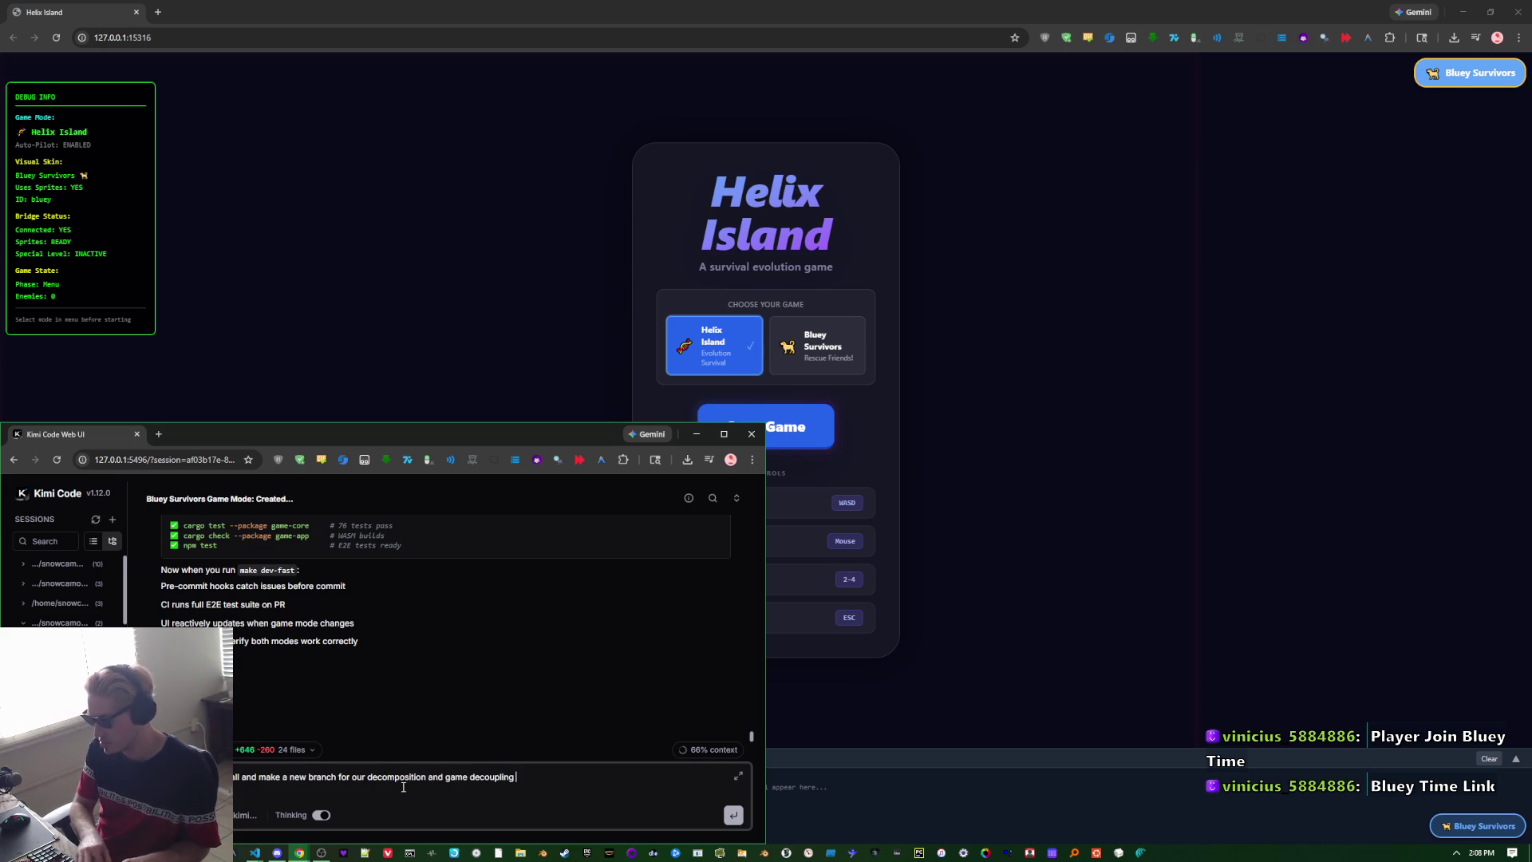
type("from")
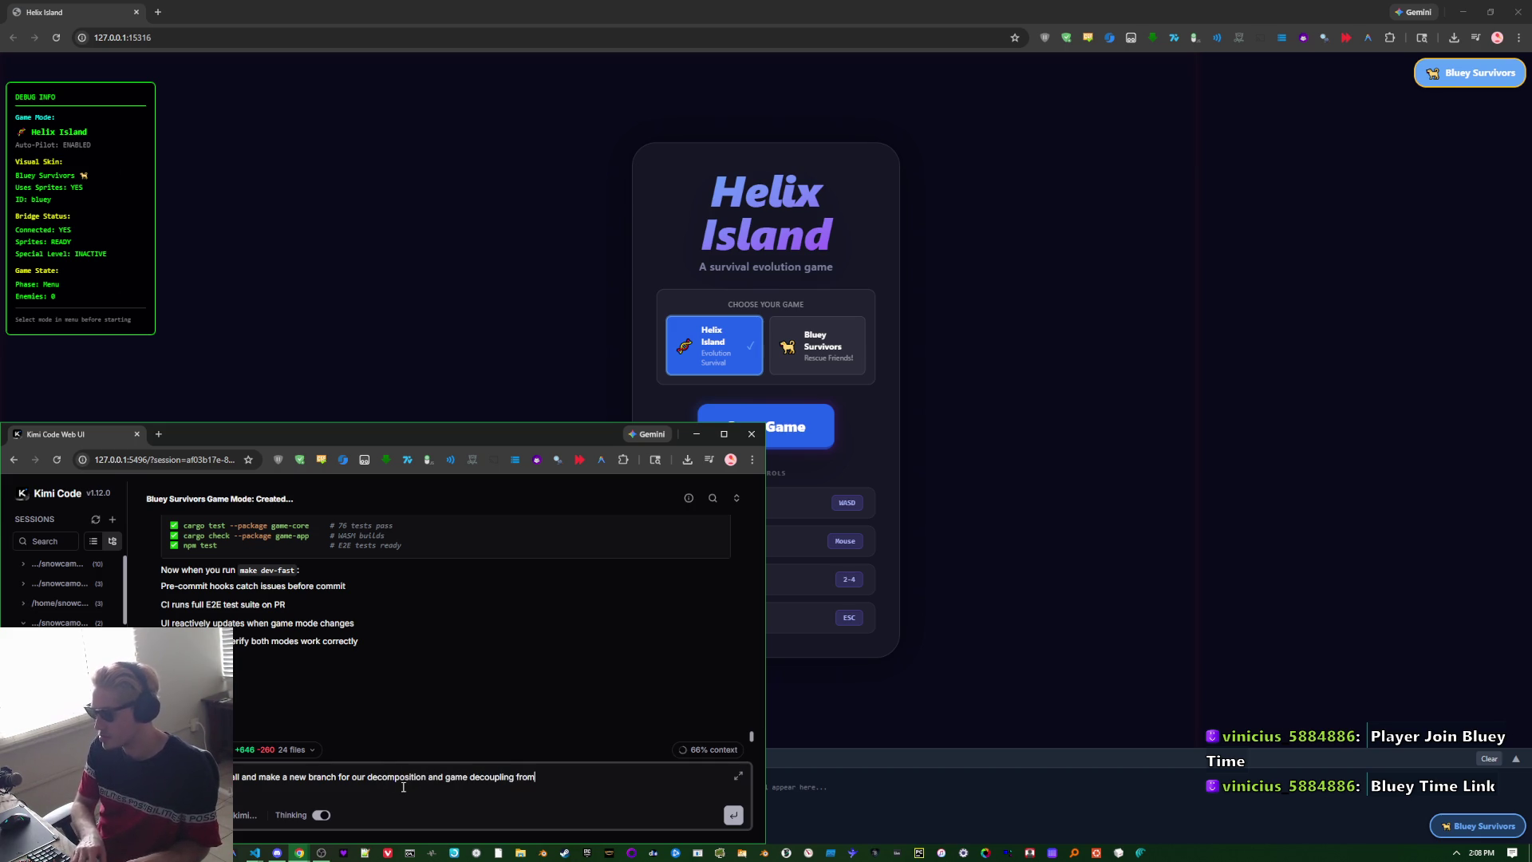
type(" island")
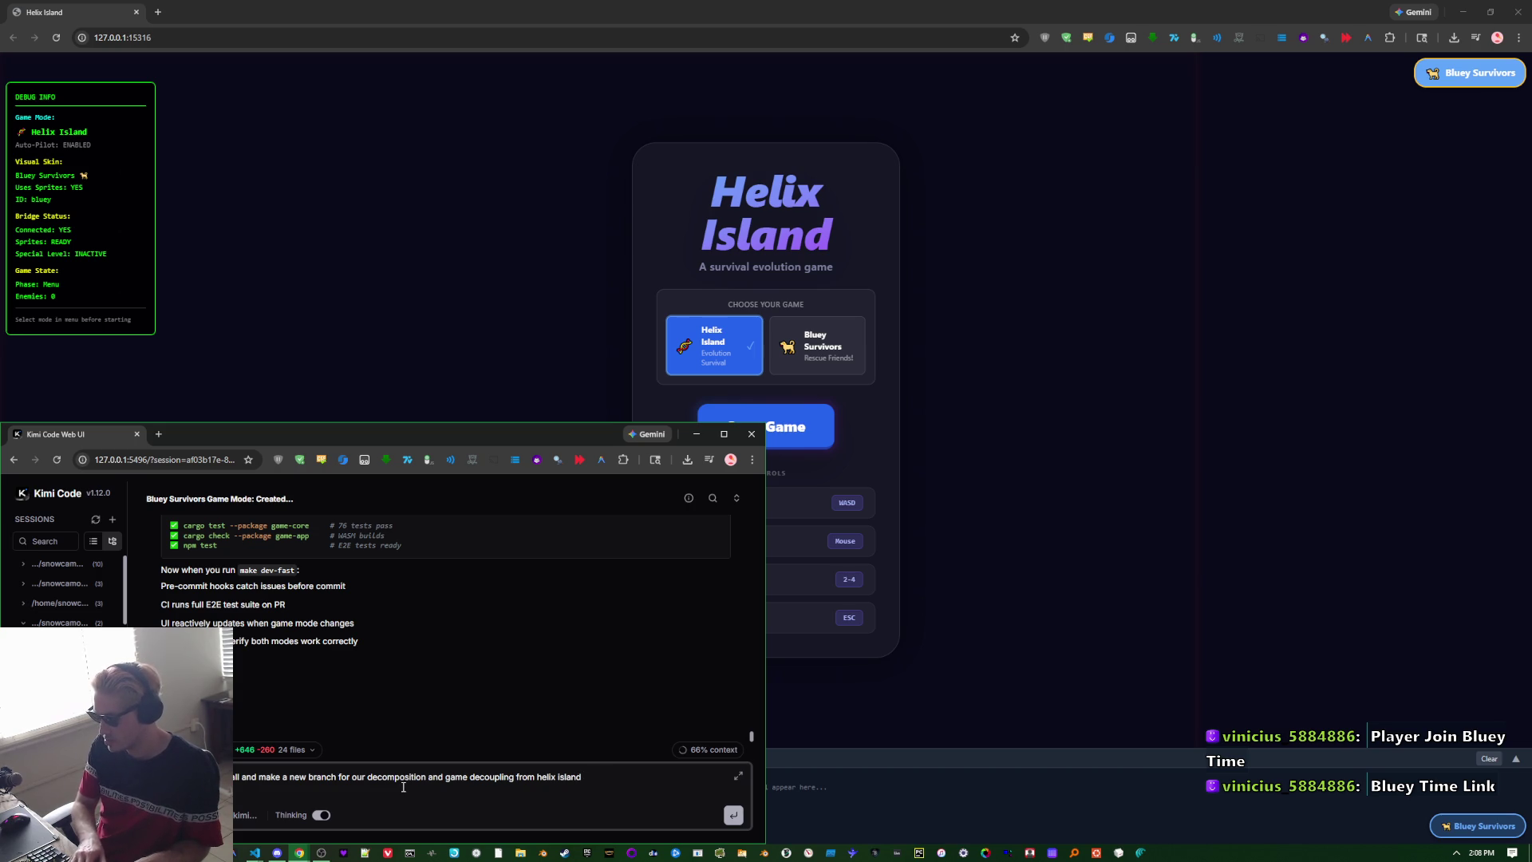
type(" and  wh")
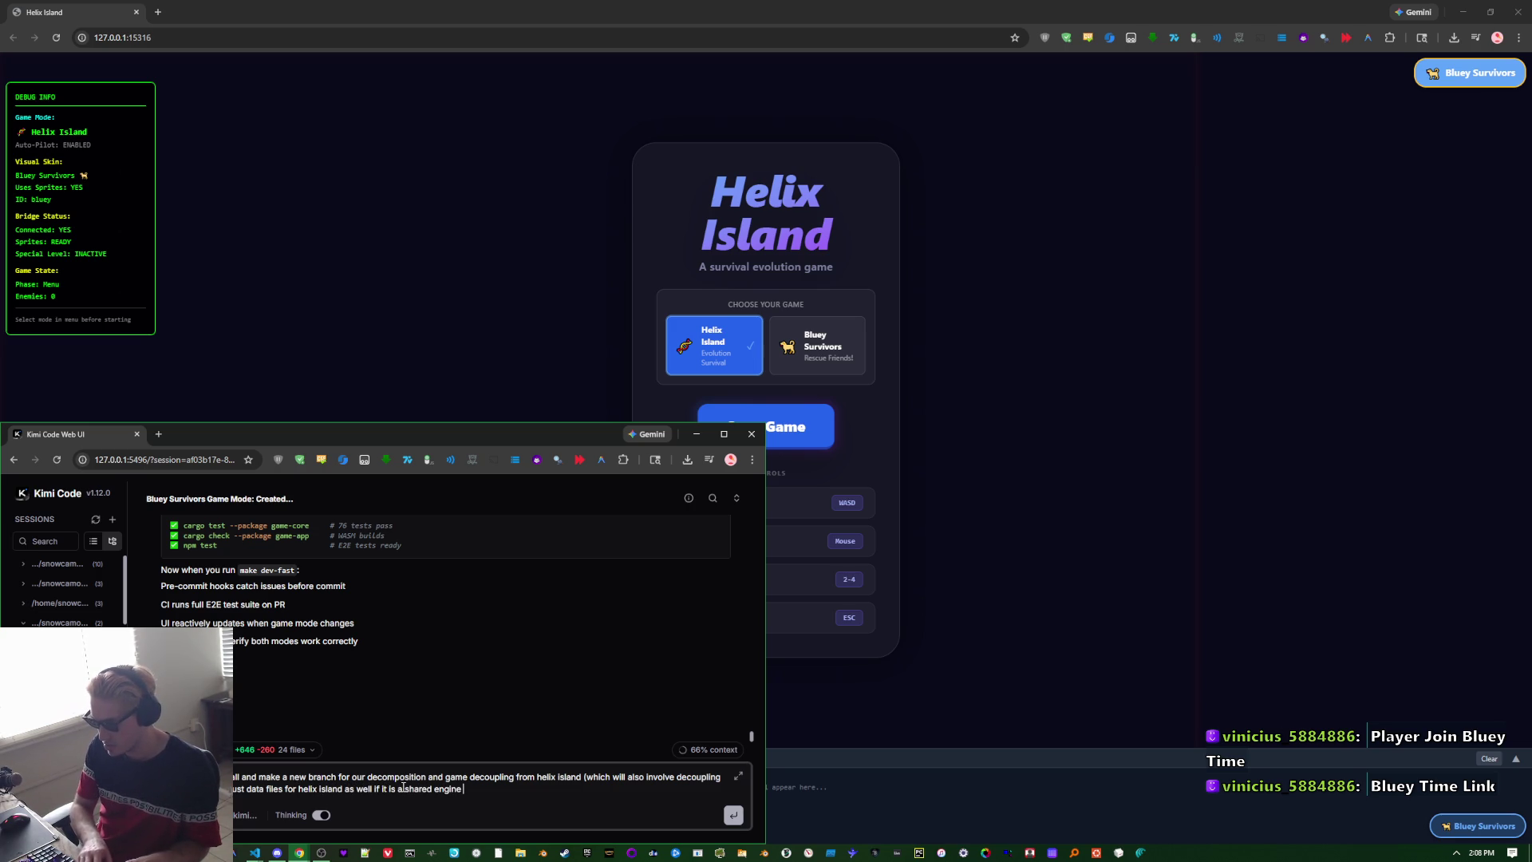
type("e.")
key("Return")
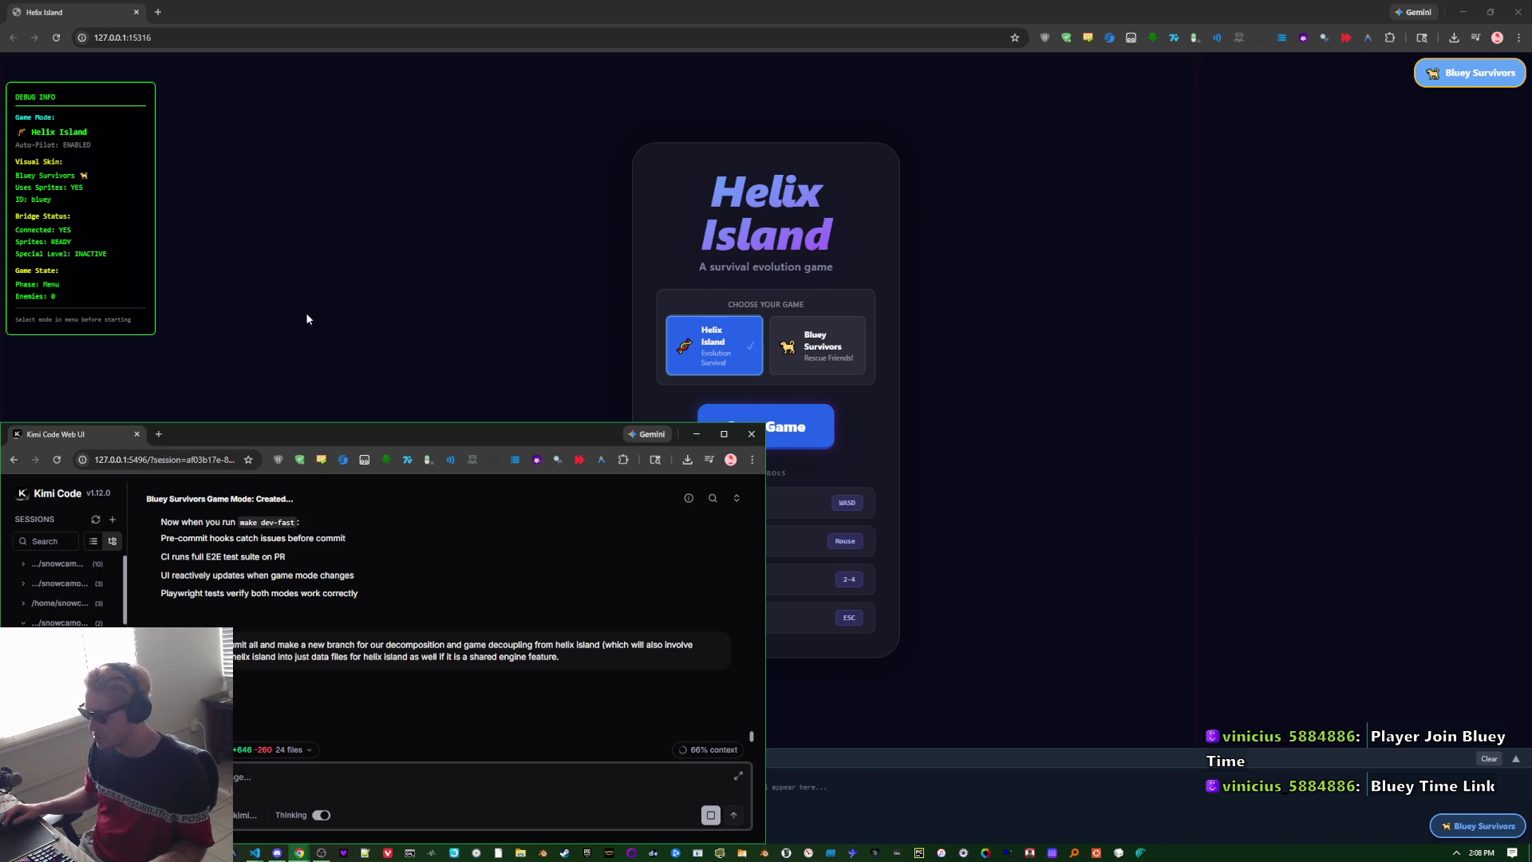
key("alt+Tab")
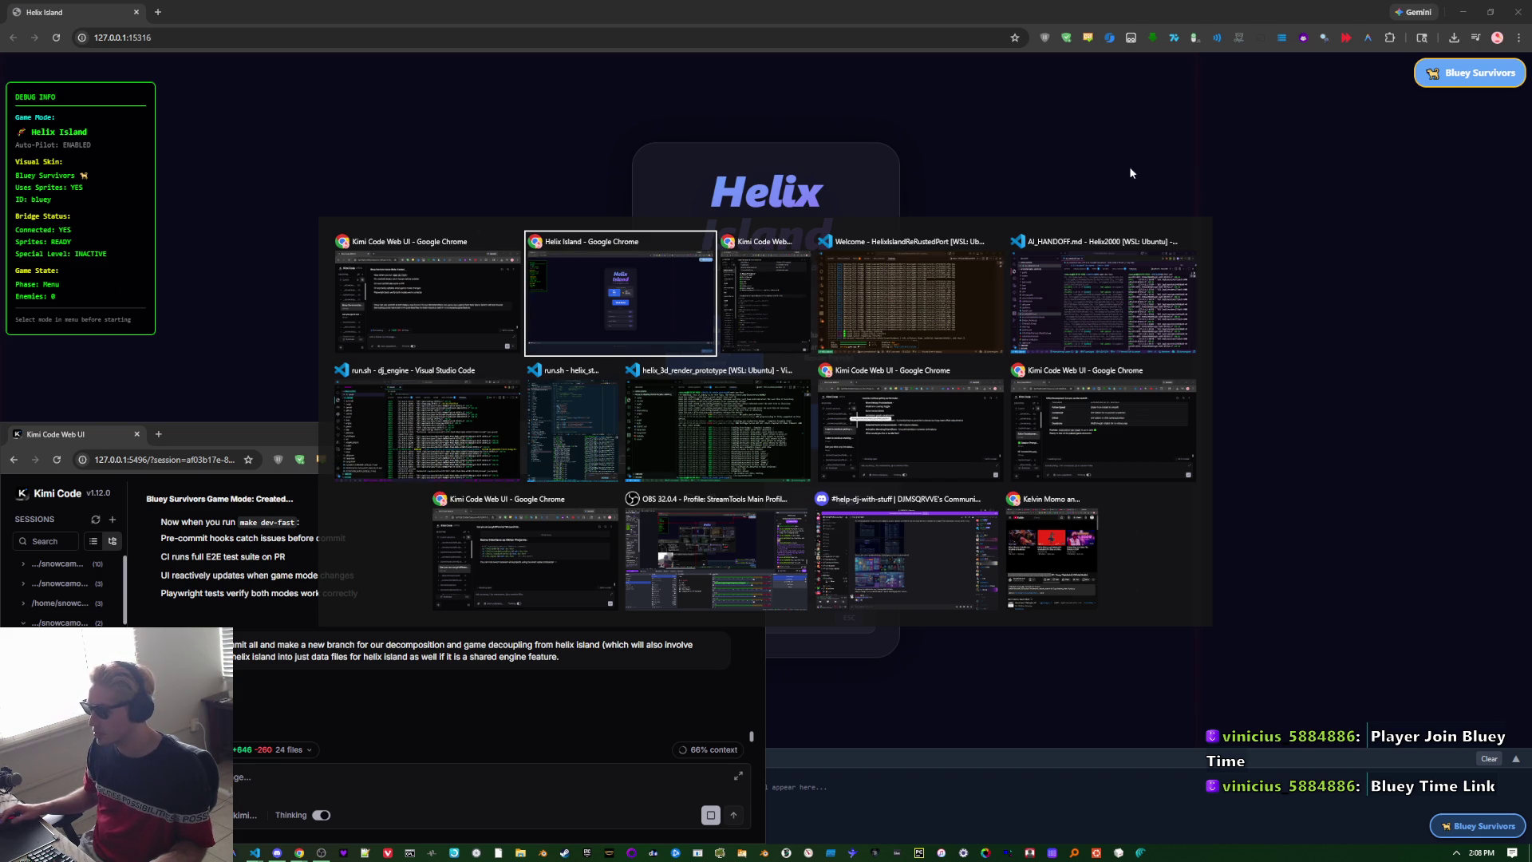
left_click(1518, 11)
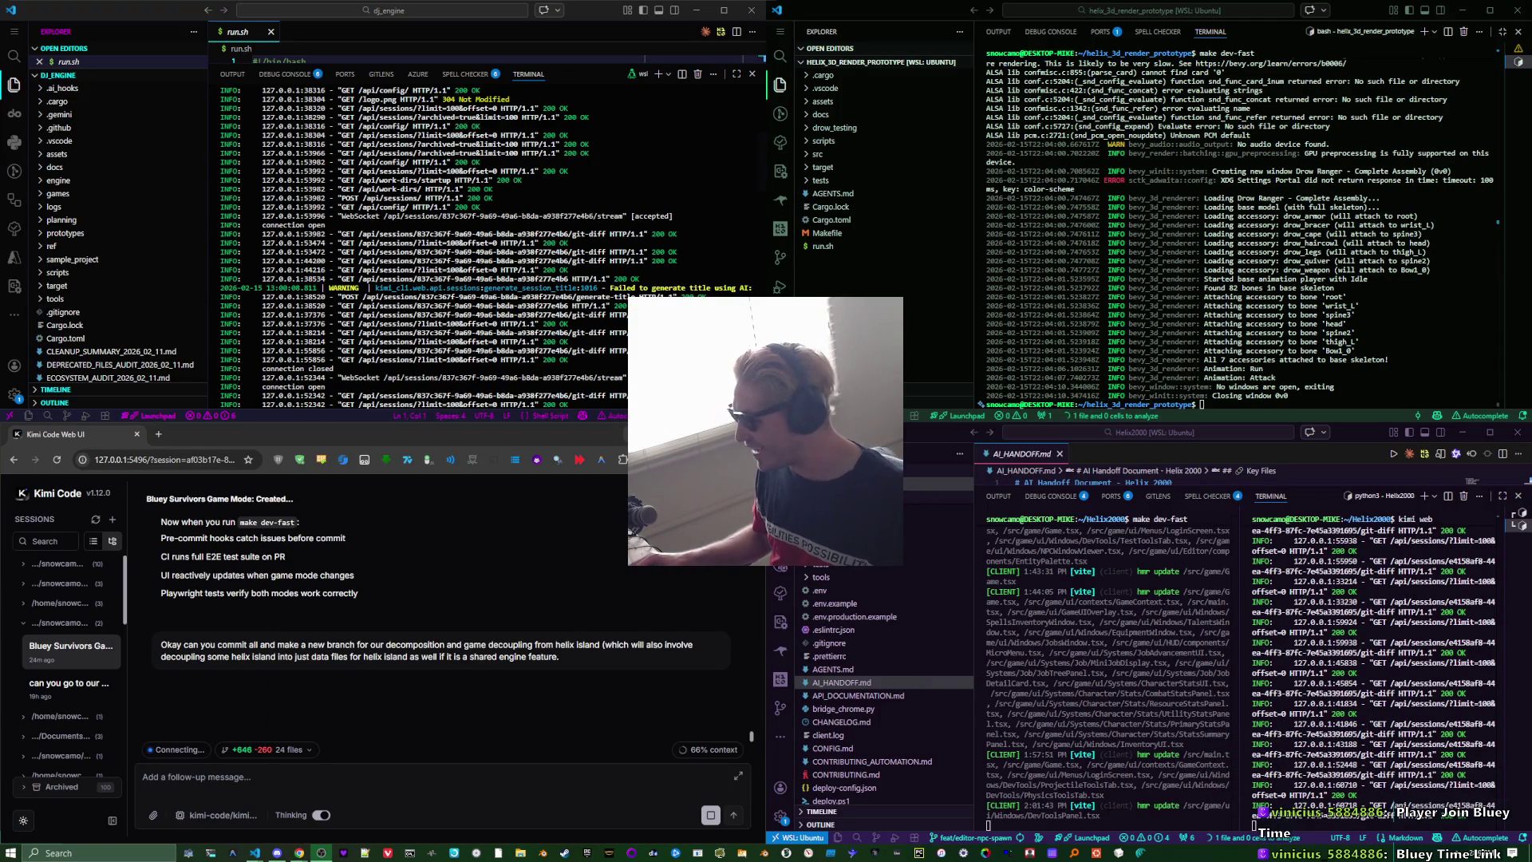
Hide the Explorer, move the Helix2000 terminal to the editor area and back, and join the terminals.
key("ctrl+b")
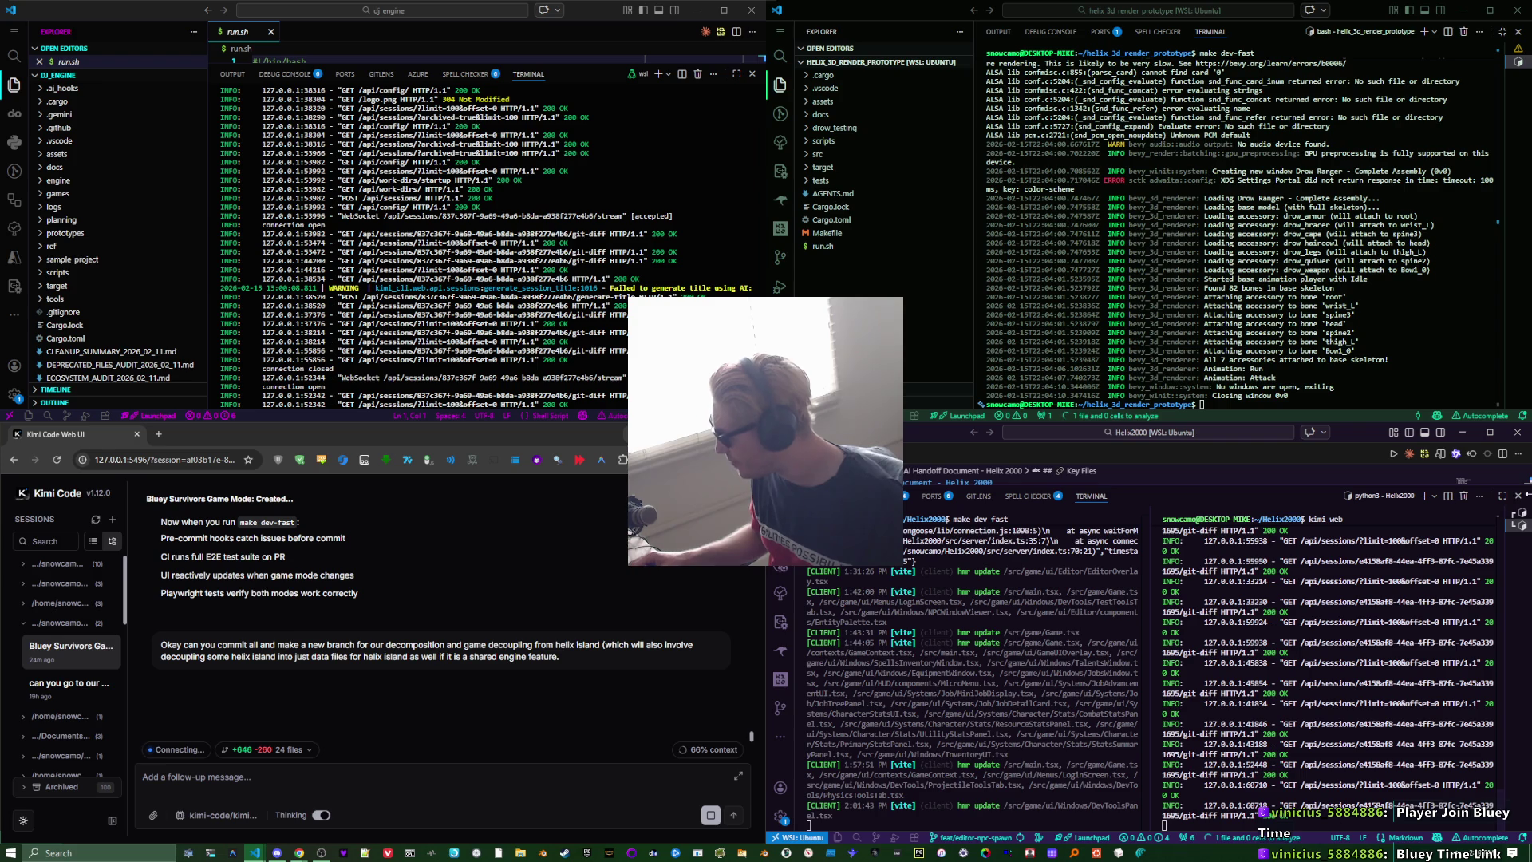
left_click(1519, 515)
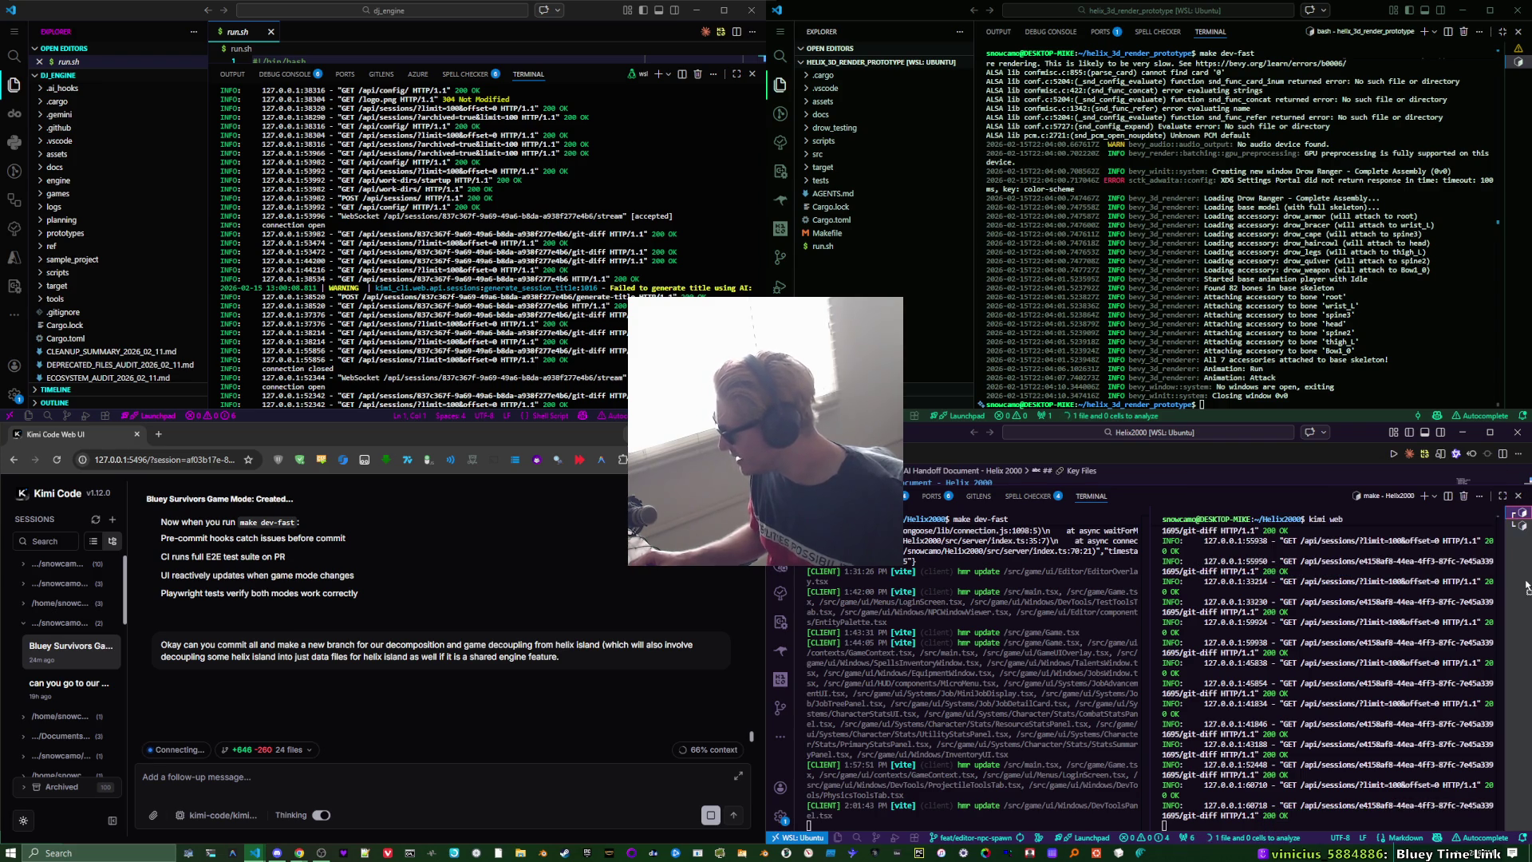
right_click(1518, 517)
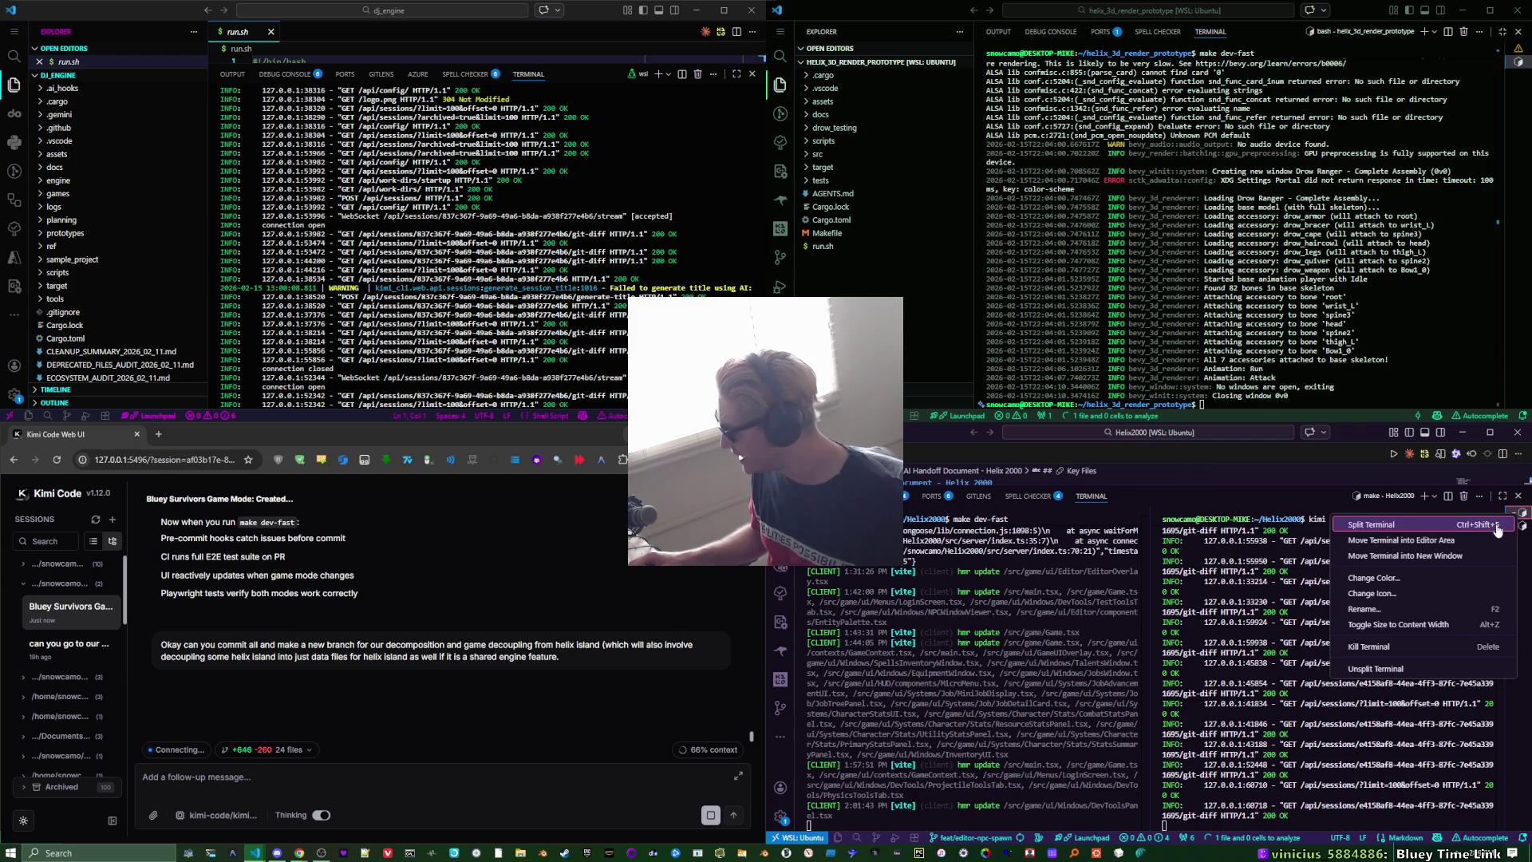
left_click(1483, 546)
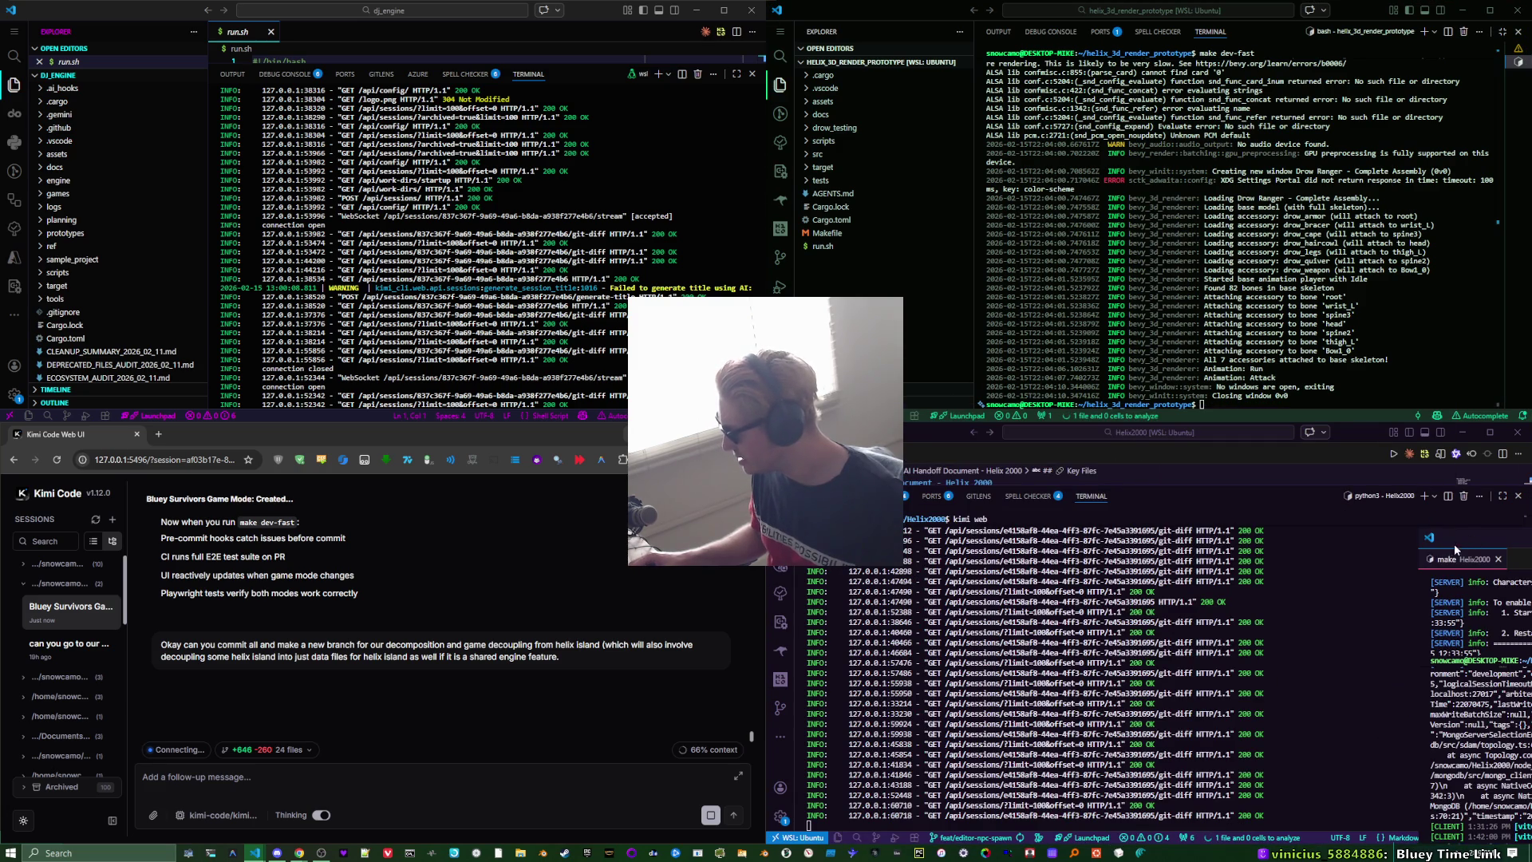
left_click_drag(1460, 558, 1260, 523)
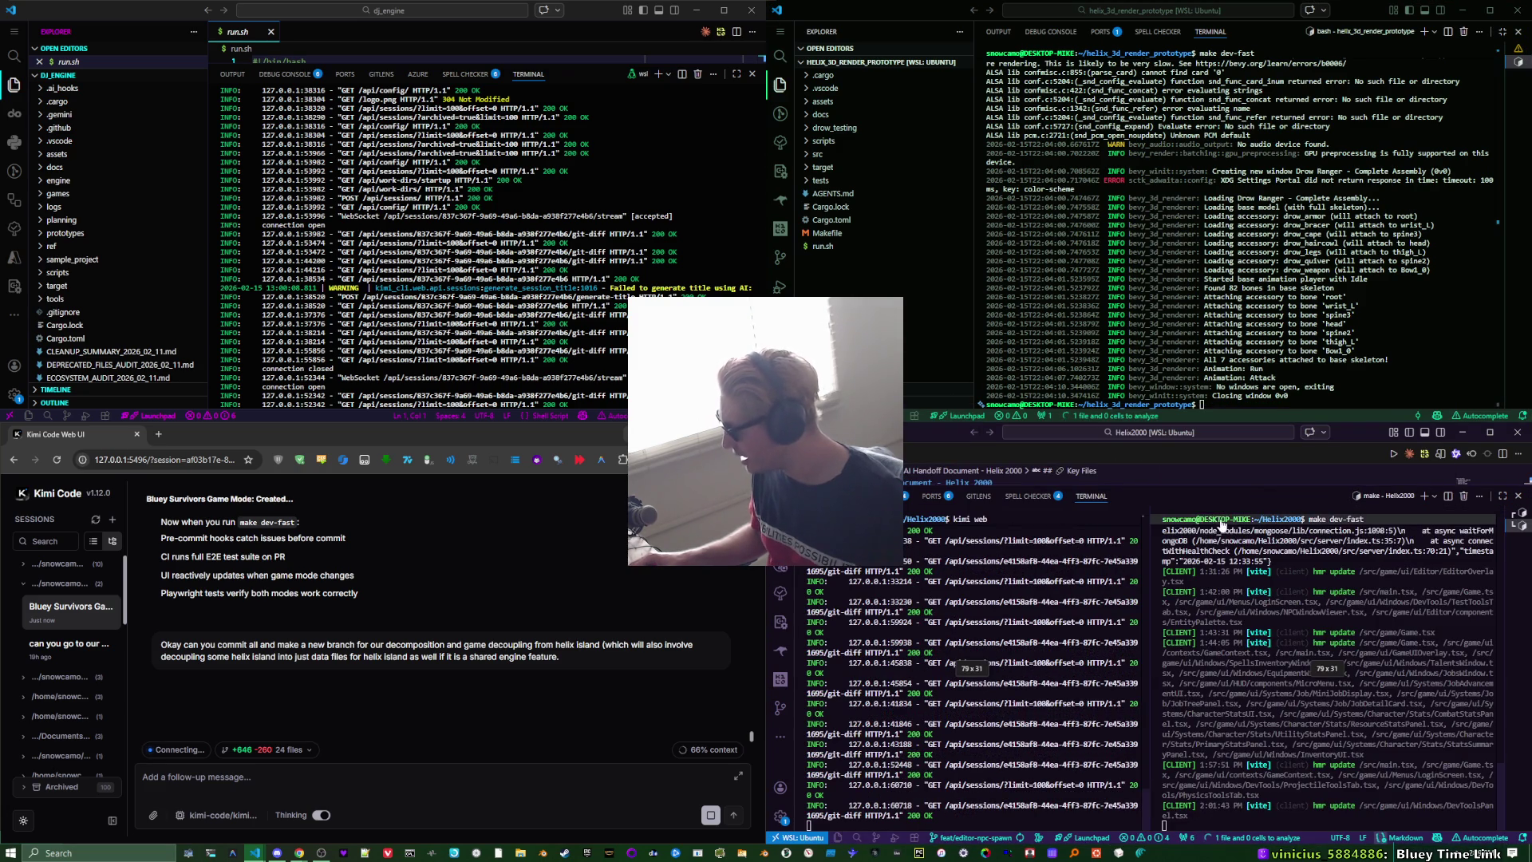
left_click(1518, 556)
left_click(1518, 532)
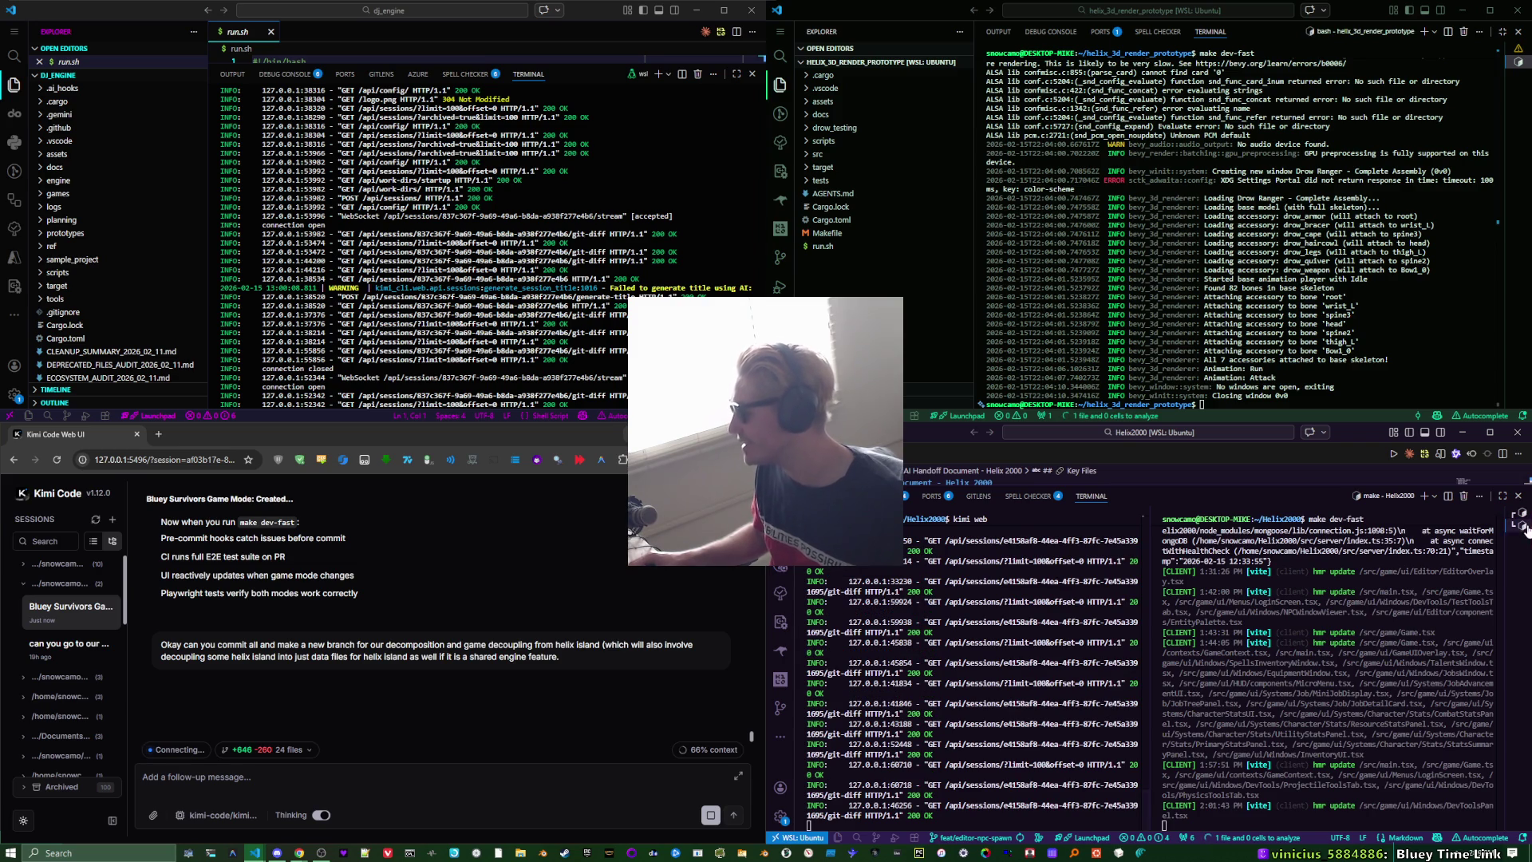
right_click(1526, 528)
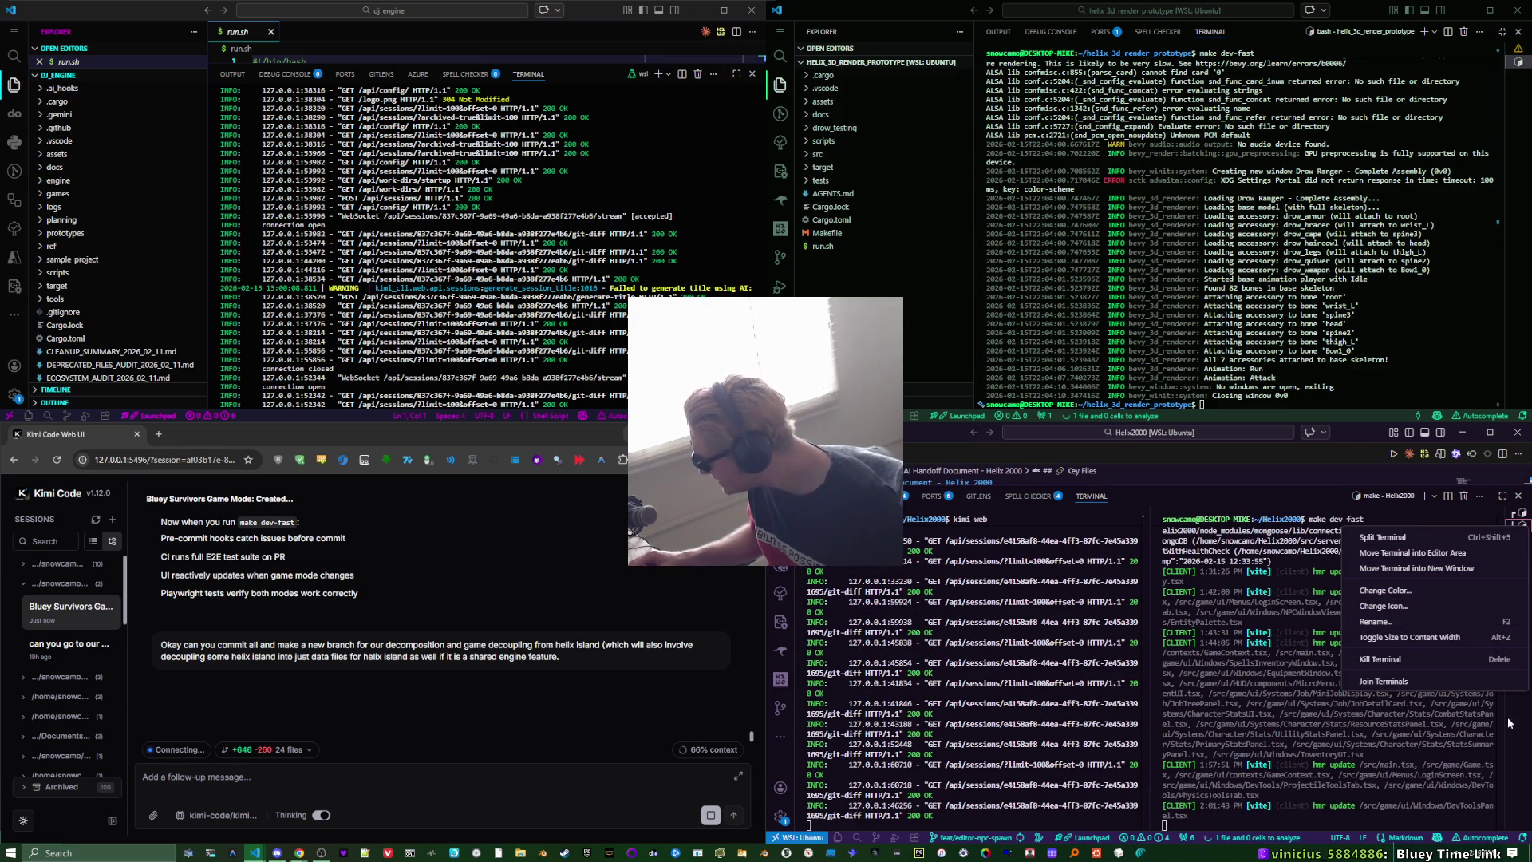
left_click(1437, 681)
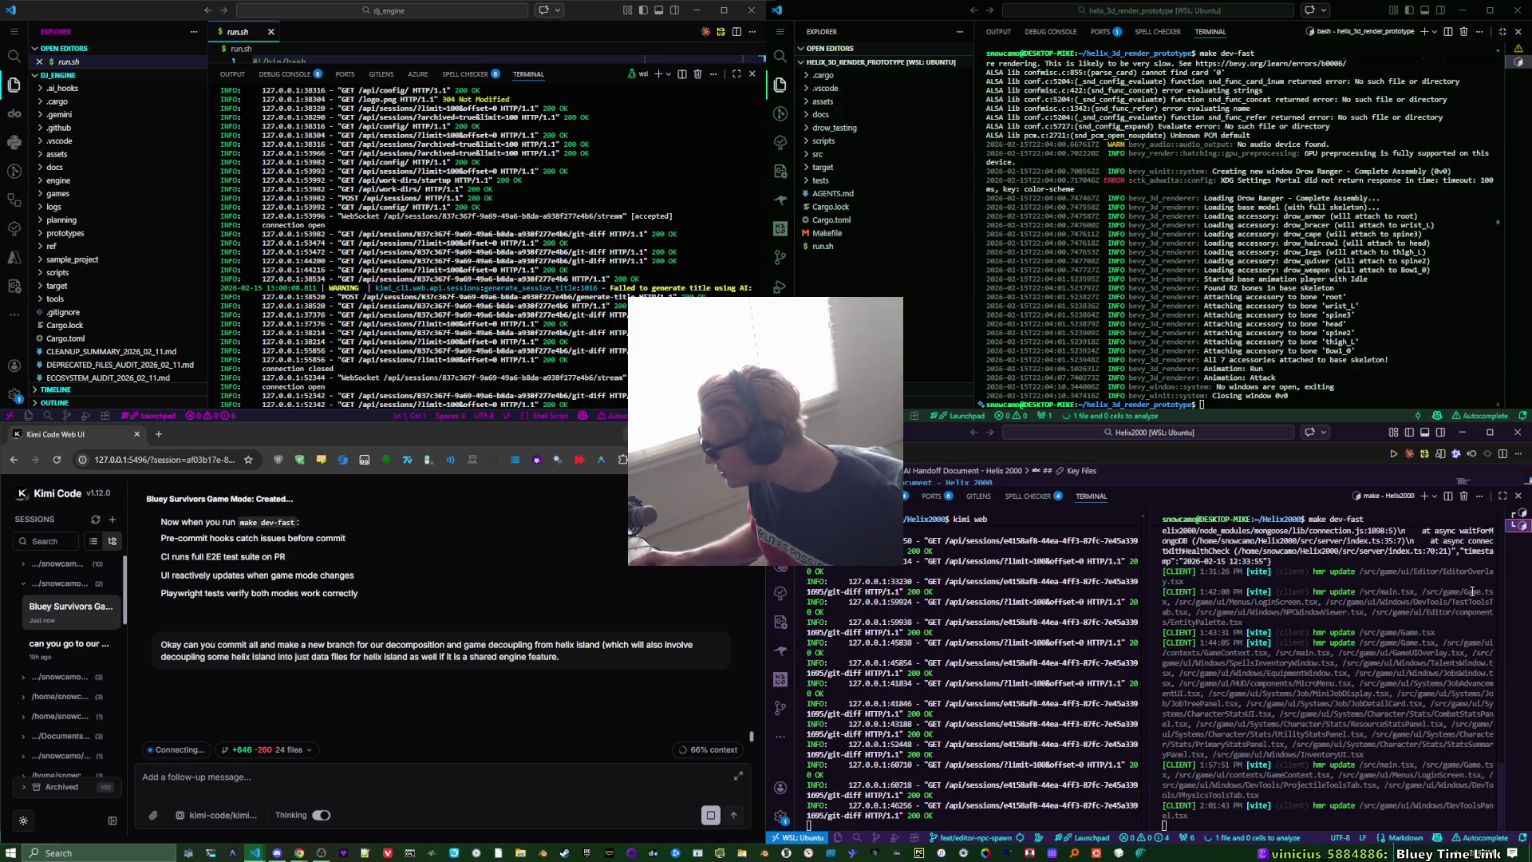
Split the Helix2000 terminal group into extra panes.
right_click(1518, 517)
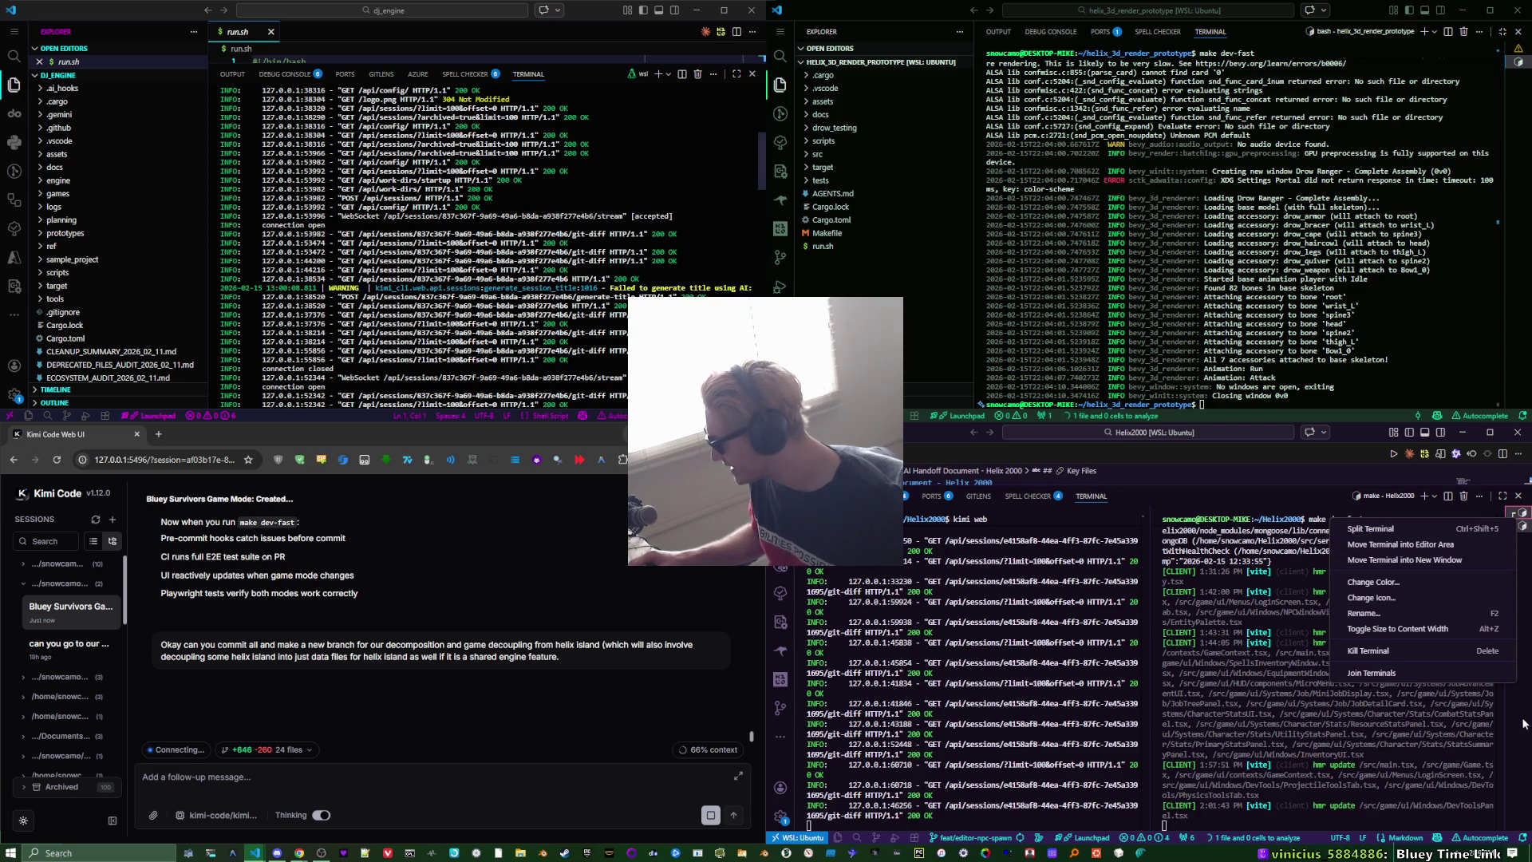
left_click(1371, 528)
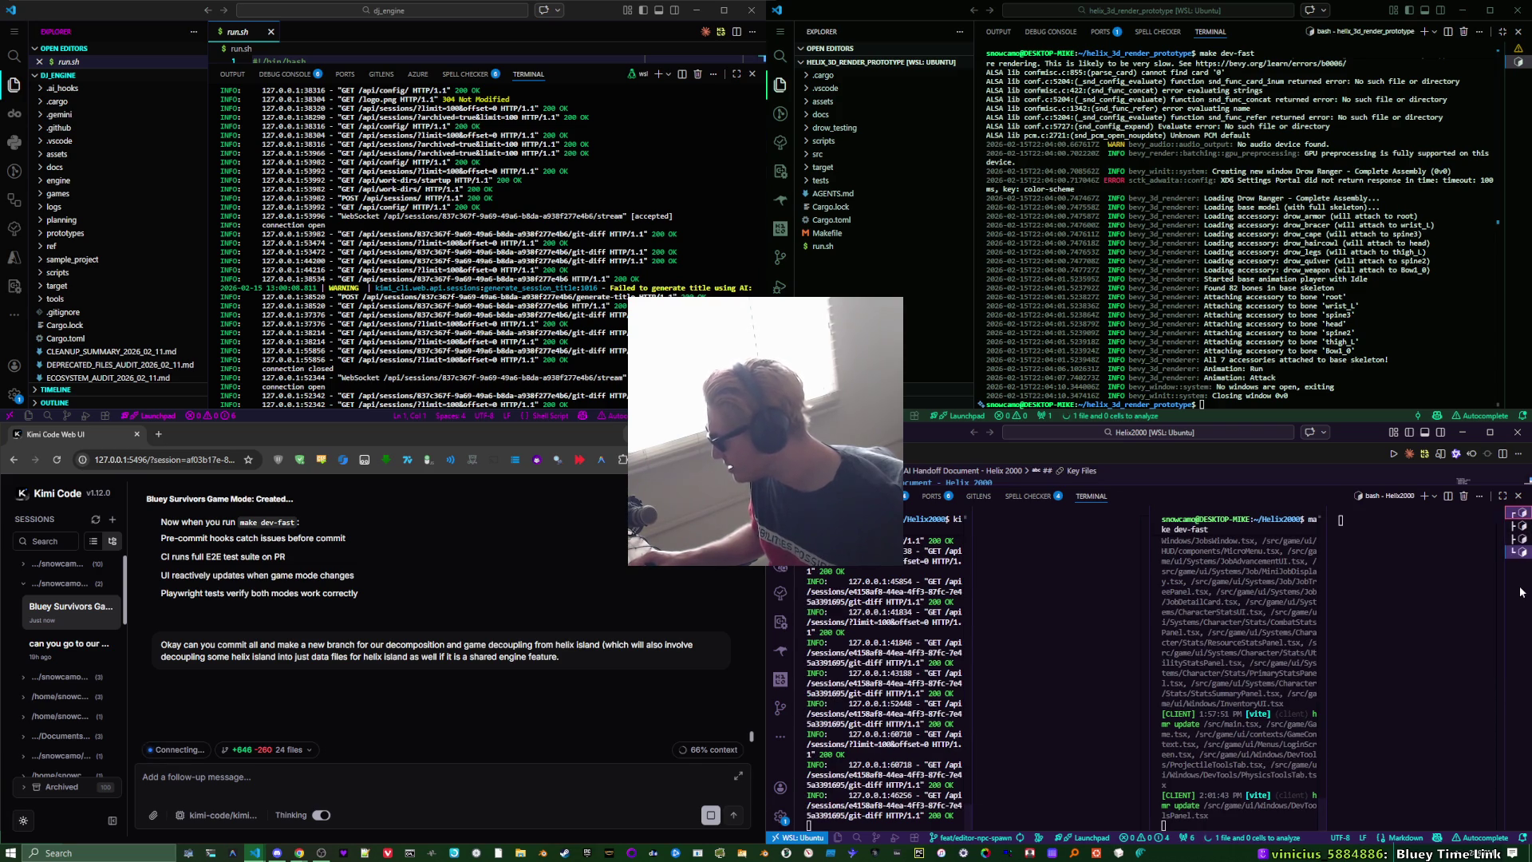
left_click(1519, 542)
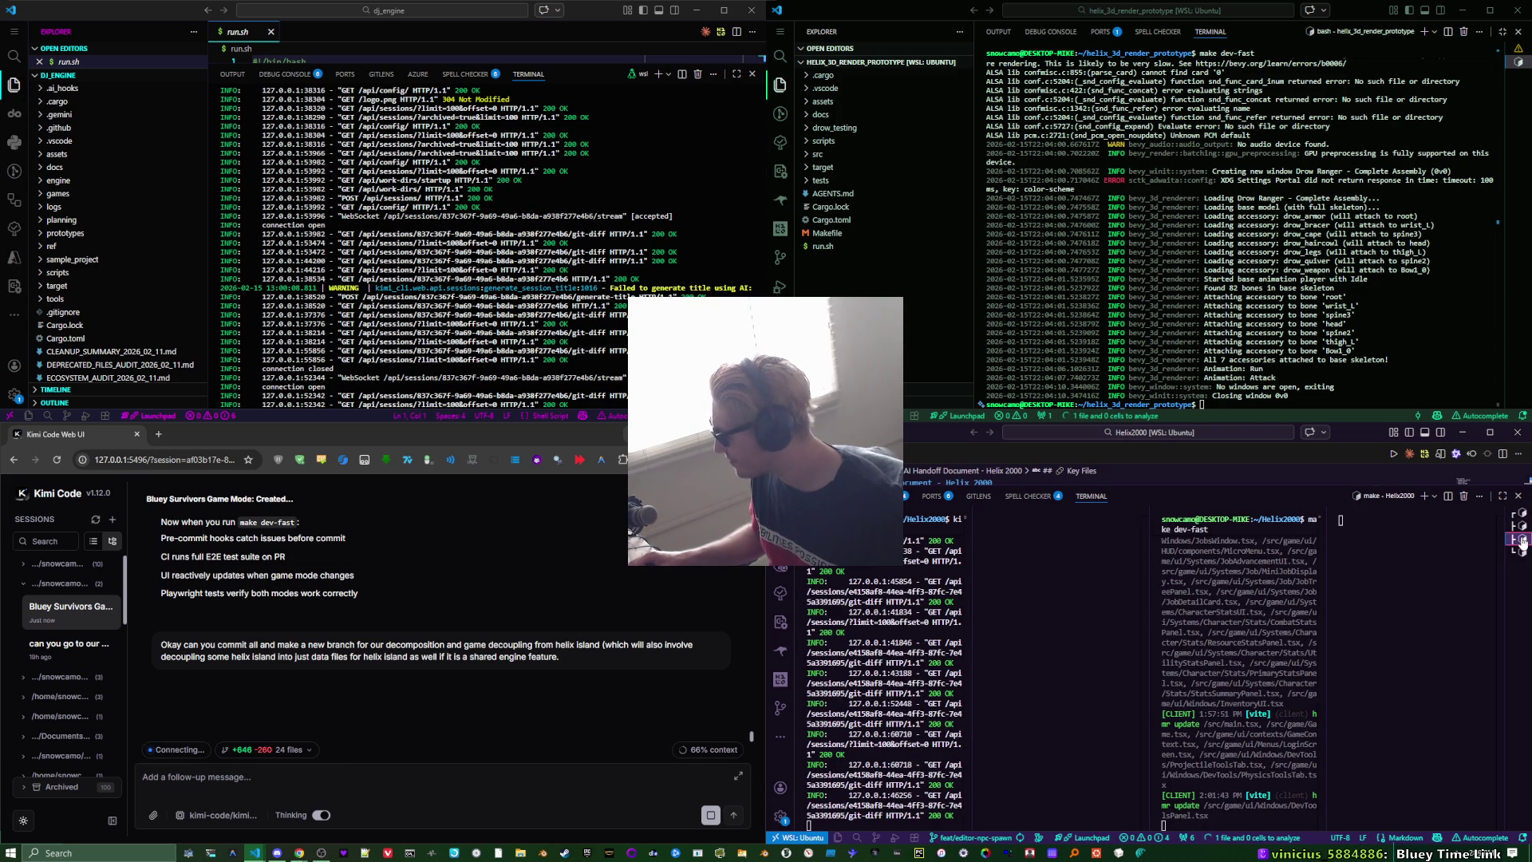
right_click(1521, 542)
left_click(1516, 549)
right_click(1521, 551)
left_click(1521, 551)
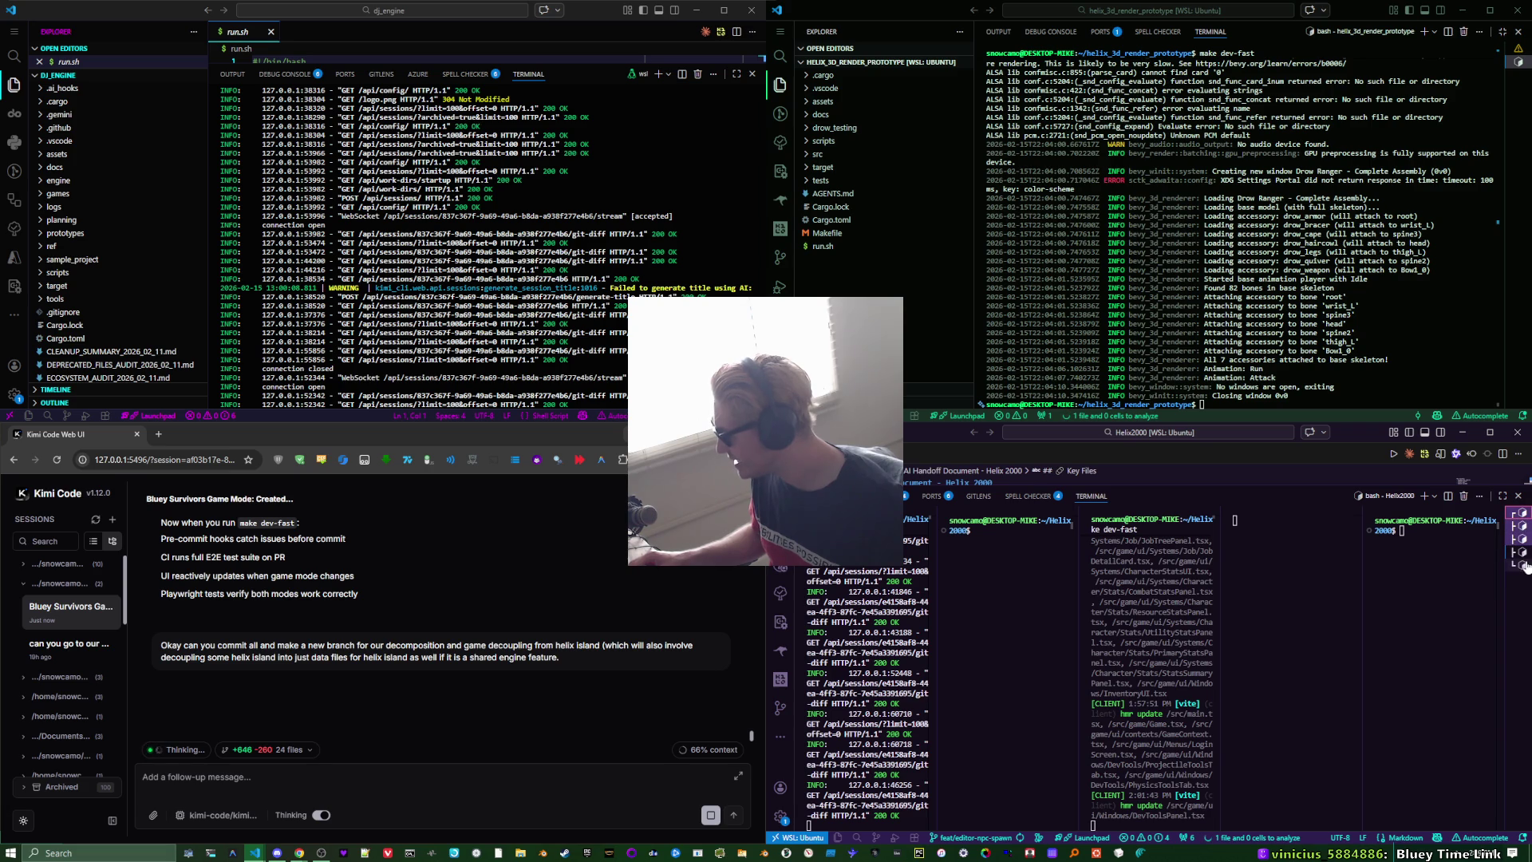
right_click(1526, 566)
left_click(1467, 723)
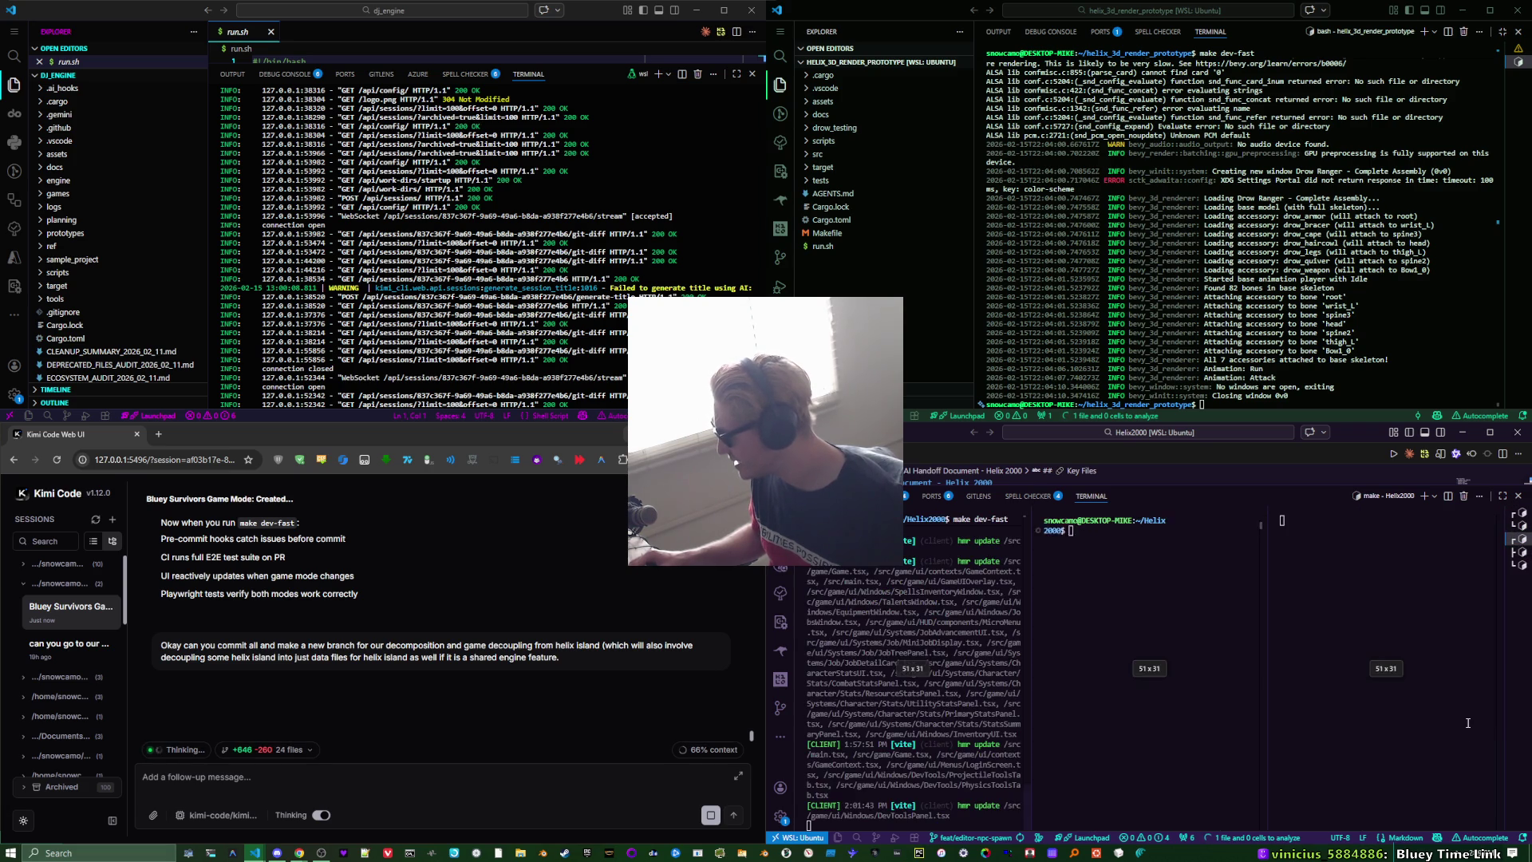
Close the extra bash panes so make dev-fast fills the panel, then show the kimi web server log.
left_click(1521, 514)
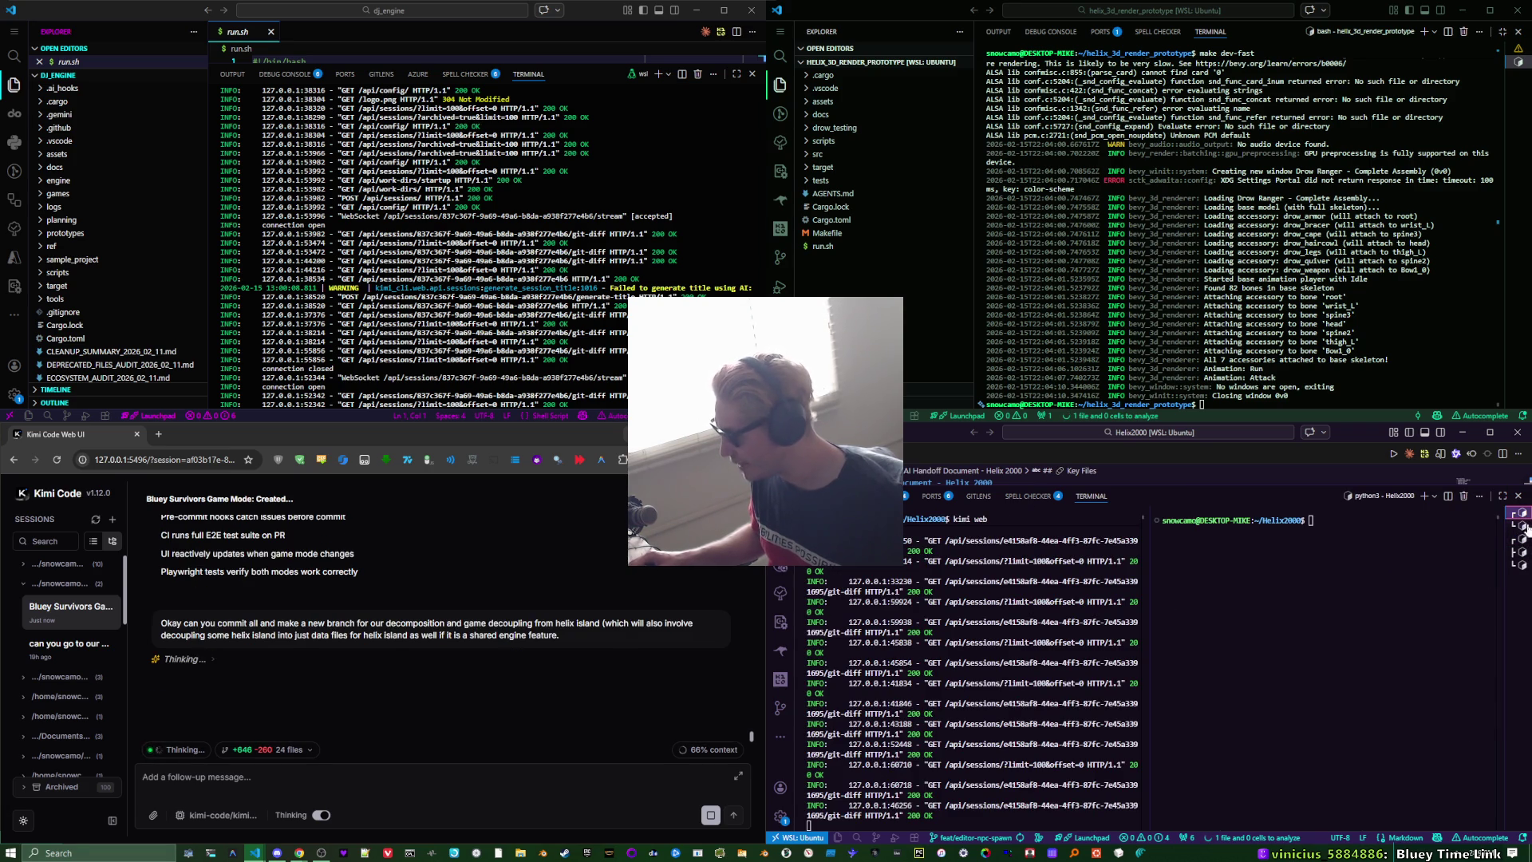
left_click(1522, 525)
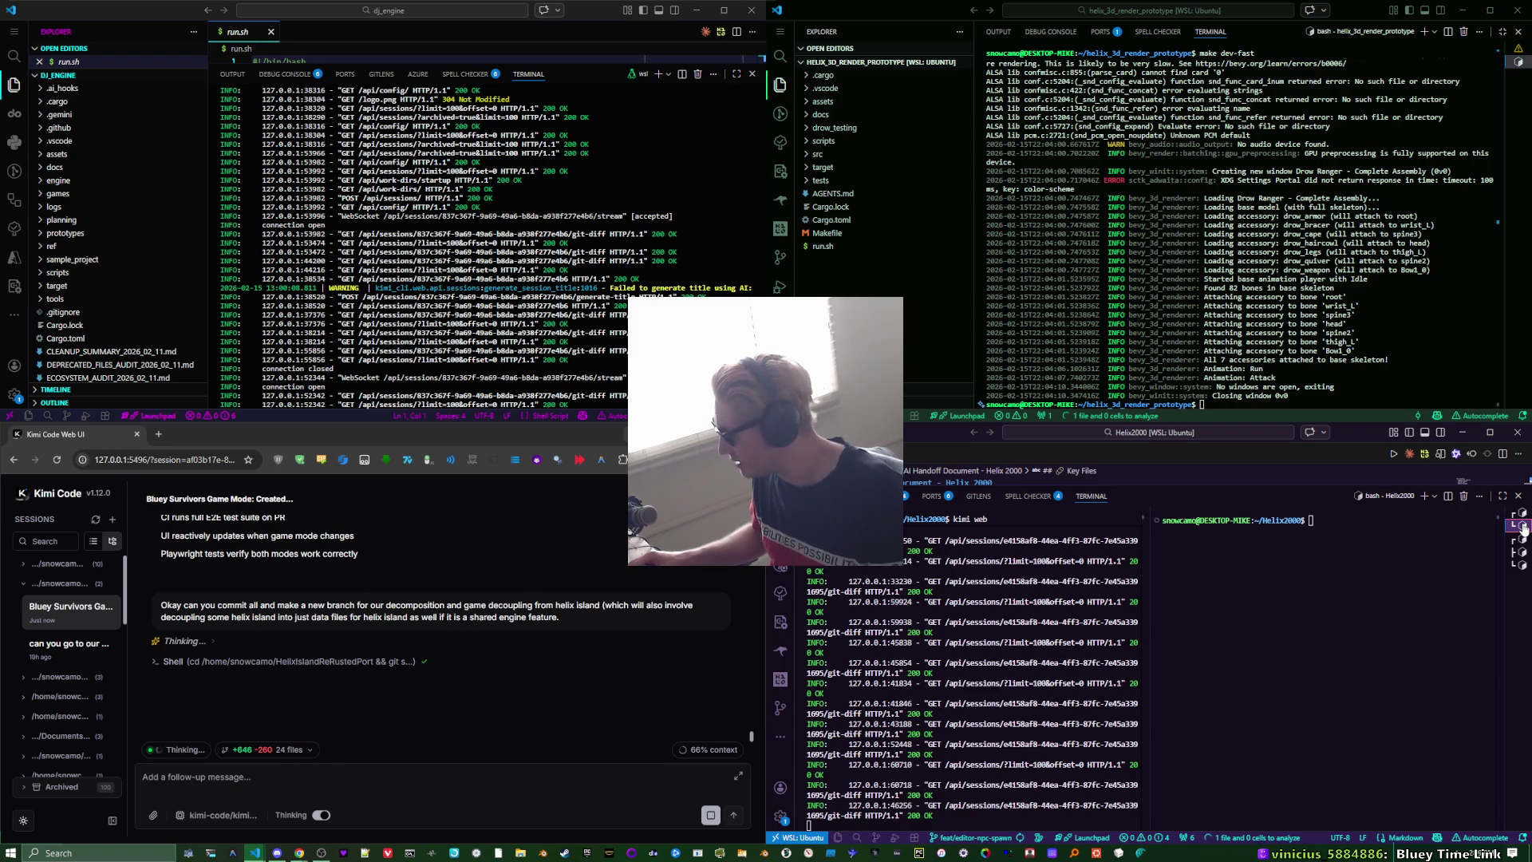
left_click(1520, 526)
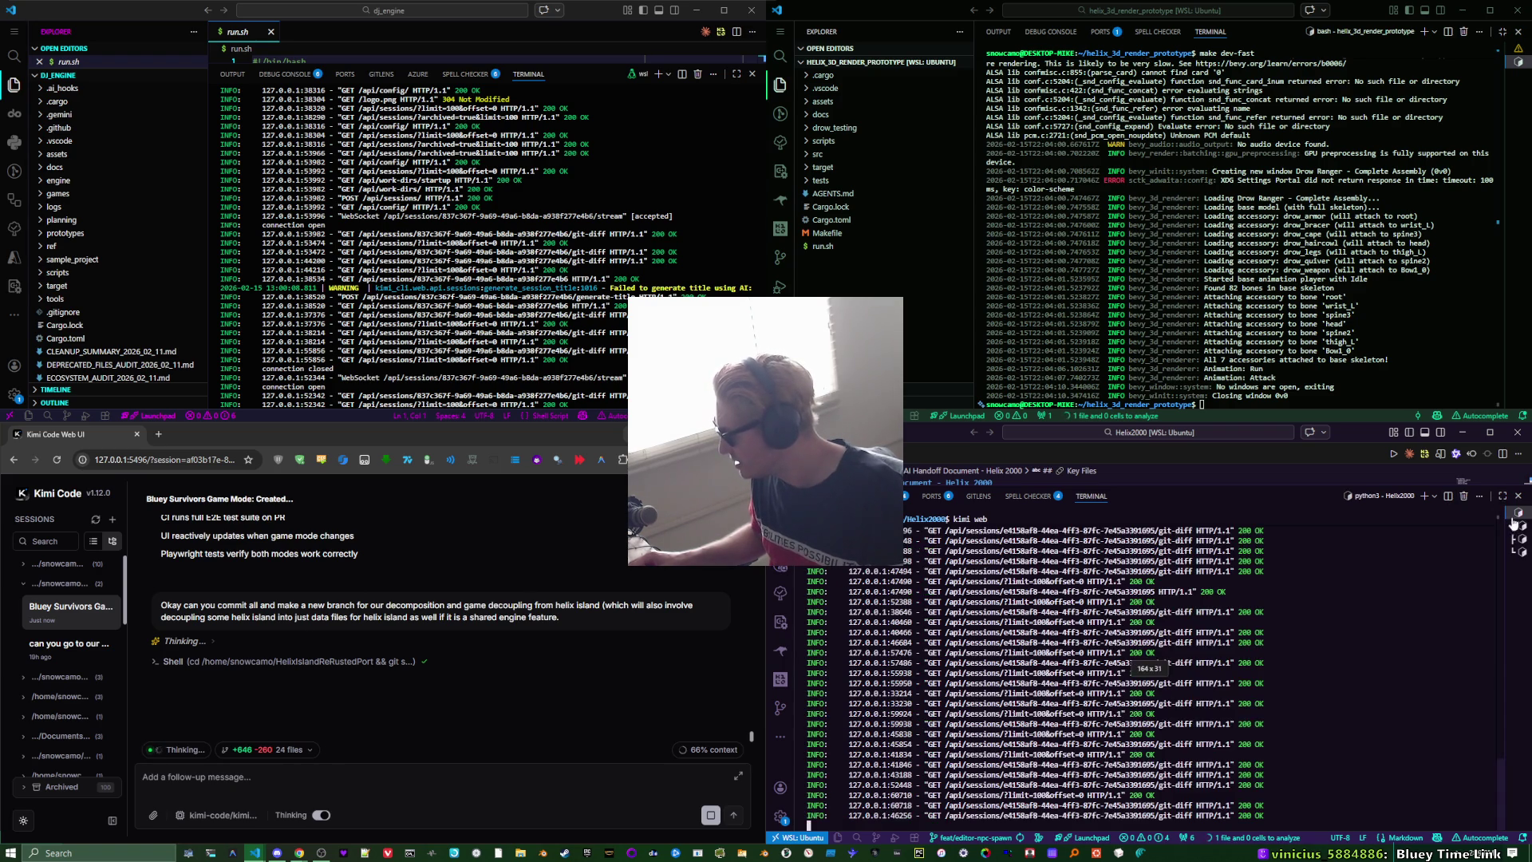
left_click(1520, 538)
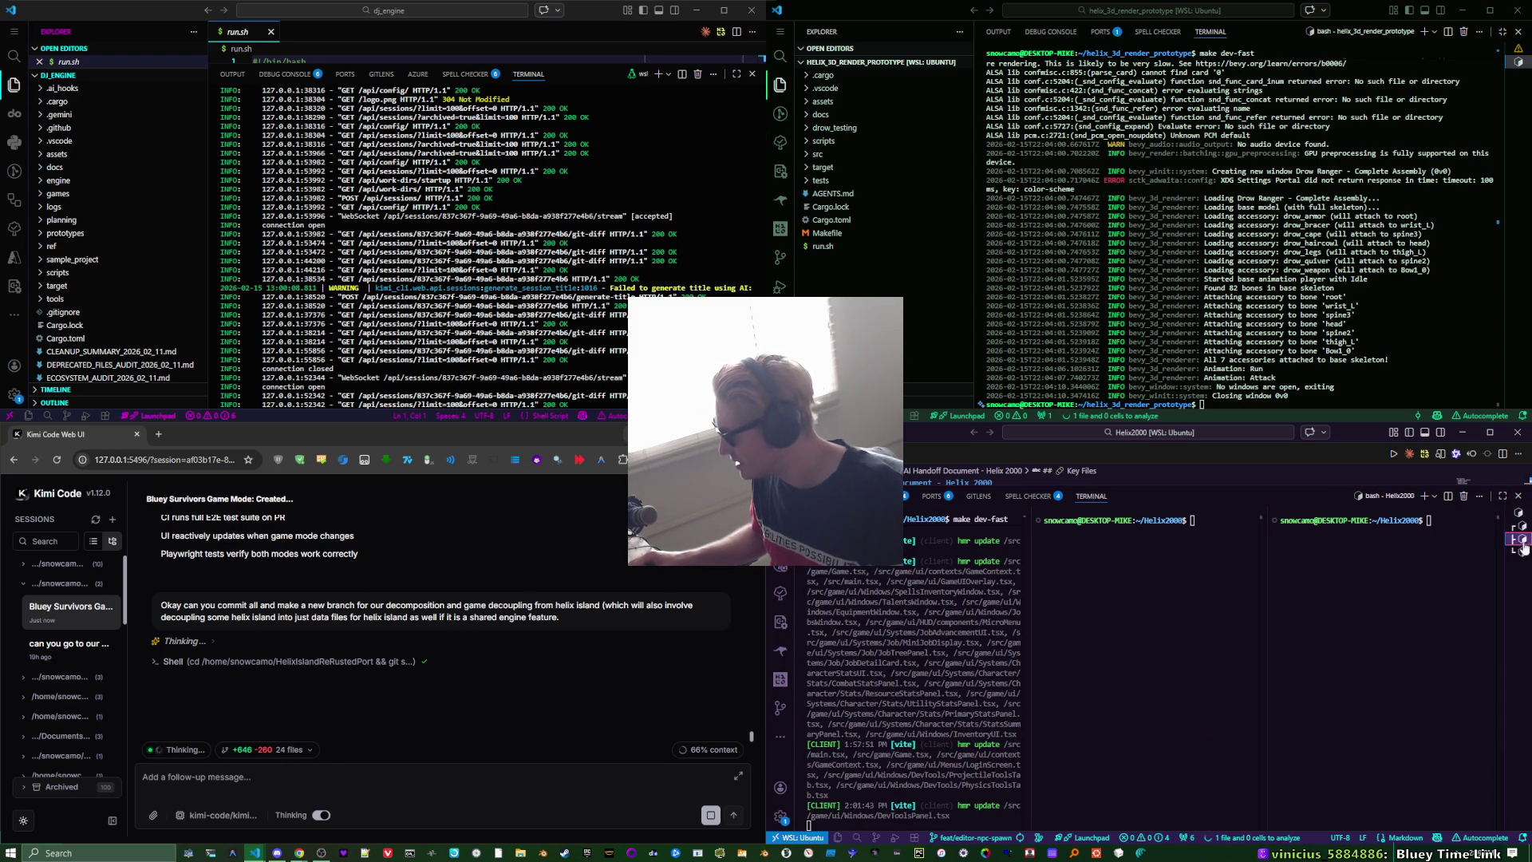
left_click(1467, 498)
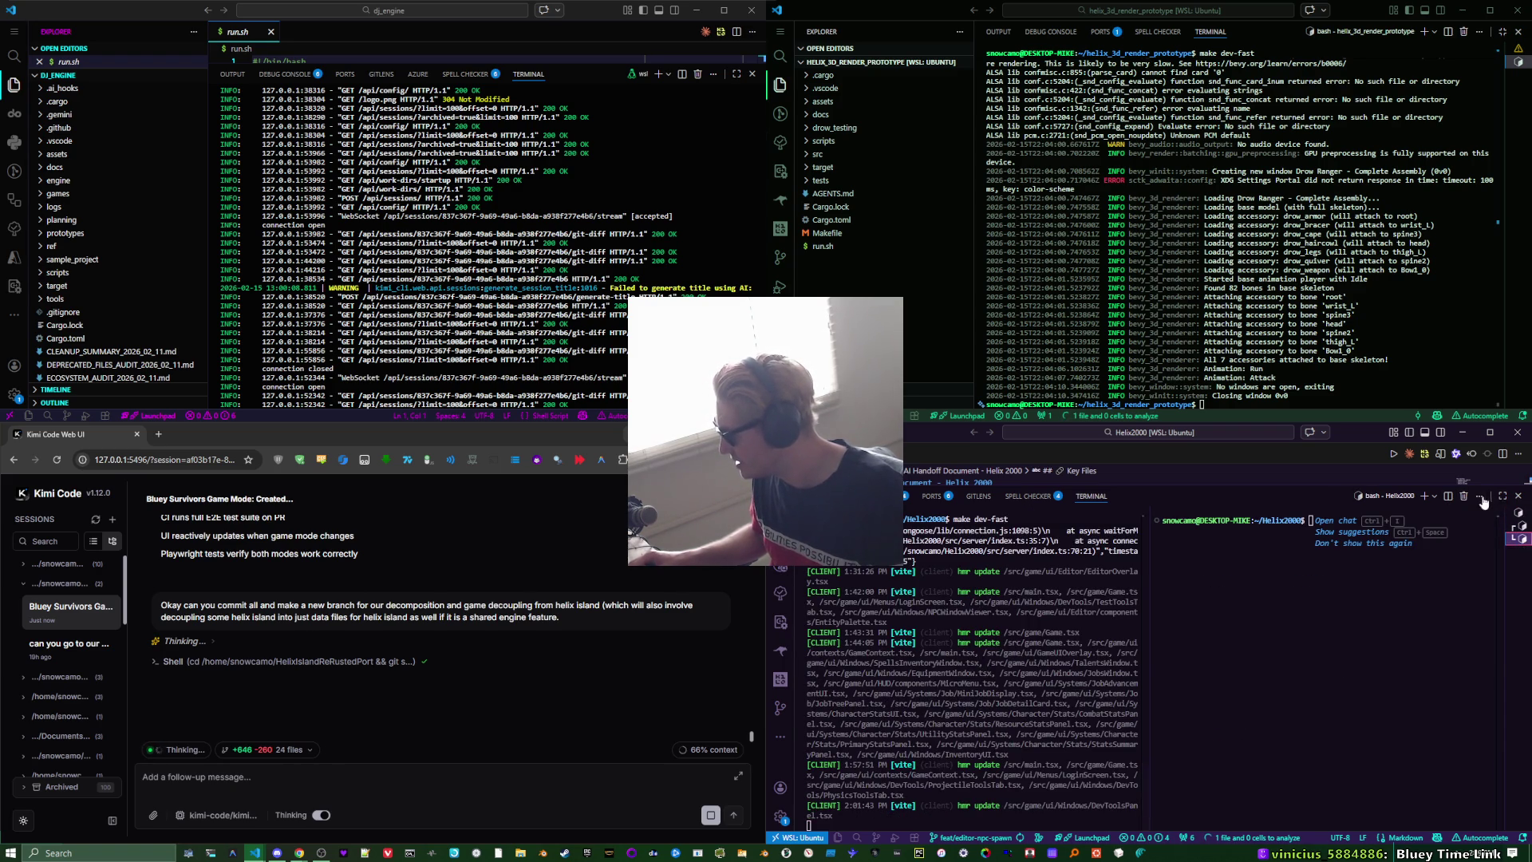
left_click(1464, 496)
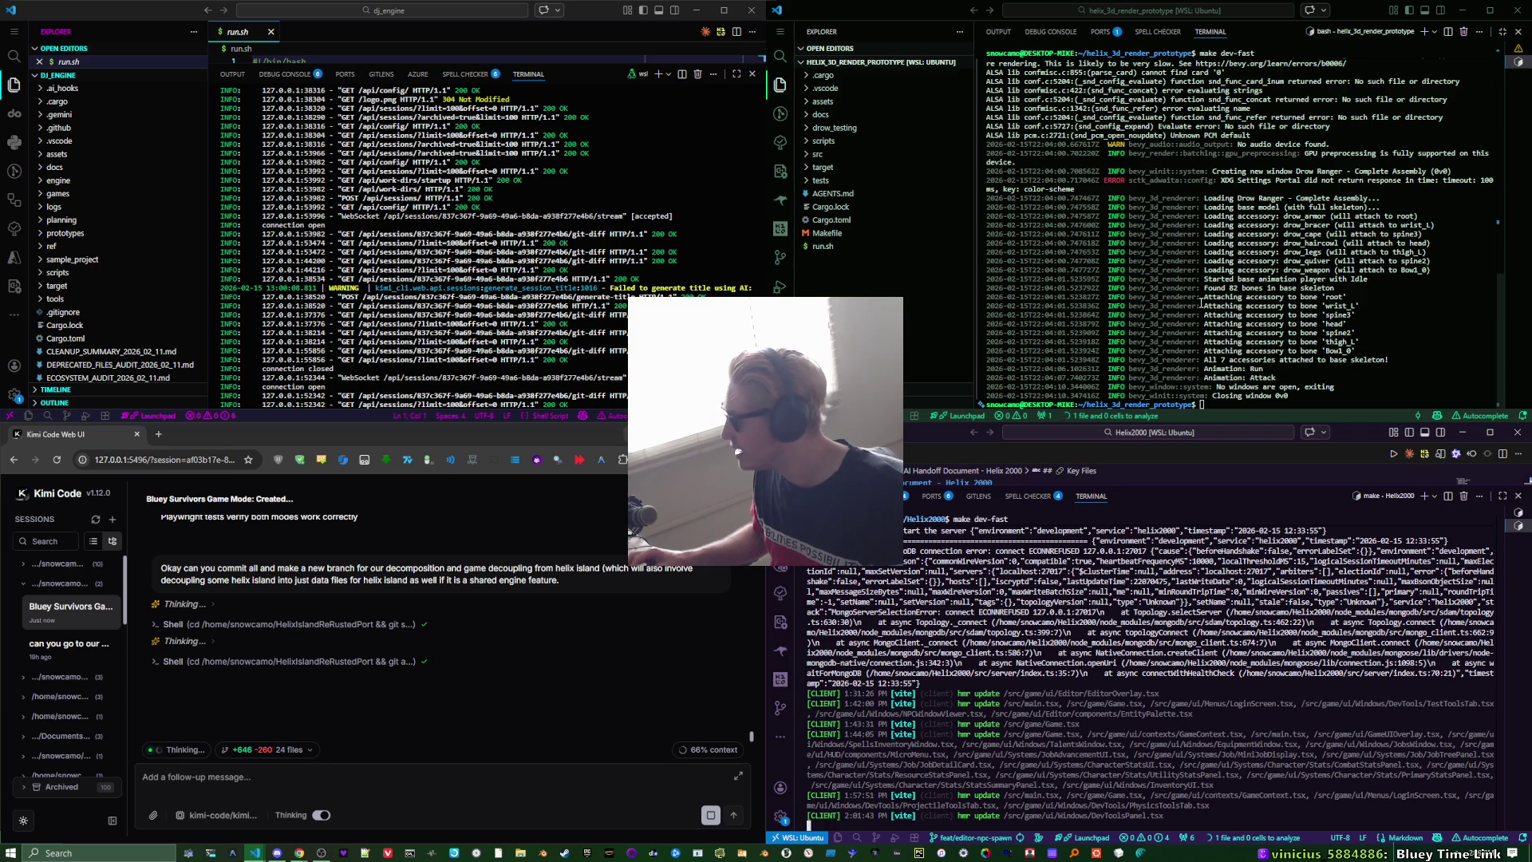
left_click(1517, 51)
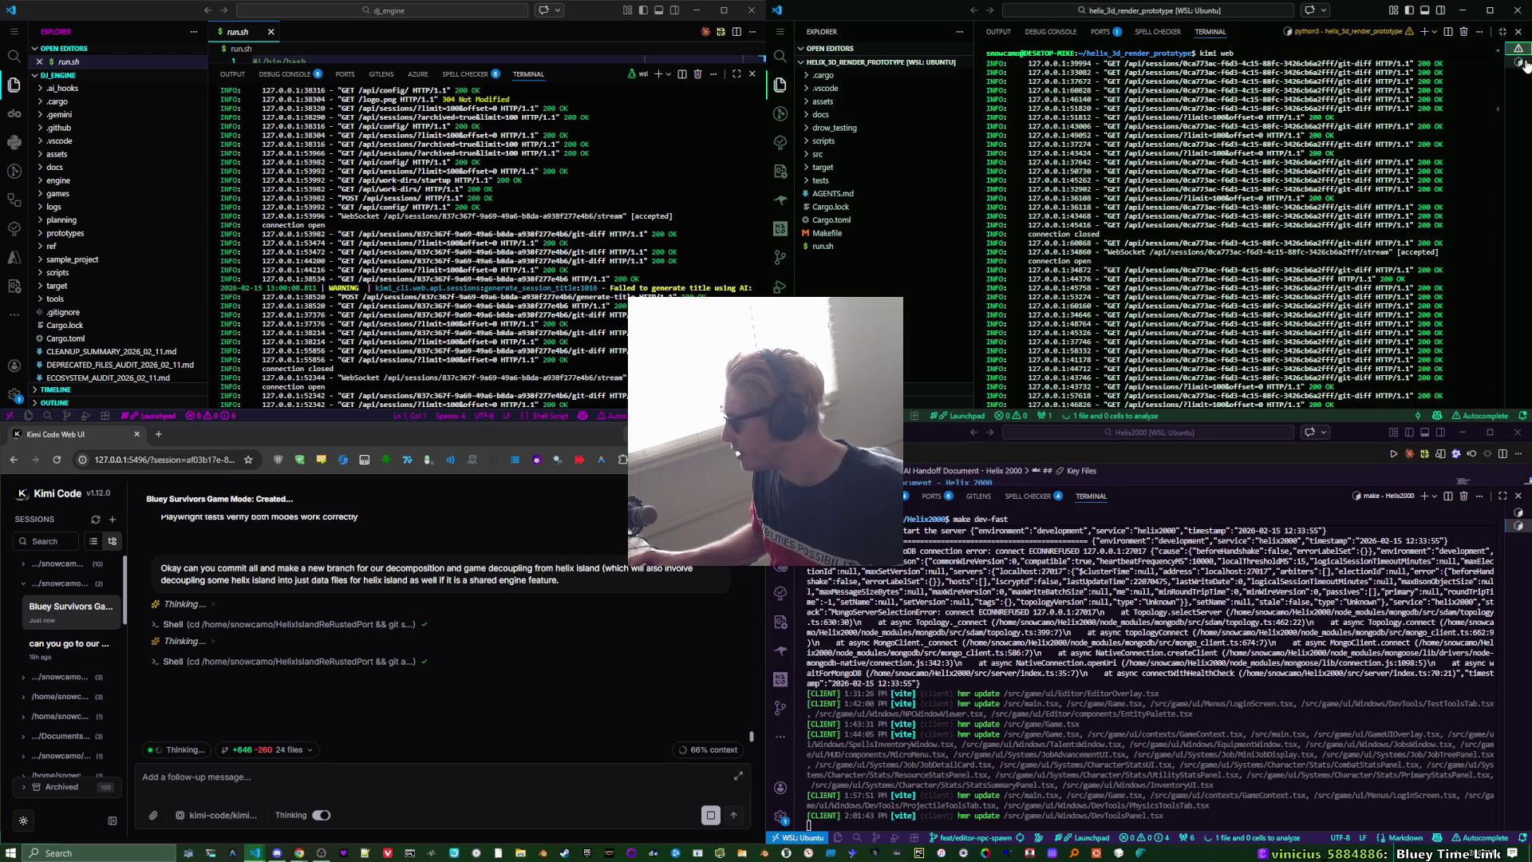
Collapse the Explorer in the helix_3d_render_prototype and dj_engine windows and add a new dj_engine terminal.
left_click(1519, 64)
left_click(780, 74)
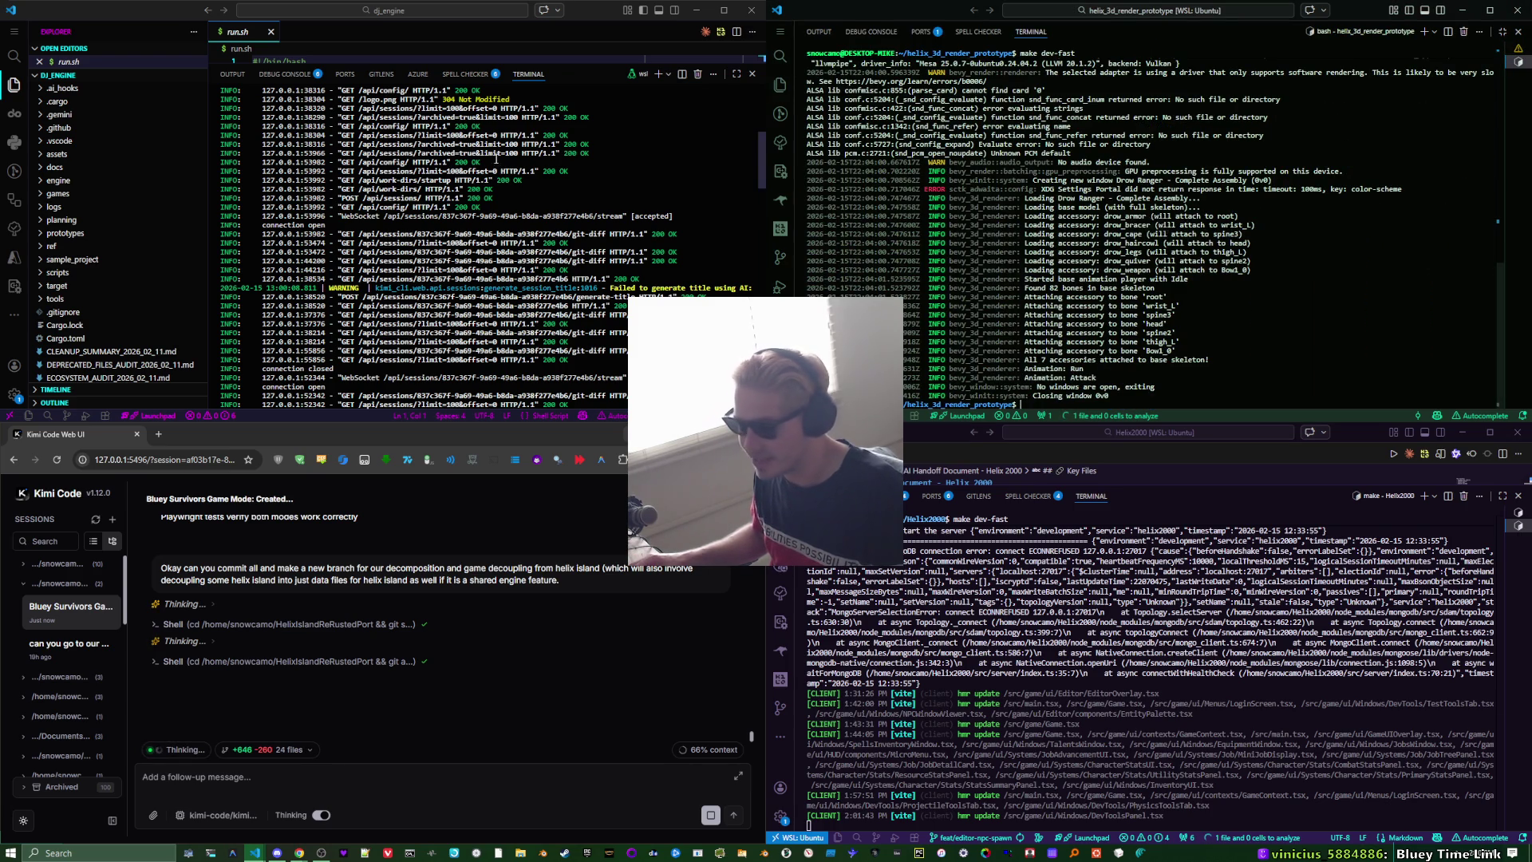
left_click(14, 84)
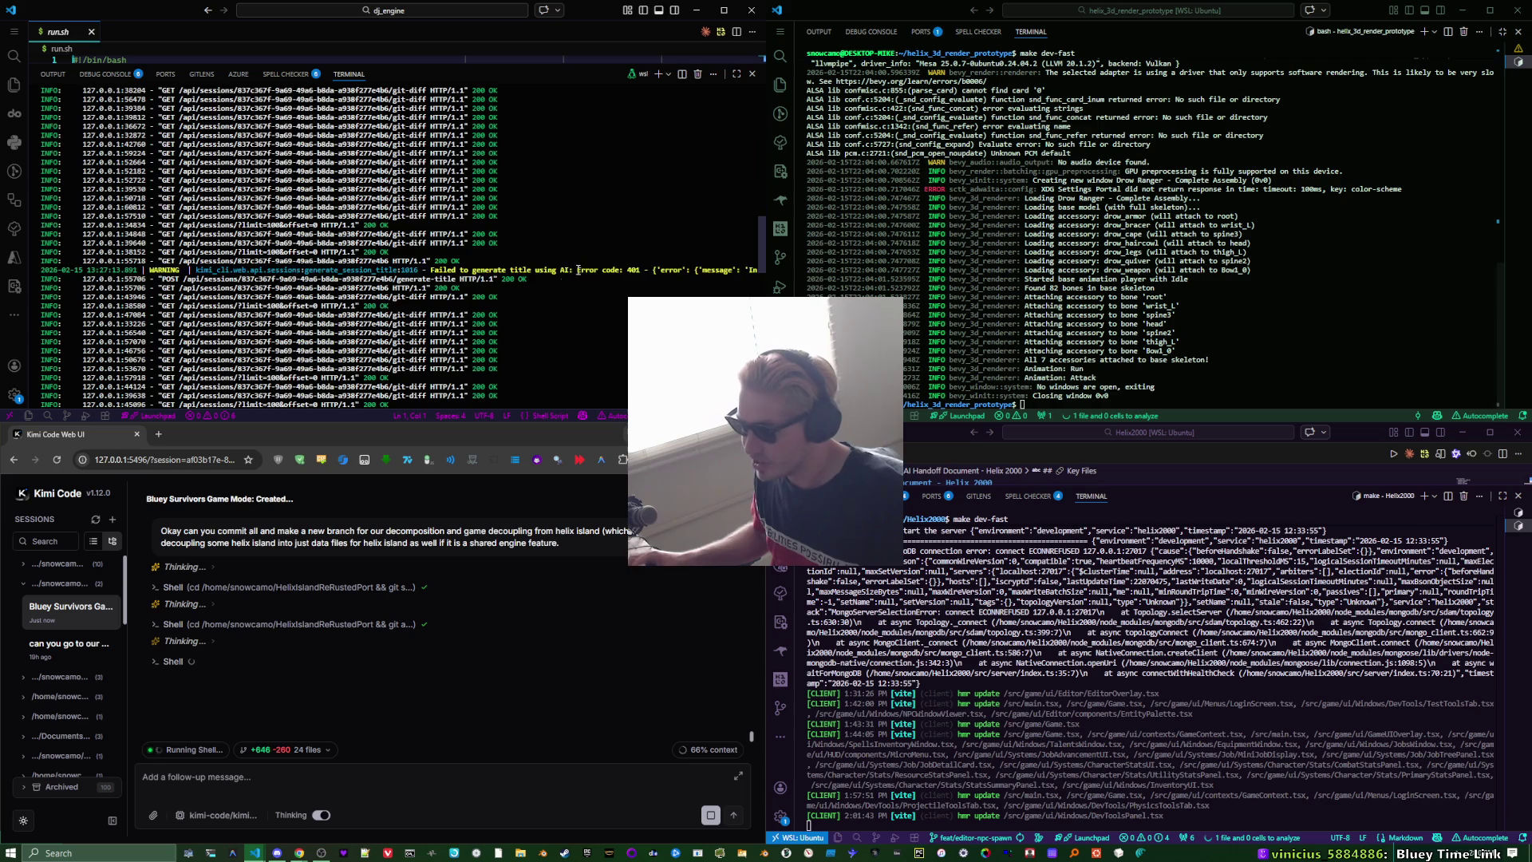
left_click(657, 75)
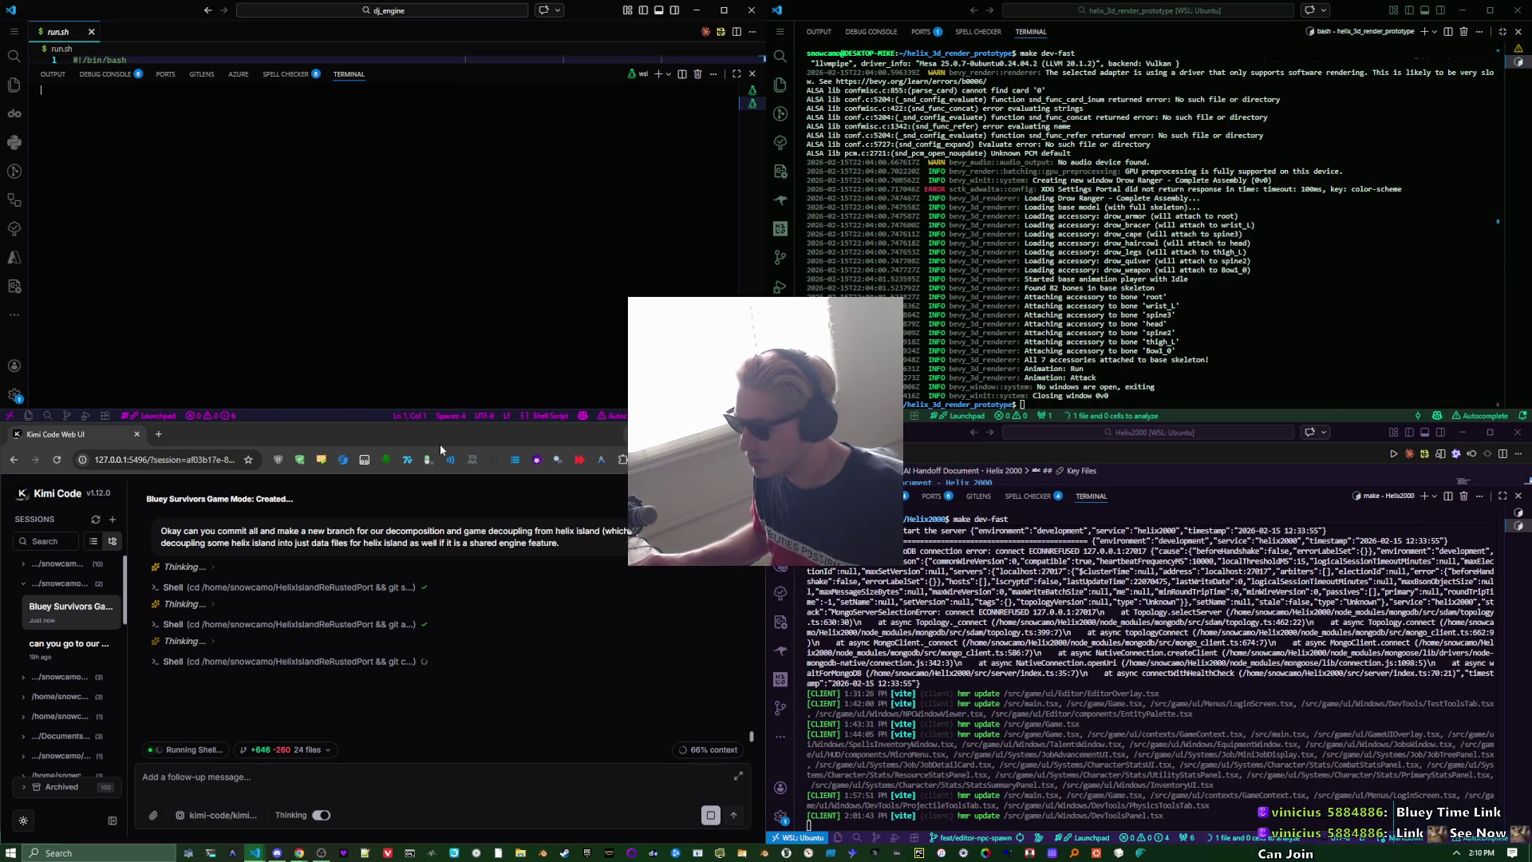
left_click(399, 532)
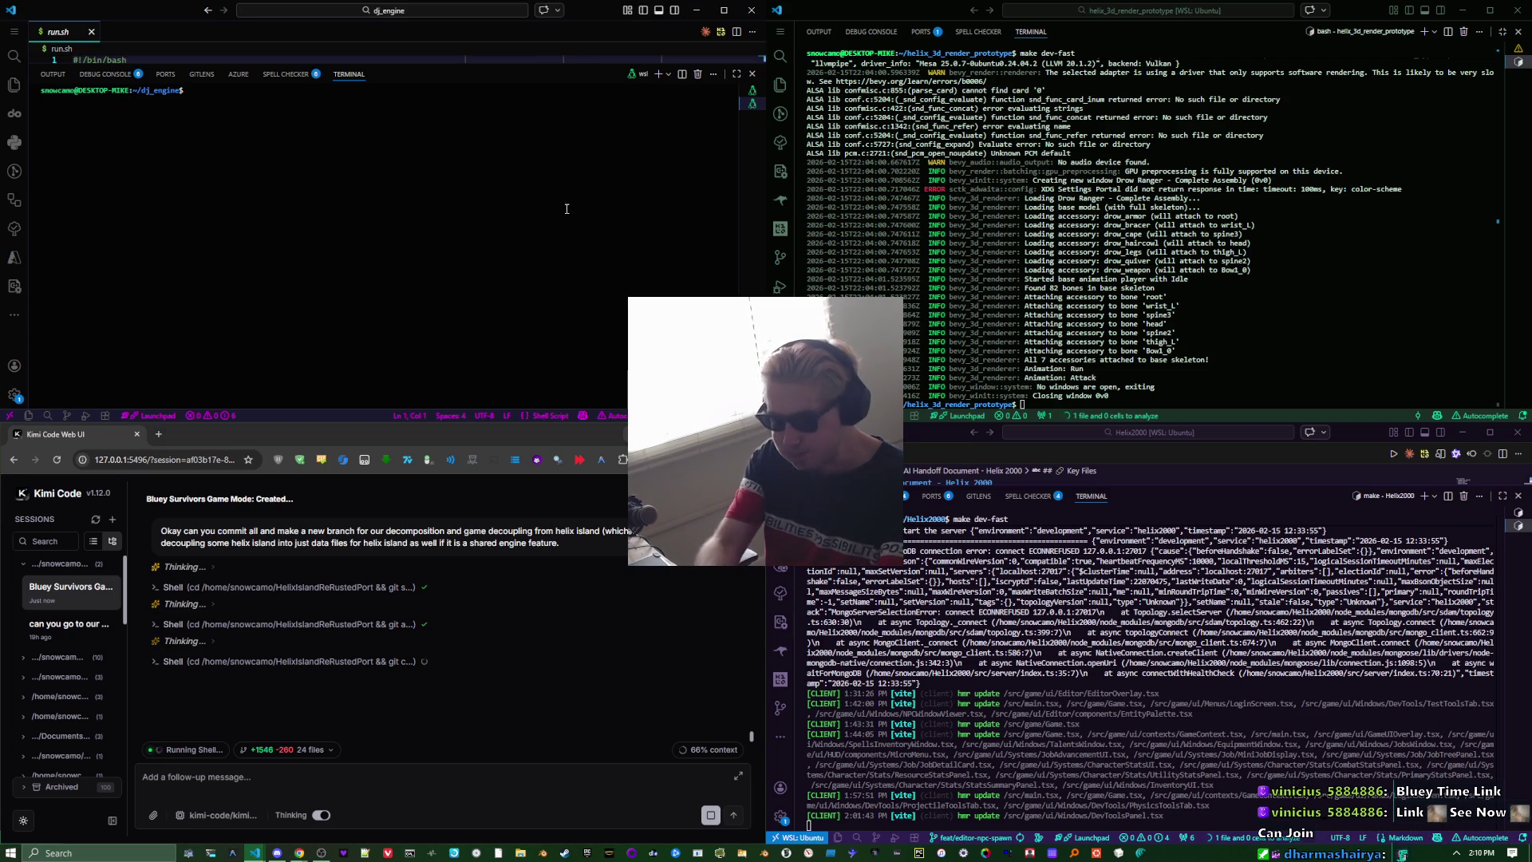
Run make dev-fast in the new dj_engine terminal so it compiles the Rust crates.
type("ake")
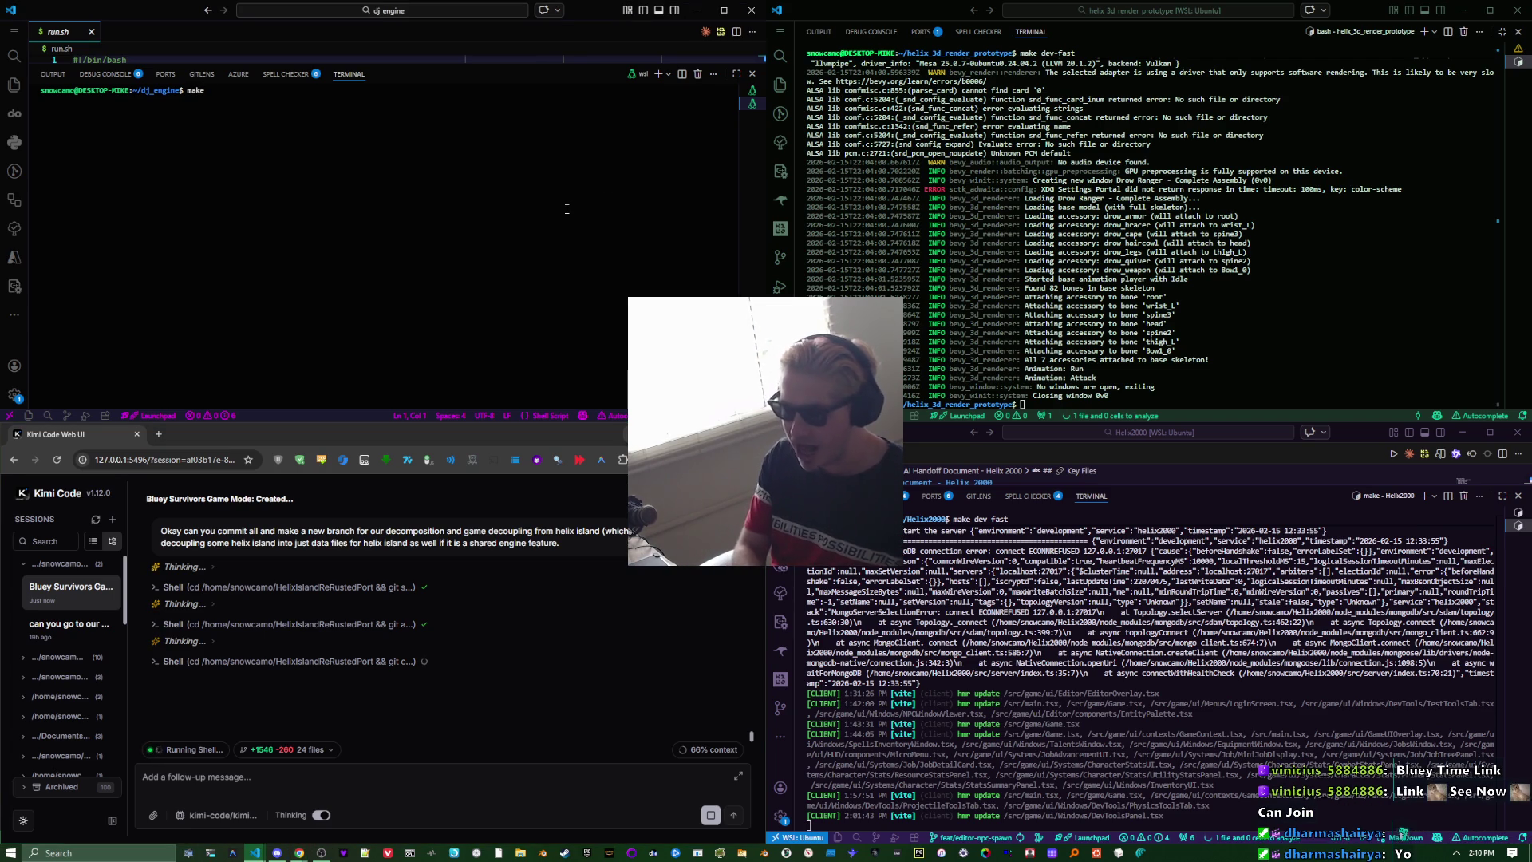
type(" dev-fafast")
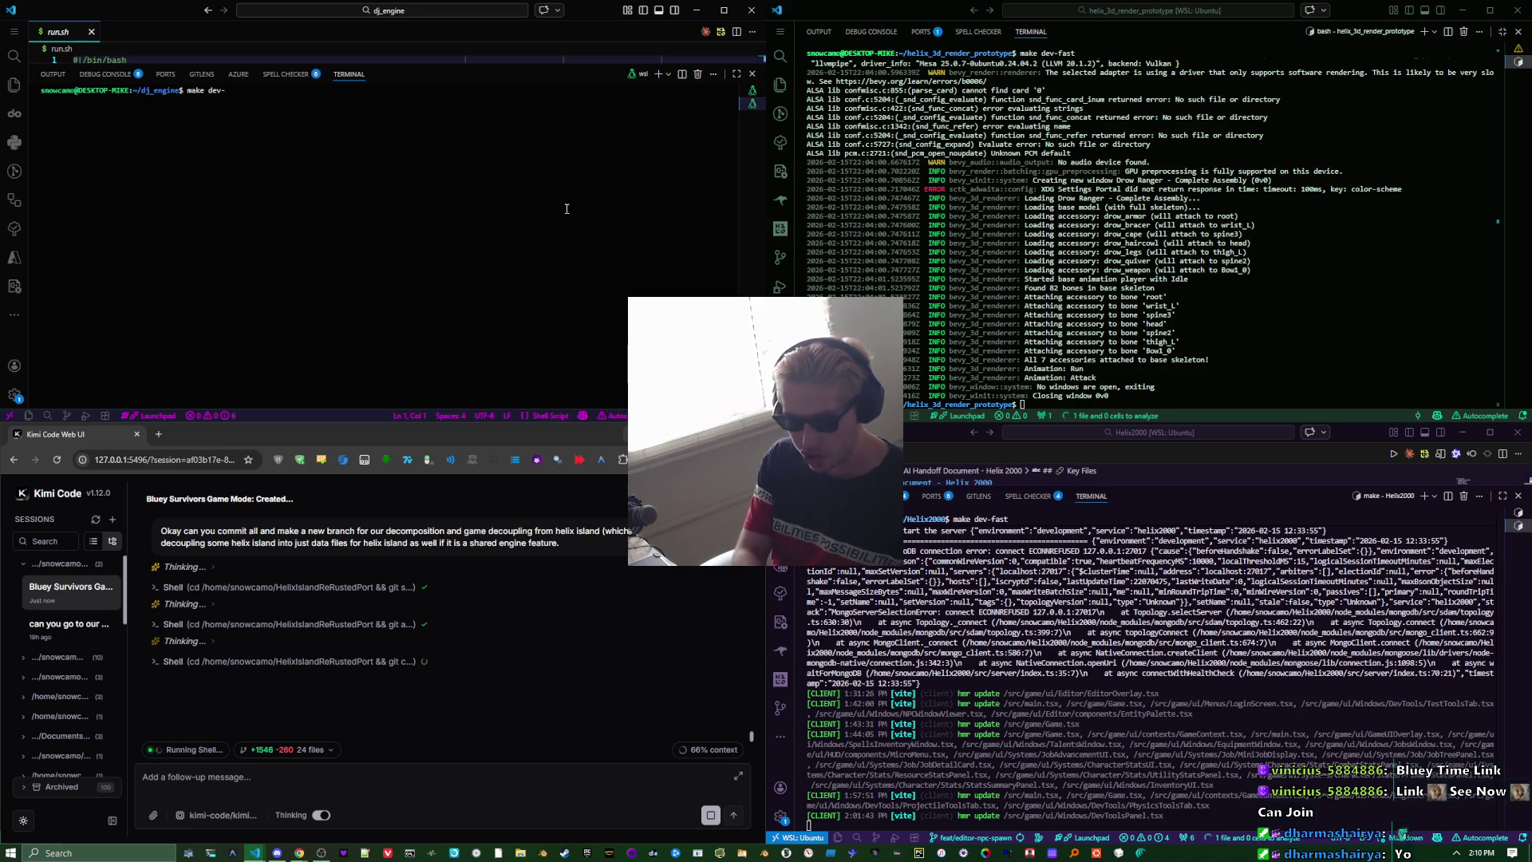
key("Return")
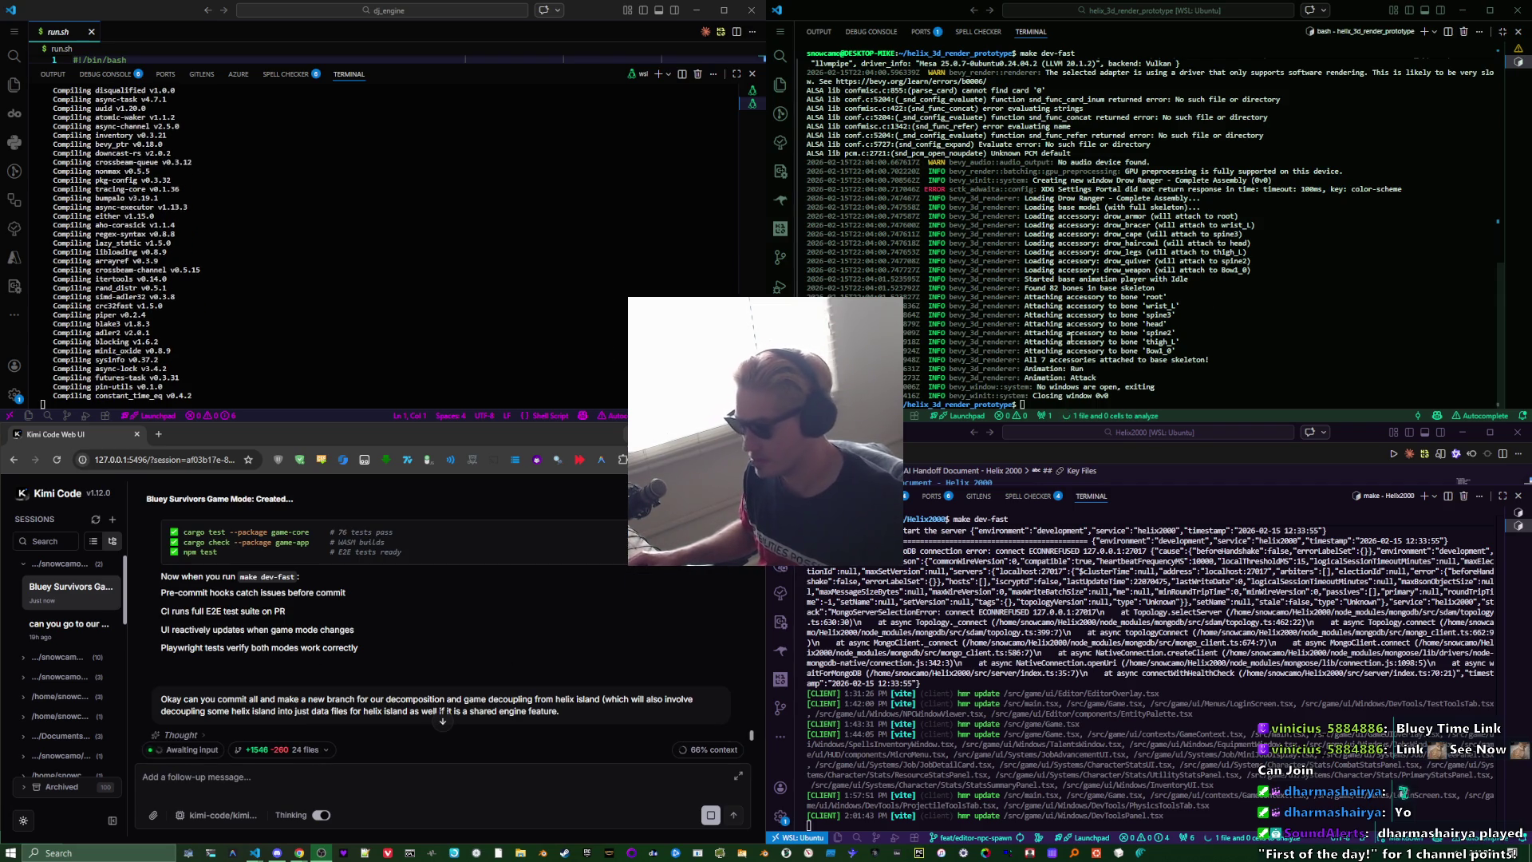
left_click(1208, 393)
key("alt+Tab")
key("alt+Tab")
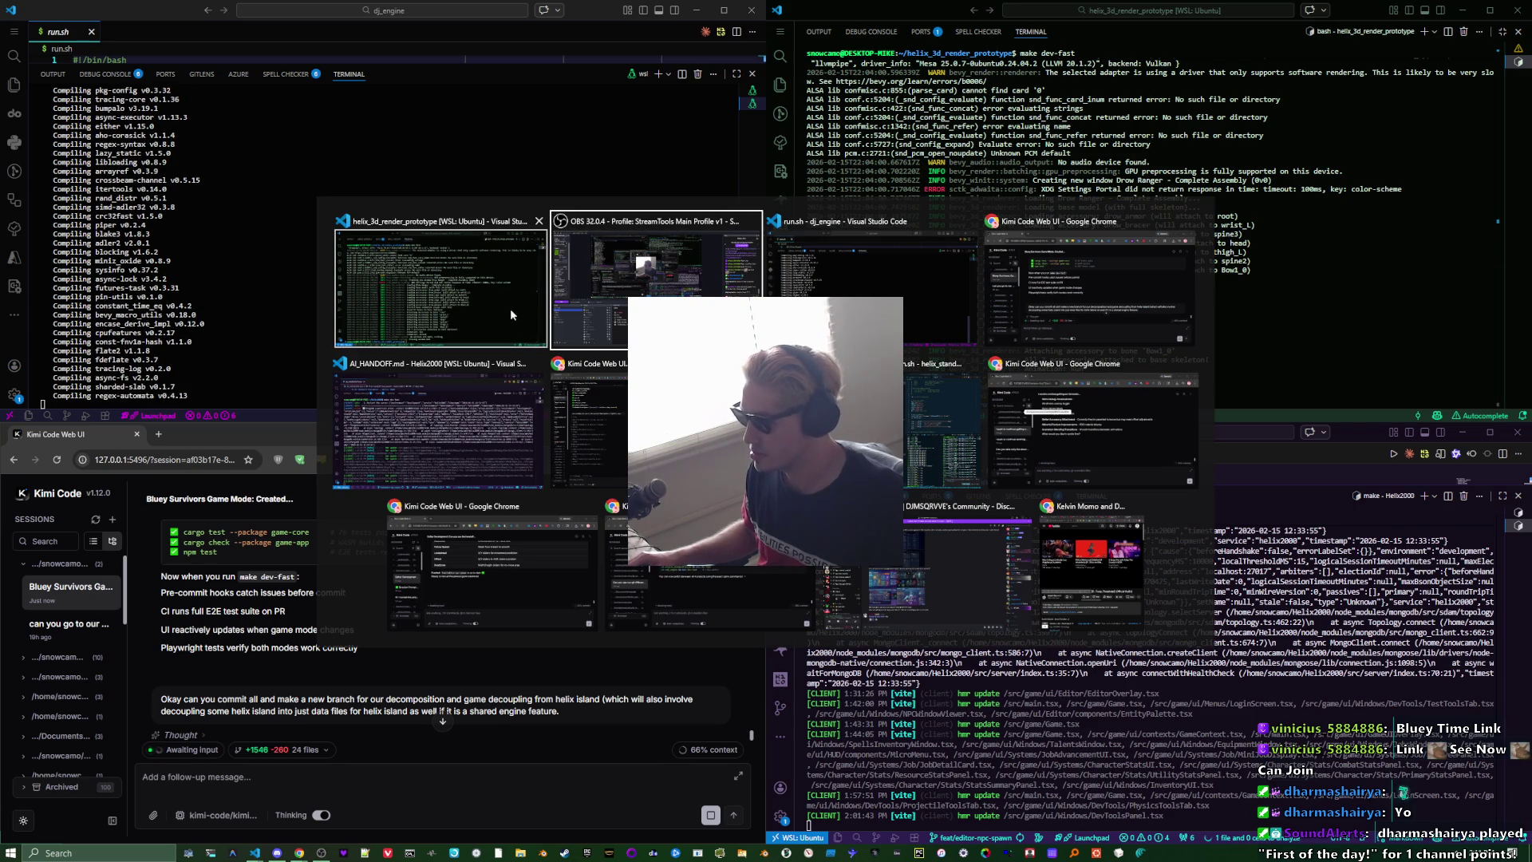
Bring the Kimi Code 3D-model session window to the front from Task View.
left_click(464, 126)
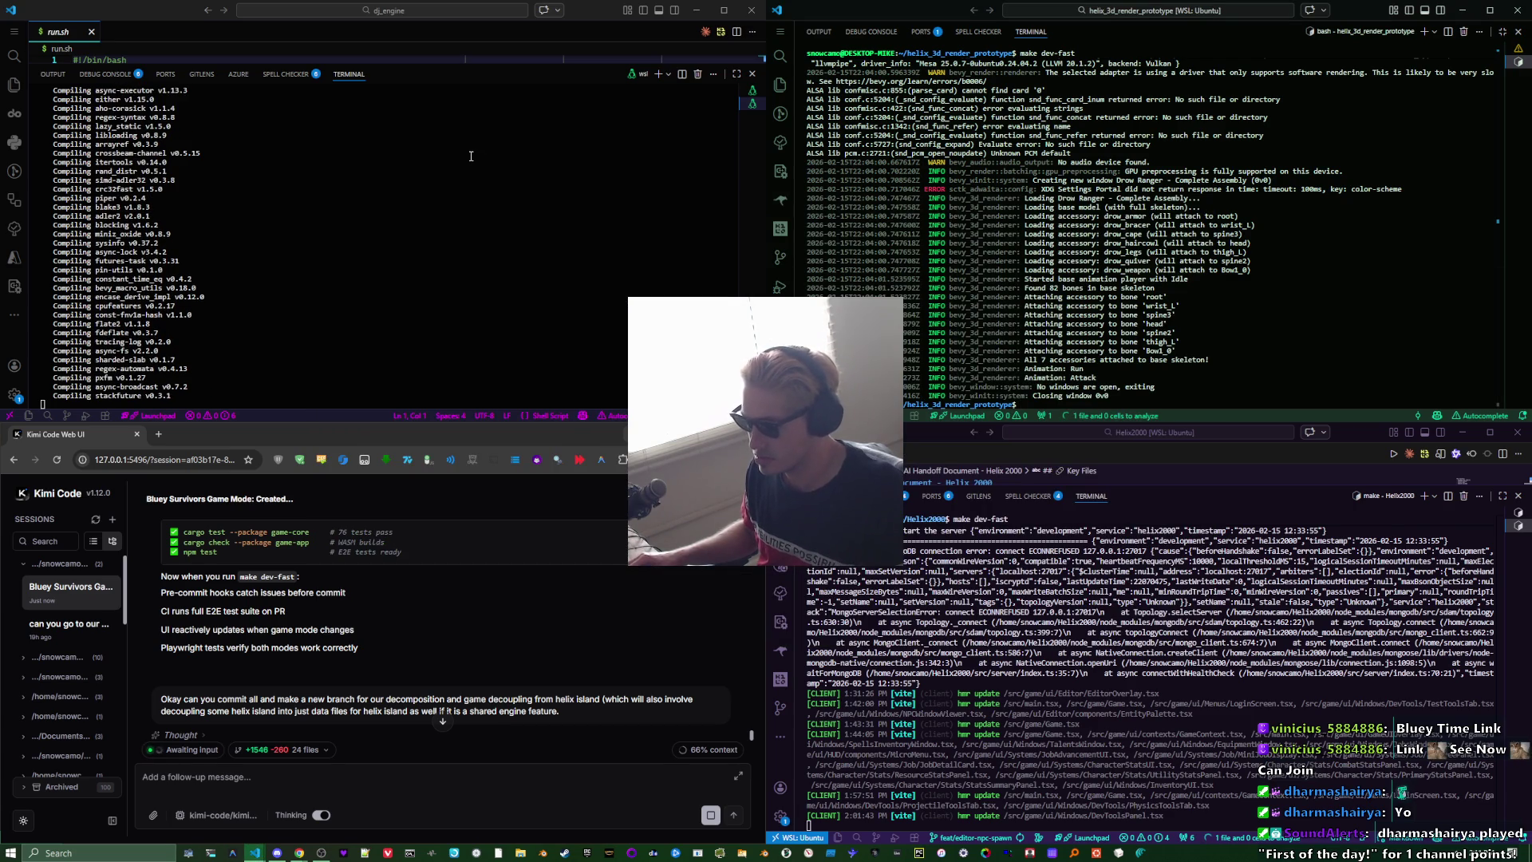
key("super+Tab")
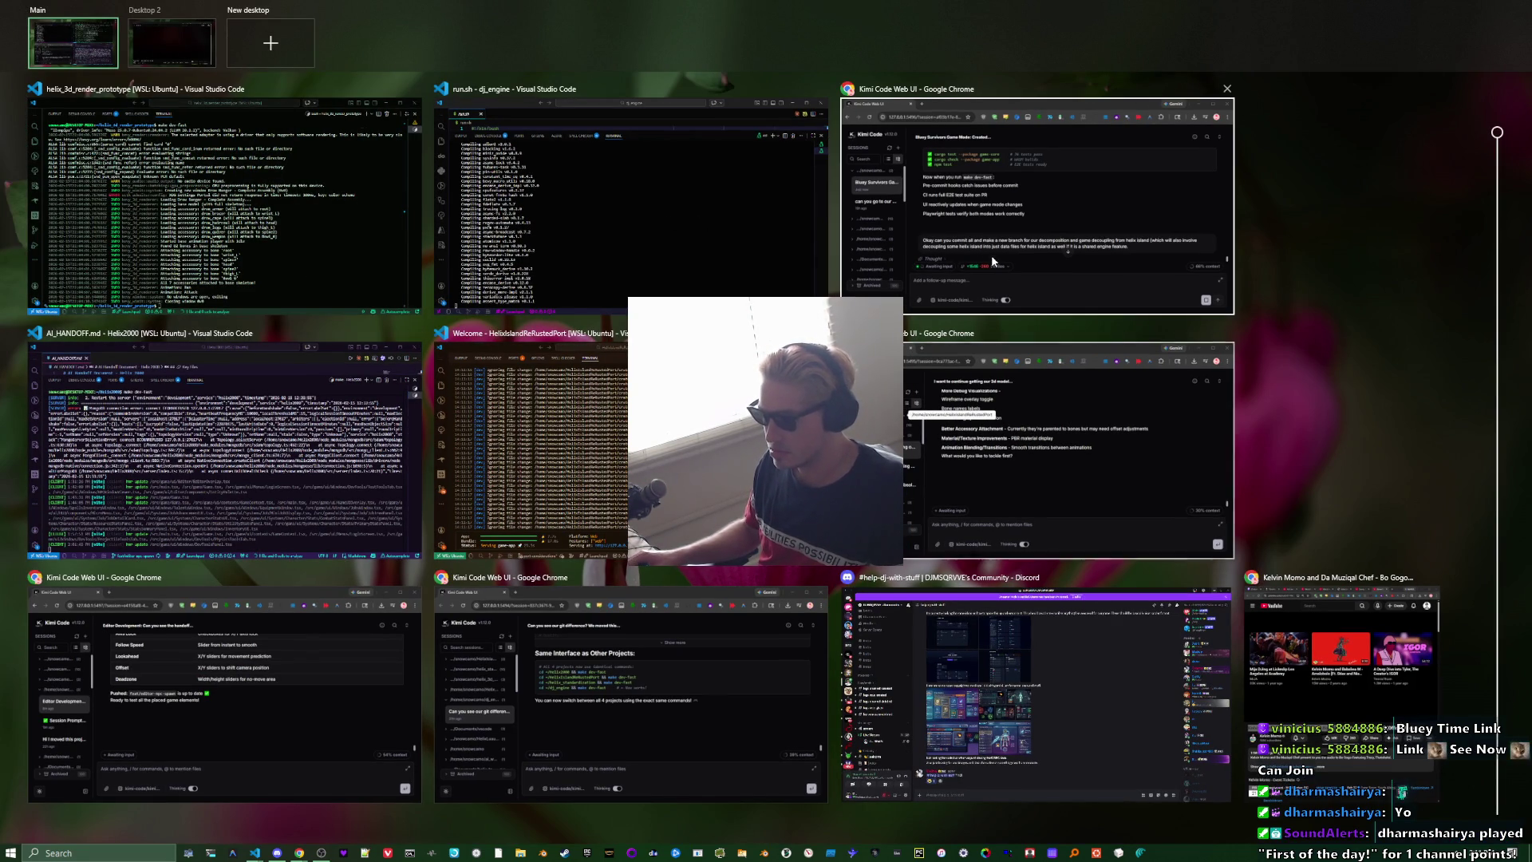
left_click(996, 415)
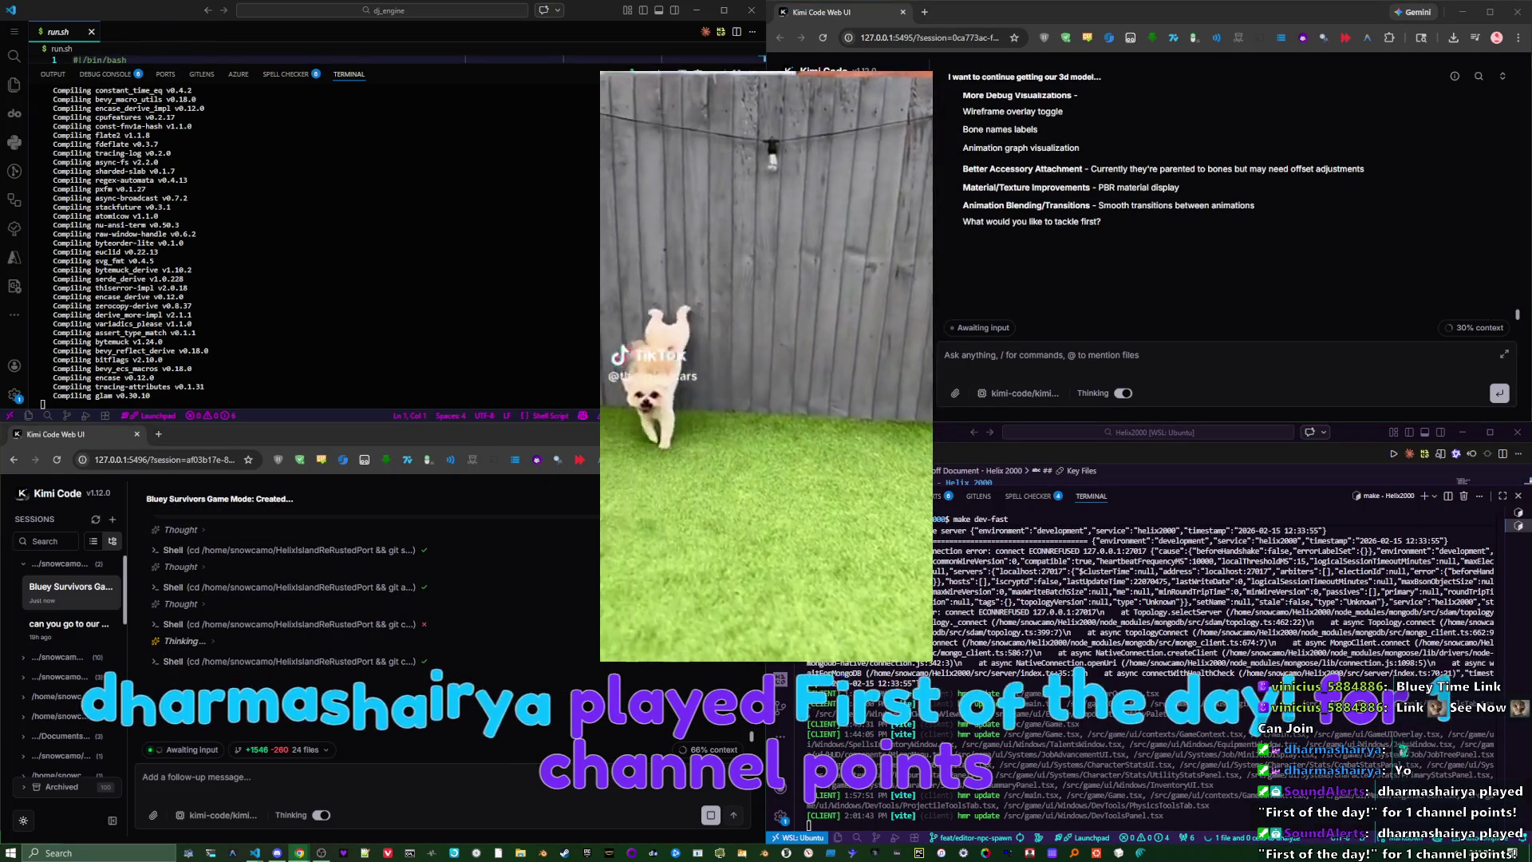
Maximize a Chrome window, which shows the Antigravity Browser Control welcome page.
key("super+Tab")
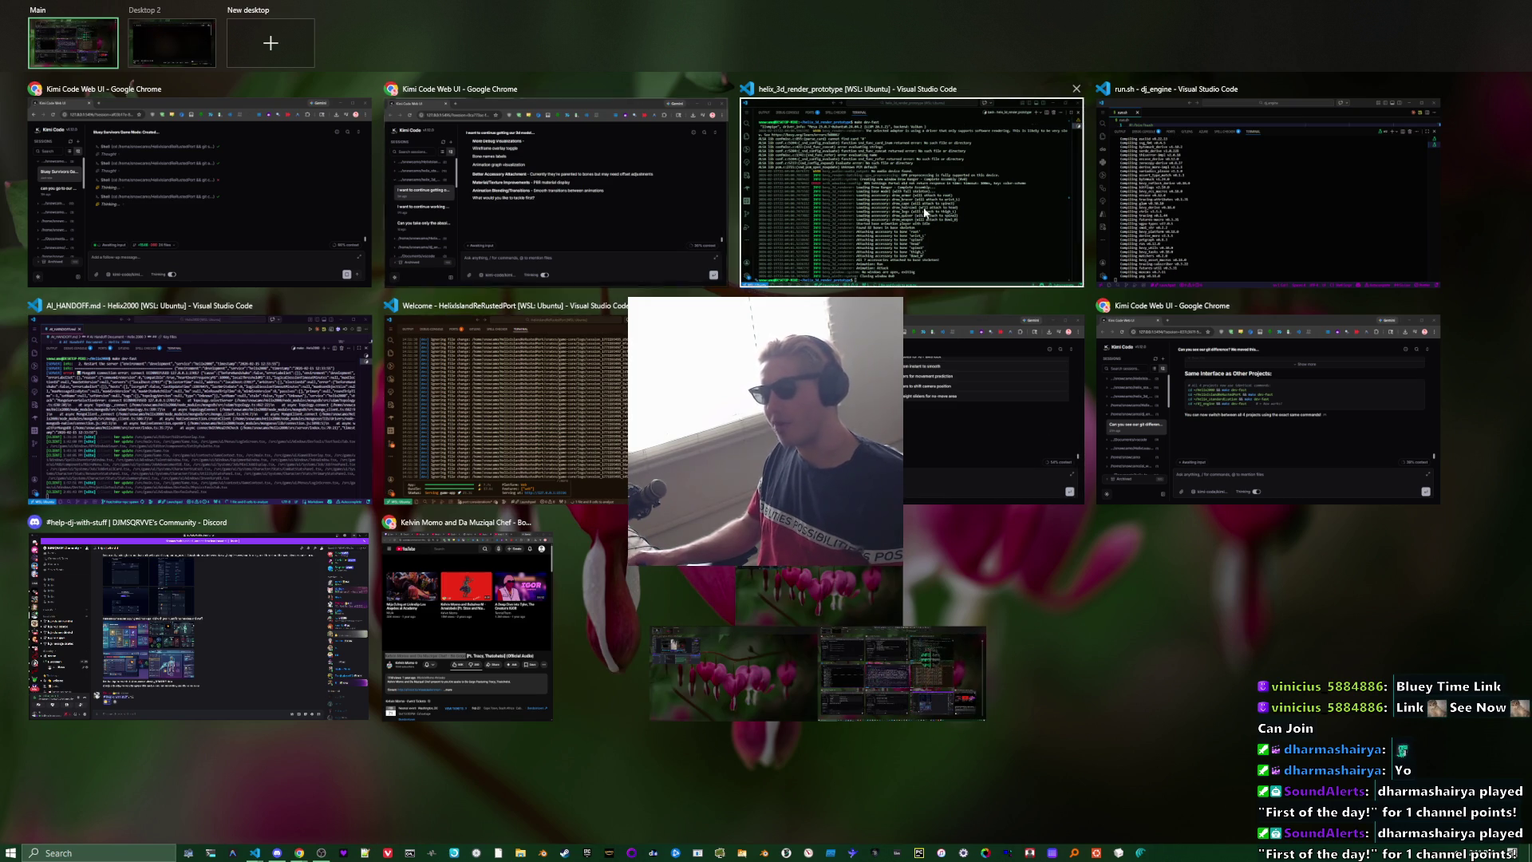
left_click(978, 544)
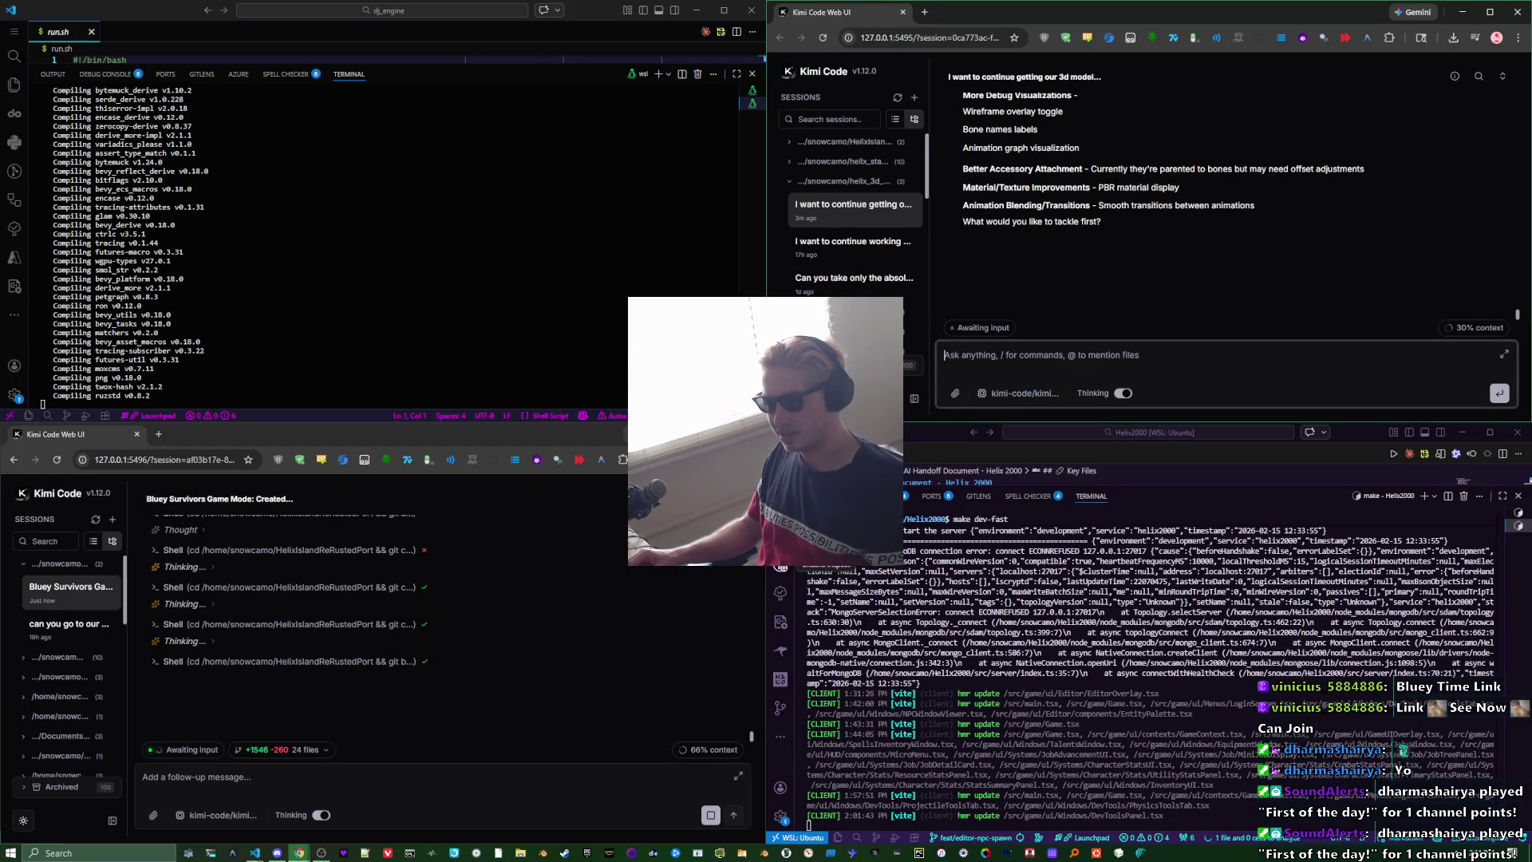
mouse_move(300, 852)
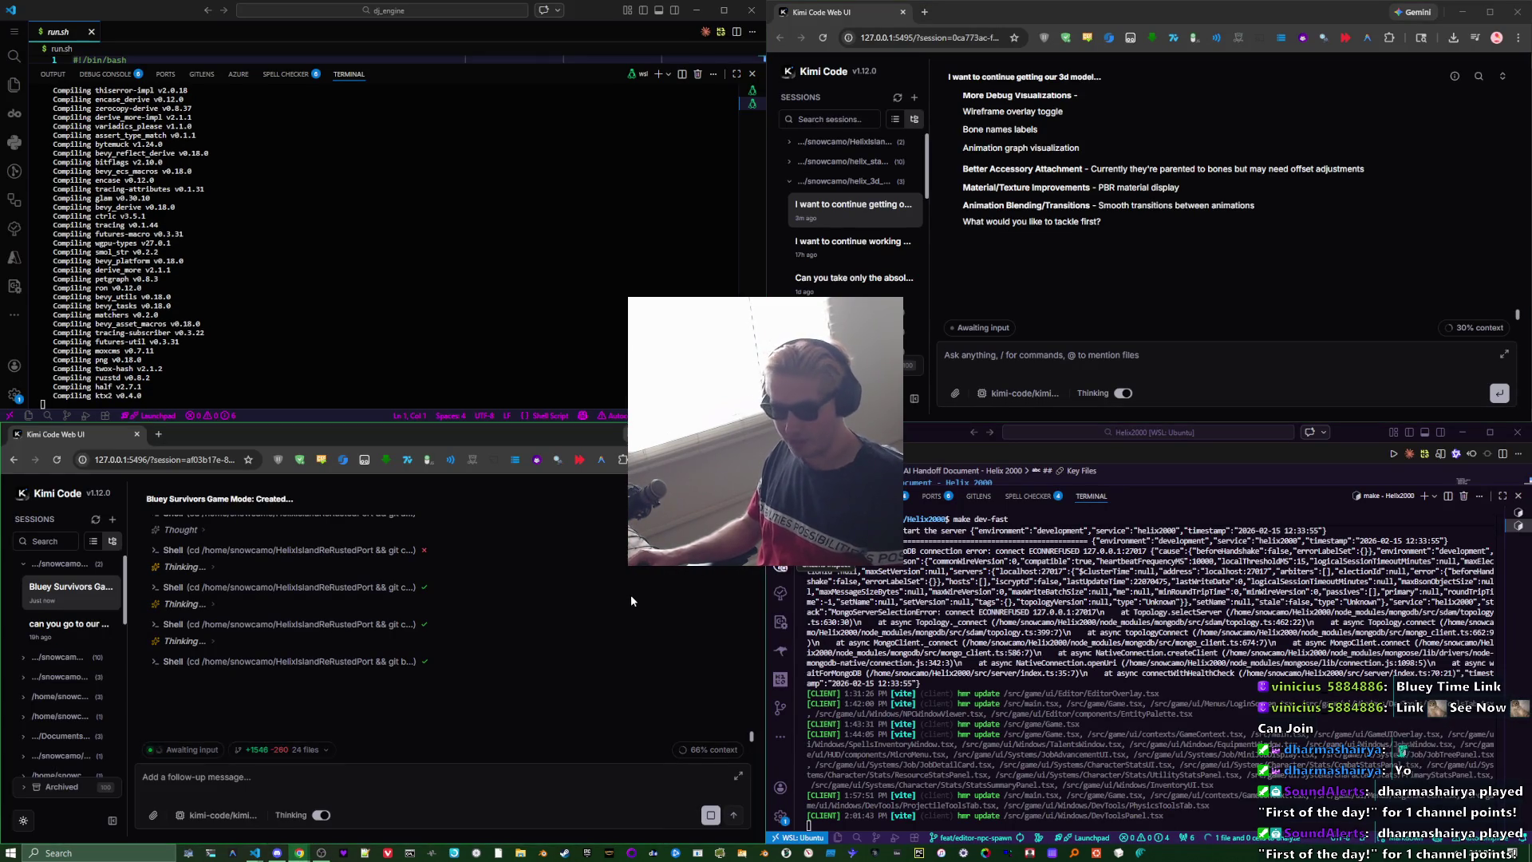
double_click(332, 438)
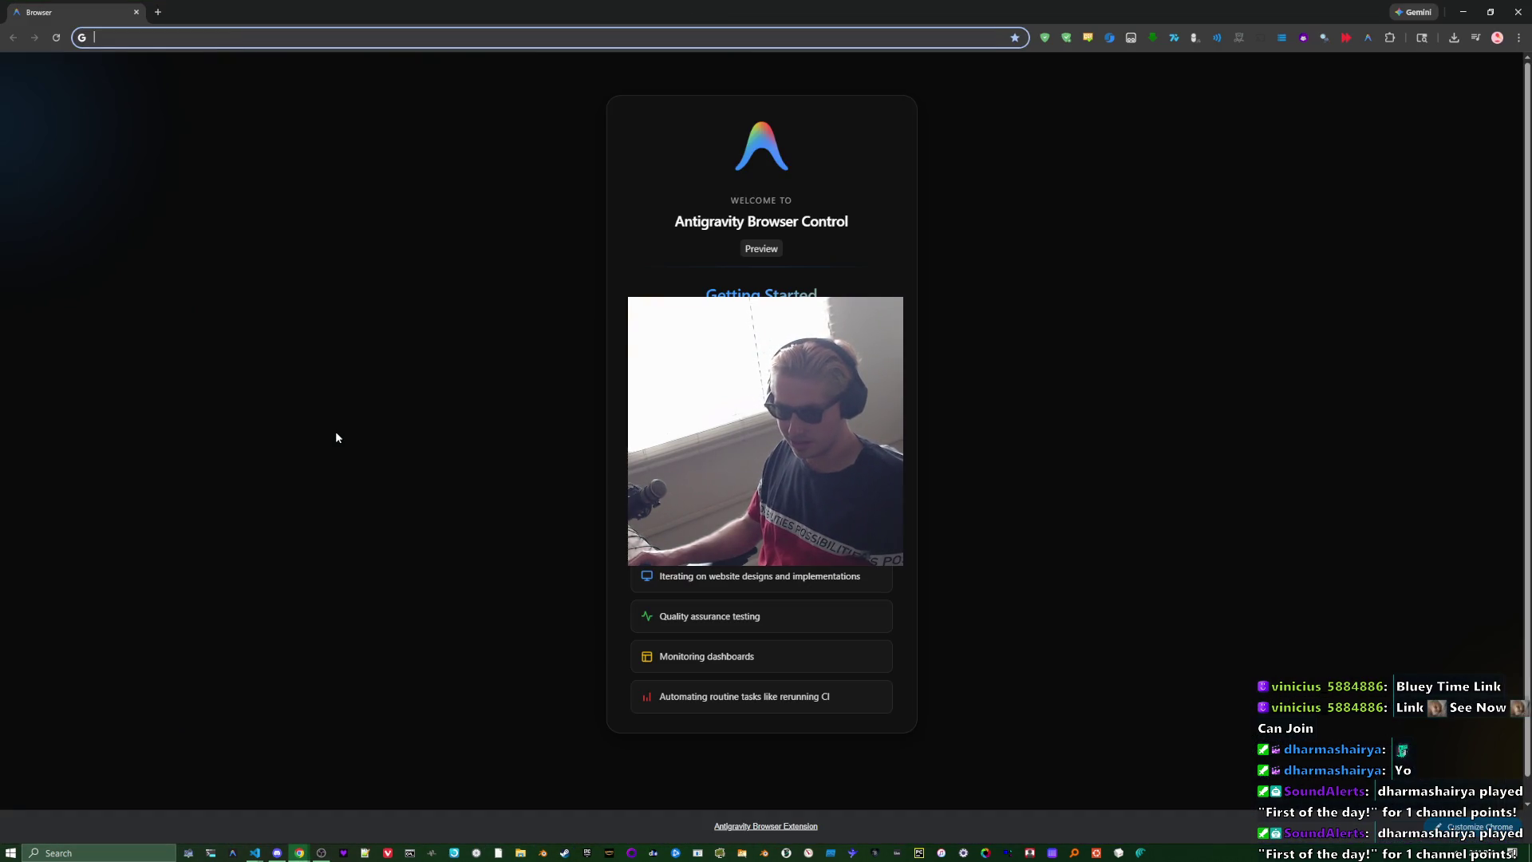
Load gemini.google.com from the 'ge' address-bar suggestion, then bring up the ShareX tray menu.
type("ge")
left_click(202, 65)
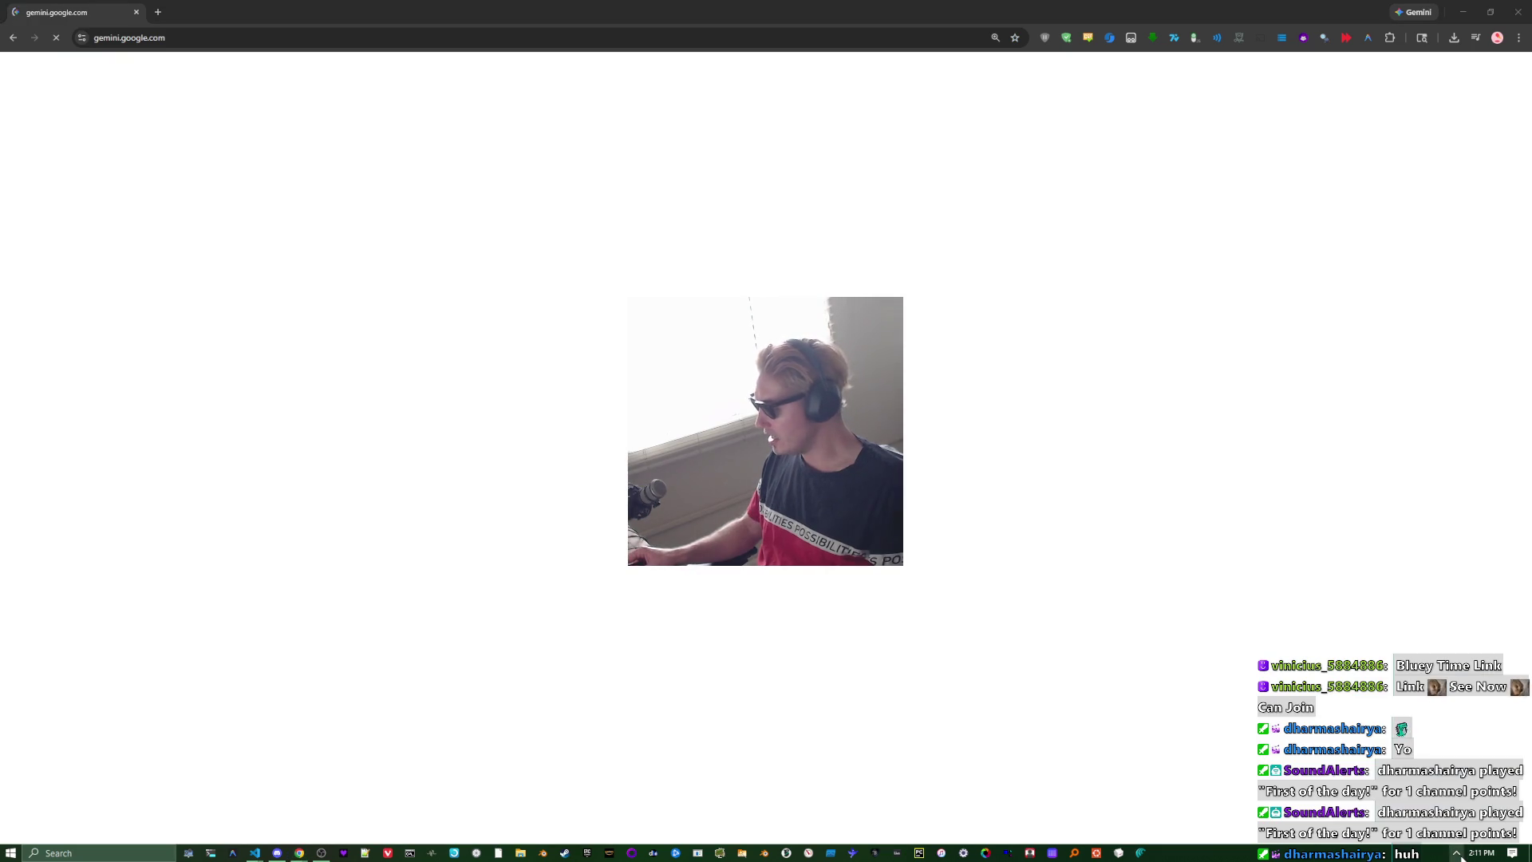
left_click(1456, 852)
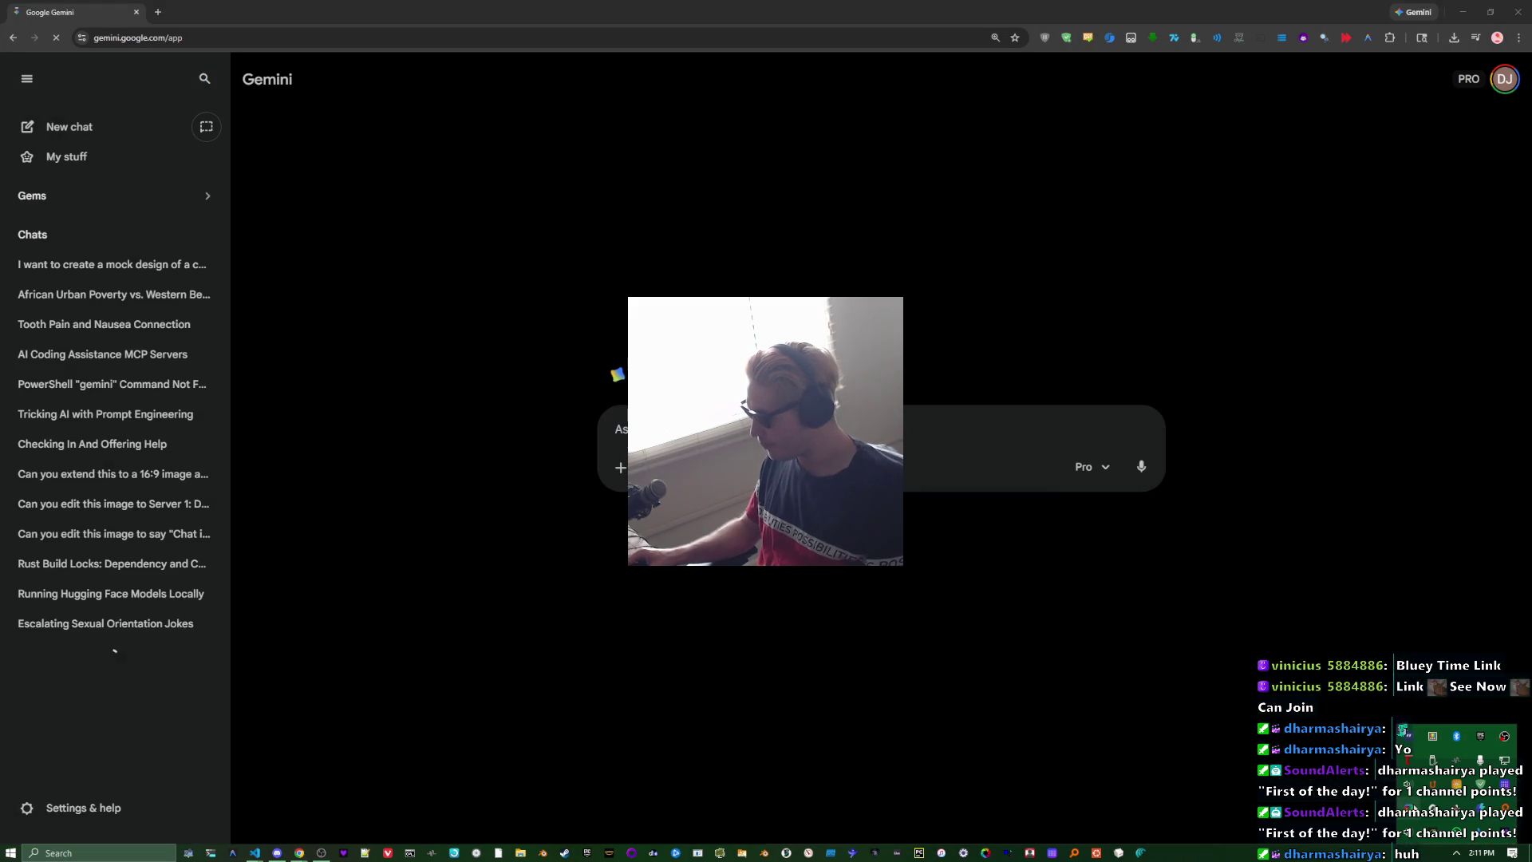
right_click(1411, 807)
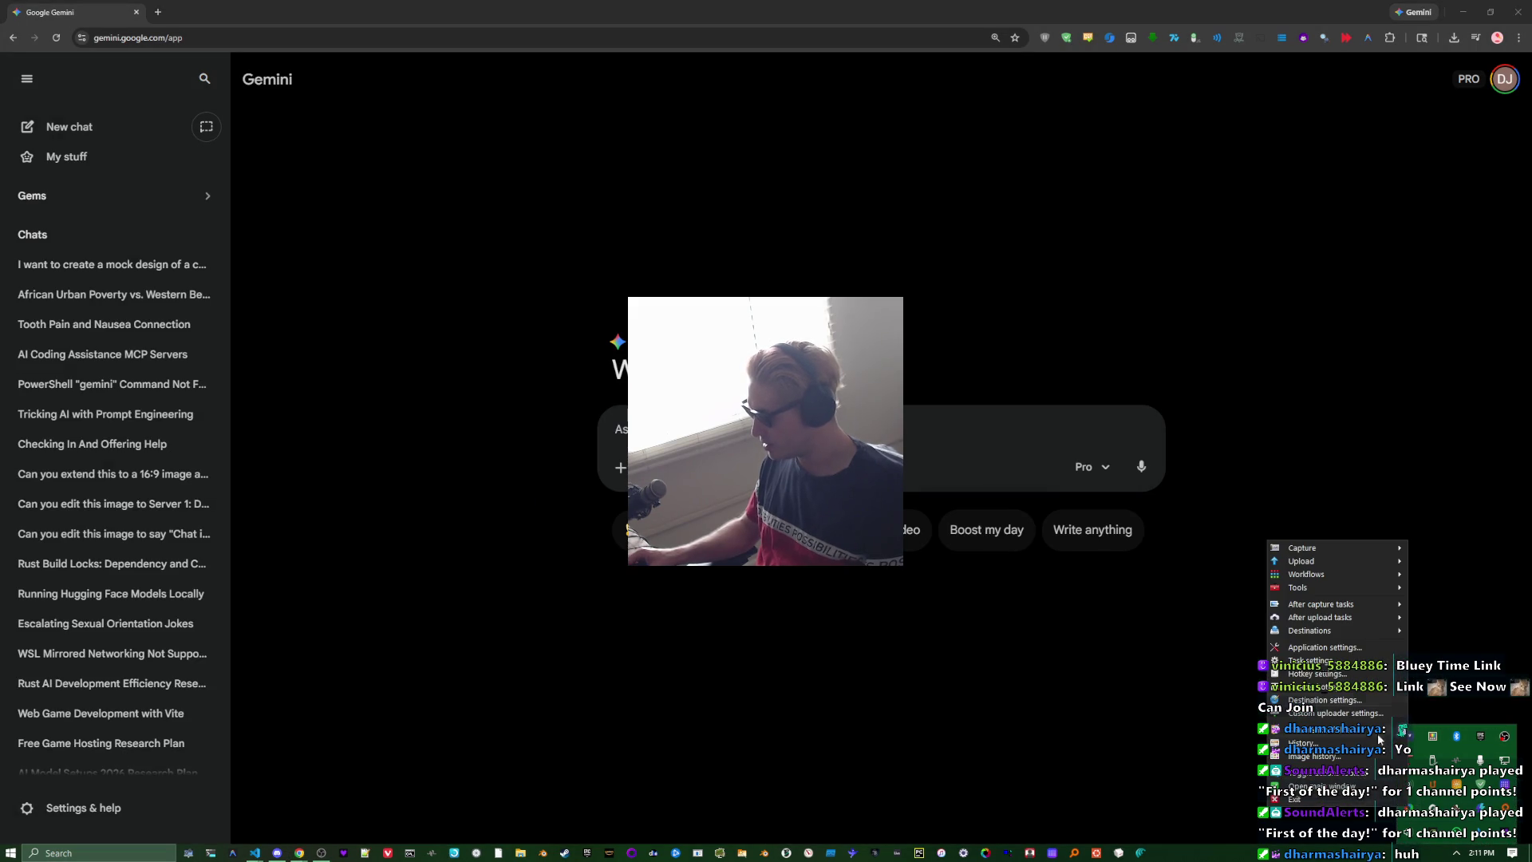
Open the ShareX screenshots folder, centre the window, and list files in Details view.
left_click(1316, 727)
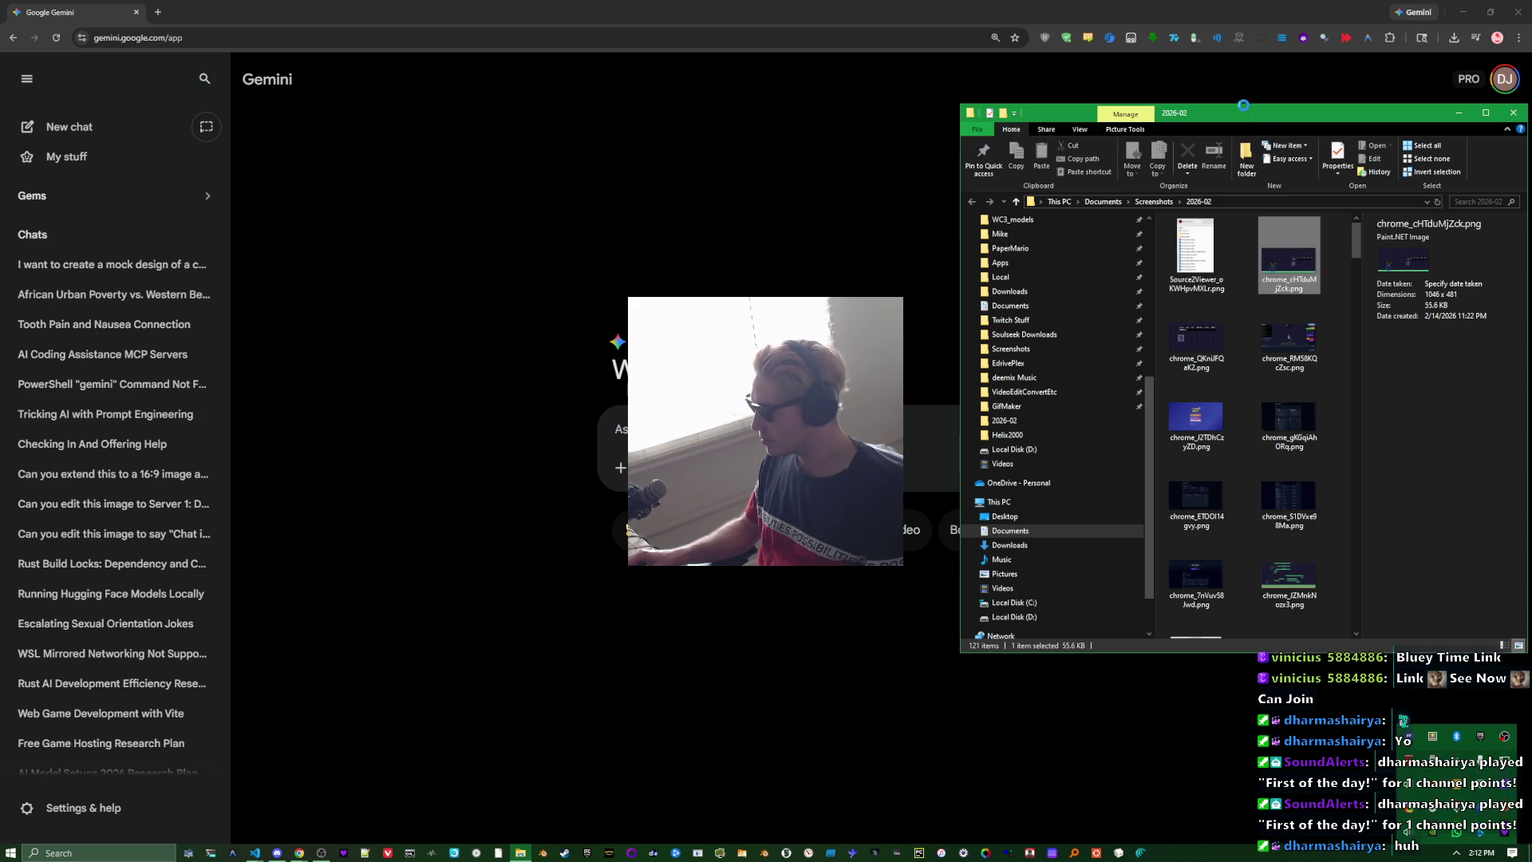
left_click_drag(1263, 121, 897, 142)
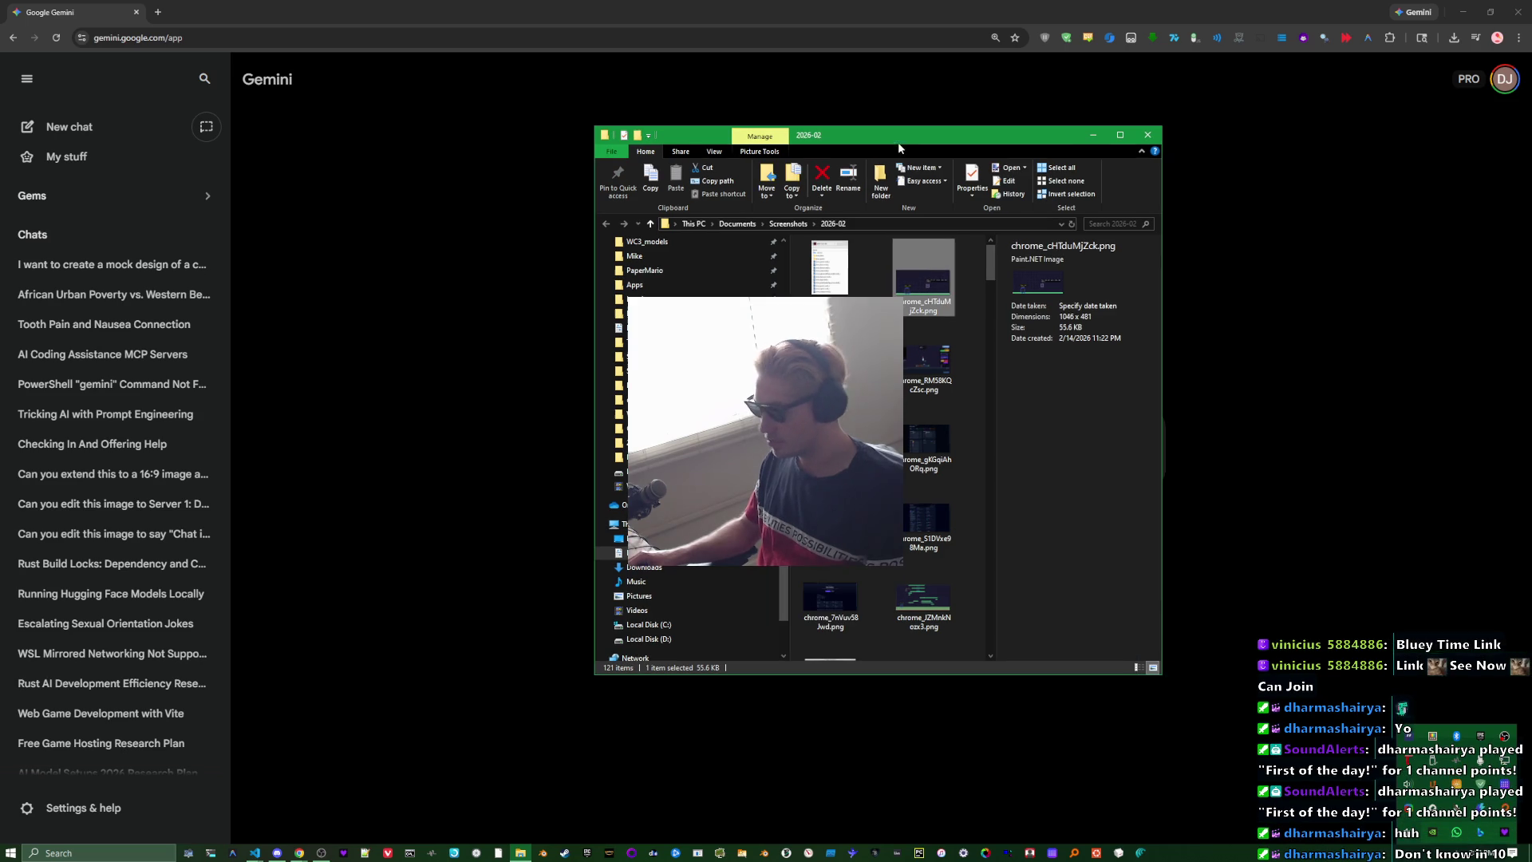
left_click(722, 151)
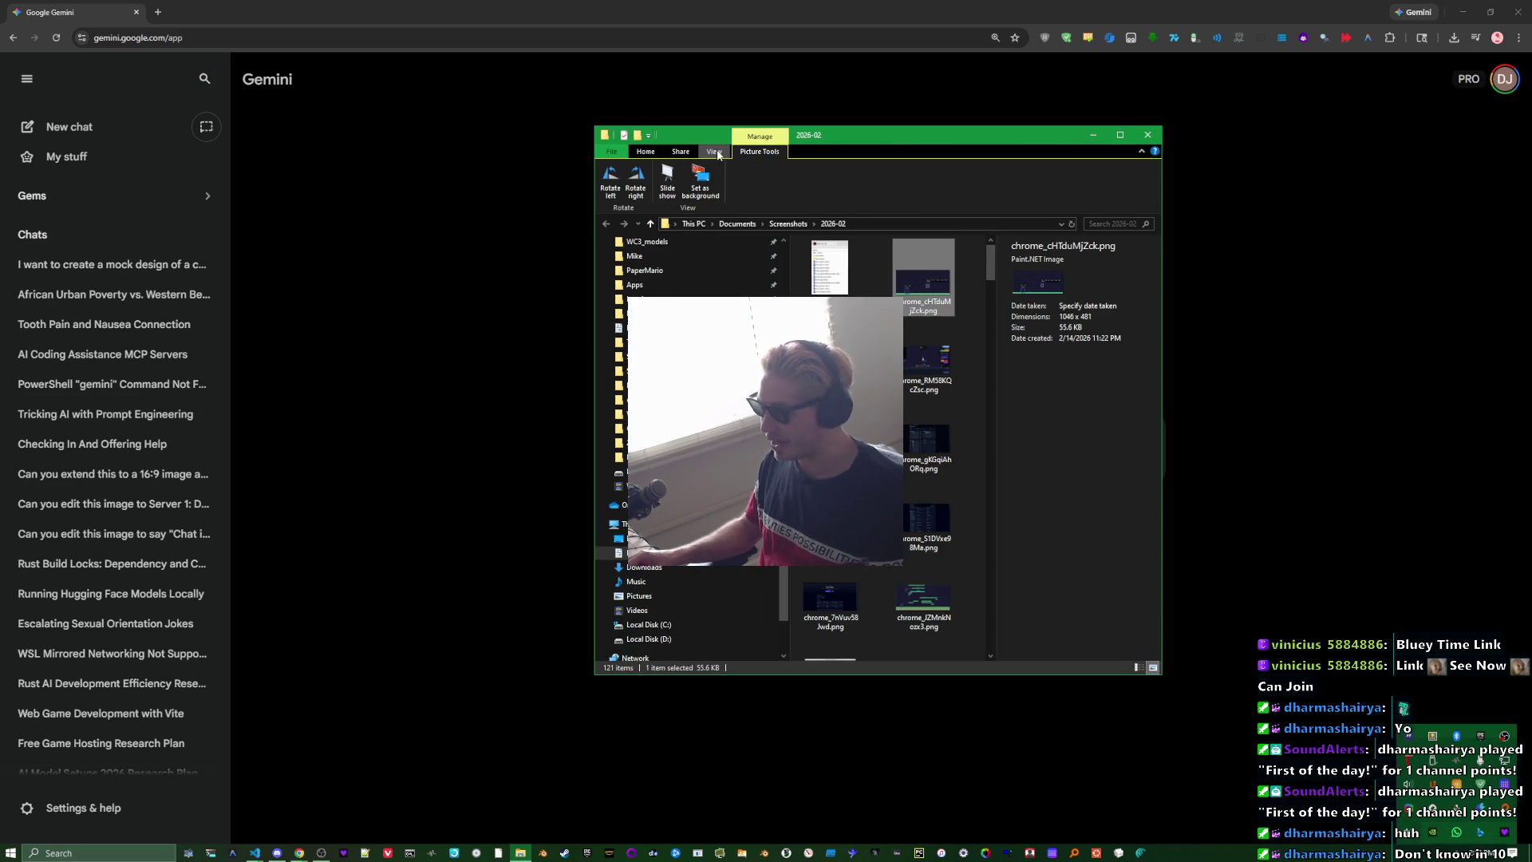
left_click(785, 195)
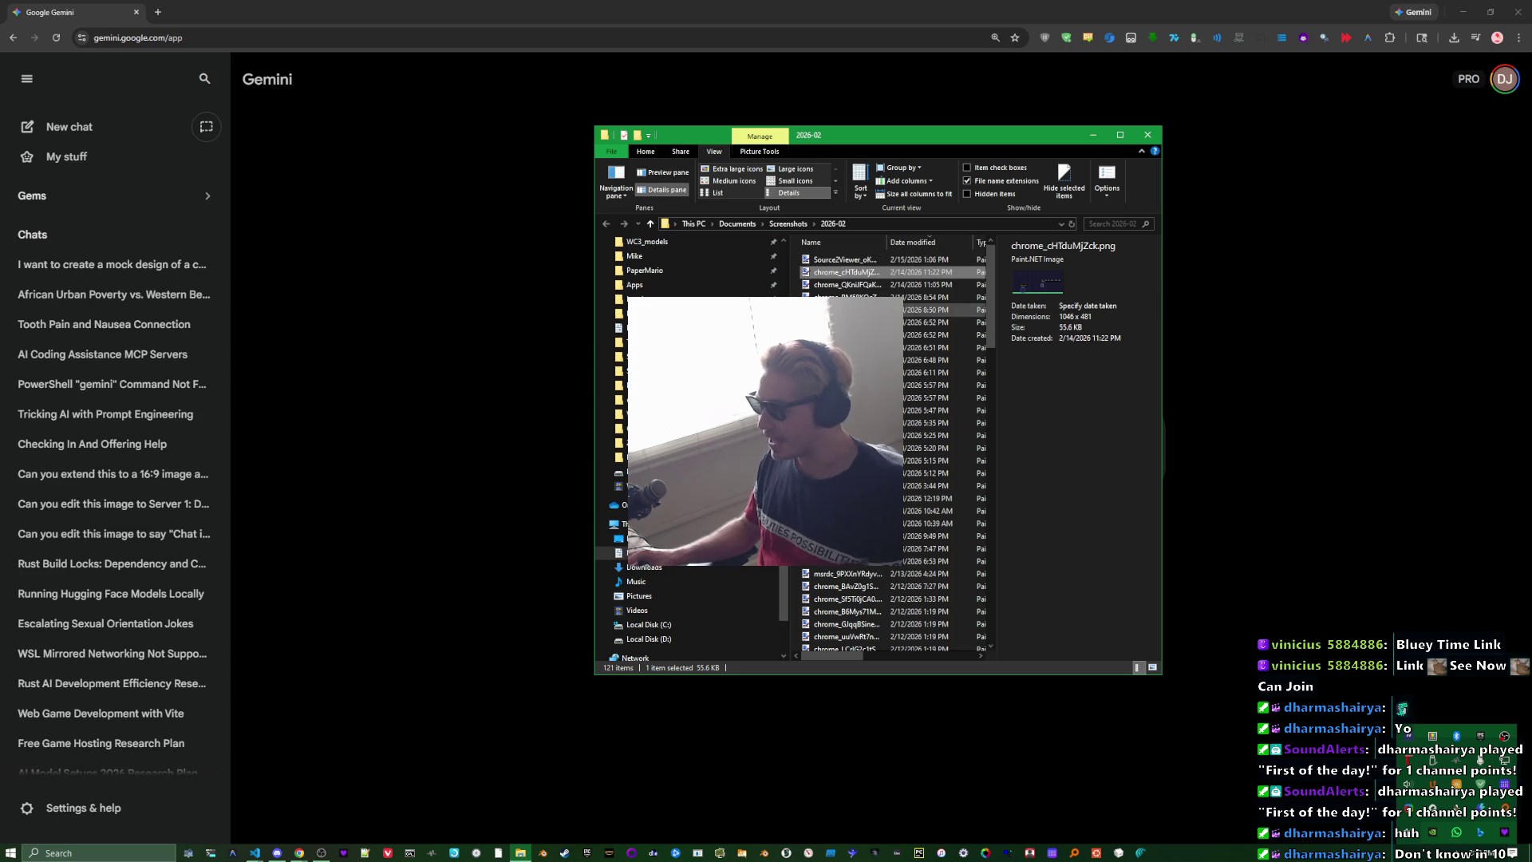
left_click(860, 263)
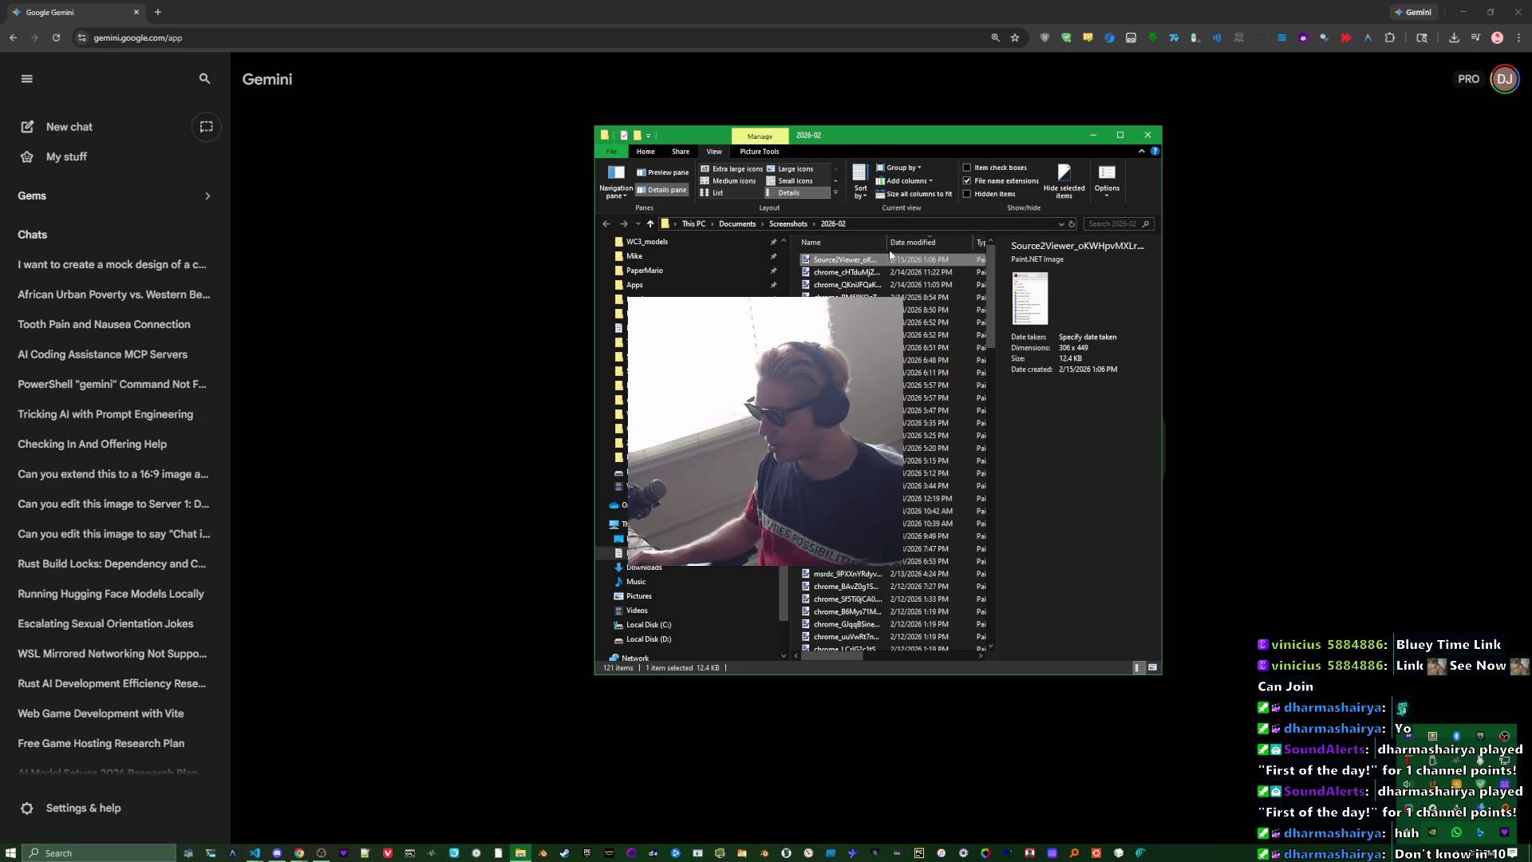
Check the open windows and folder path, then maximize Explorer with no file selected.
key("alt+Tab")
key("alt+Tab")
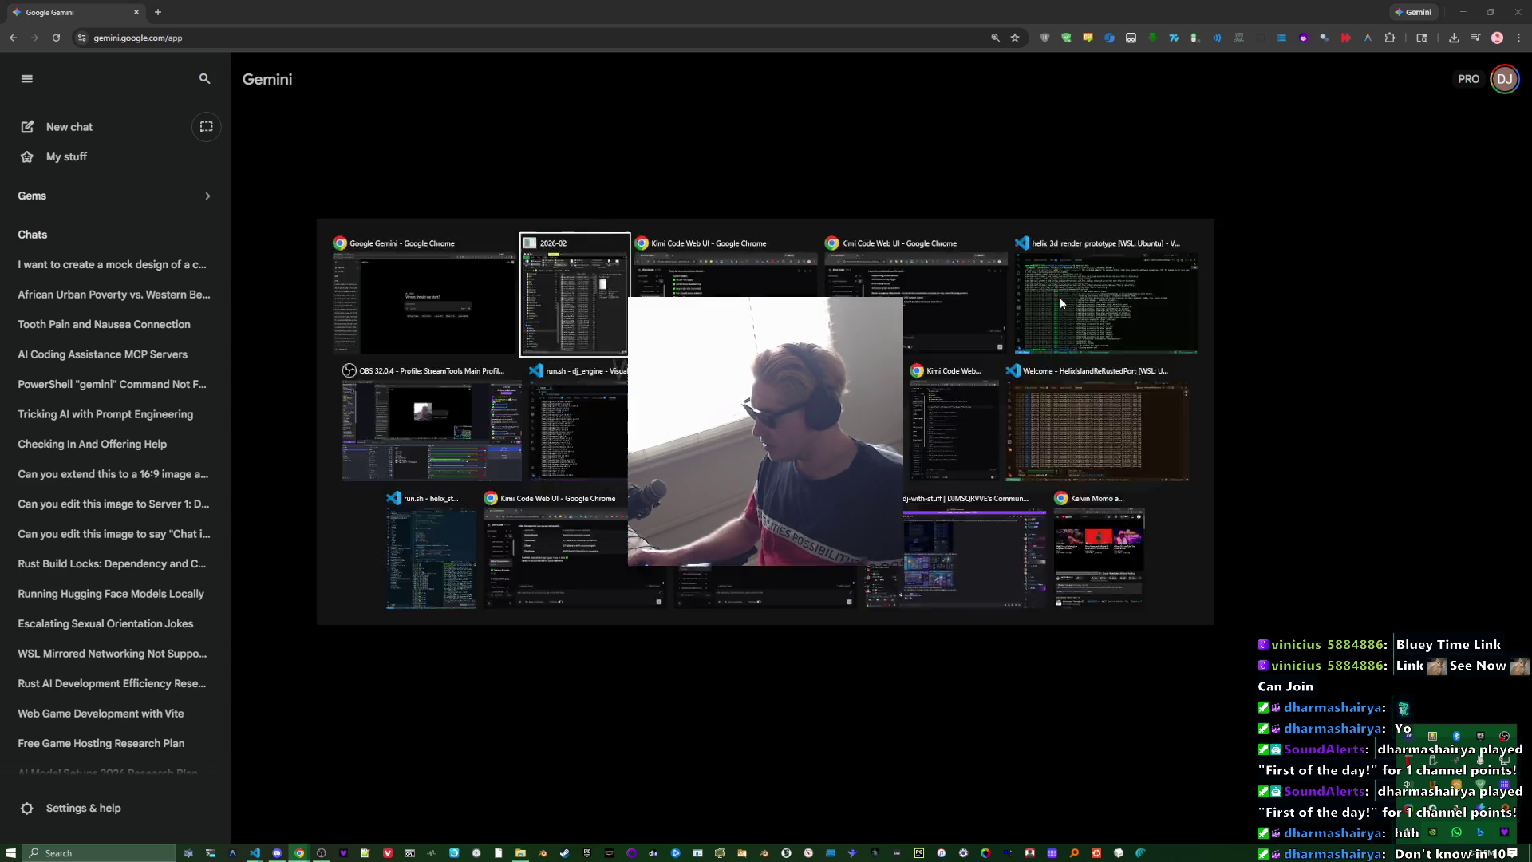
key("alt+Tab")
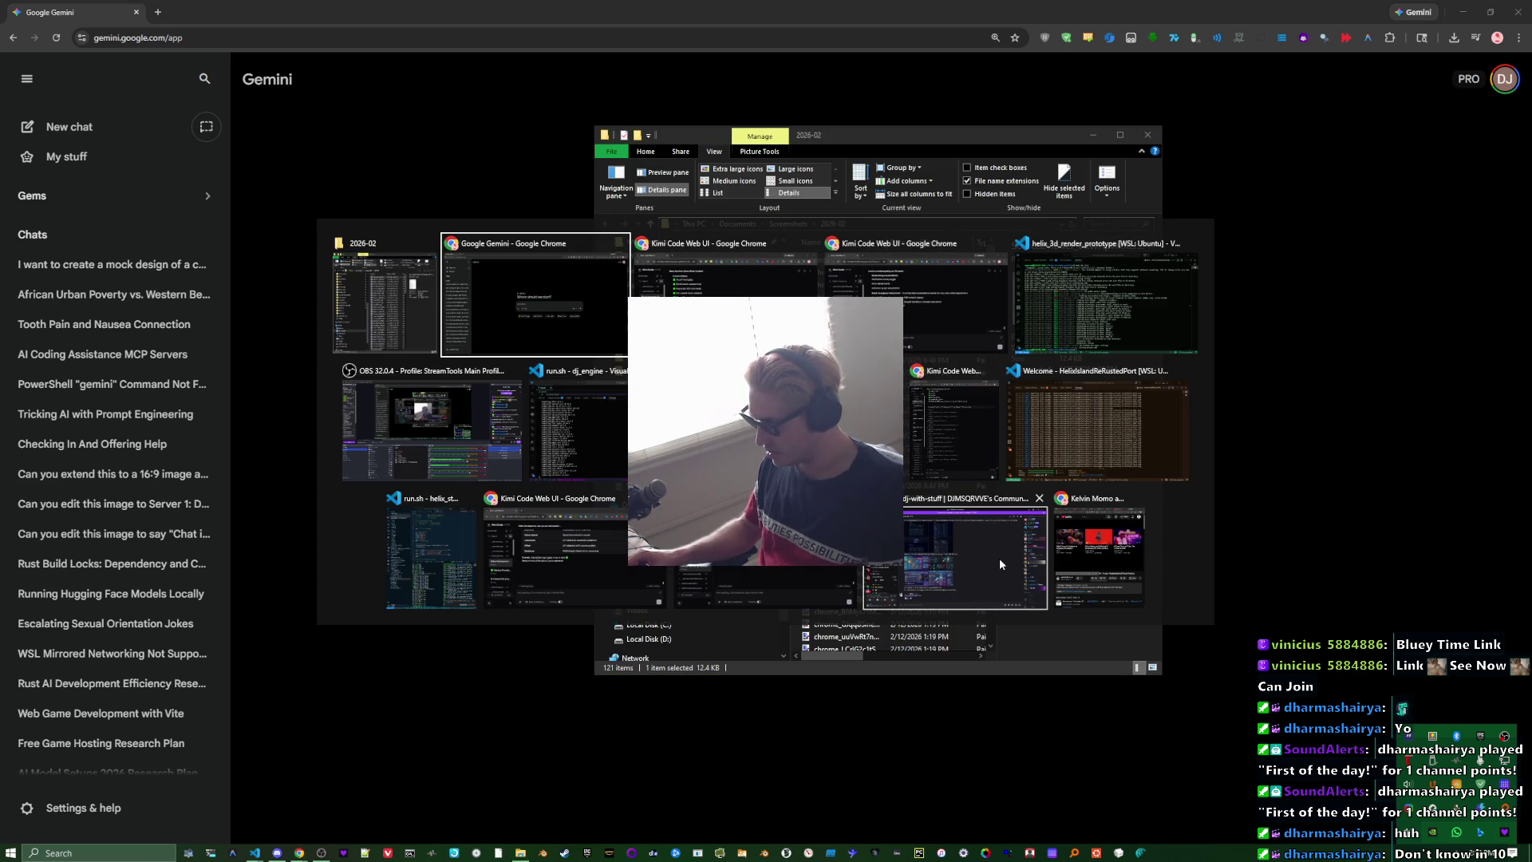
key("Escape")
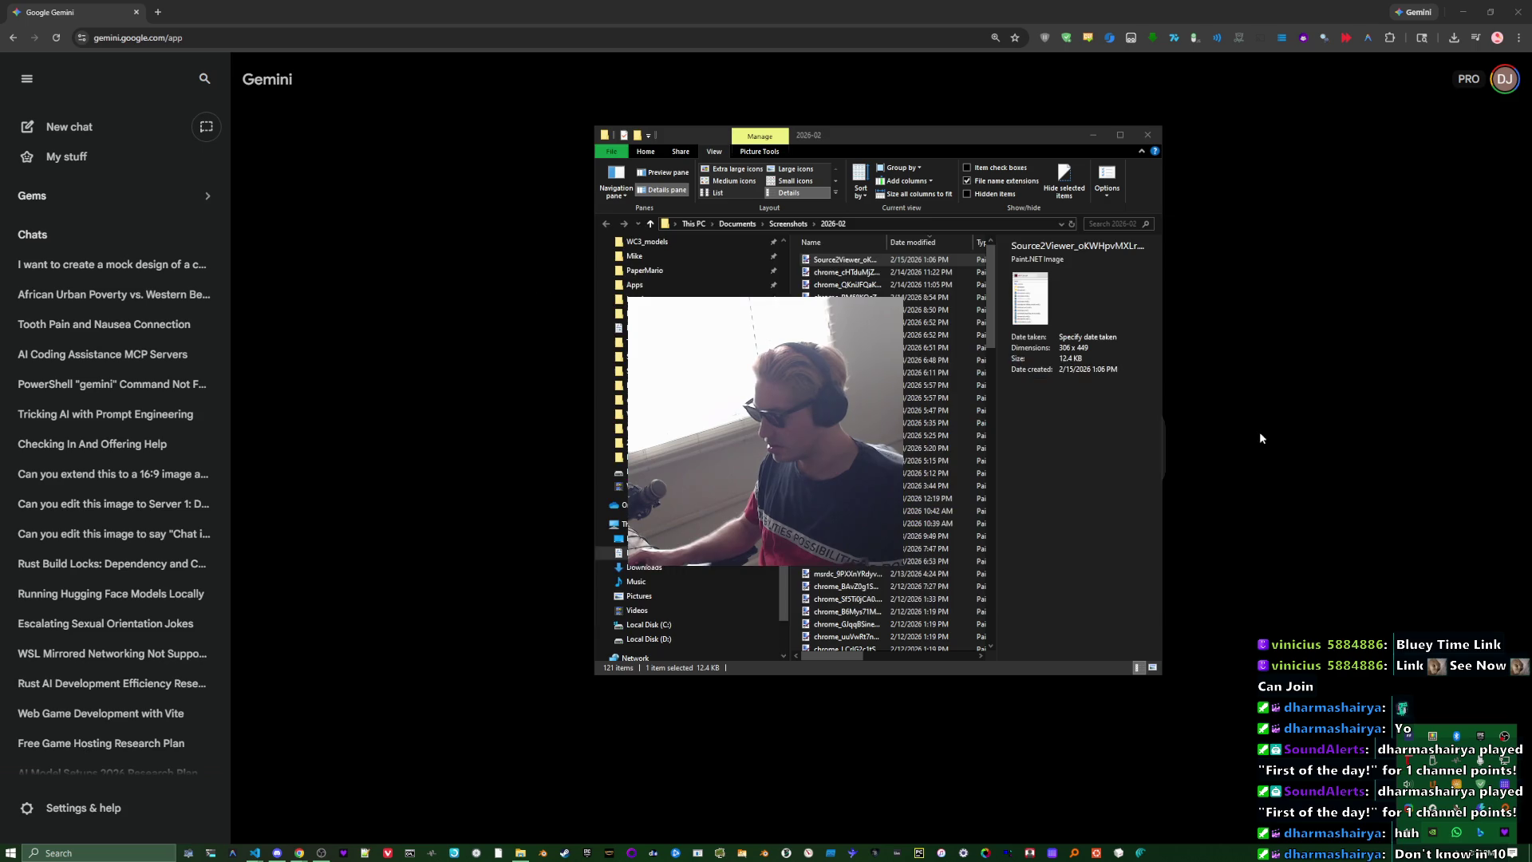
key("Escape")
key("alt+d")
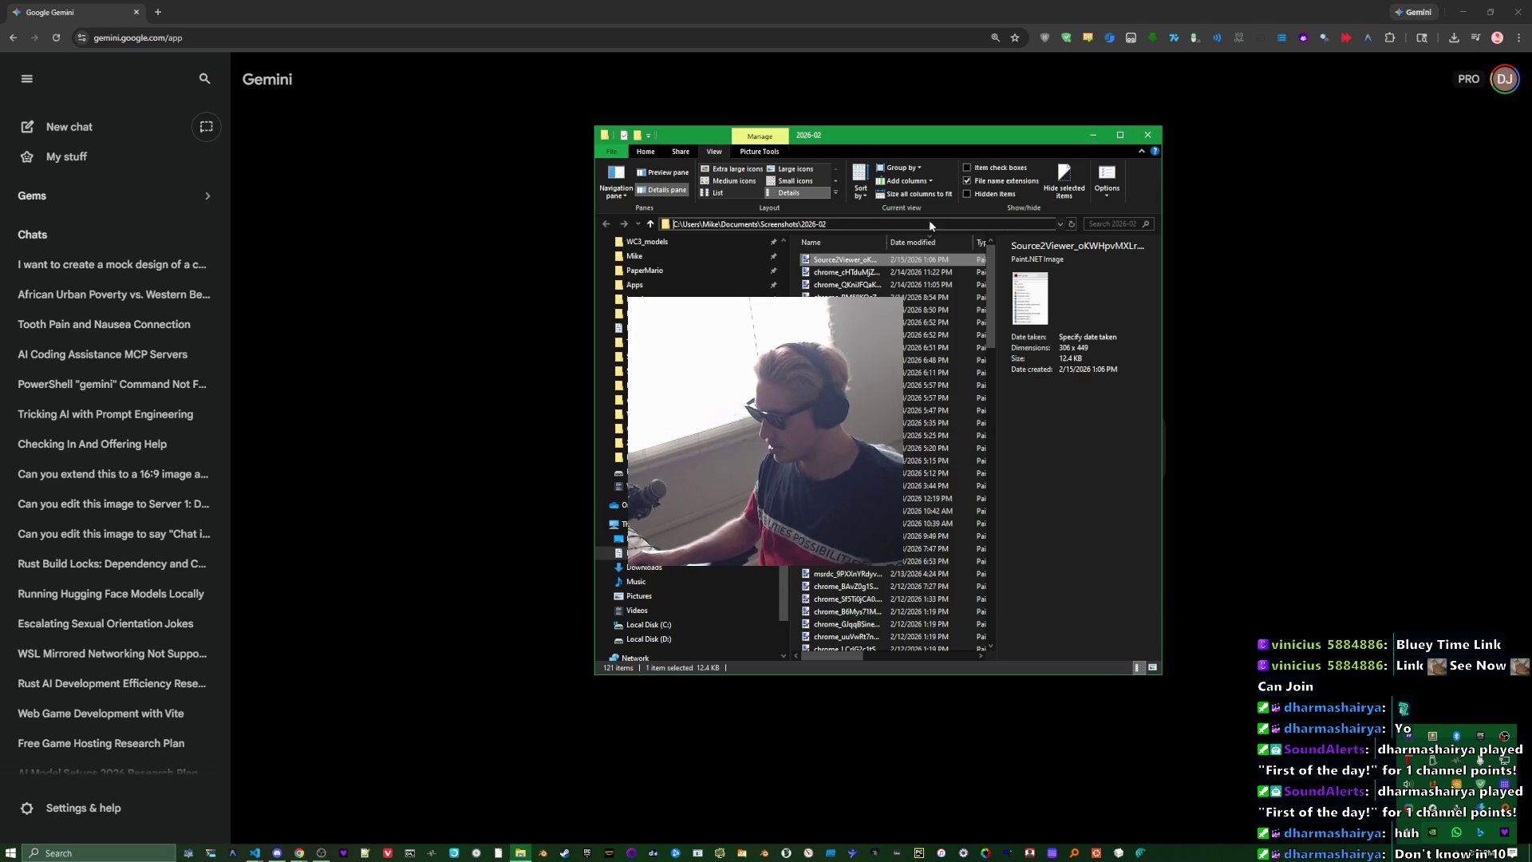
key("Escape")
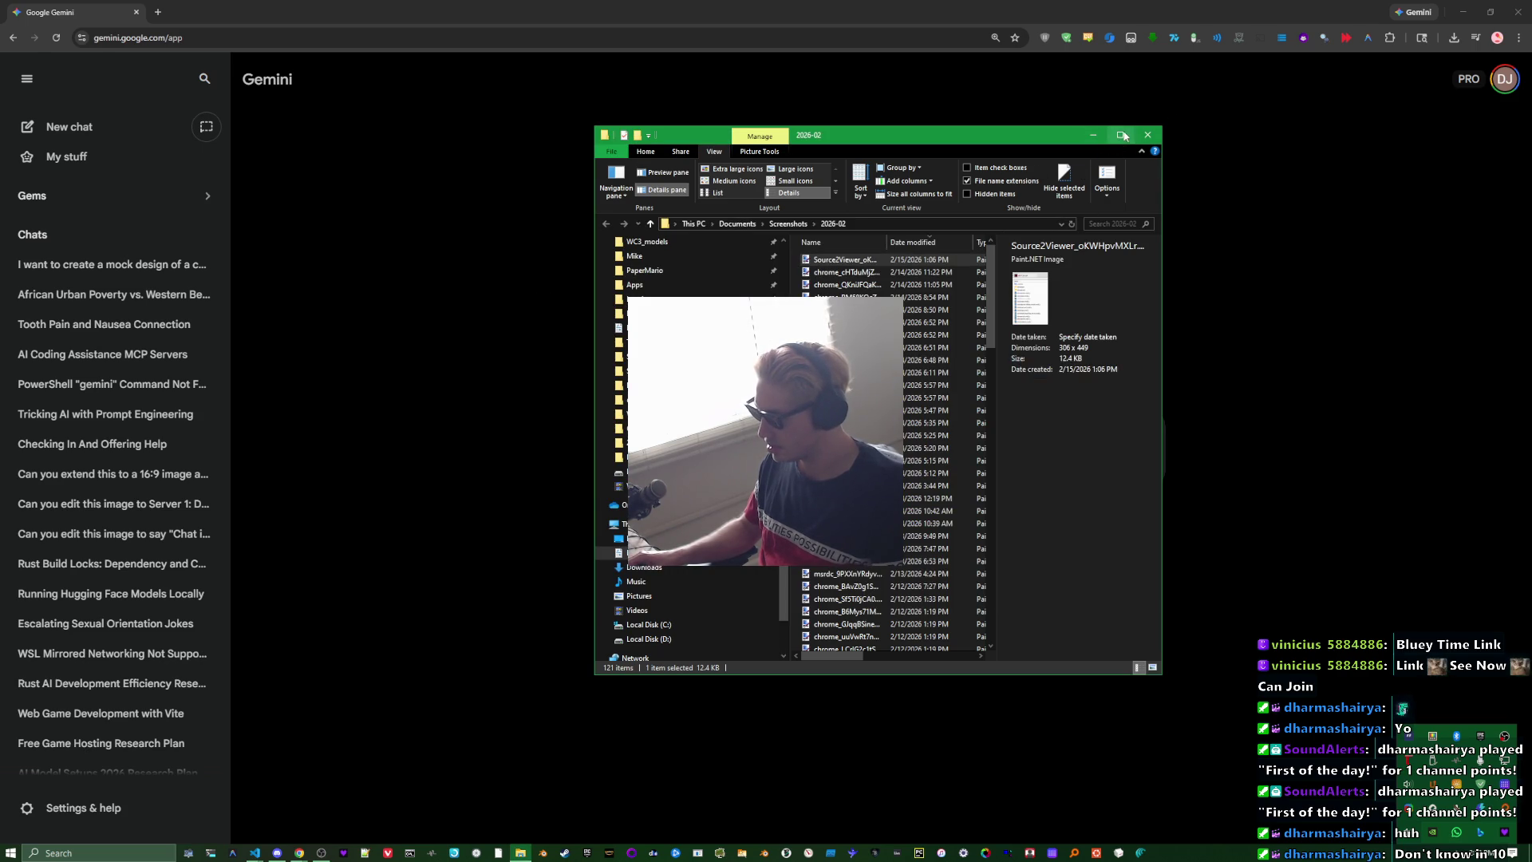
left_click(1119, 135)
left_click(919, 188)
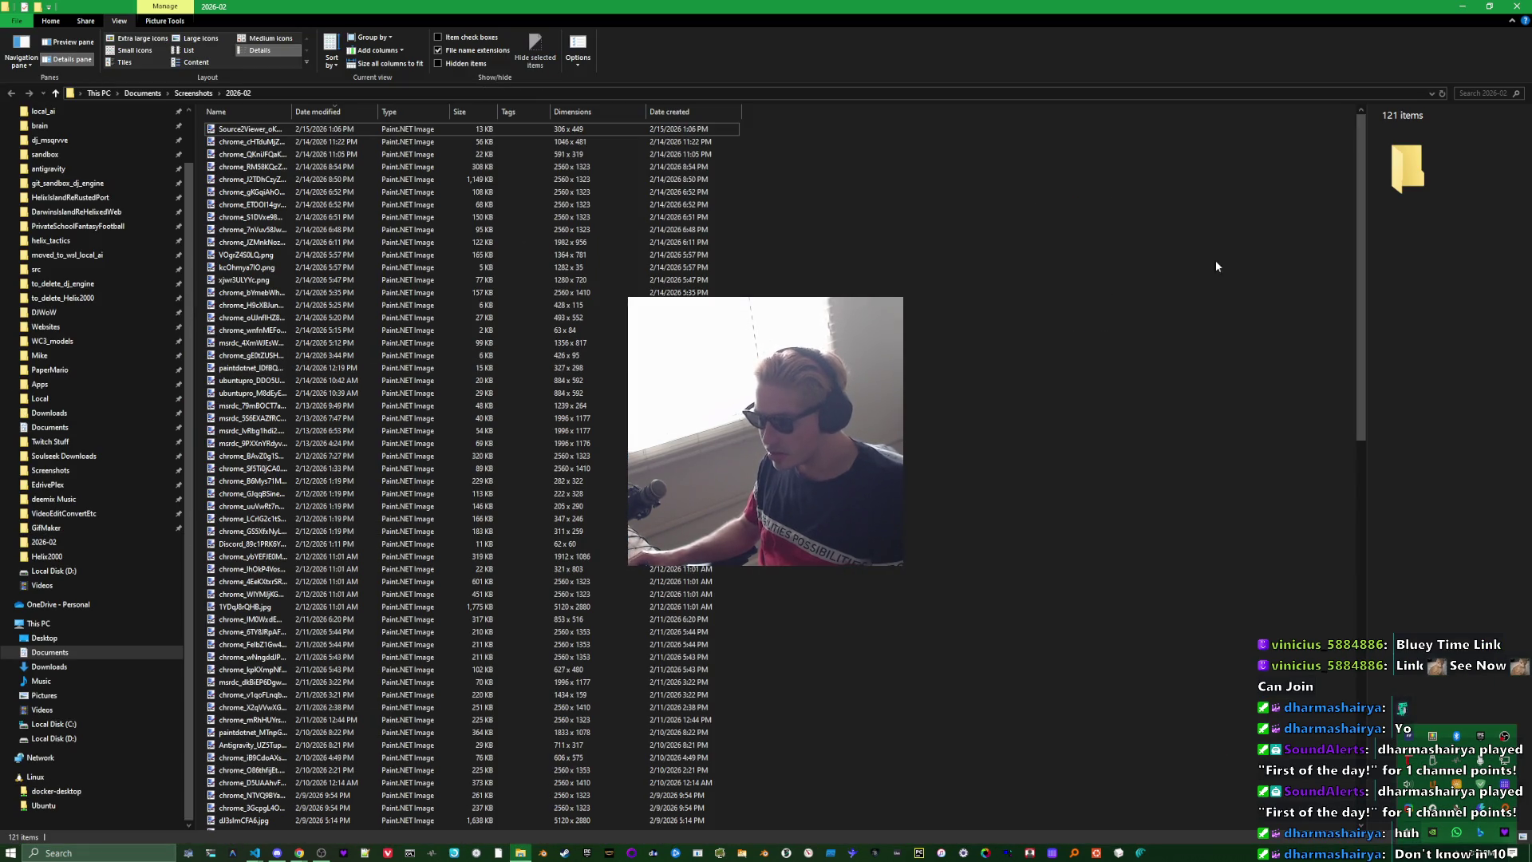
Scroll the screenshot list, decline High Contrast in Gemini, and return to the screenshots folder.
mouse_move(1358, 178)
left_mouse_down()
mouse_move(1343, 735)
mouse_move(1286, 84)
left_mouse_up()
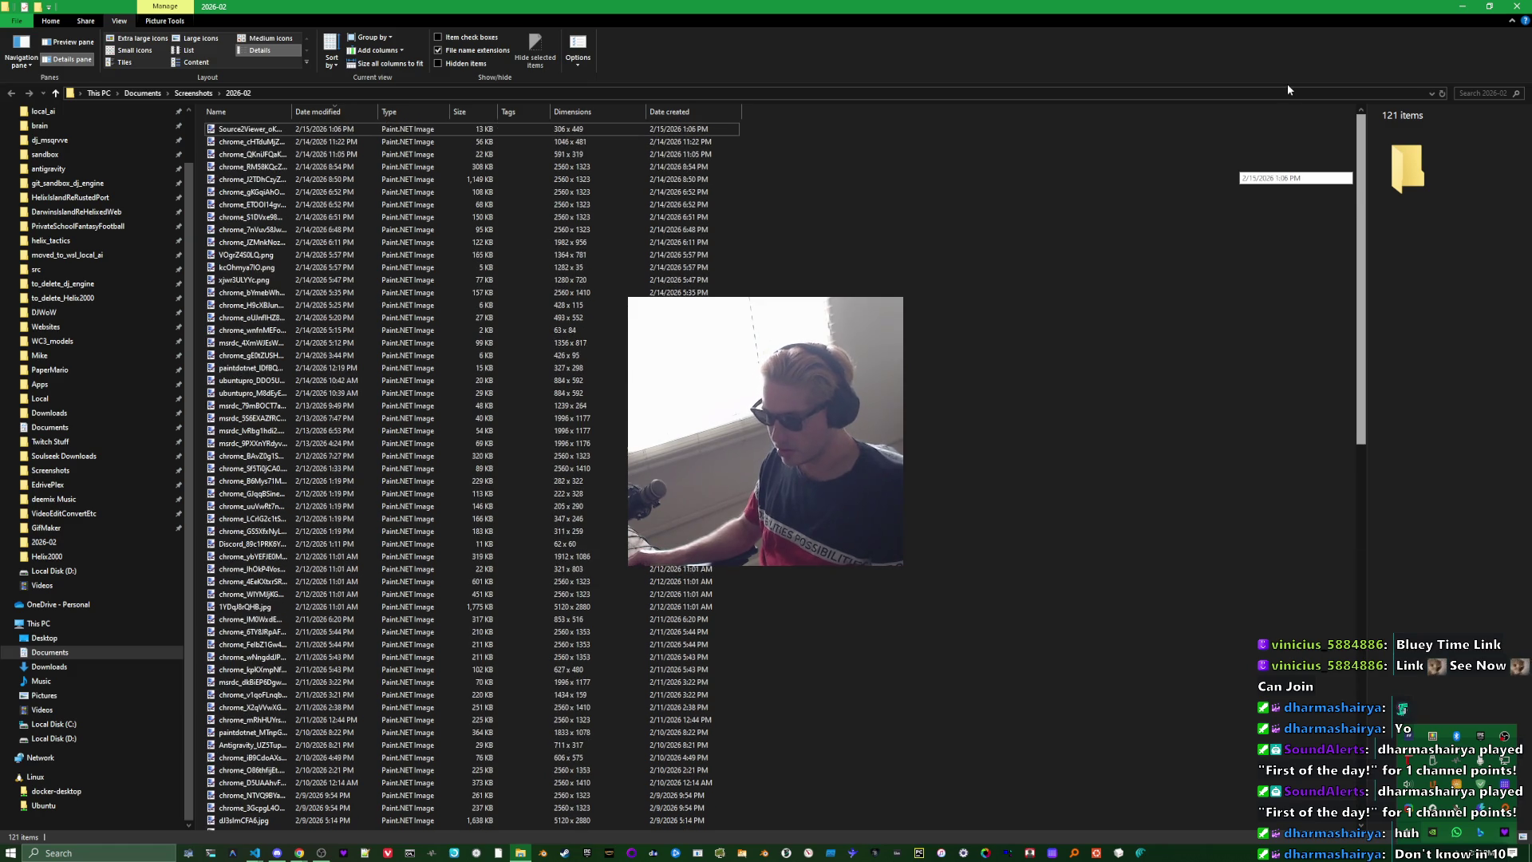
key("alt+Tab")
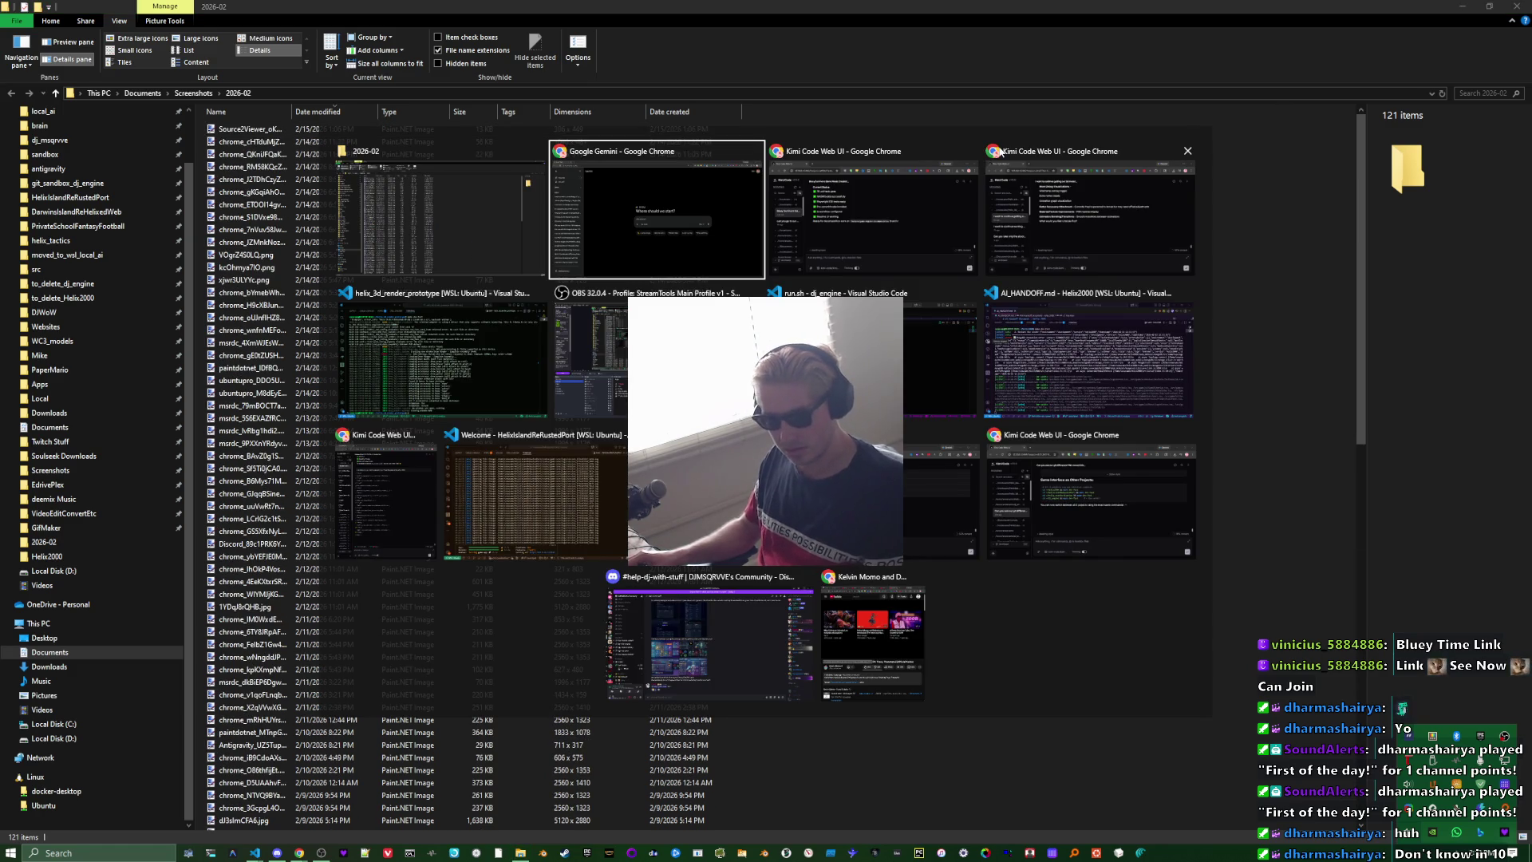
key("shift+alt+Print")
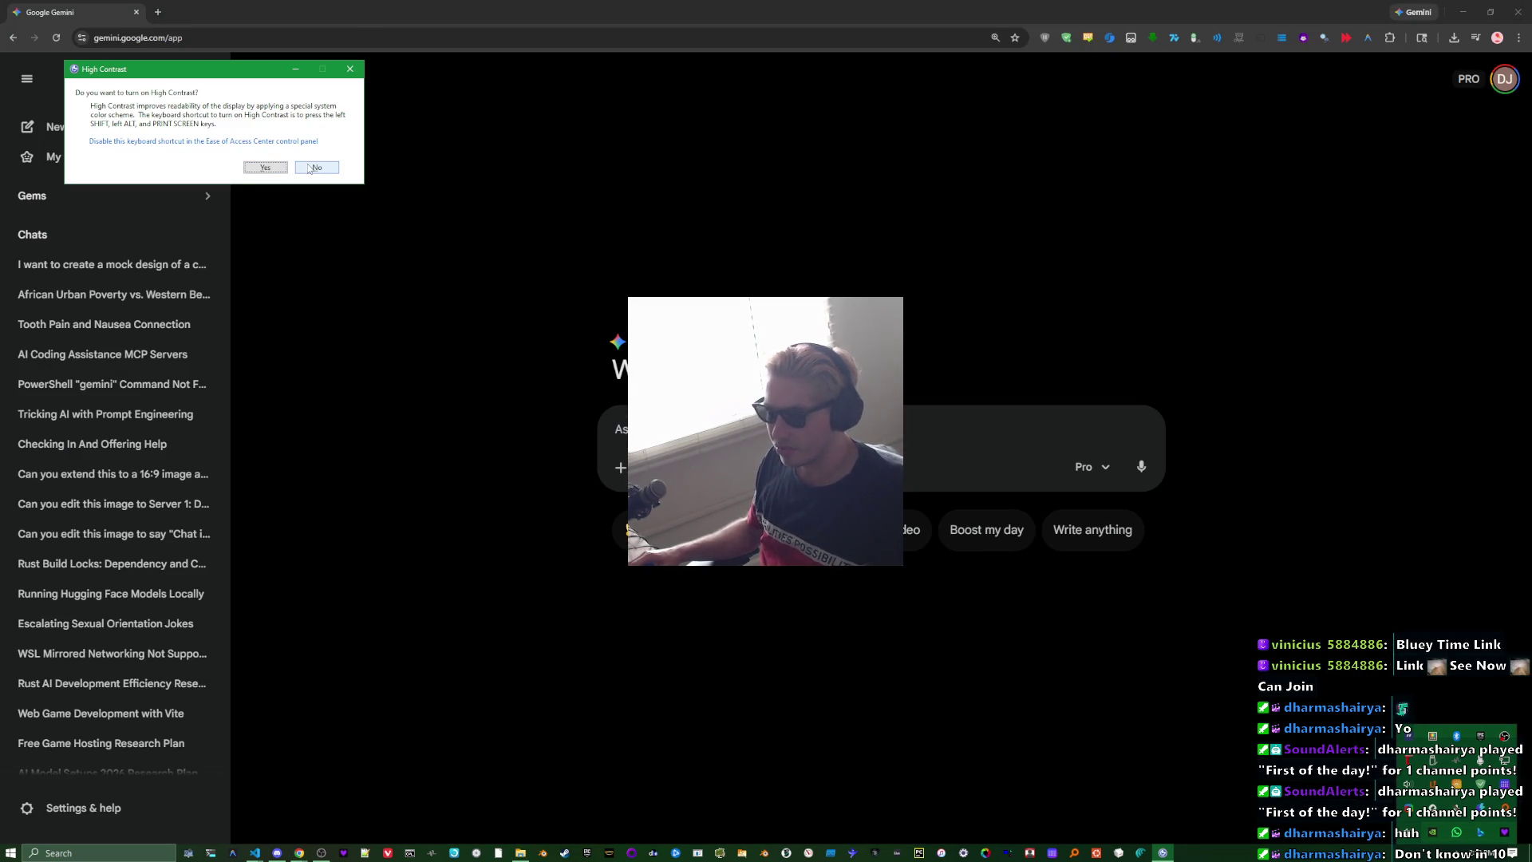
left_click(306, 169)
key("alt+Tab")
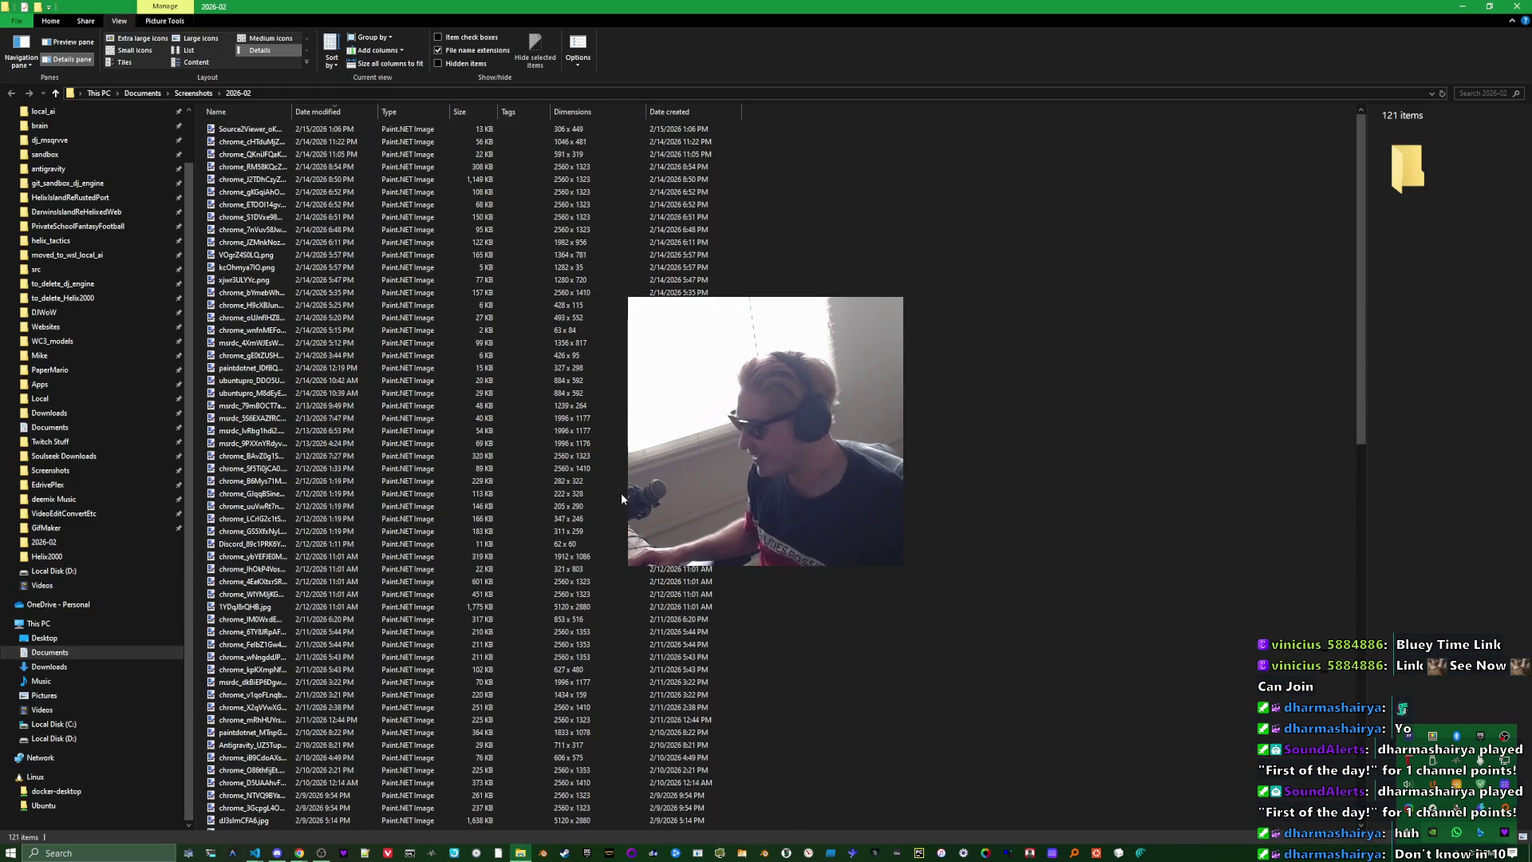
key("alt")
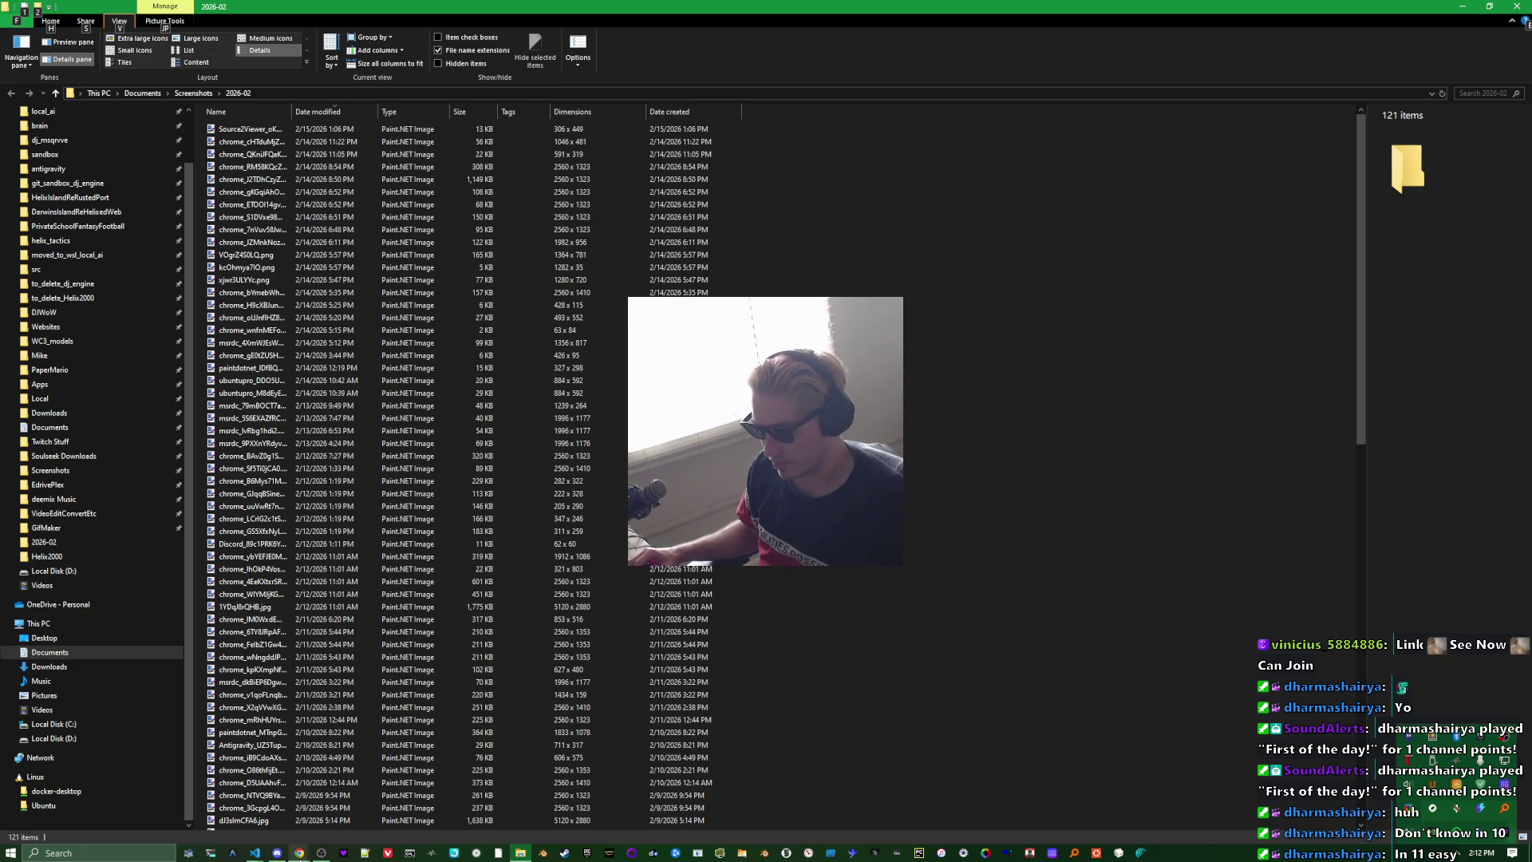
Preview the browser windows and bring up Task View of all open windows.
left_click(298, 849)
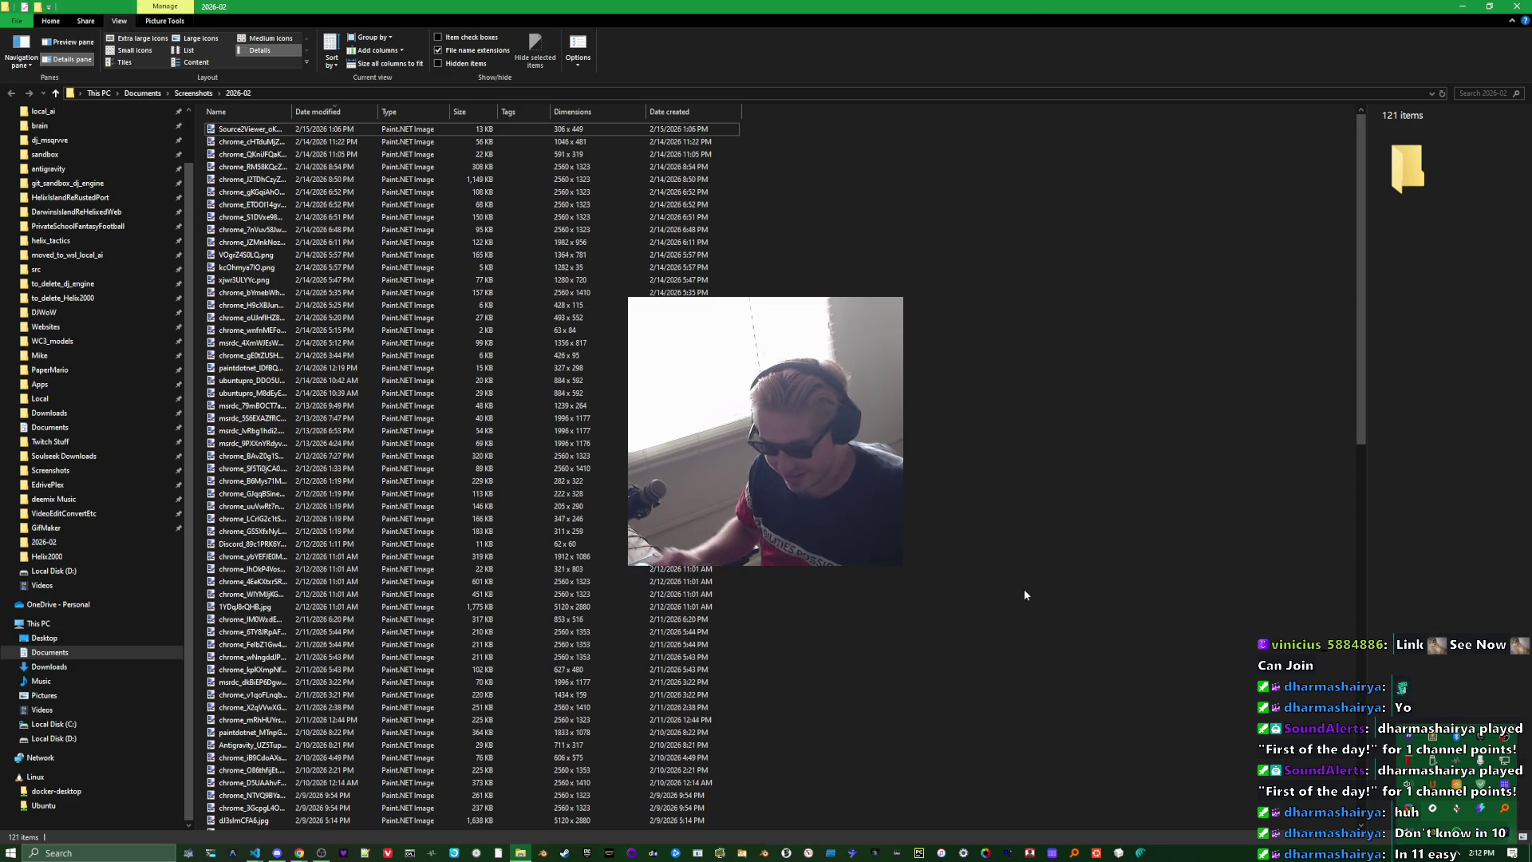
key("Print")
key("super+Tab")
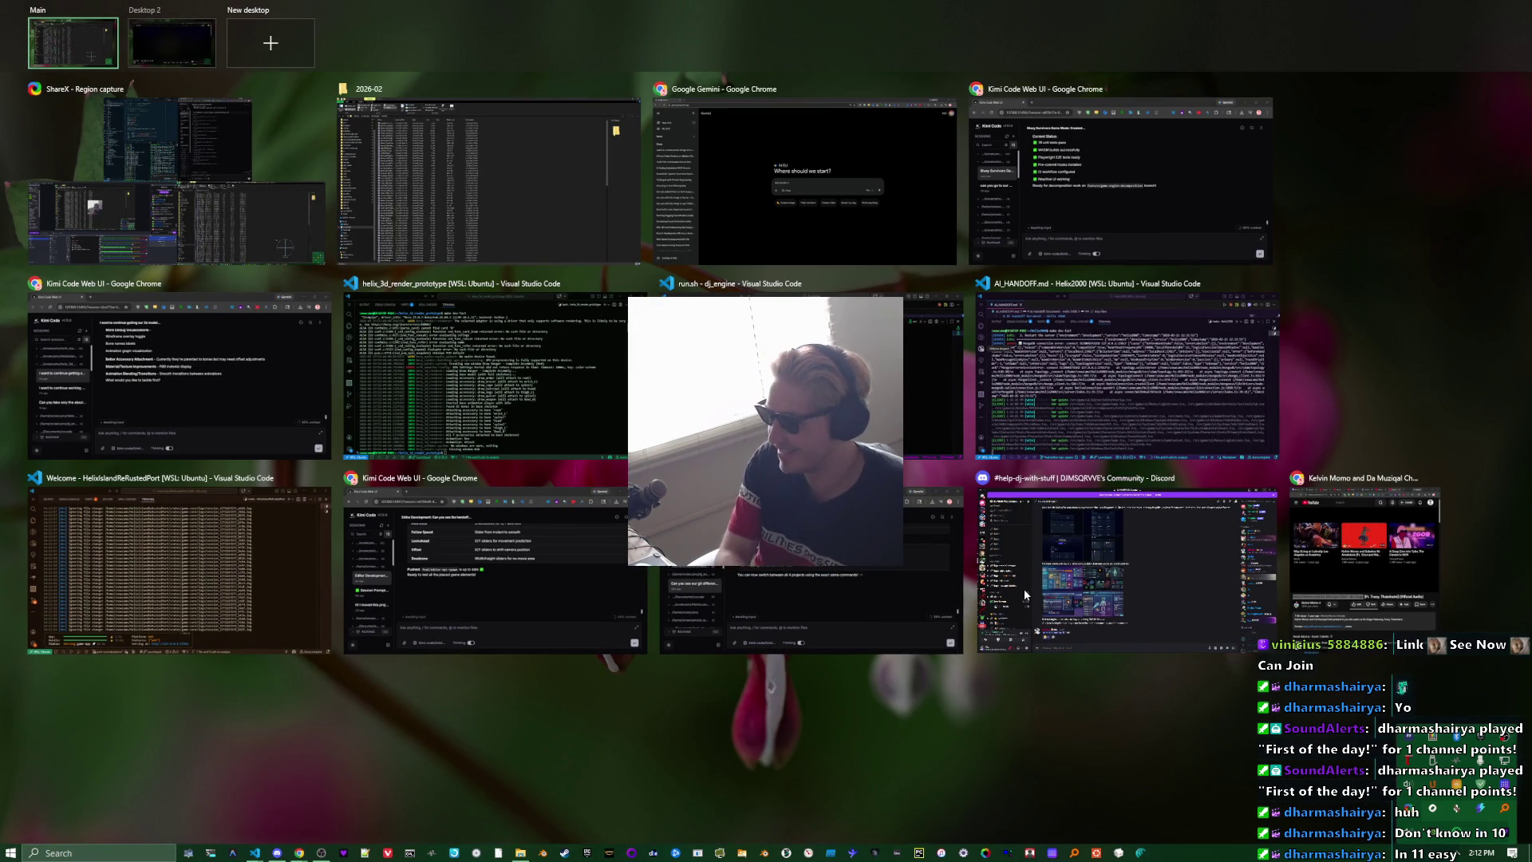
Snip the Task View region and annotate it with blue, red and green outlines, then save and close.
key("super+shift+s")
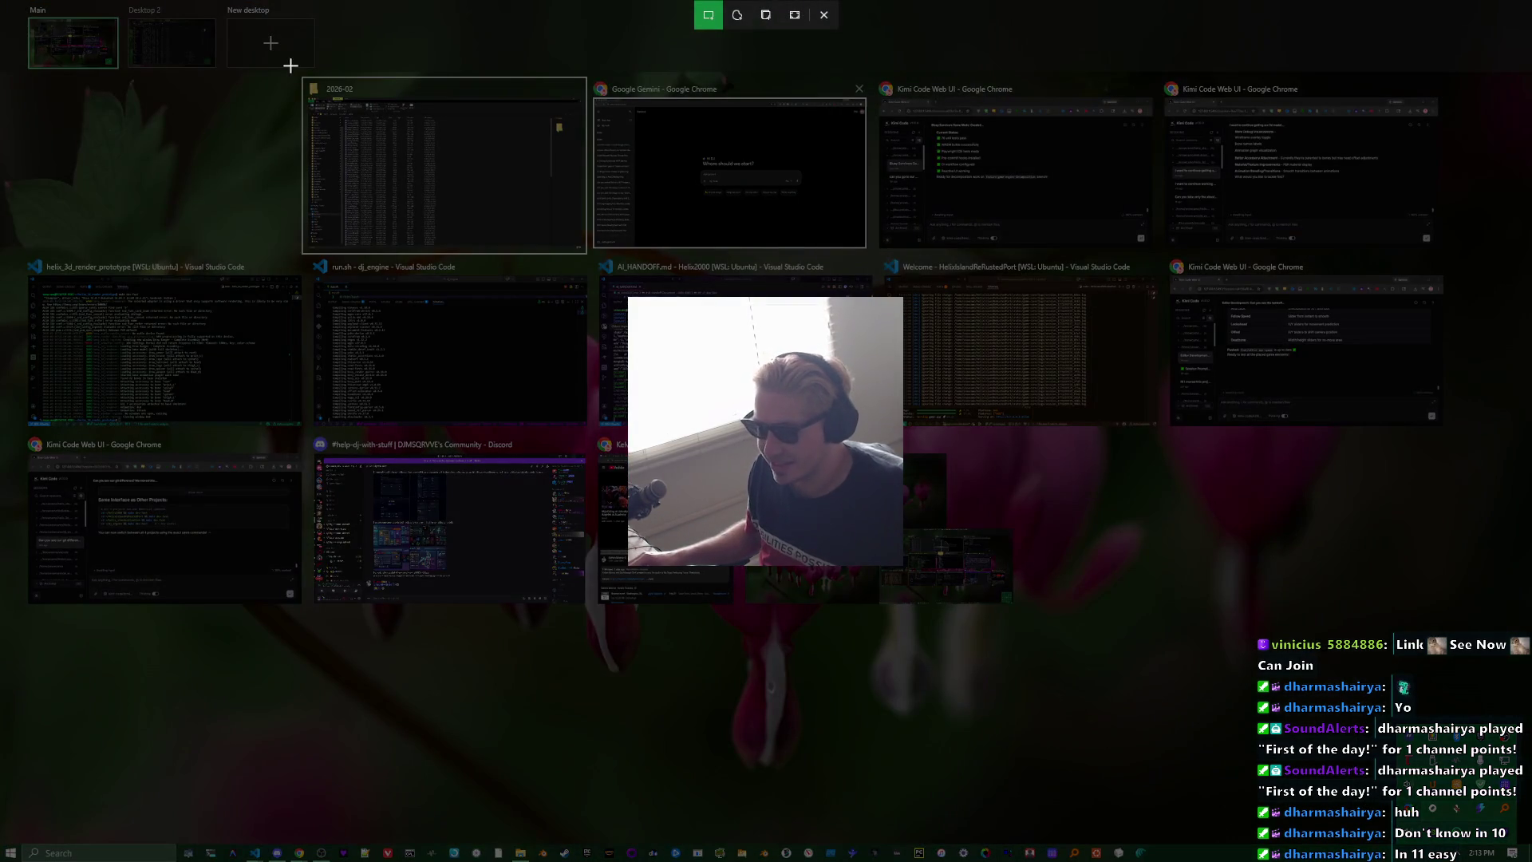
mouse_move(10, 6)
left_mouse_down()
mouse_move(1117, 547)
mouse_move(1526, 646)
mouse_move(1507, 625)
mouse_move(968, 605)
mouse_move(1026, 596)
left_mouse_up()
key("Print")
key("Escape")
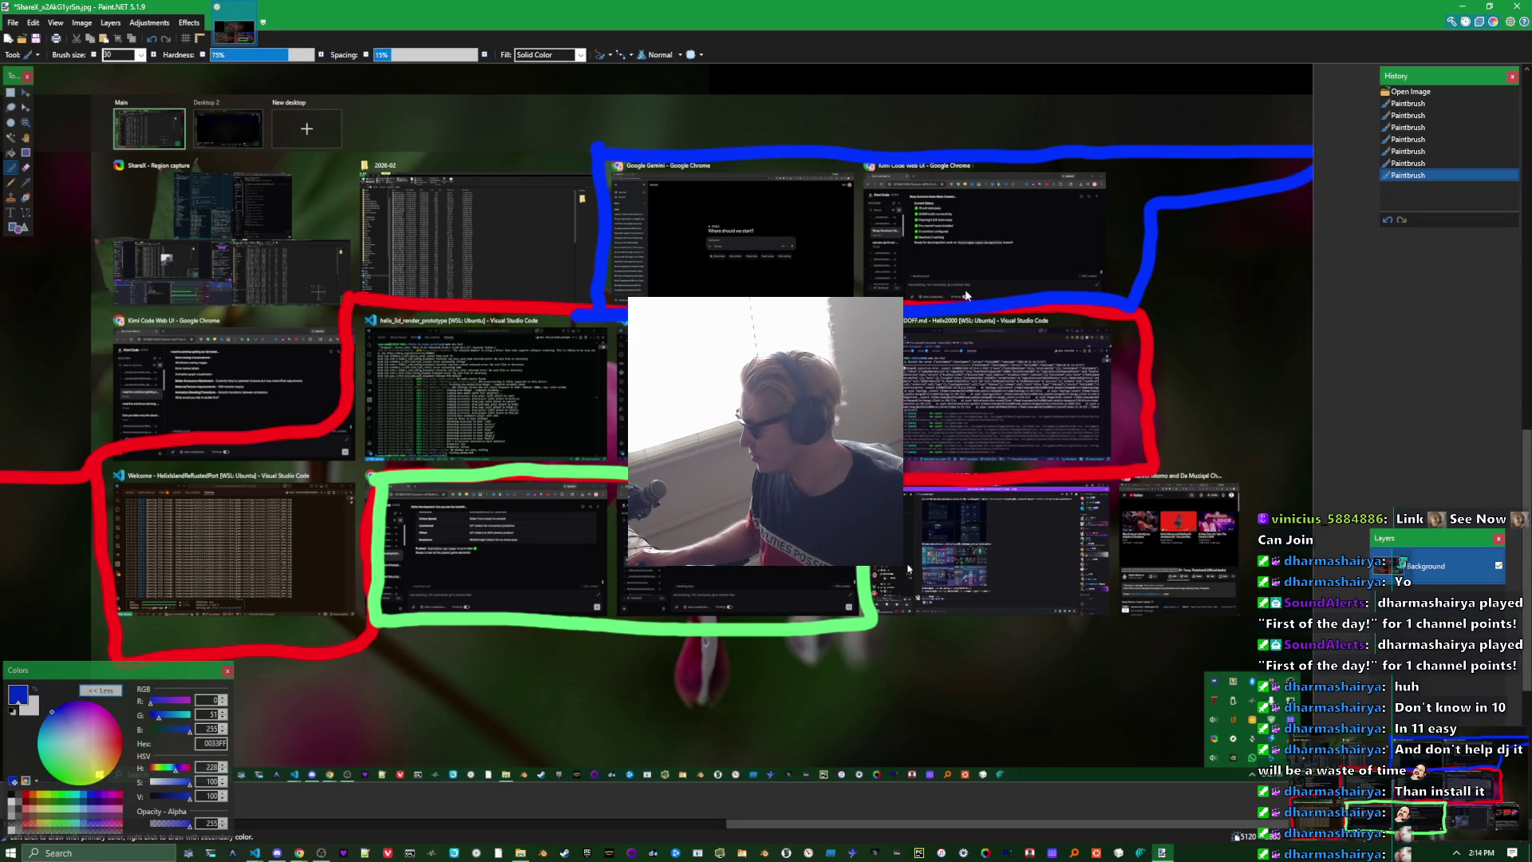
key("alt+F4")
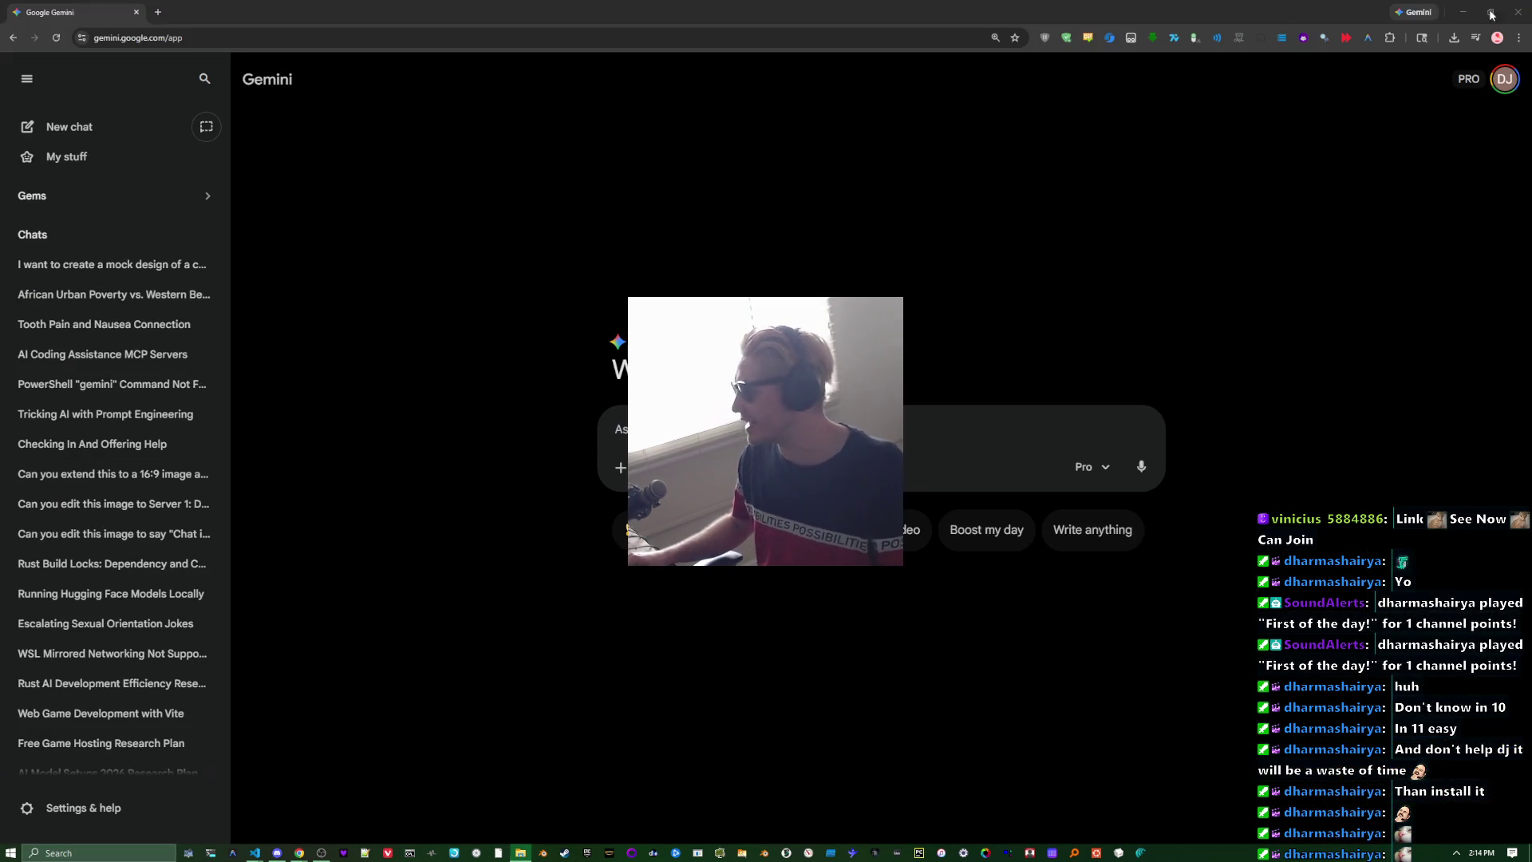
Paste the annotated screenshot into Gemini's prompt and type an opening line about the layout.
key("alt+Tab")
key("ctrl+v")
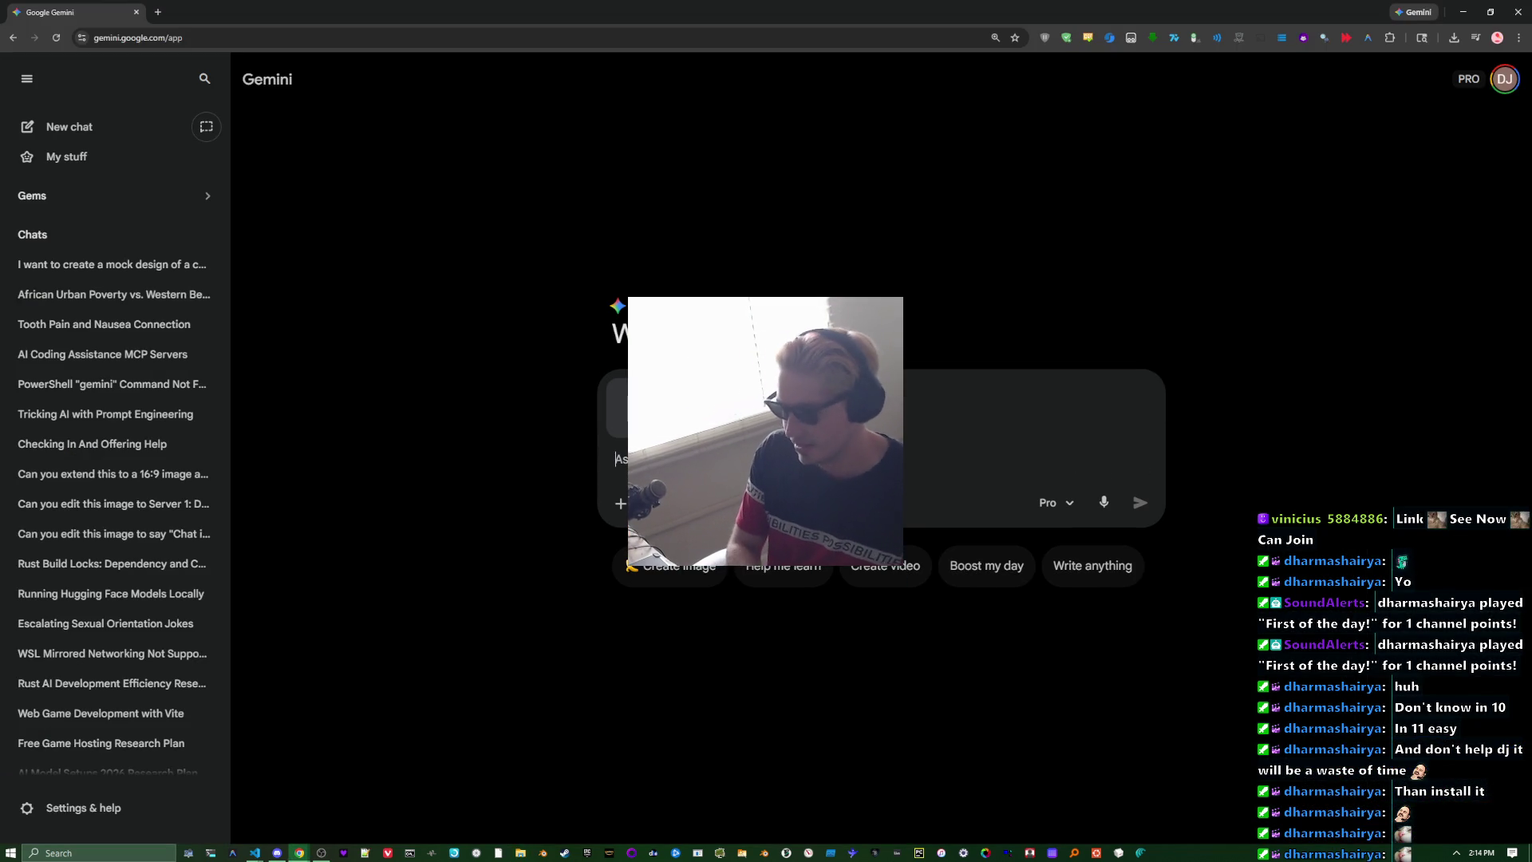
type("I w")
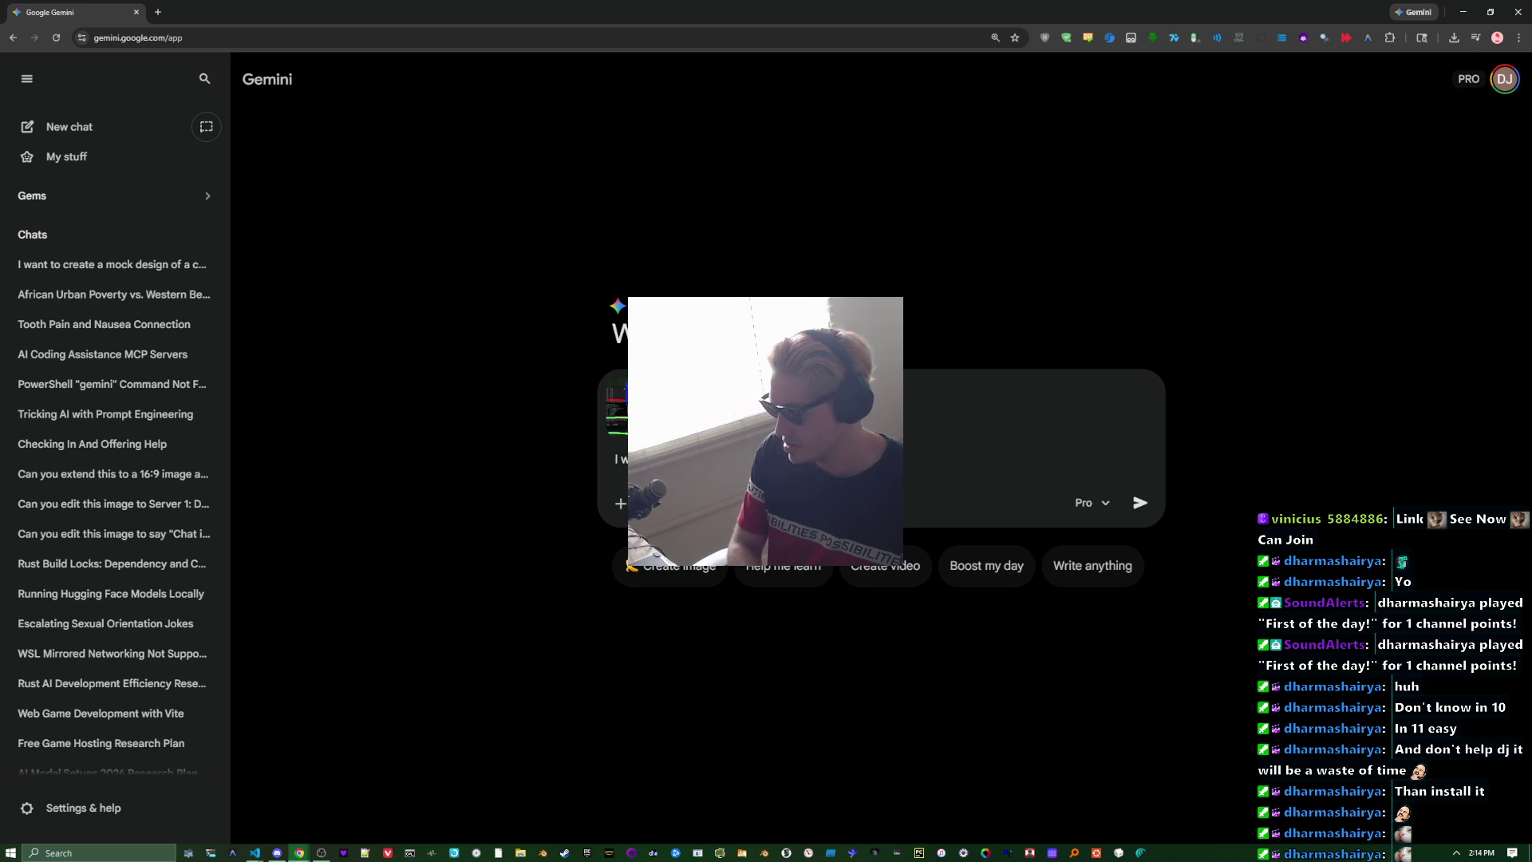
key("BackSpace")
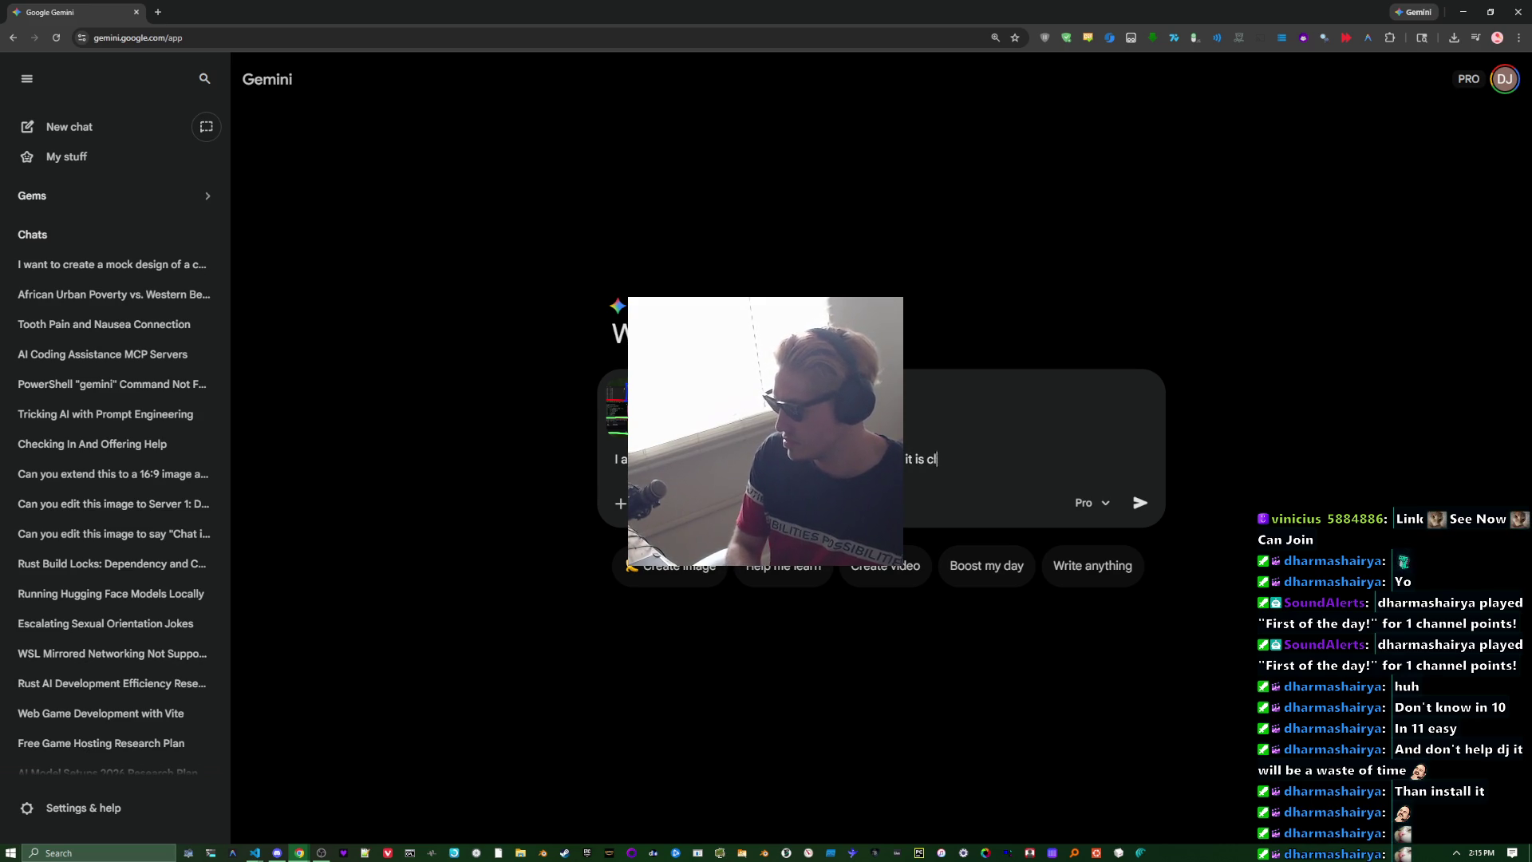
type("and min")
type("maol ")
type("l and")
type("ef")
type("op")
key("shift+Return")
key("shift+Return")
Add a paragraph saying it always takes a while to set up this window layout.
type("I w")
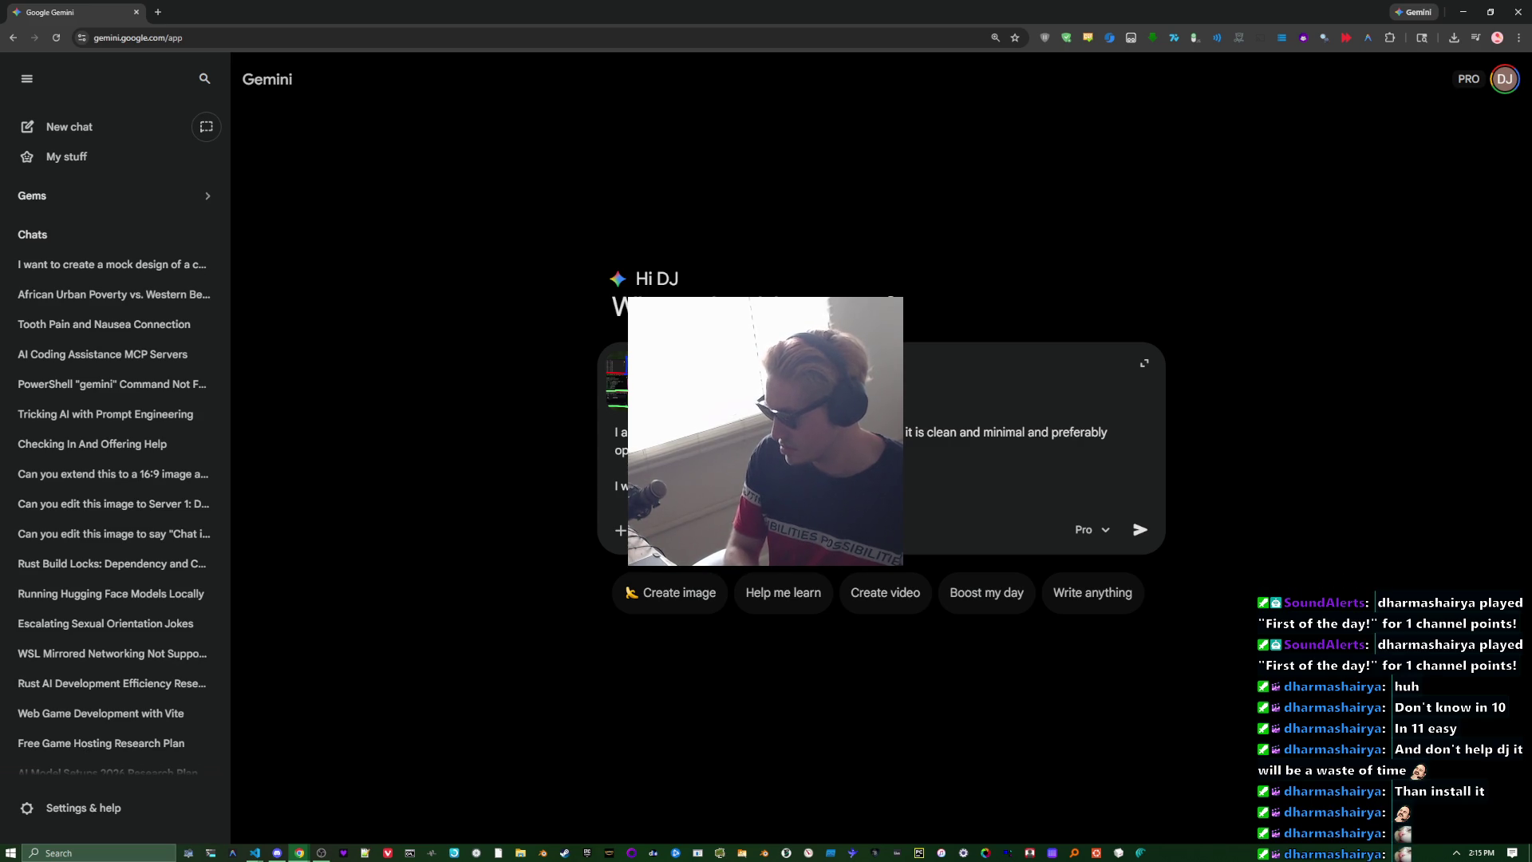
type("h cornder")
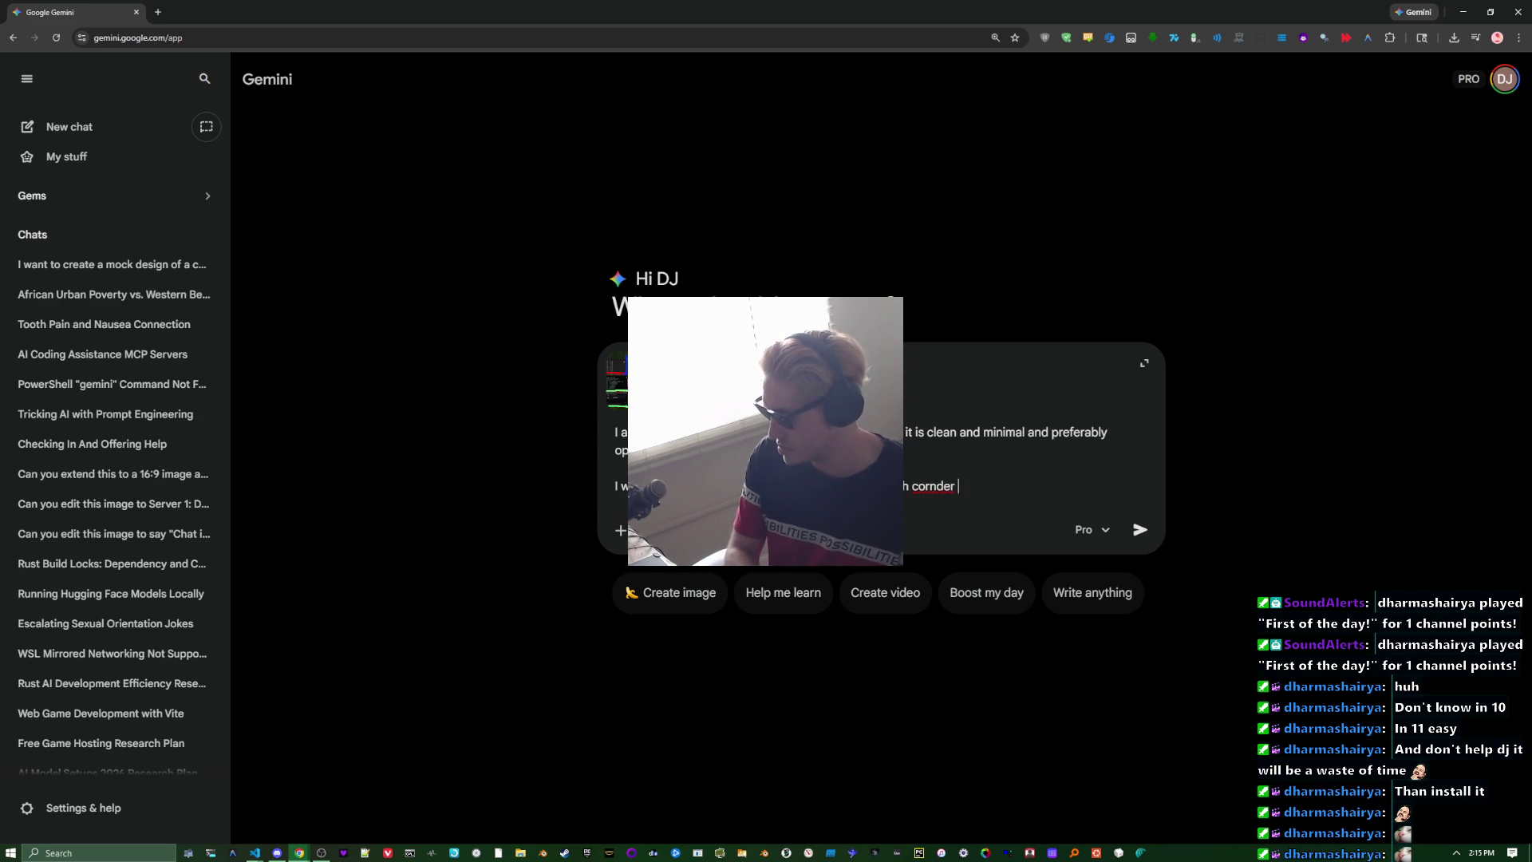
key("BackSpace")
key("BackSpace")
key("BackSpace")
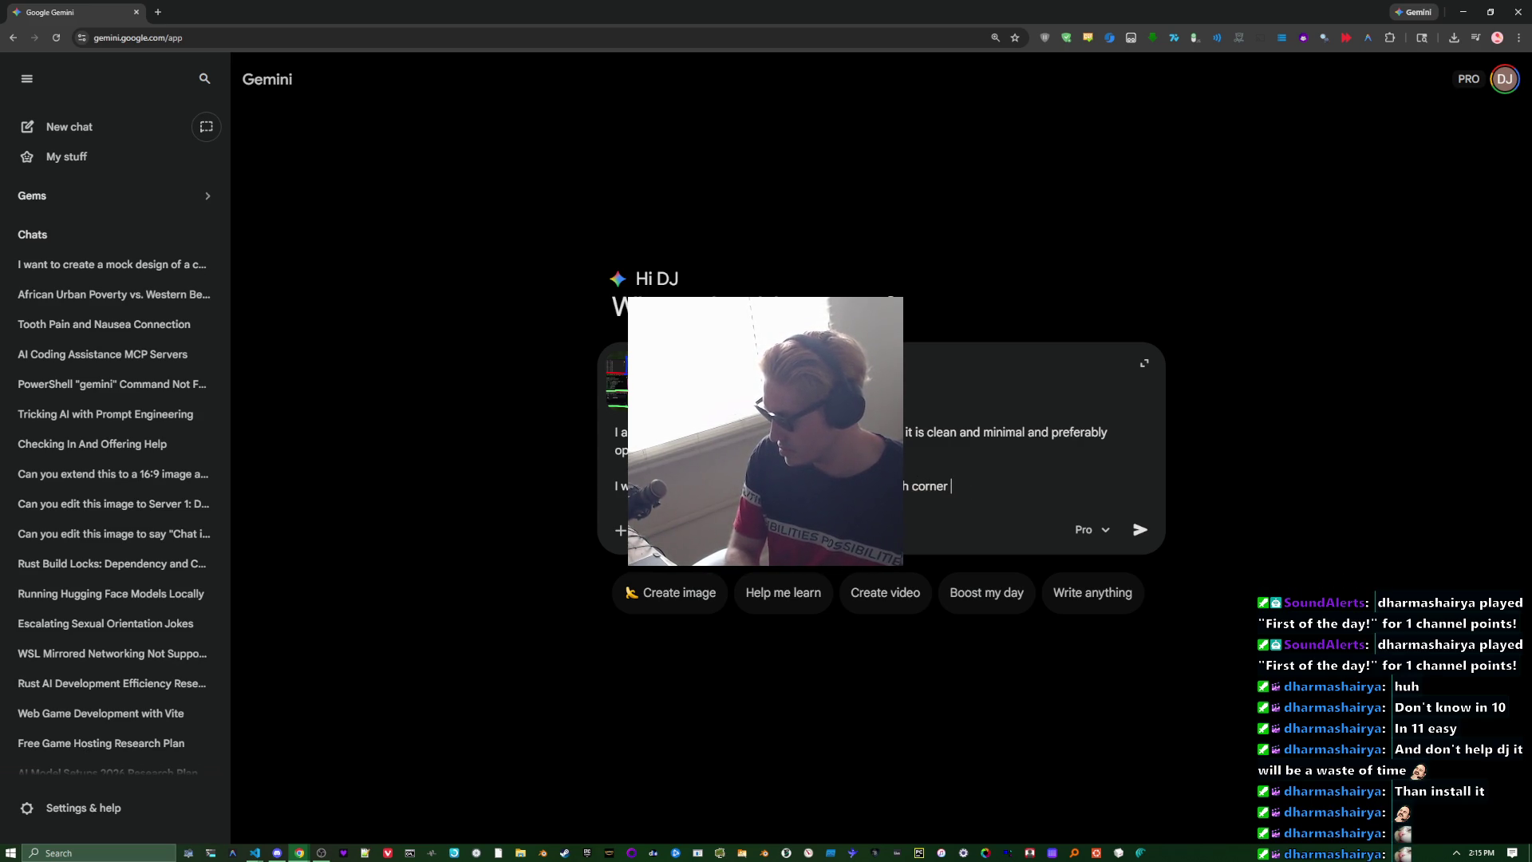
type("of our screen")
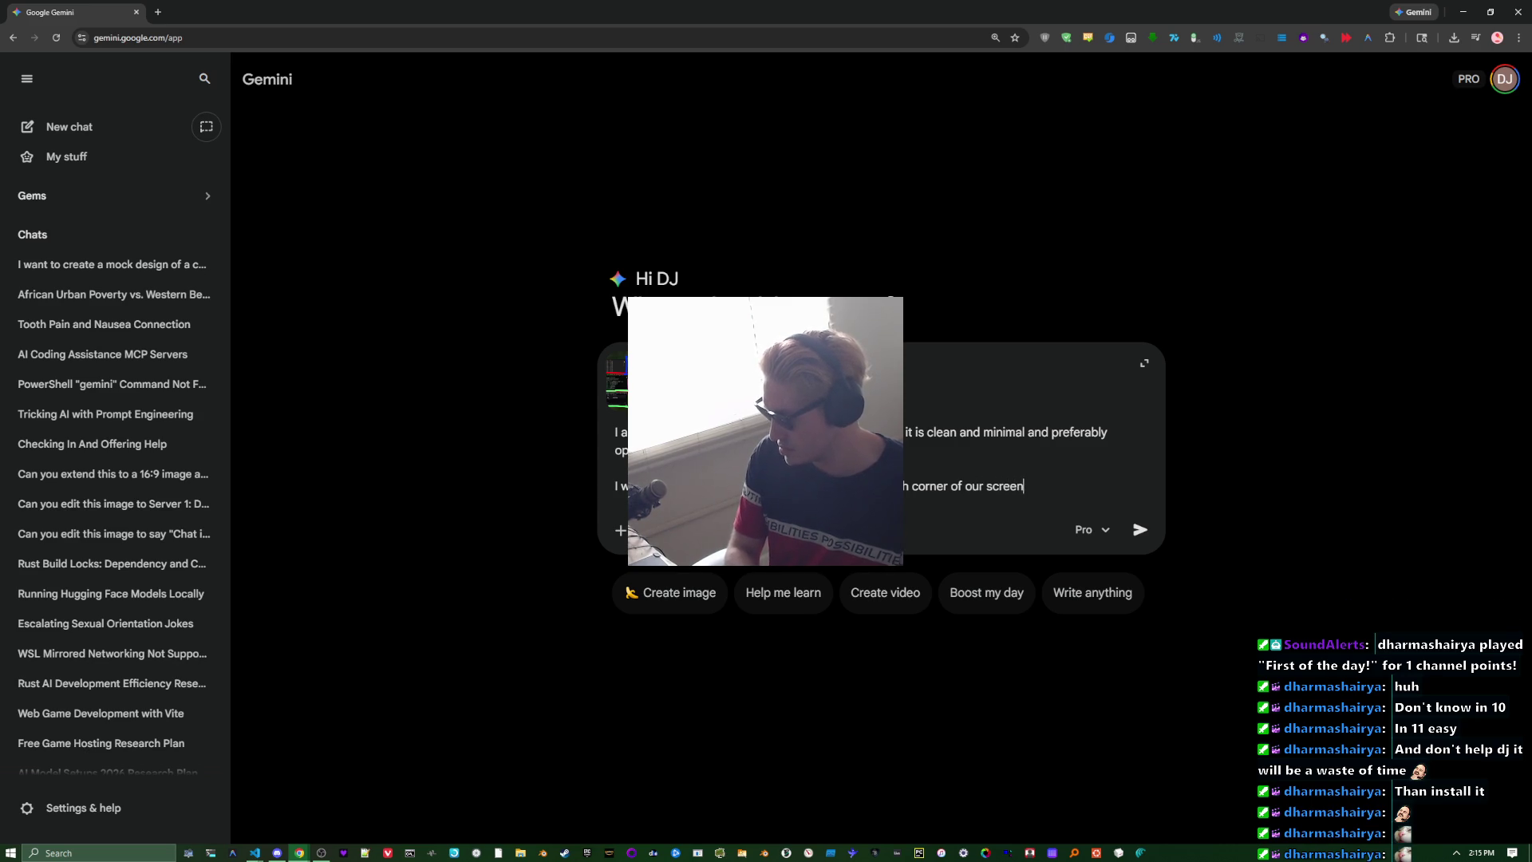
type("hen")
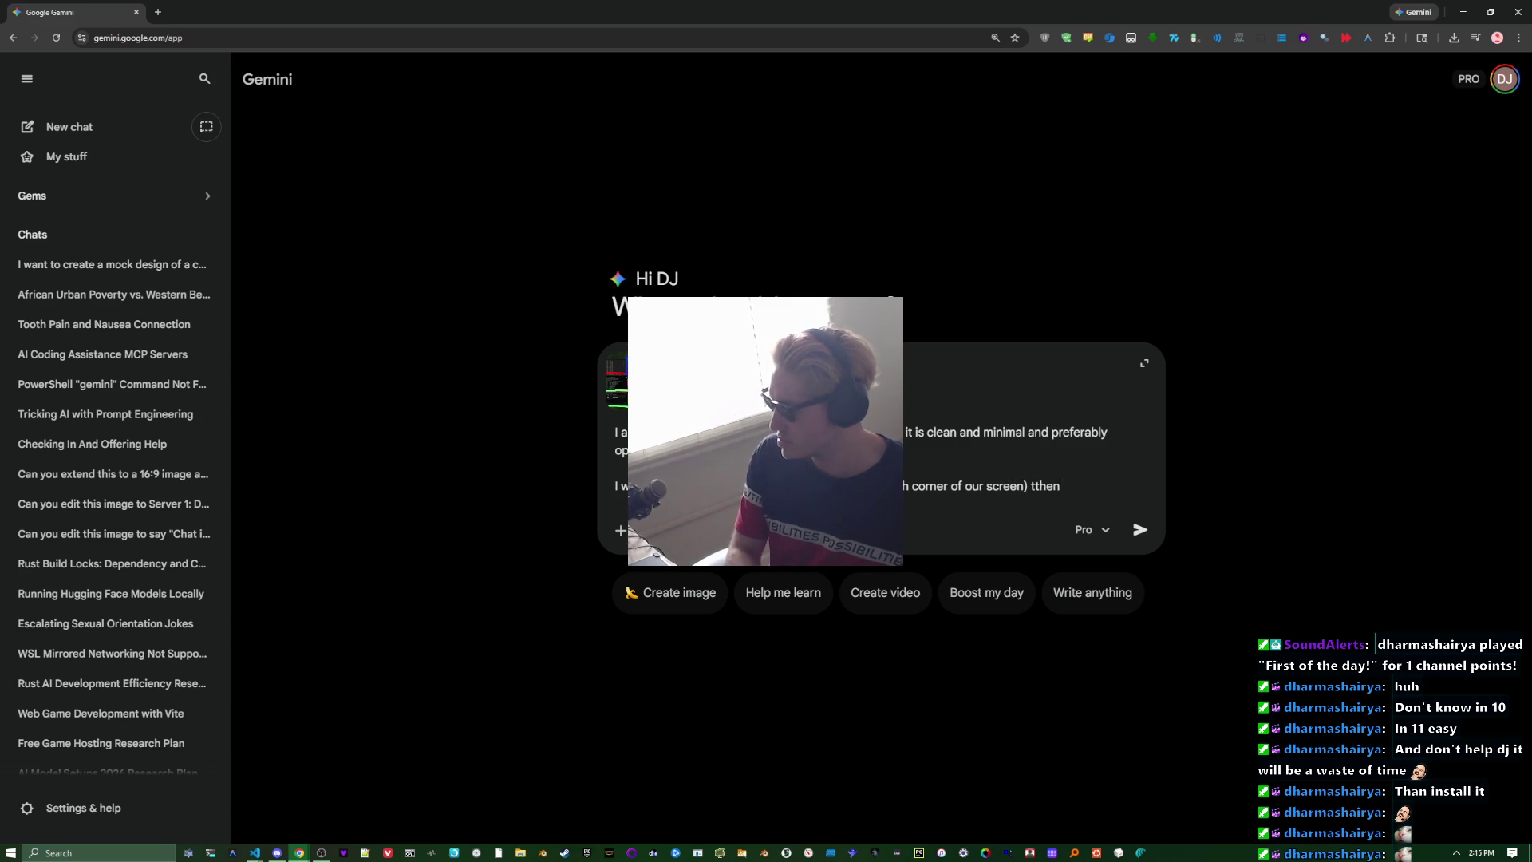
key("BackSpace")
key("BackSpace")
key("BackSpace")
key("BackSpace")
type("he mi")
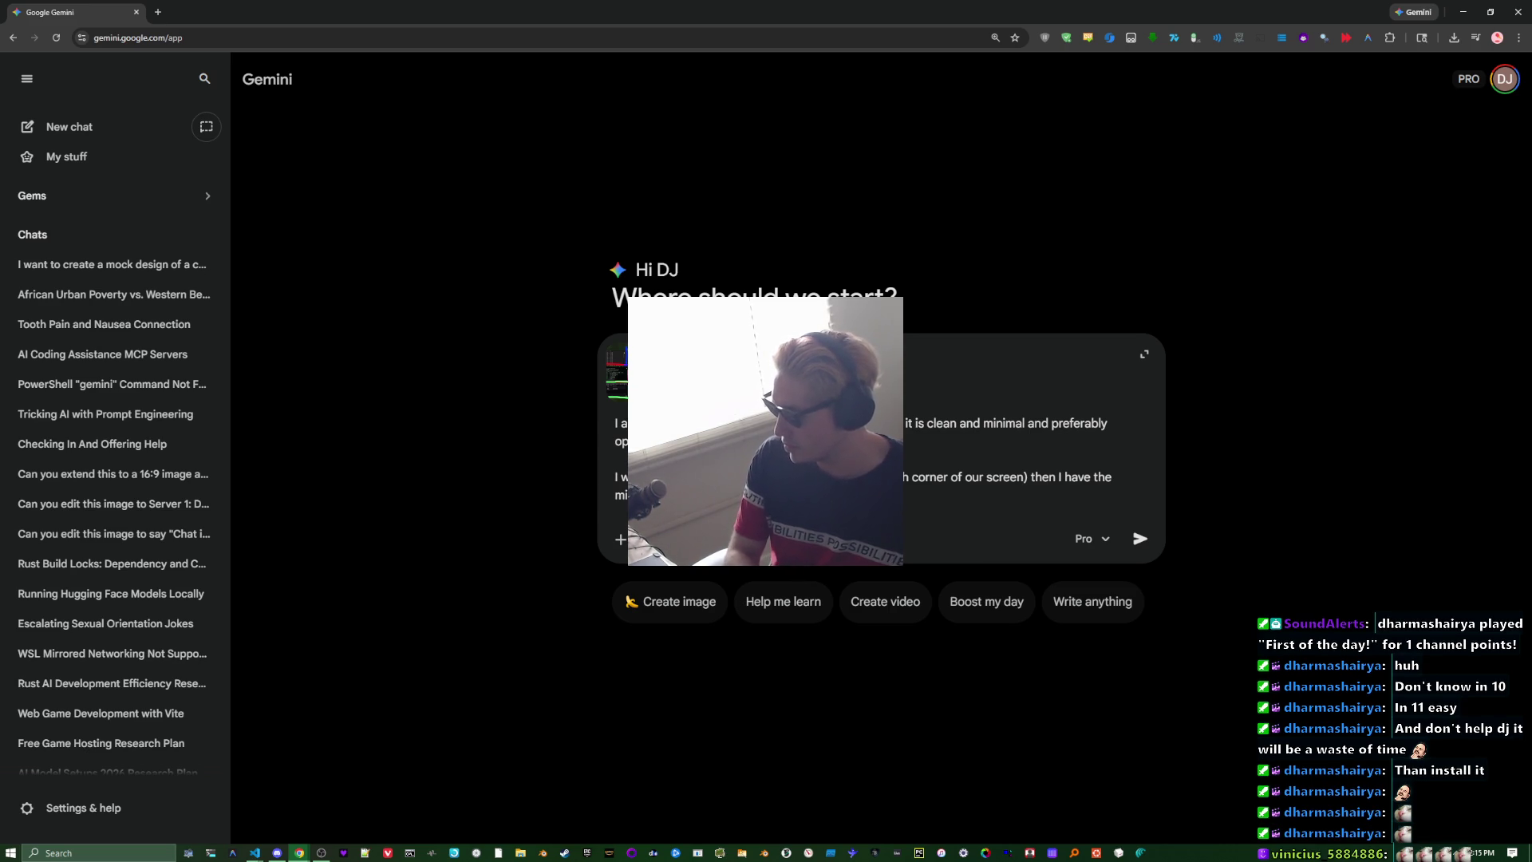
type("t w")
type("always takes")
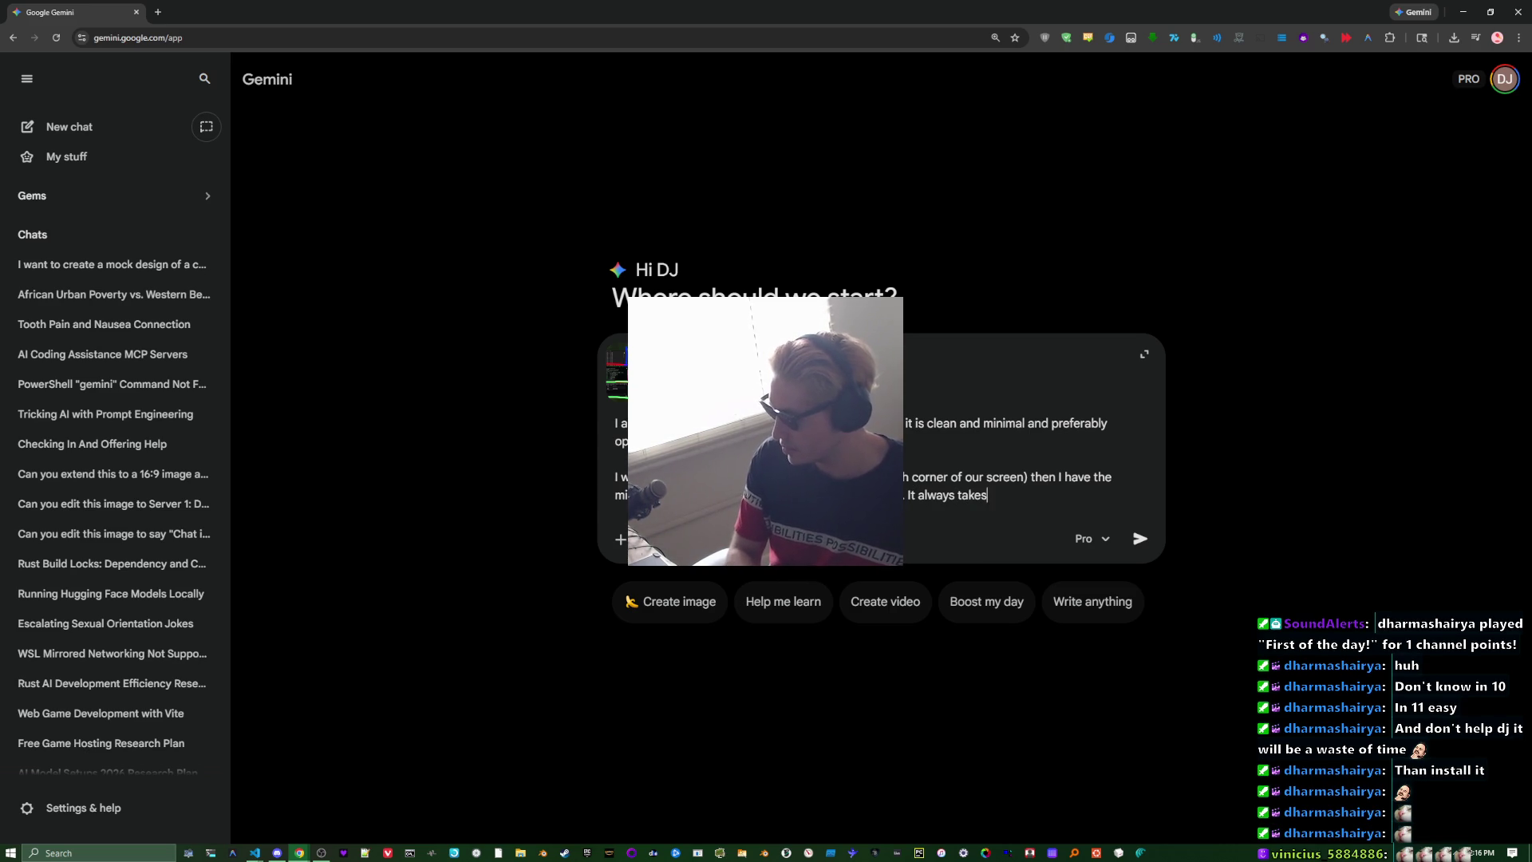
type(" me a while to greet this se")
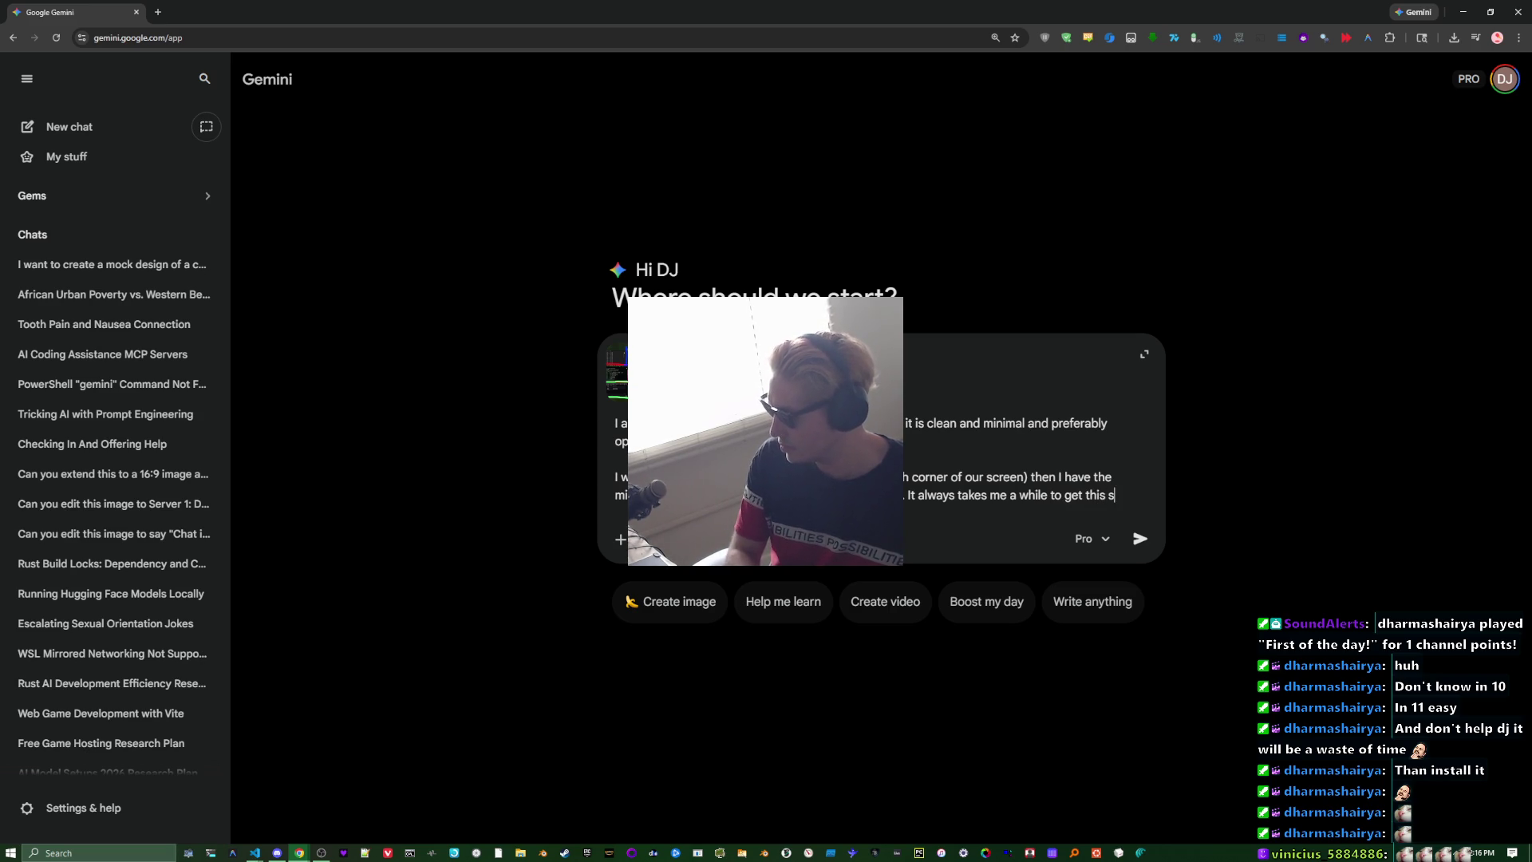
Ask how to make the Windows 10 layout persistent and send the message.
key("shift+Return")
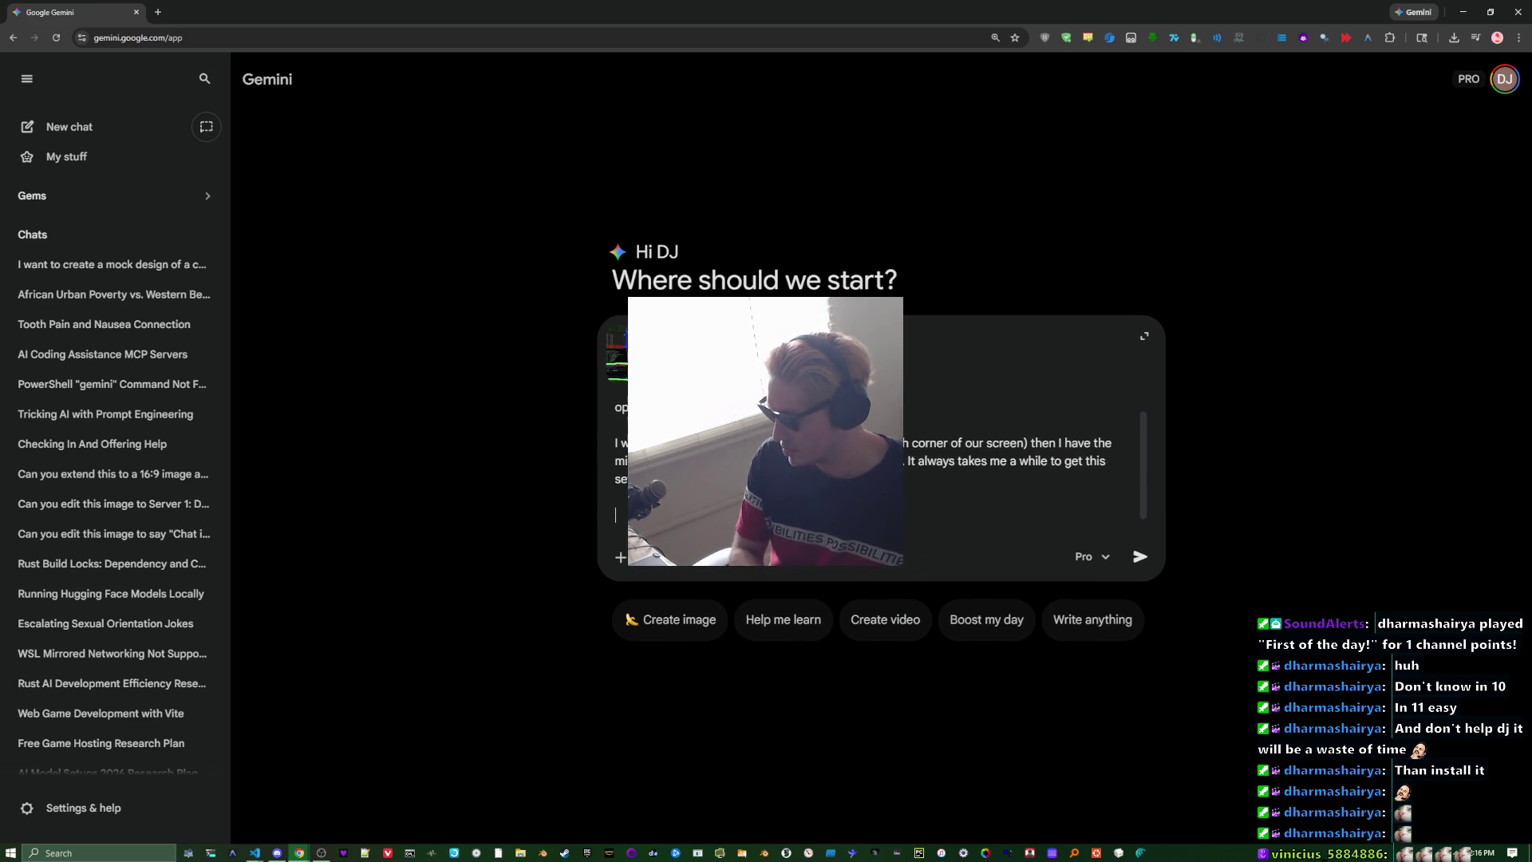
key("shift+Return")
type("Wh")
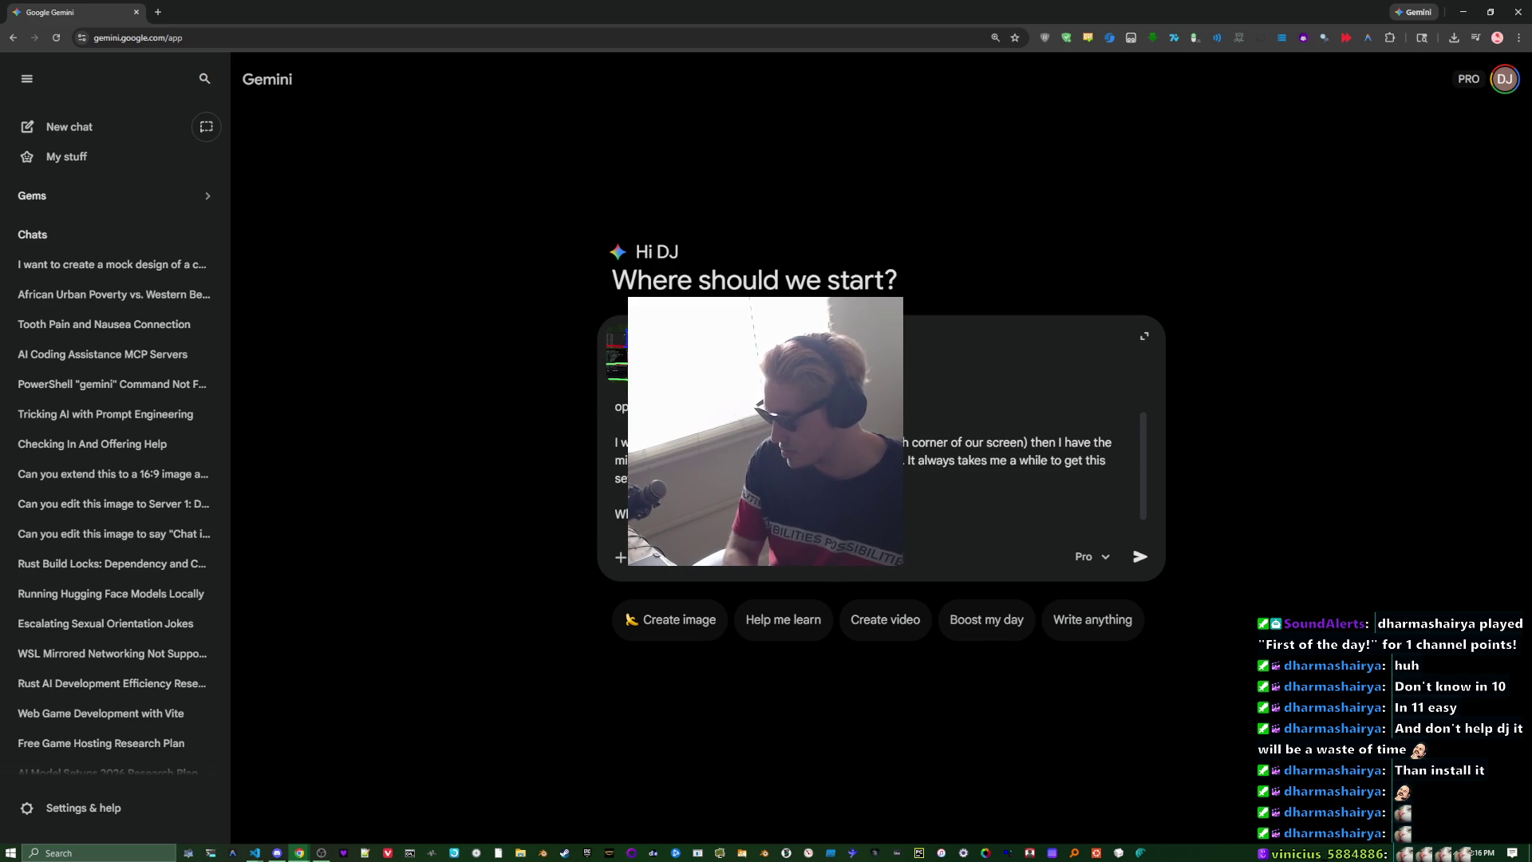
type("pe")
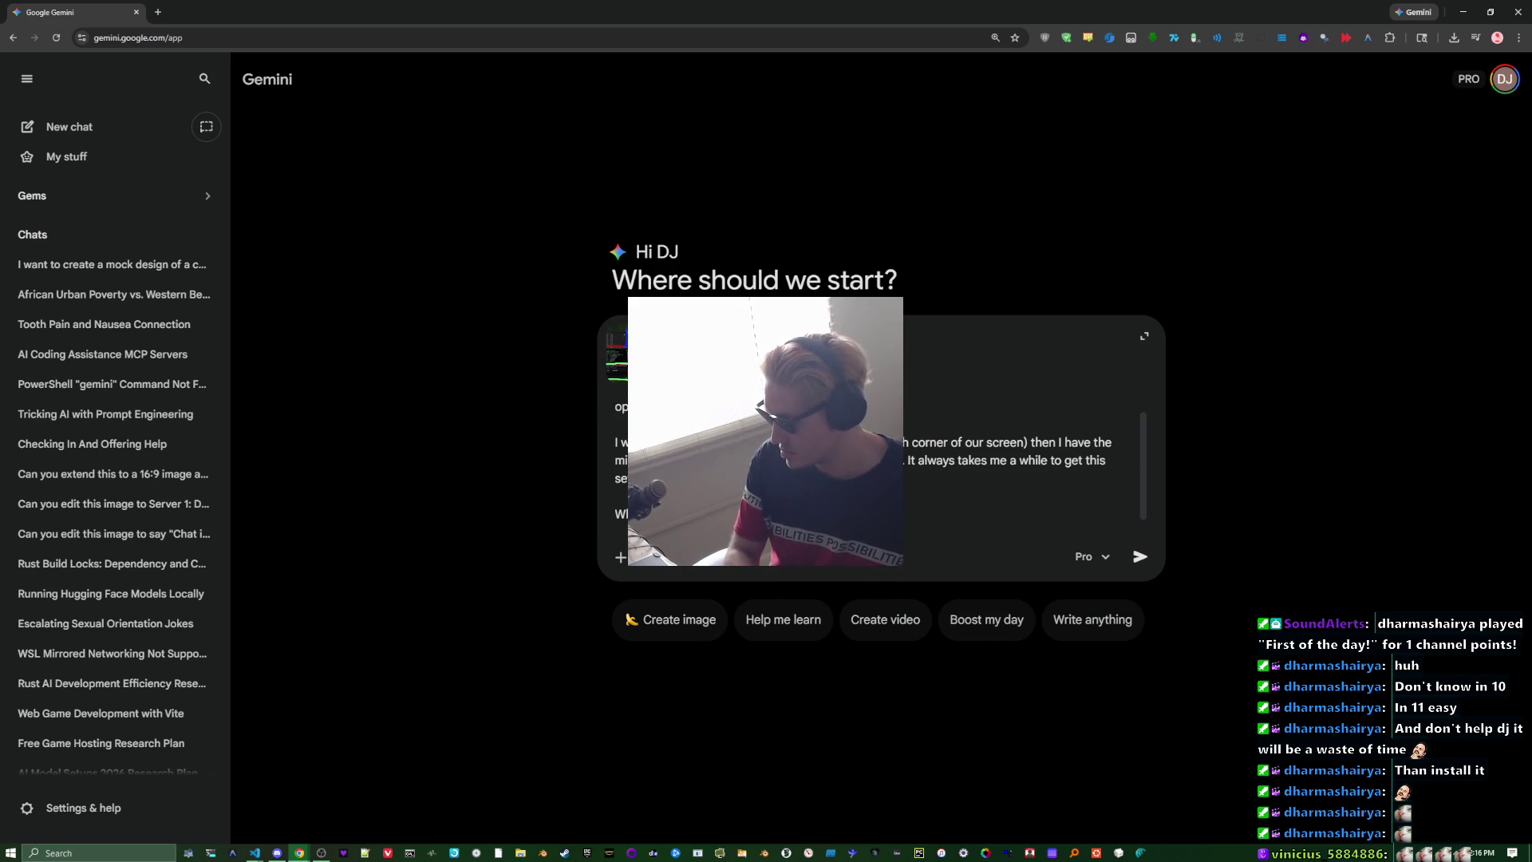
type(" persistence, or")
type("just manag")
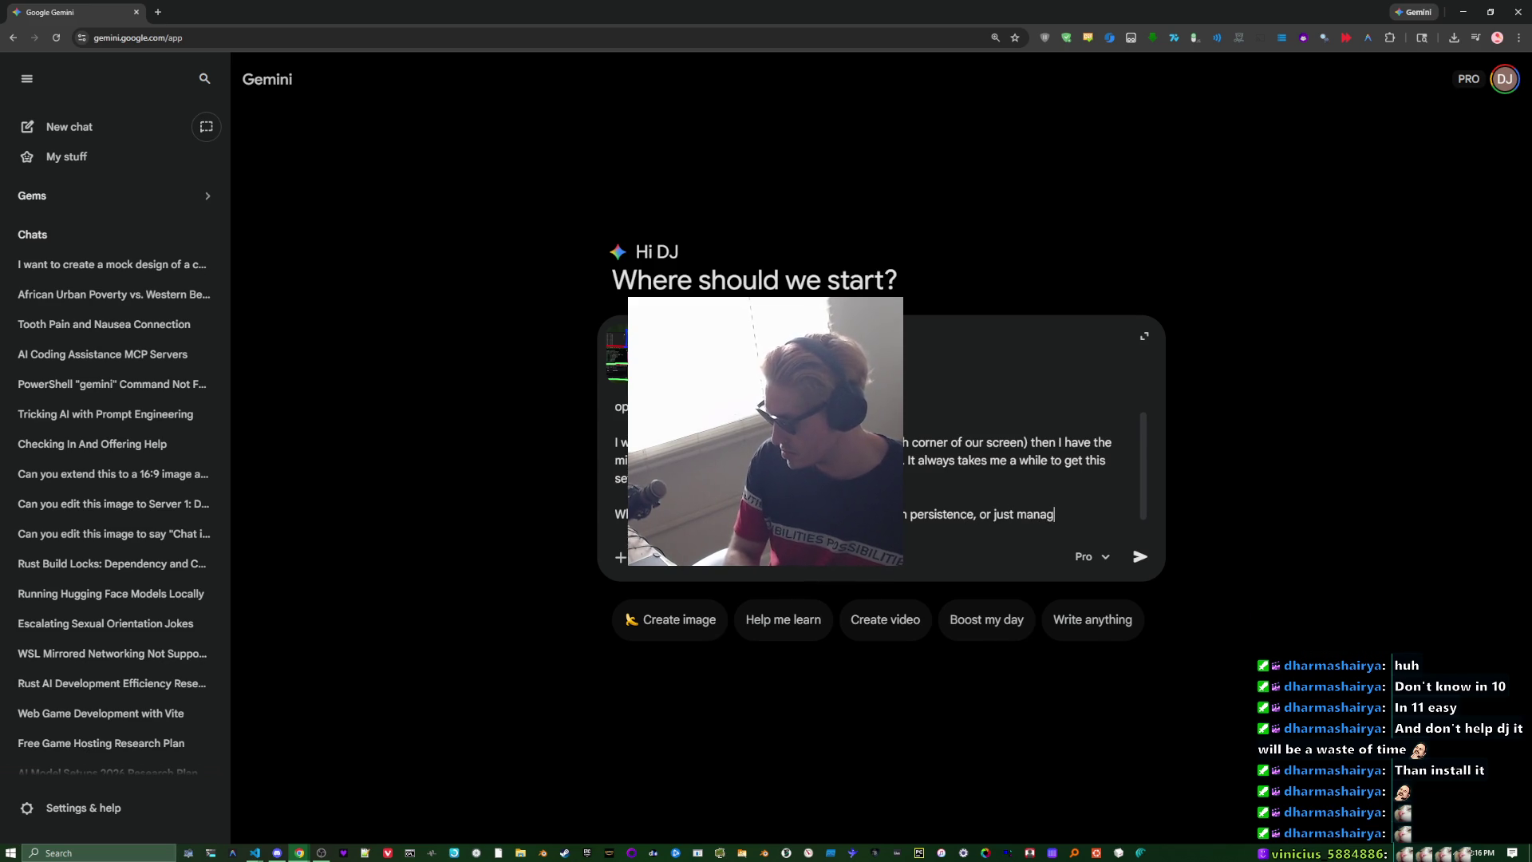
type("ing it.")
key("Return")
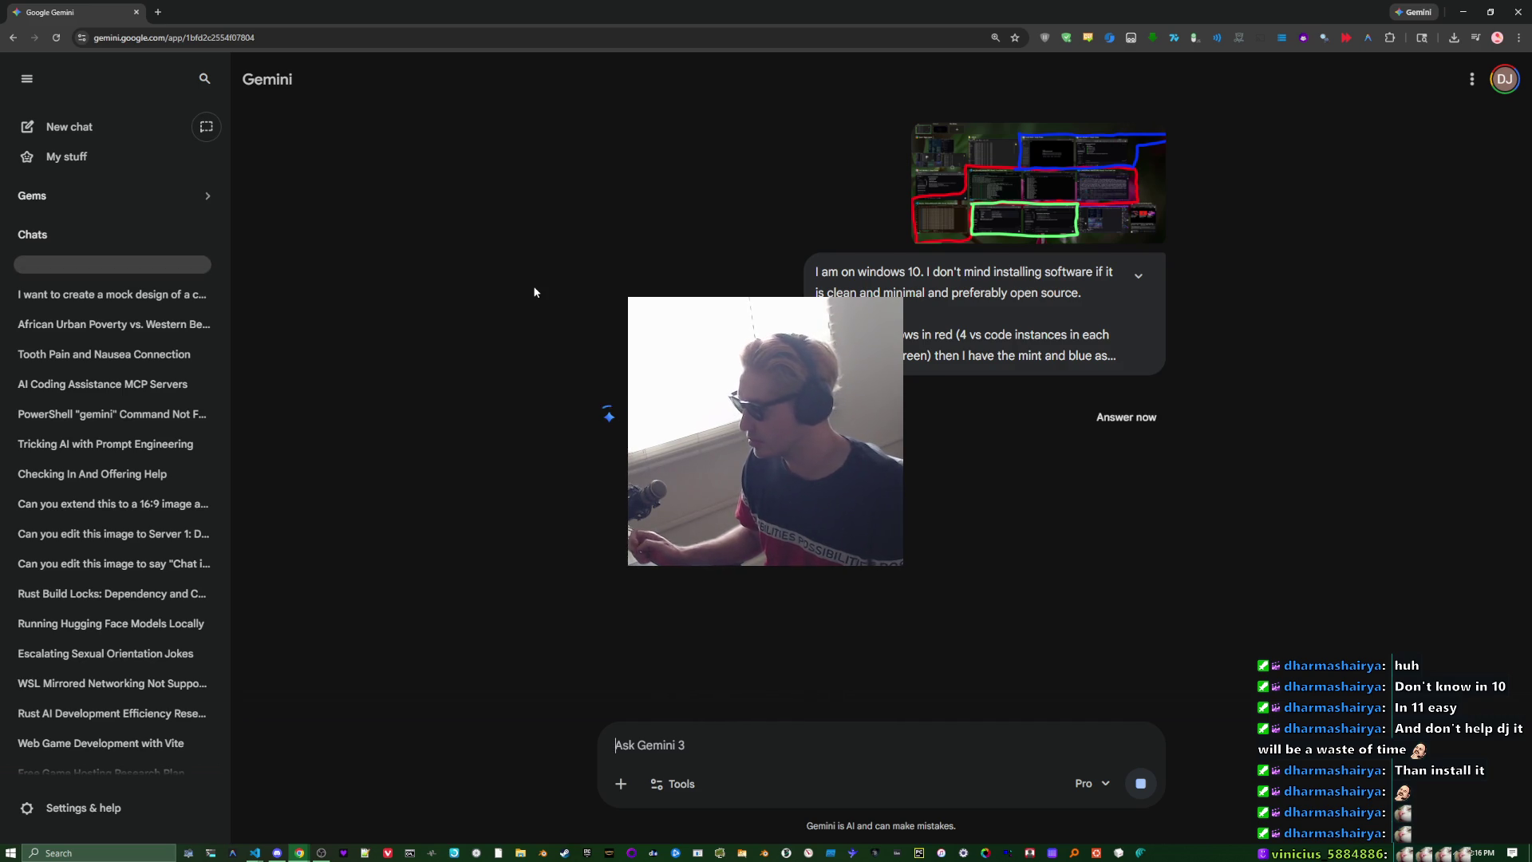
Cycle through windows to bring the Kimi Code sessions, including Editor Development, to the front.
key("alt+Tab")
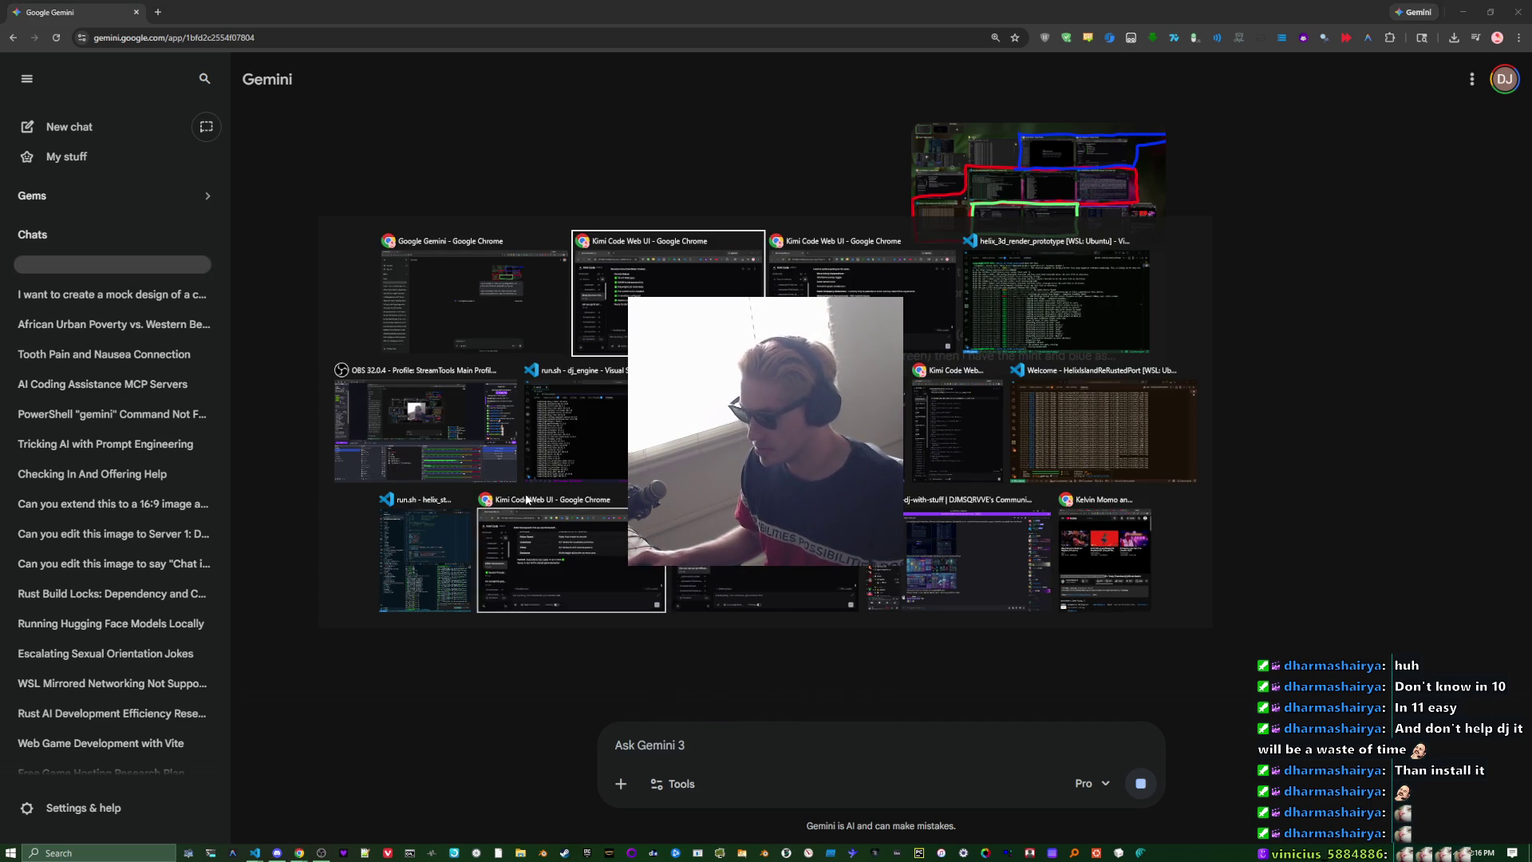
key("alt+Tab")
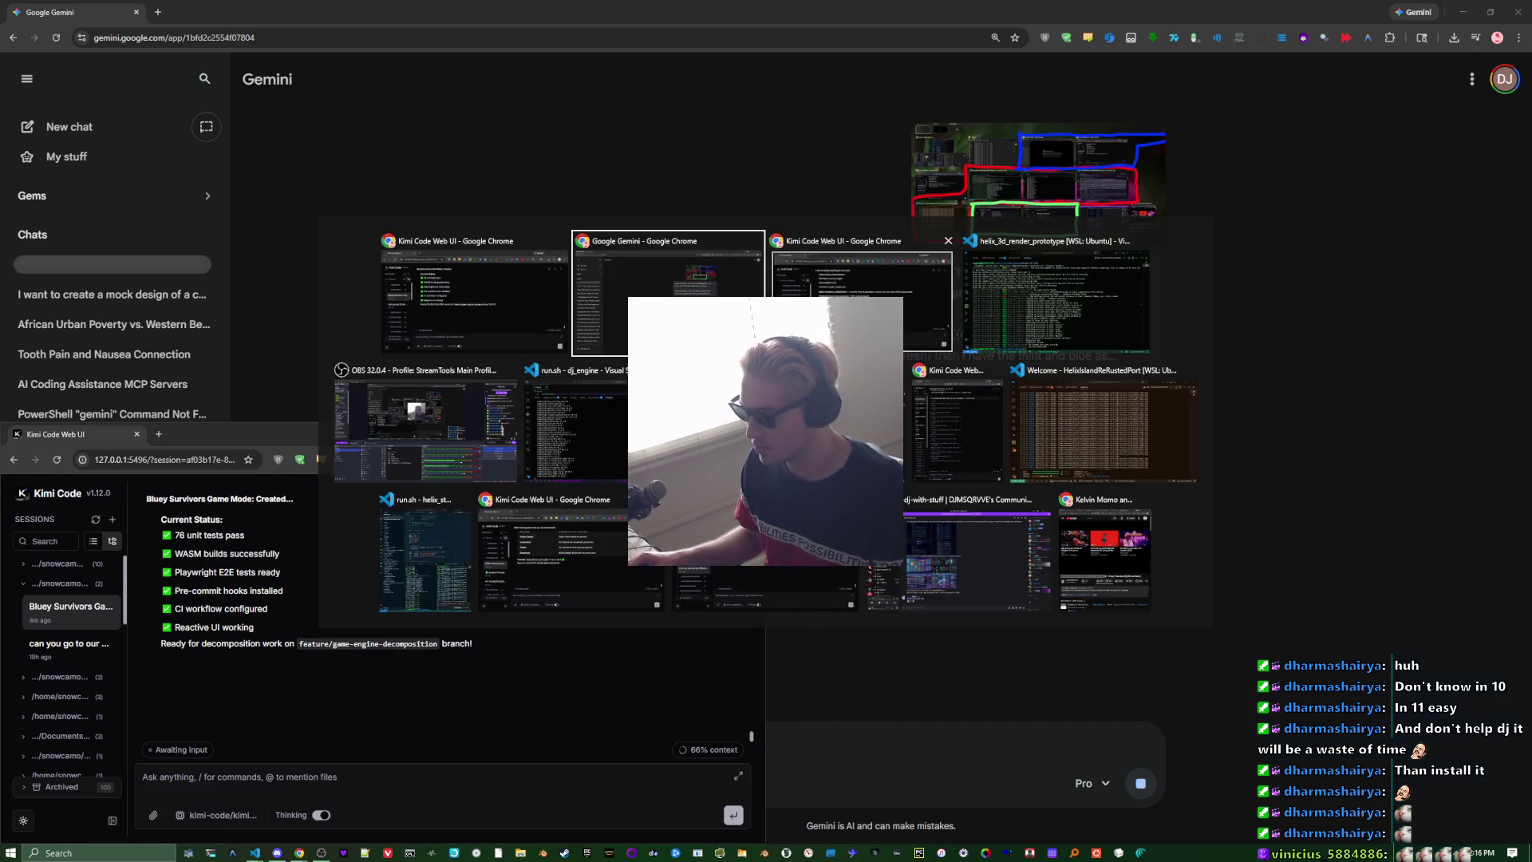
key("alt+Tab")
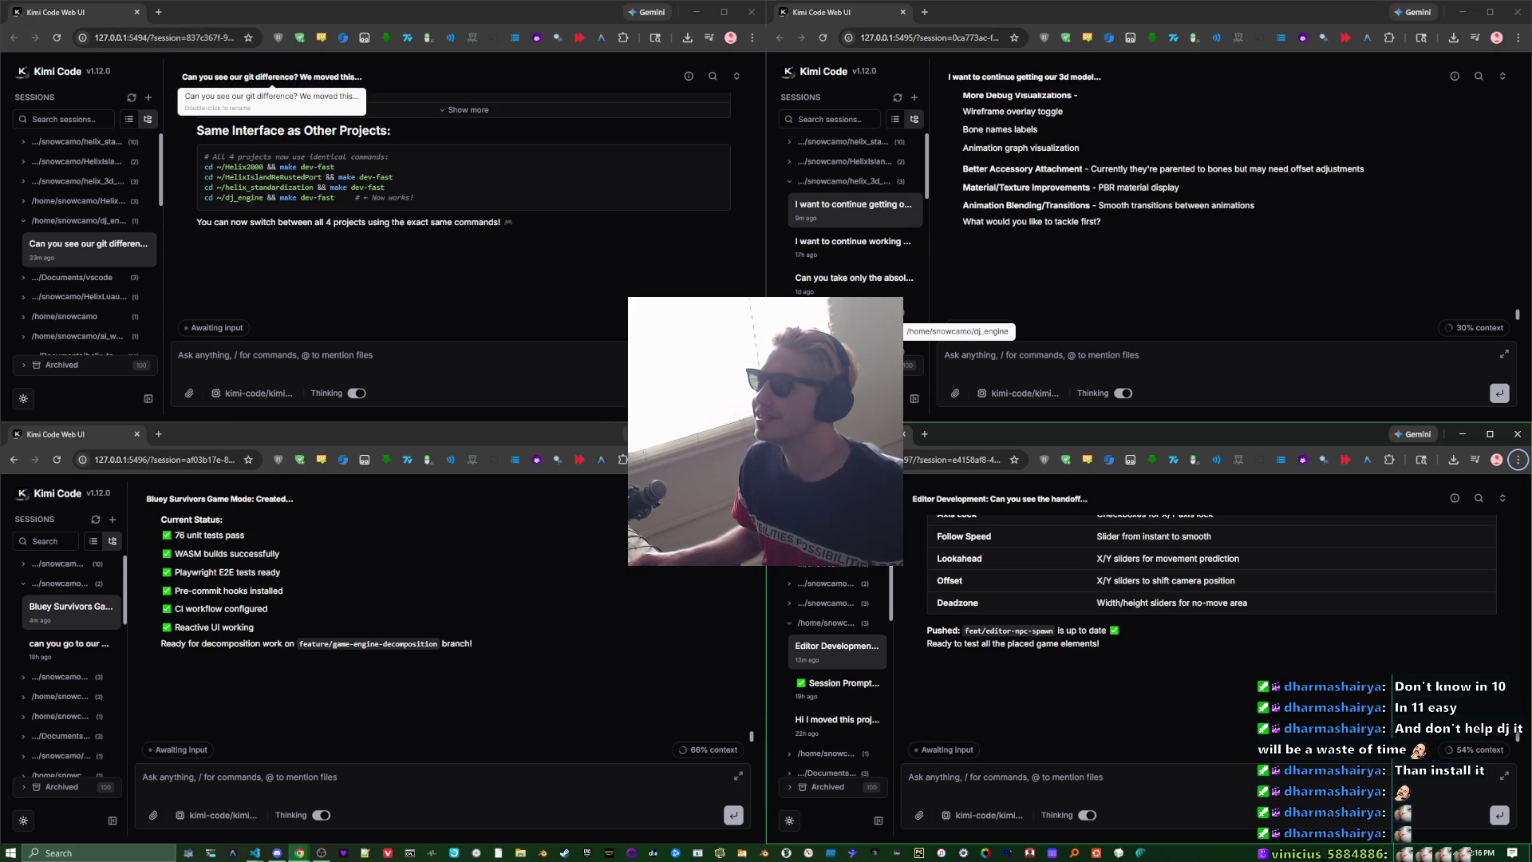
Start a Bluey Survivors message asking for a clean, separate game mode.
left_click(383, 772)
type("Okay let's")
type(" ghe")
type("et this do")
key("ctrl+BackSpace")
key("ctrl+BackSpace")
key("ctrl+BackSpace")
type("remove")
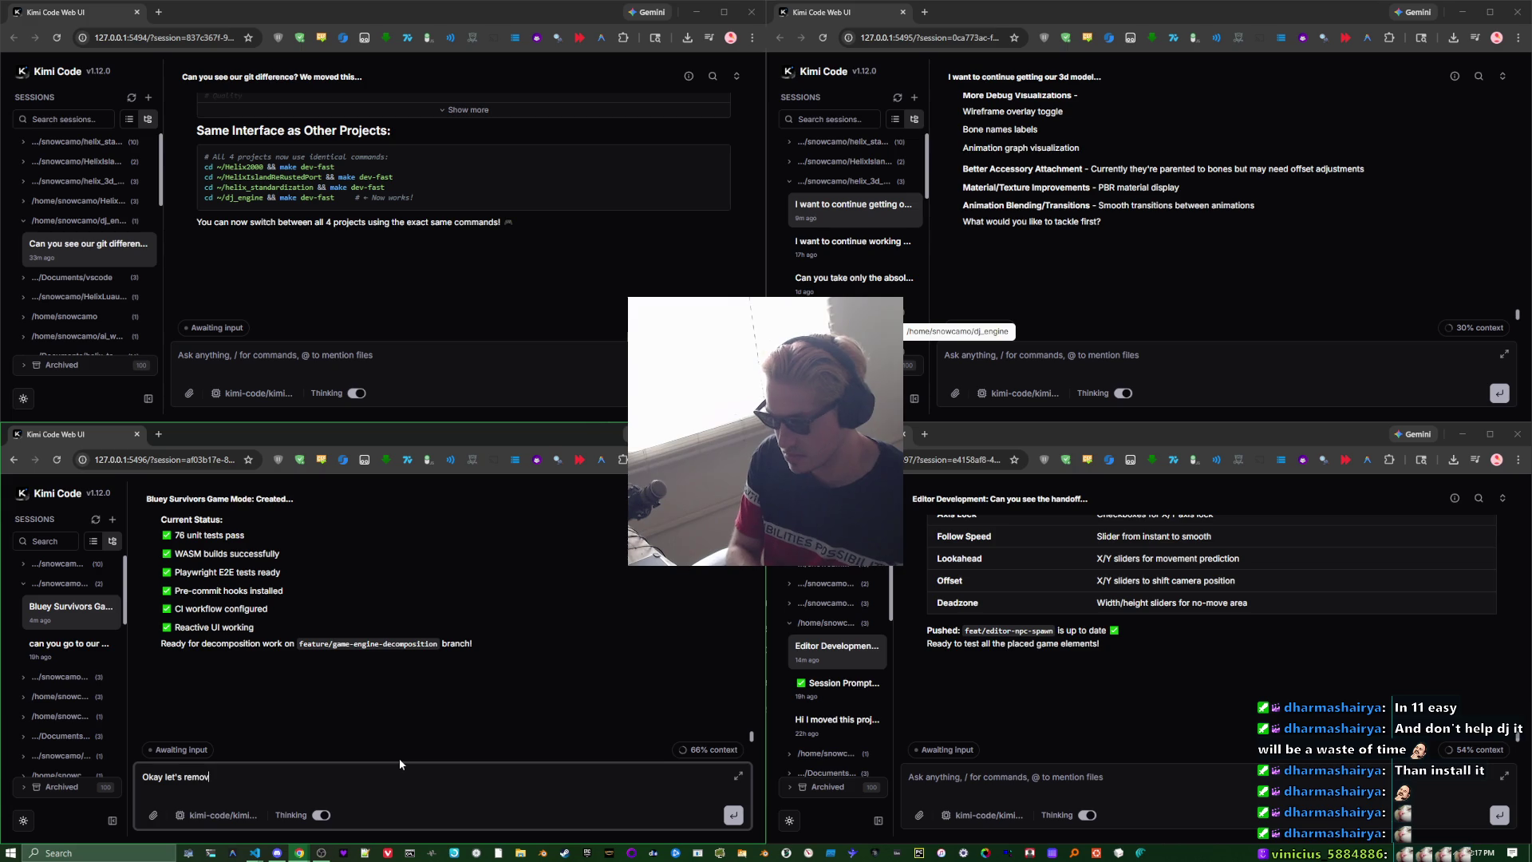
key("BackSpace")
key("BackSpace")
key("BackSpace")
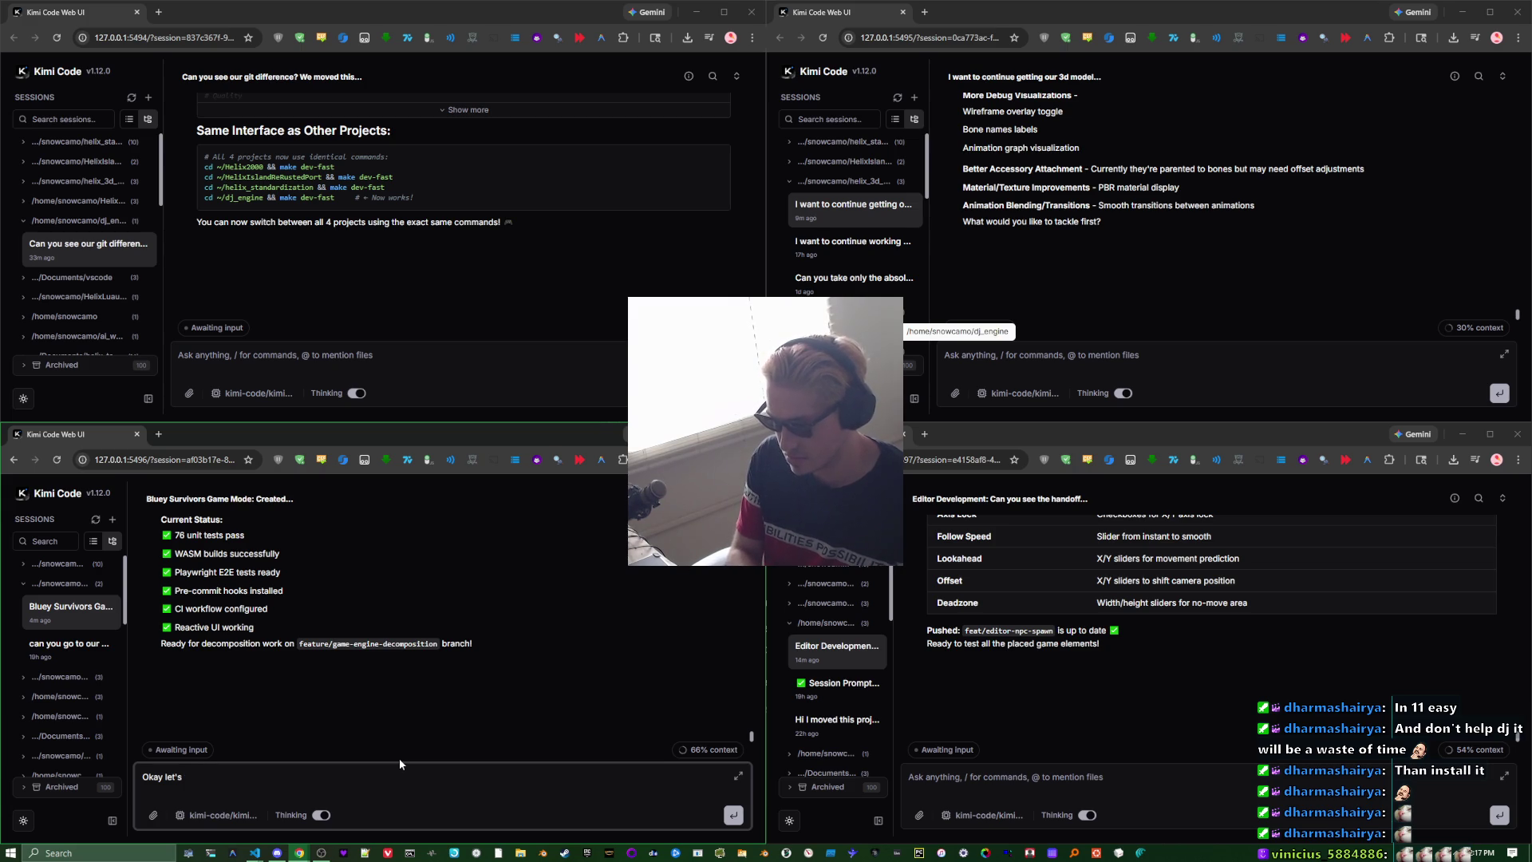
type("make sure we")
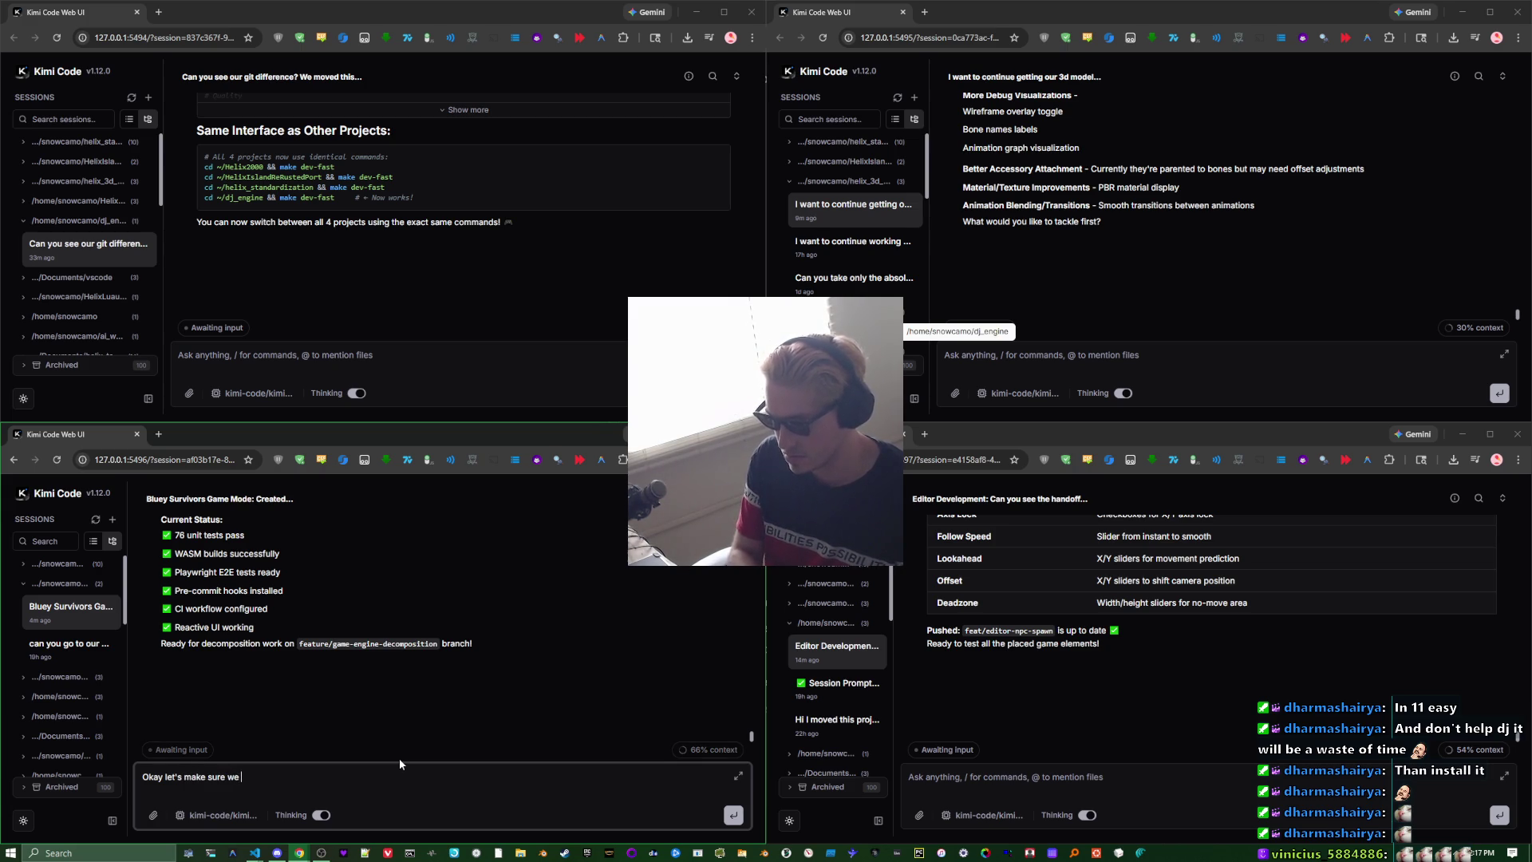
type(" have a")
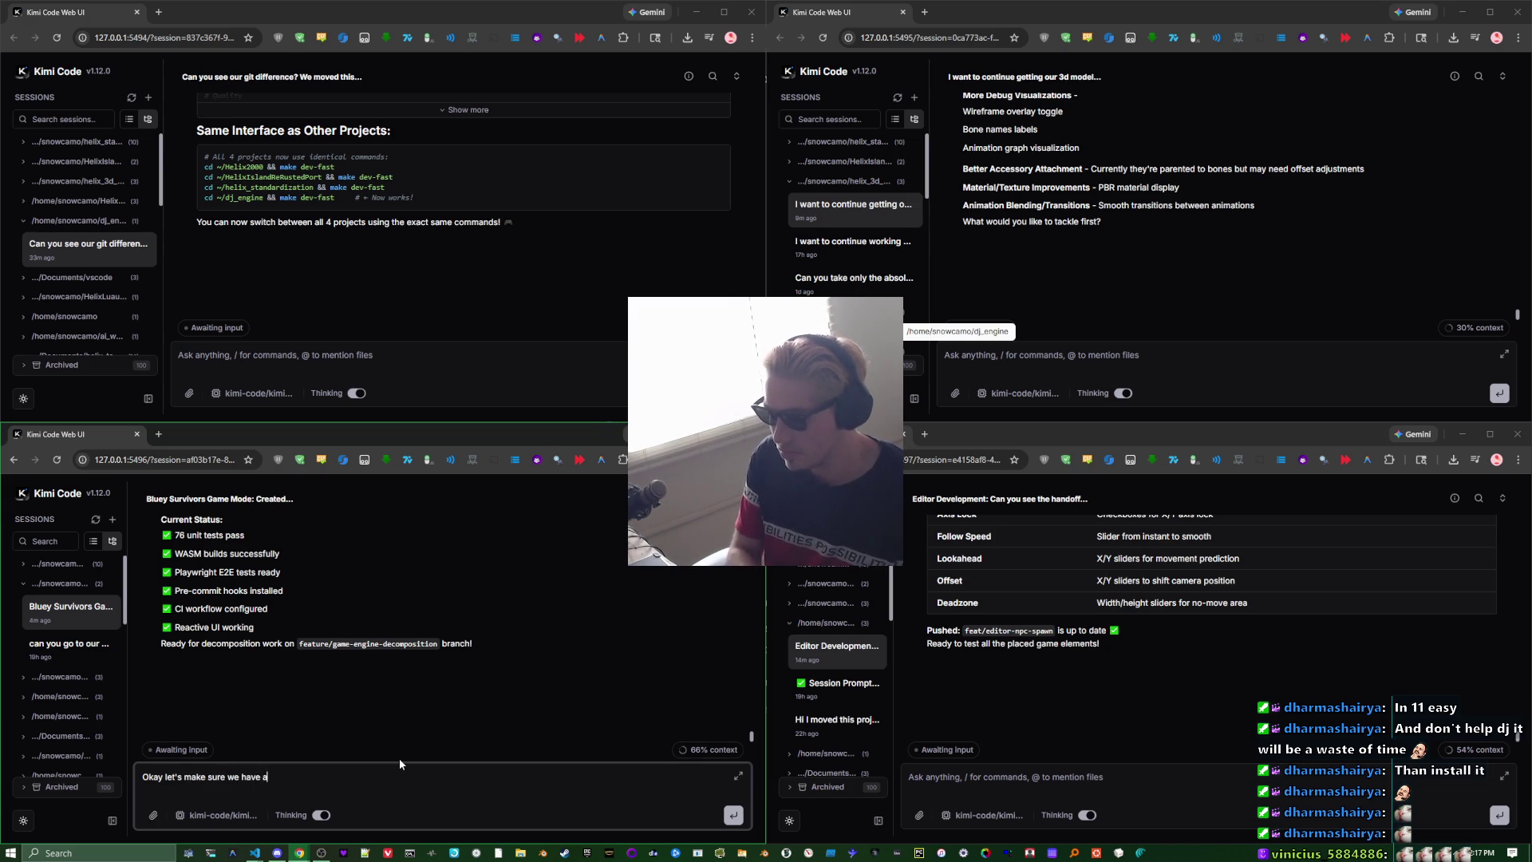
type(" clean seperatew")
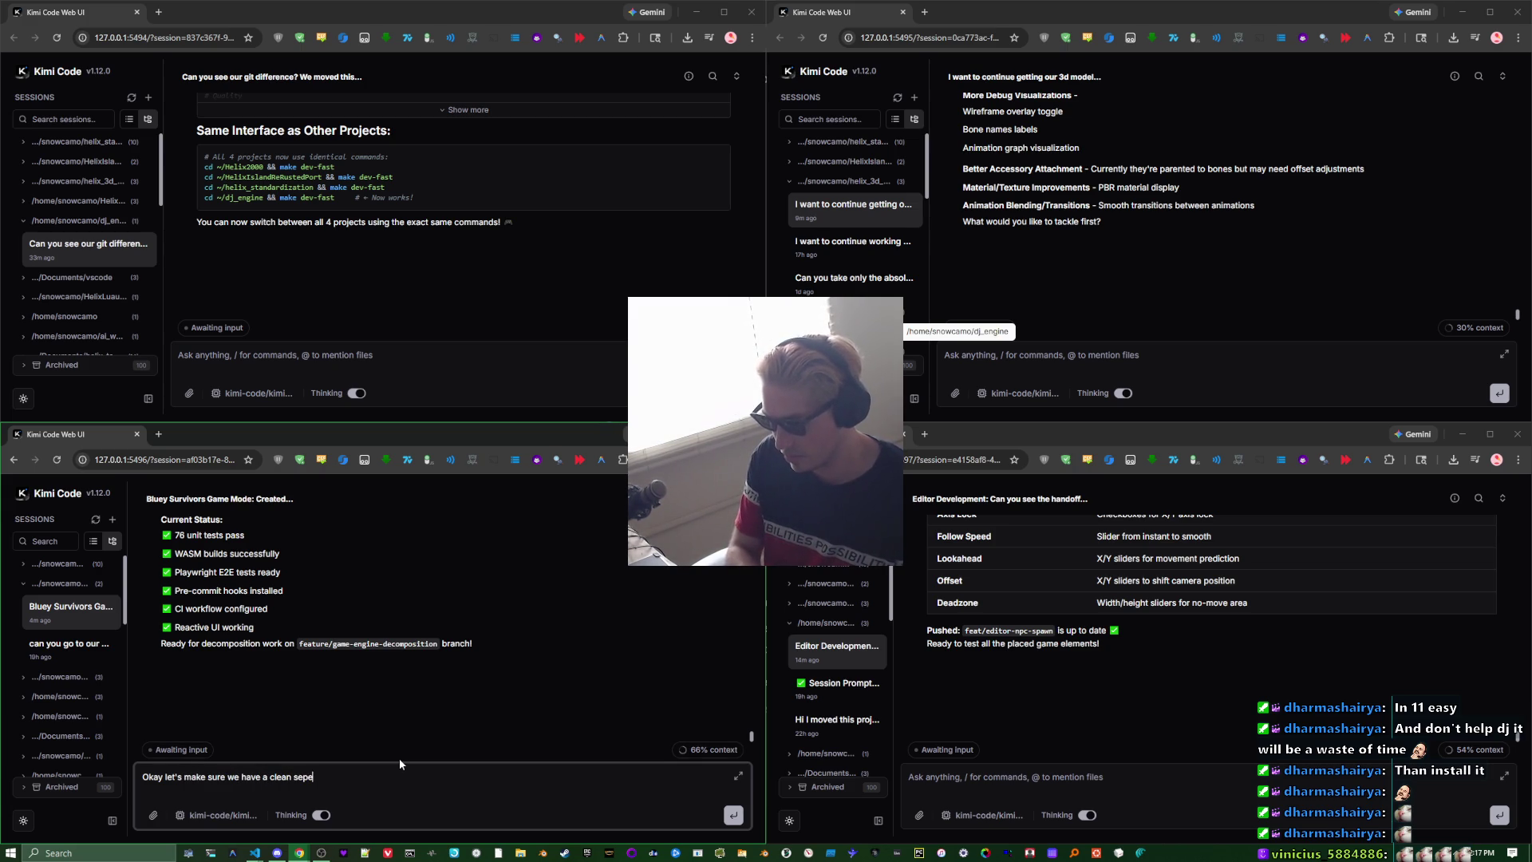
key("BackSpace")
key("BackSpace")
Specify it loads by default with only an intro screen, ignoring Helix logic, and send it.
type("gam")
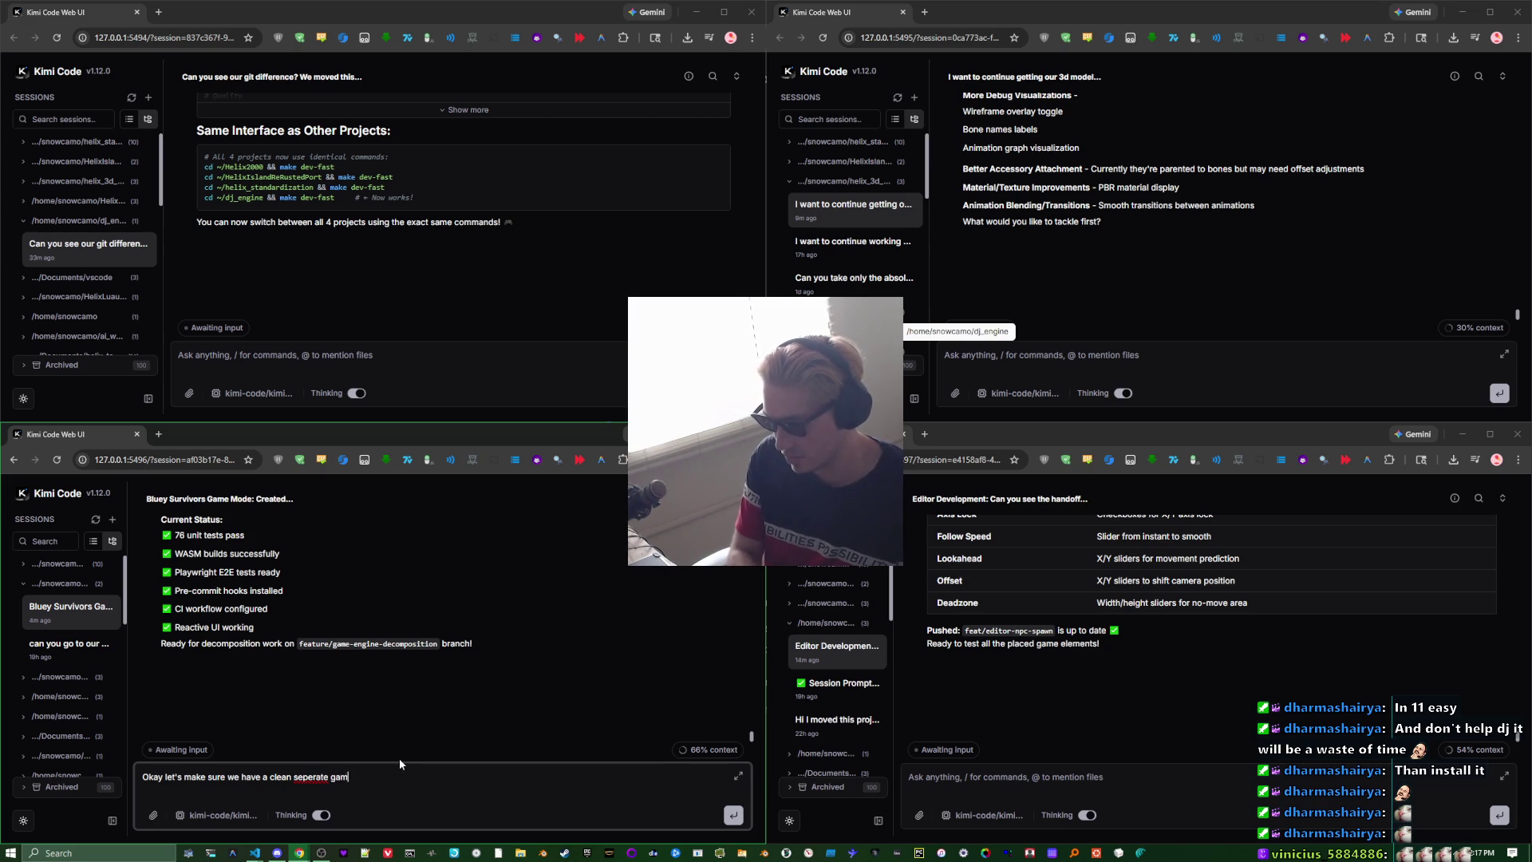
type("e mode that loads by default while we have it flagged. ")
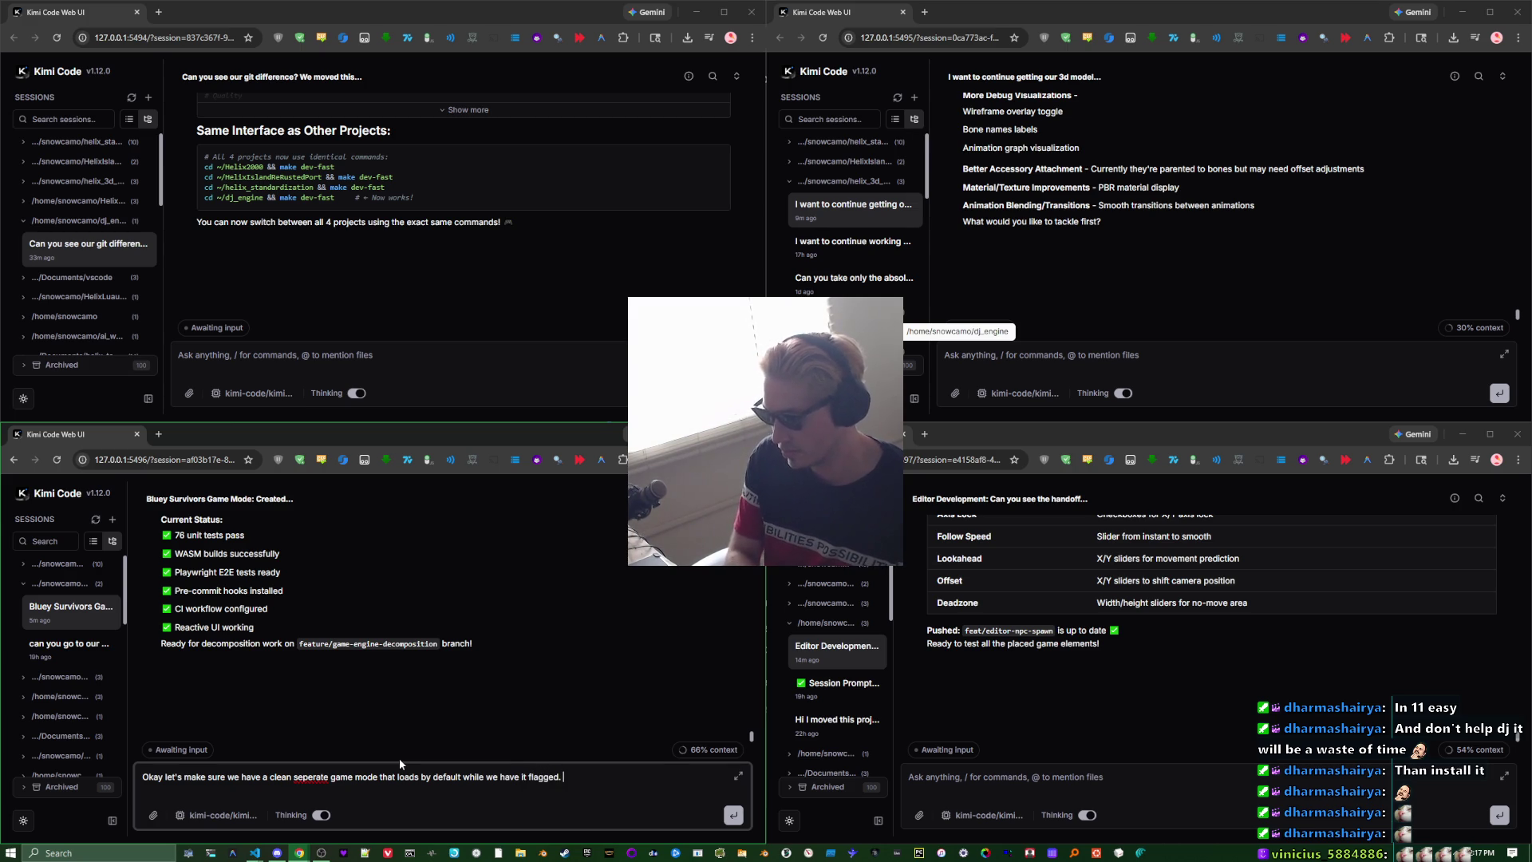
type("All I want is an intro screen")
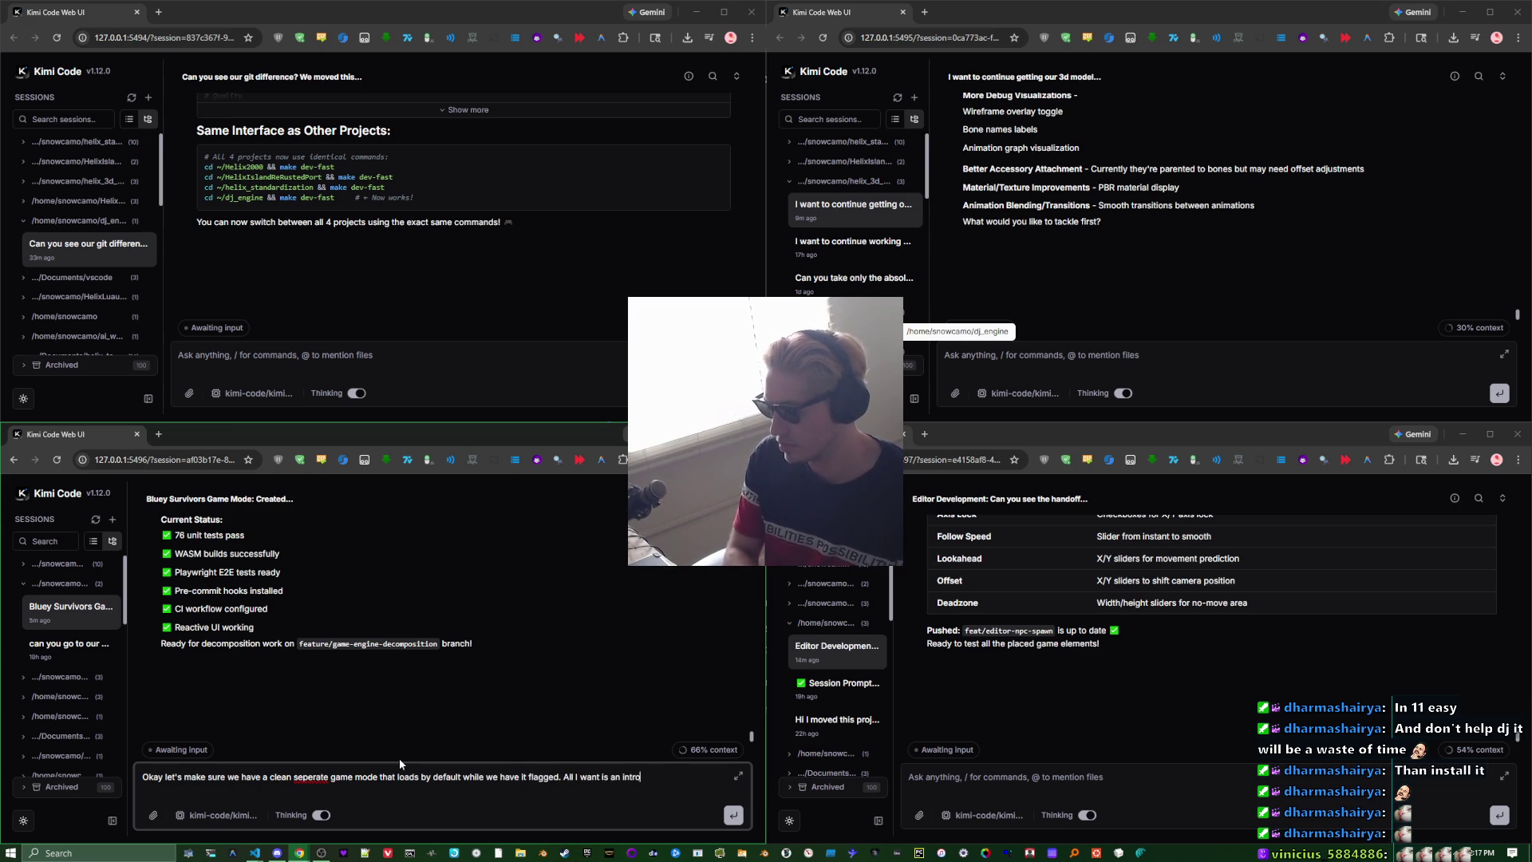
type(" righ")
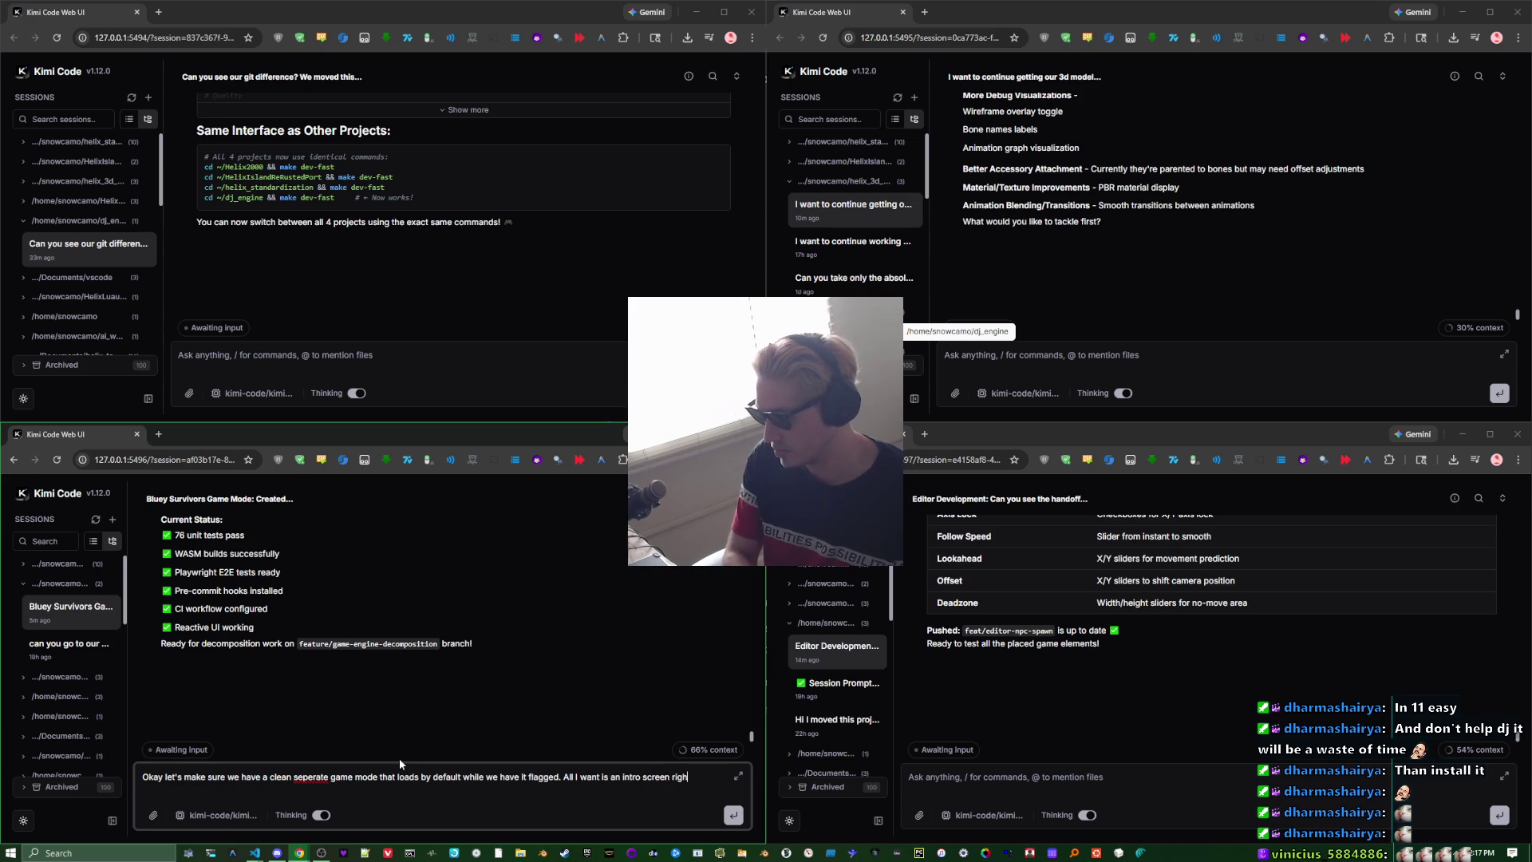
type("t now and I don't even want anything hookes")
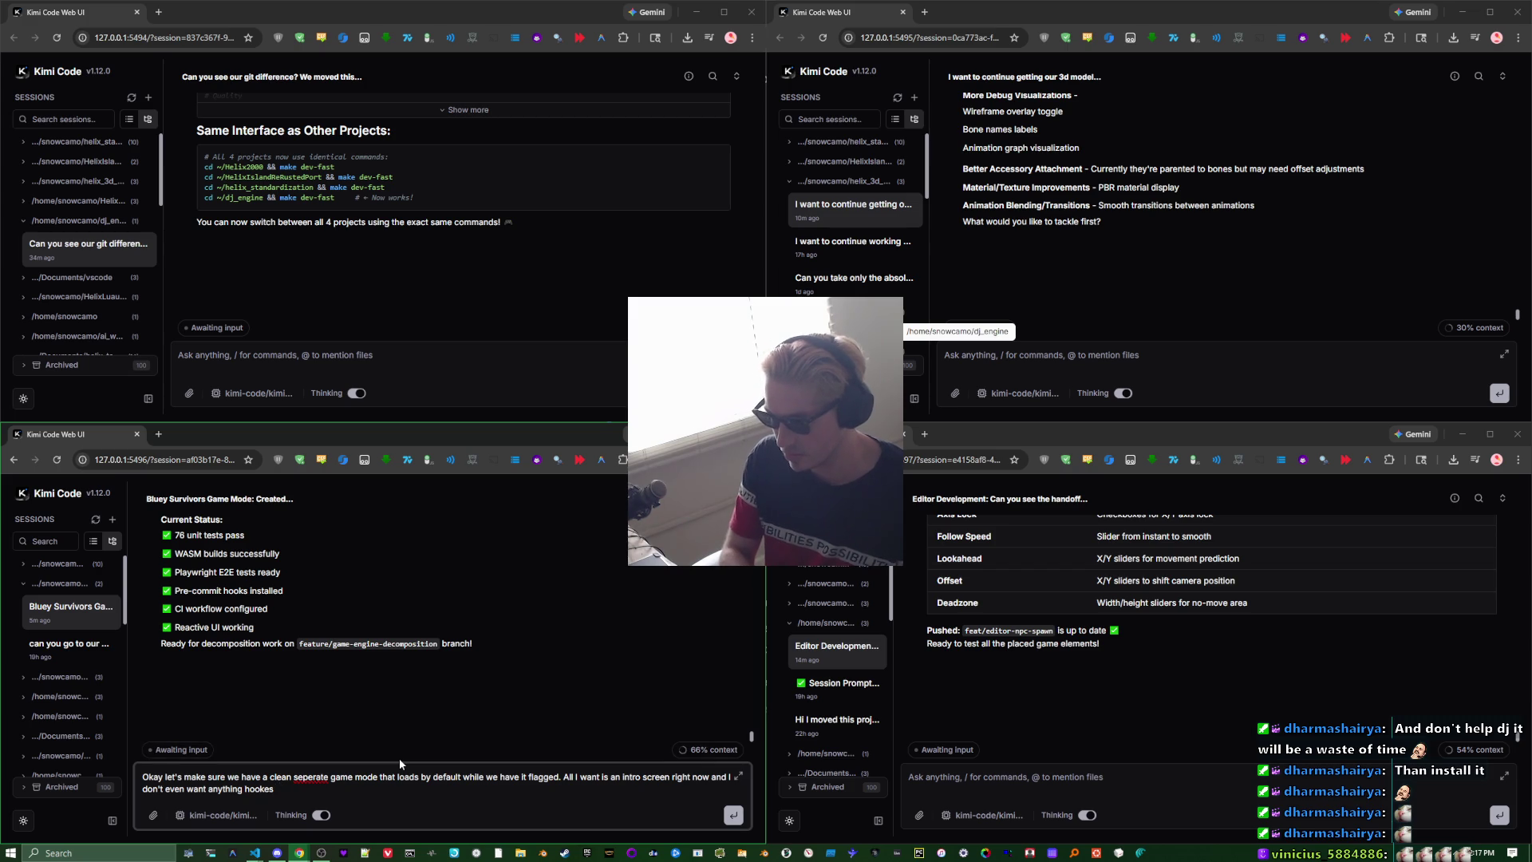
key("BackSpace")
type("d up to it. Ignore all helix logic for now.")
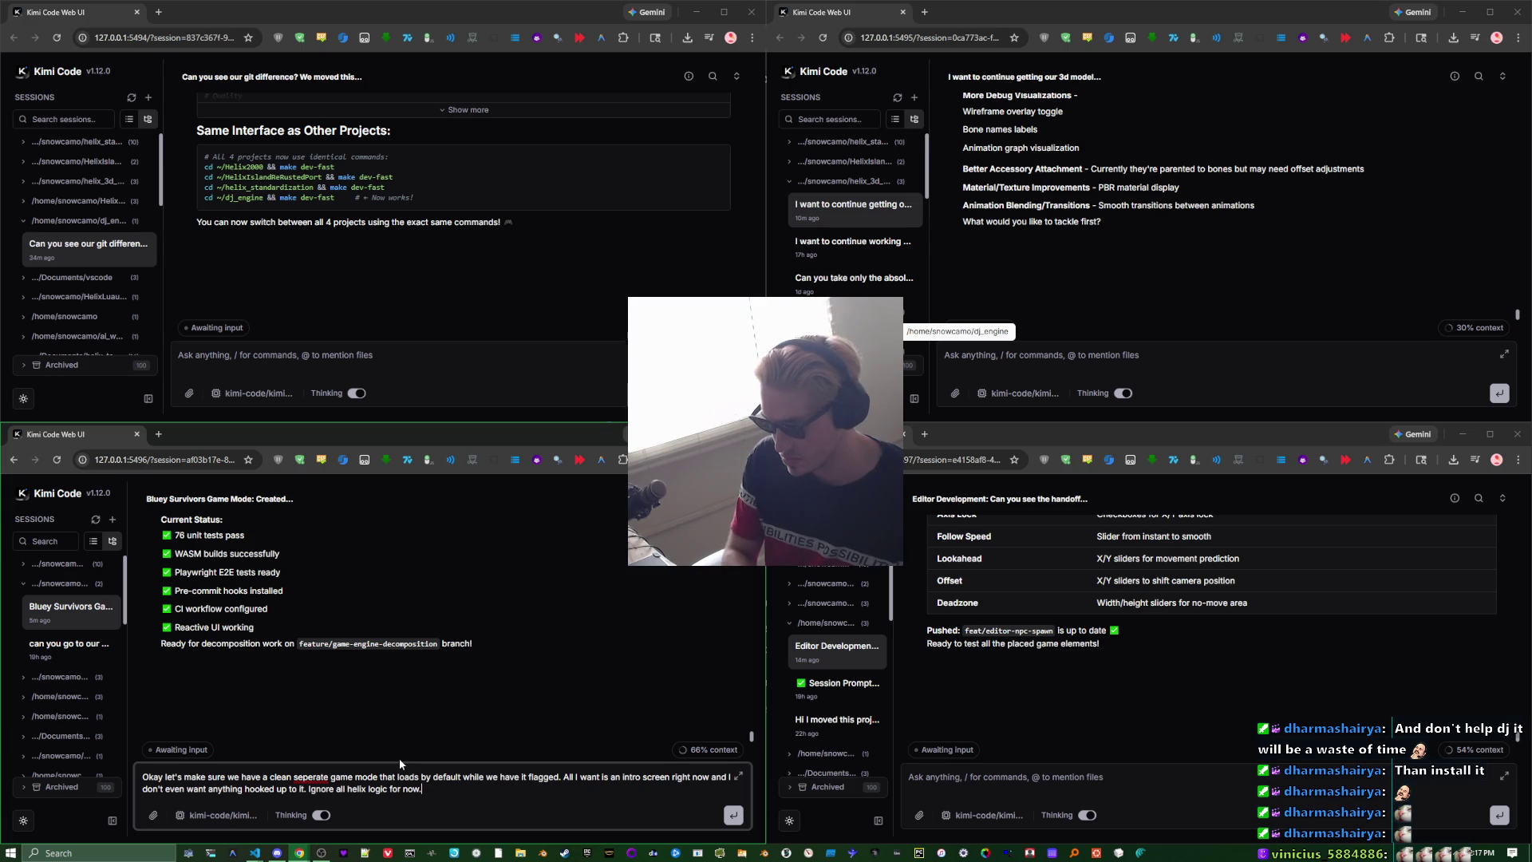
type("end we are starting fresh")
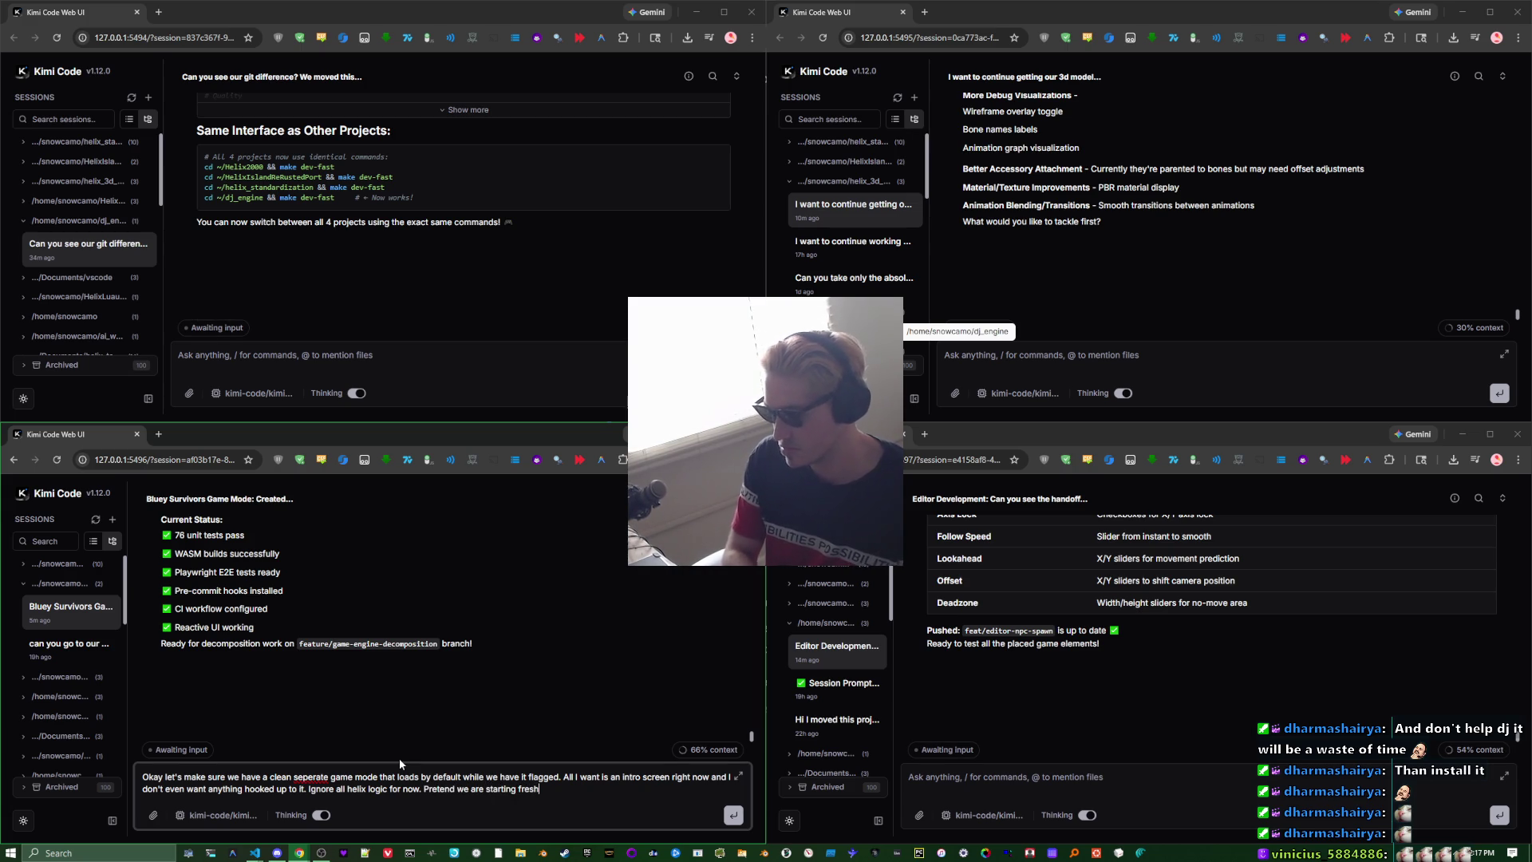
type(" but have")
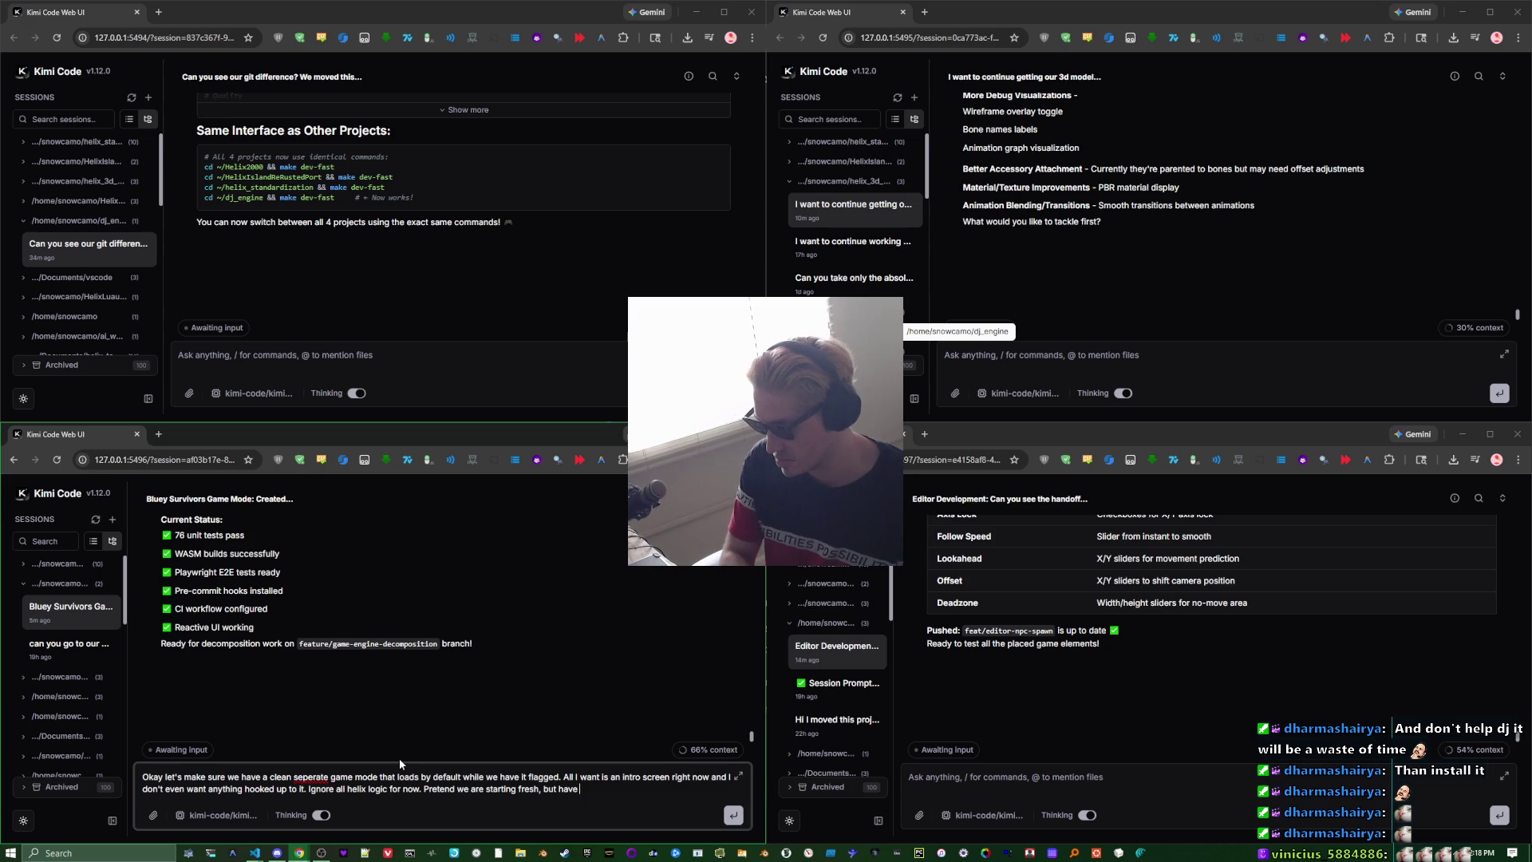
type(" this be the default")
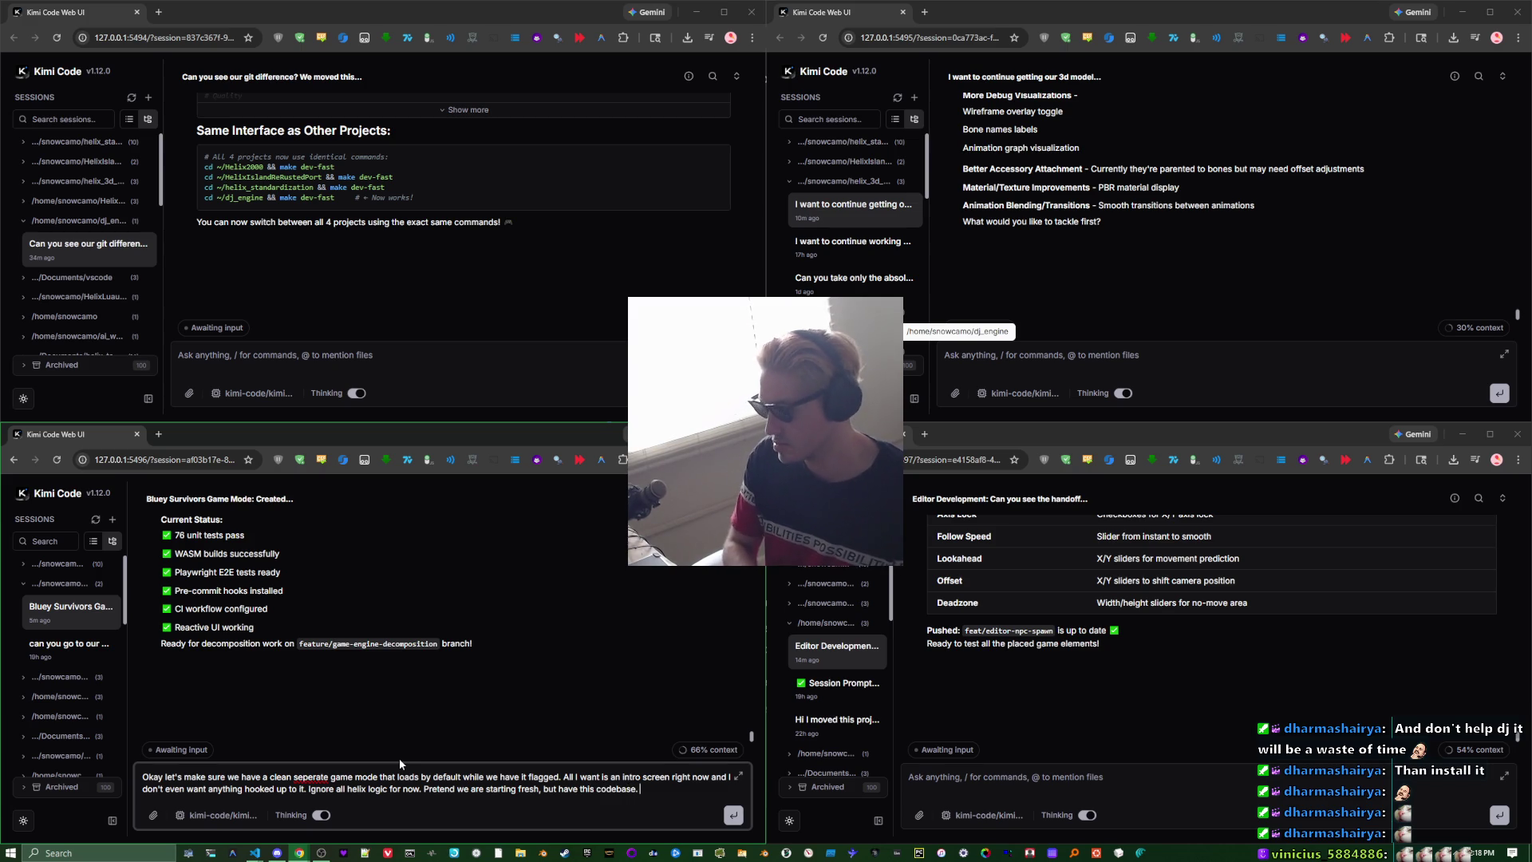
key("Return")
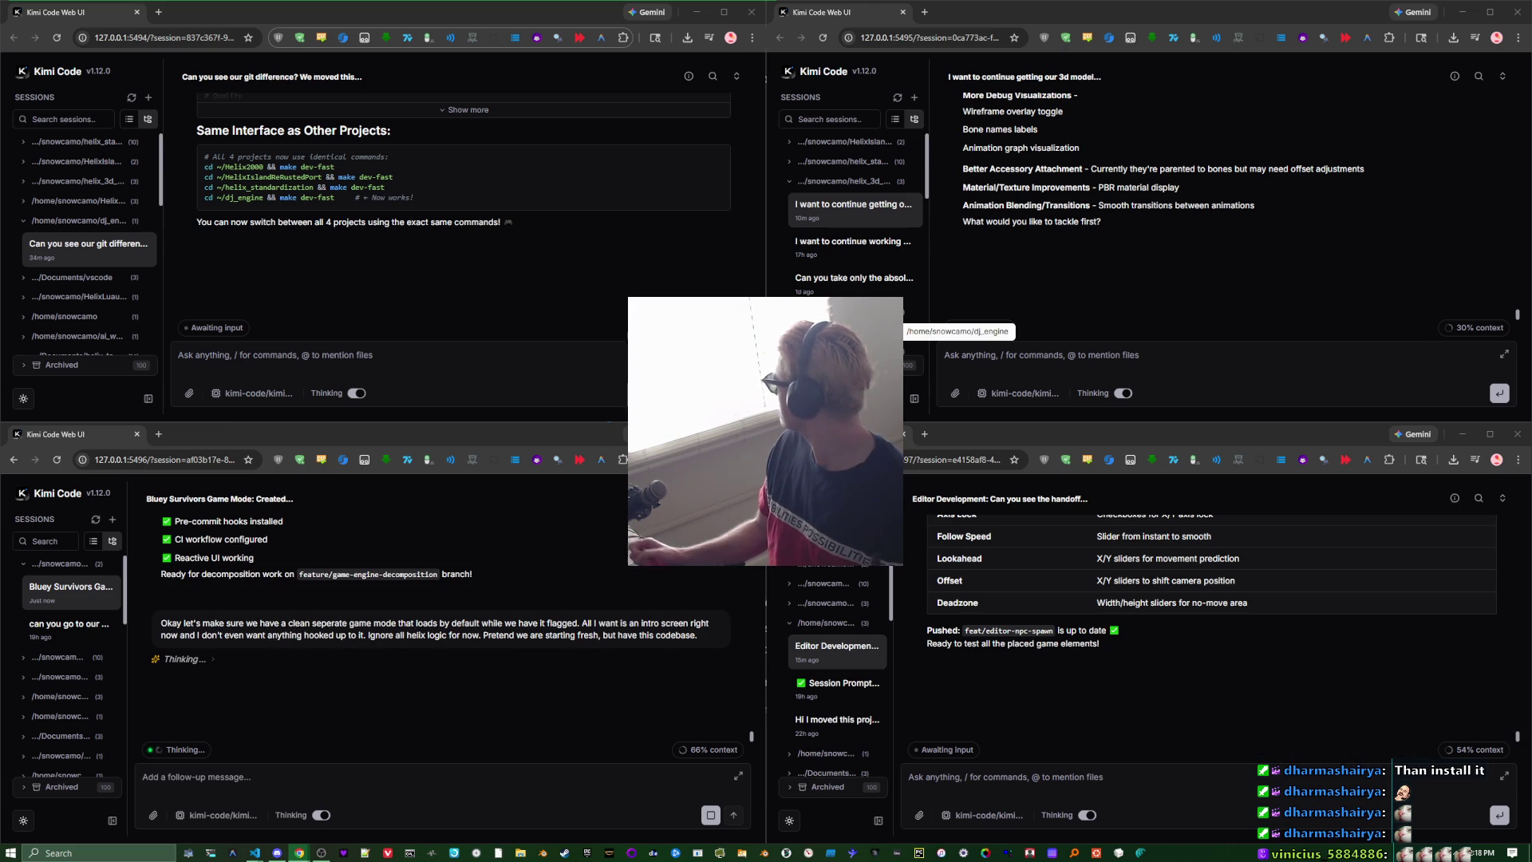
key("alt+Tab")
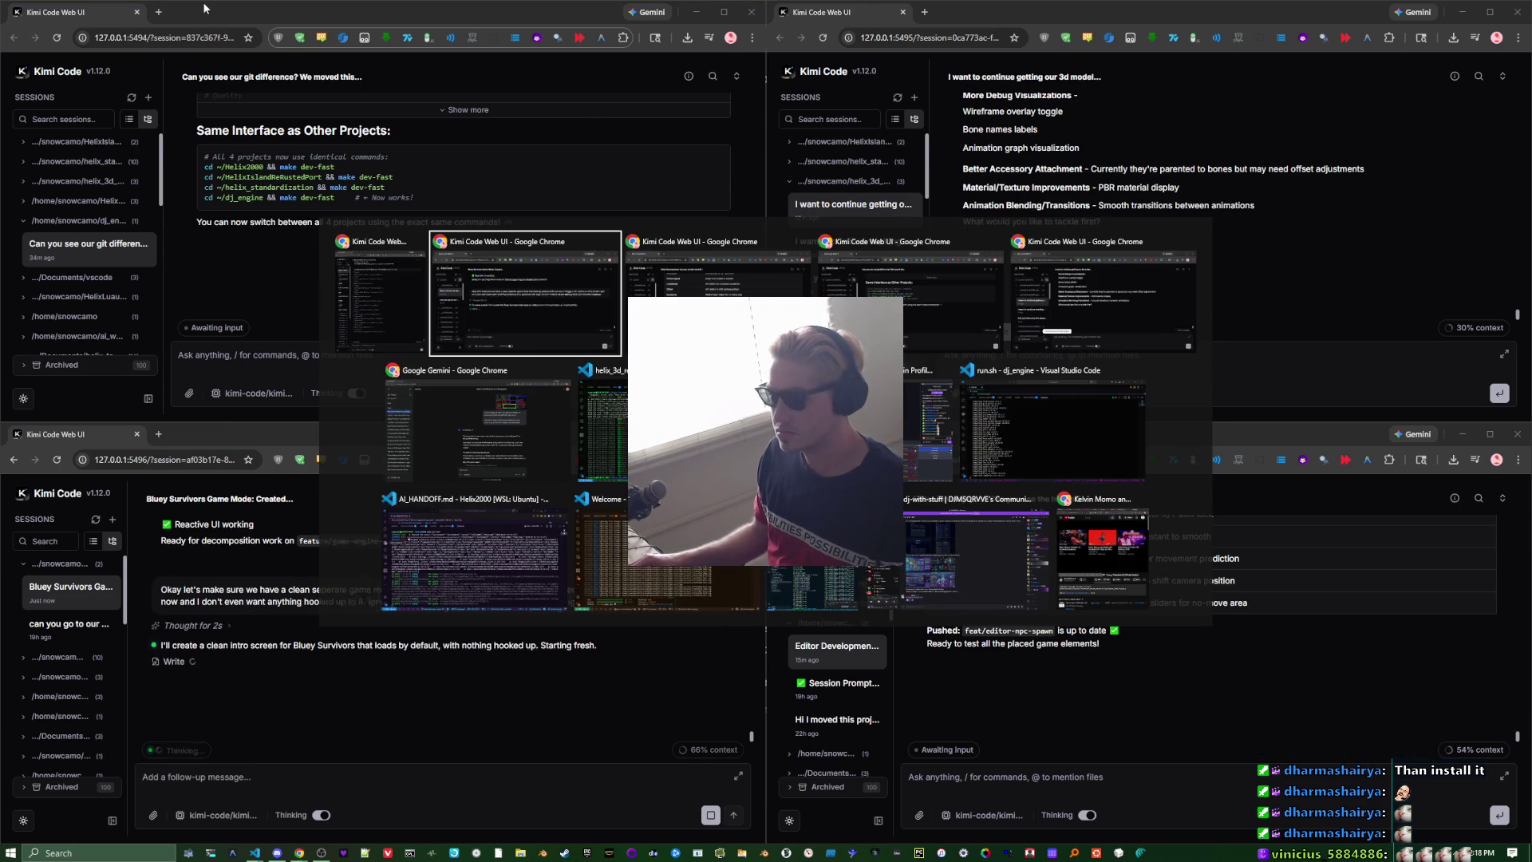
Open a new tab as its own window, search 'bluey characters', and maximize the results.
left_click(159, 11)
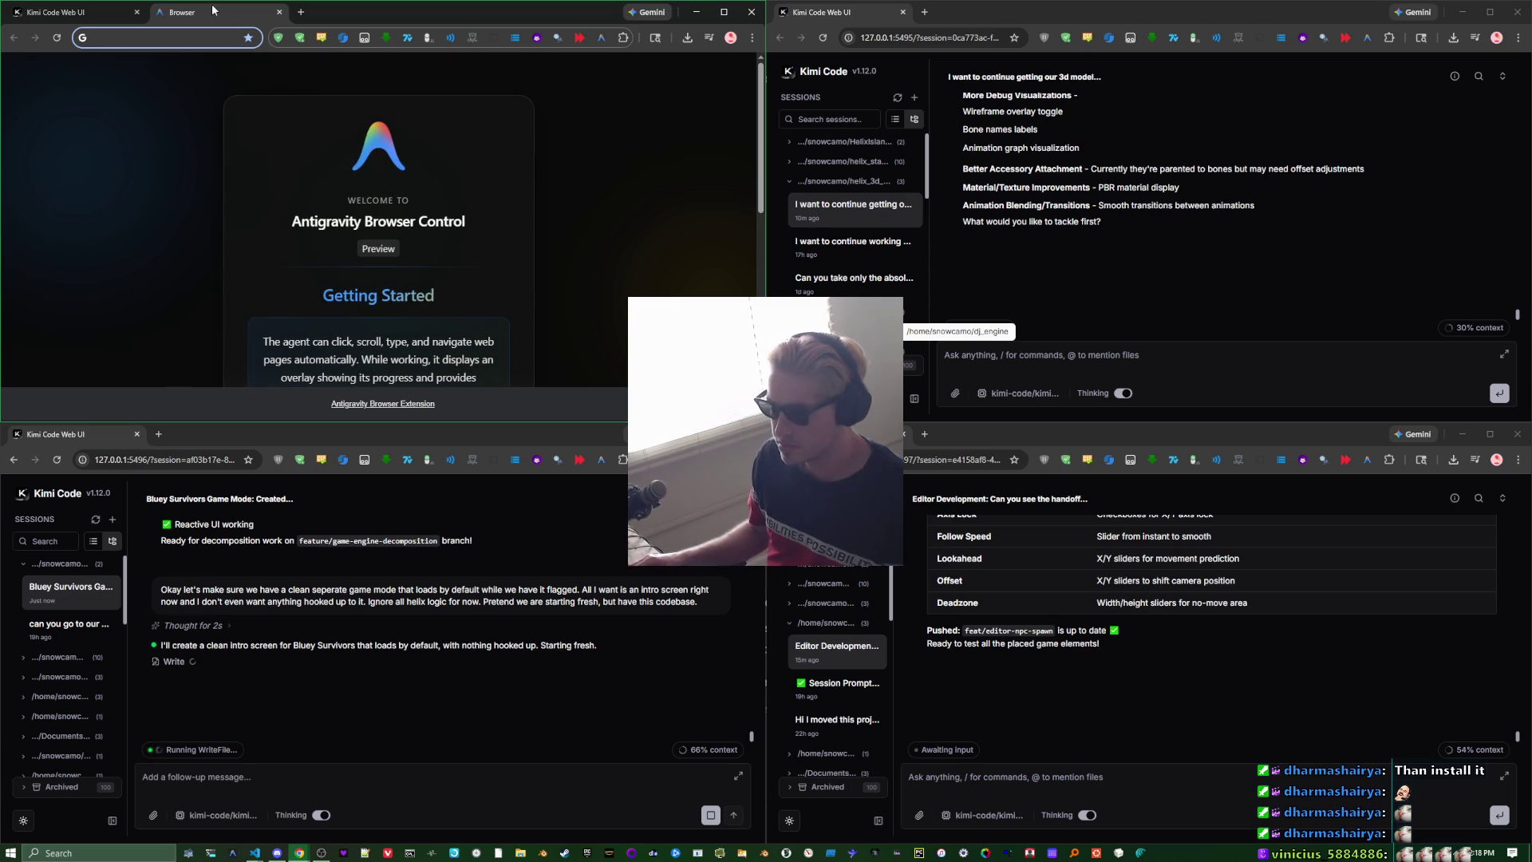
mouse_move(205, 21)
left_mouse_down()
mouse_move(619, 233)
mouse_move(659, 206)
left_mouse_up()
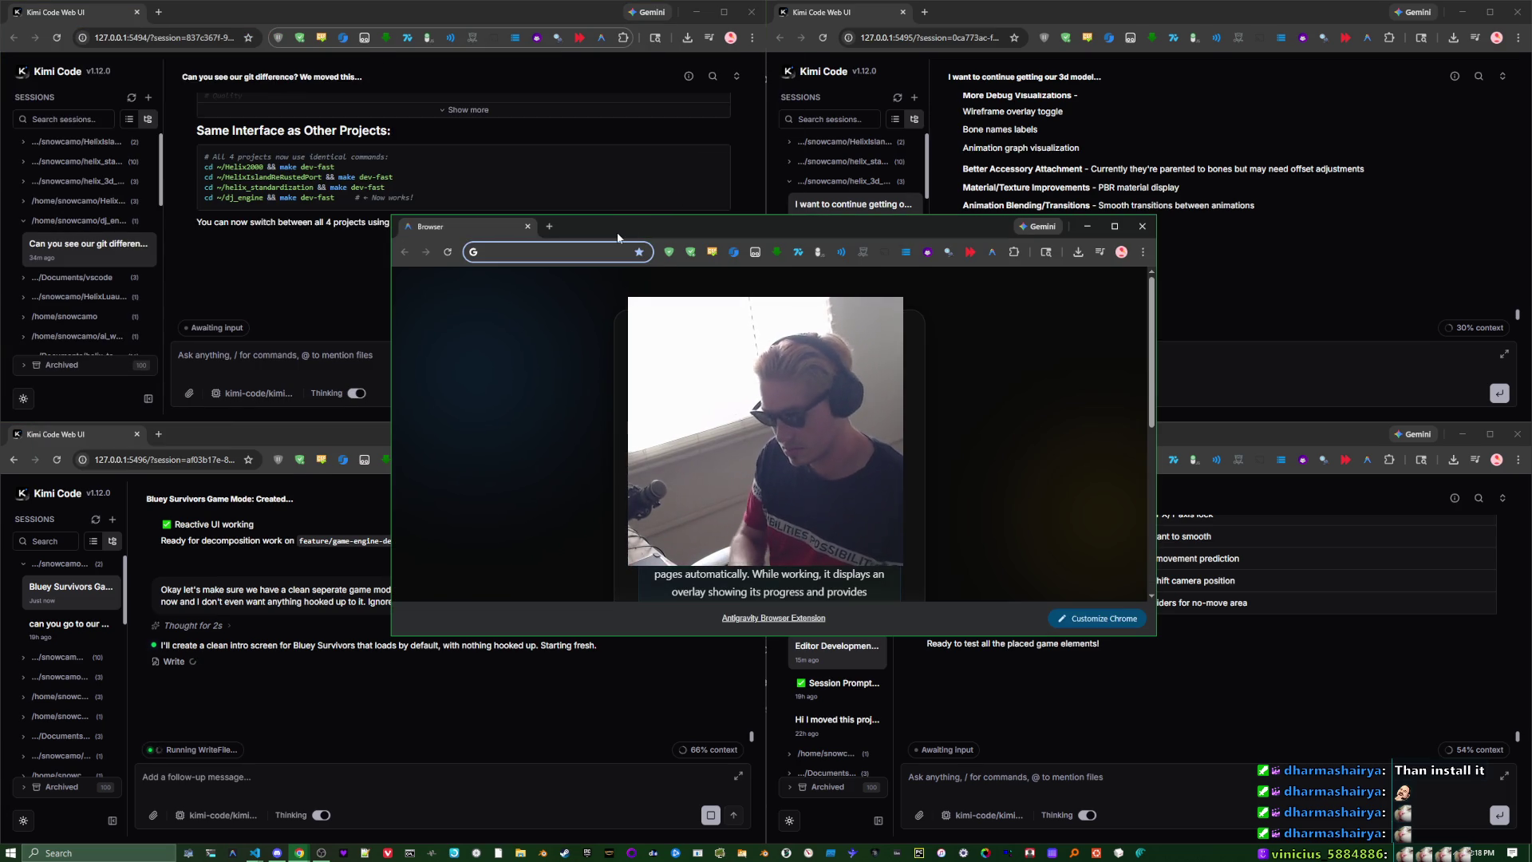
type("bluey characters")
key("Return")
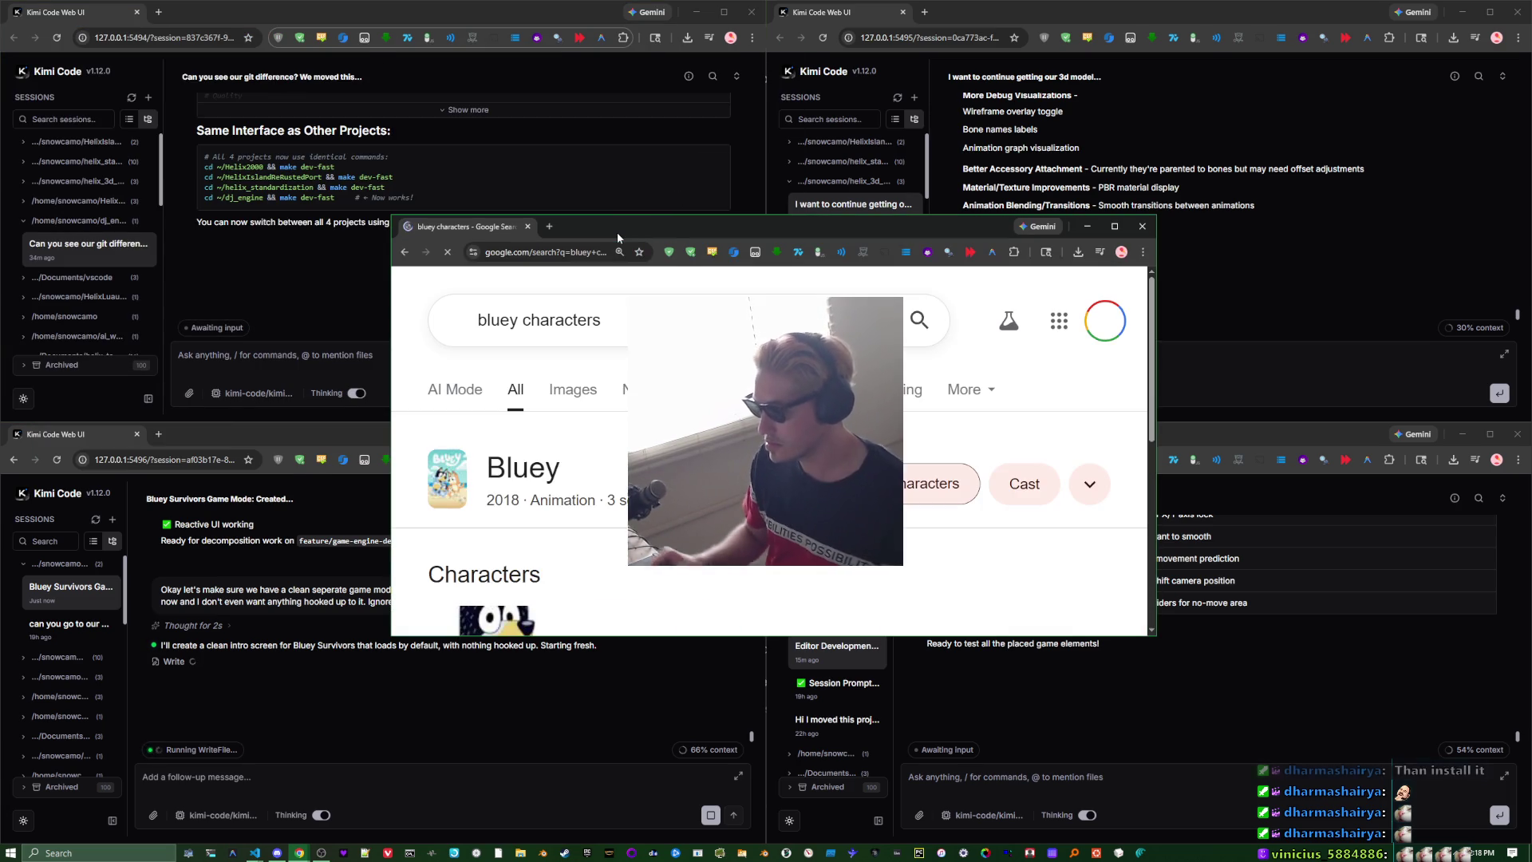
double_click(616, 232)
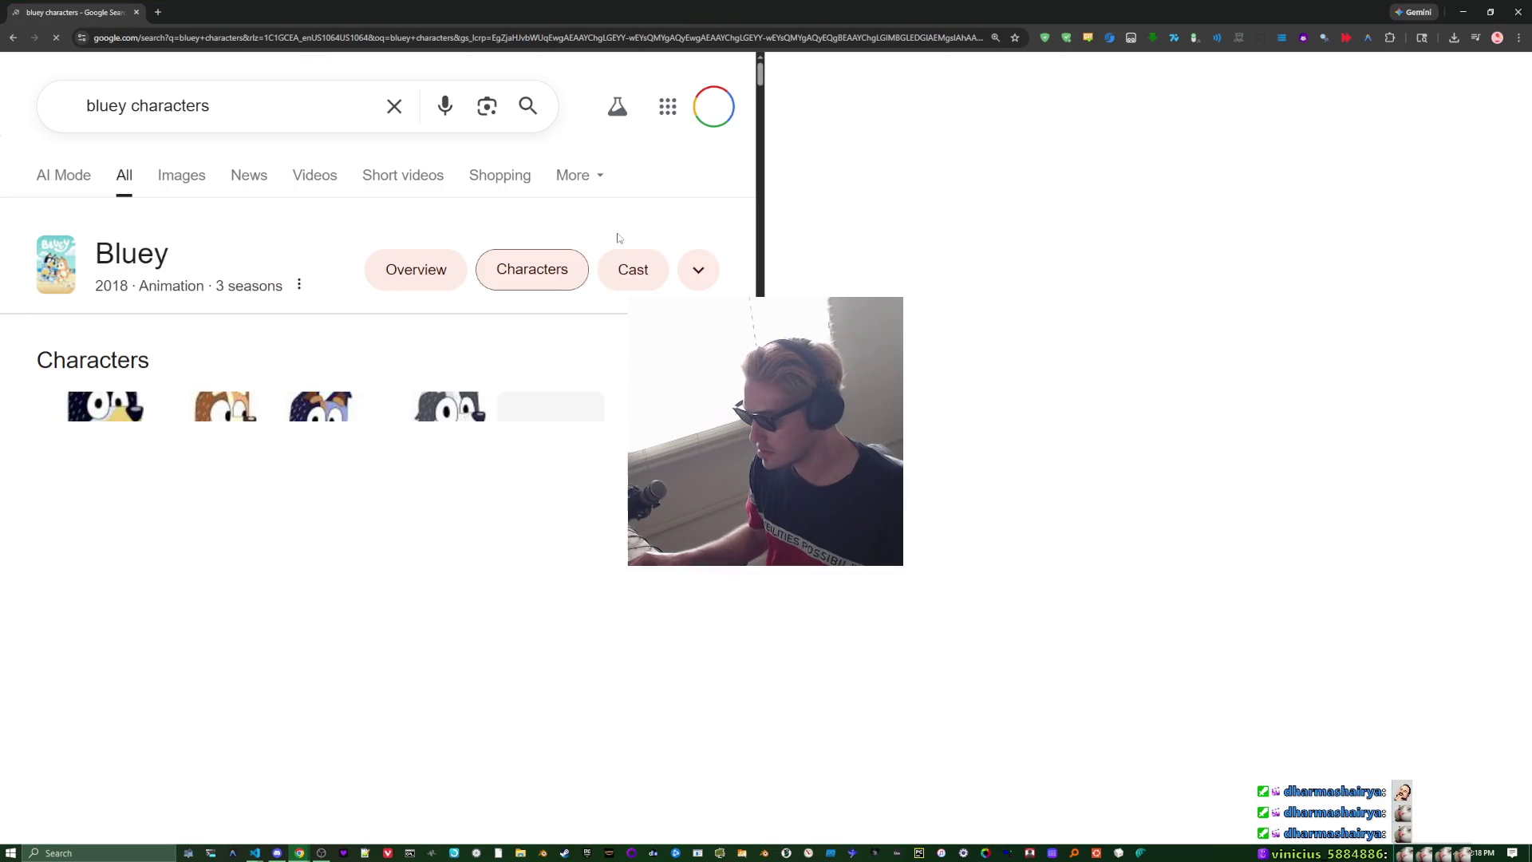
Filter bluey characters image results to Large and open the TV Tropes Characters in Bluey result.
left_click(179, 182)
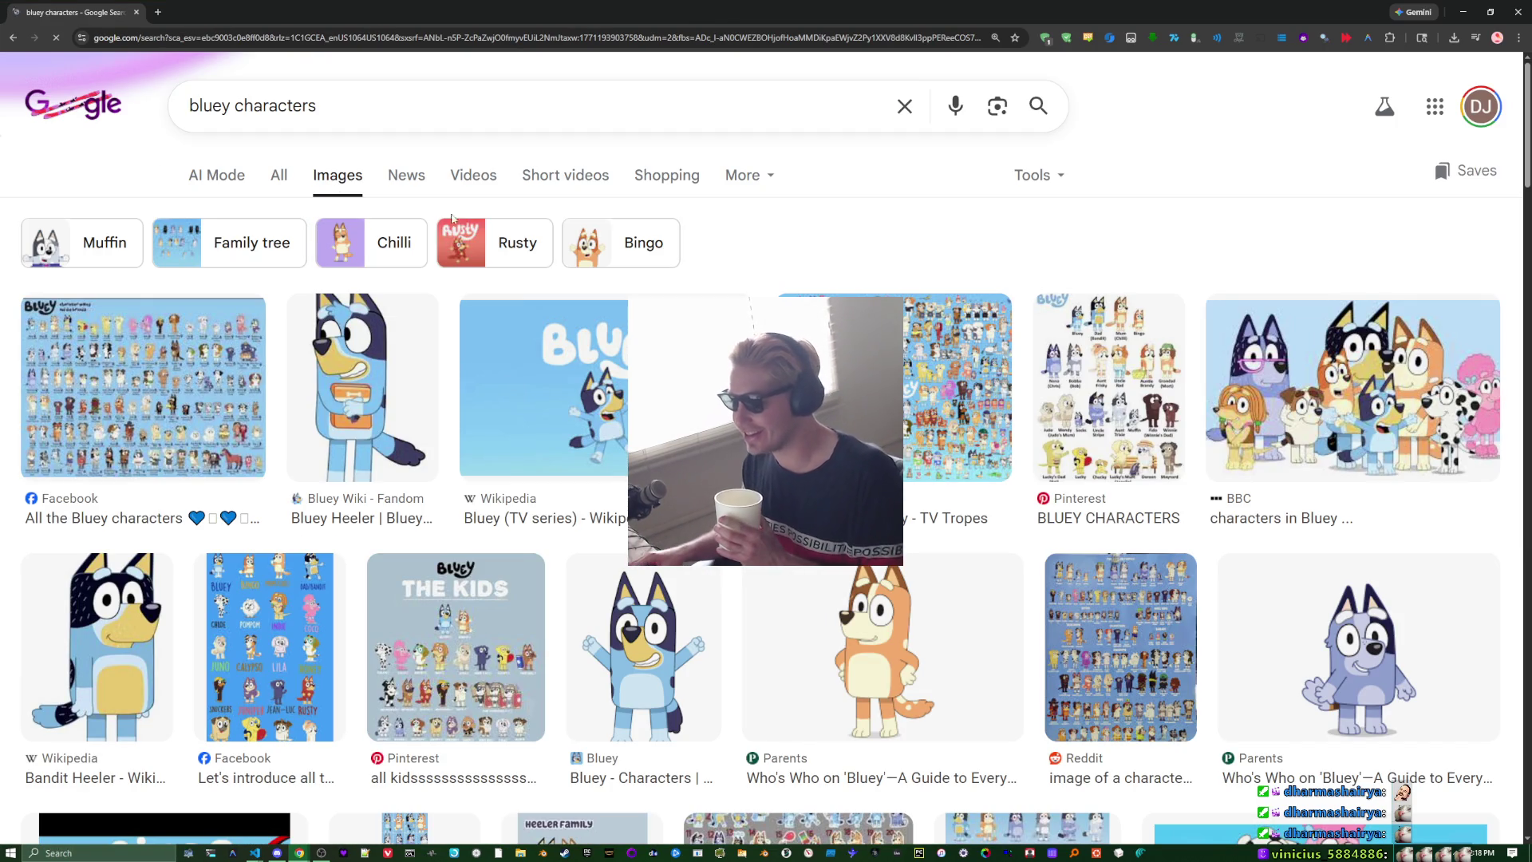
left_click(181, 366)
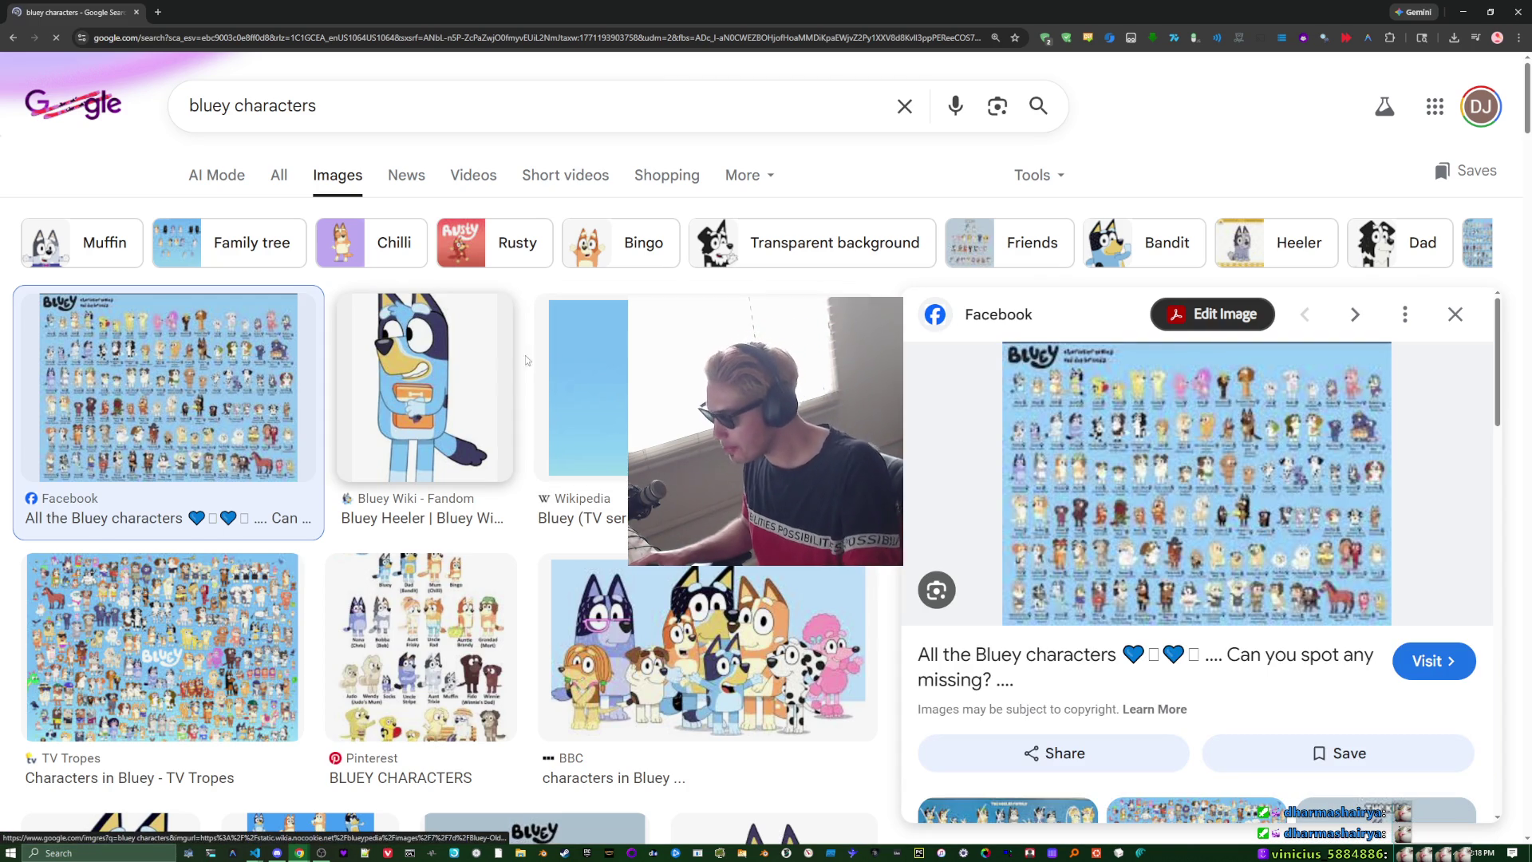
left_click(1034, 175)
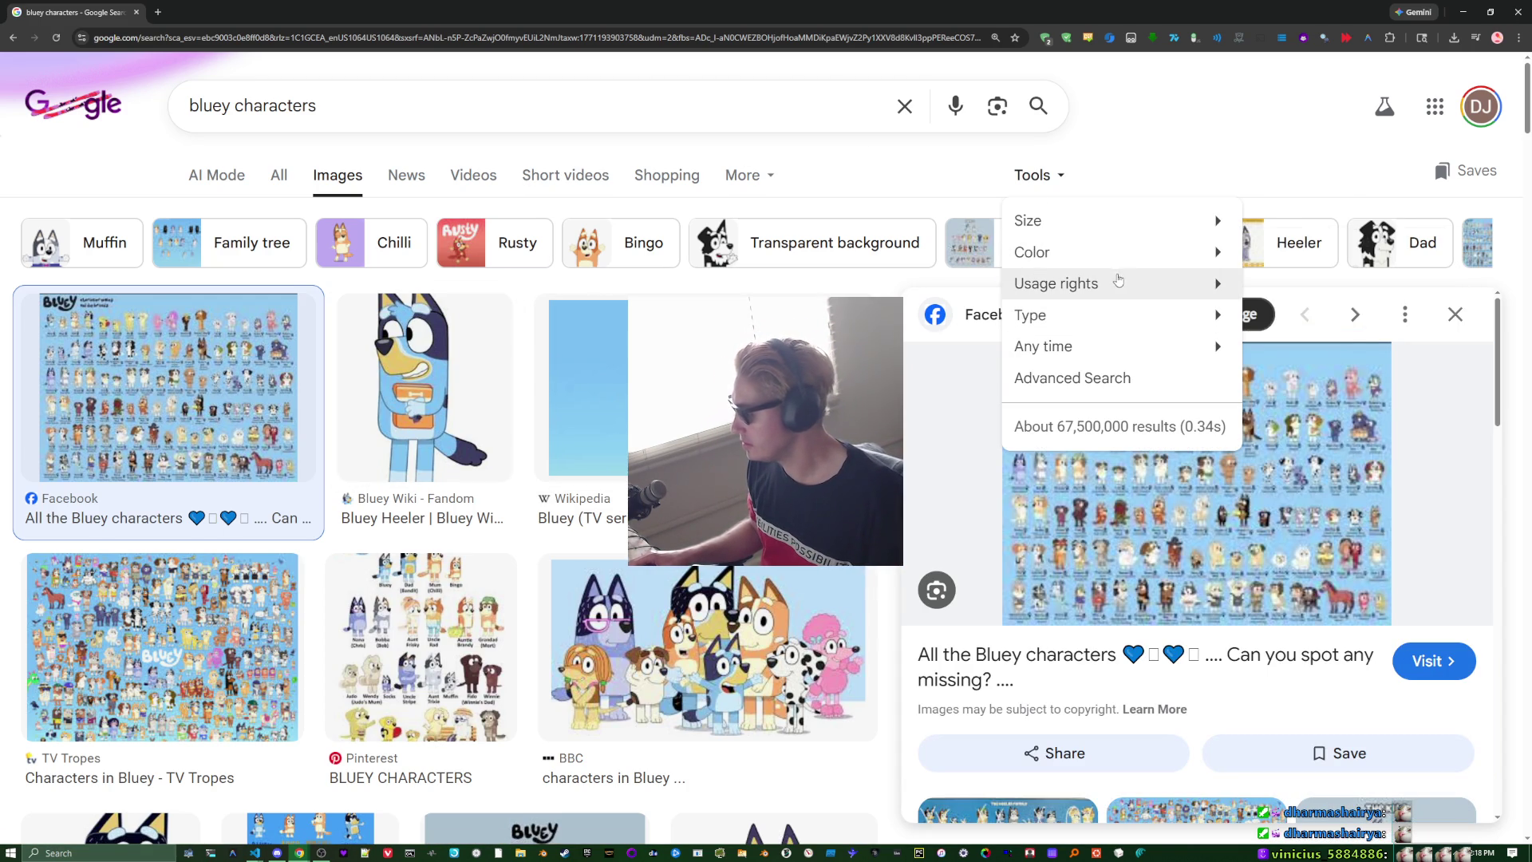
mouse_move(1148, 217)
left_click(1290, 257)
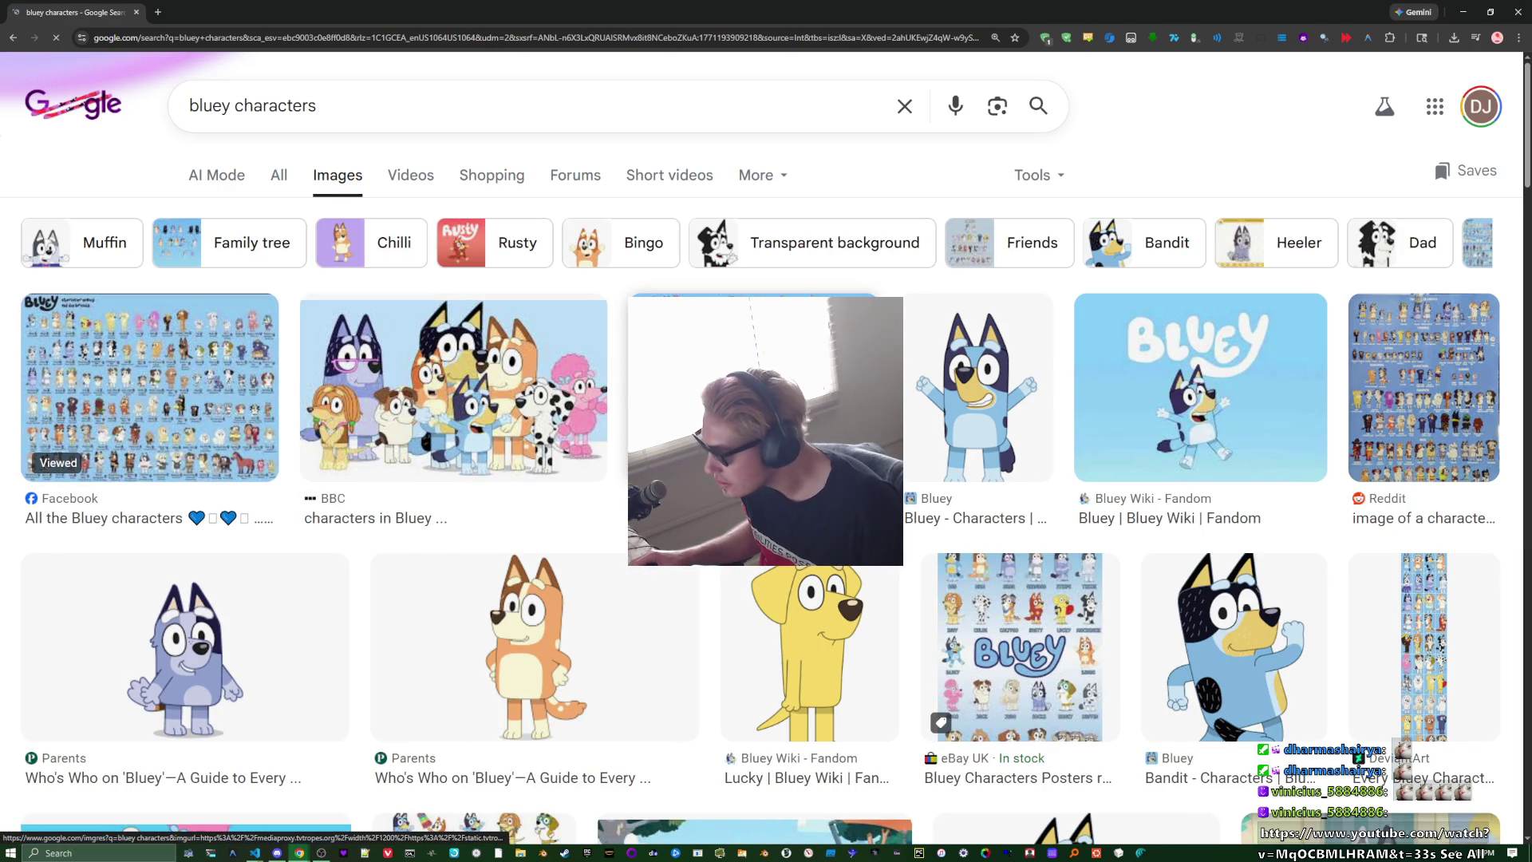
left_click(754, 382)
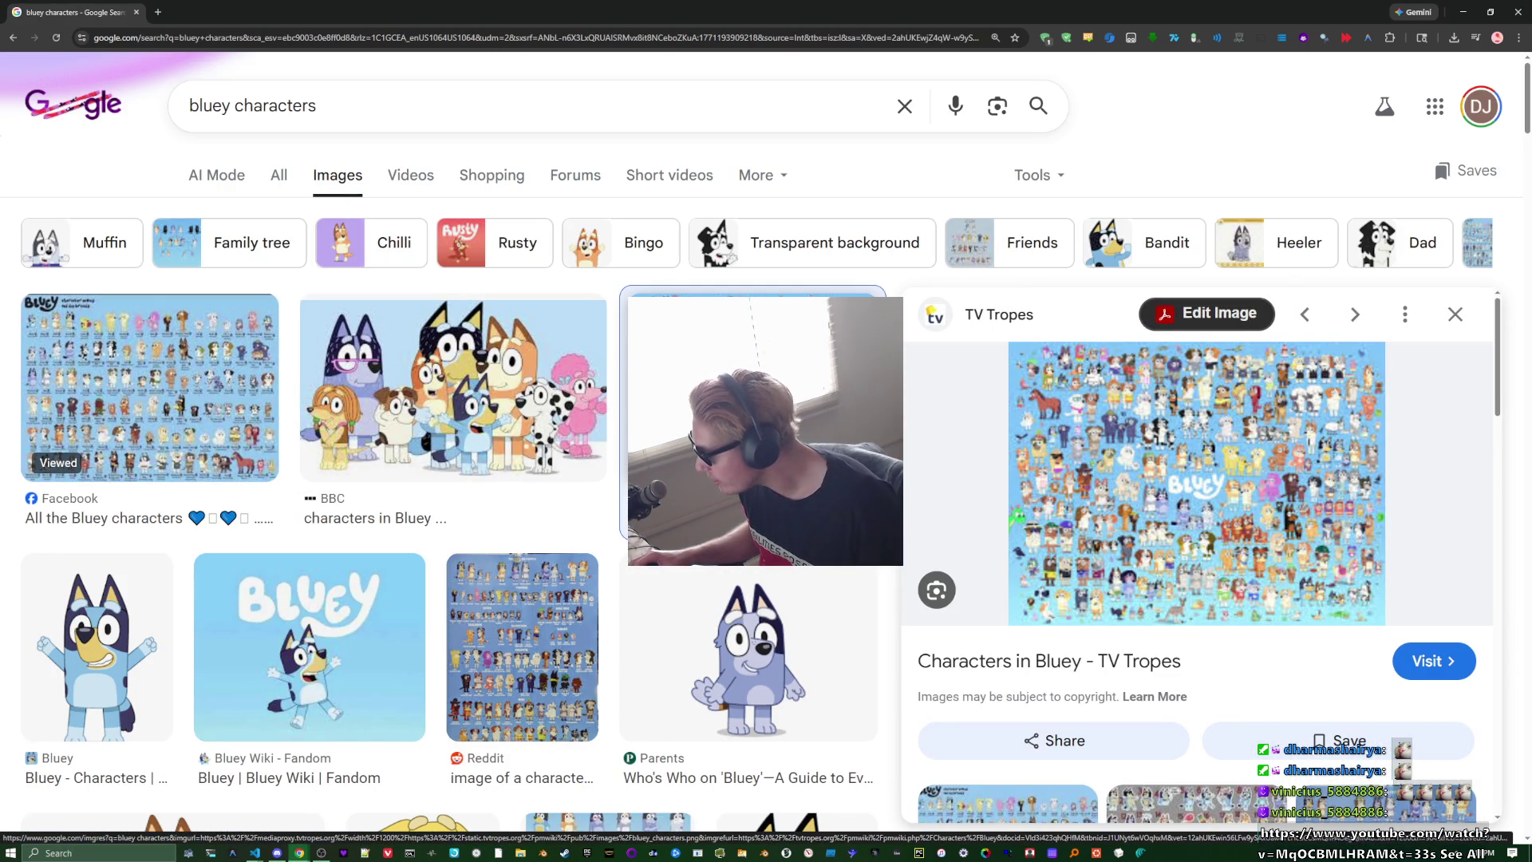
left_click(1067, 402)
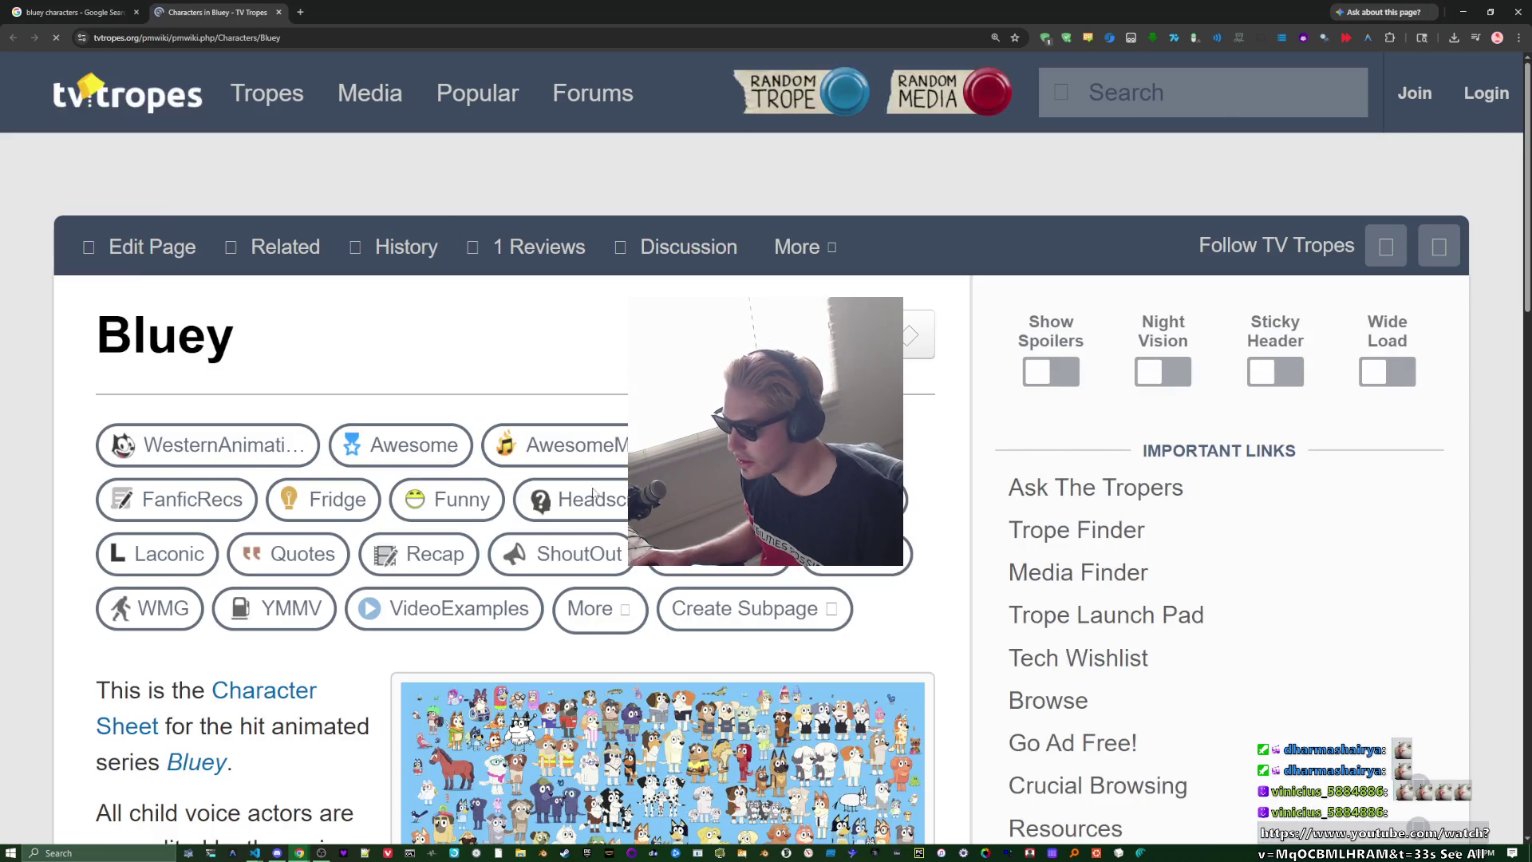
Glance at the Bluey Headscratchers page, then return to Characters in Bluey.
left_click(593, 492)
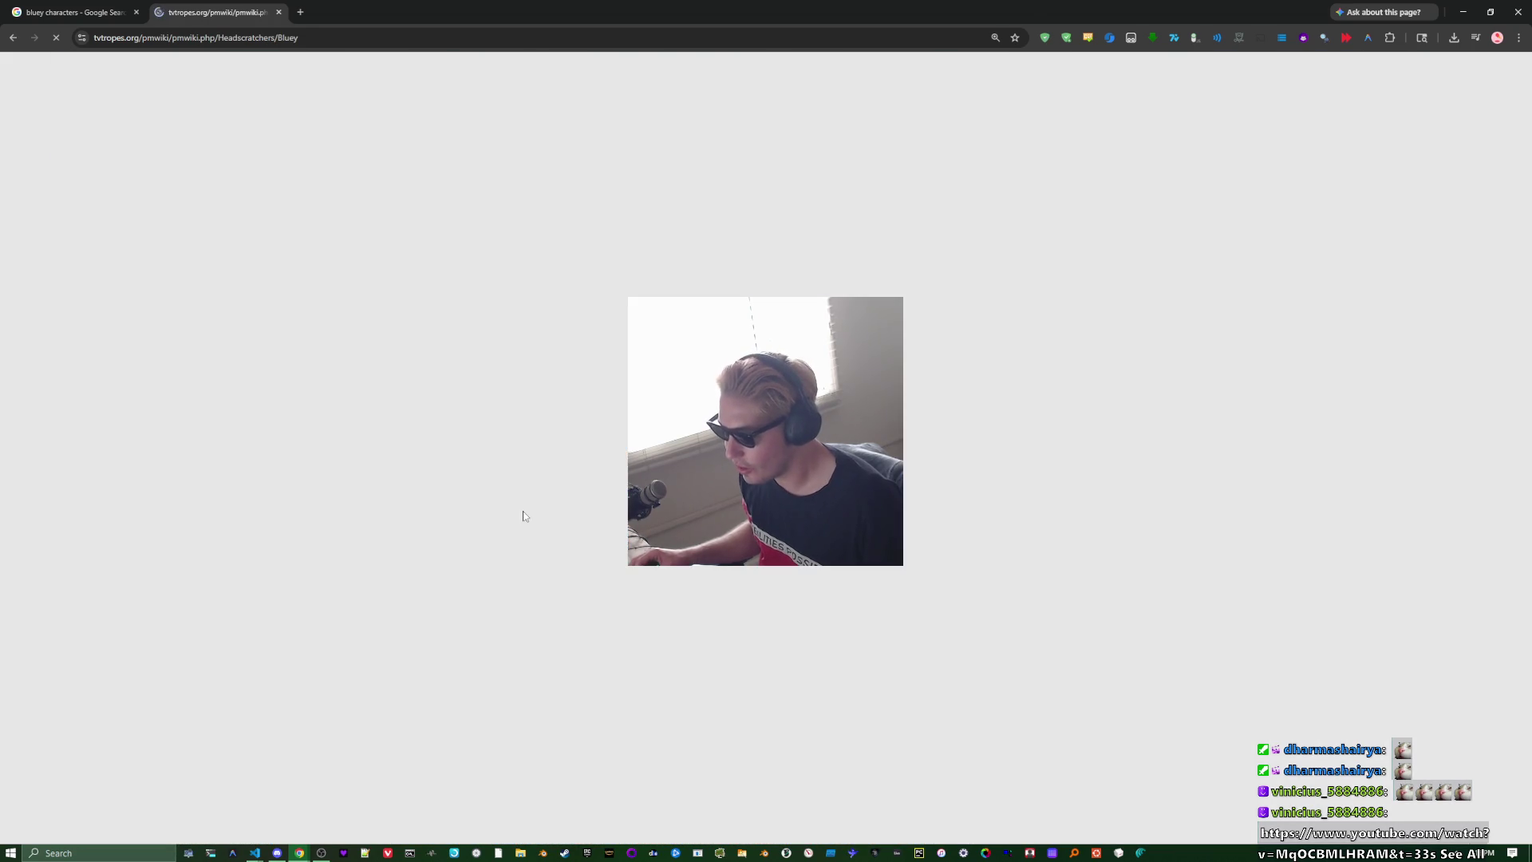
scroll(397, 329, "down", 12)
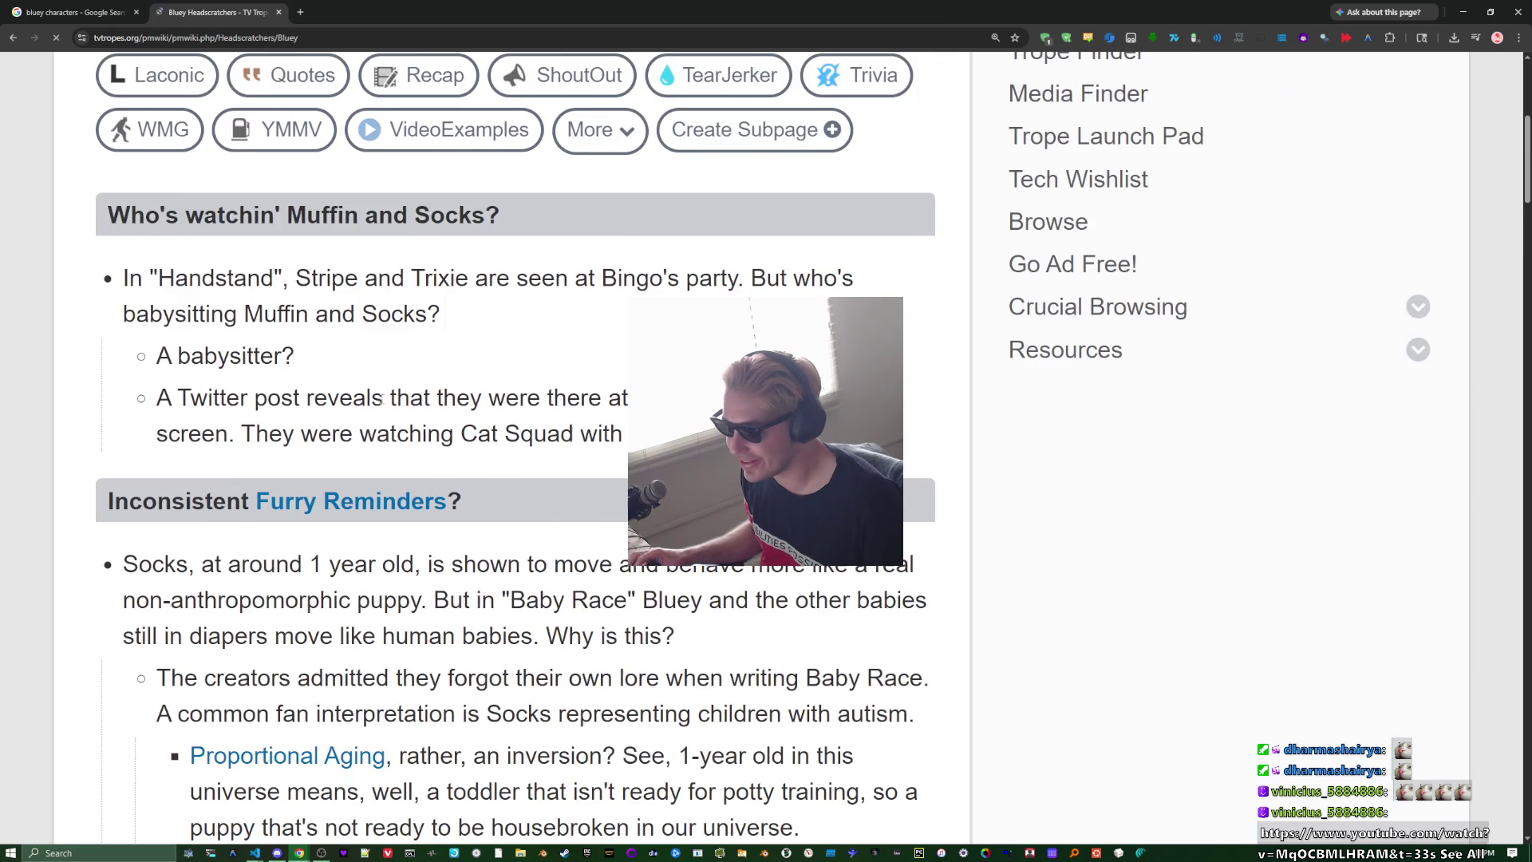
key("alt+Left")
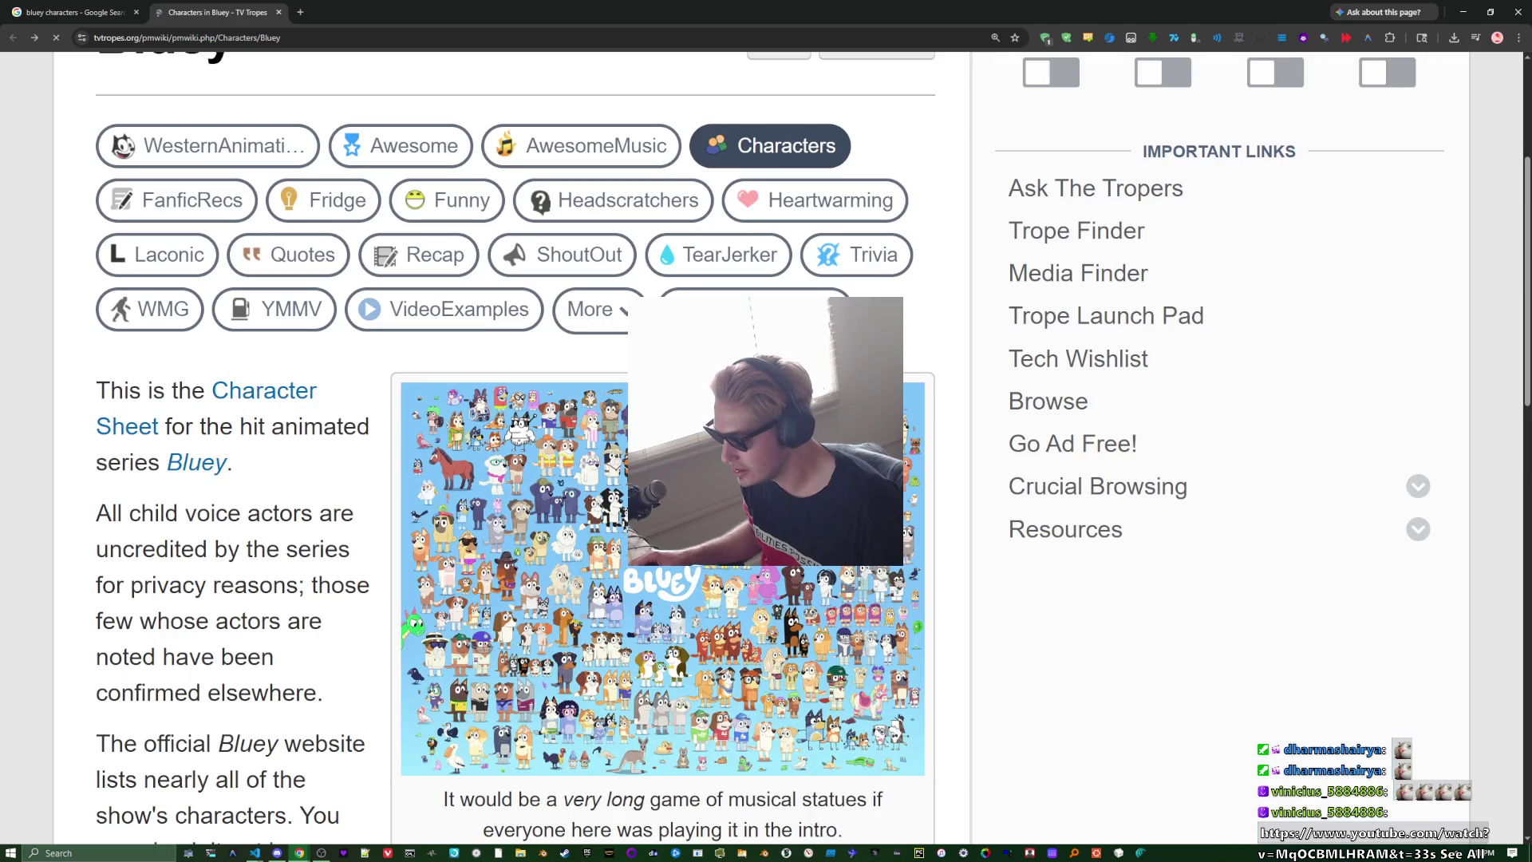
Open the characters group image full-size and save it as bluey_characters.webp.
right_click(660, 567)
right_click(696, 567)
left_click(717, 570)
left_click(355, 21)
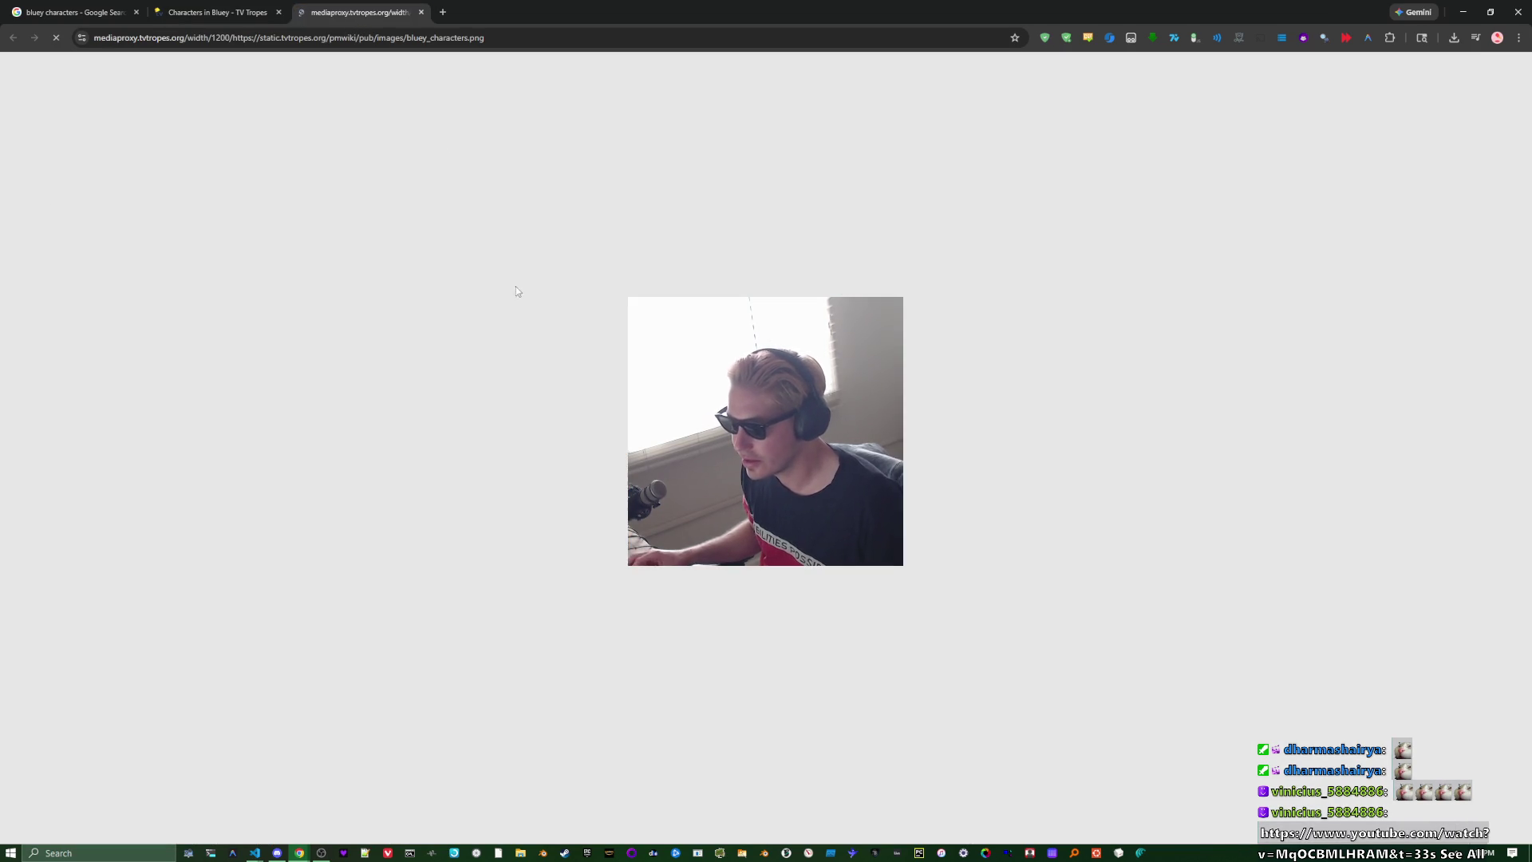
key("ctrl+plus")
key("ctrl+plus")
key("ctrl+plus")
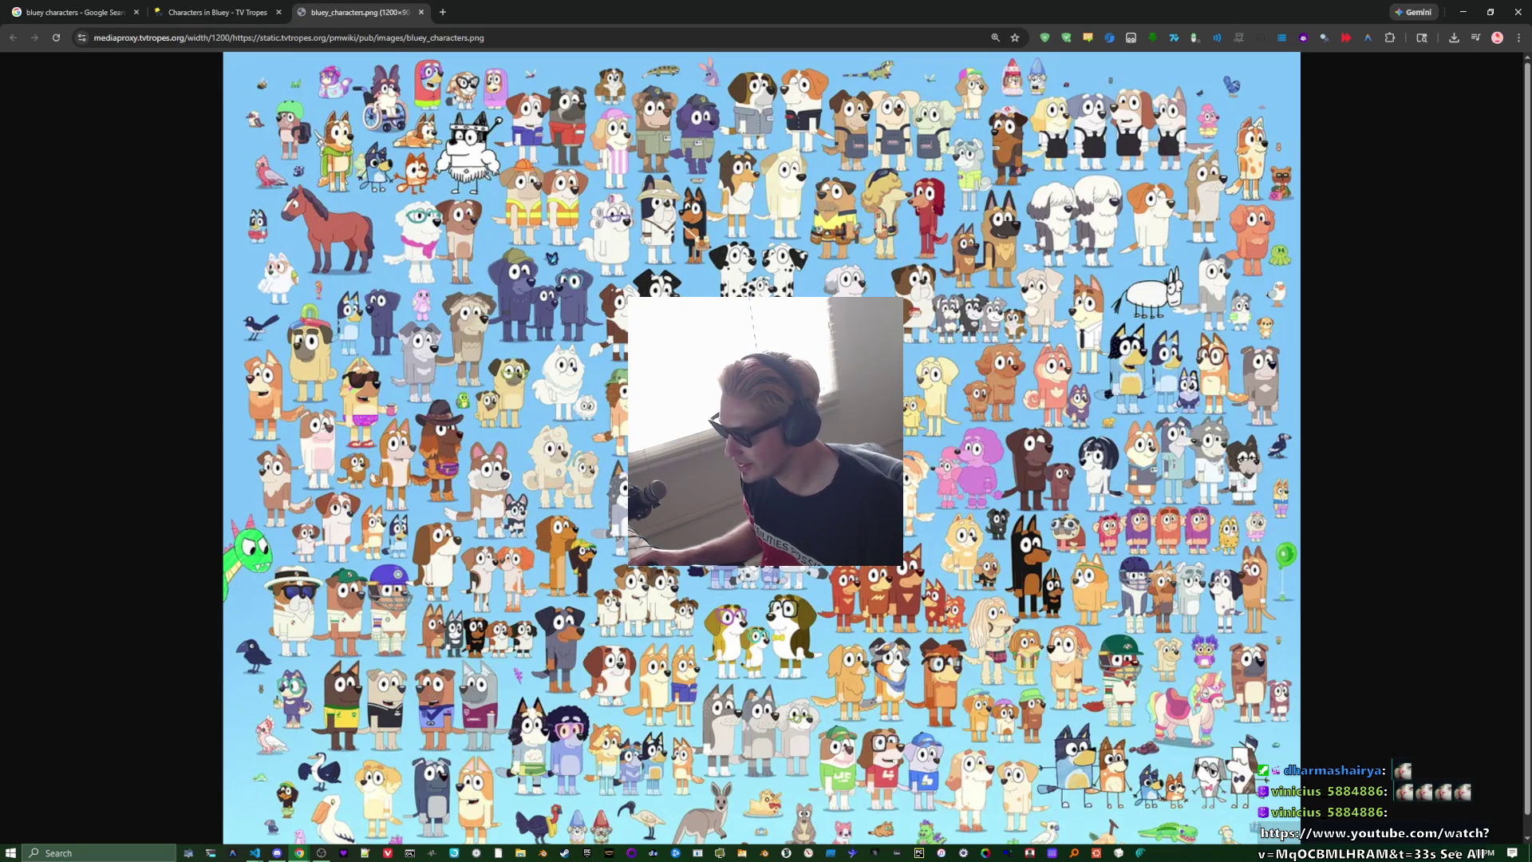
key("ctrl+s")
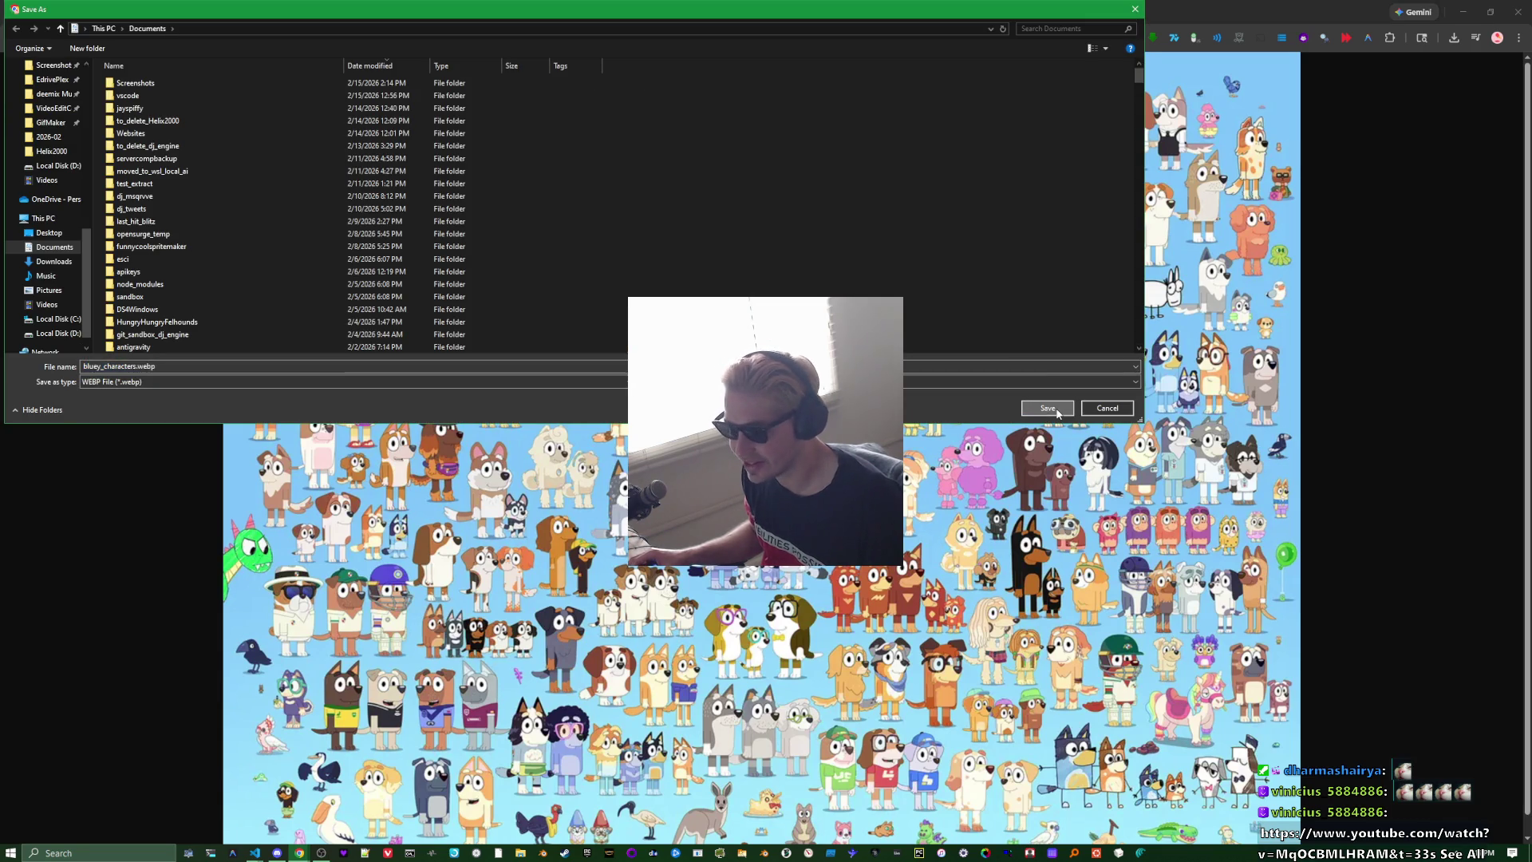
key("Return")
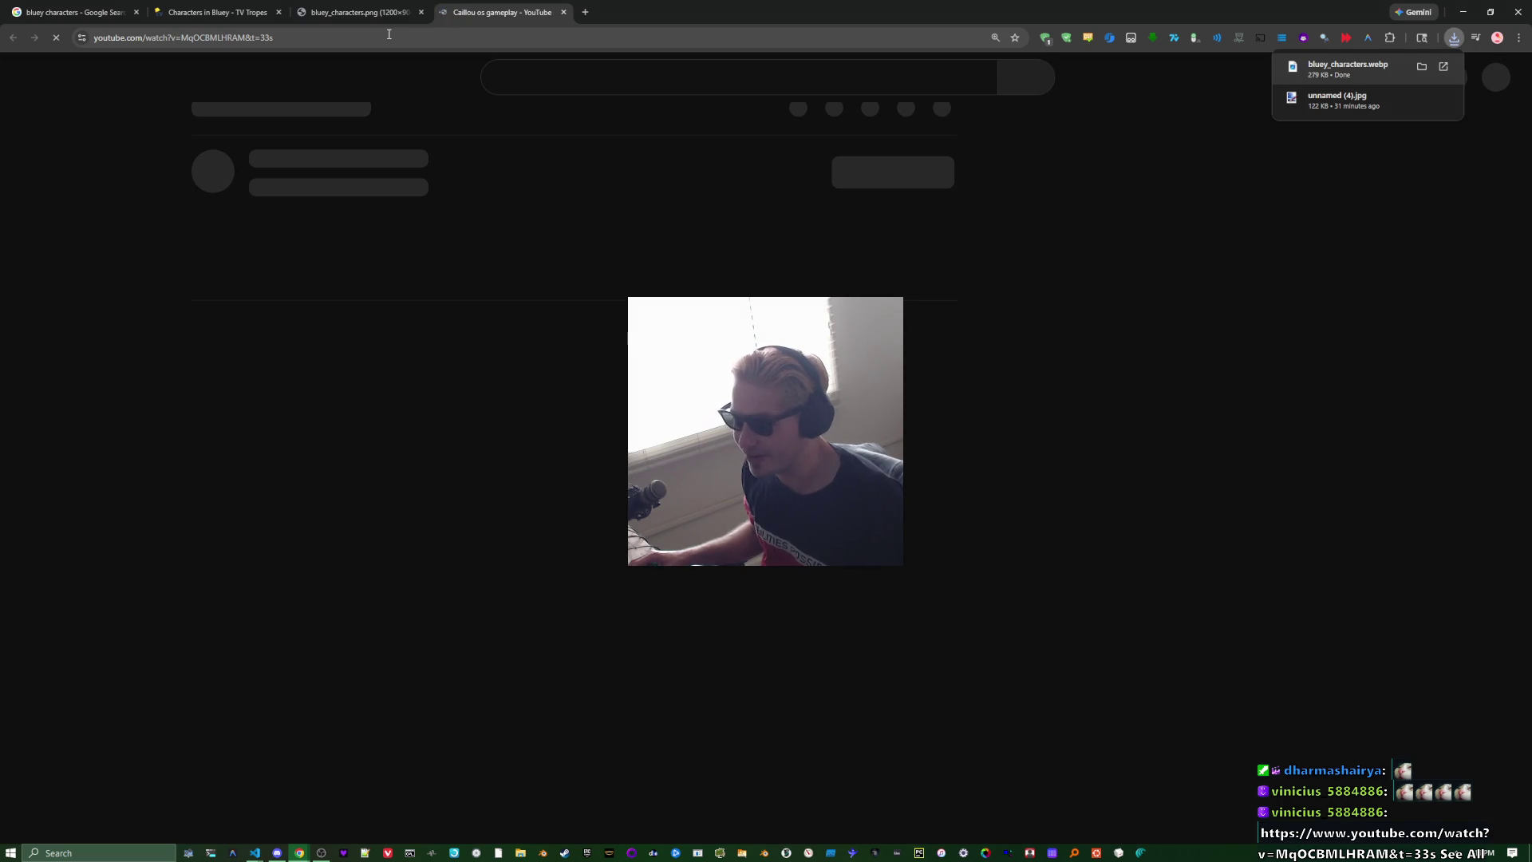
left_click(389, 35)
Go to the YouTube home page and open the Elen Payne video in a background tab.
type("y")
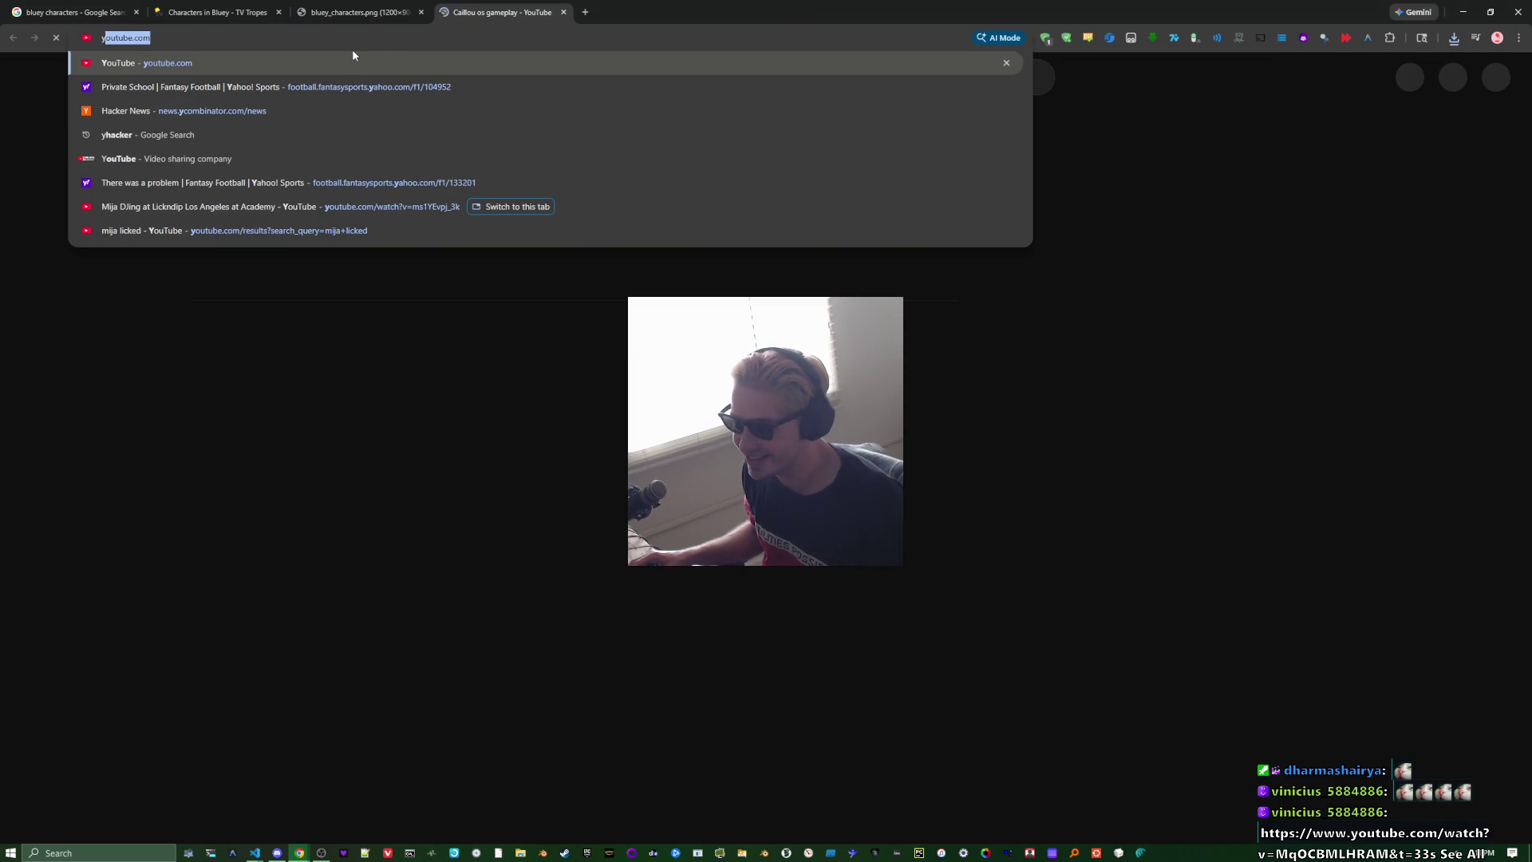
left_click(336, 58)
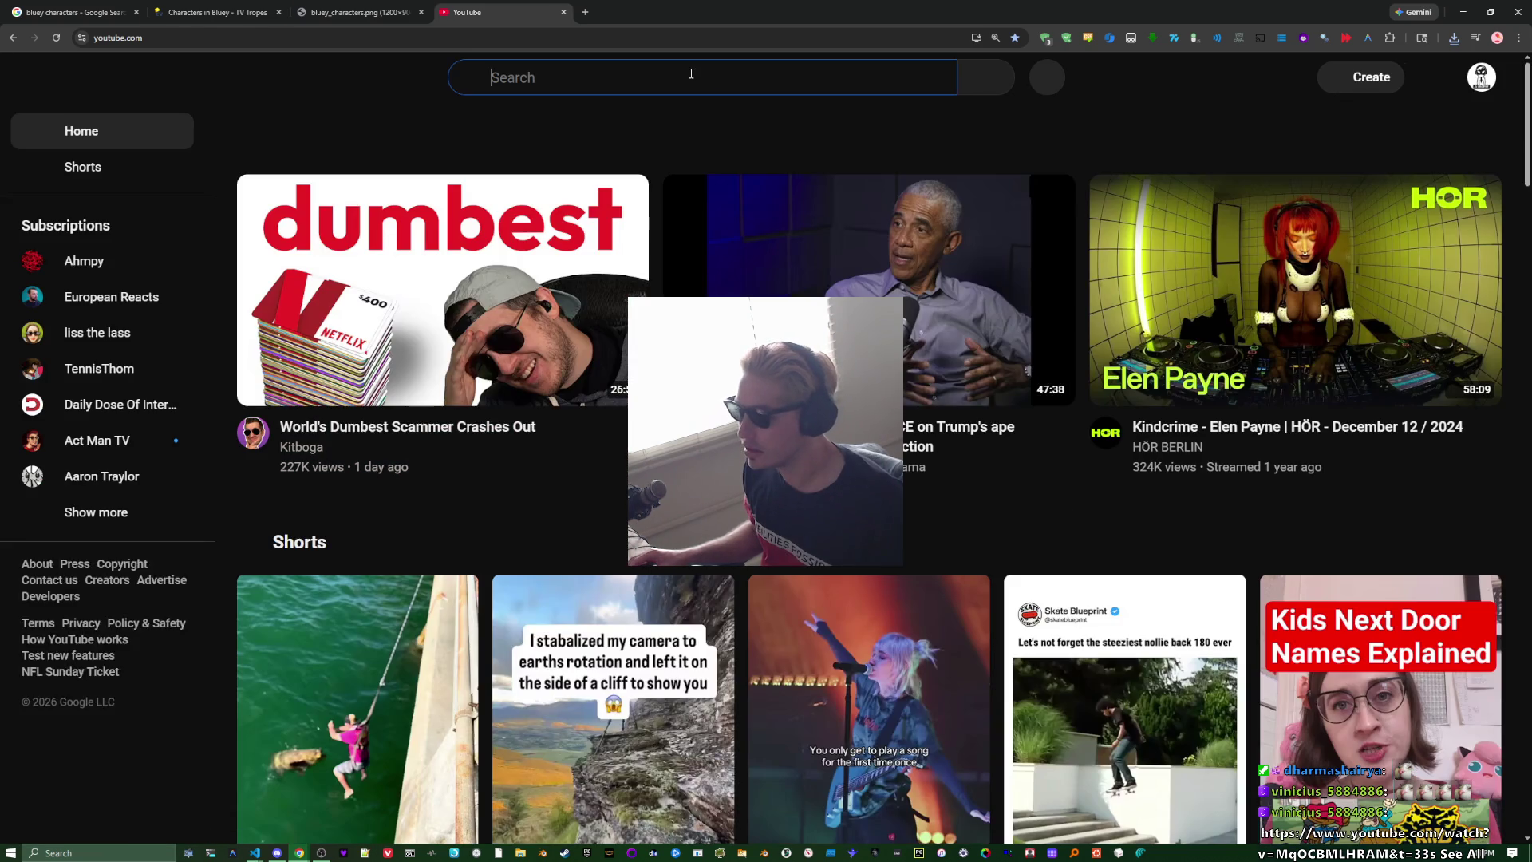
left_click(689, 76)
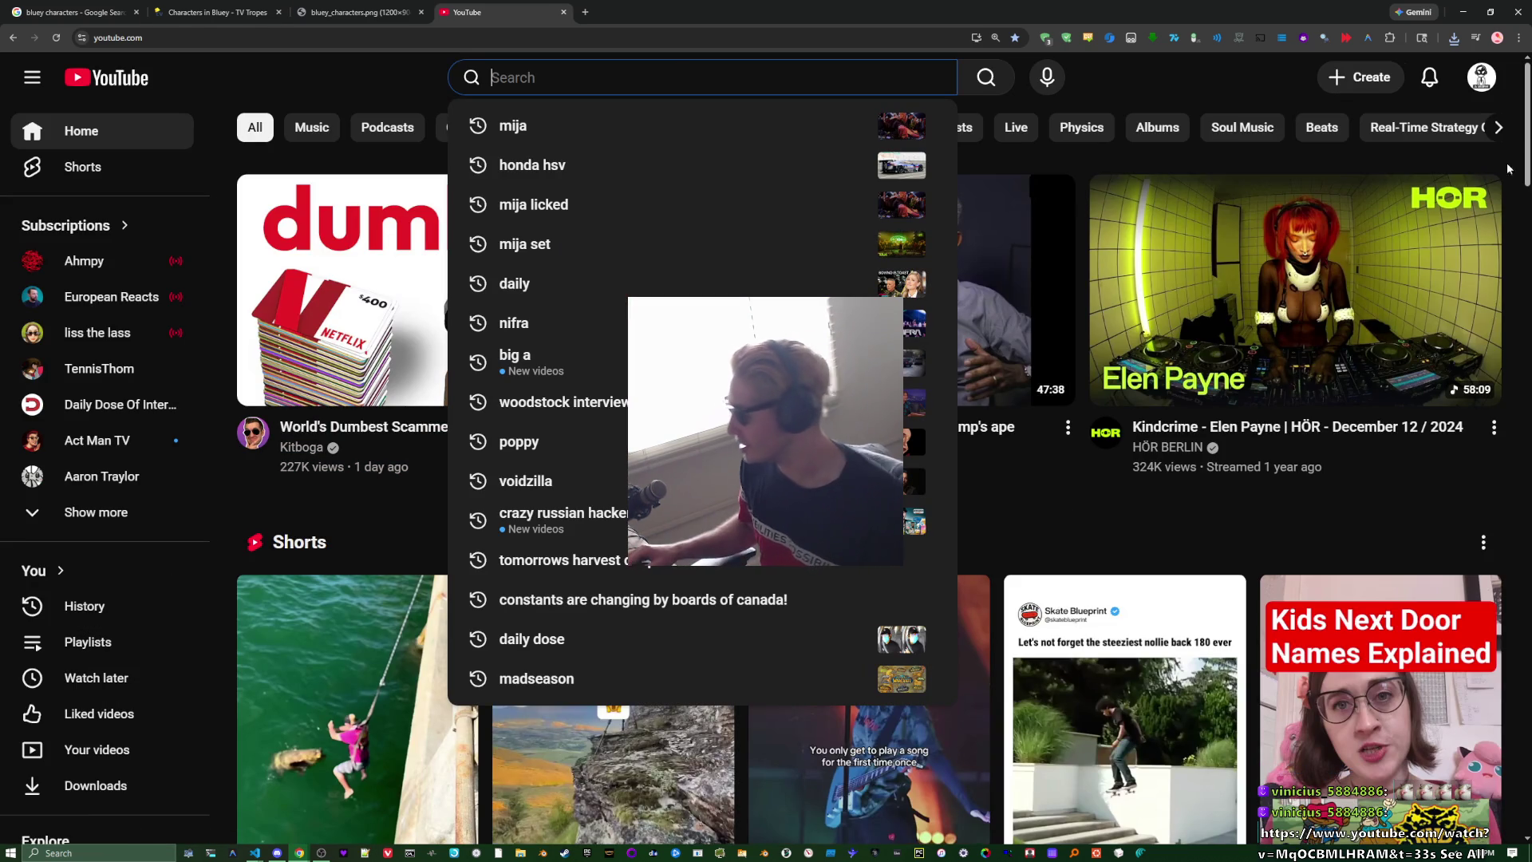
middle_click(1227, 209)
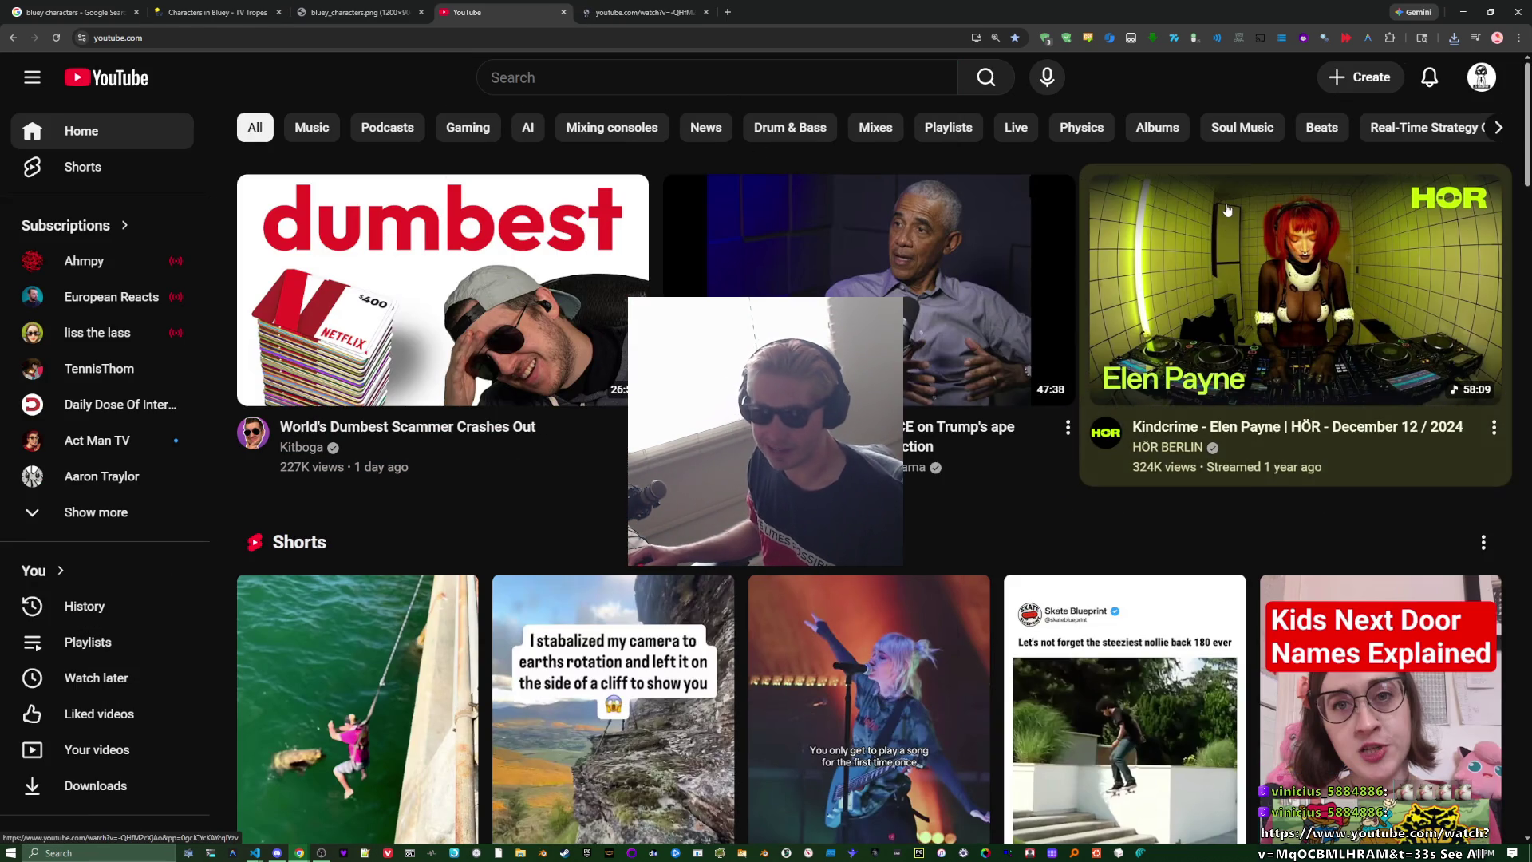
Search YouTube for 'bluey intro song.' and return to the results.
left_click(713, 90)
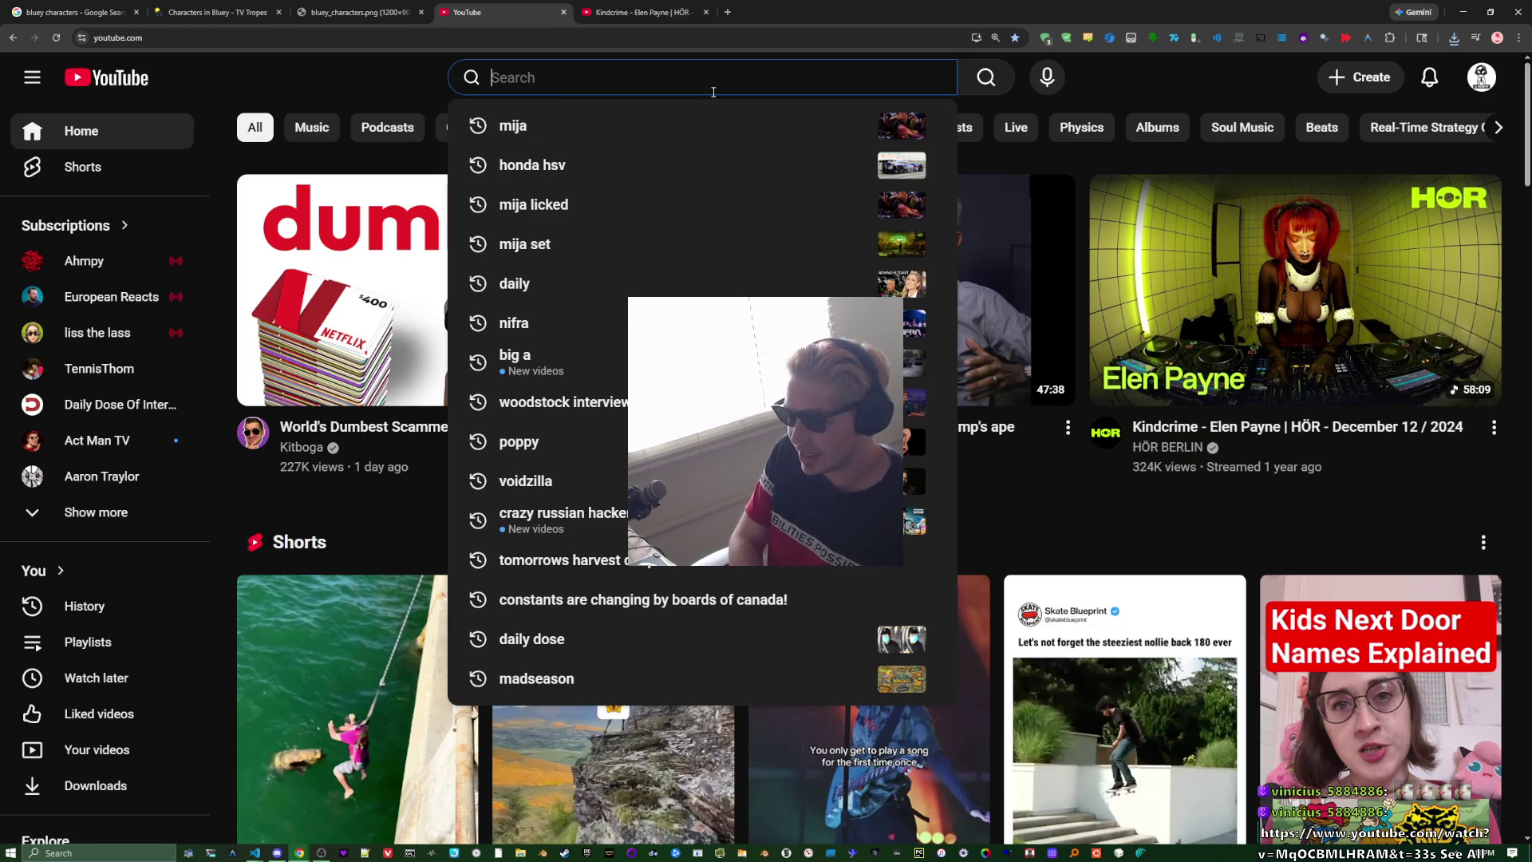
type("n")
key("BackSpace")
type("b")
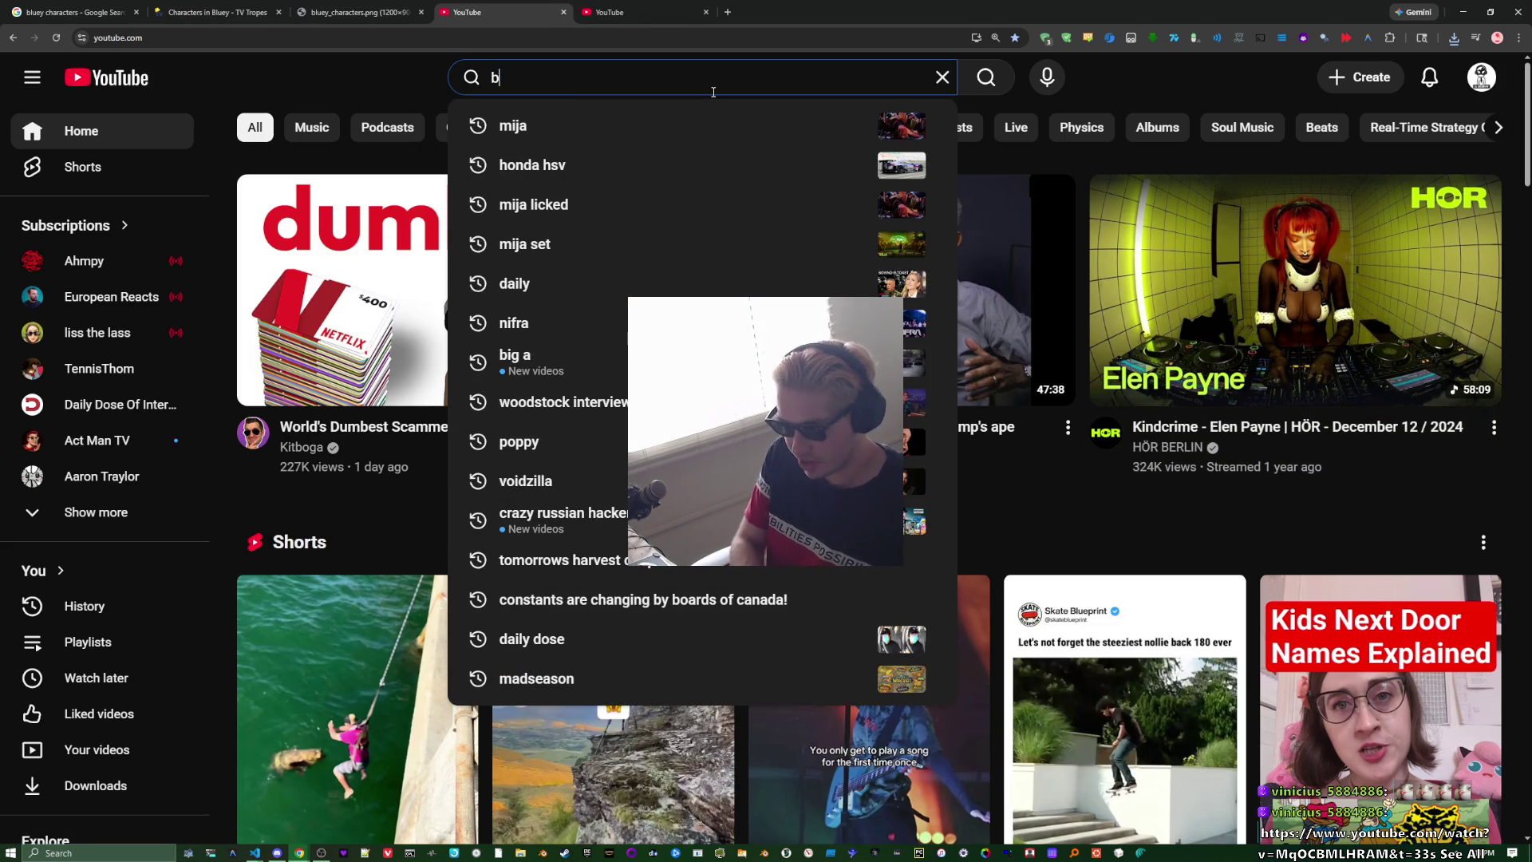
type("luey them")
type("e son")
key("BackSpace")
key("BackSpace")
key("BackSpace")
type("intro song.")
key("Return")
key("alt+Tab")
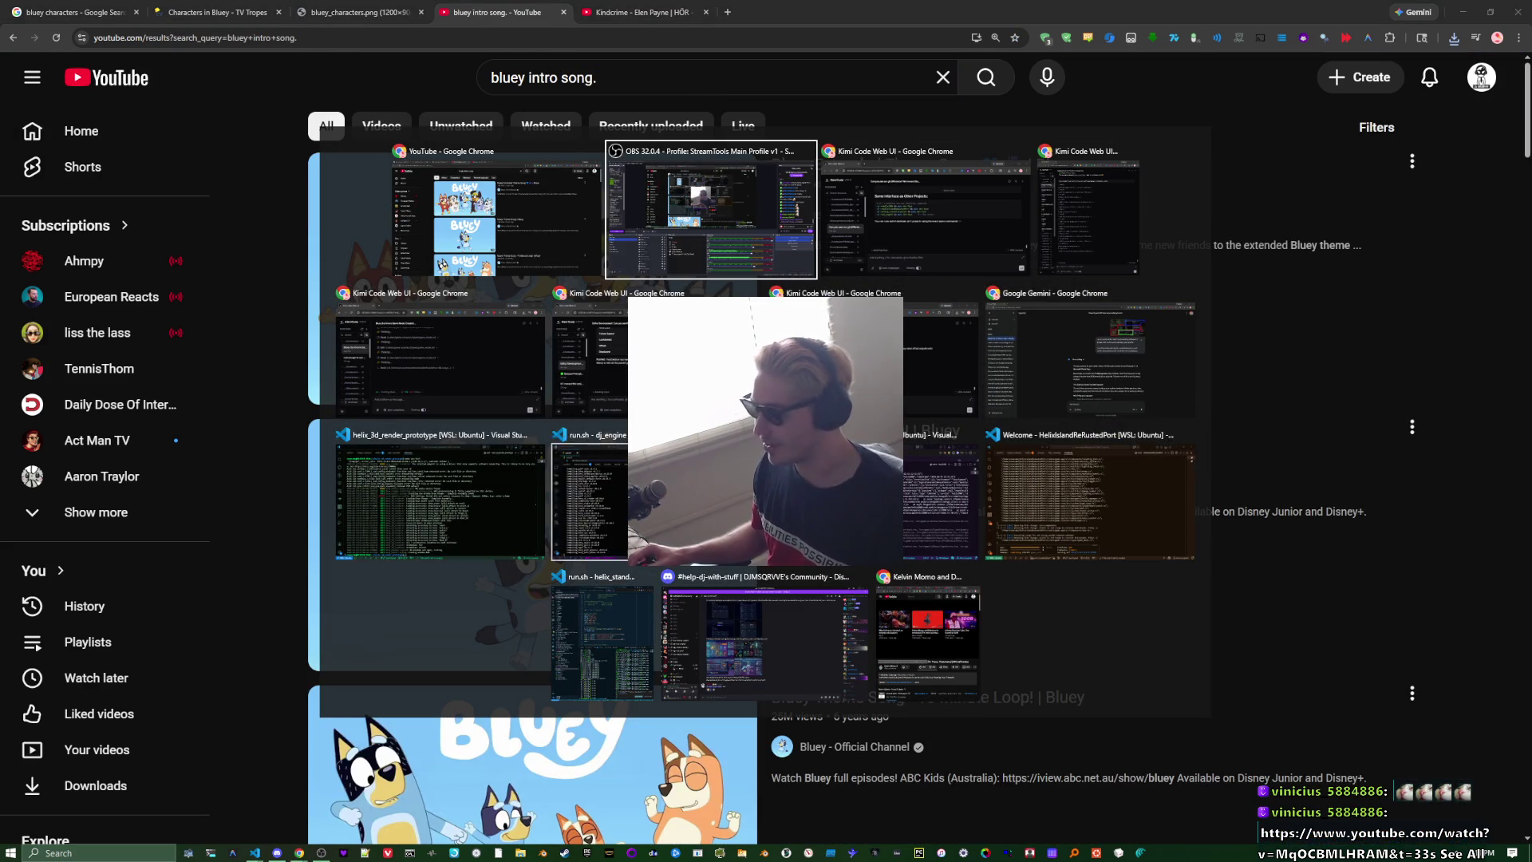
left_click(451, 169)
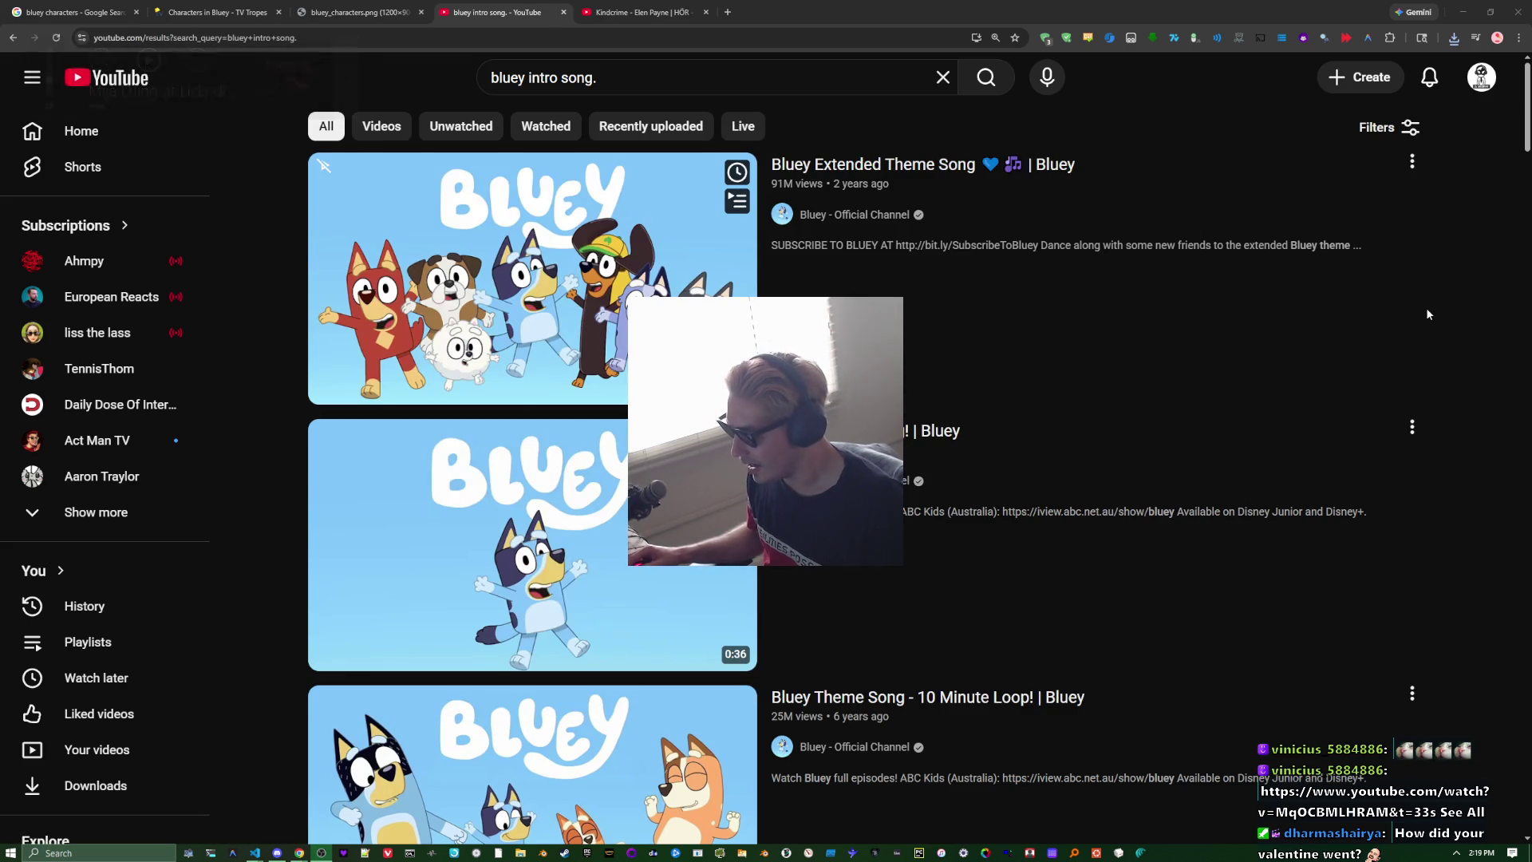
Scroll back to the top of the results and play Bluey Extended Theme Song.
mouse_move(507, 277)
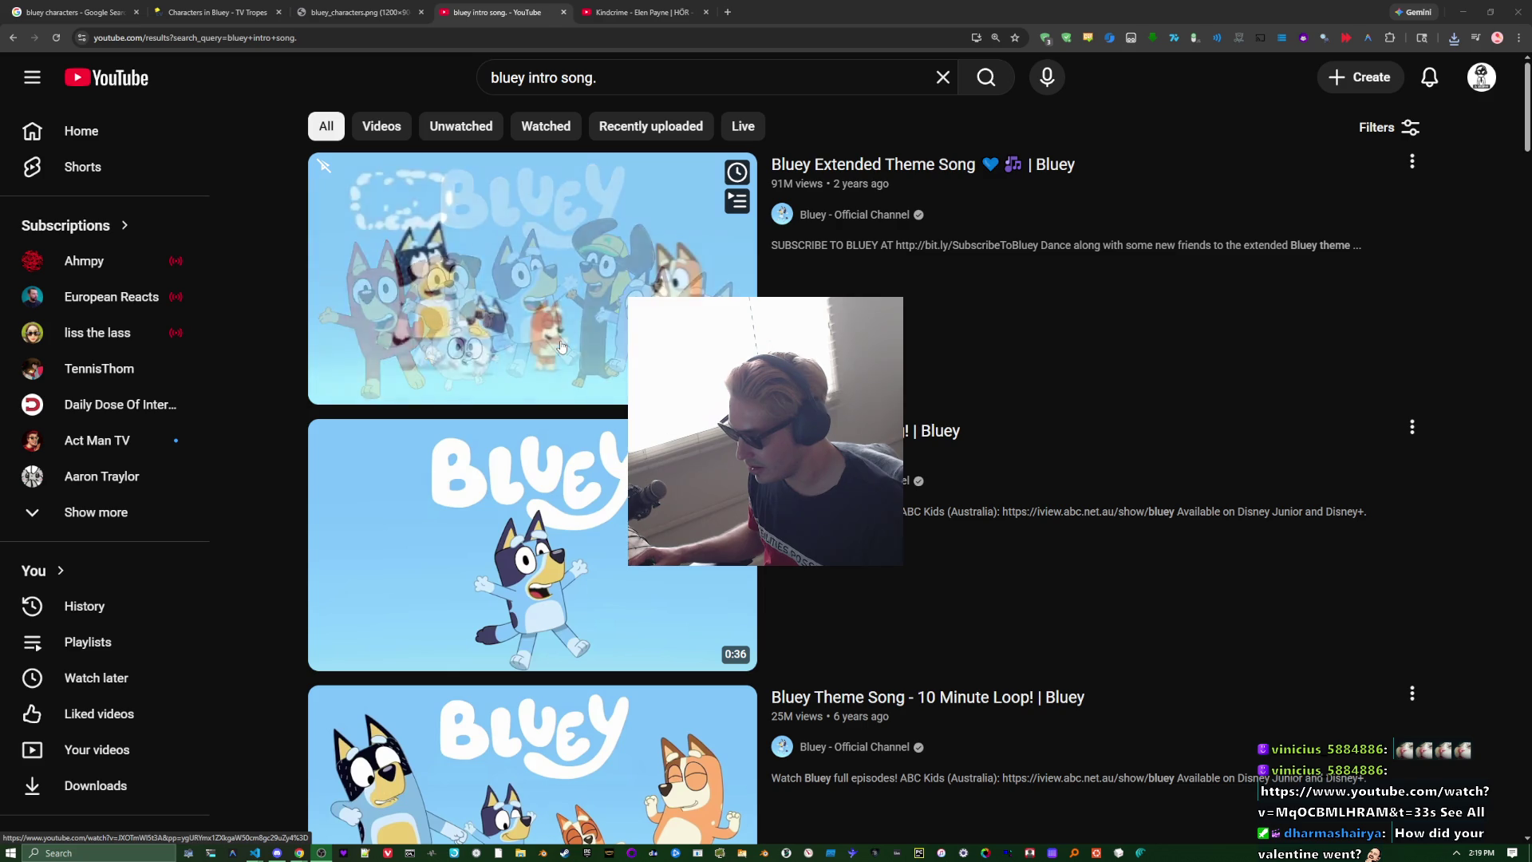
scroll(561, 346, "down", 10)
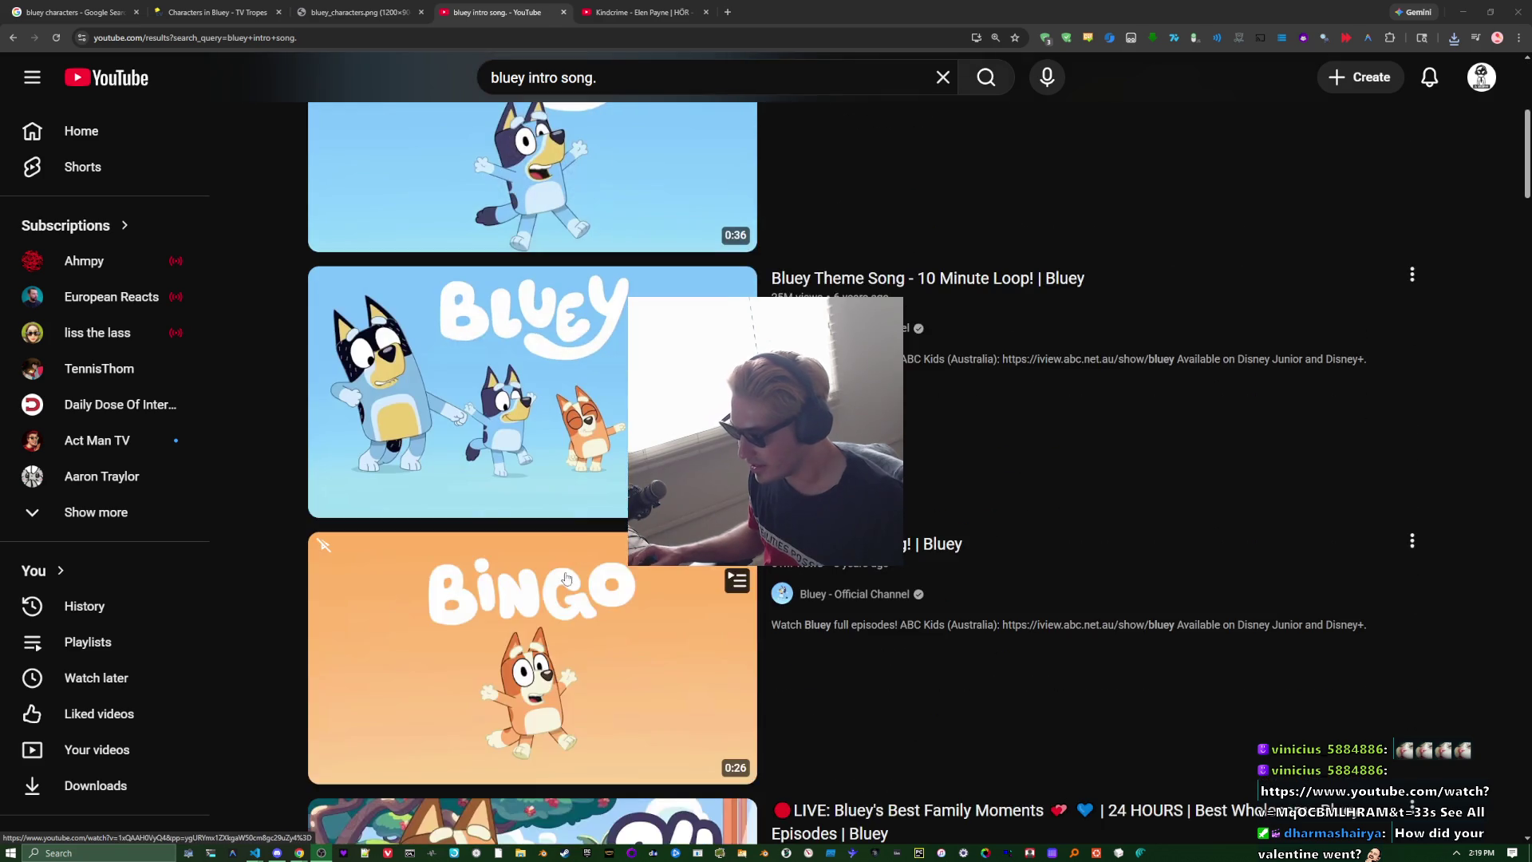
scroll(573, 541, "up", 5)
scroll(563, 590, "down", 16)
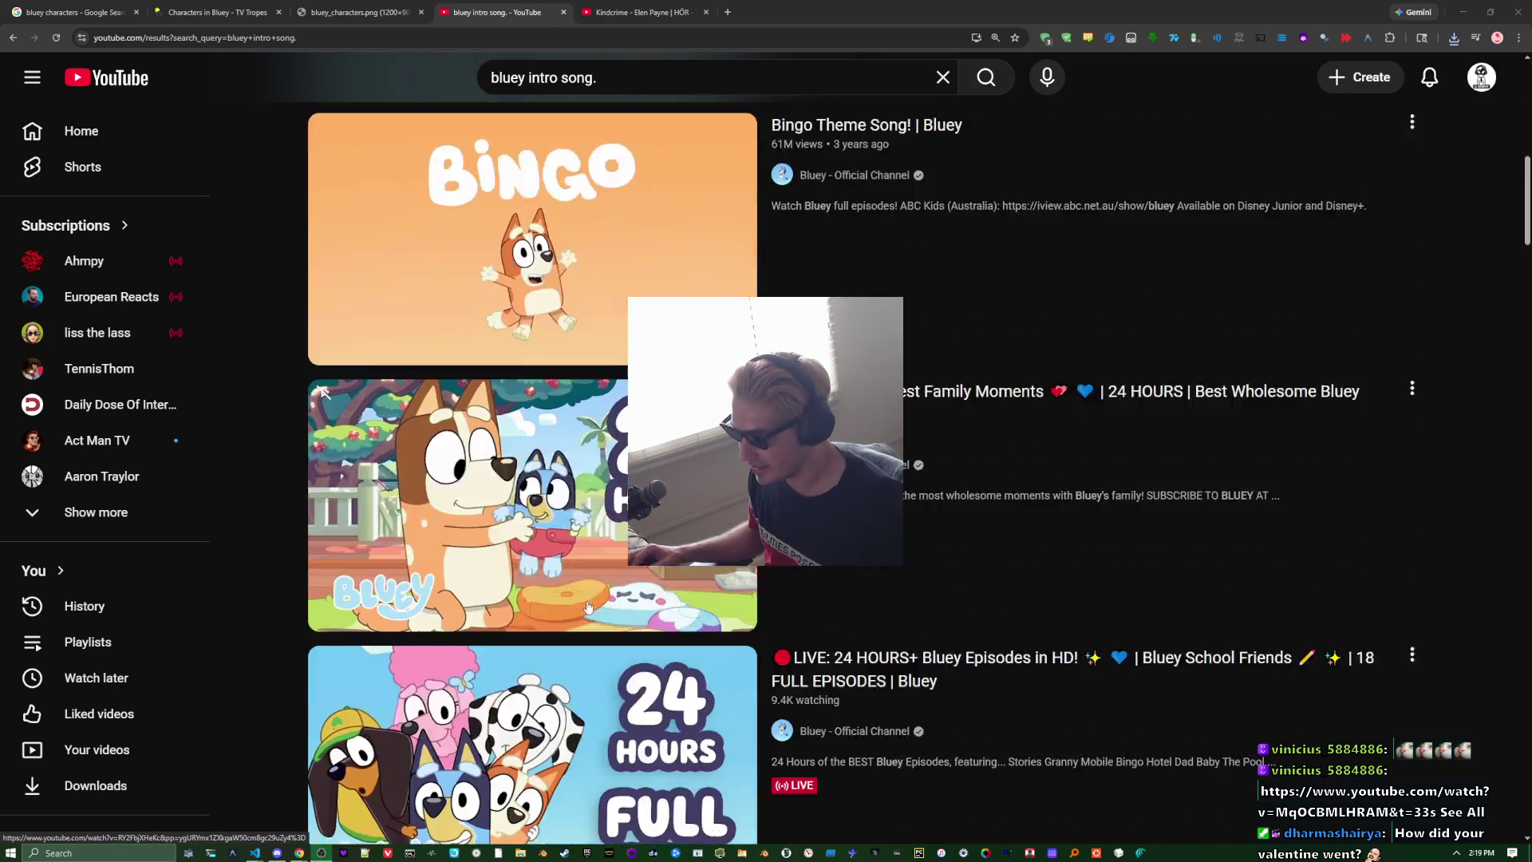
scroll(558, 628, "up", 13)
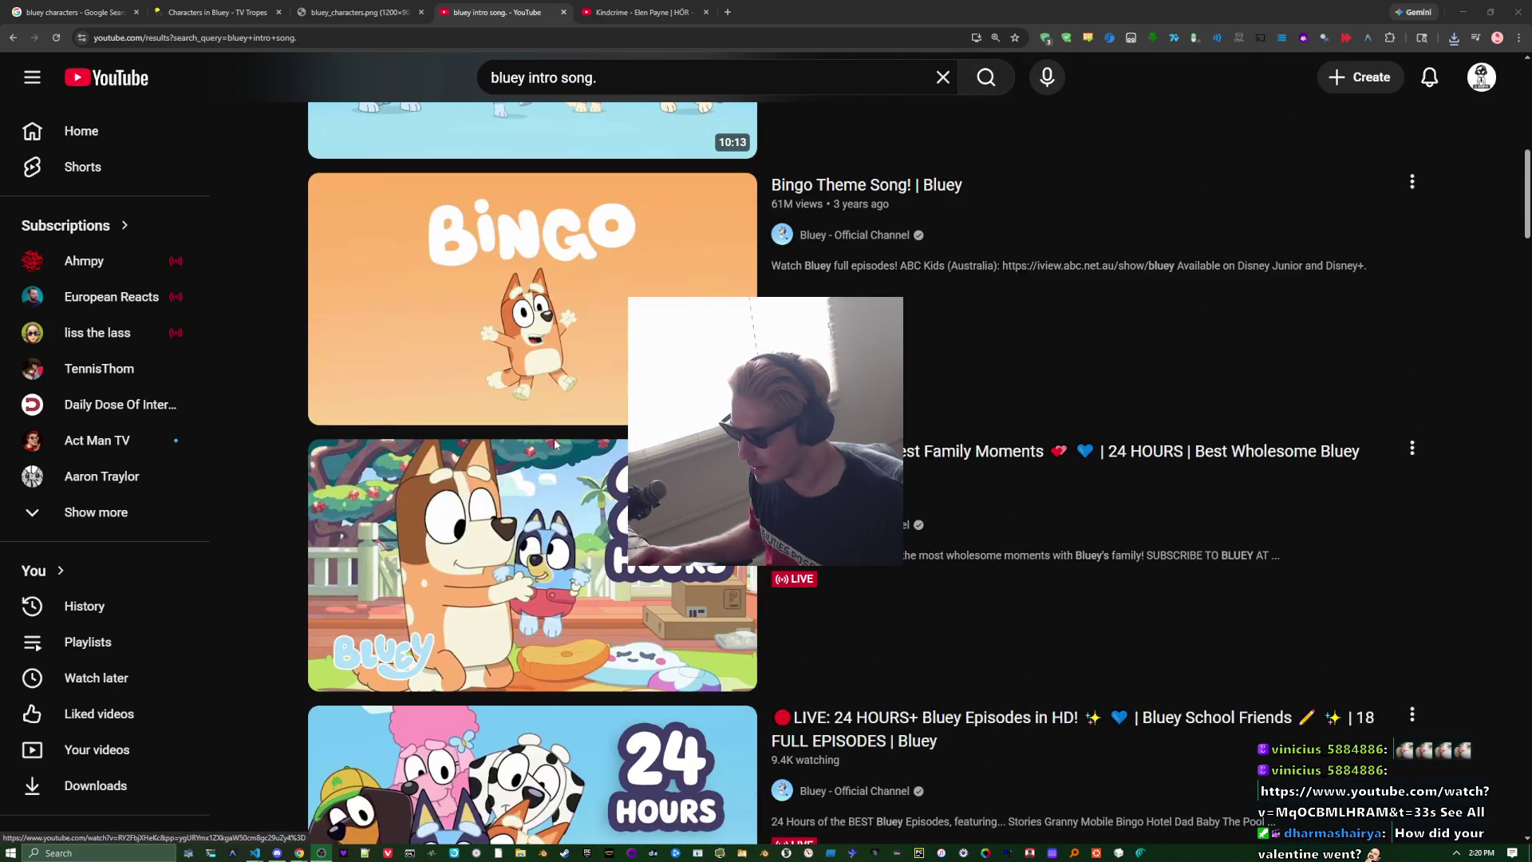
scroll(575, 496, "up", 10)
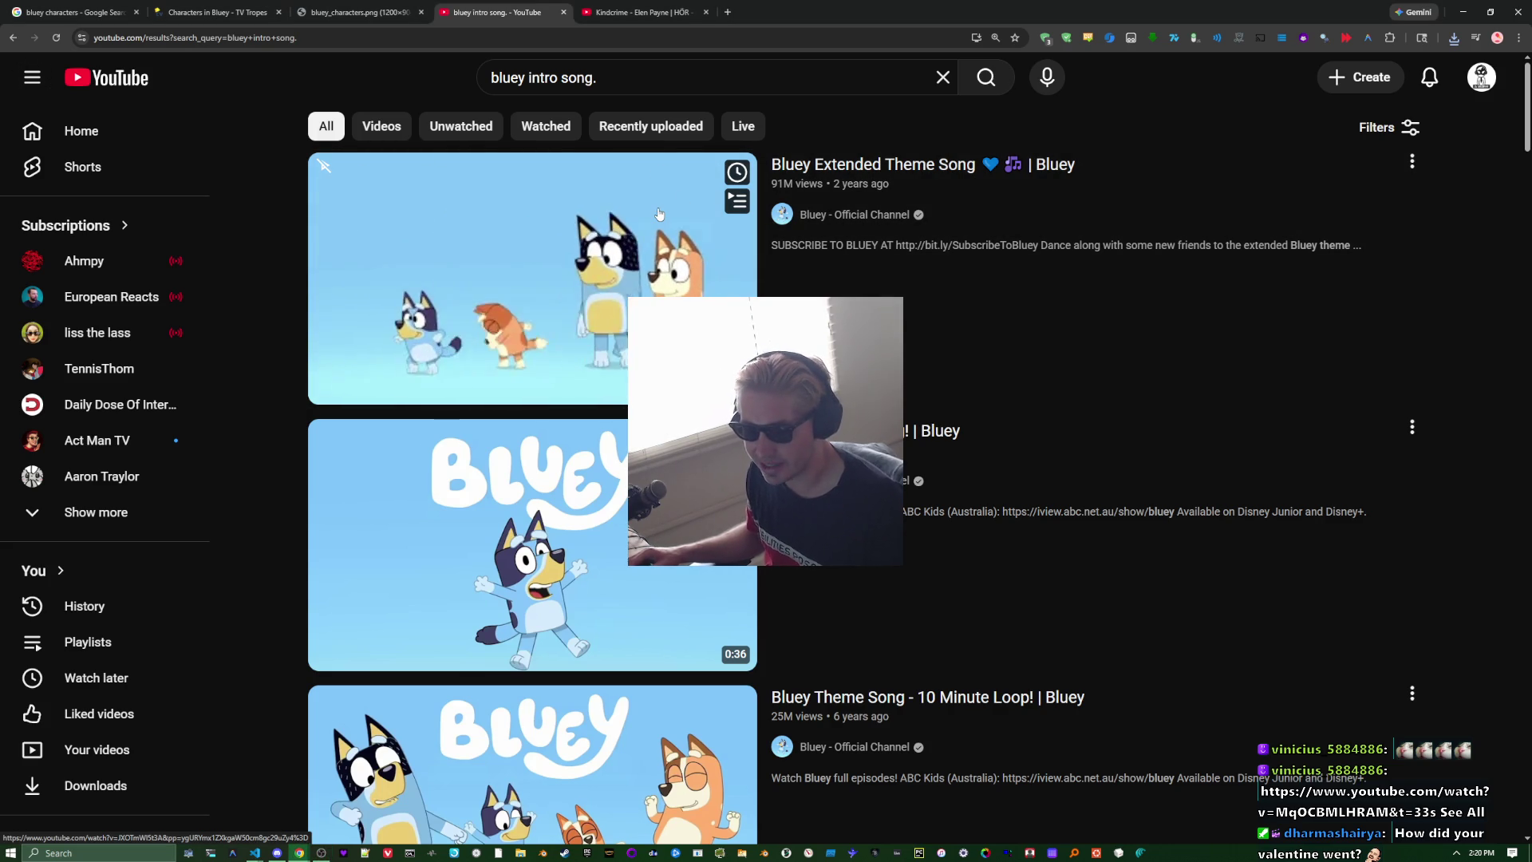
left_click(589, 287)
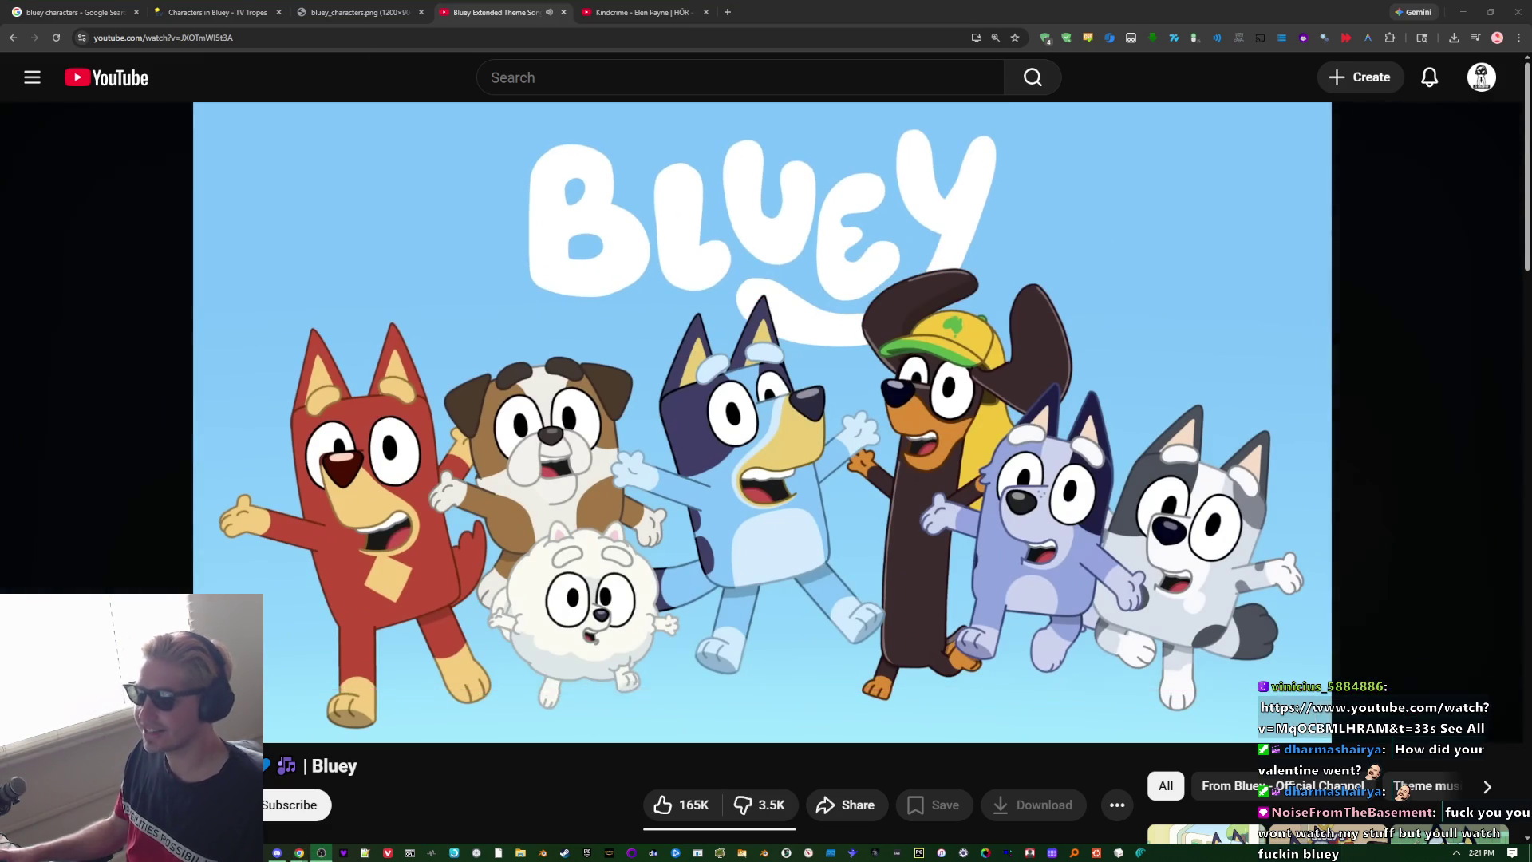
Close the Bluey theme song tab and pause the Mija DJ set.
key("ctrl+w")
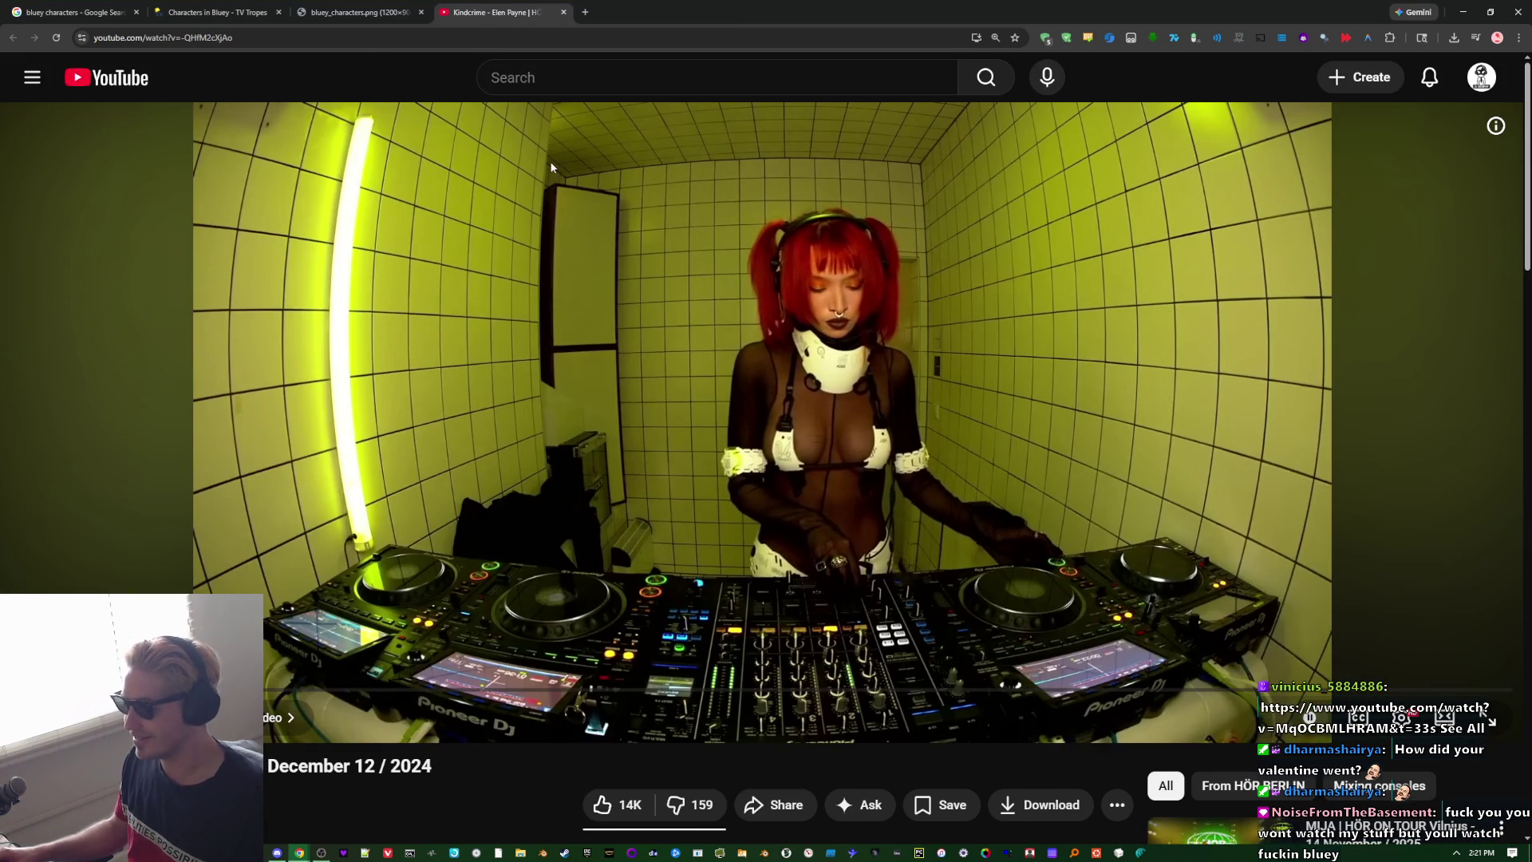
key("super+Tab")
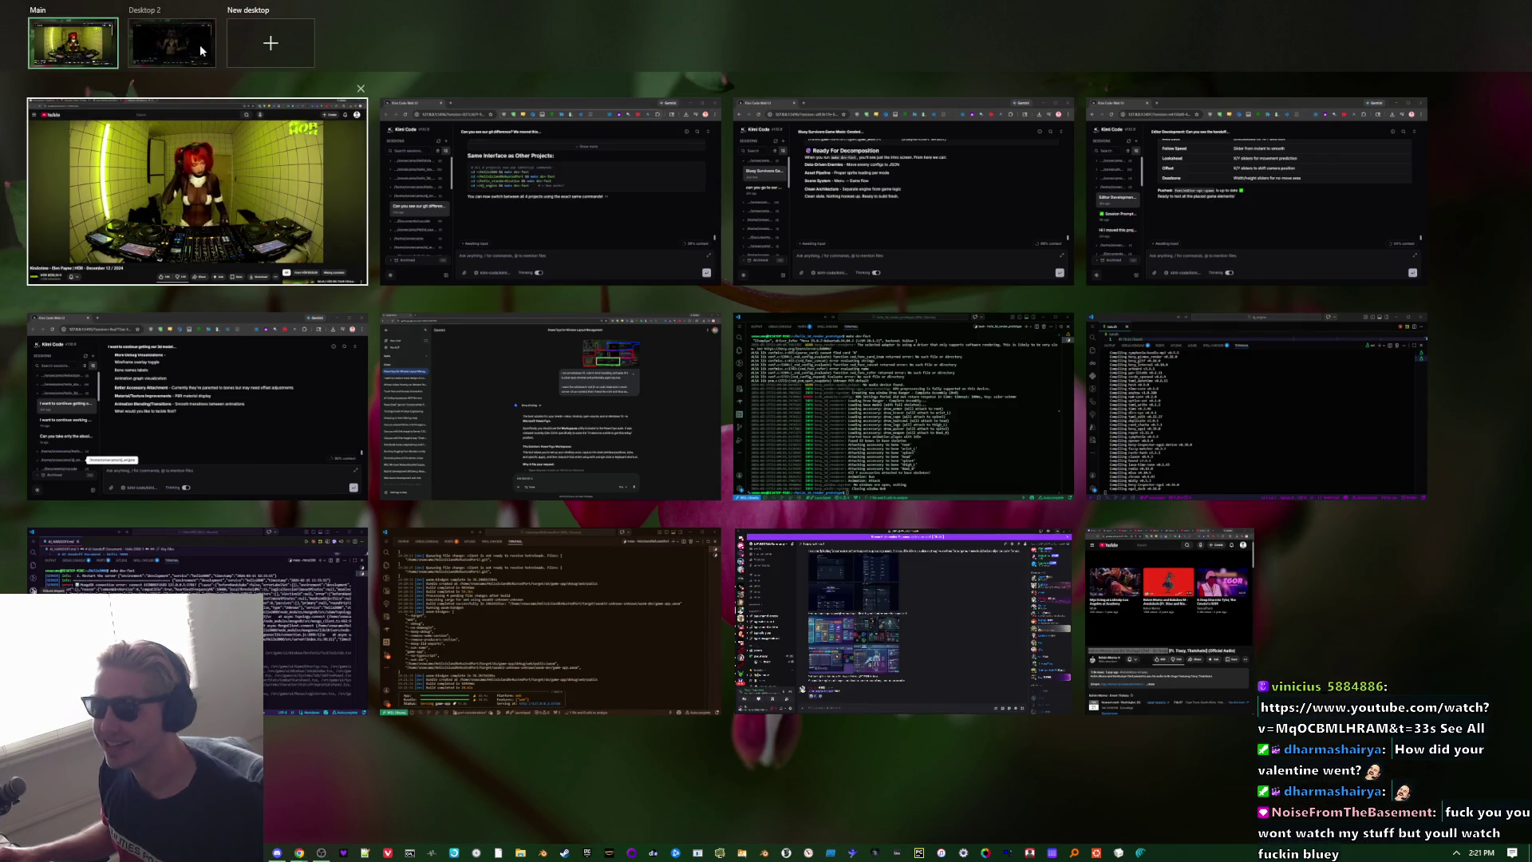
left_click(208, 98)
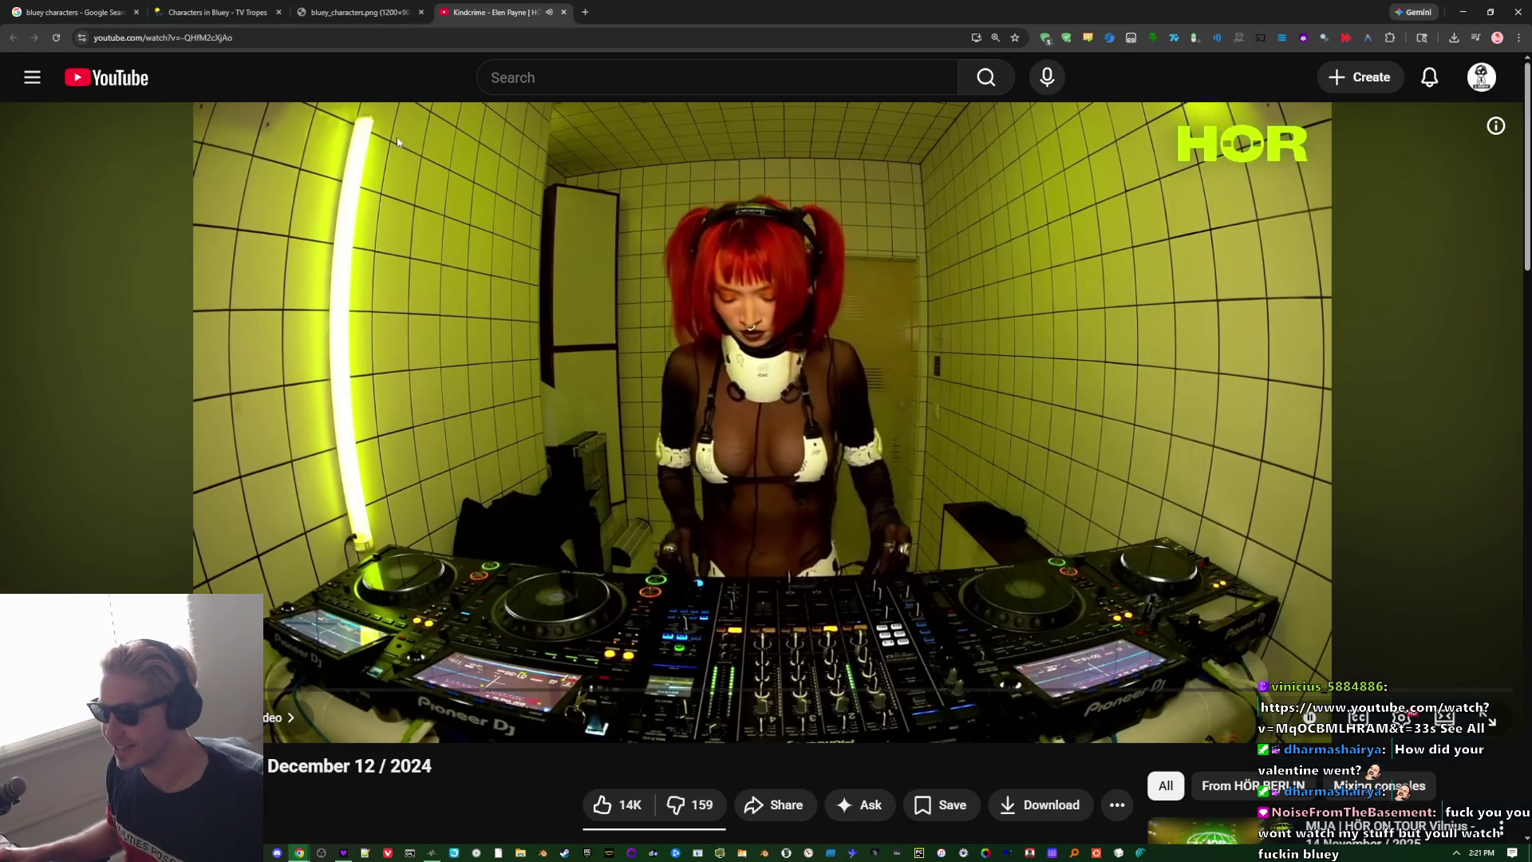
key("super+Tab")
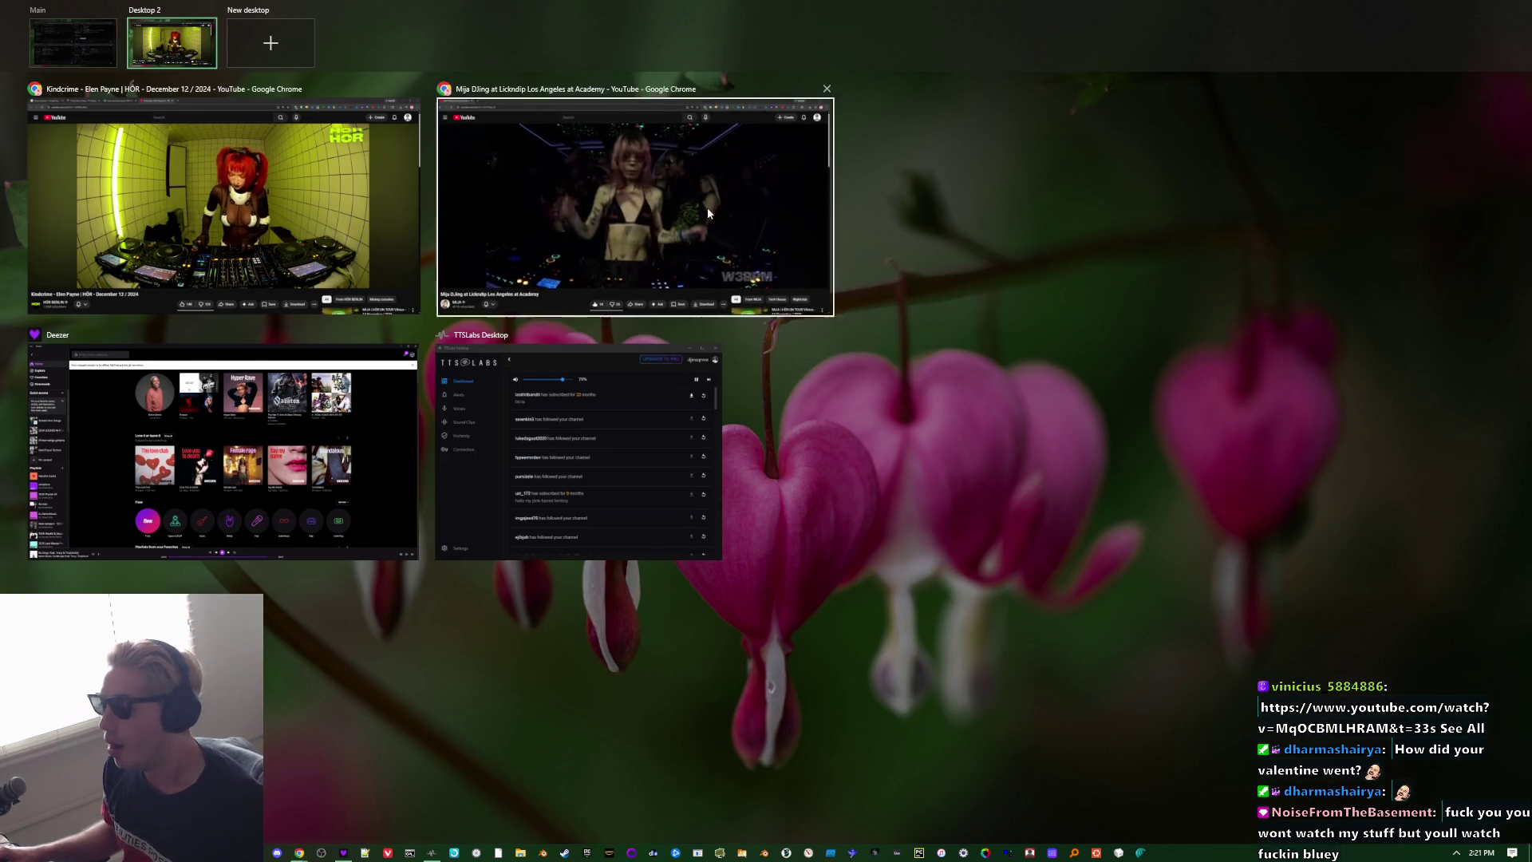
left_click(707, 209)
left_click(663, 203)
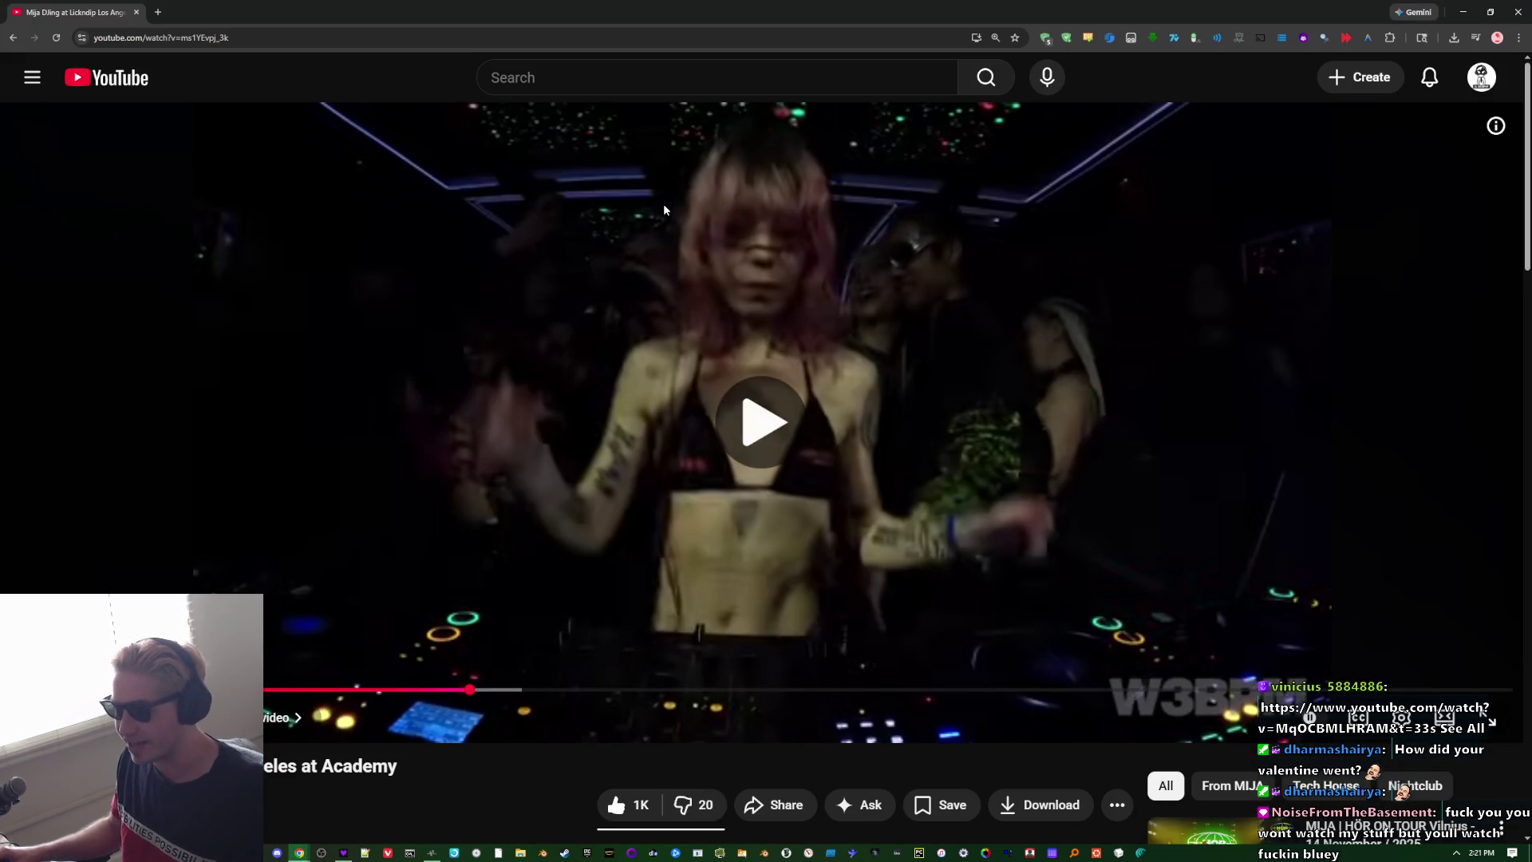
Pause the Kindcrime DJ video and return to the Kimi Code sessions desktop.
key("super+Tab")
left_click(449, 187)
left_click(508, 181)
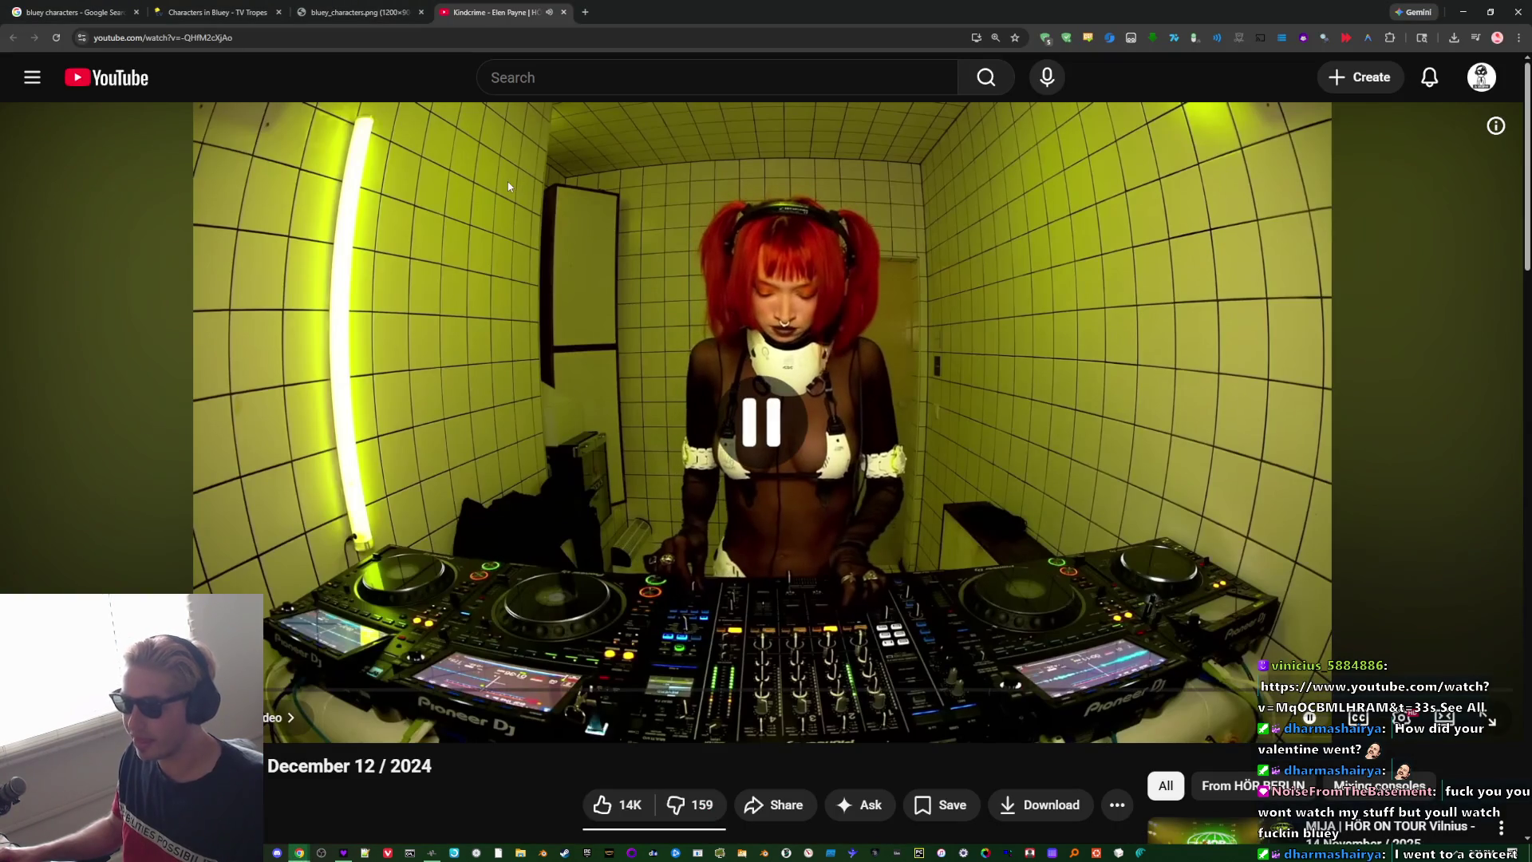
key("super+Tab")
left_click(66, 27)
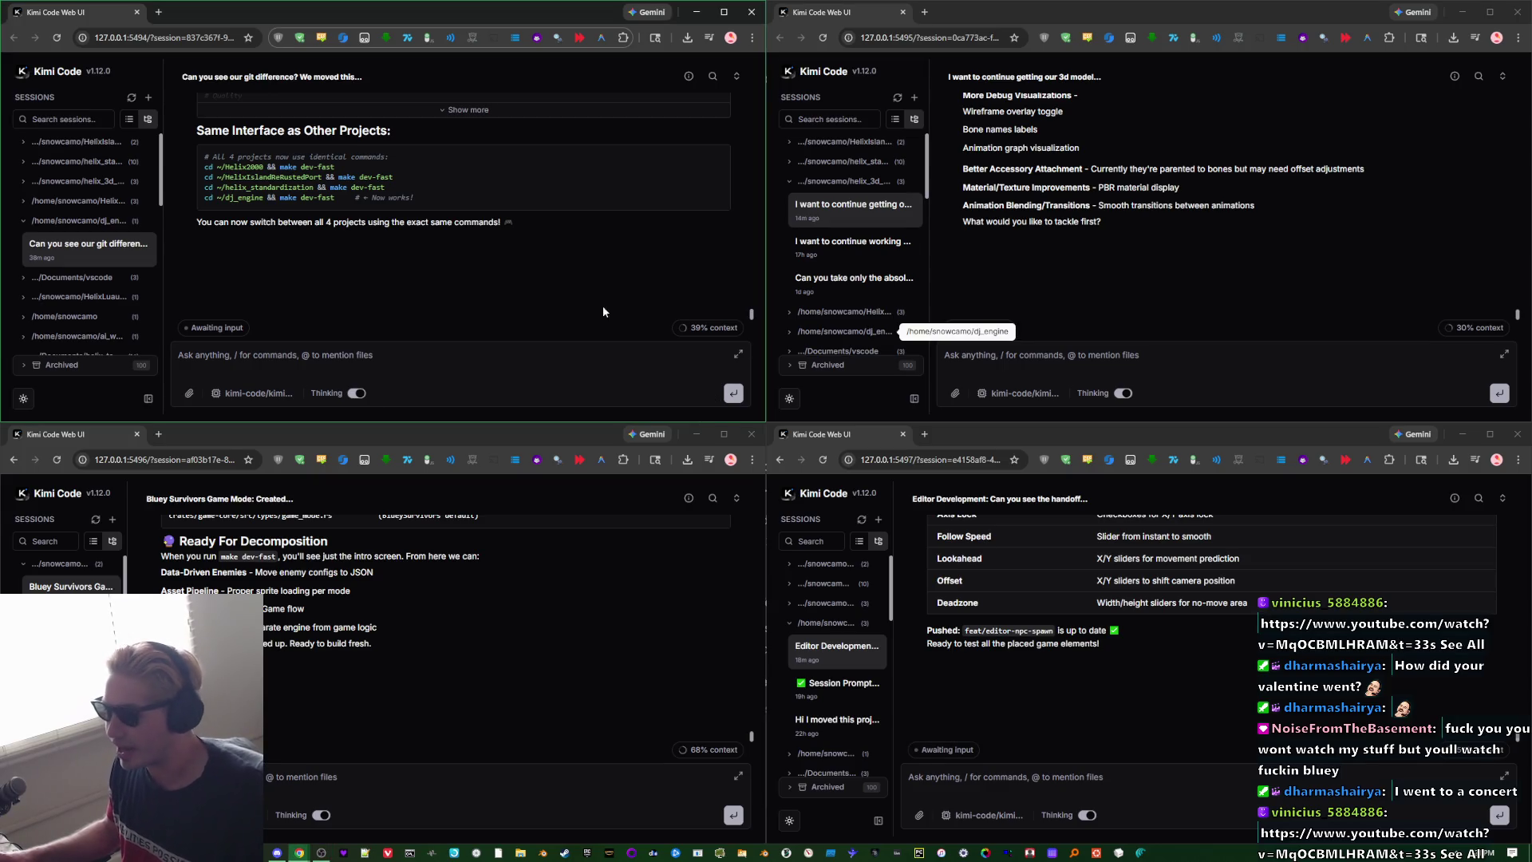
Select the Editor Development window's address bar to load 127.0.0.1:5498 in a new tab.
left_click(1269, 249)
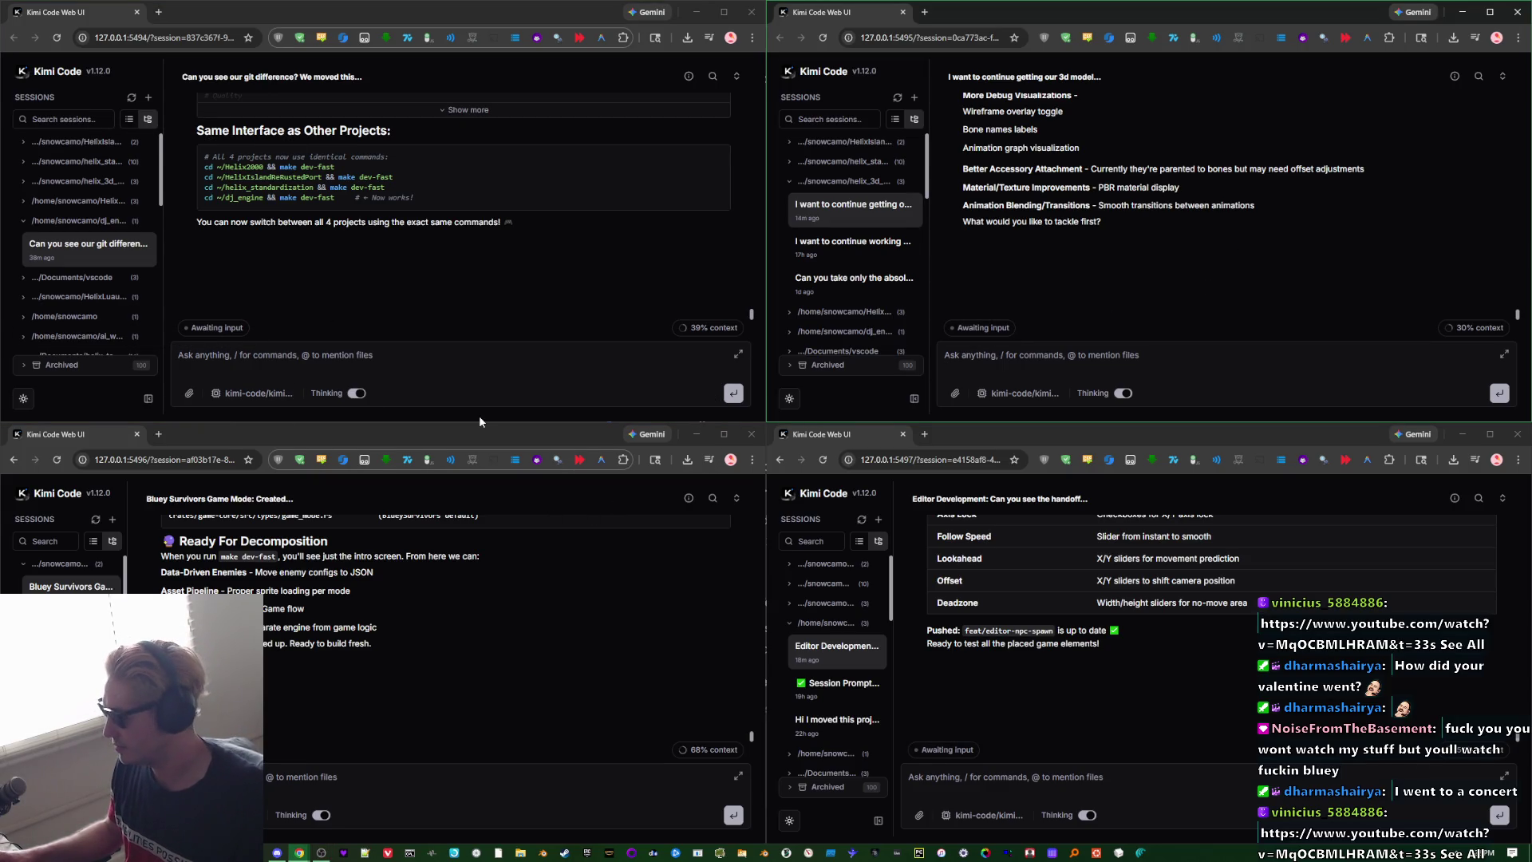
left_click(898, 458)
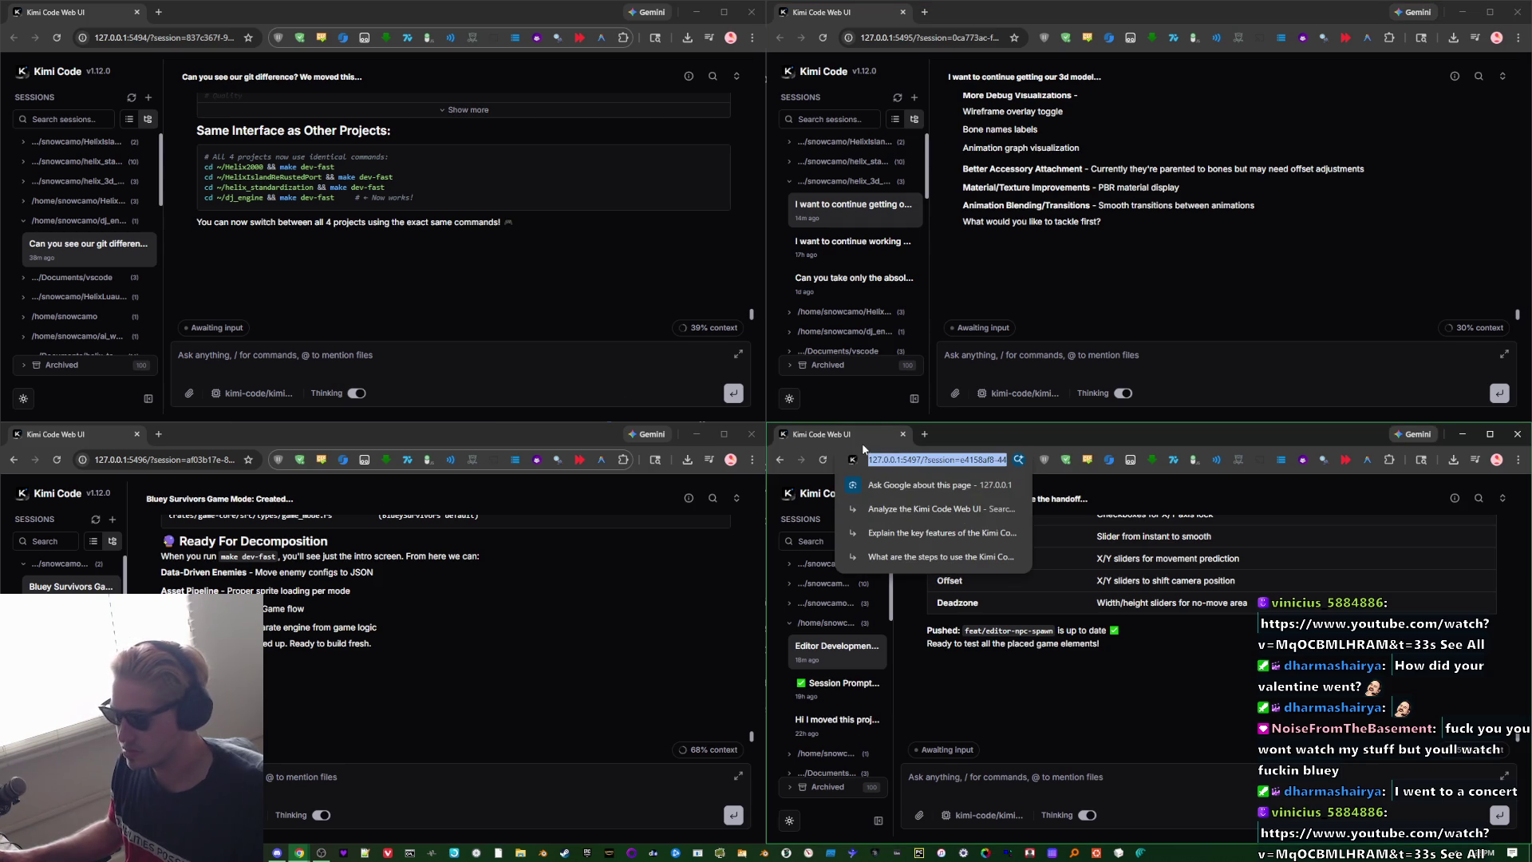
key("alt+Tab")
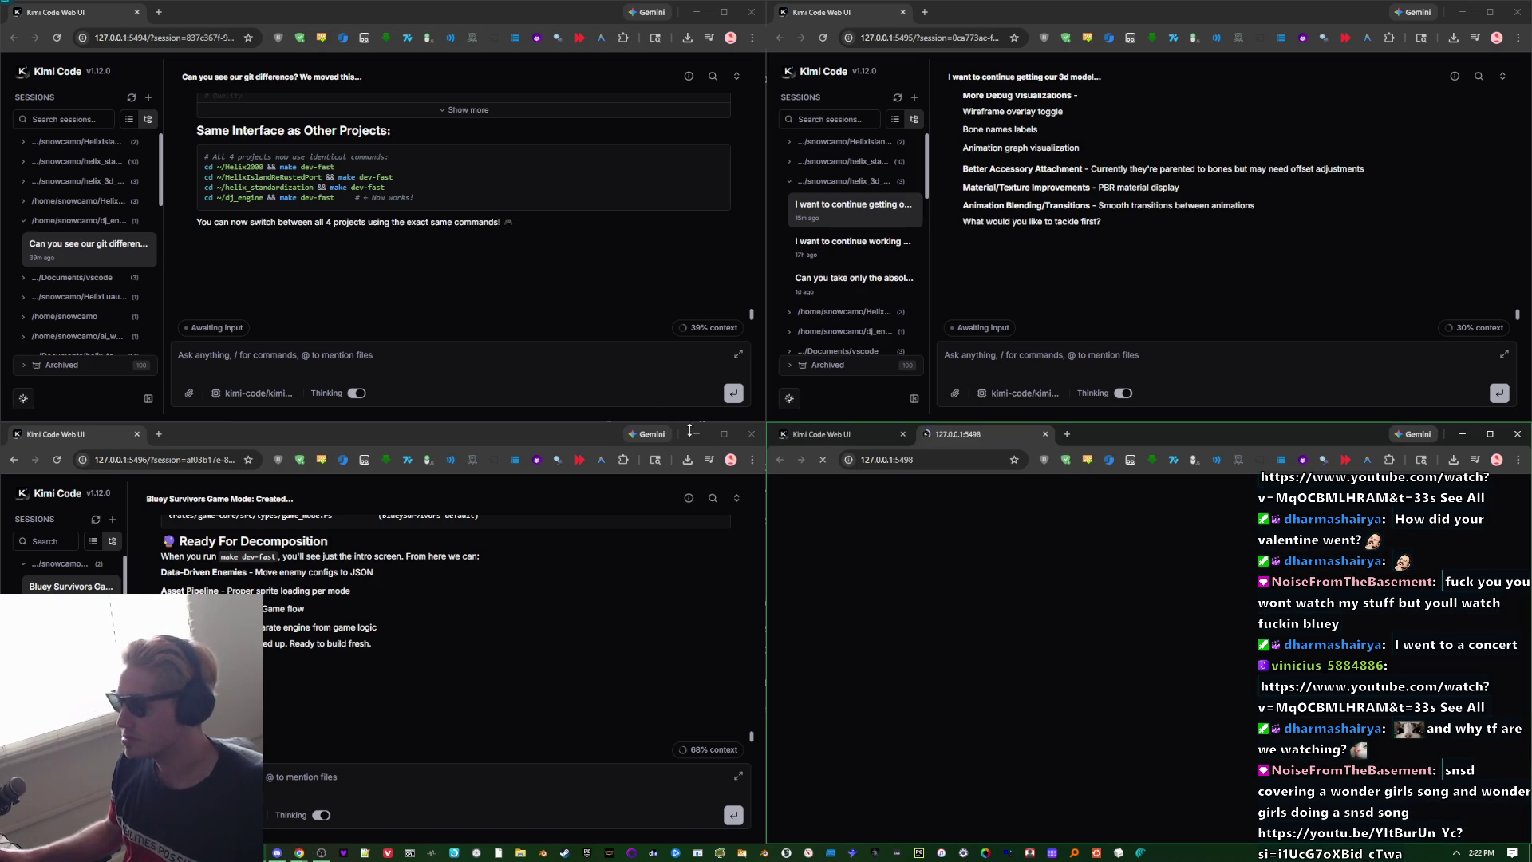
Remove the 127.0.0.1:5498 tab so Editor Development returns, then focus the git-difference chat box.
mouse_move(1095, 437)
left_mouse_down()
mouse_move(1316, 463)
mouse_move(1516, 546)
mouse_move(1193, 448)
mouse_move(1197, 466)
left_mouse_up()
mouse_move(983, 423)
left_mouse_down()
mouse_move(1213, 742)
mouse_move(1149, 638)
mouse_move(1531, 638)
left_mouse_up()
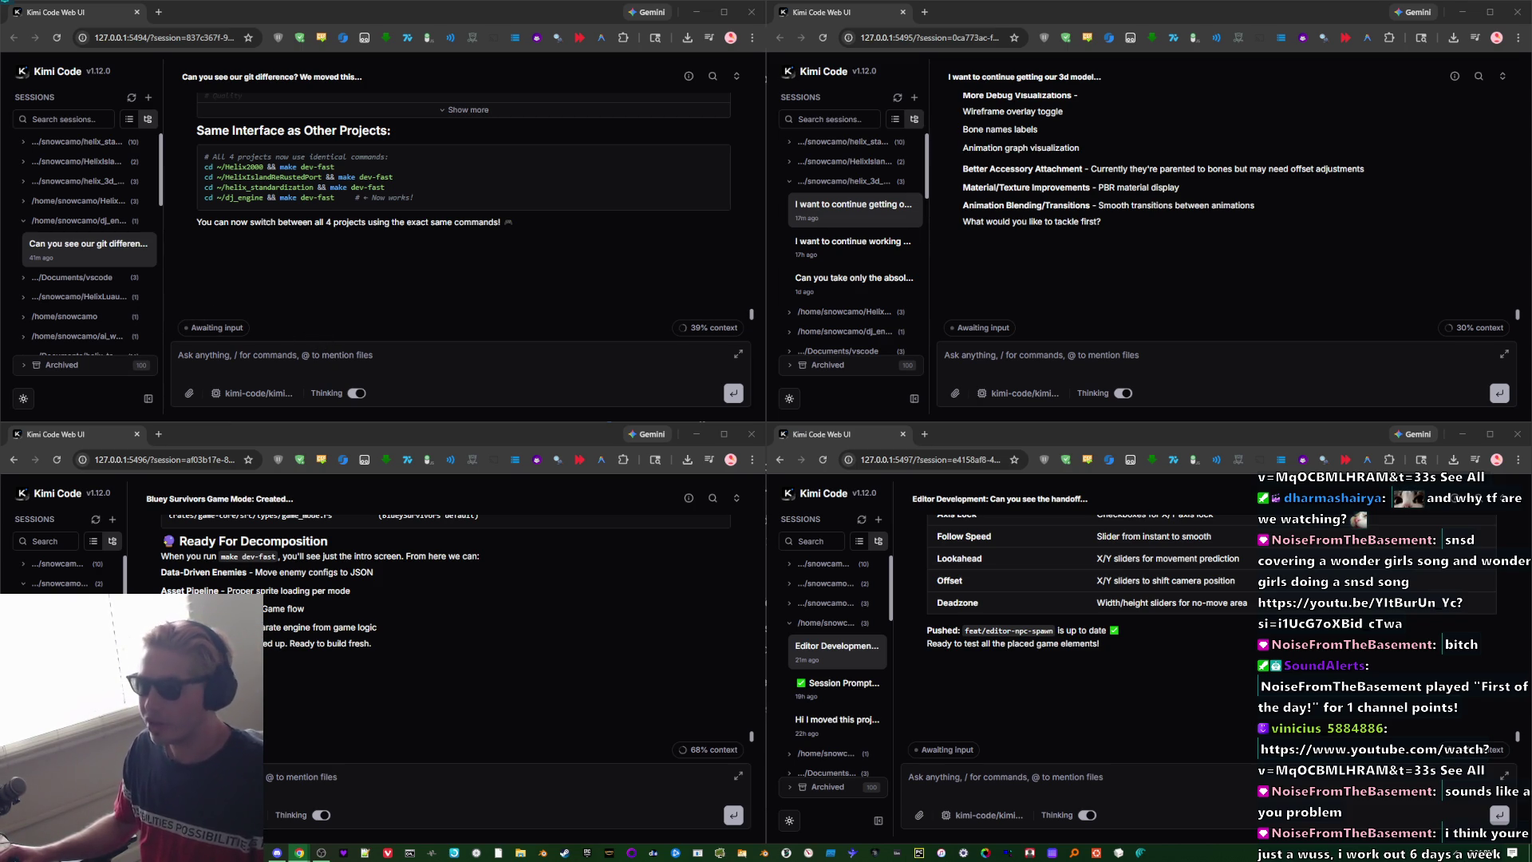
left_click(506, 368)
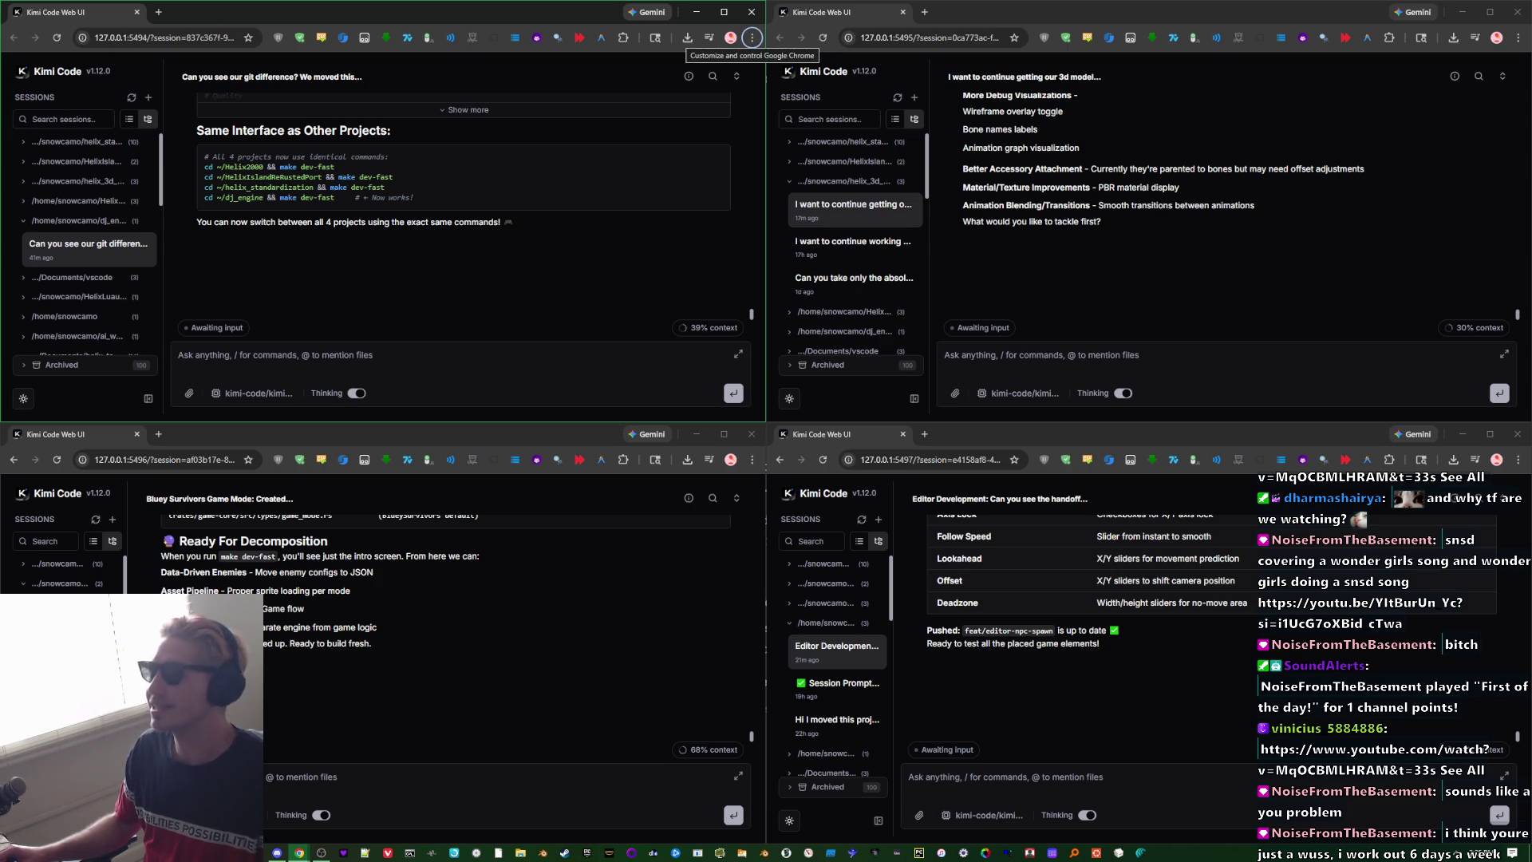
left_click(614, 350)
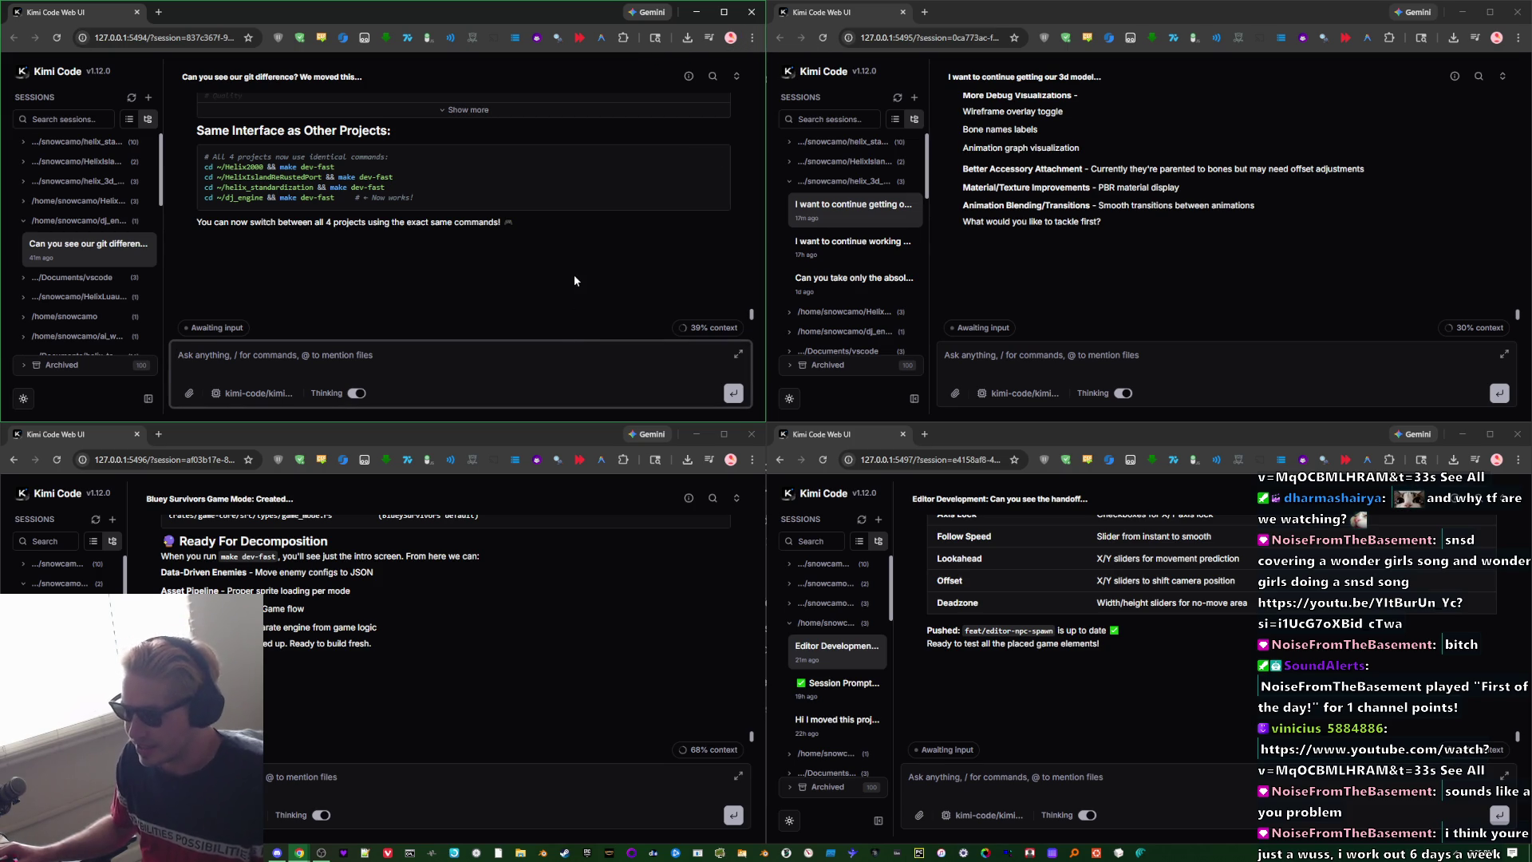
key("alt+Tab")
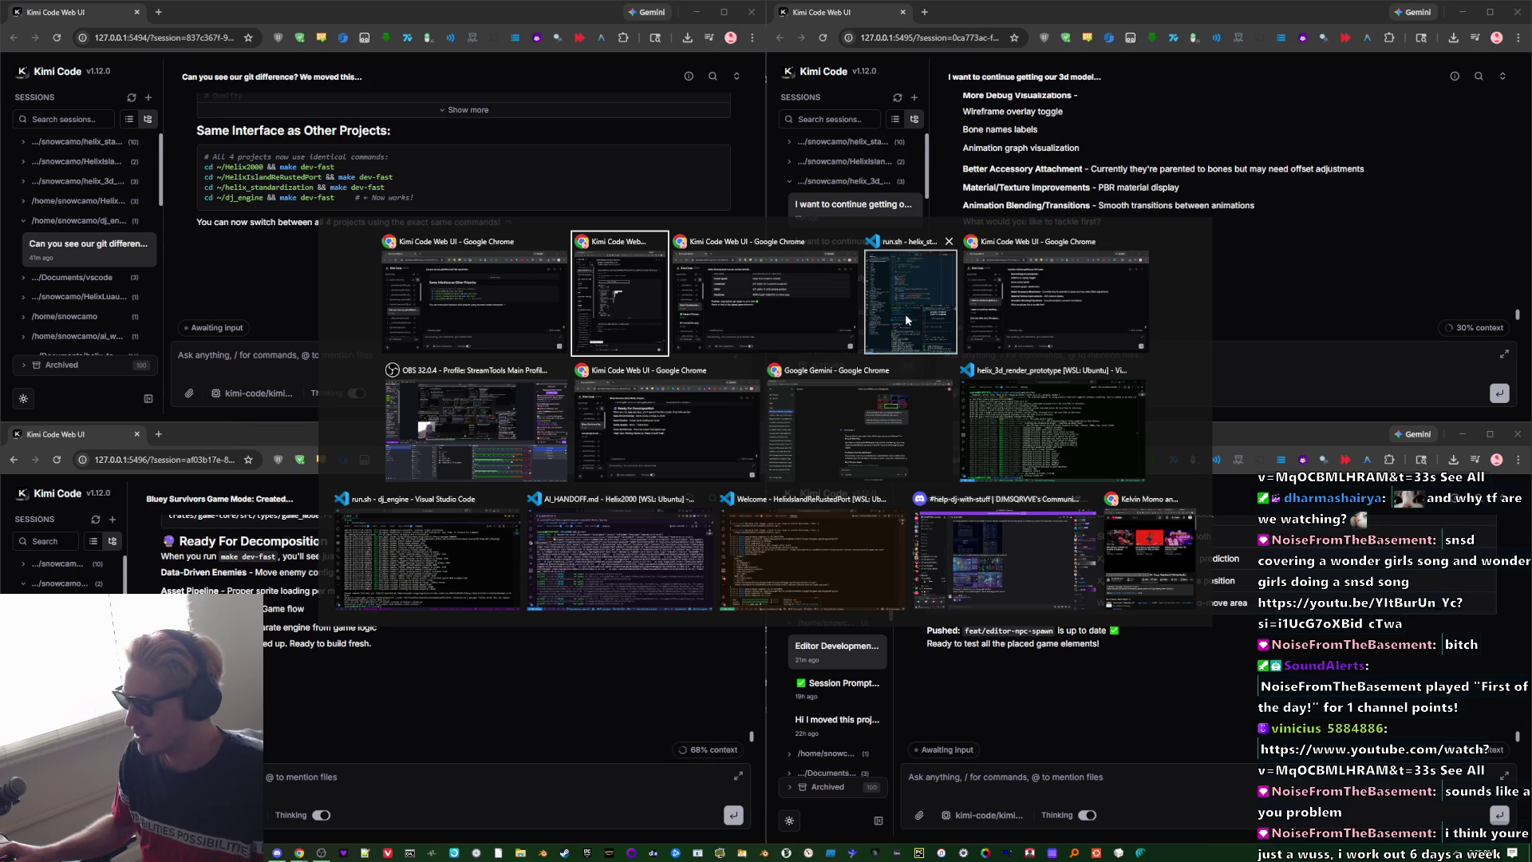
Bring up the helix_3d_render_prototype terminal, then switch to the Notepad++ notes window.
left_click(1055, 437)
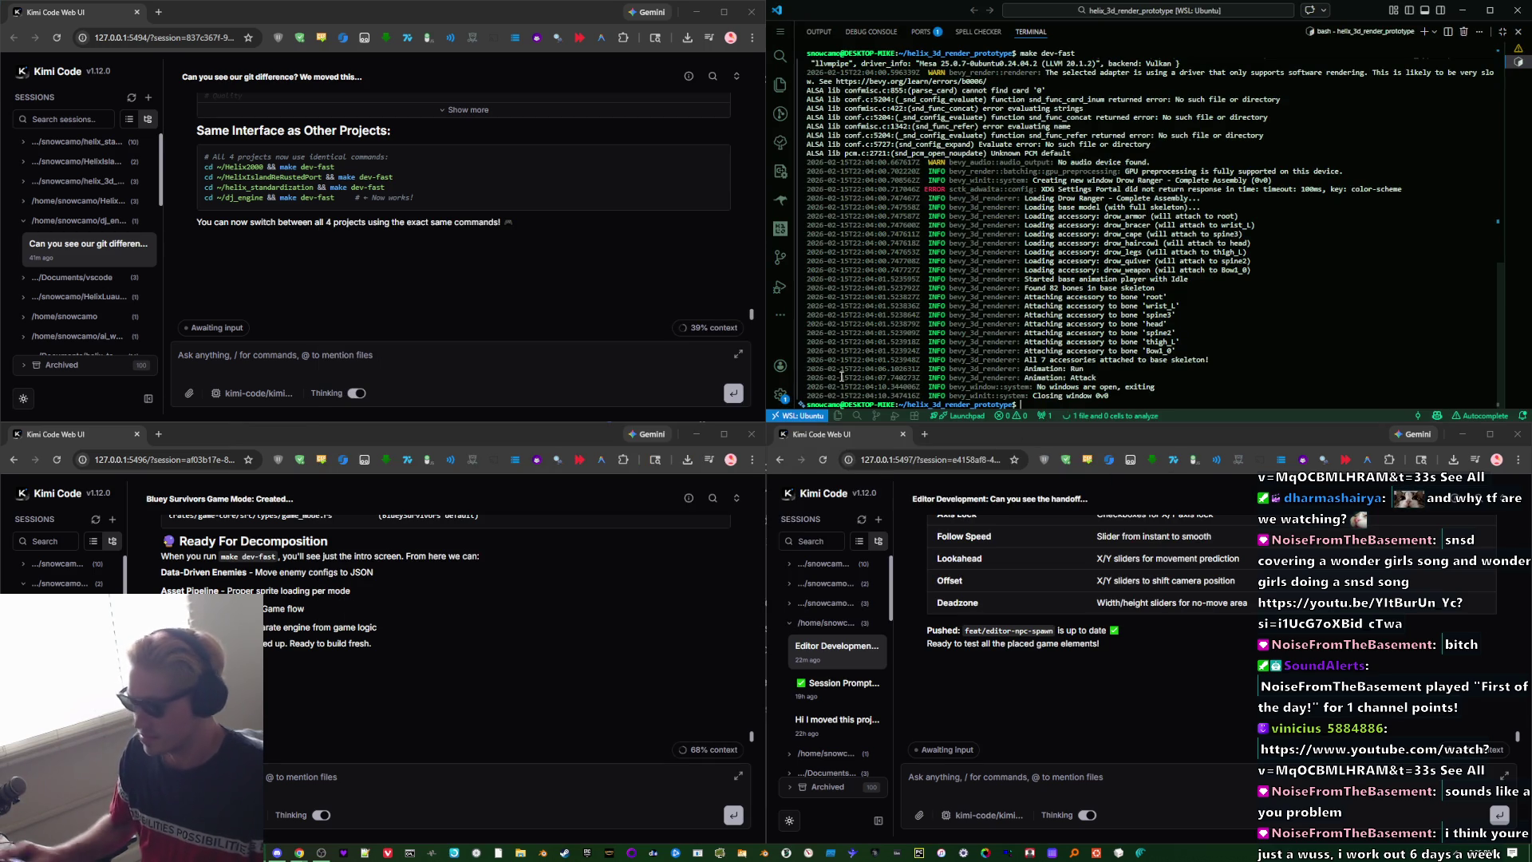
type("mk")
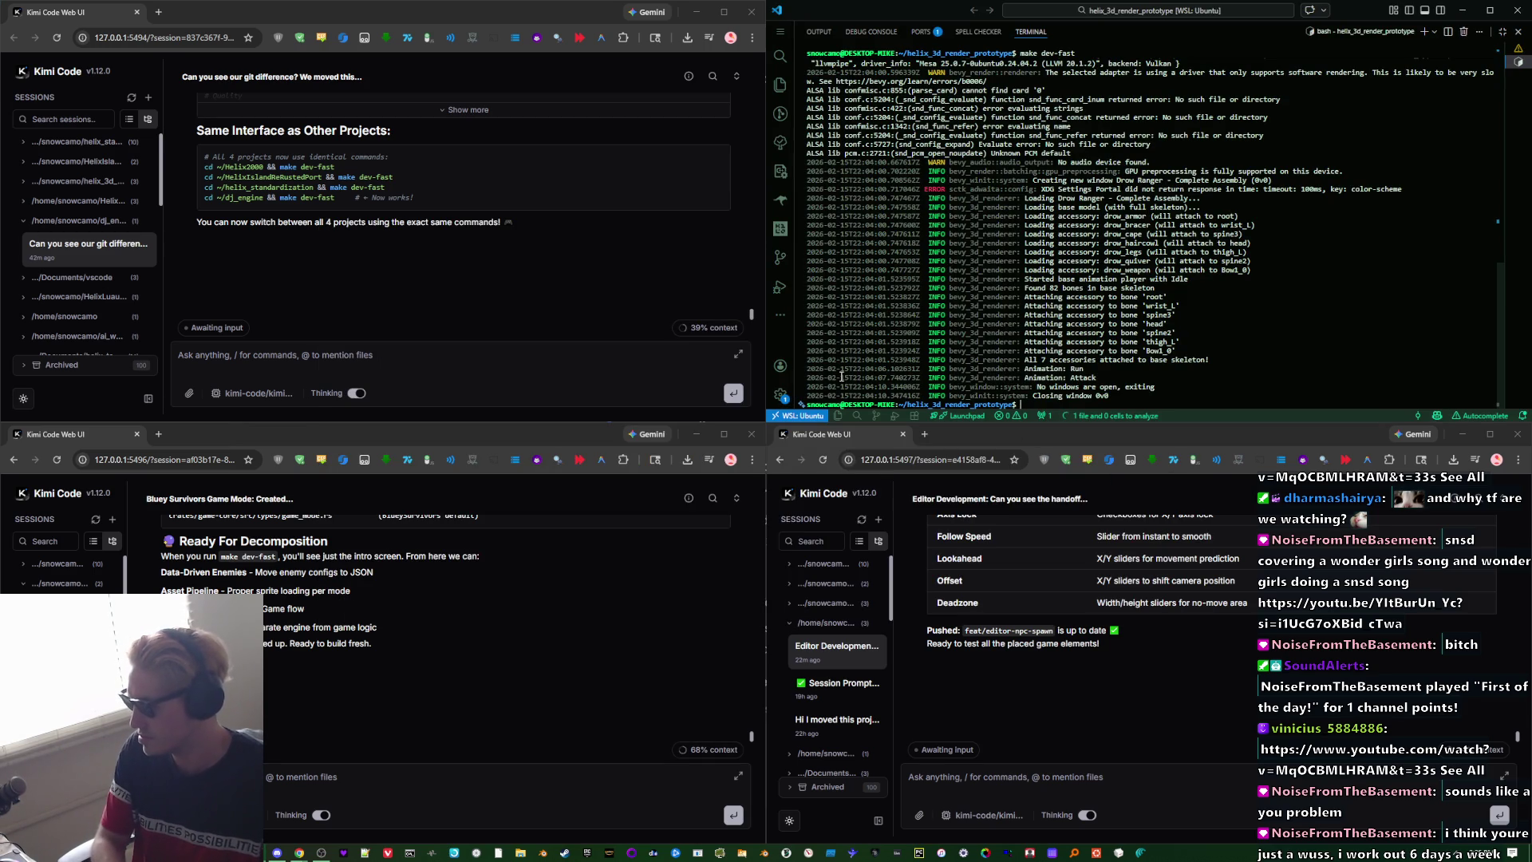
key("alt+Tab")
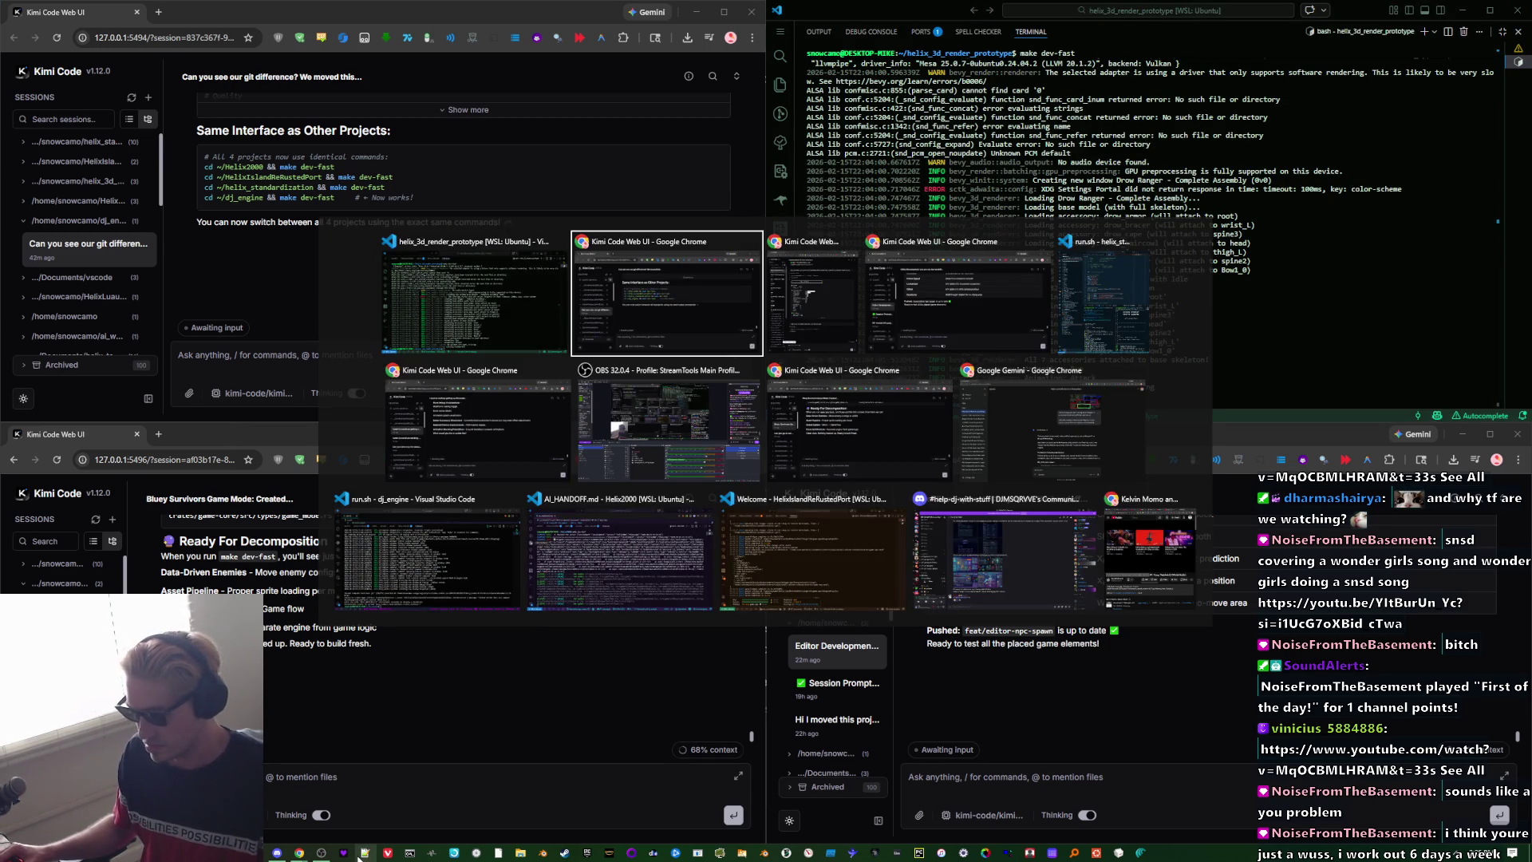
left_click(367, 856)
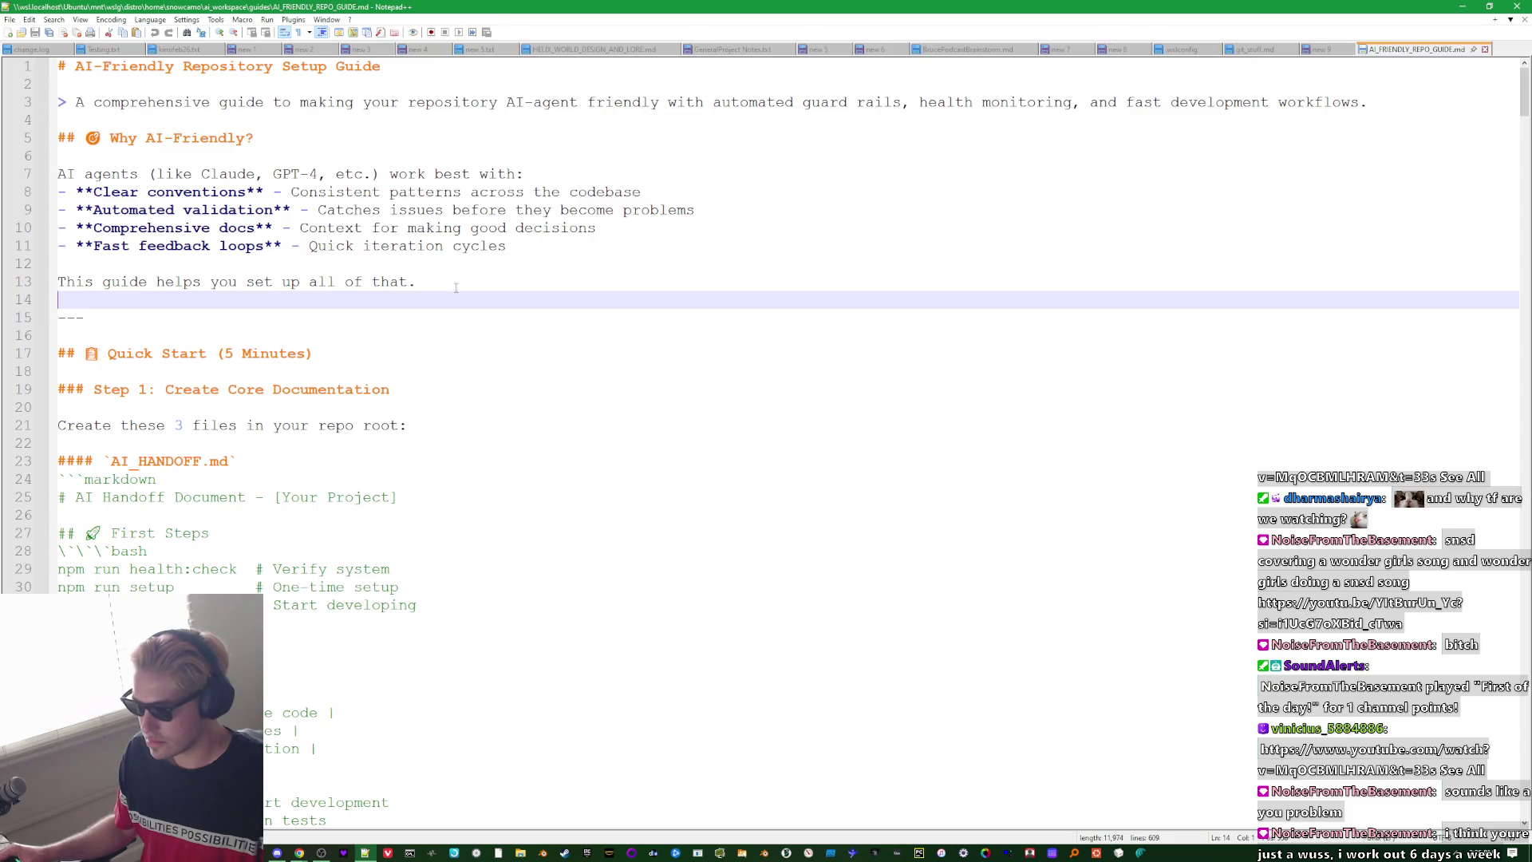
Copy 'make dev-fast' from a new Notepad++ tab, then close that tab without saving.
key("ctrl+n")
type("make dev-fast")
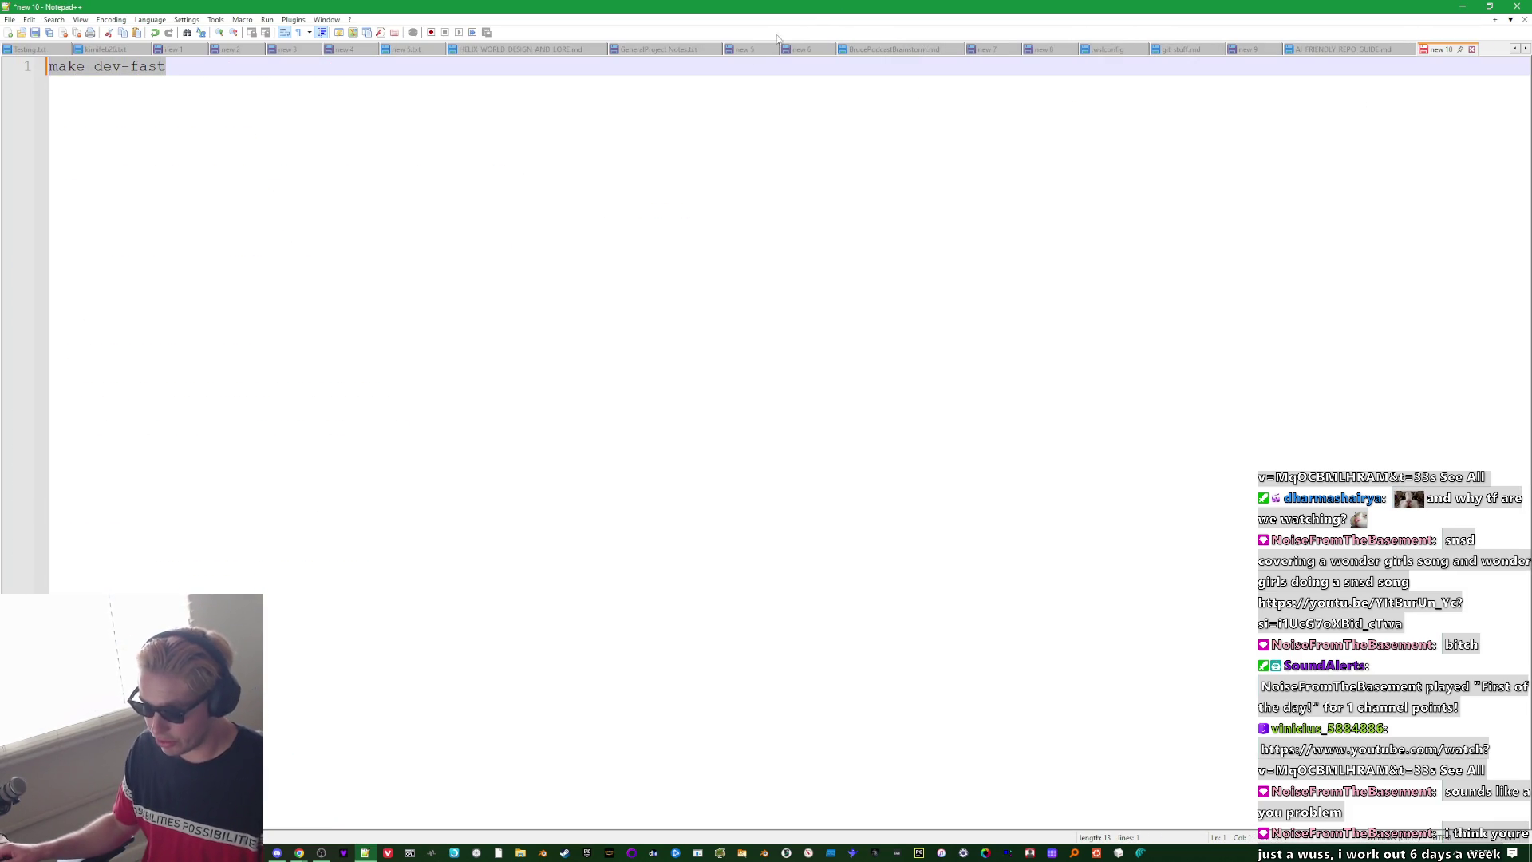
key("shift+Home")
key("ctrl+c")
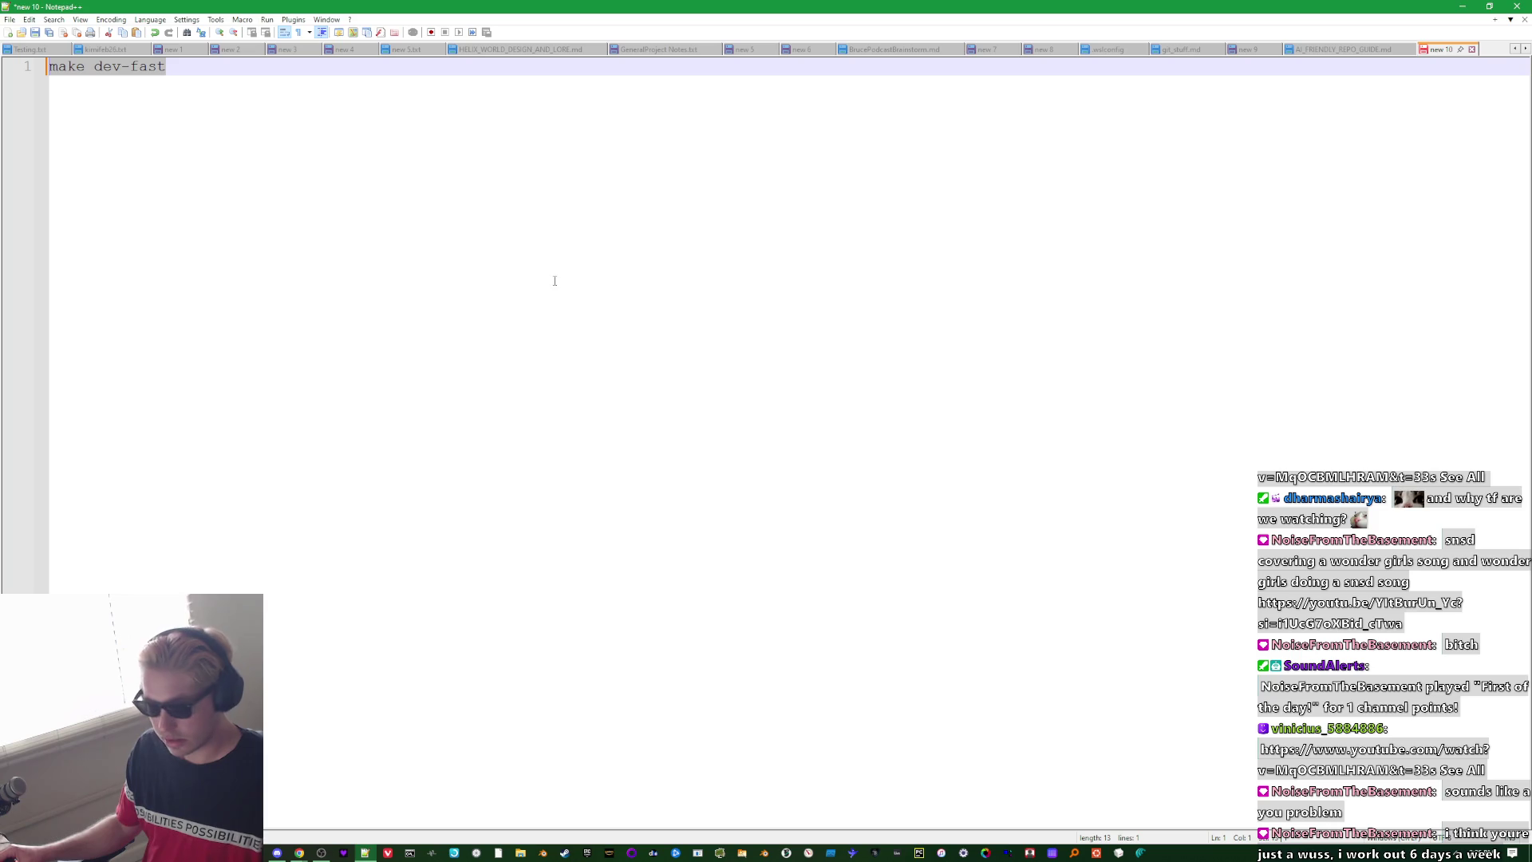
key("ctrl+w")
left_click(810, 475)
key("alt+Tab")
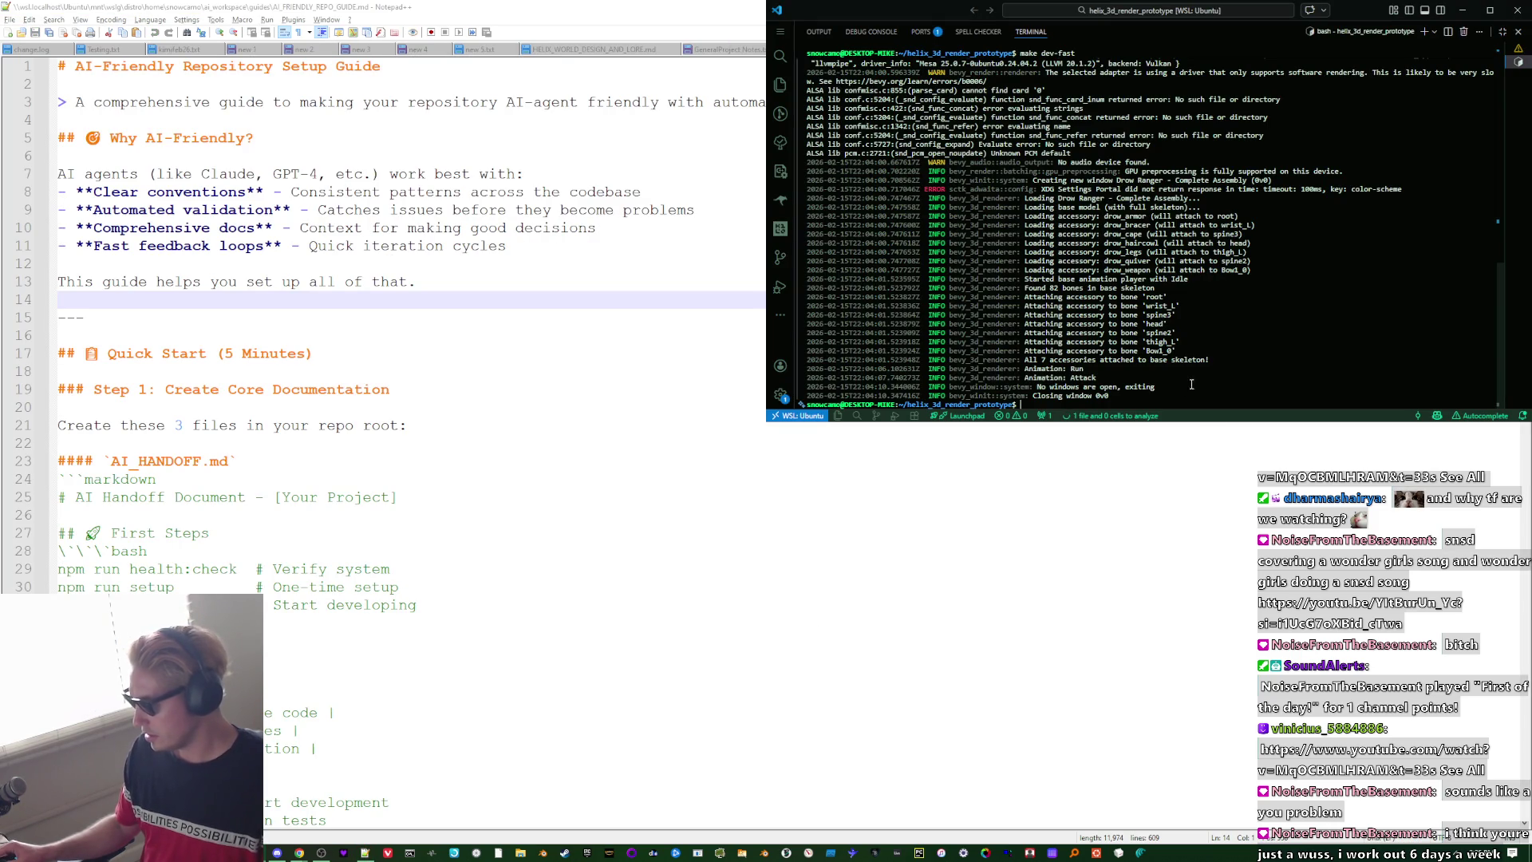
Run make dev-fast in the helix_3d_render_prototype terminal.
key("ctrl+v")
key("Return")
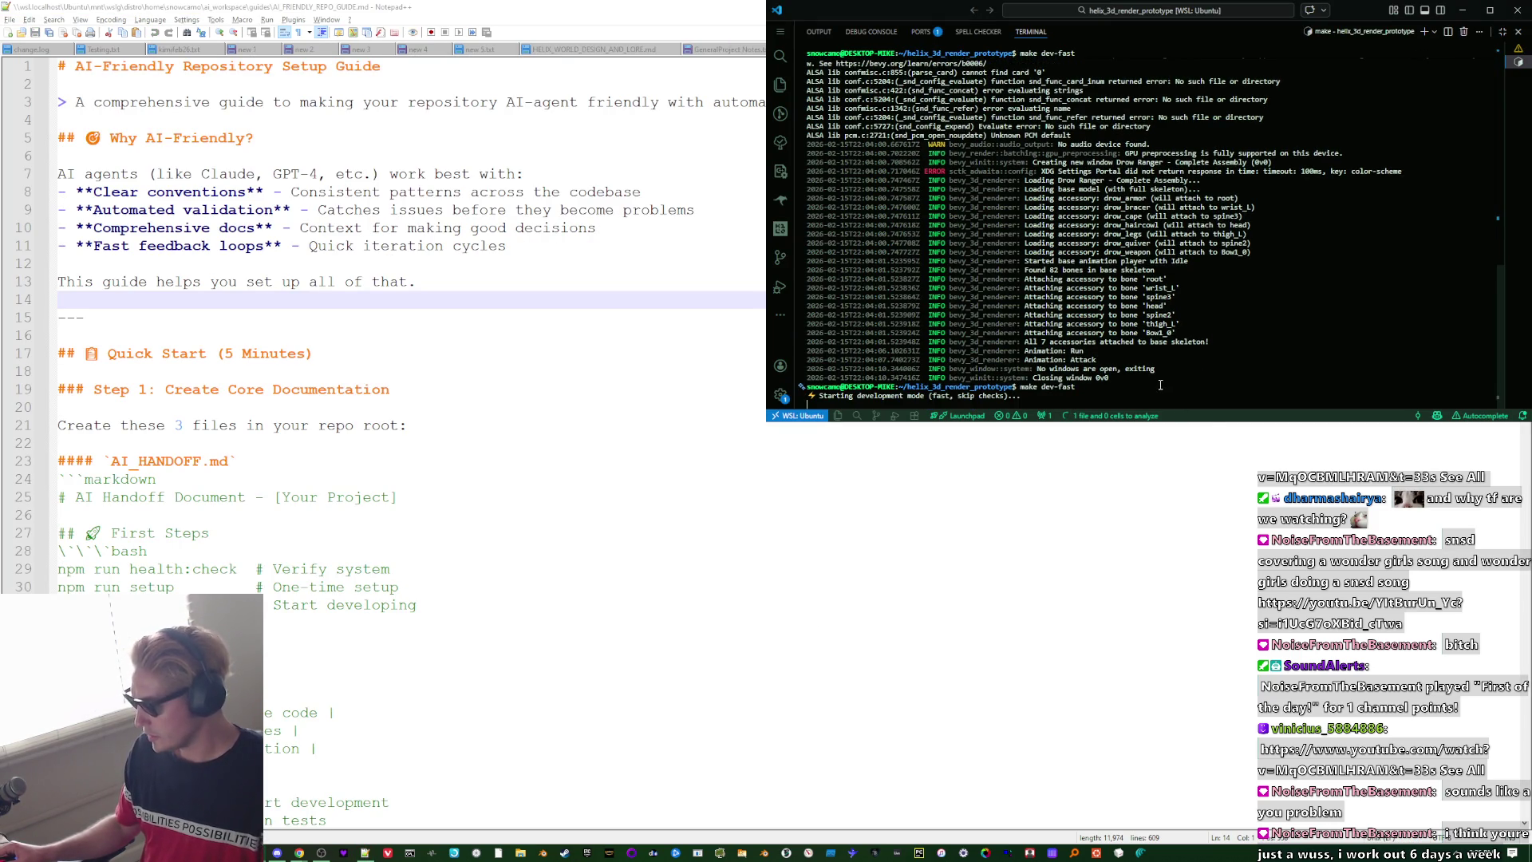
key("alt+Tab")
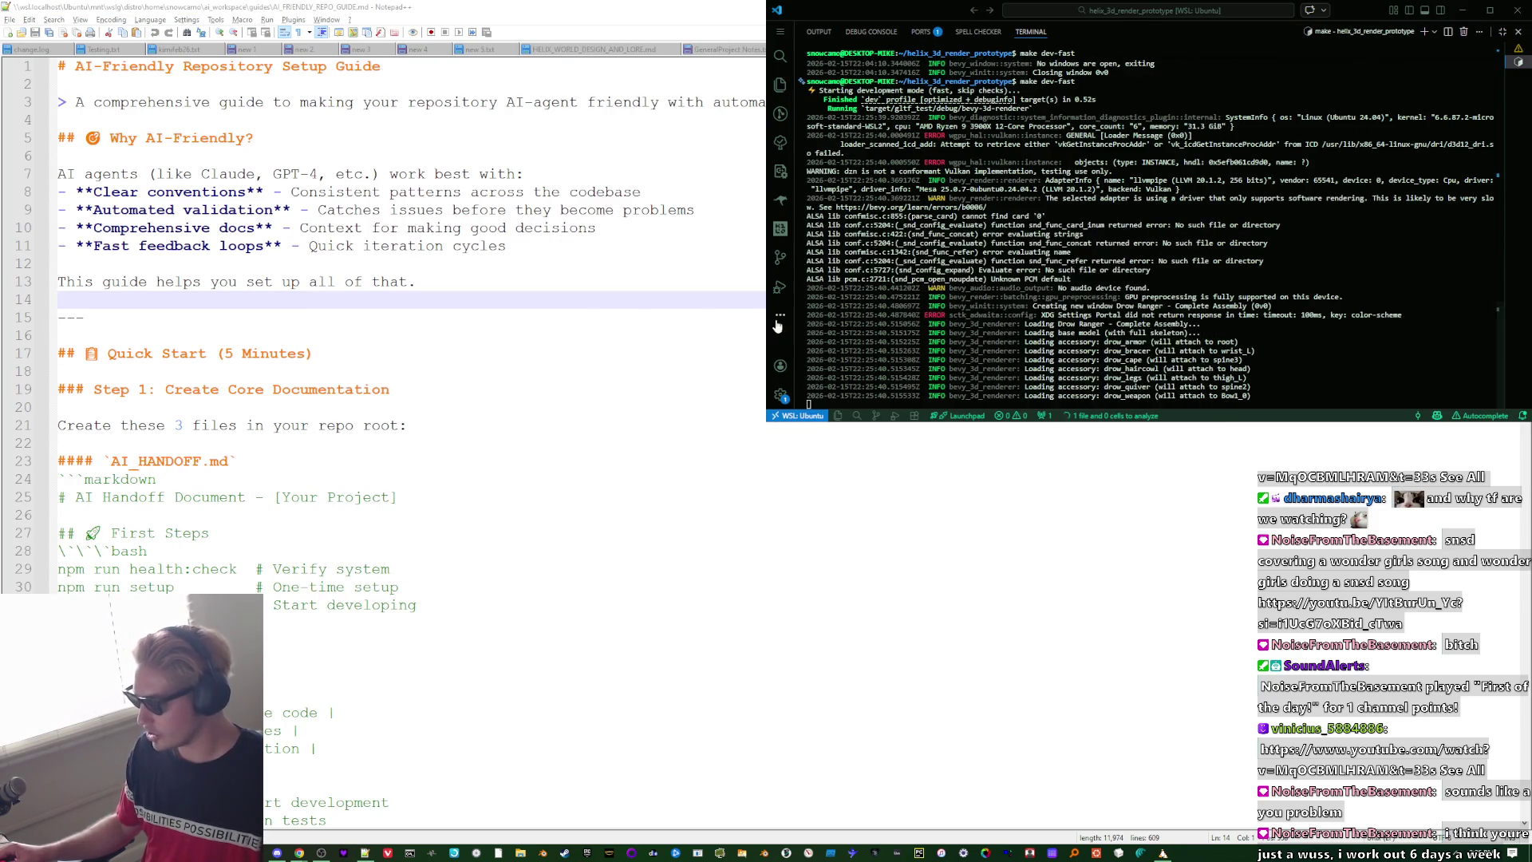
Rerun make dev-fast in the dj_engine terminal.
key("alt+Tab")
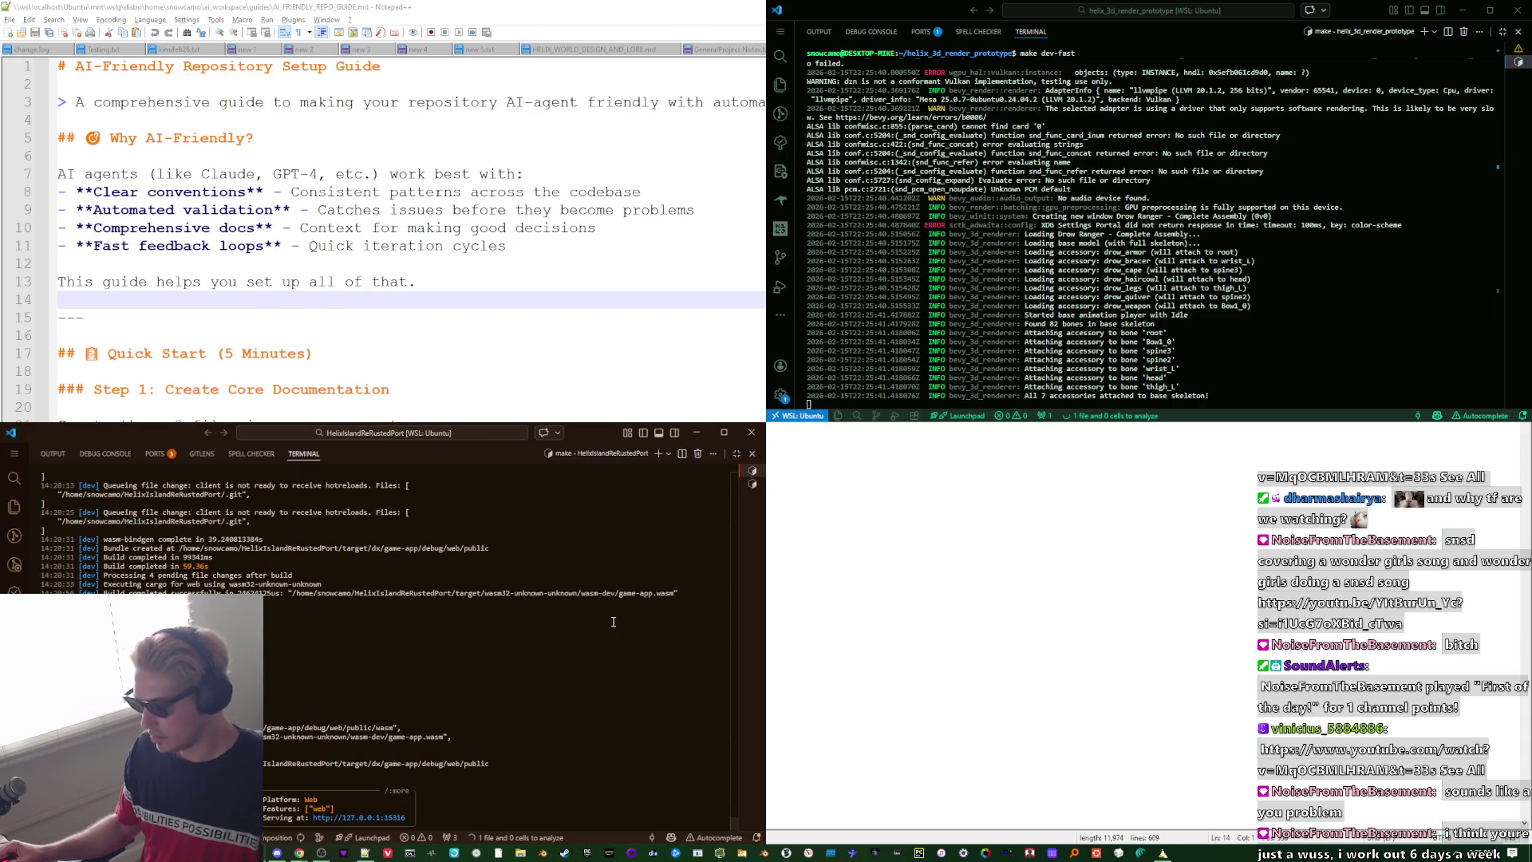
key("alt+Tab")
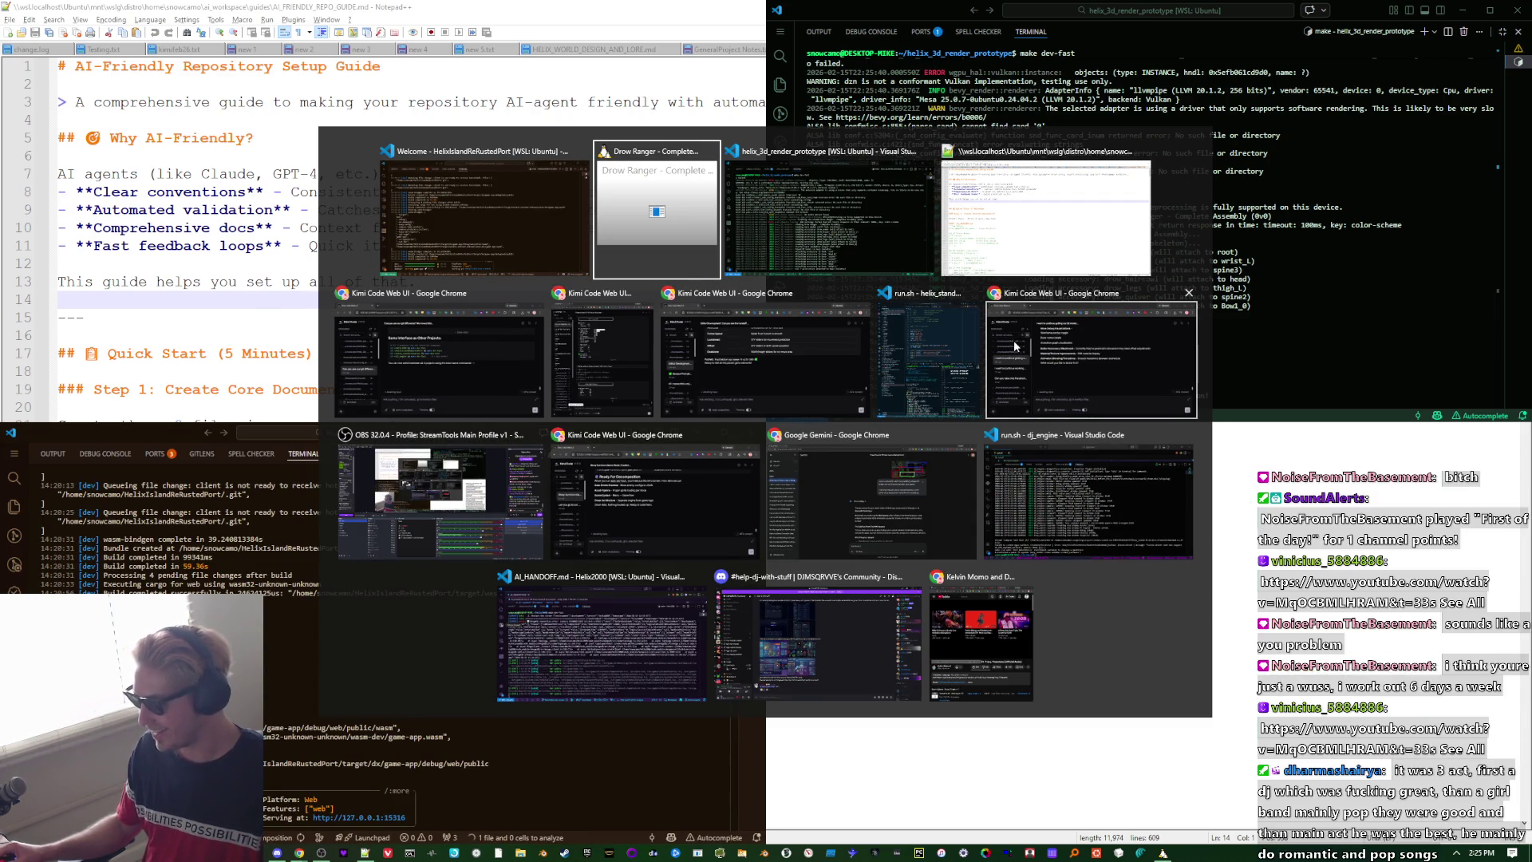
left_click(1091, 498)
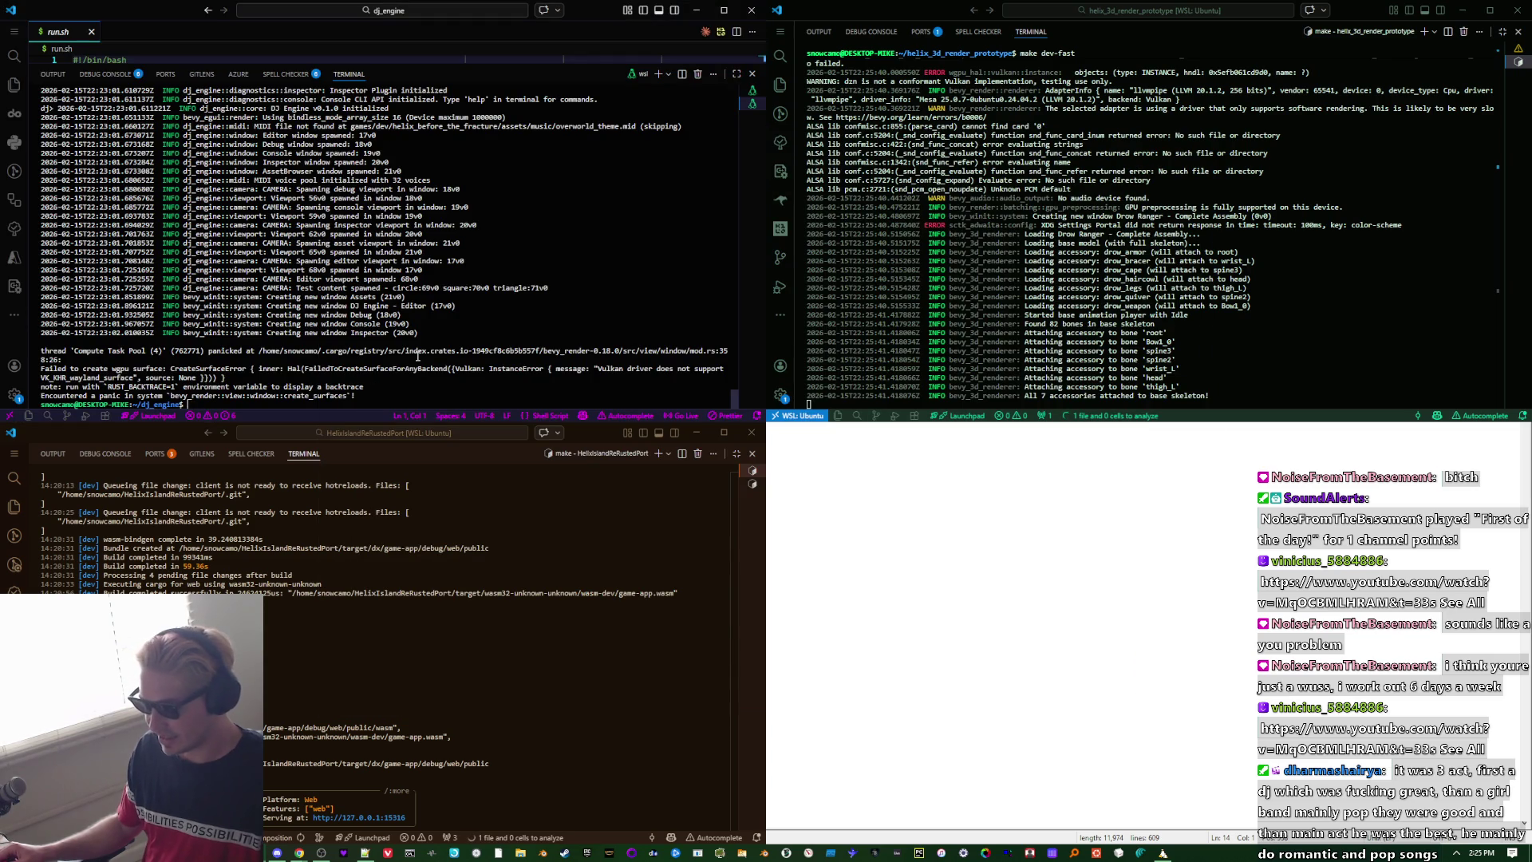
key("Up")
key("Return")
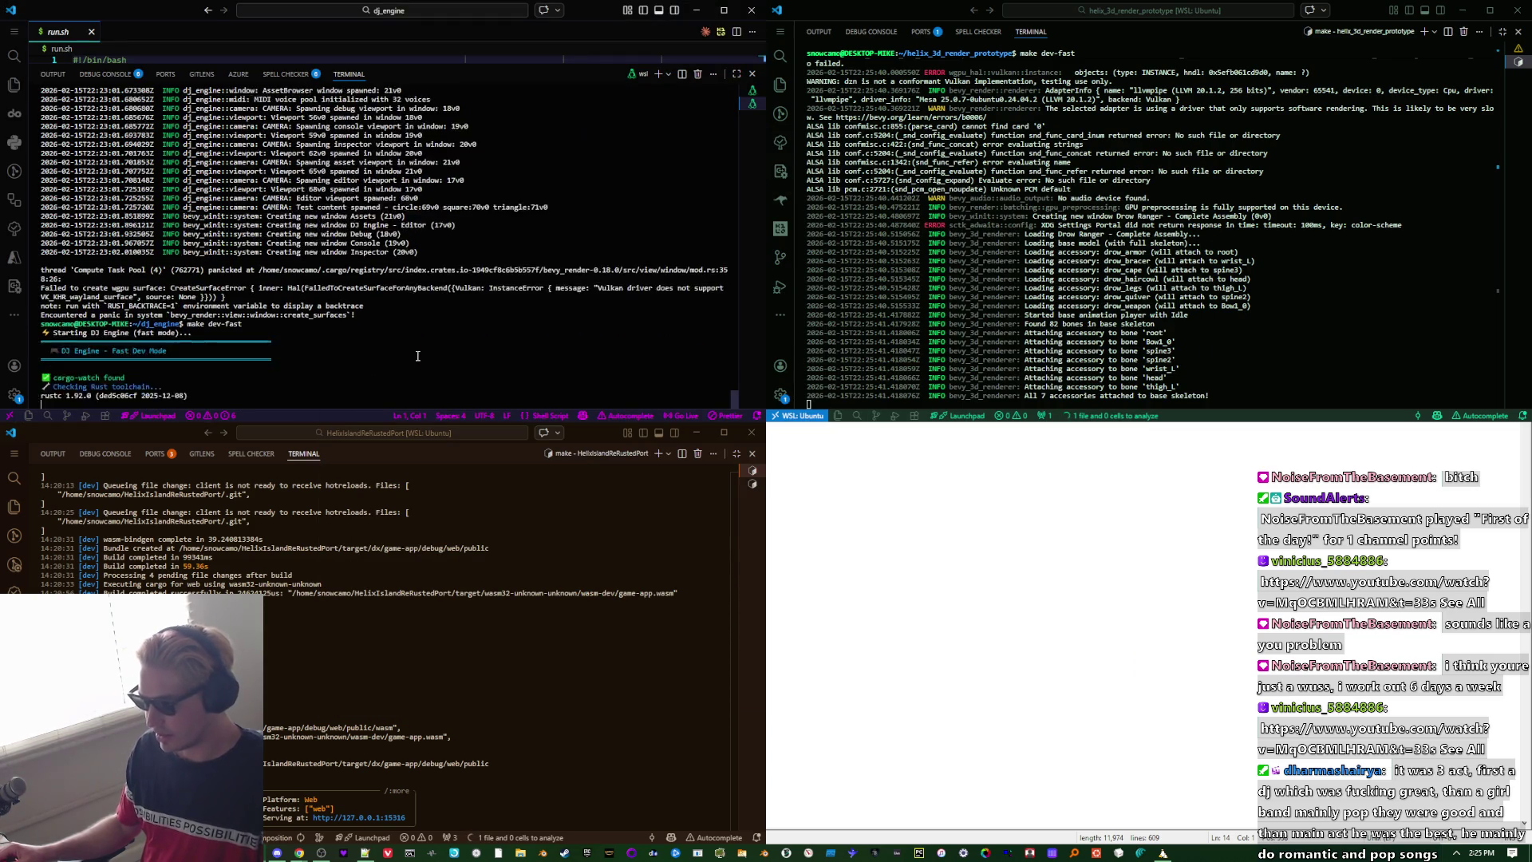
key("alt+Tab")
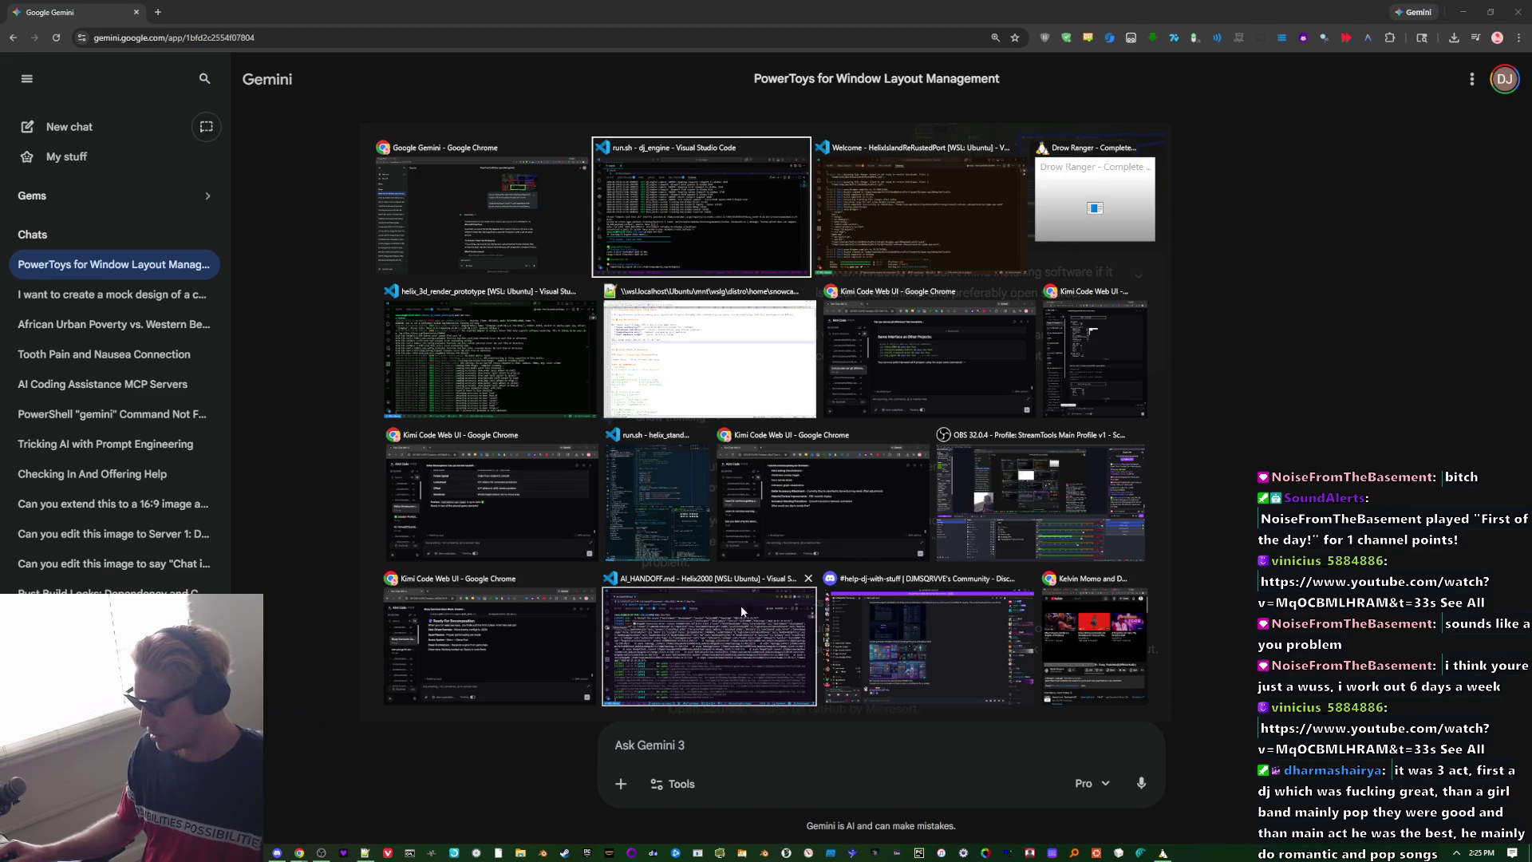
Kill the Helix2000 dev-server terminal and rerun make dev-fast in a new bash terminal.
left_click(779, 608)
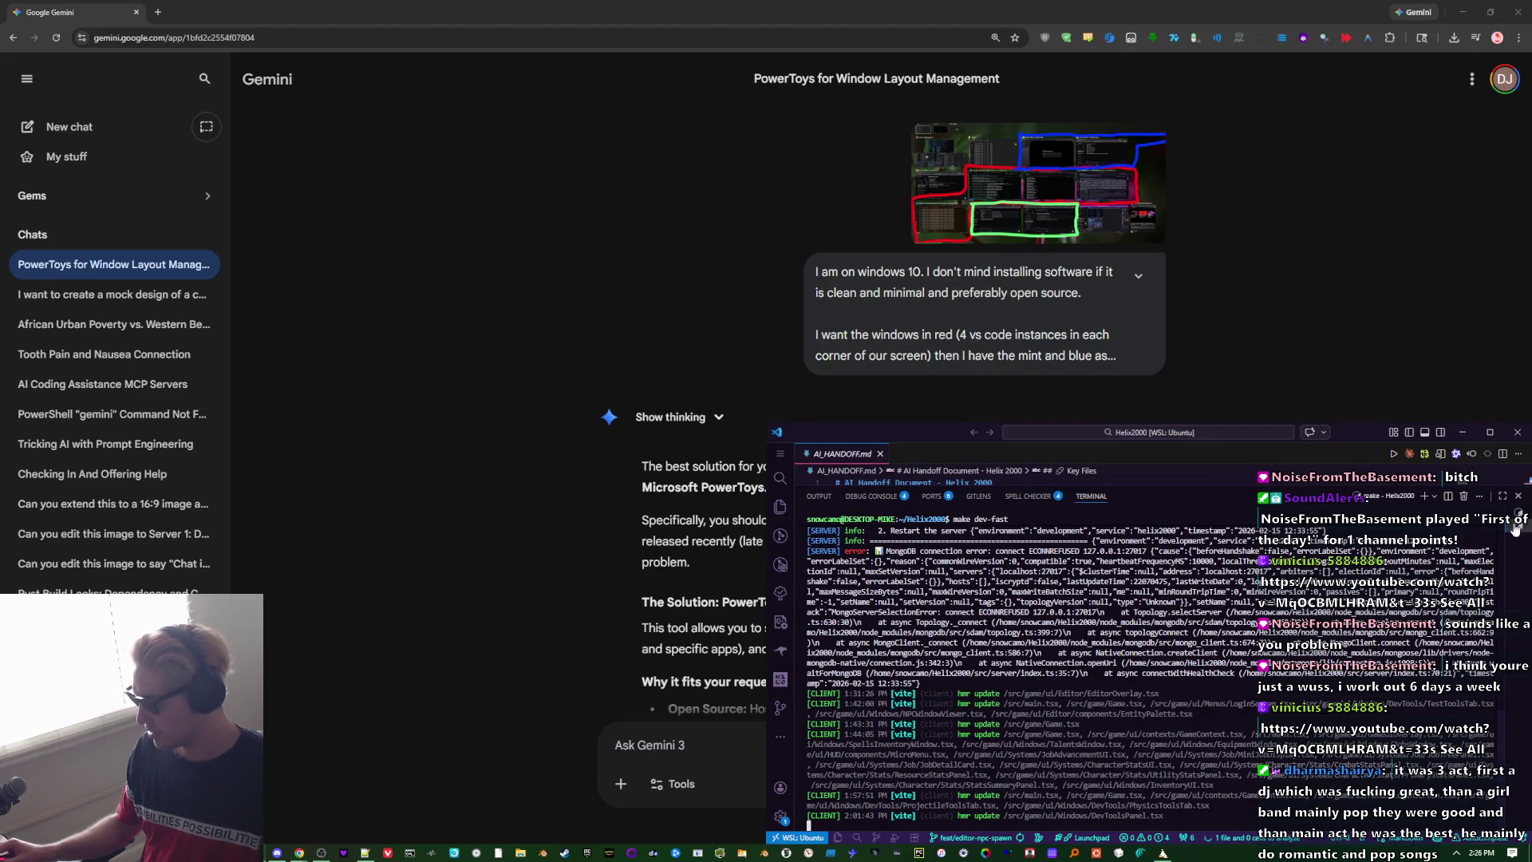
left_click(1463, 496)
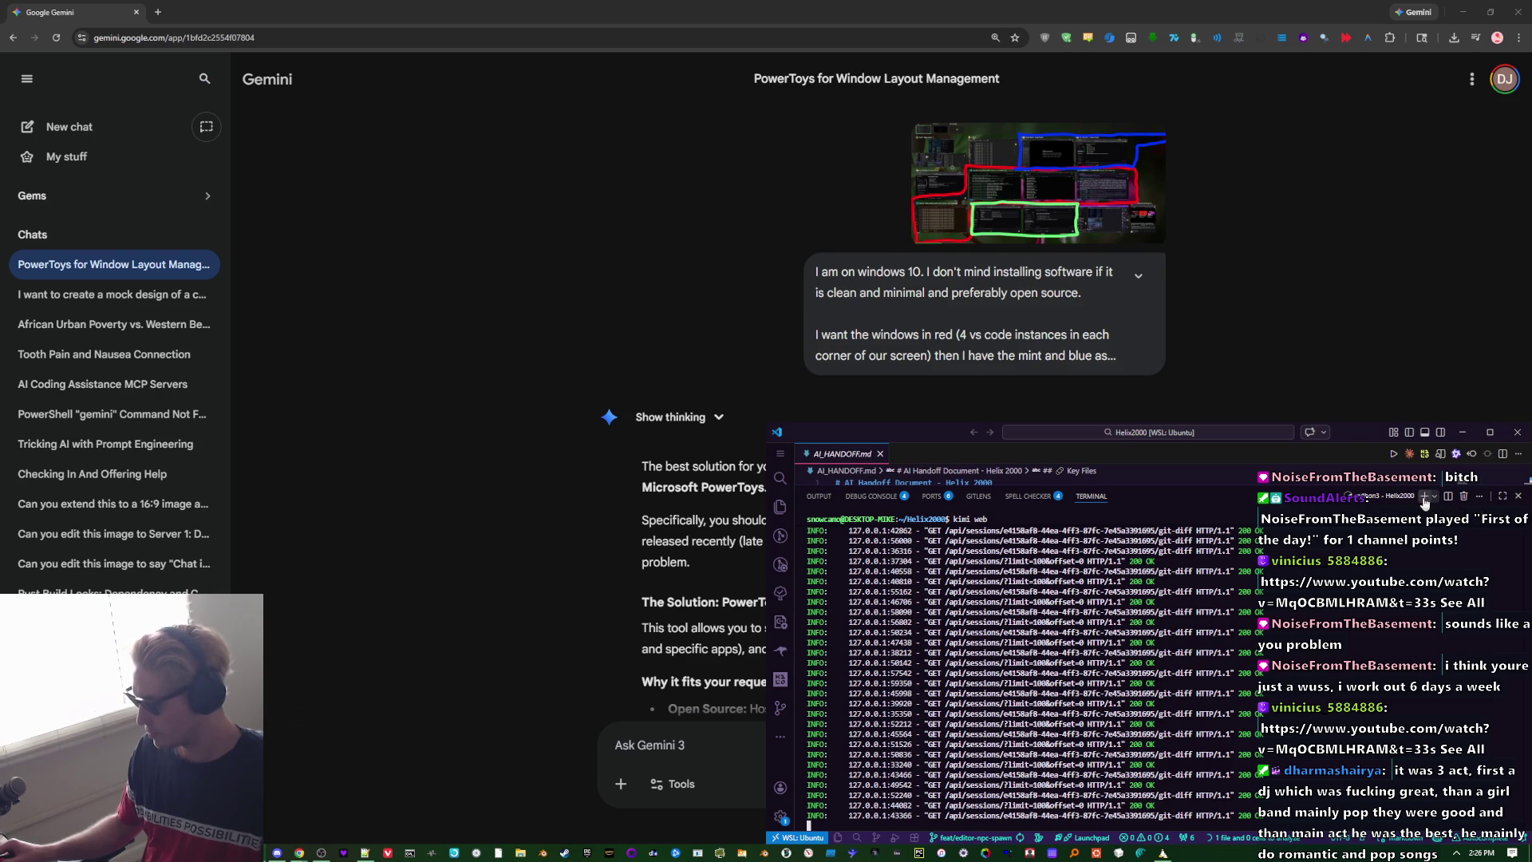
left_click(1424, 497)
key("Up")
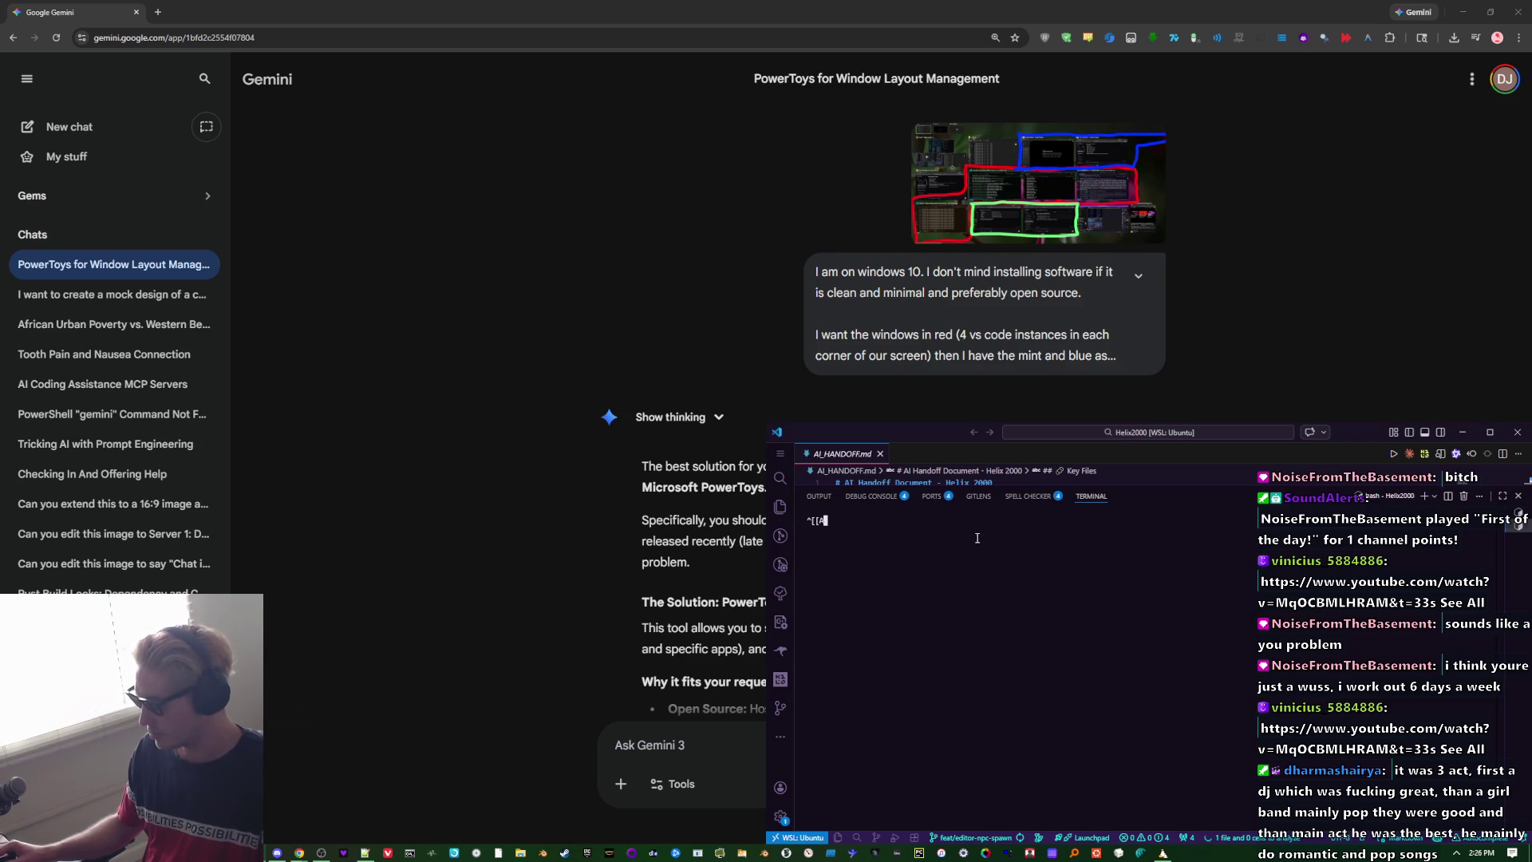
type("kim")
key("BackSpace")
key("BackSpace")
key("BackSpace")
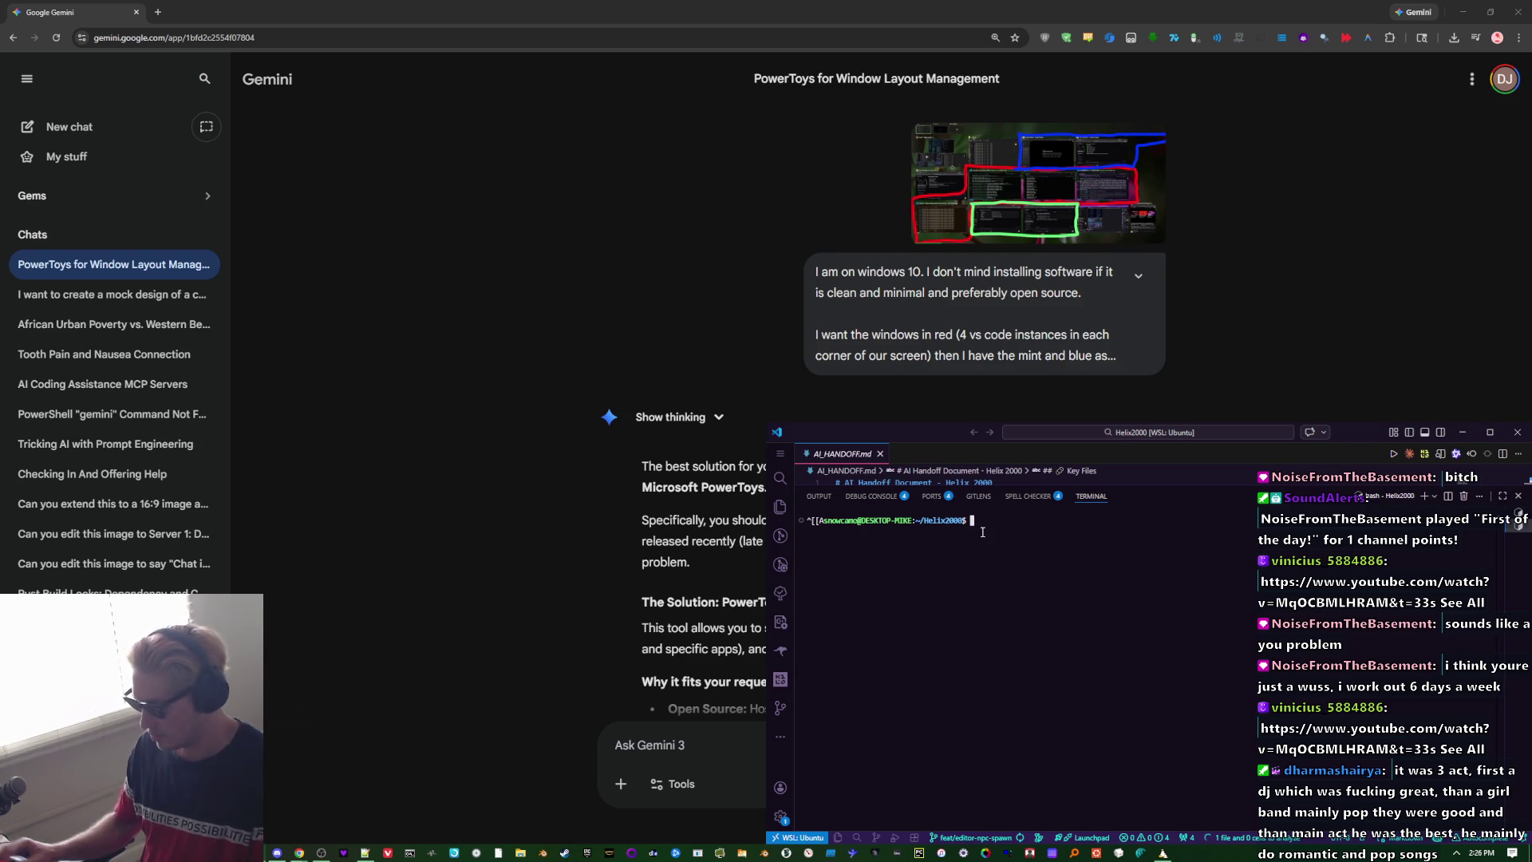
key("Up")
key("Return")
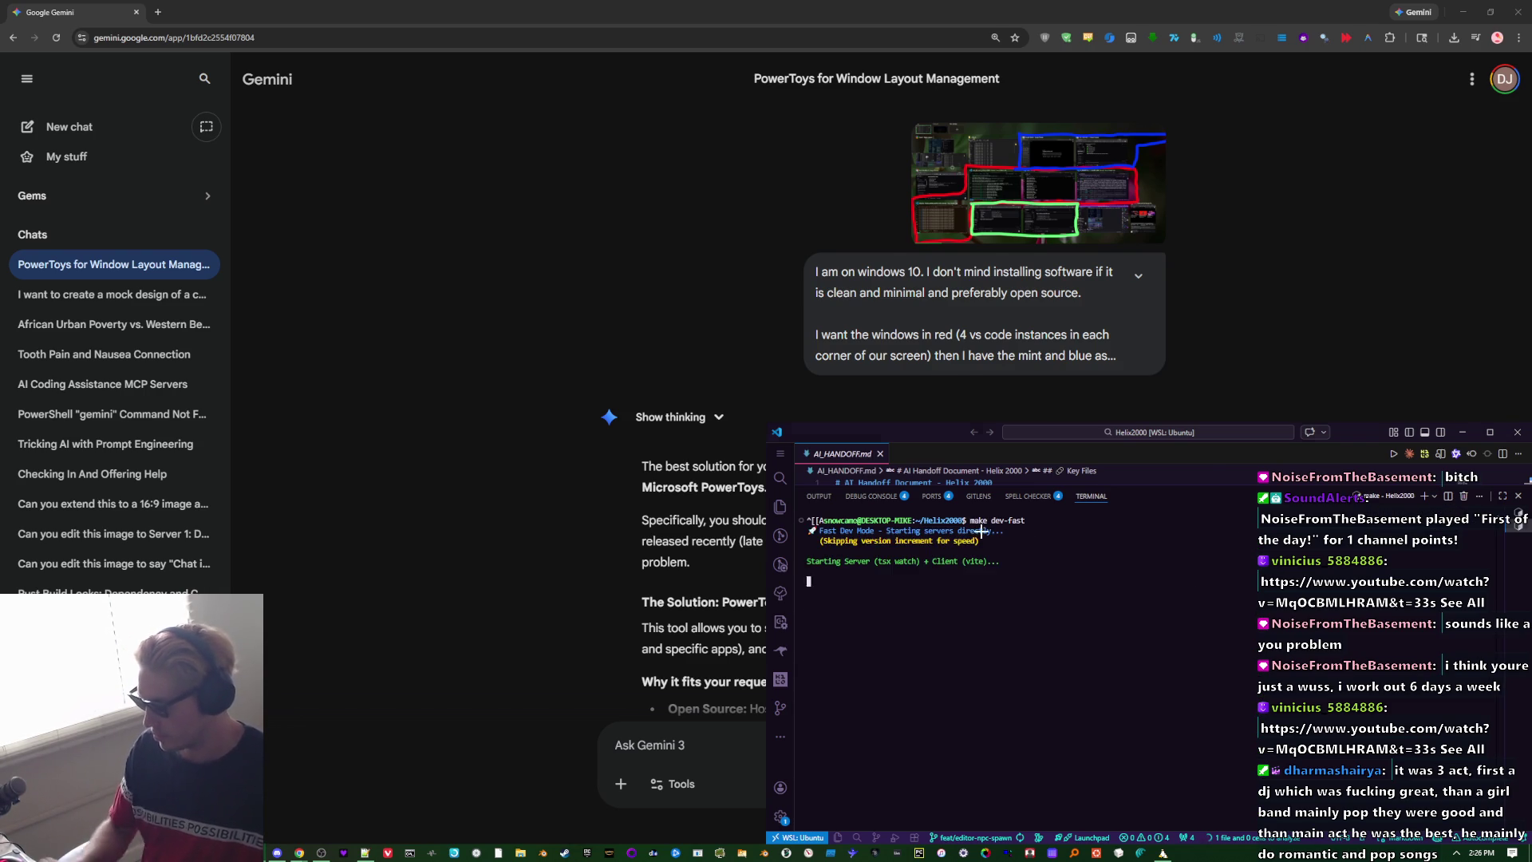
key("alt+Tab")
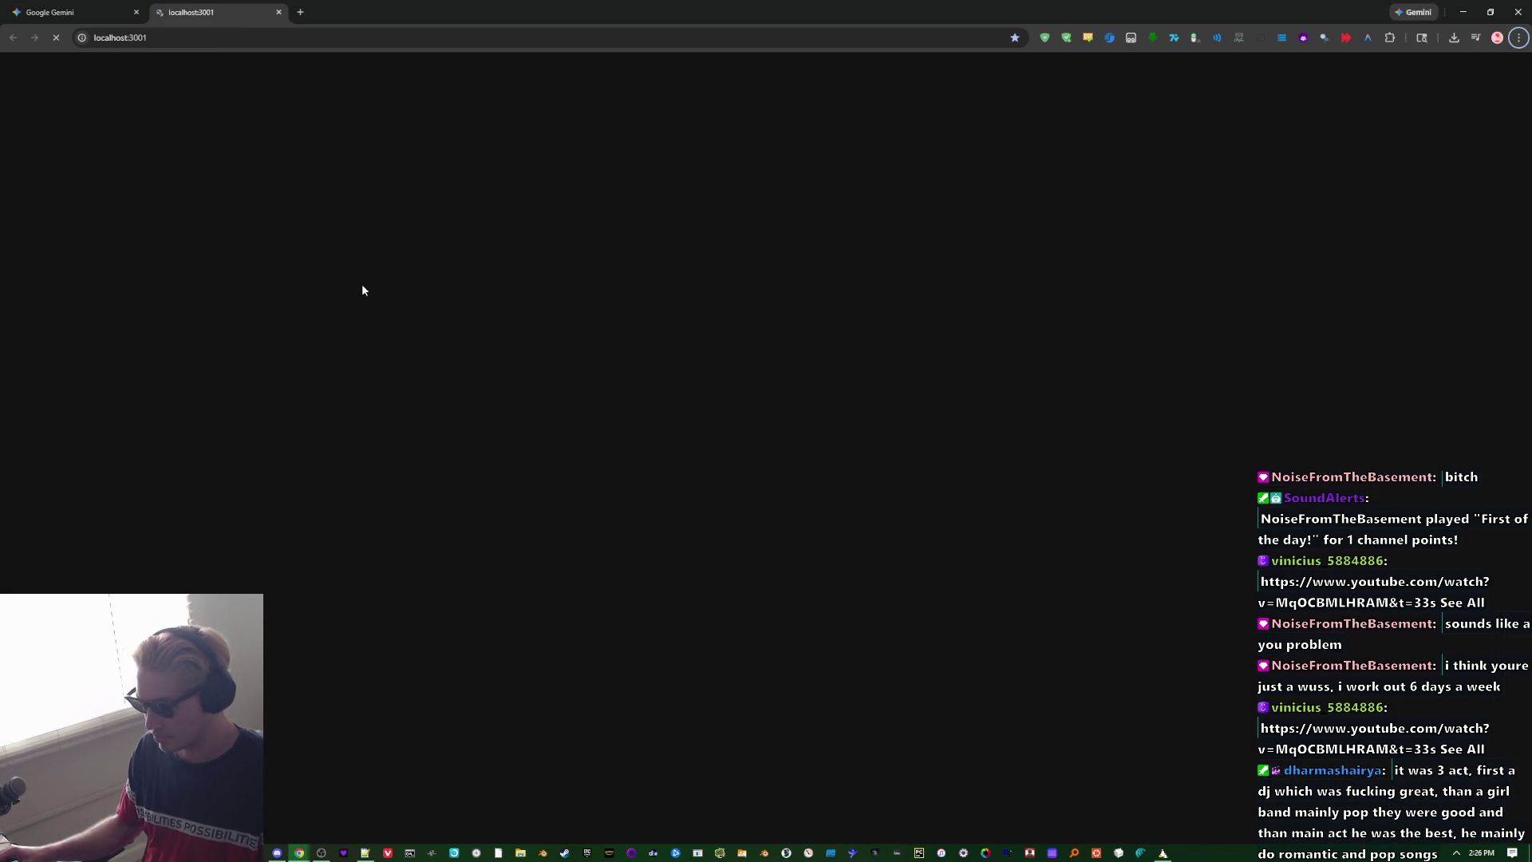
Confirm the Helix 2000 menu loads, then bring up the dj_engine run.sh window.
key("alt+Tab")
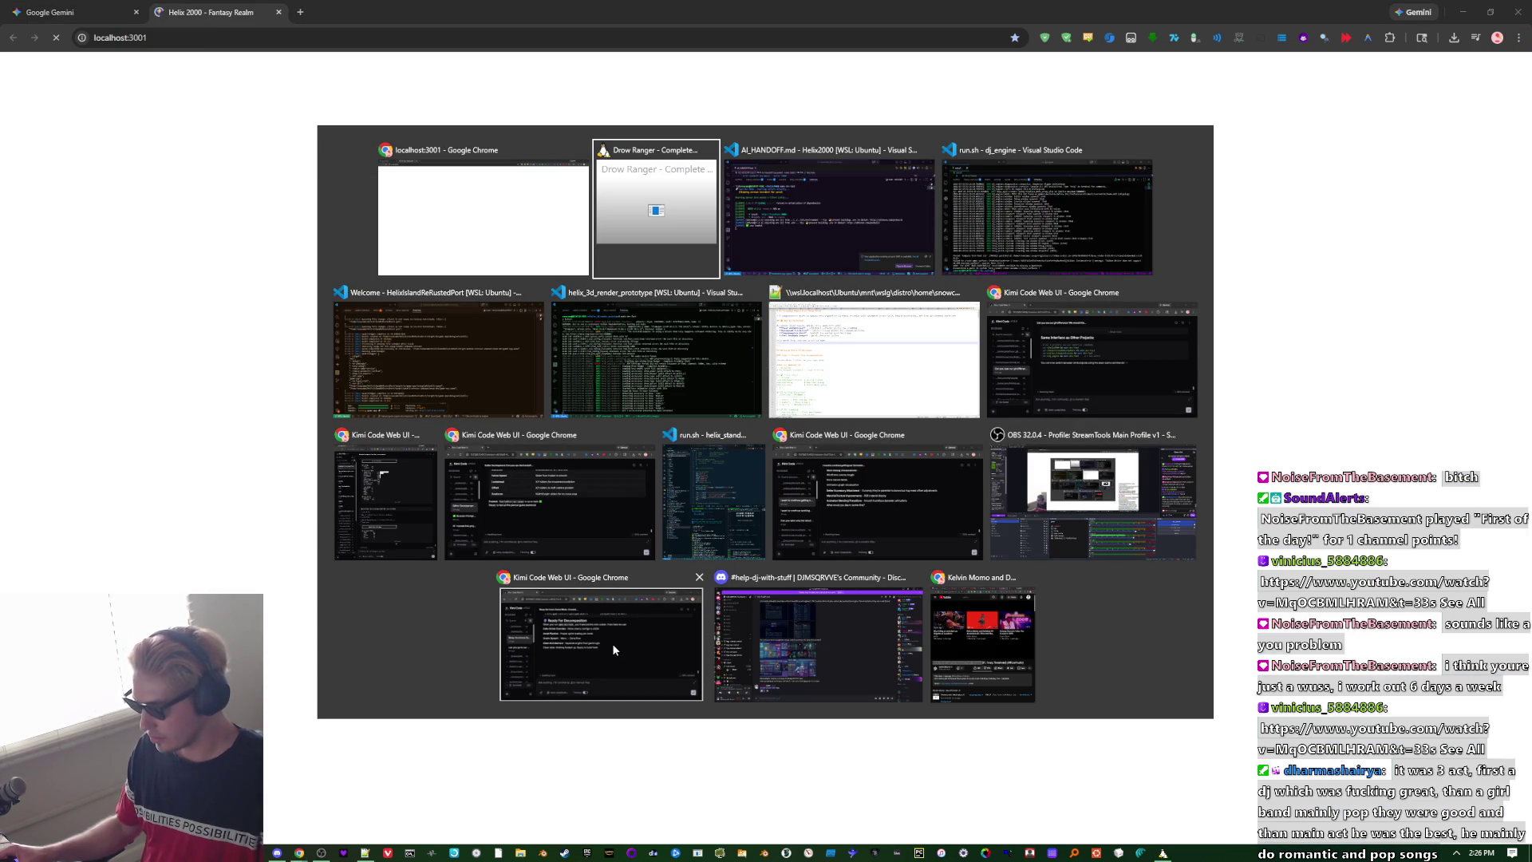
left_click(669, 361)
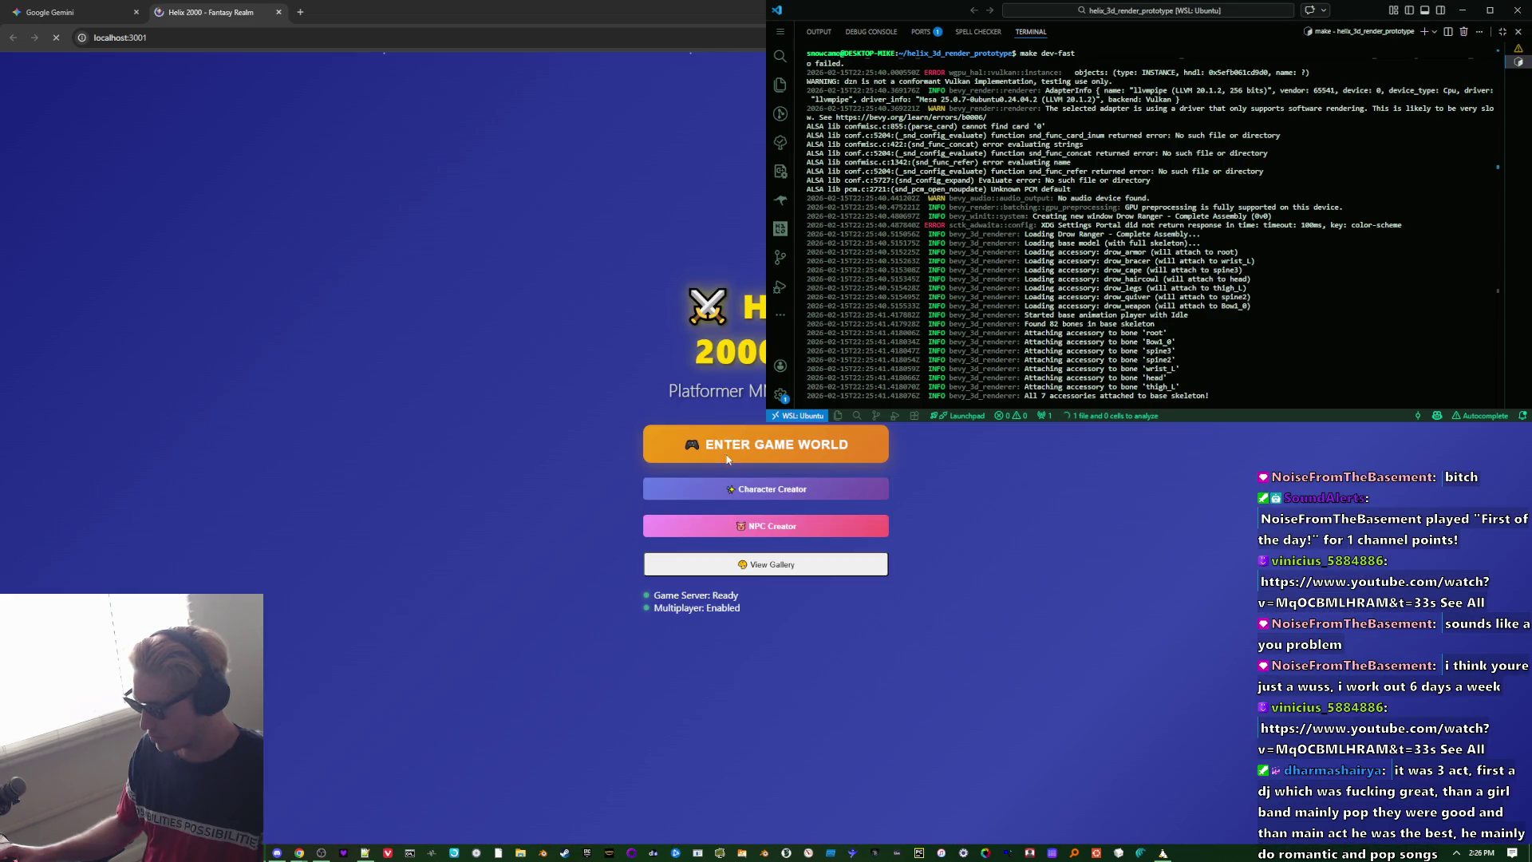
key("alt+Tab")
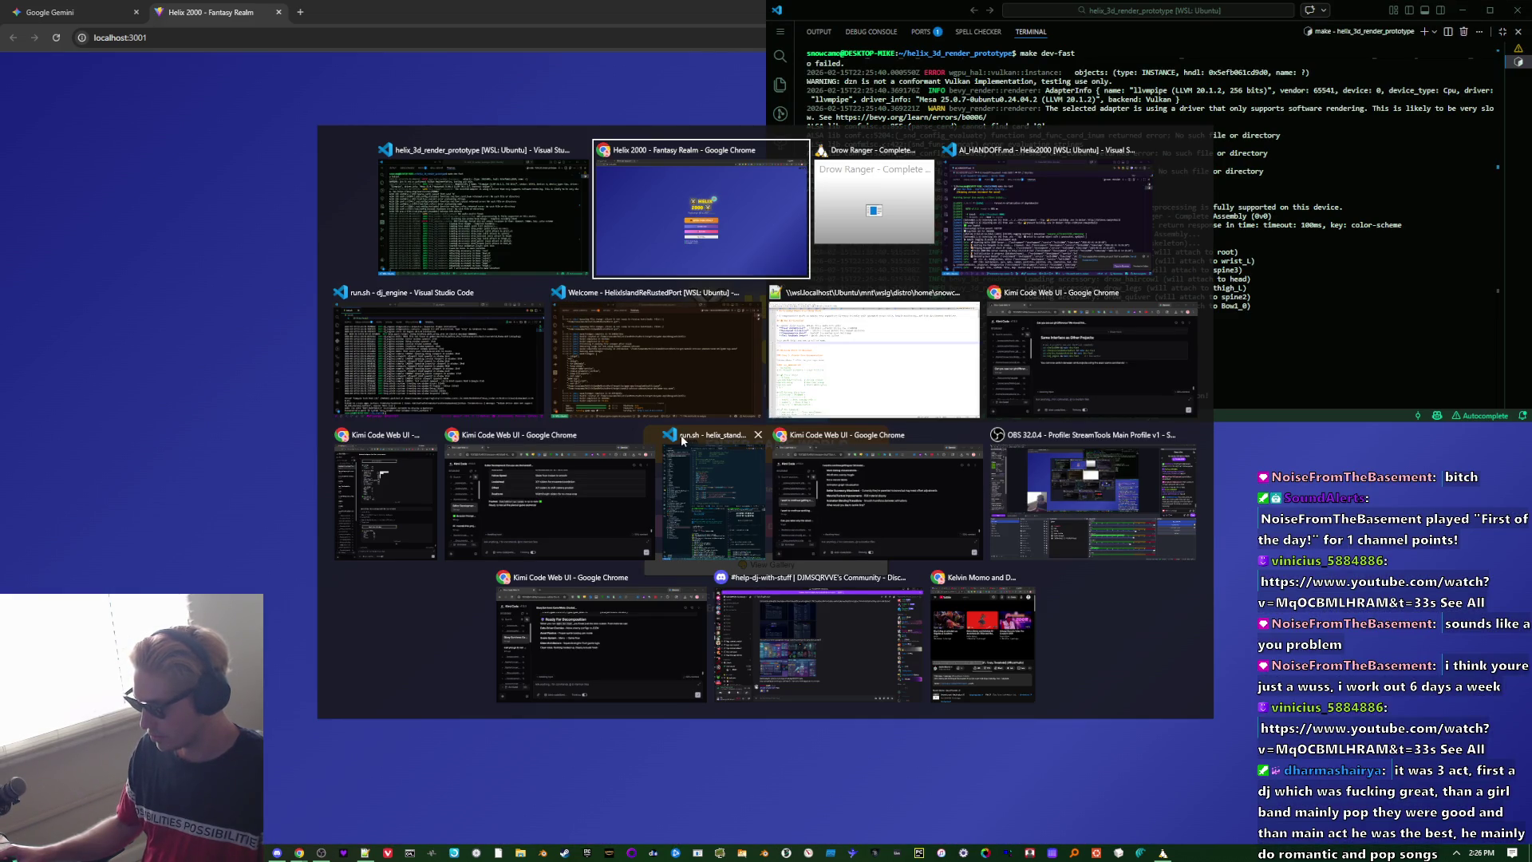
left_click(438, 385)
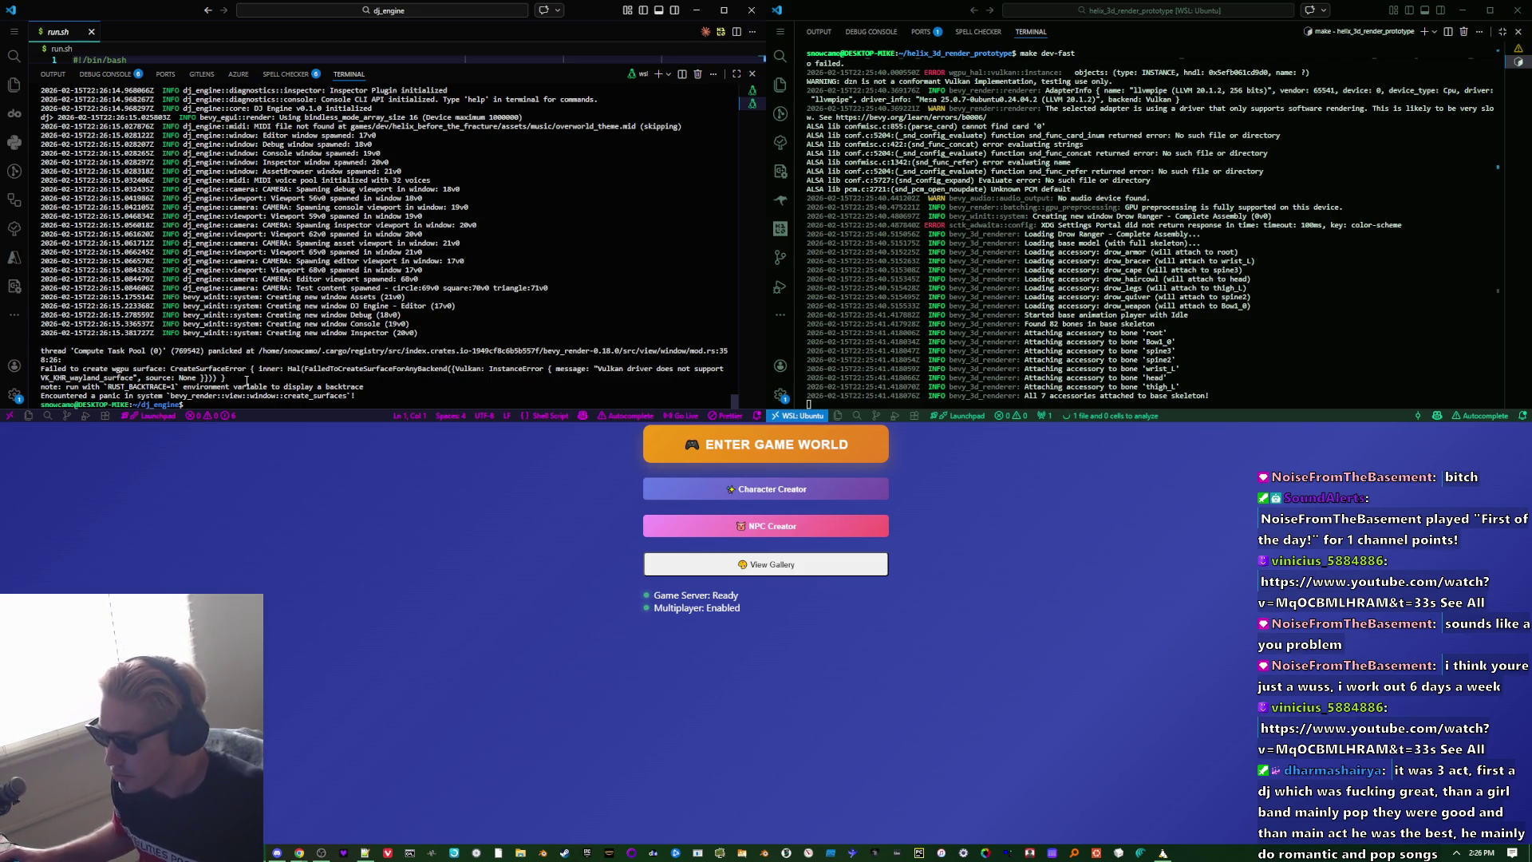
Copy the Vulkan surface panic lines from the dj_engine terminal and switch to Kimi Code.
left_click_drag(316, 397, 349, 345)
right_click(348, 346)
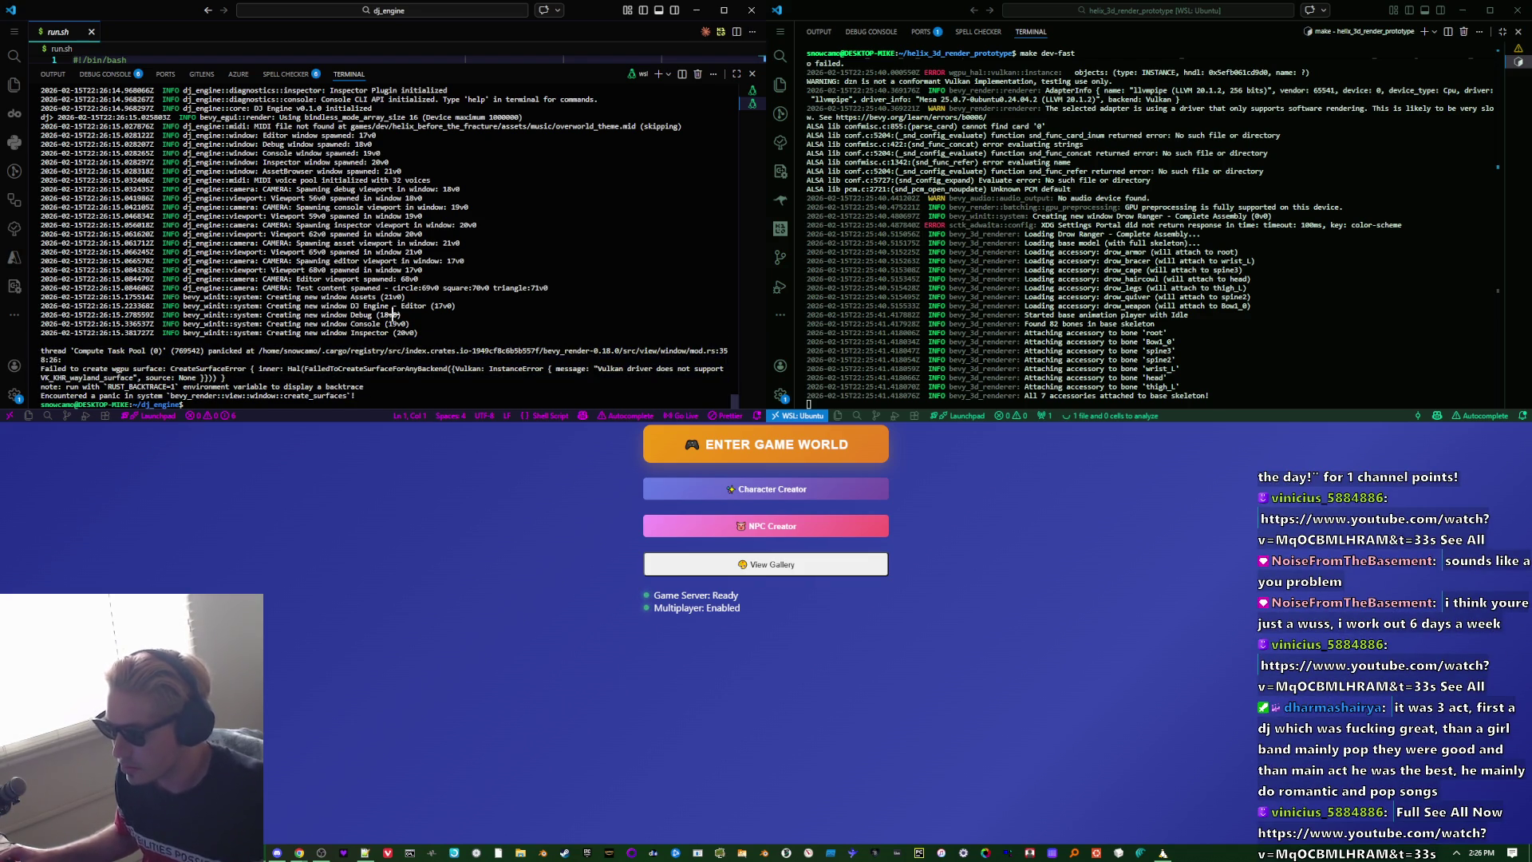
key("alt+Tab")
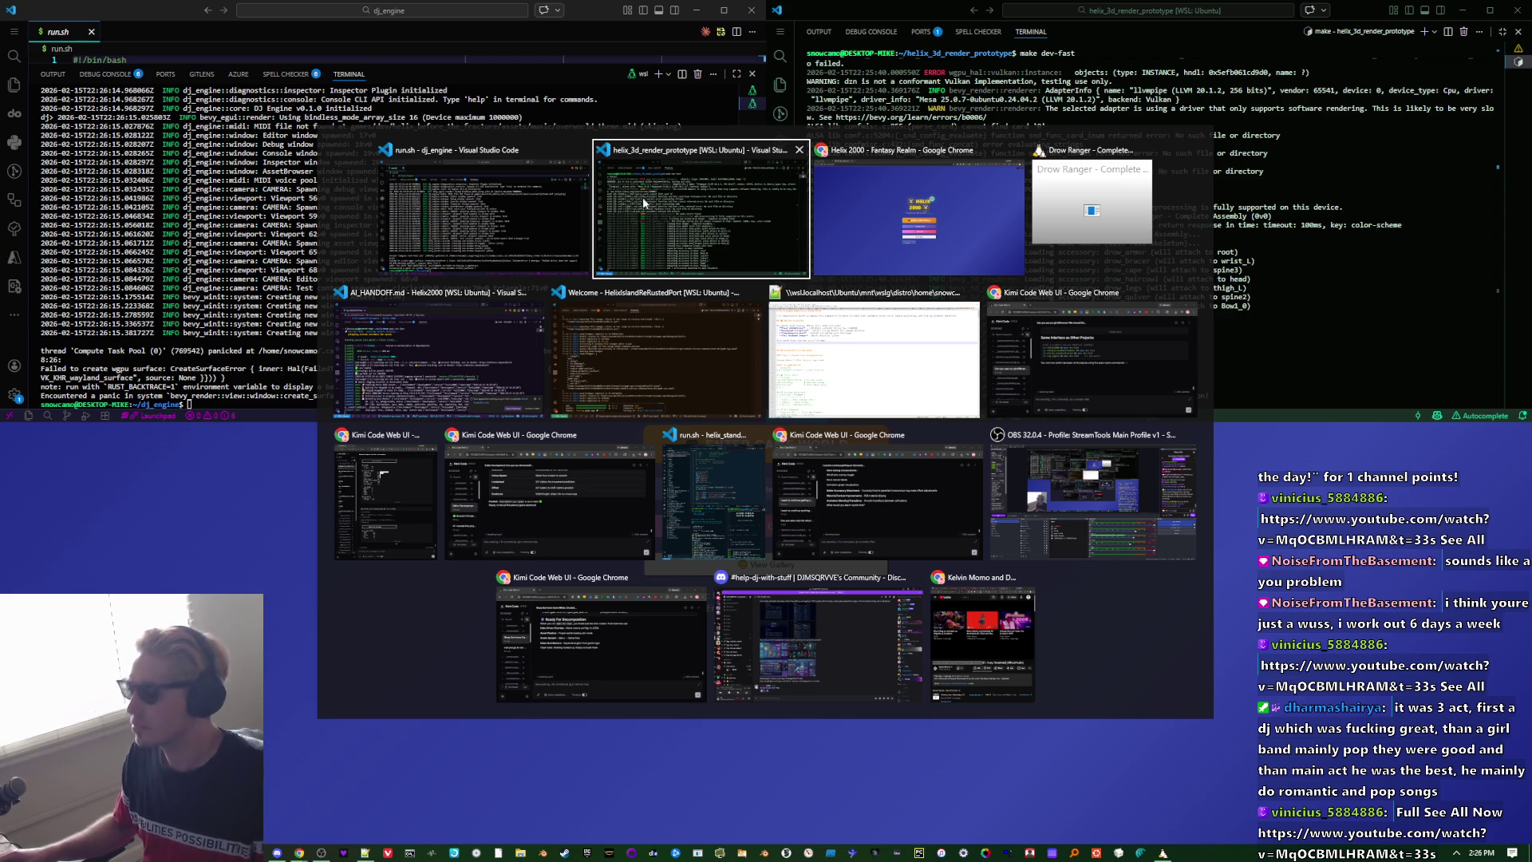
left_click(544, 662)
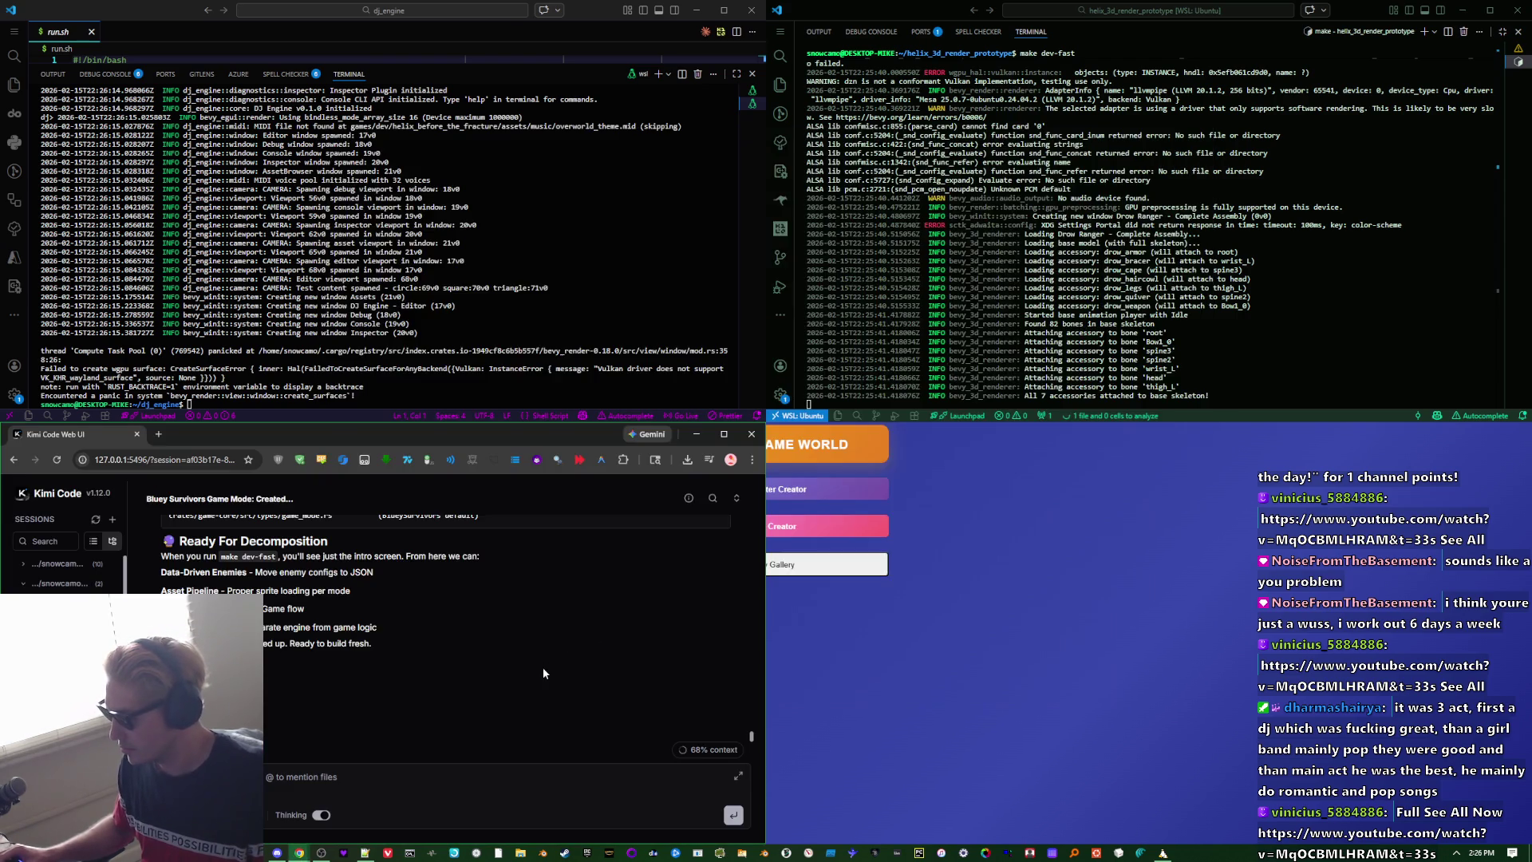
In the More Debug Visualizations chat, ask how the Vulkan panic was fixed, with the error pasted.
key("alt+Tab")
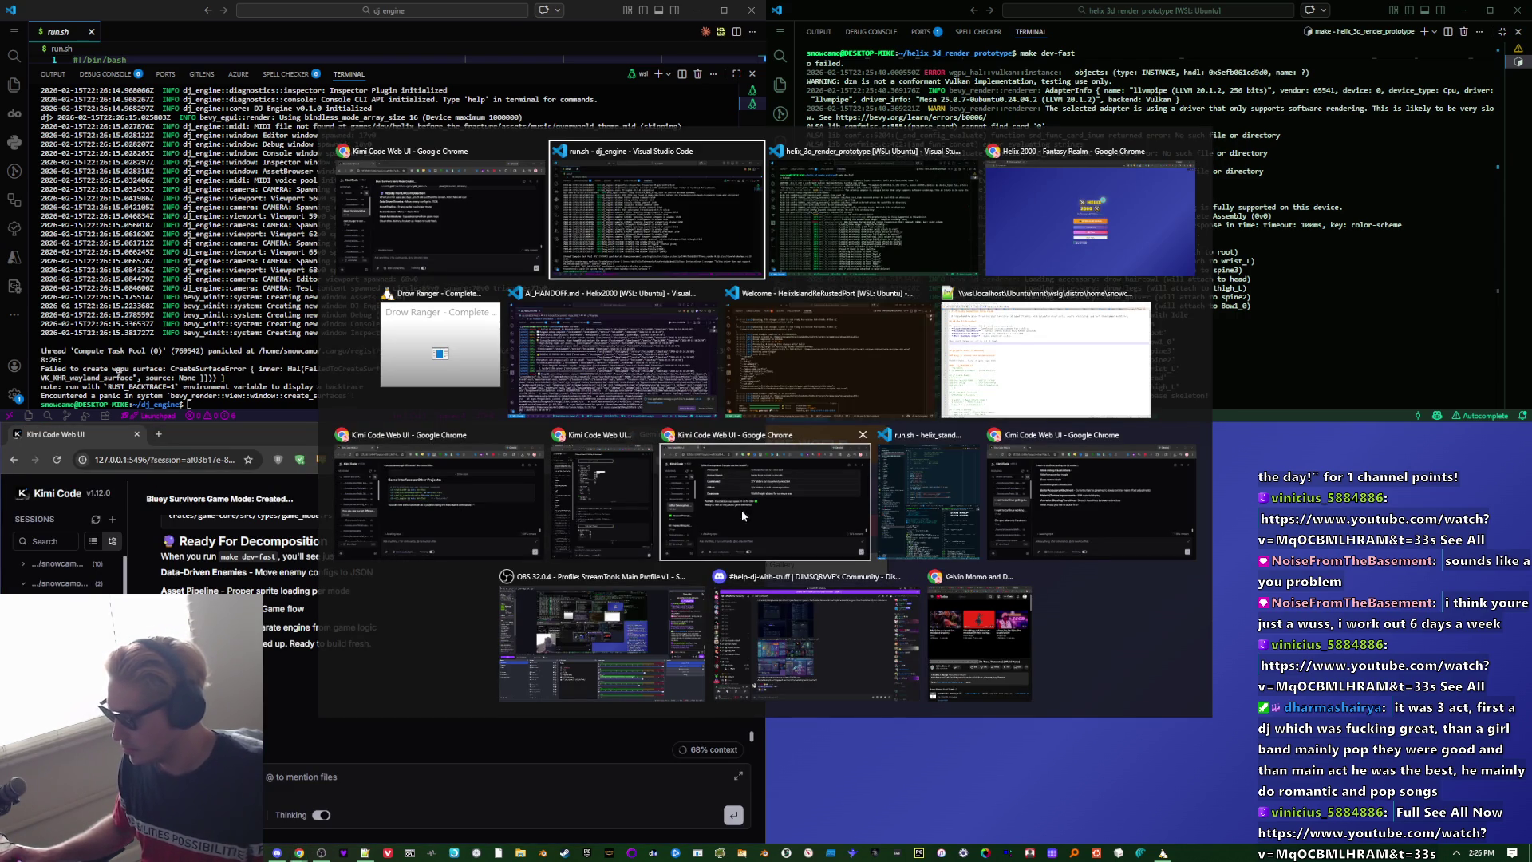
left_click(1083, 501)
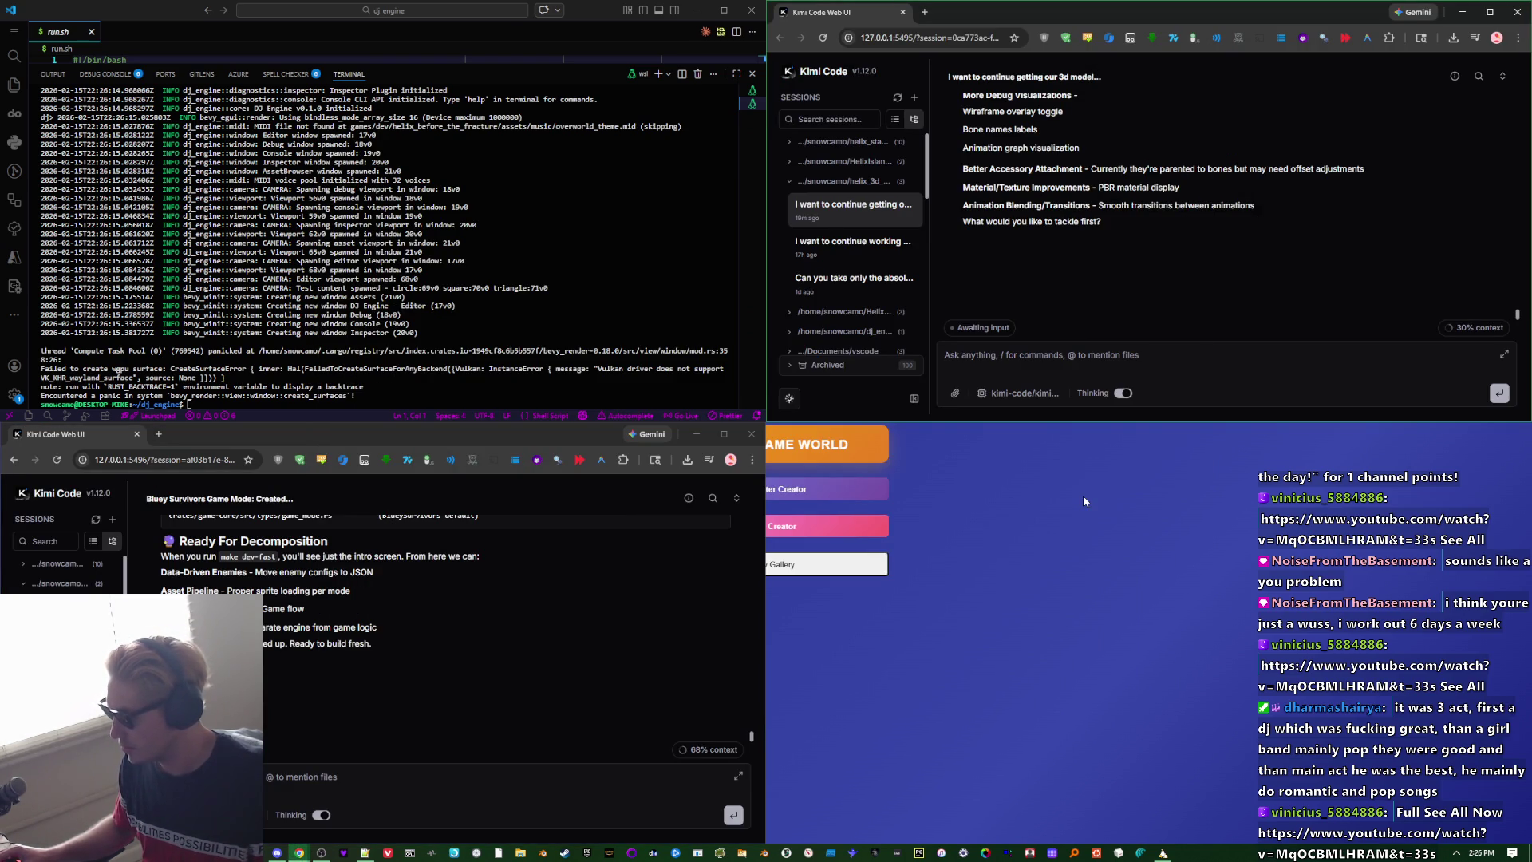
left_click(1110, 345)
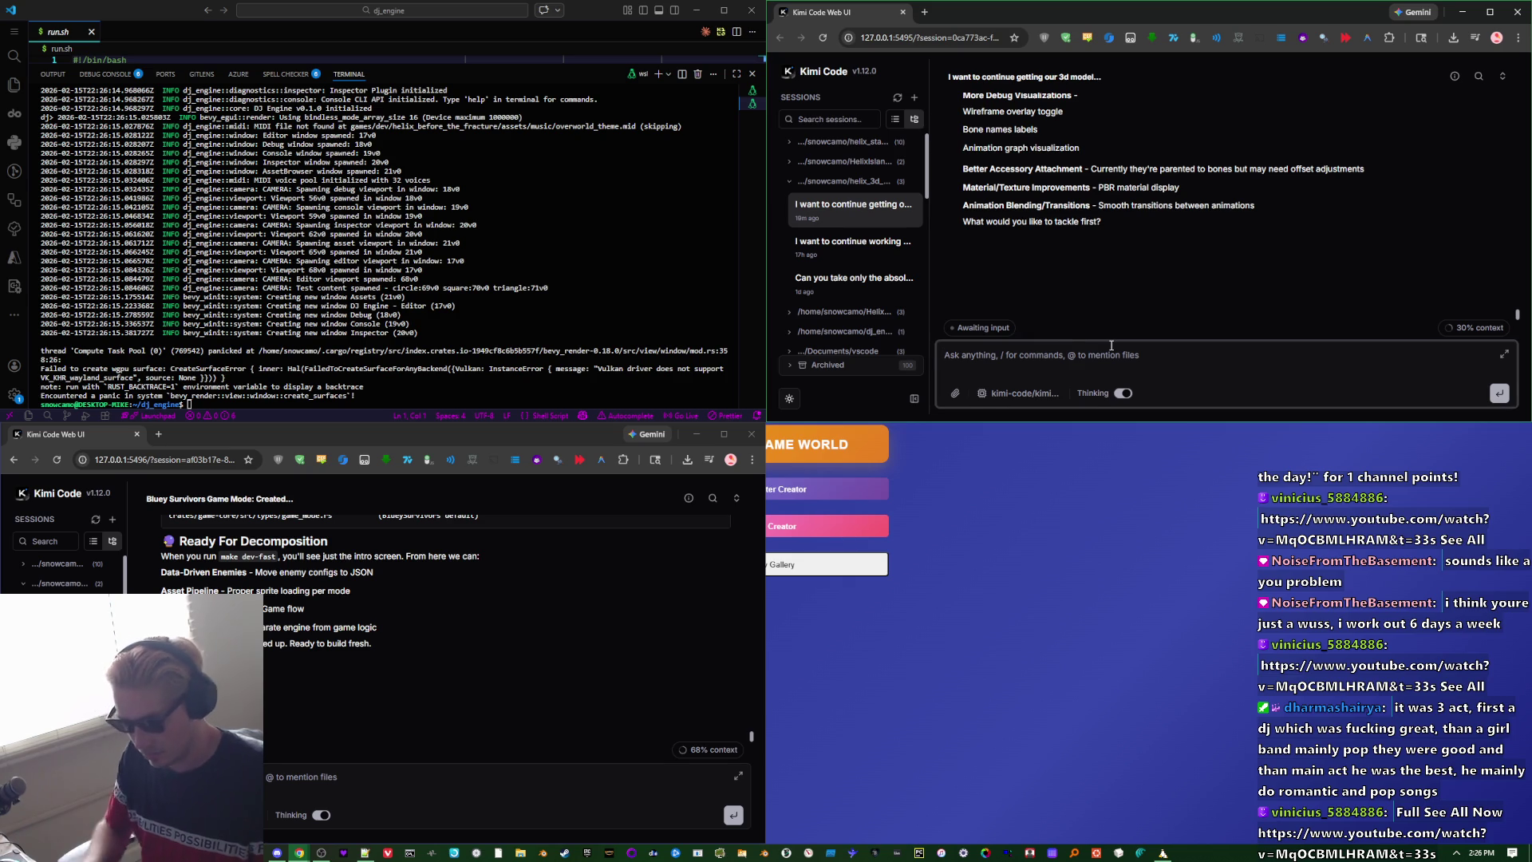
type("c")
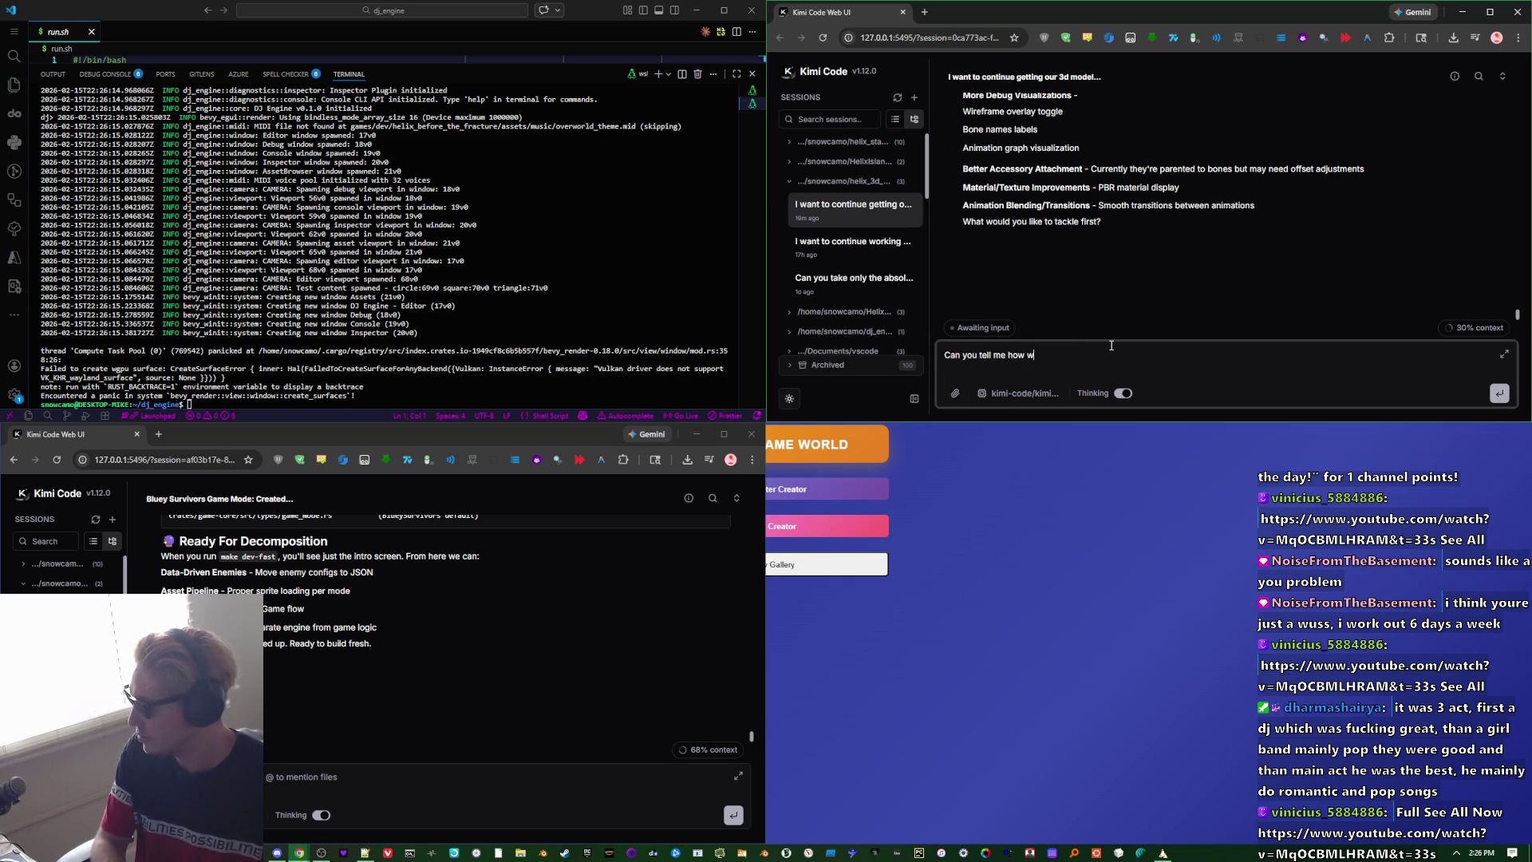
type("e got past this")
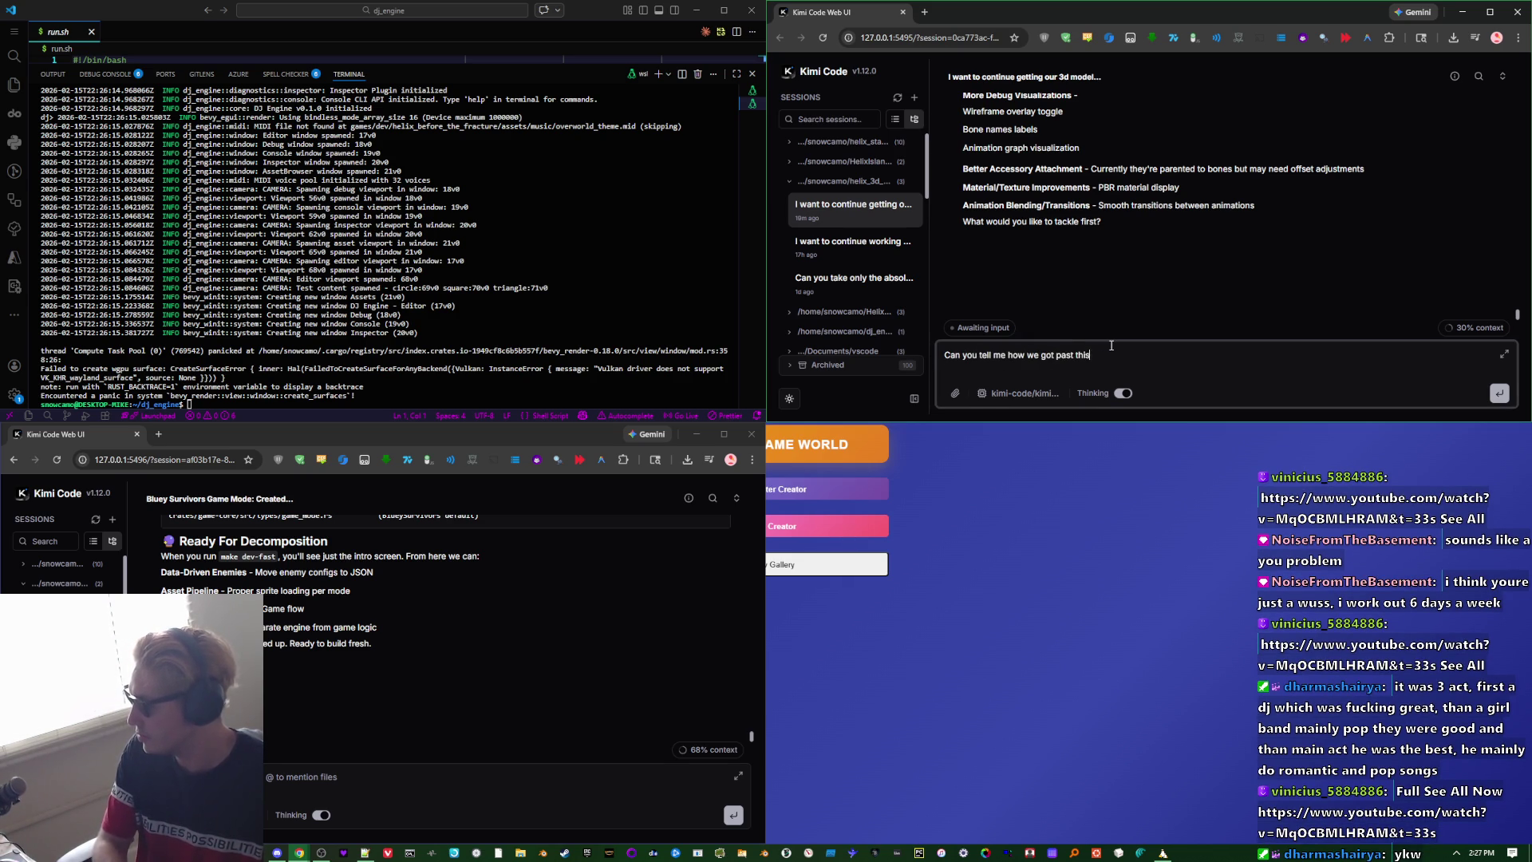
type("nd")
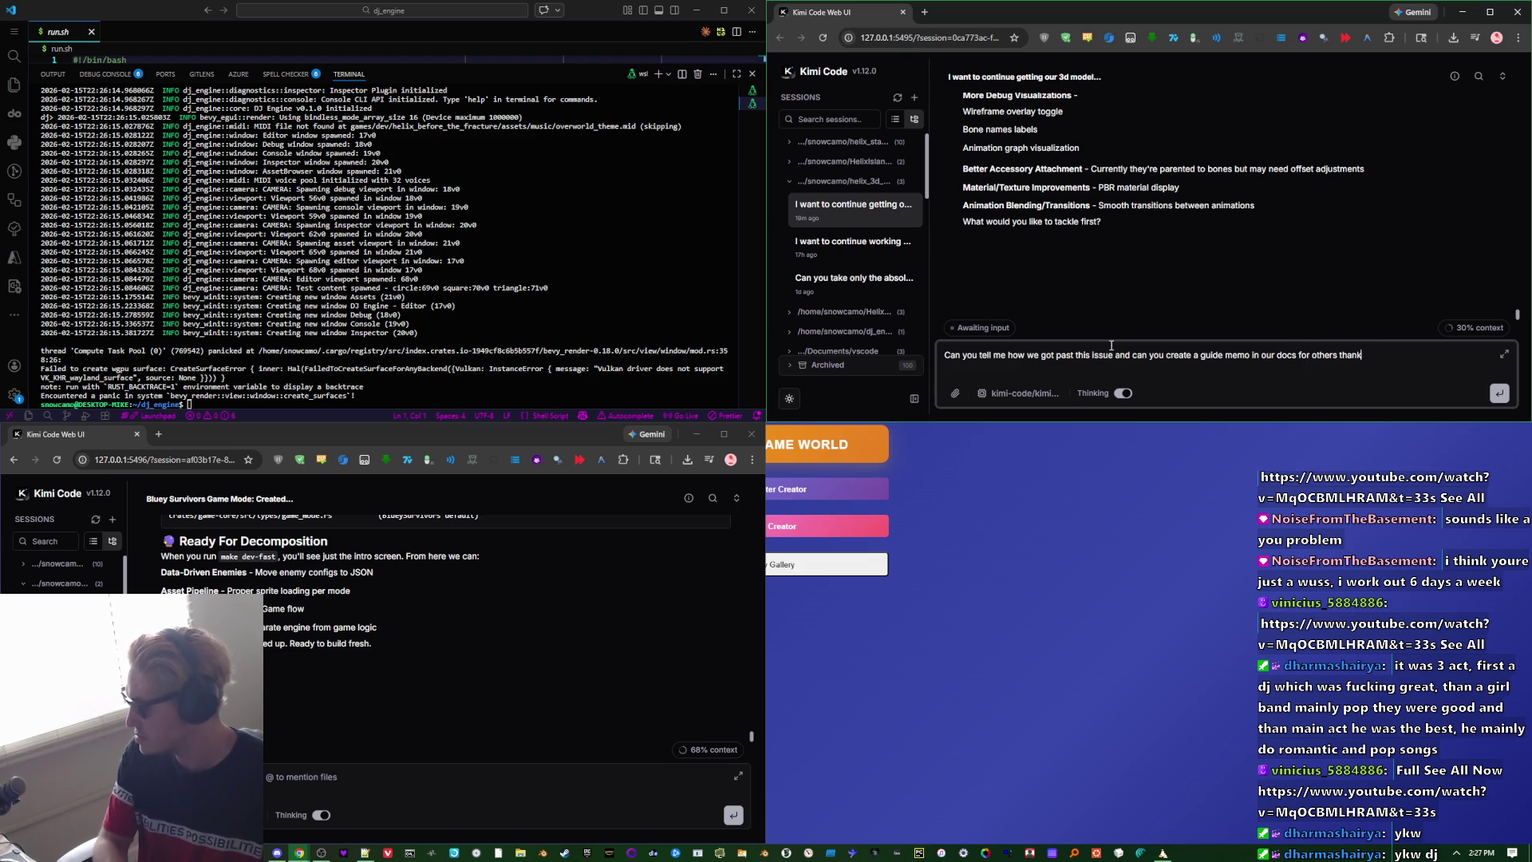
key("shift+Return")
key("ctrl+v")
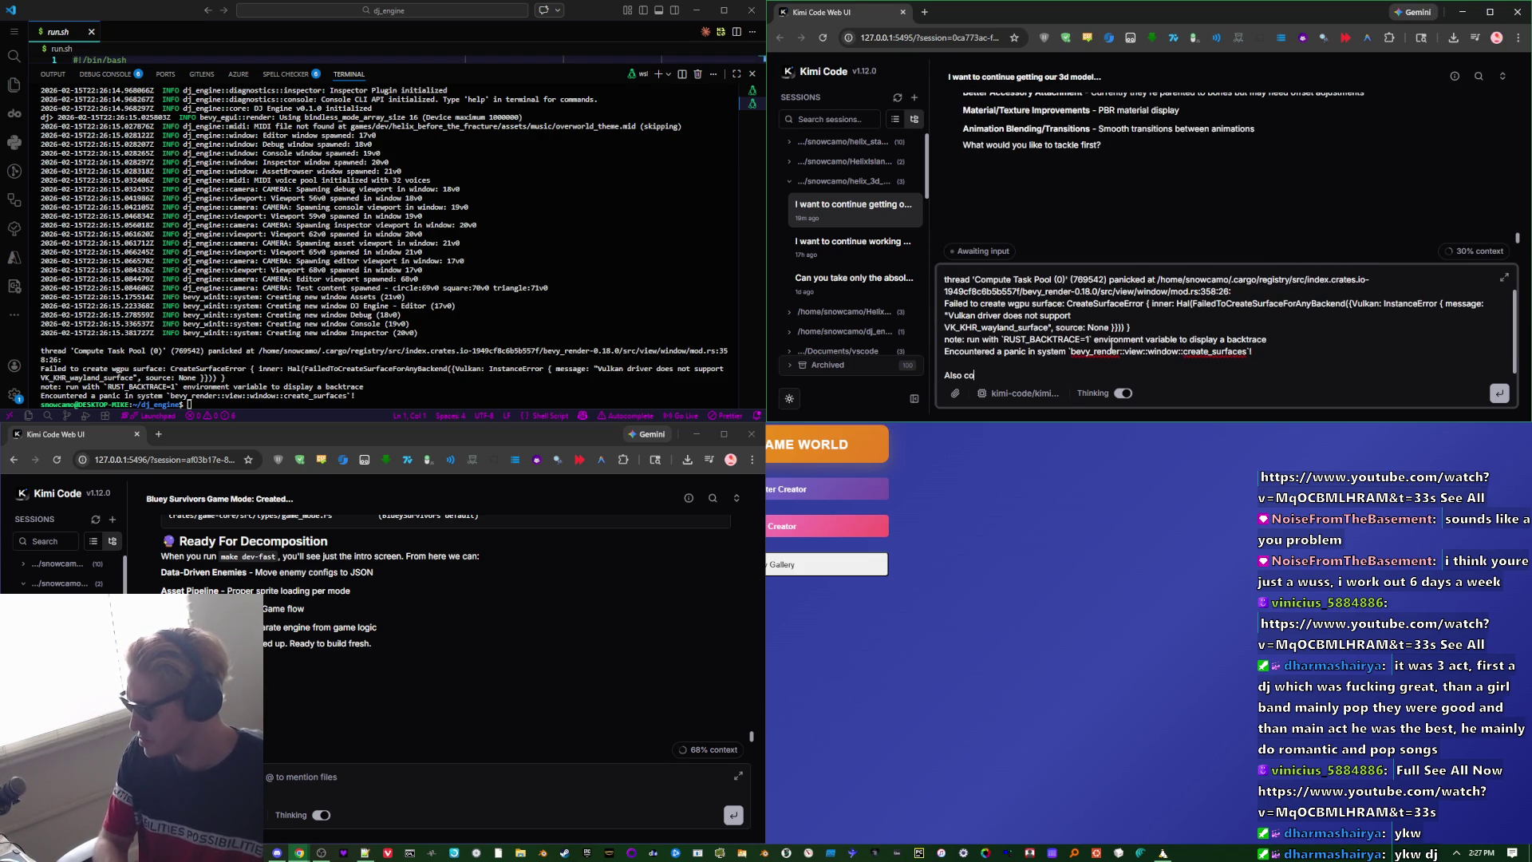
Add a line asking Kimi to commit everything, including the docs guide memo, and send.
type("our")
type(" stuff.")
key("alt+Tab")
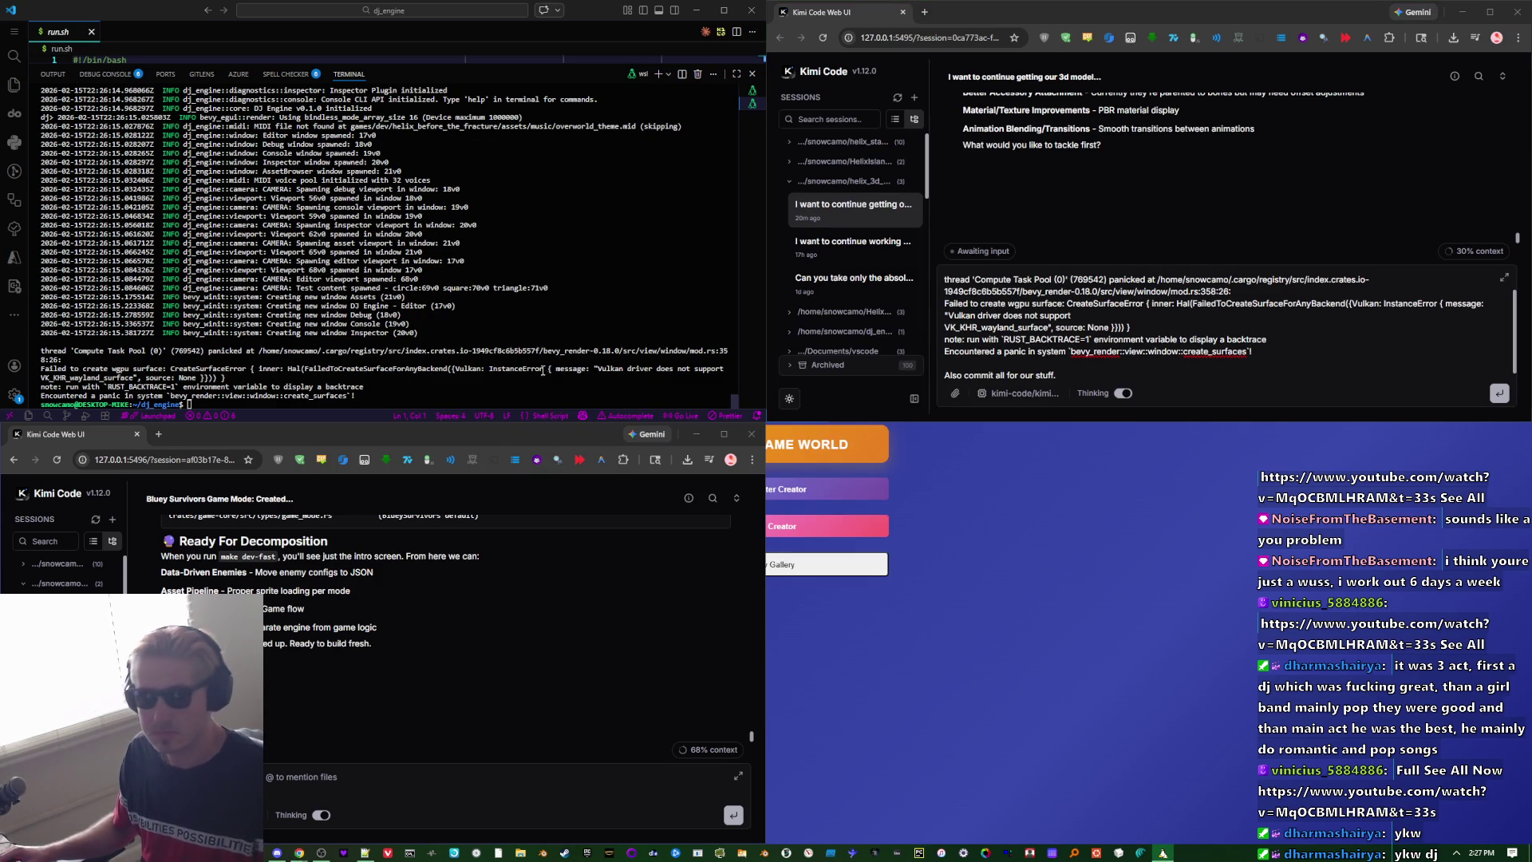
left_click(1166, 856)
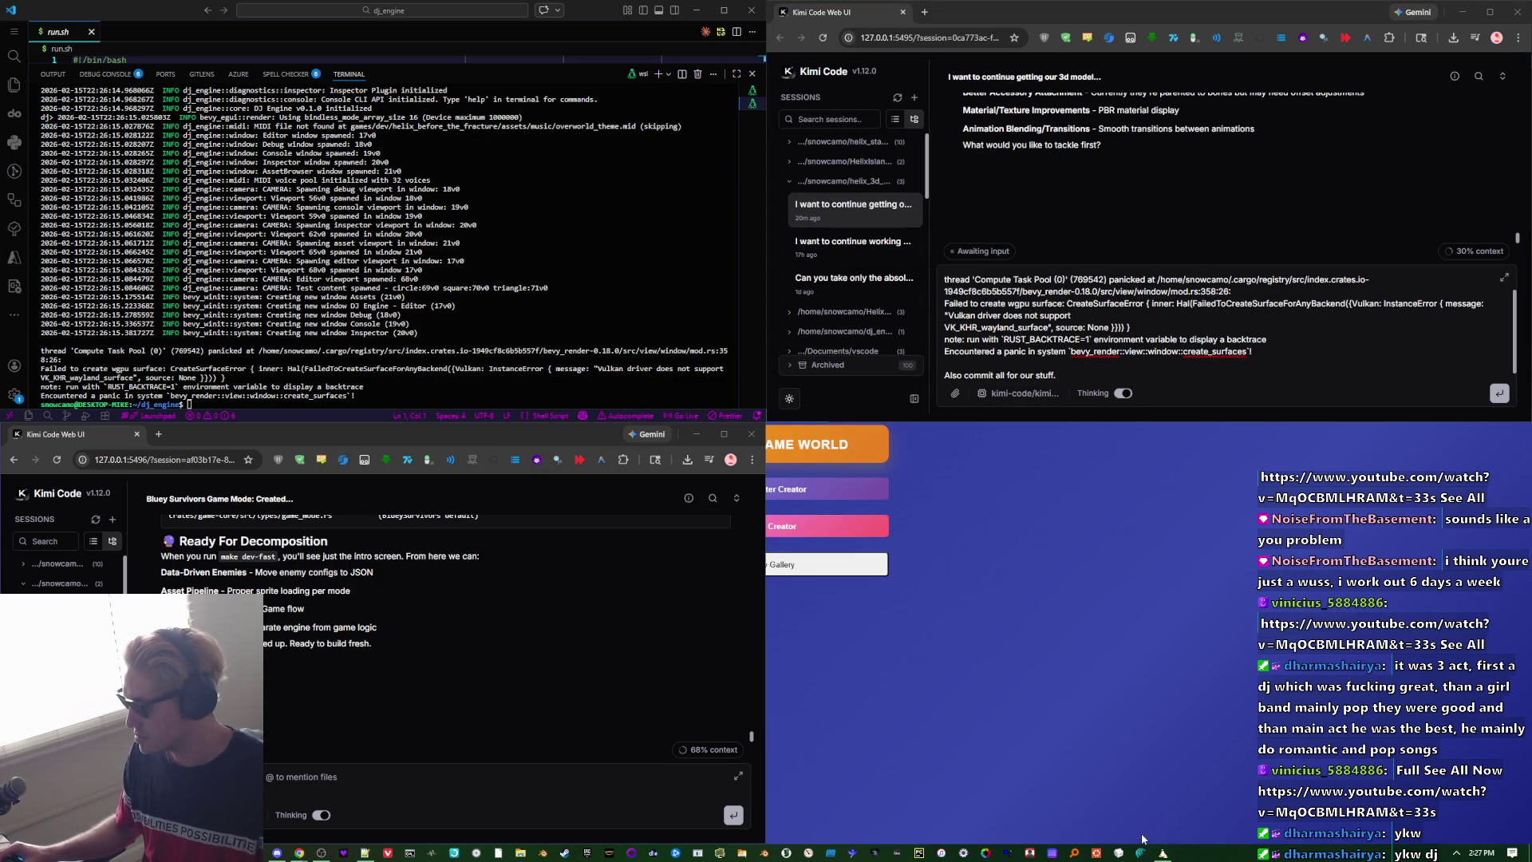
key("Return")
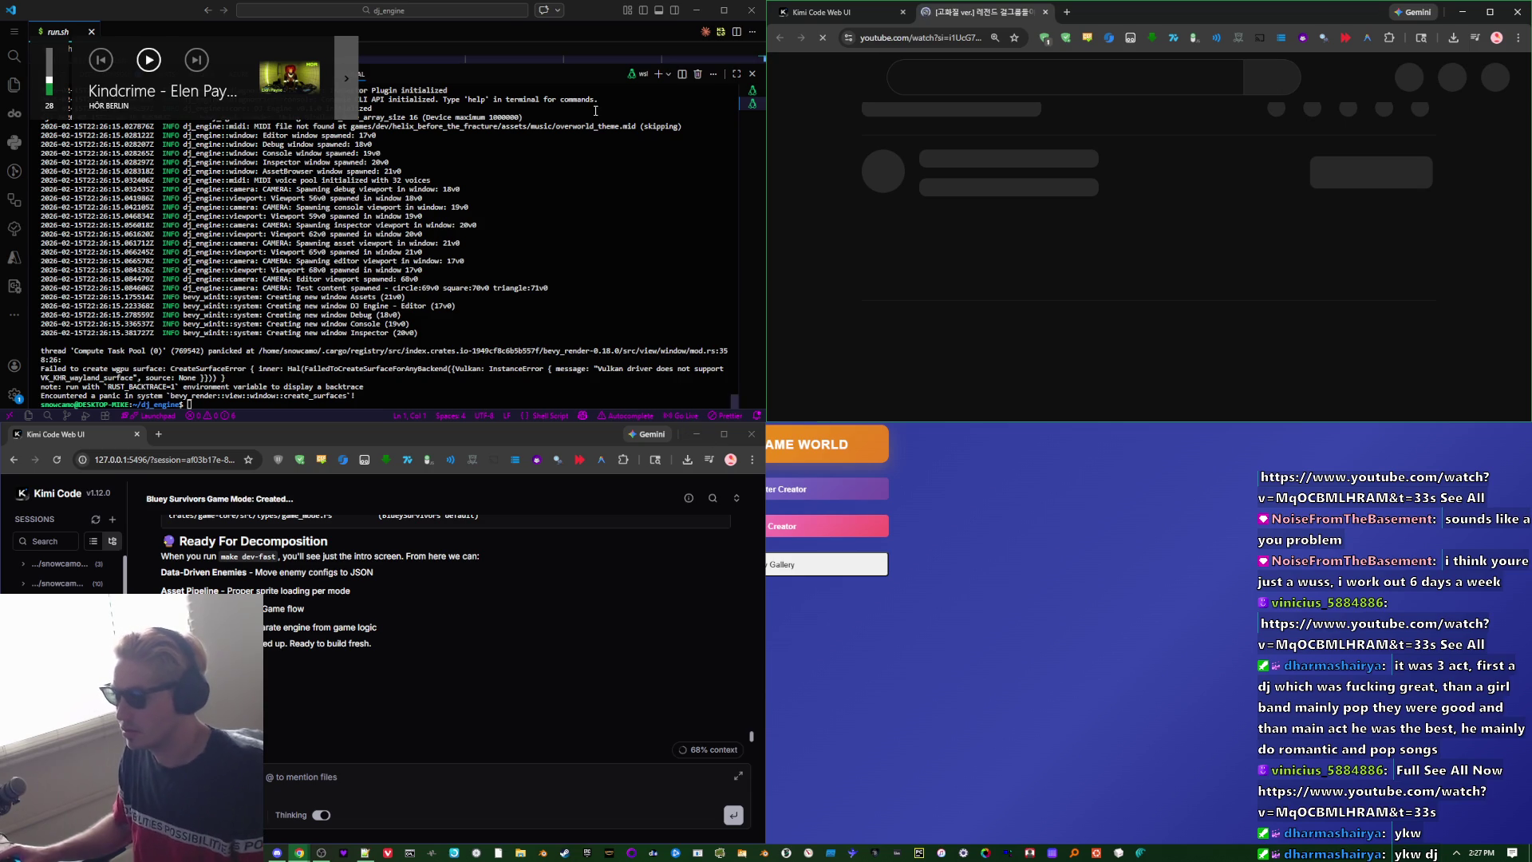
Pause the Mija DJ set video in its own window.
key("super+Tab")
key("super+Tab")
key("super+Tab")
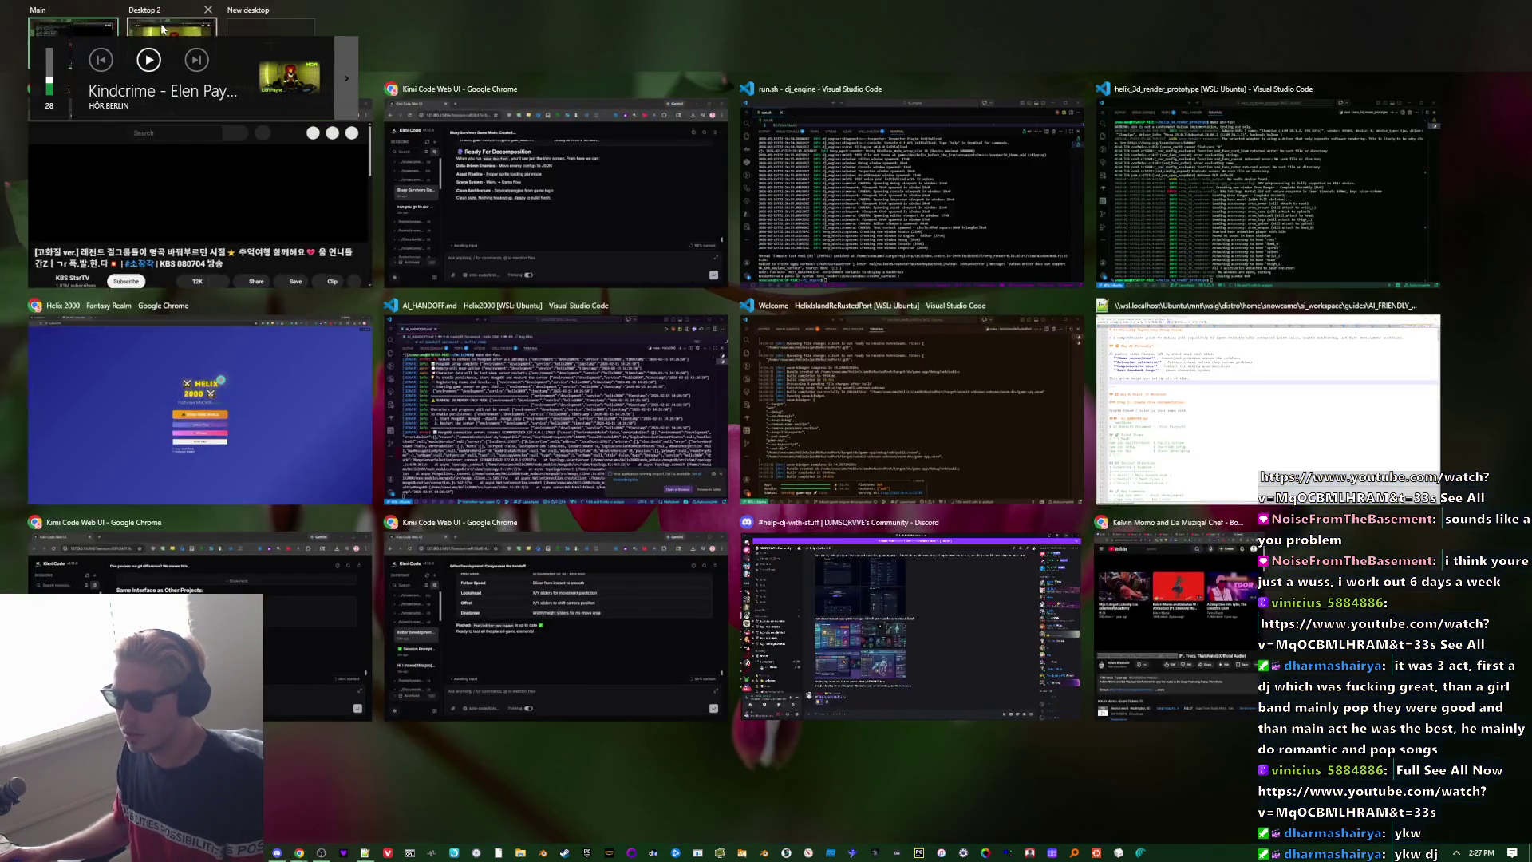
left_click(318, 80)
Maximize the YouTube window and play the Girls' Generation 'Tell Me' stage video full screen.
key("super+Tab")
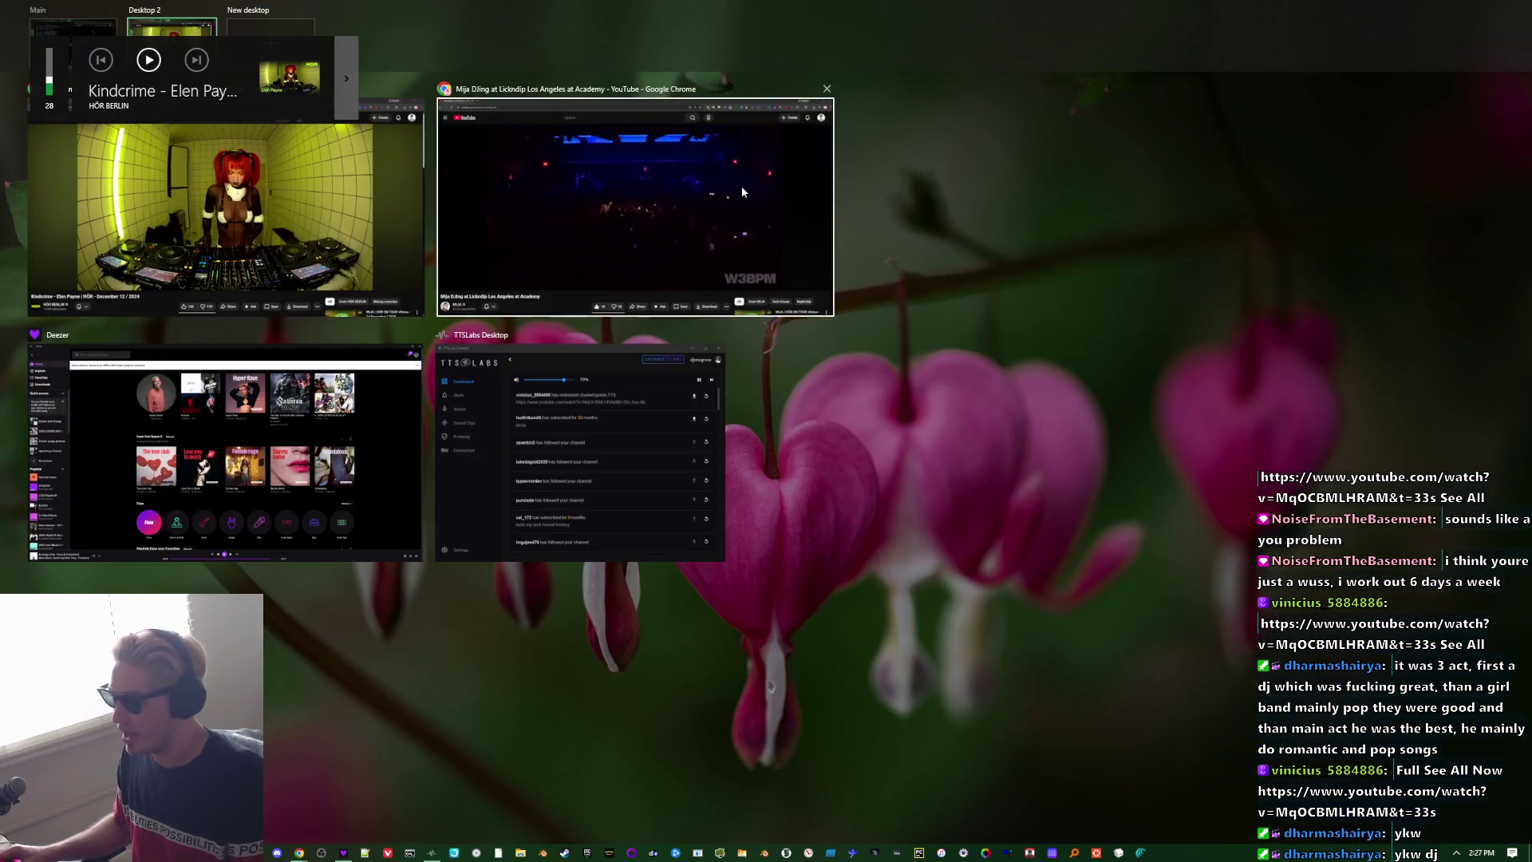
left_click(736, 189)
left_click(769, 236)
key("super+Tab")
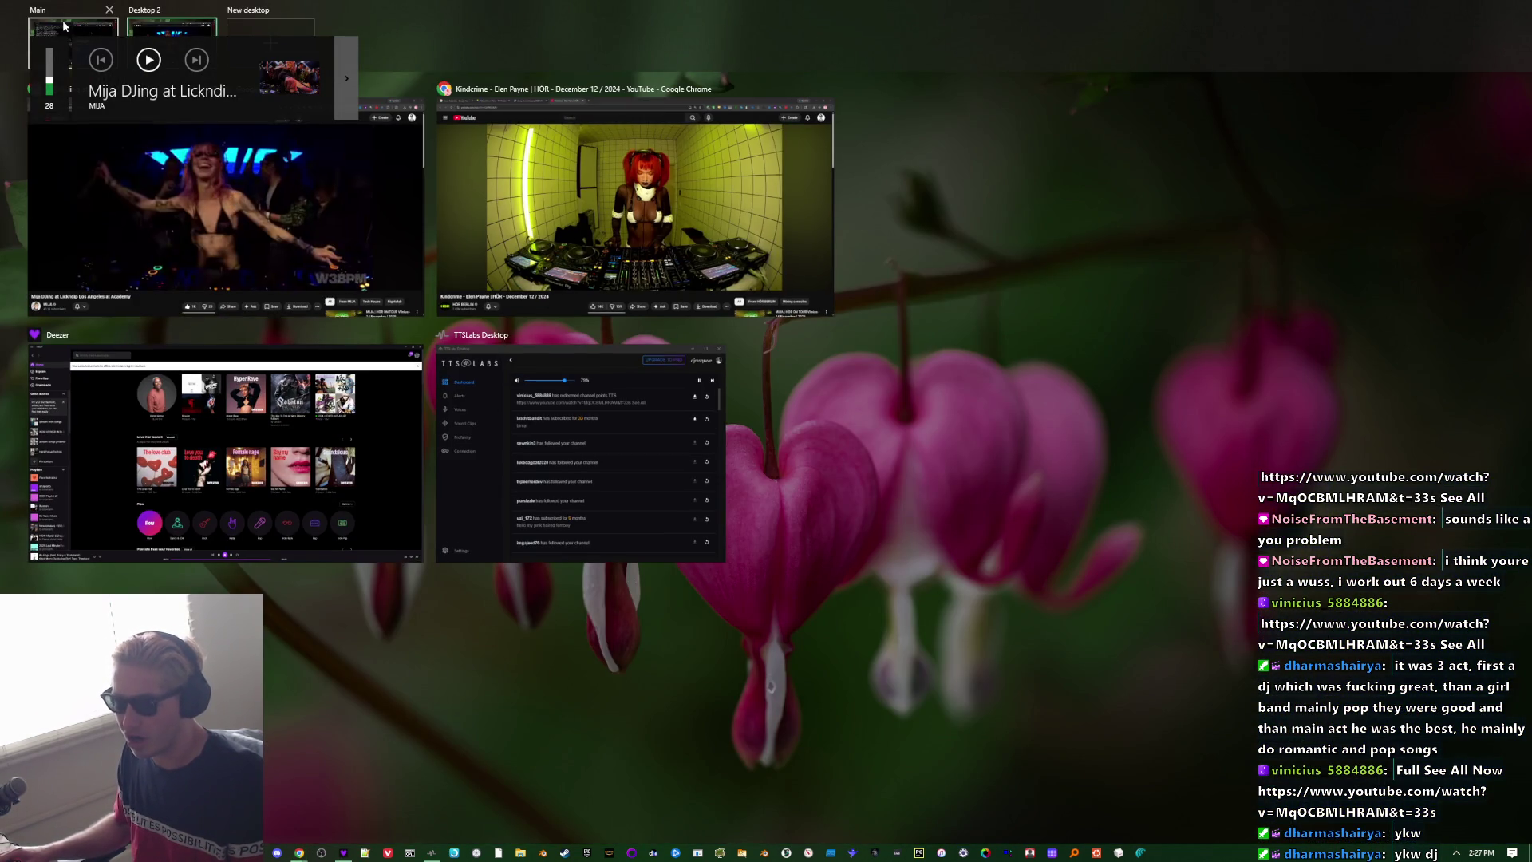
left_click(64, 27)
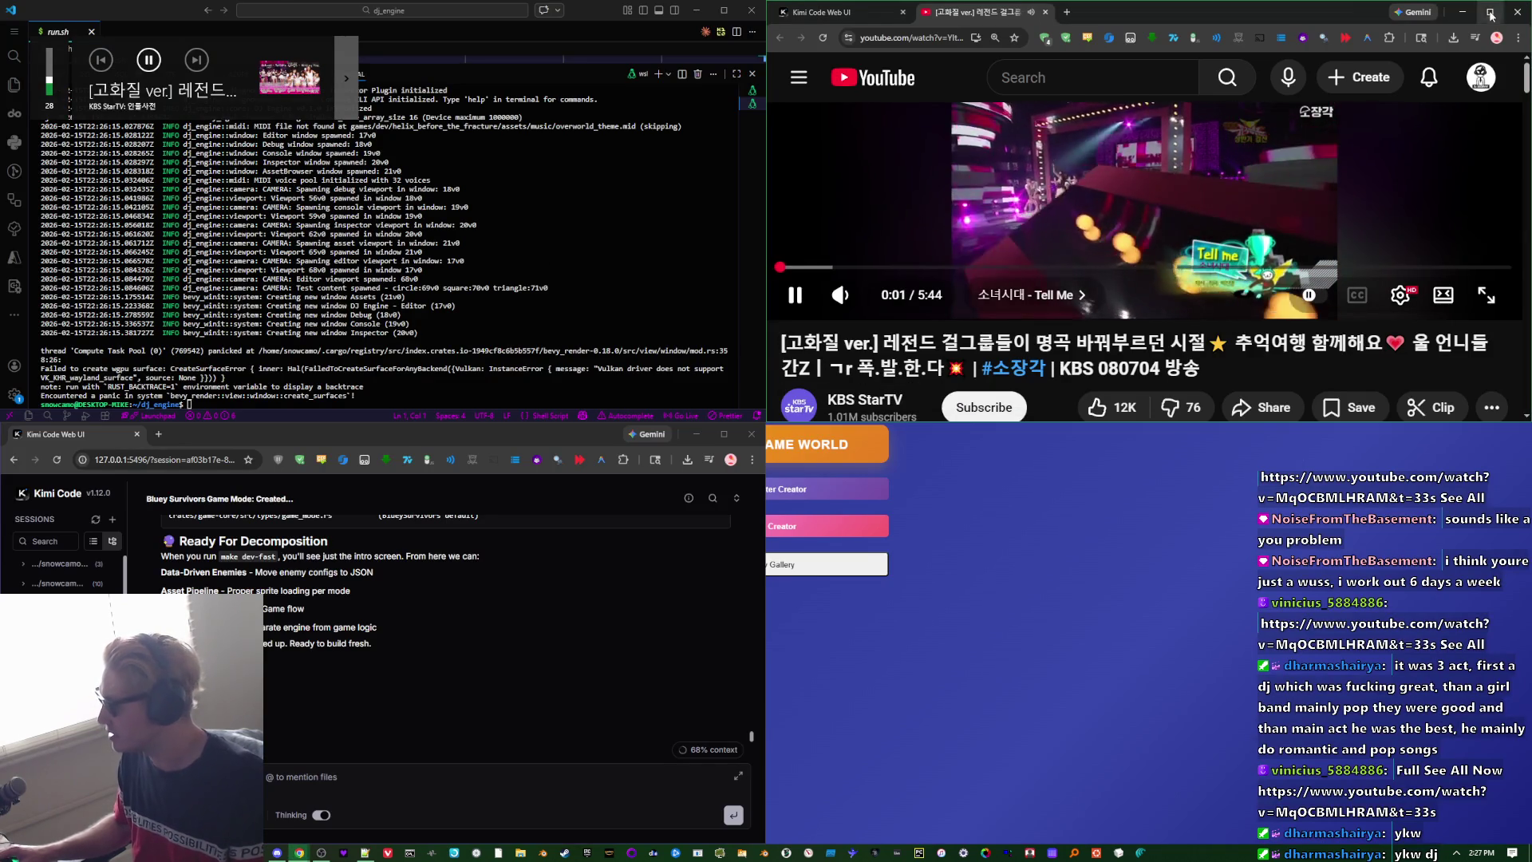
key("super+Up")
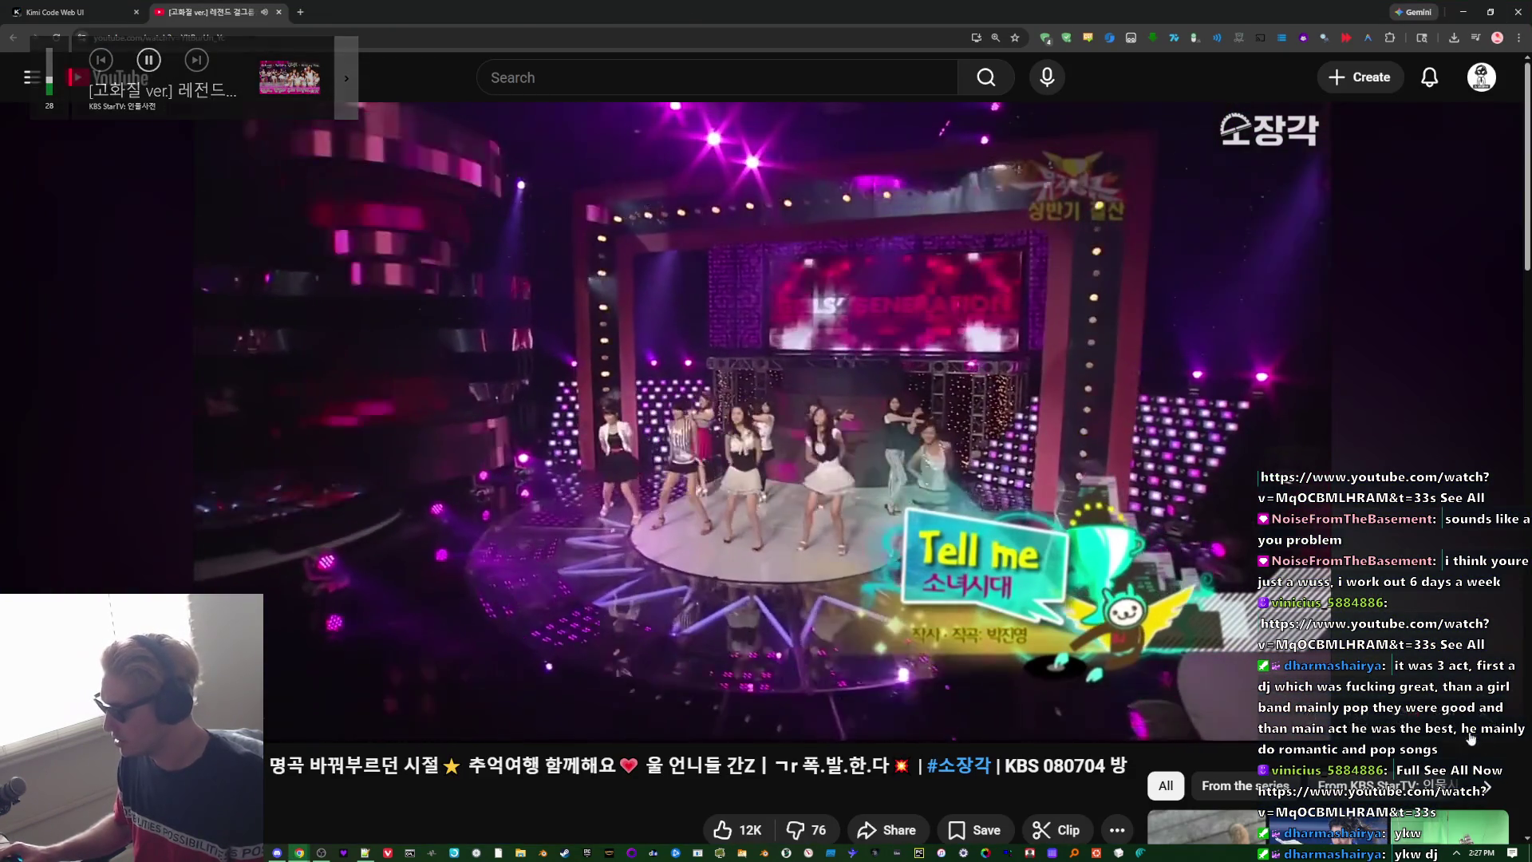
left_click(1470, 721)
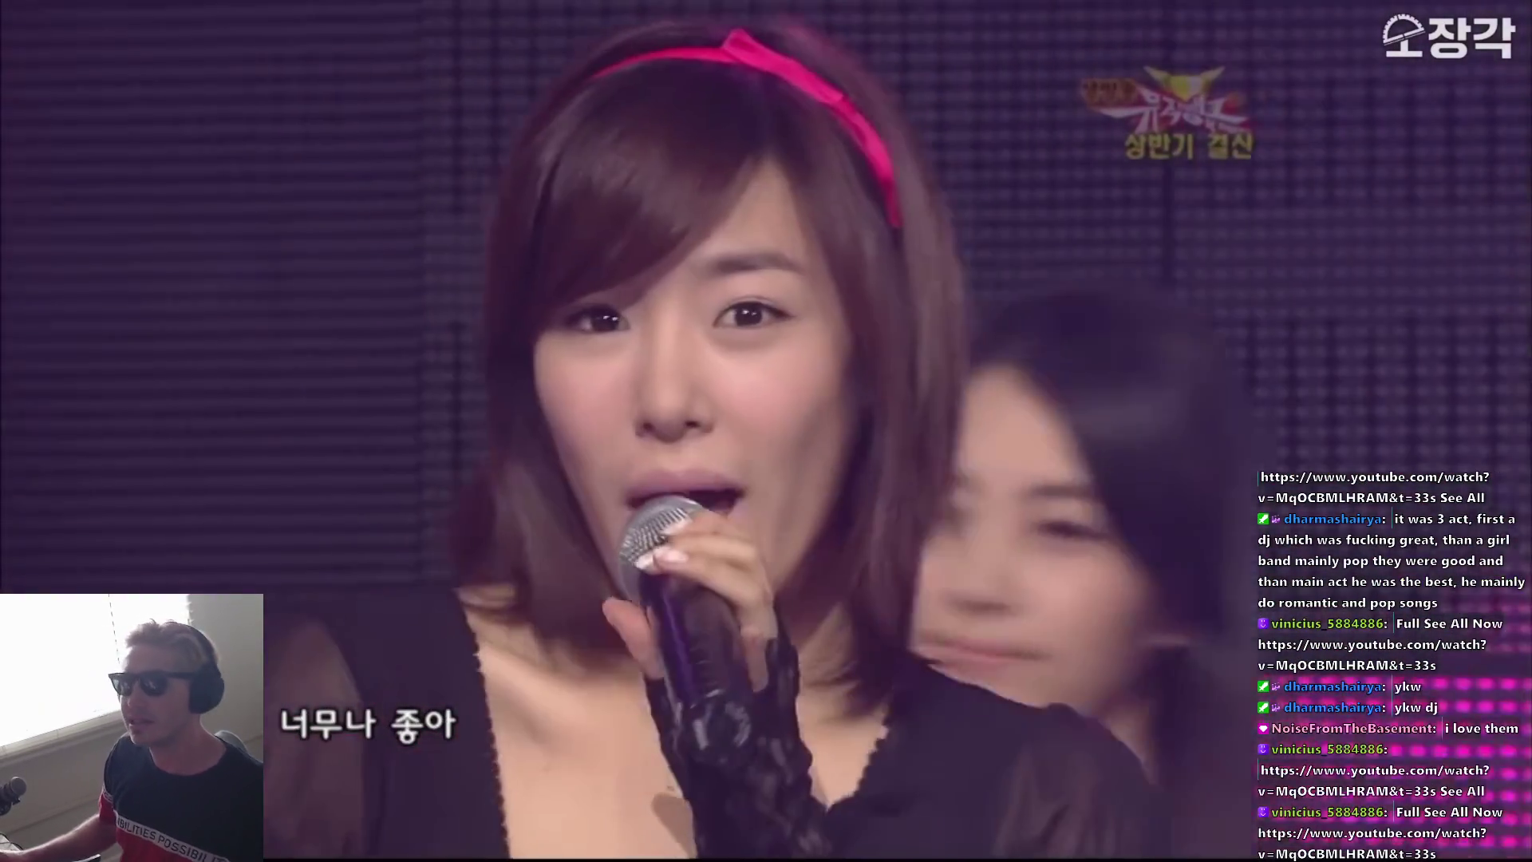
mouse_move(226, 198)
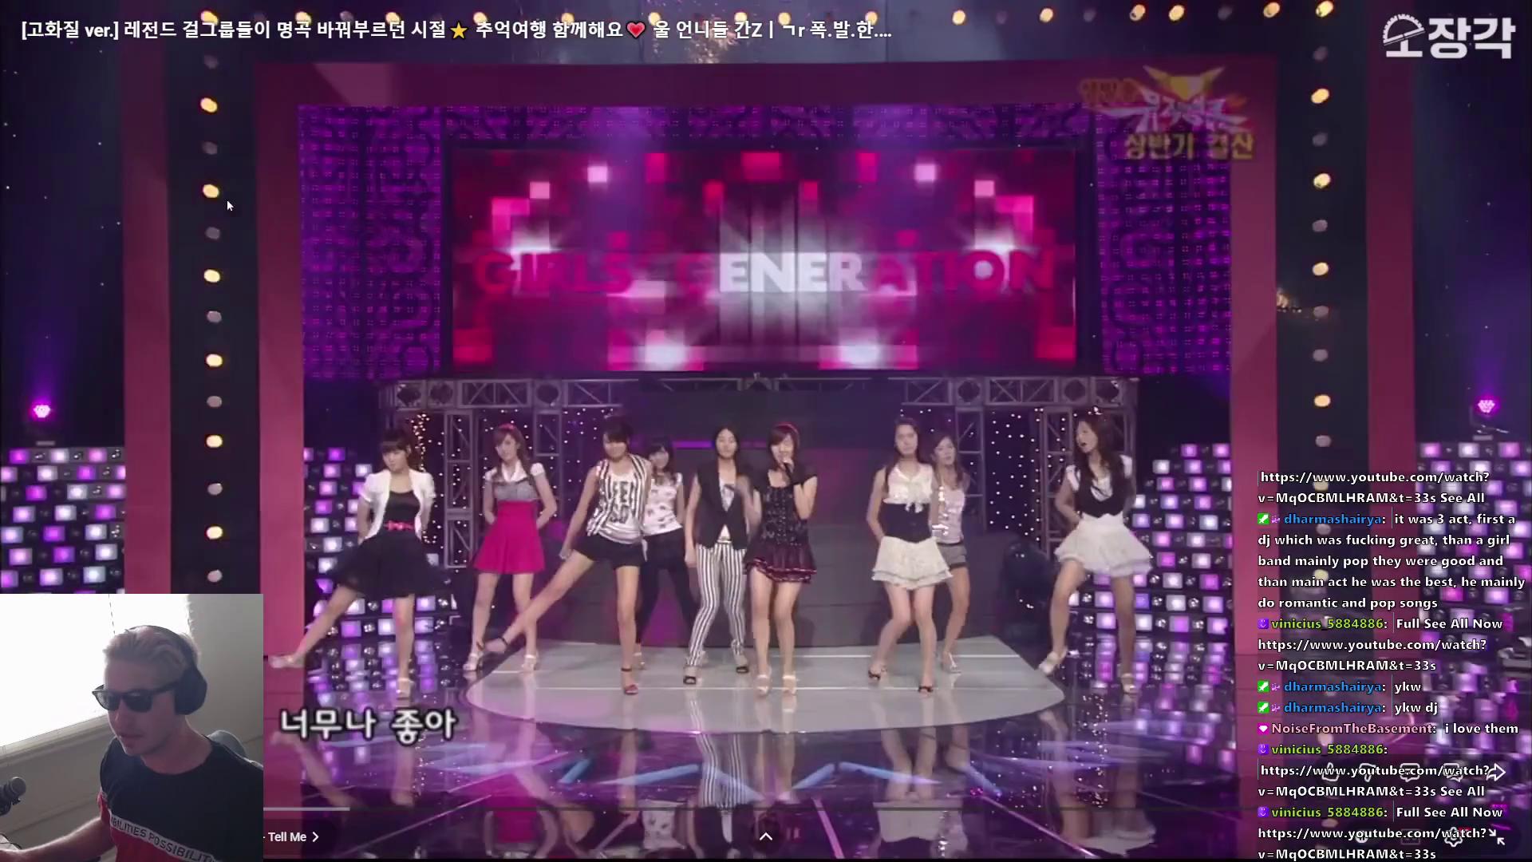
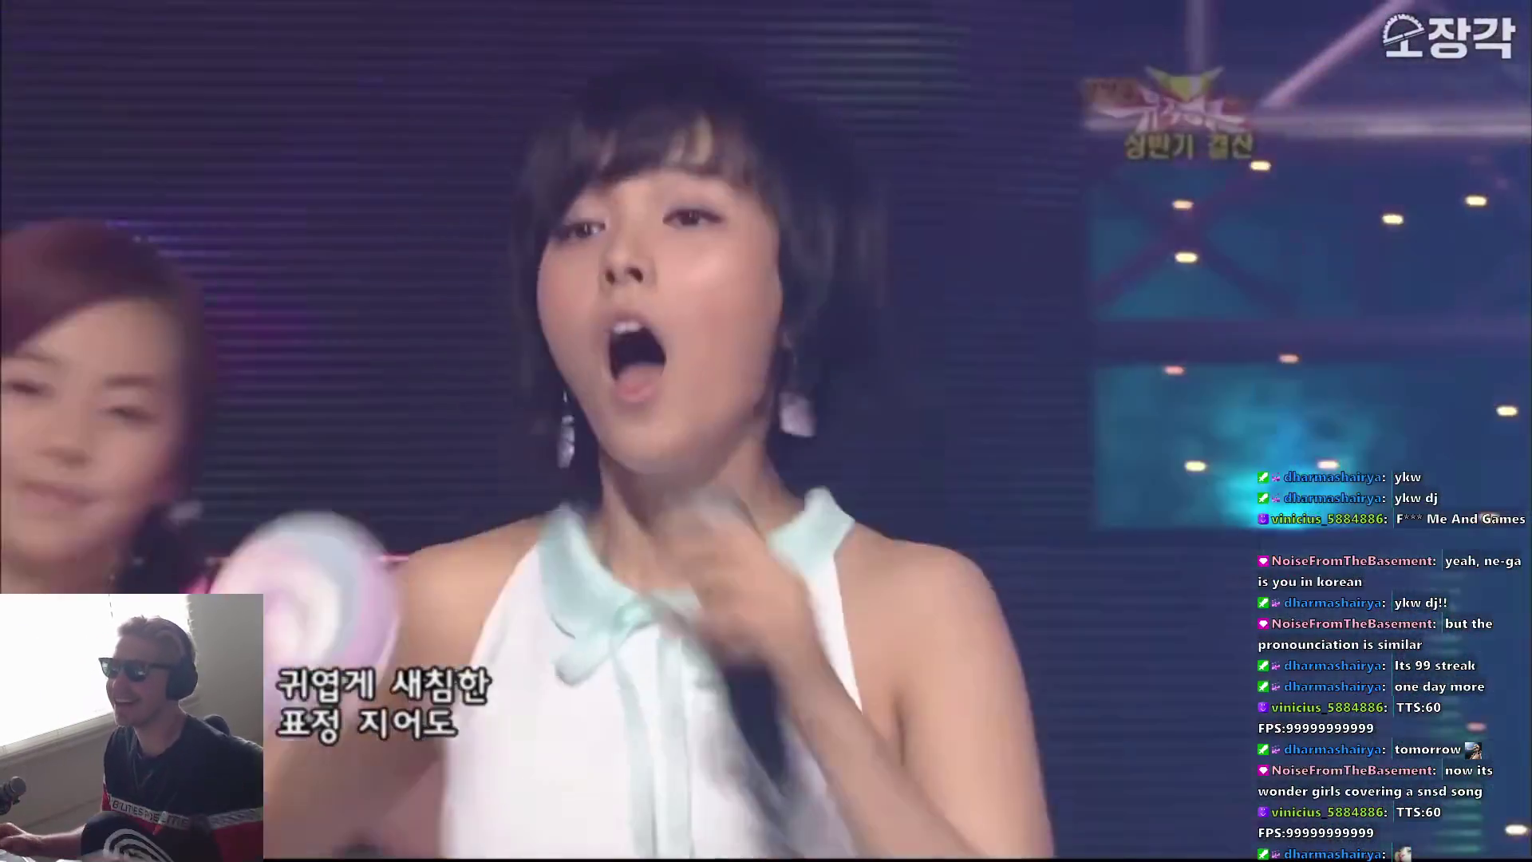
Pause the music performance video, leave fullscreen and close the YouTube tab.
mouse_move(78, 173)
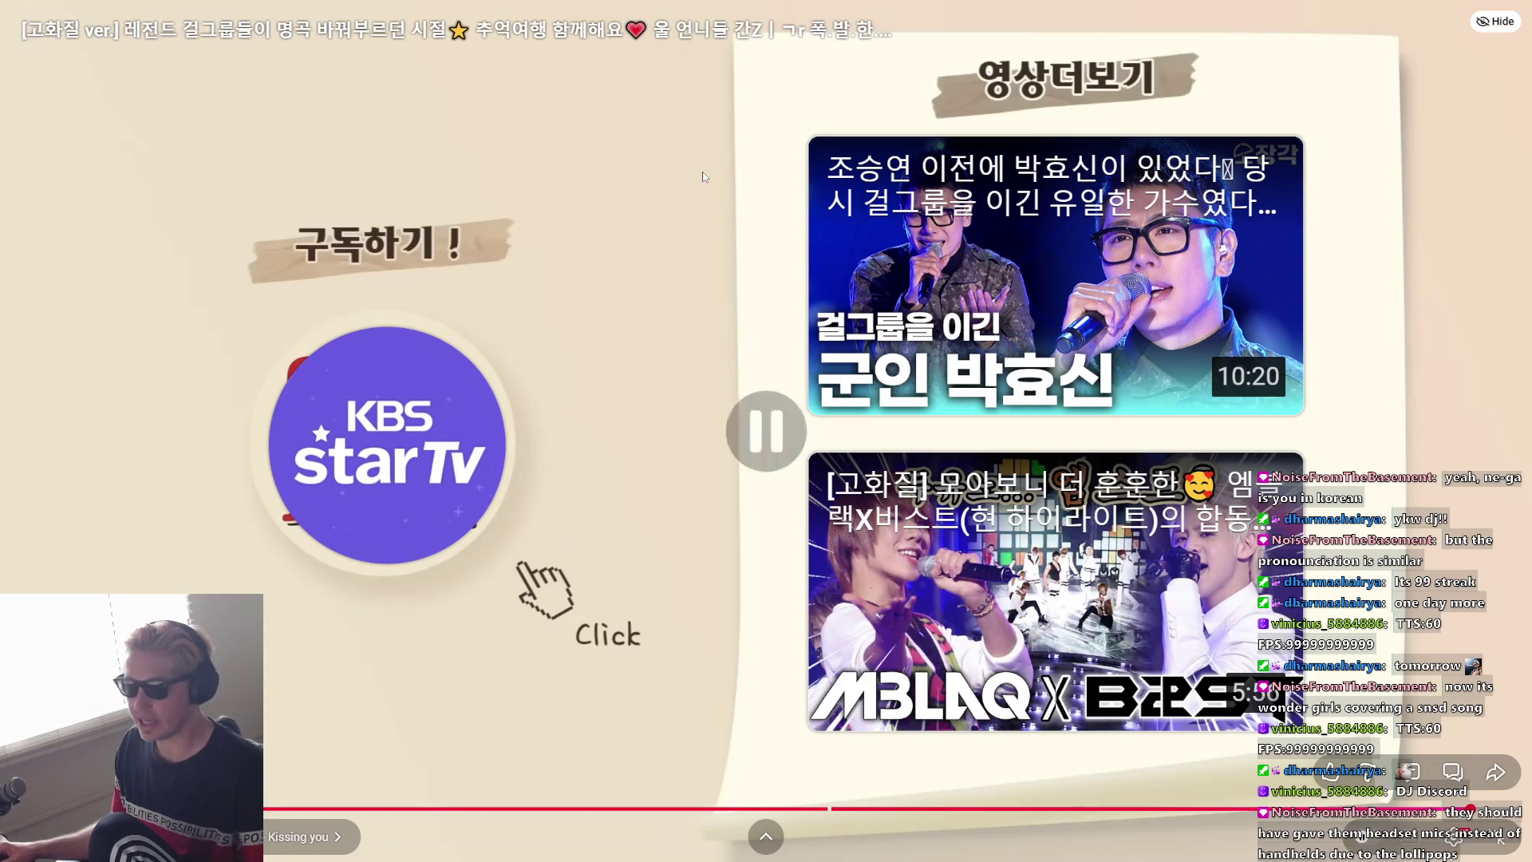
double_click(398, 317)
key("ctrl+w")
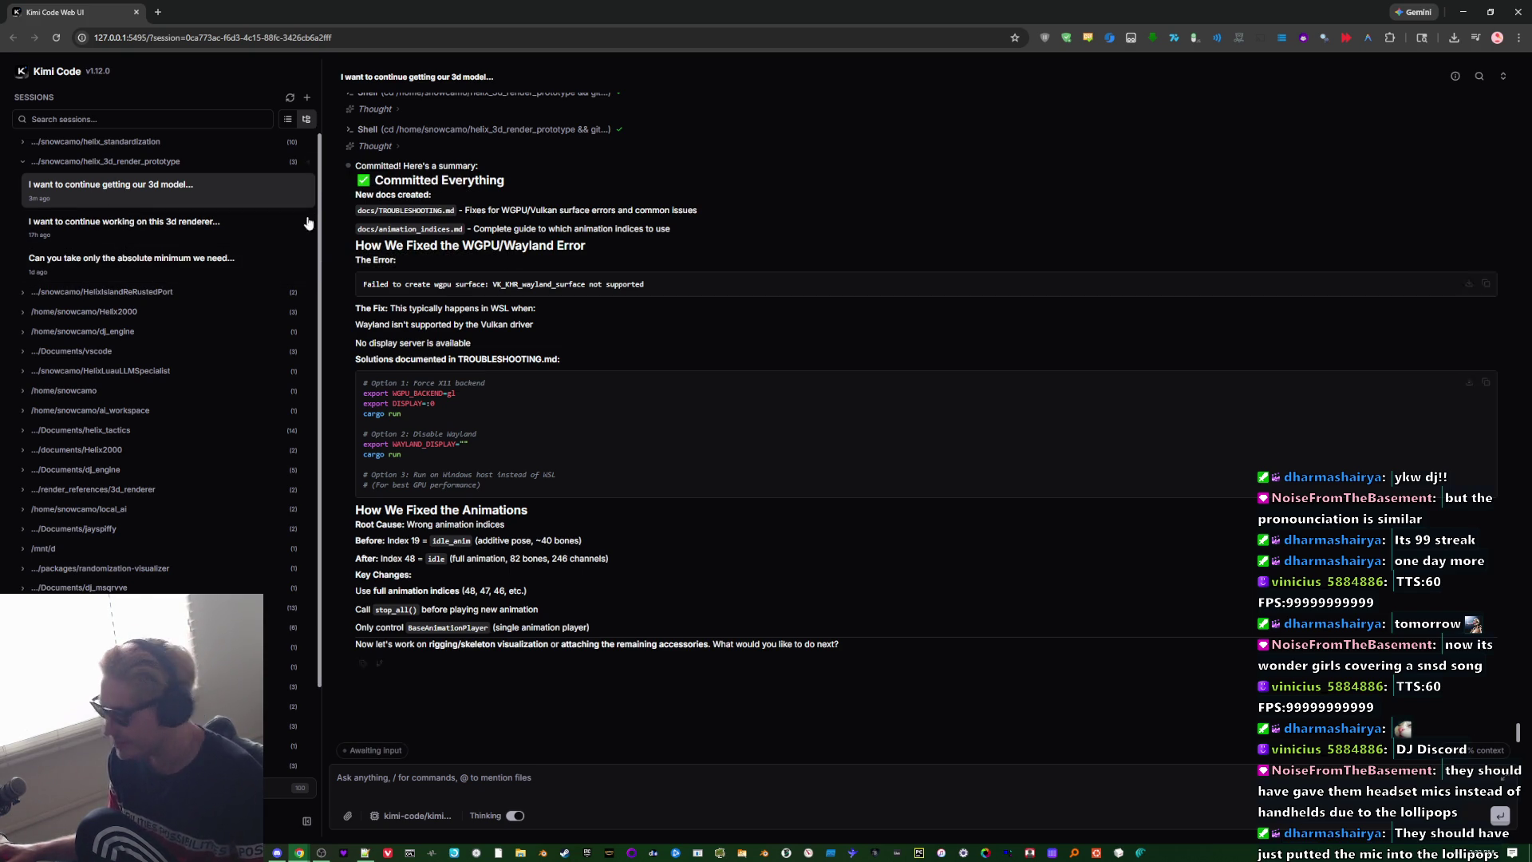
Copy the agent's committed-work summary from 'New docs created' through its final line.
key("XF86AudioLowerVolume")
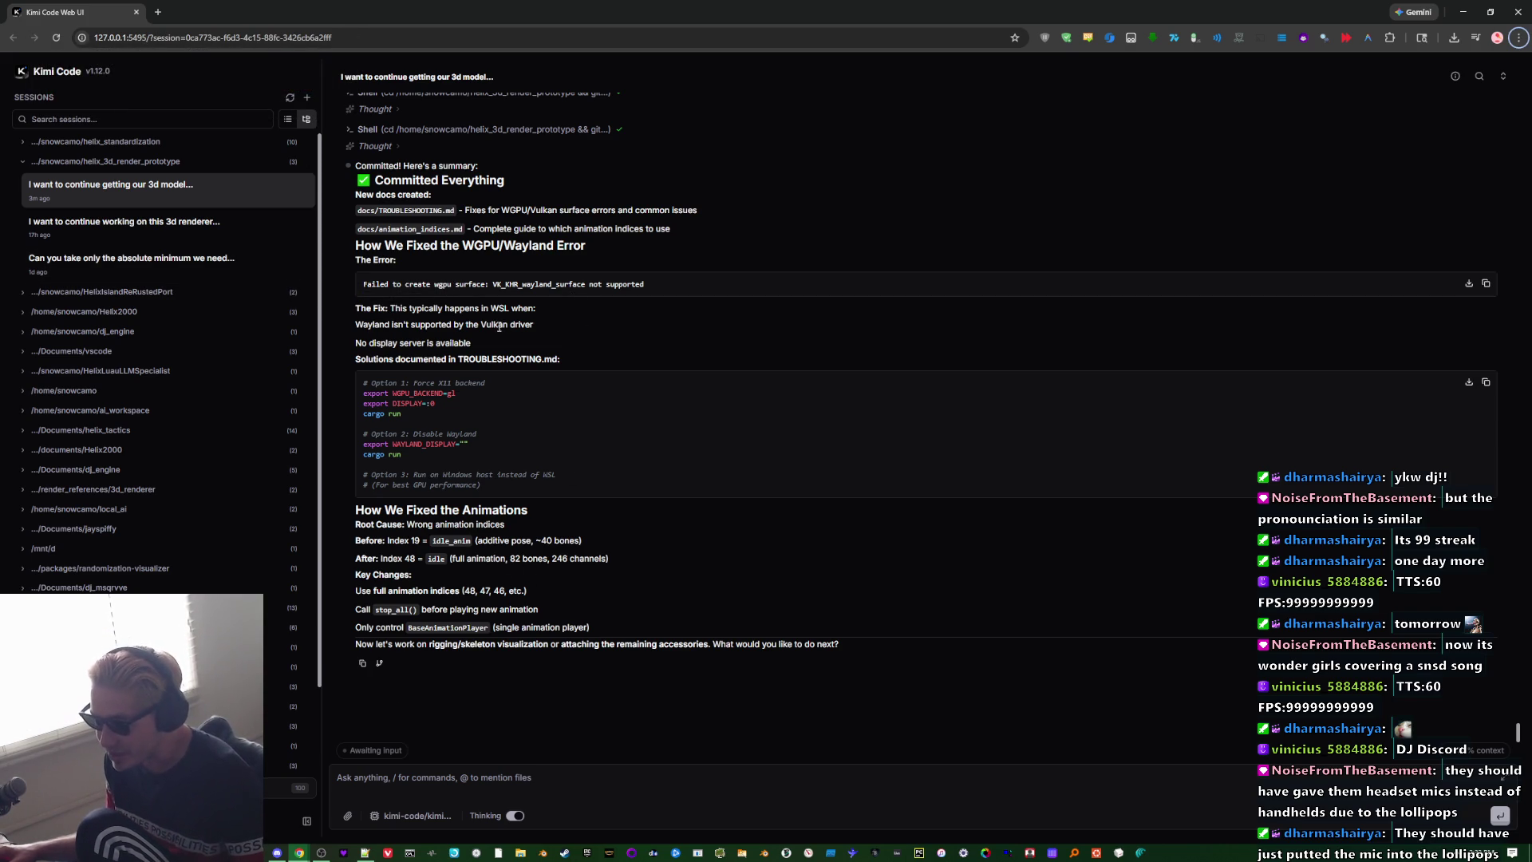
mouse_move(351, 200)
left_mouse_down()
mouse_move(502, 309)
mouse_move(510, 257)
mouse_move(642, 641)
left_mouse_up()
left_click_drag(852, 637, 893, 667)
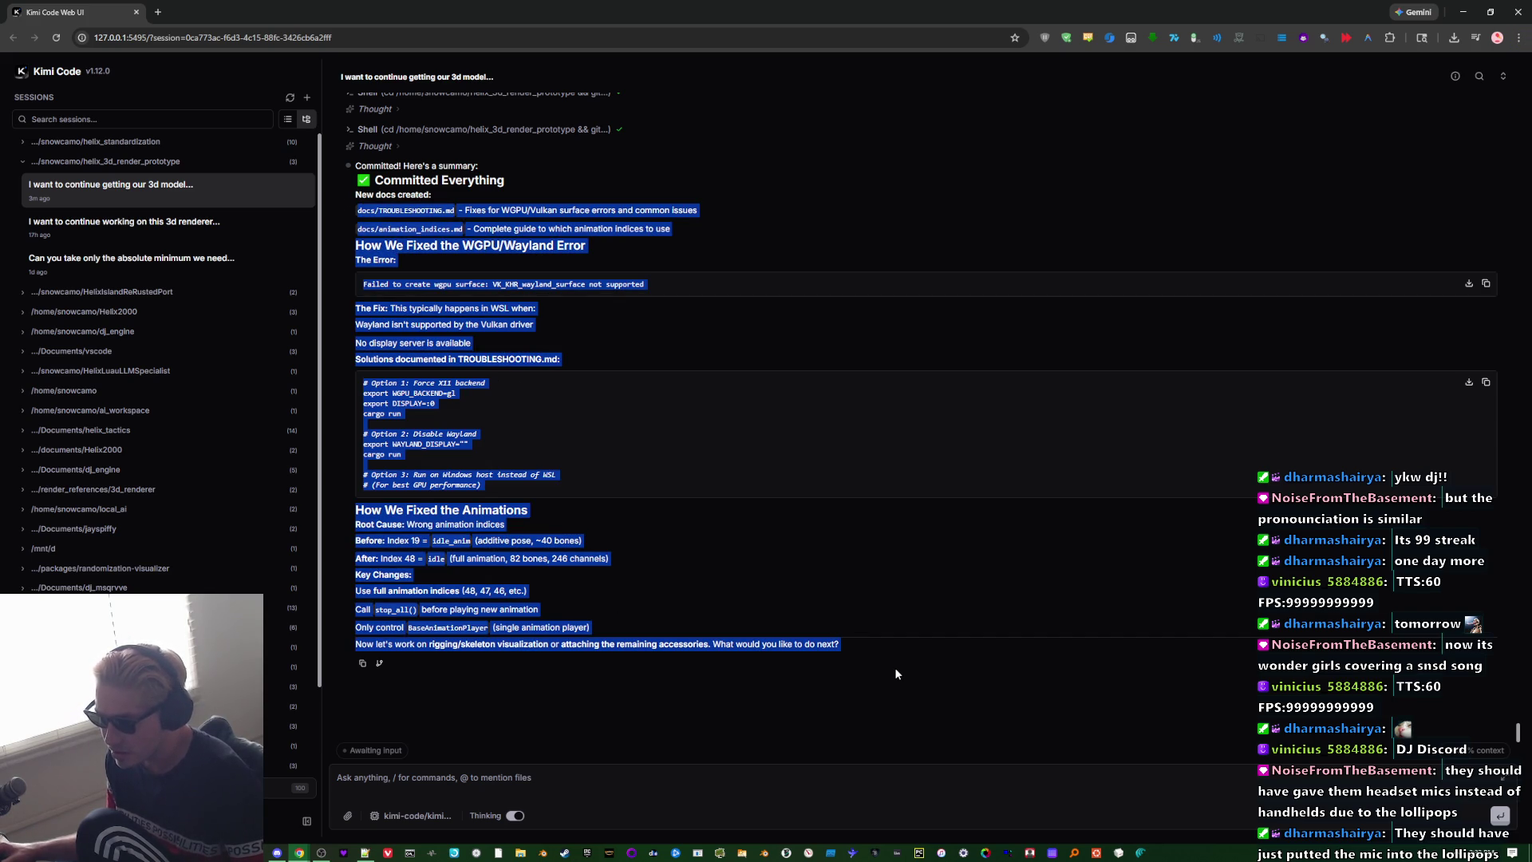
key("alt+Tab")
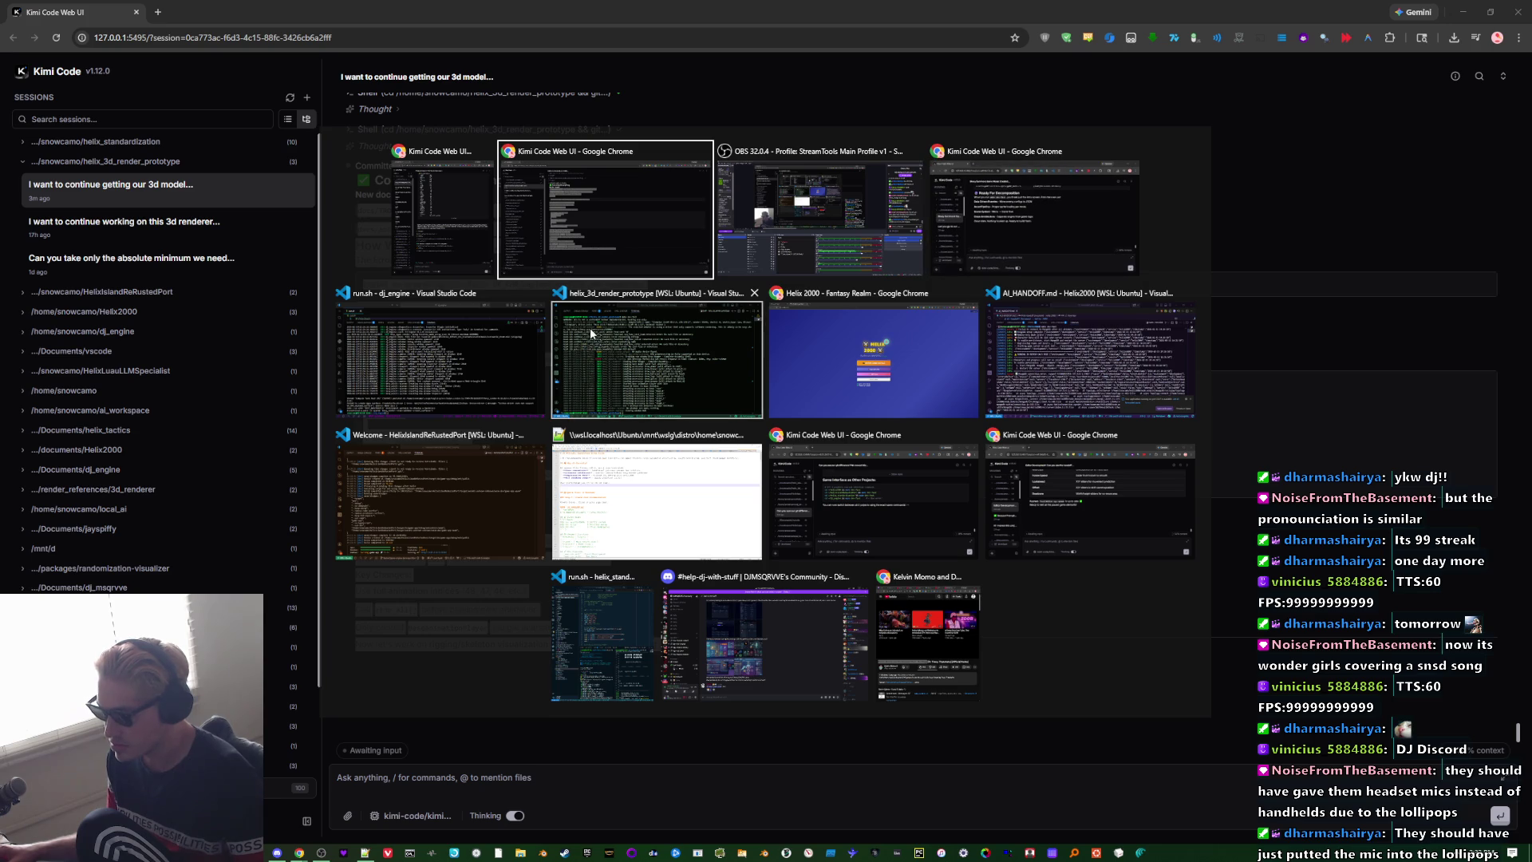
Cycle through the open windows to bring the full-size Kimi Code window forward.
left_click(458, 362)
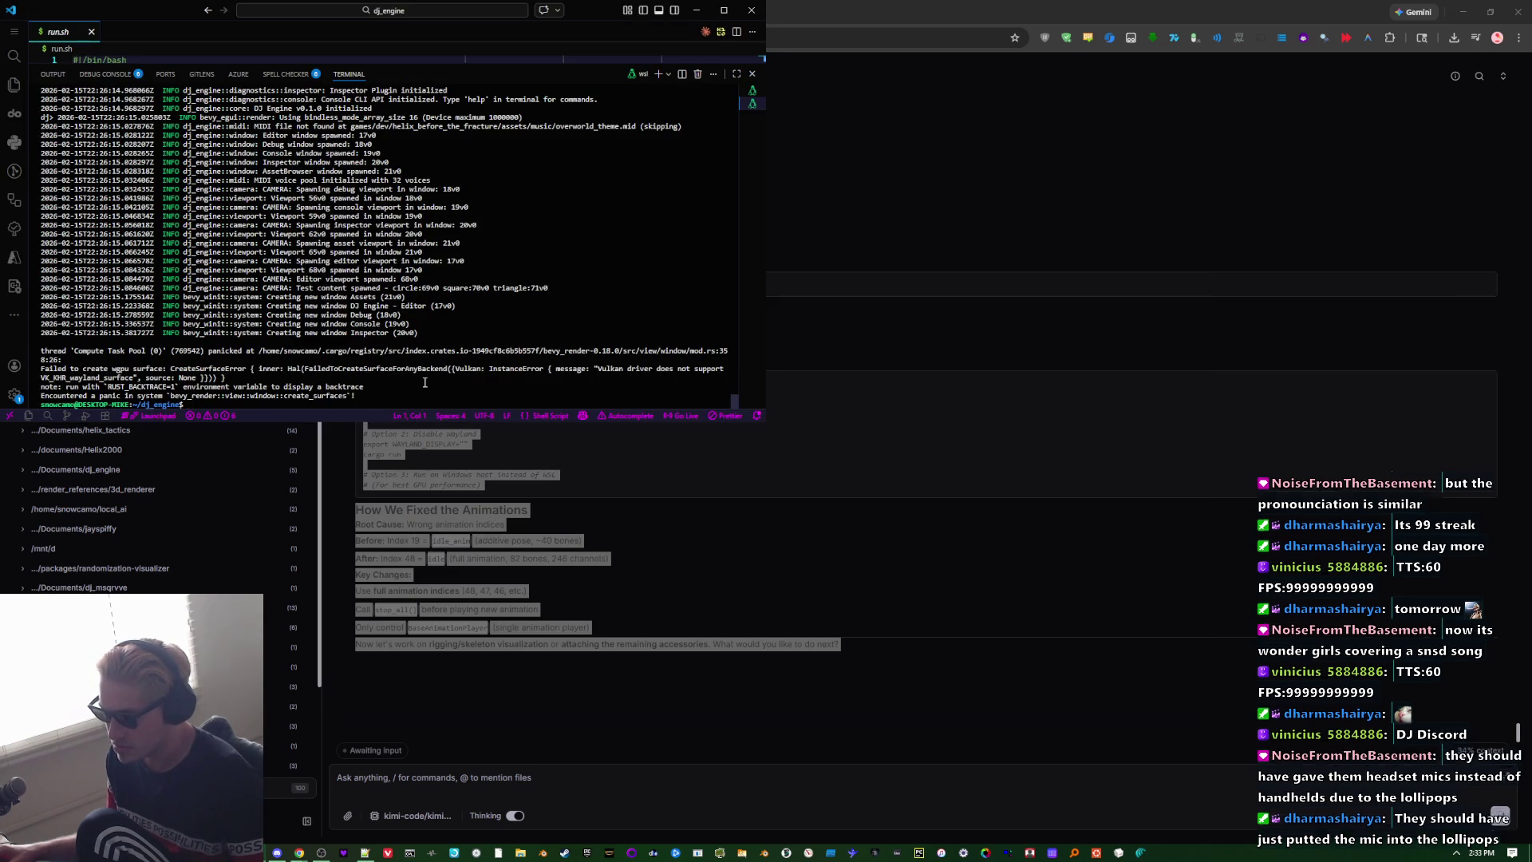
key("alt+Tab")
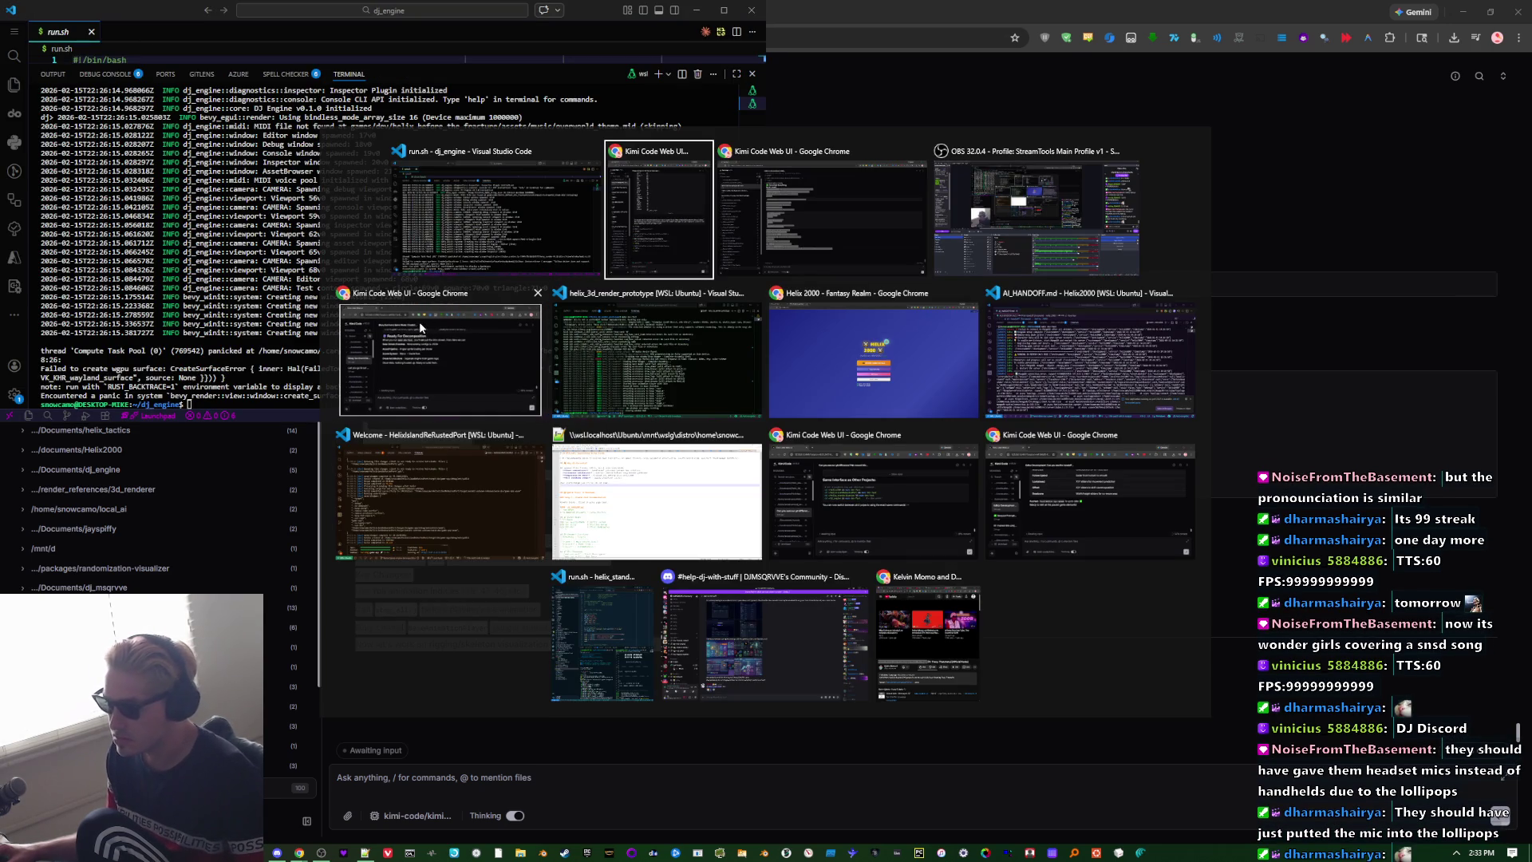
left_click(425, 335)
key("alt+Tab")
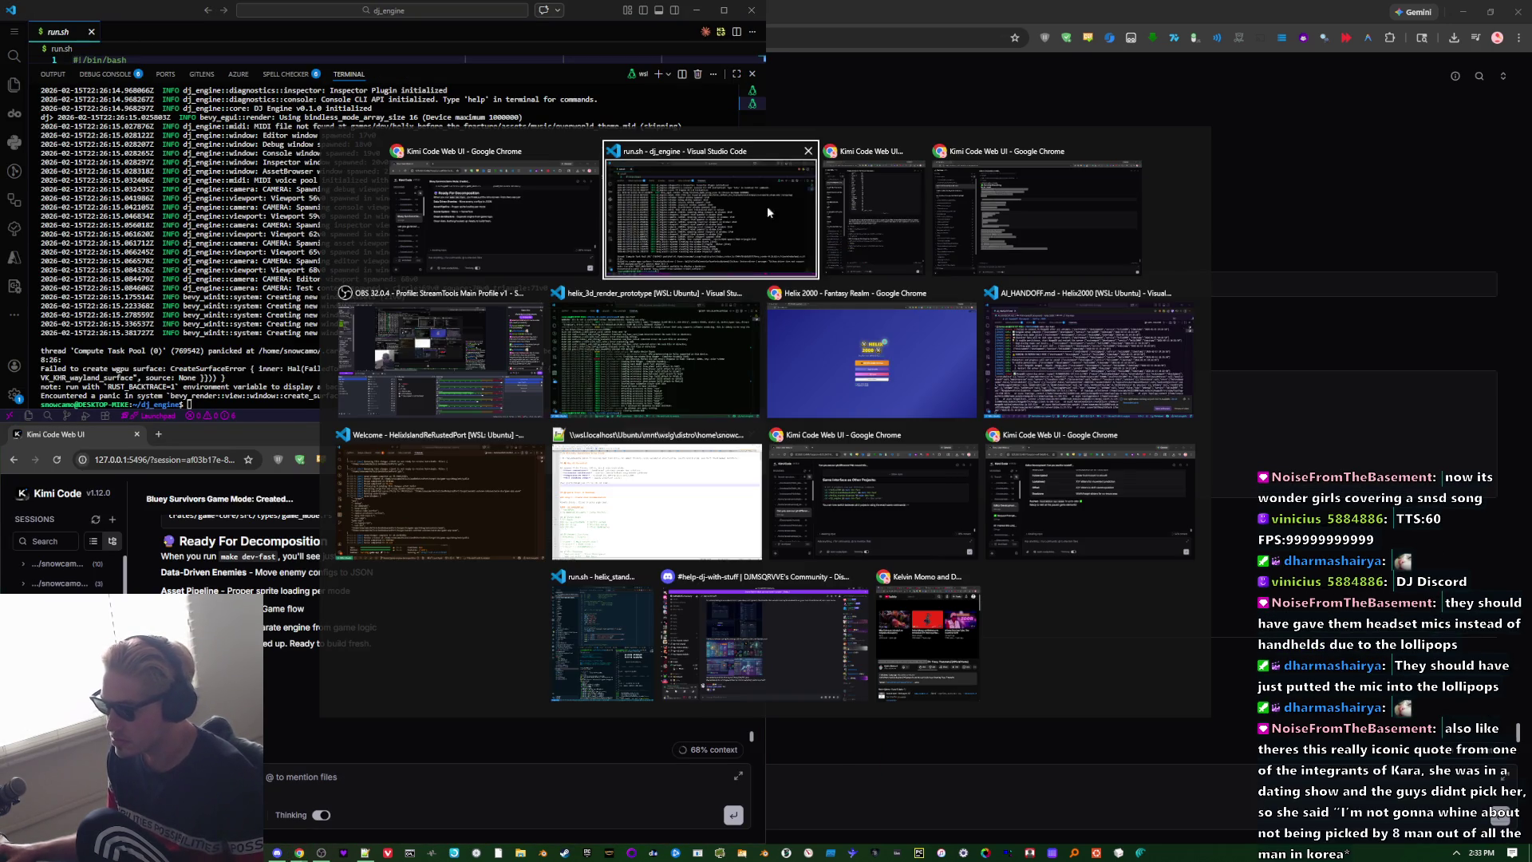
left_click(838, 225)
key("alt+Tab")
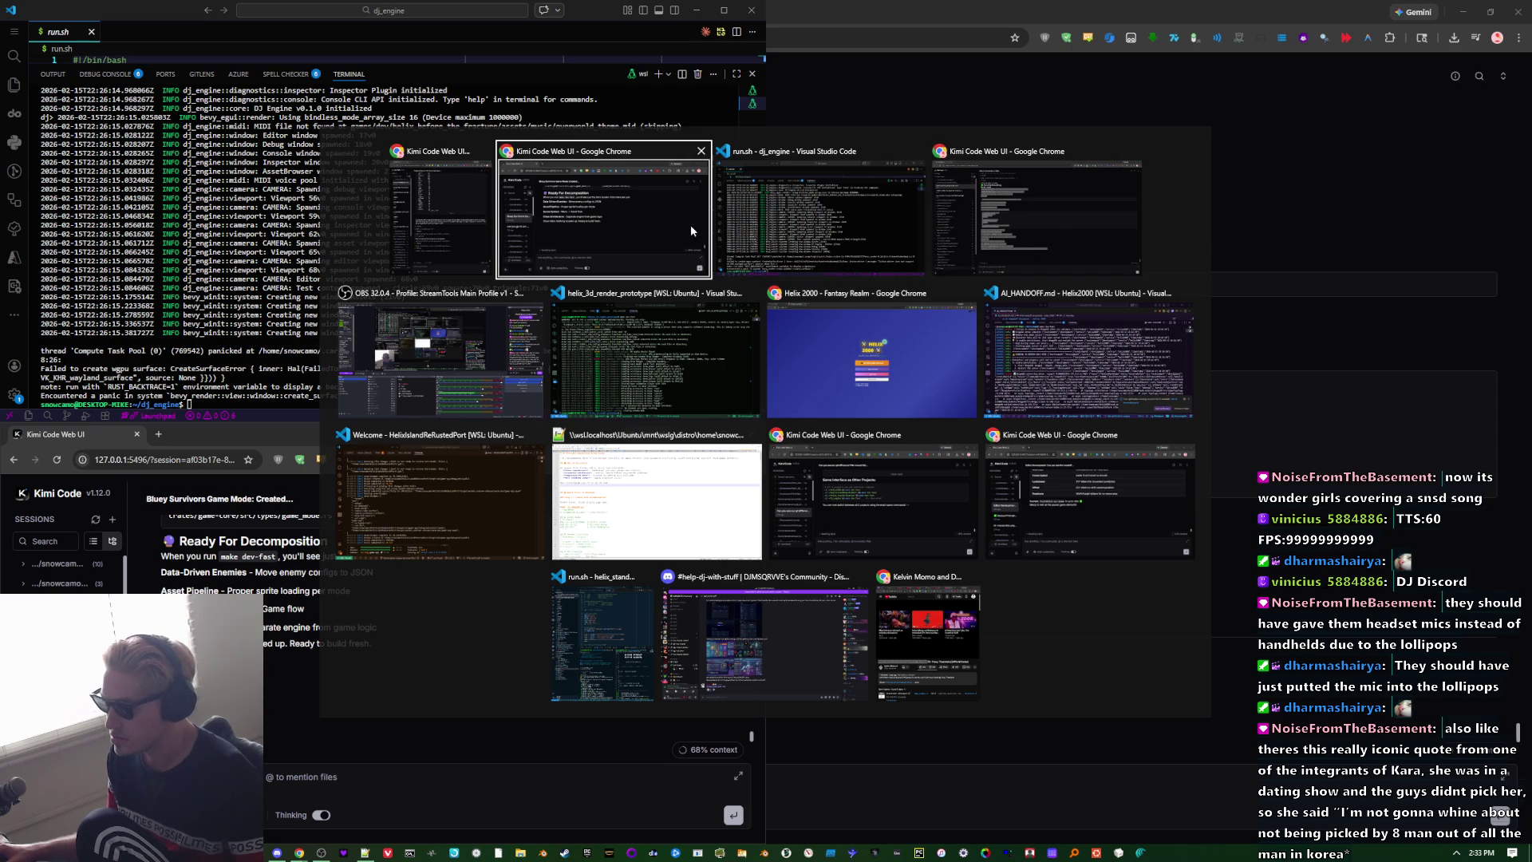
key("Tab")
key("Tab")
left_click(483, 239)
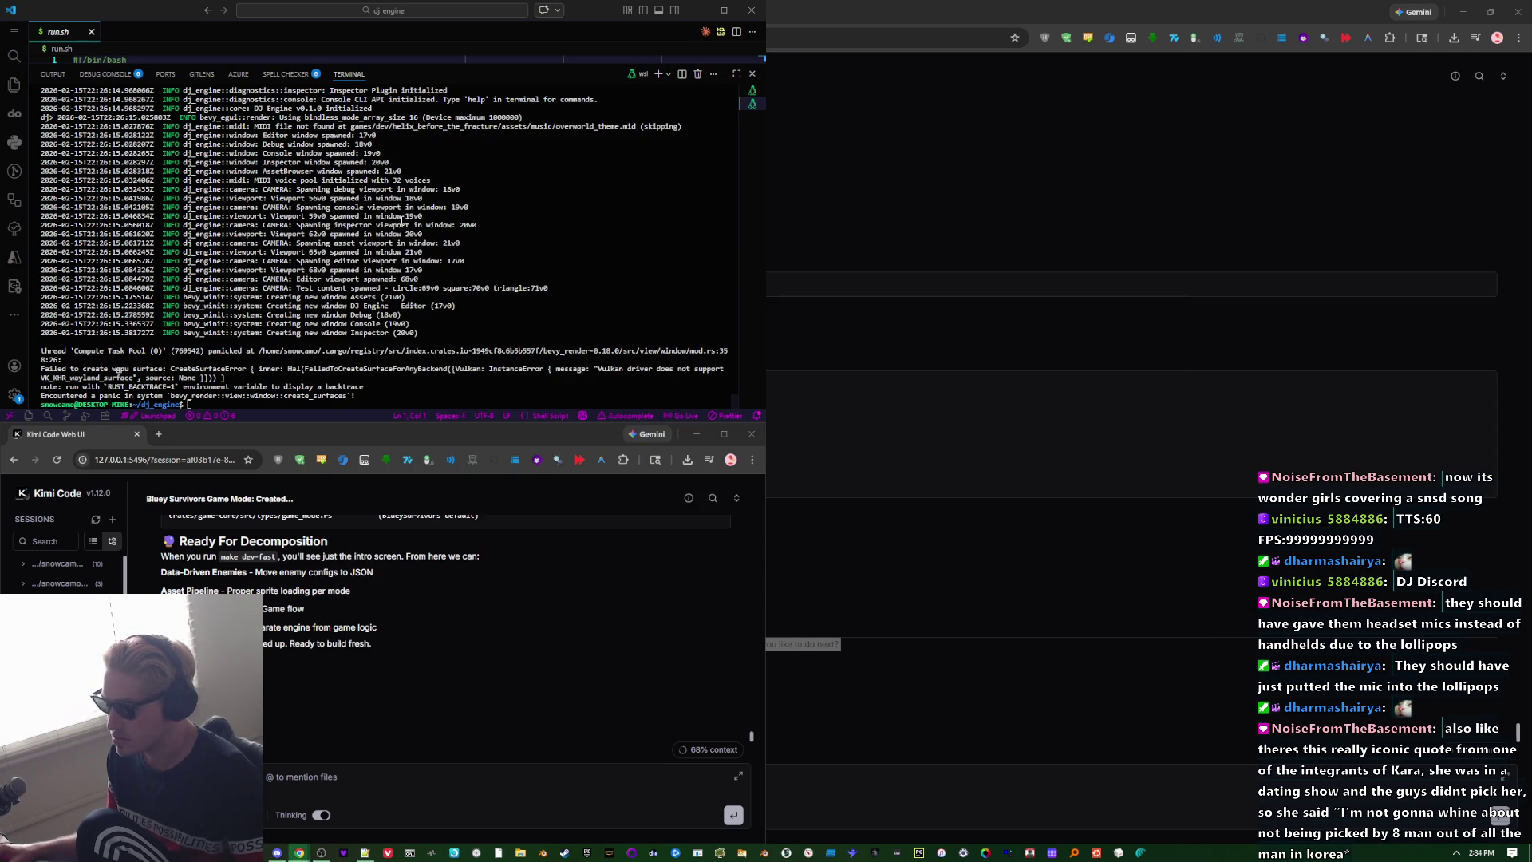
key("alt+Tab")
left_click(974, 194)
key("alt+Tab")
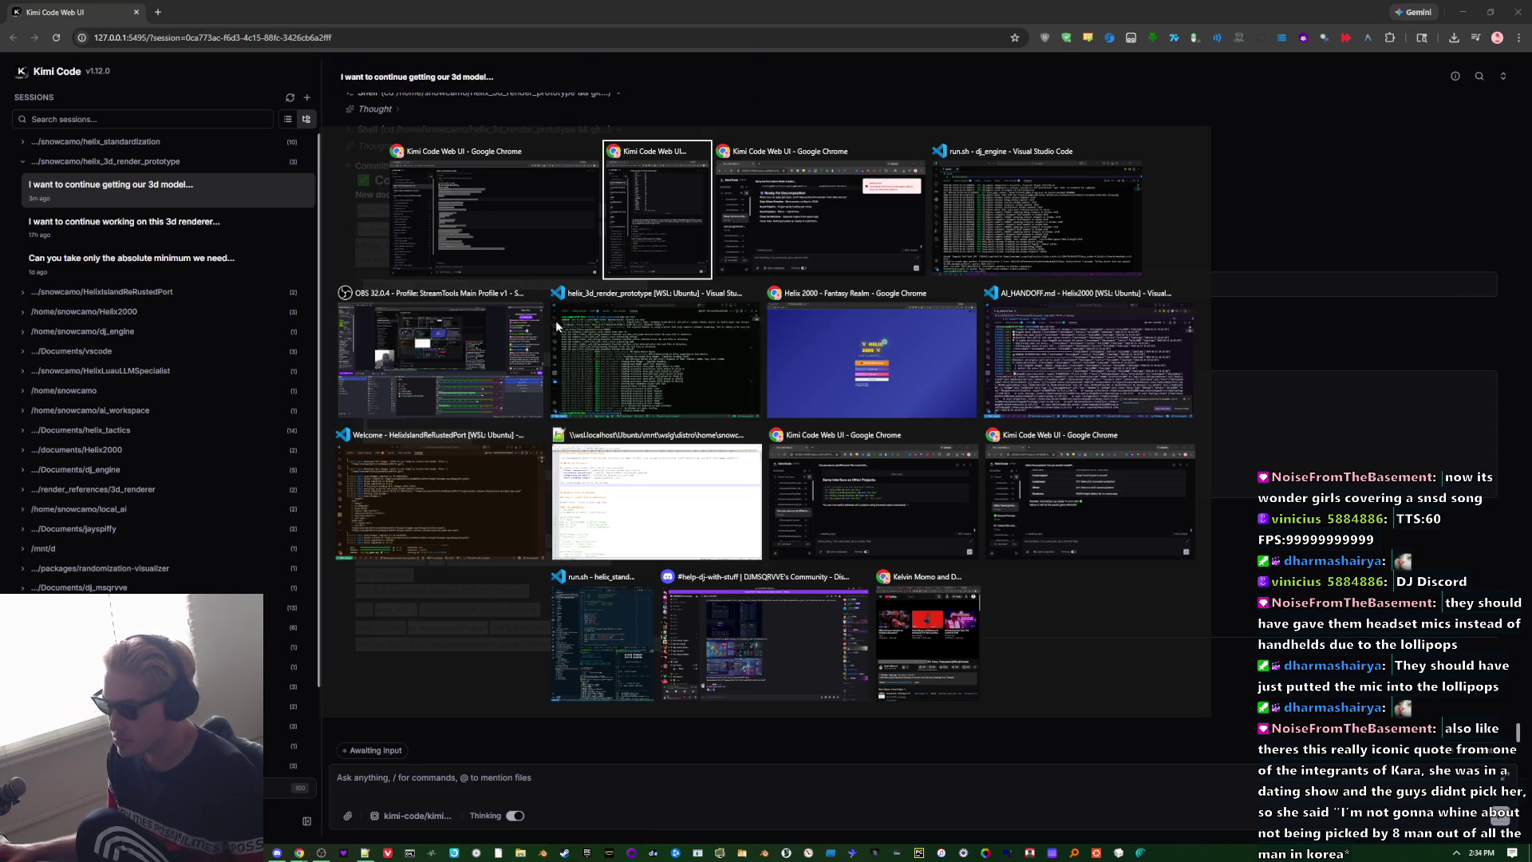
key("Escape")
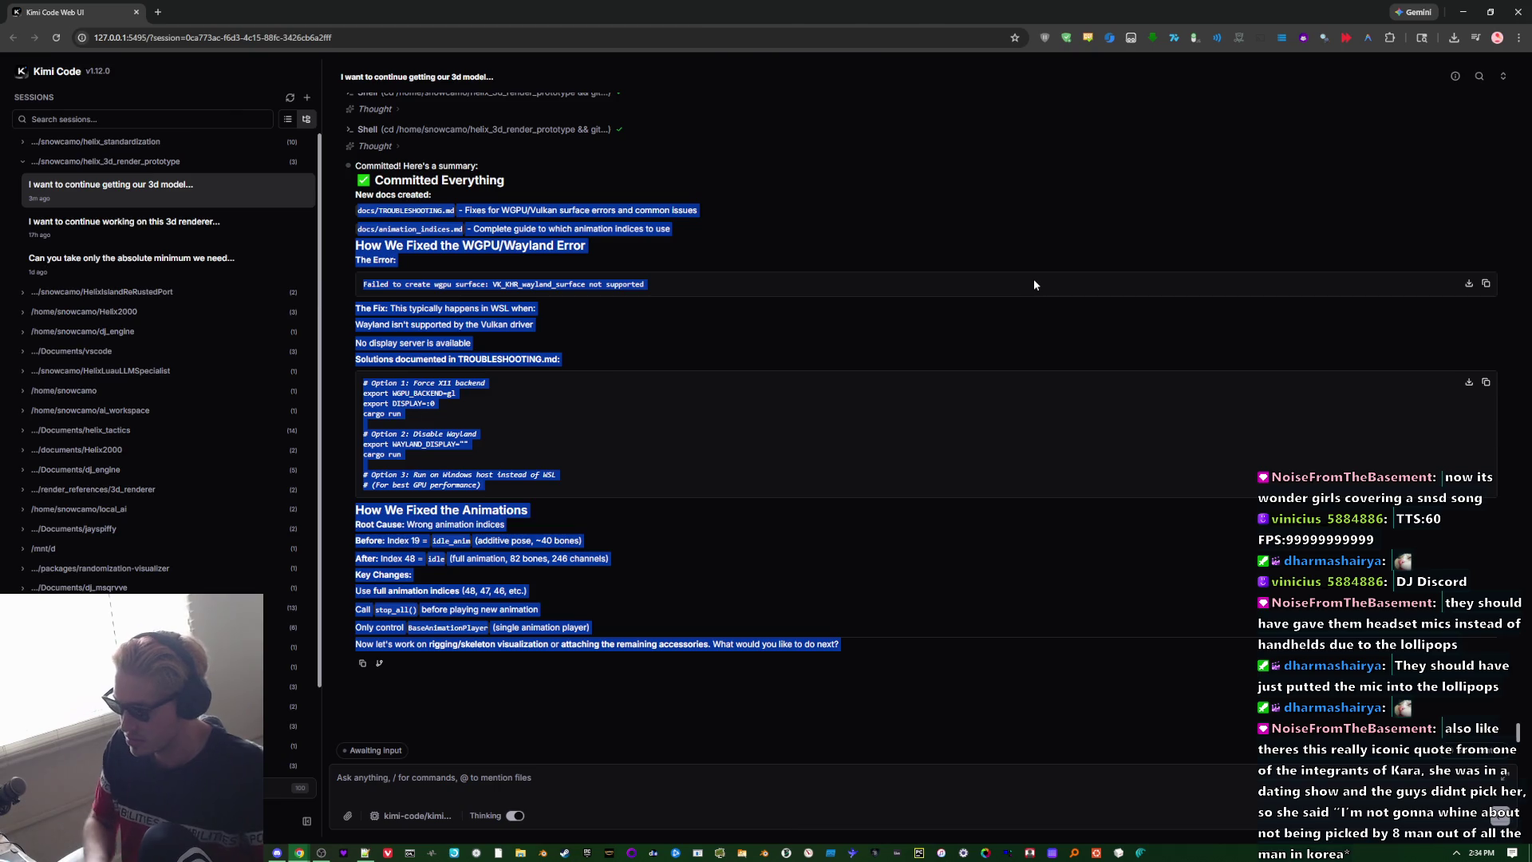
Snap the Kimi Code window into the top-right quarter and dismiss Snap Assist.
key("super+Right")
key("super+Up")
key("super+Right")
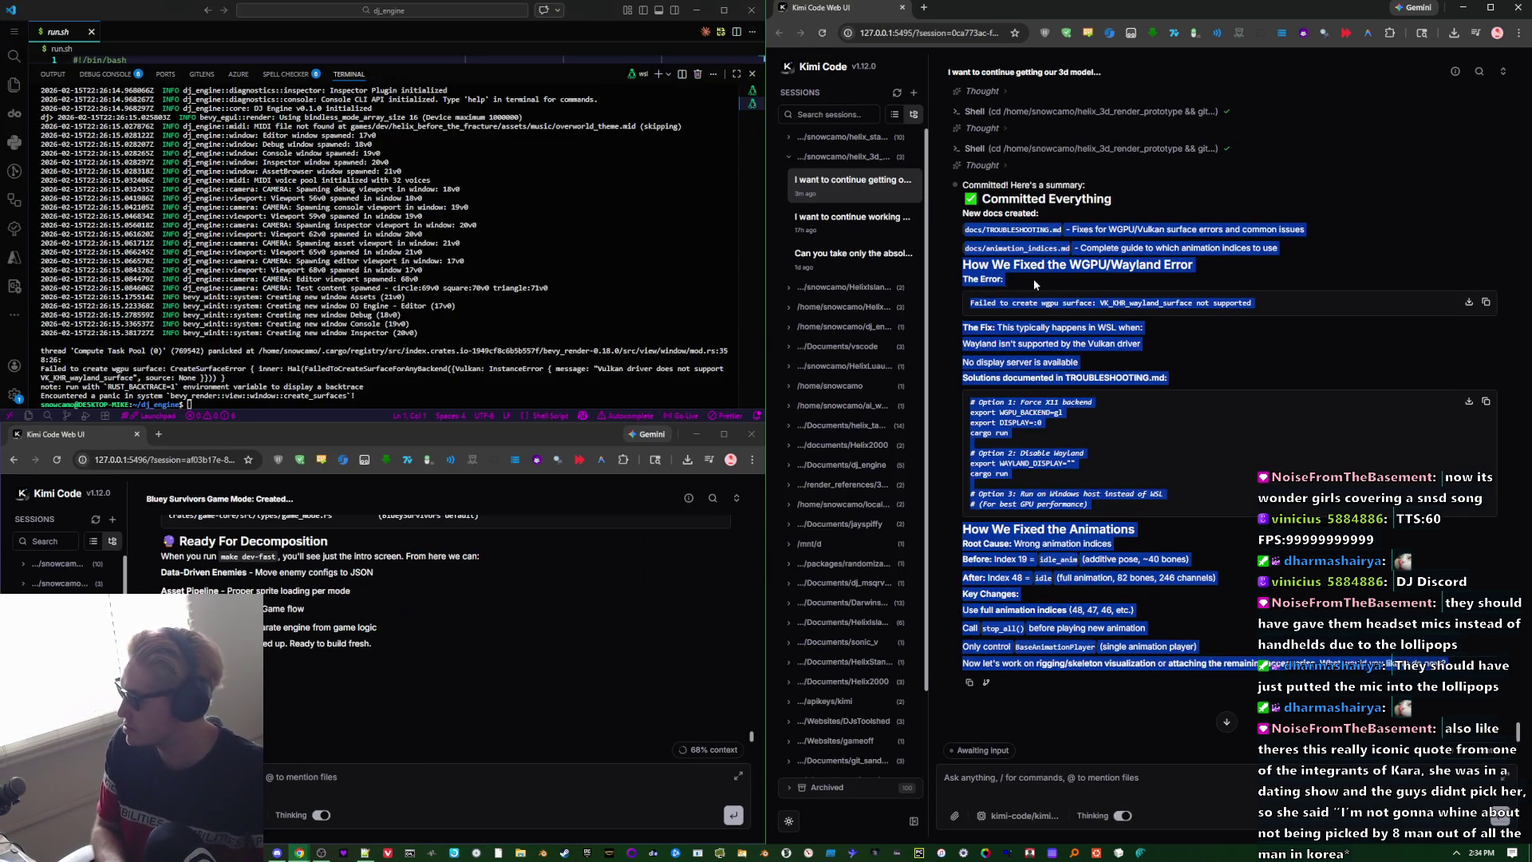
key("super+Down")
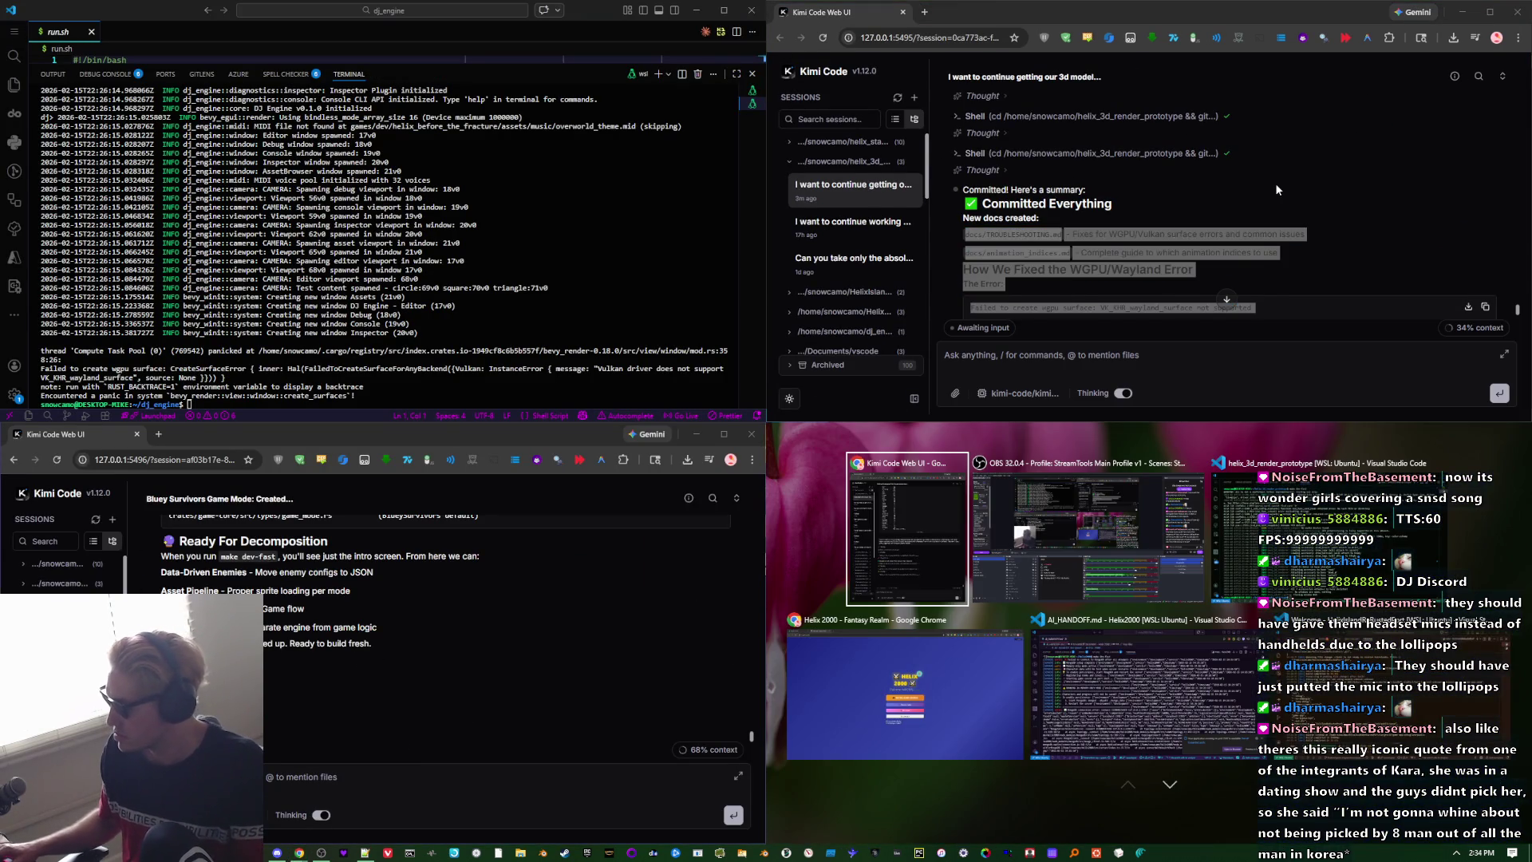
left_click(1210, 217)
key("super+Tab")
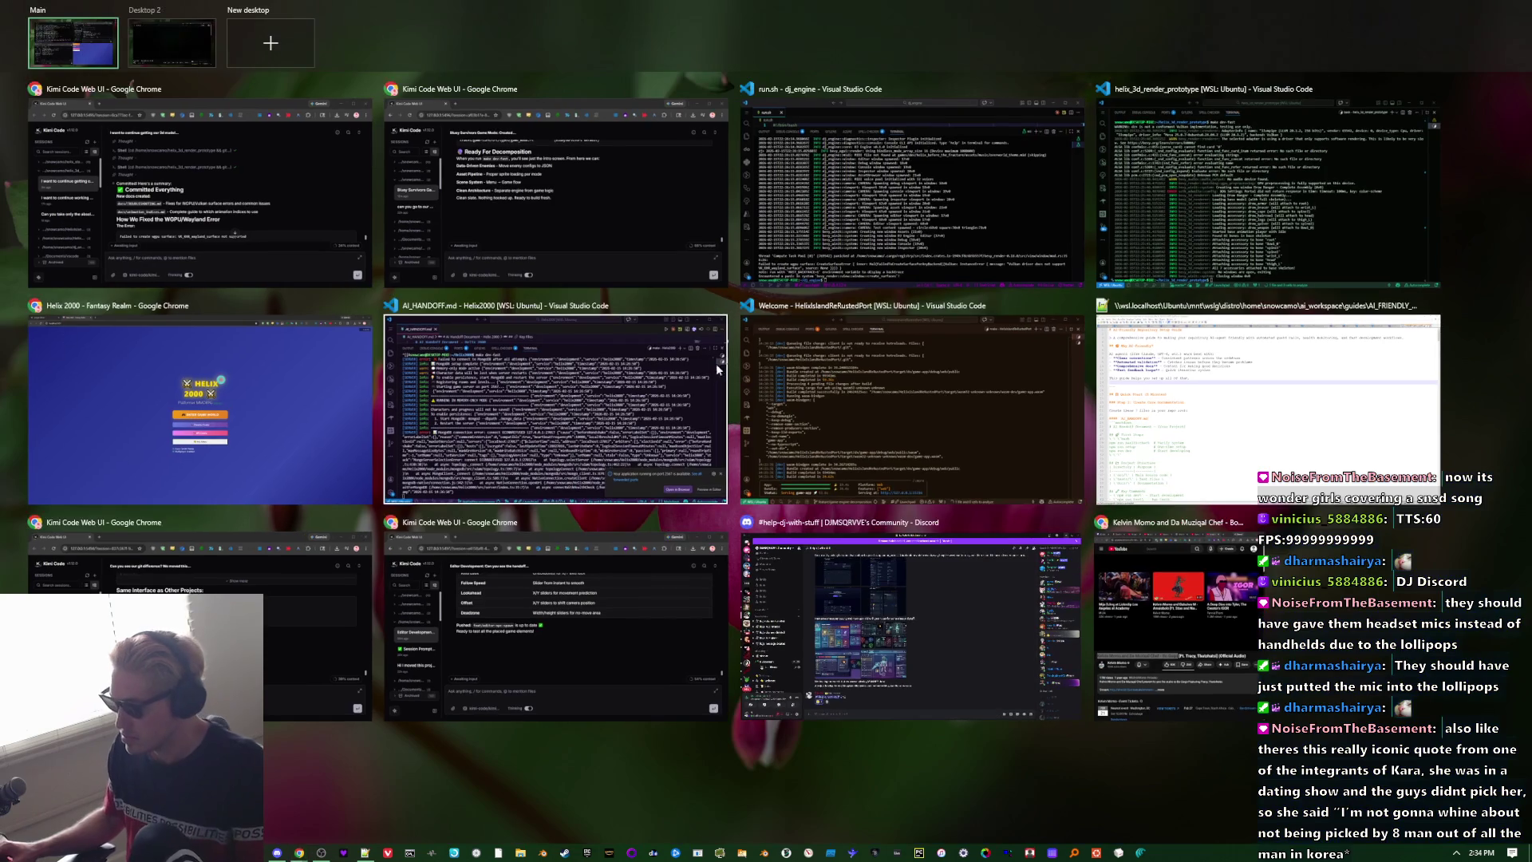
Rerun make dev-fast in the helix_3d_render_prototype VS Code terminal.
left_click(1167, 187)
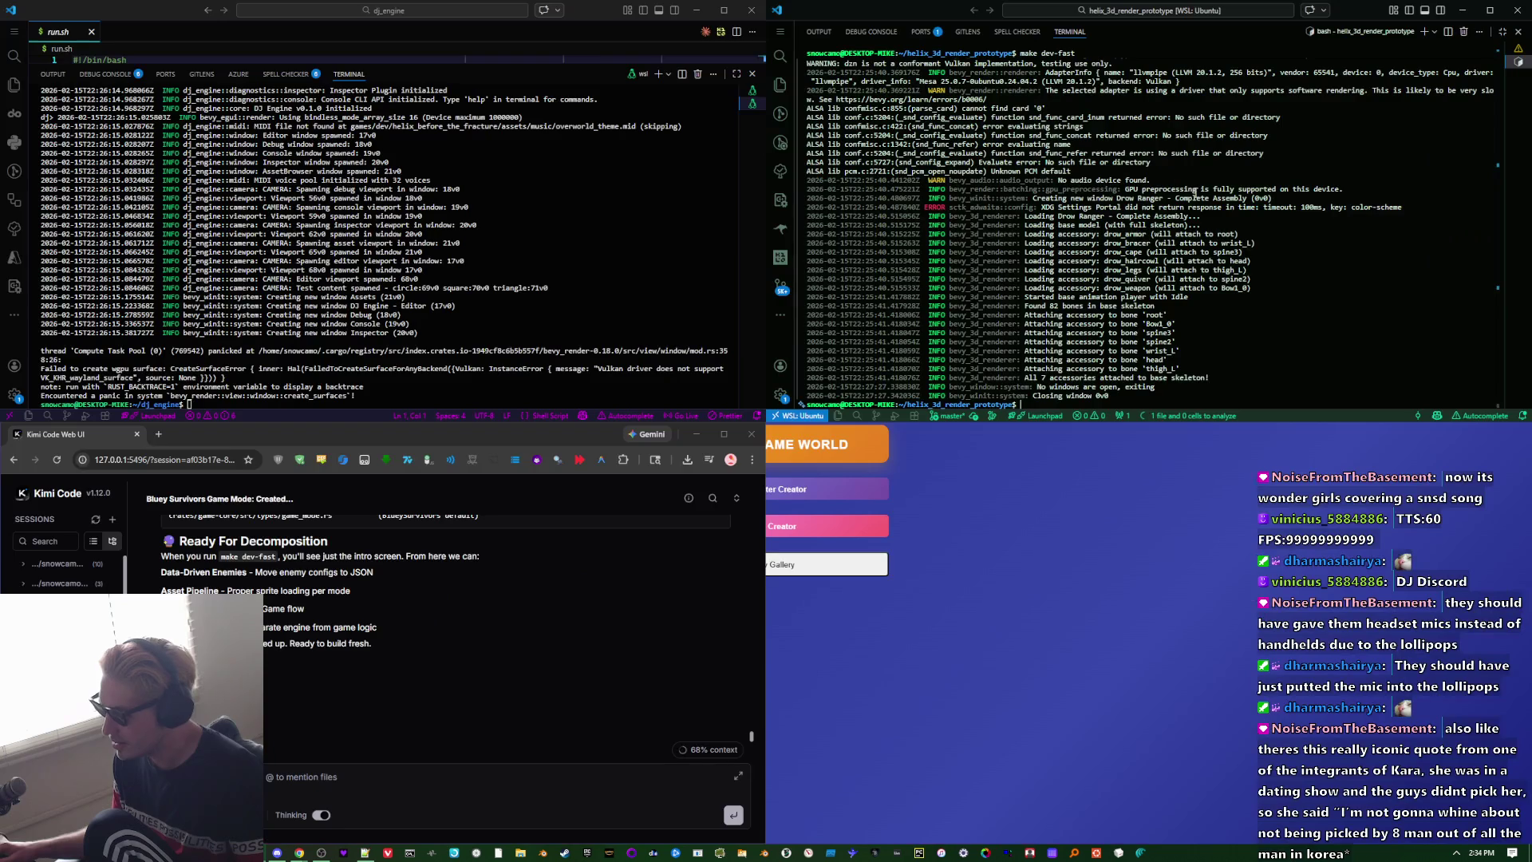
key("Return")
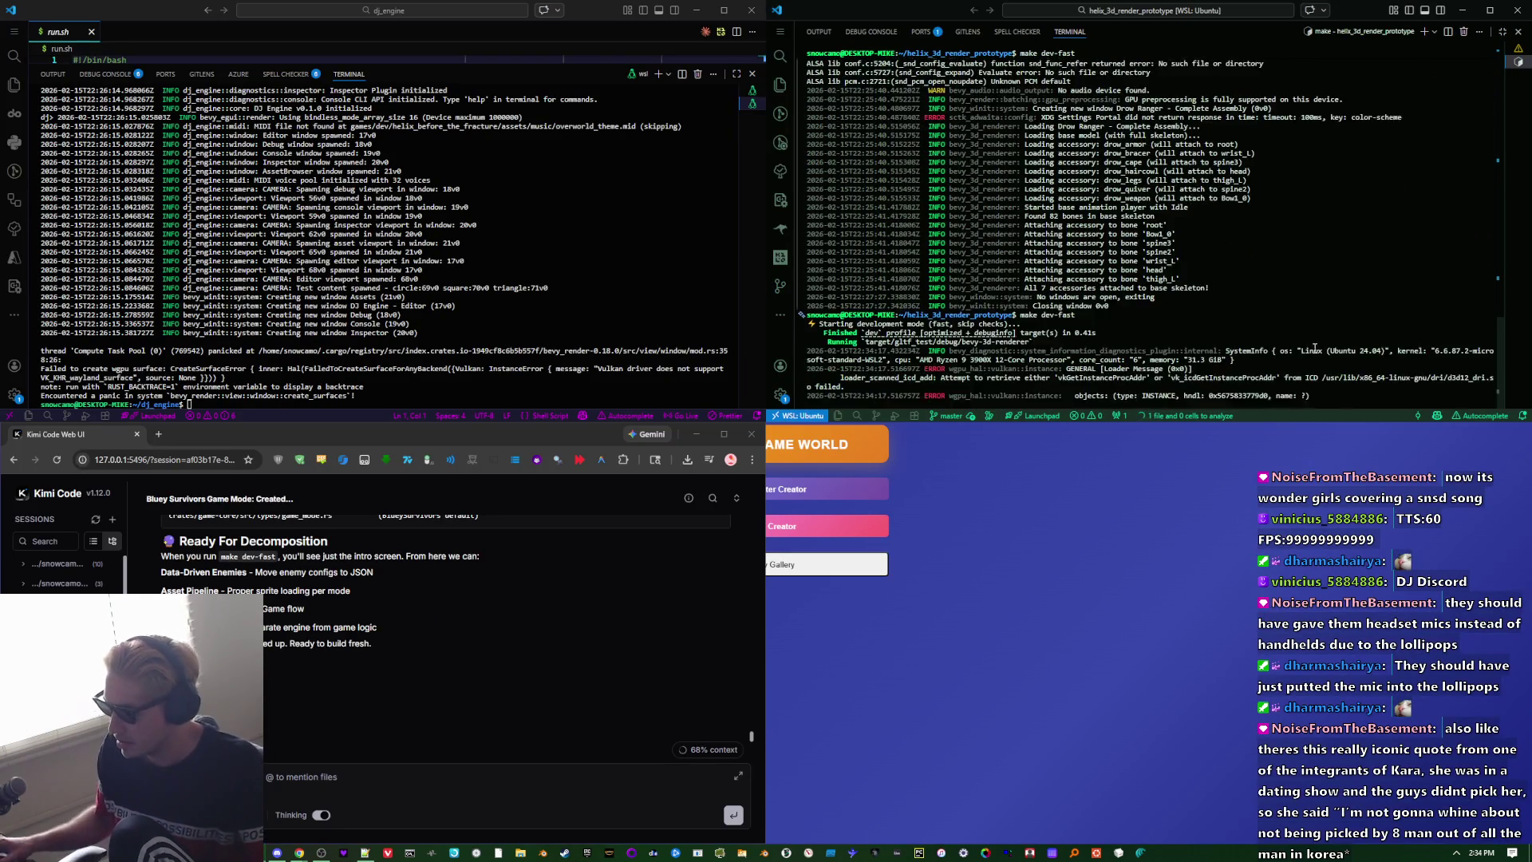
key("super")
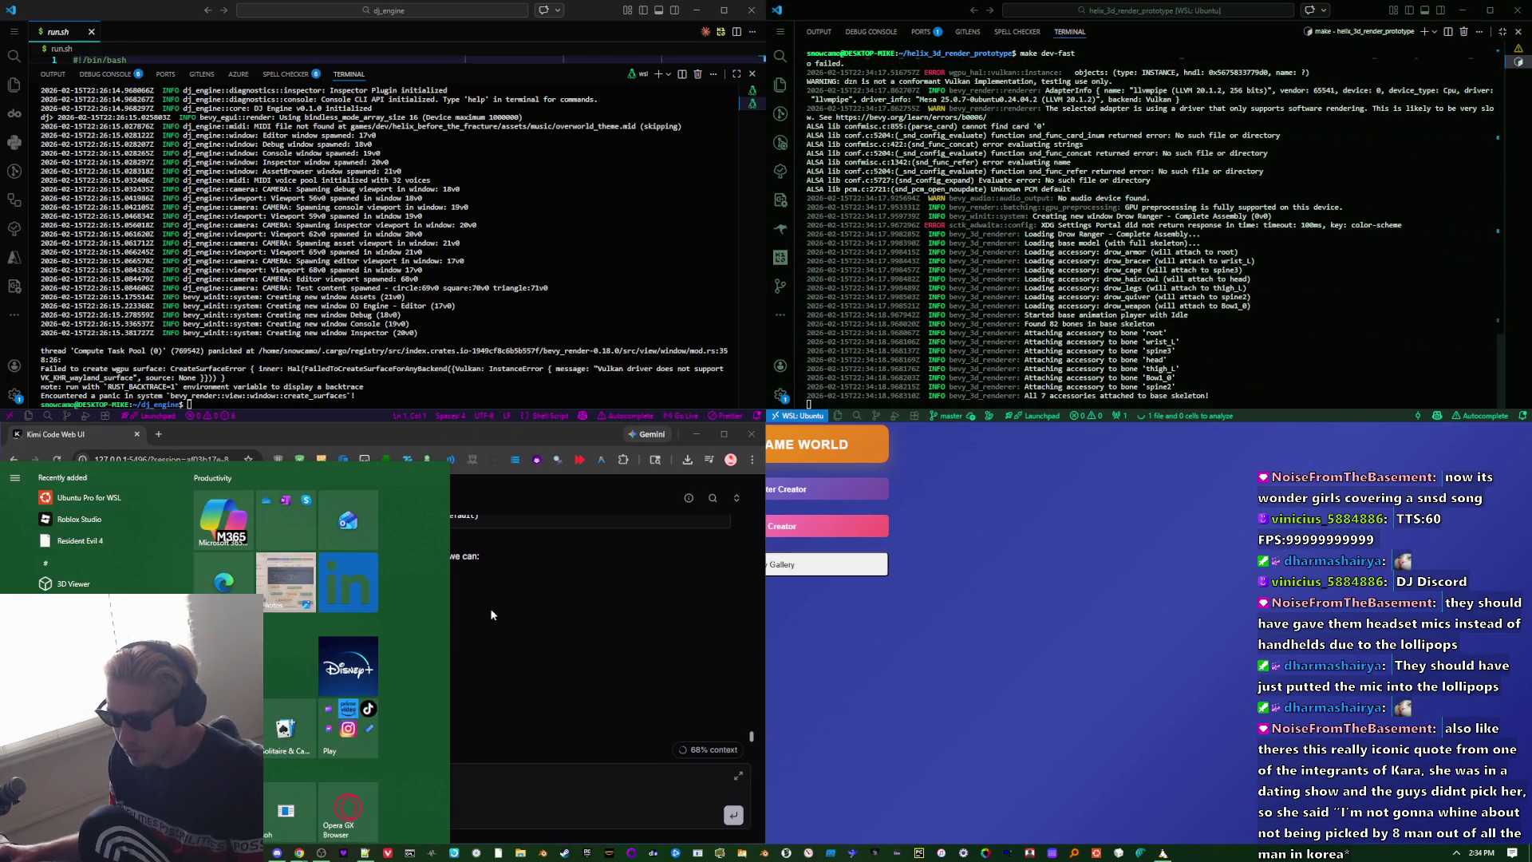
Place Kimi Code sessions in the bottom-right quarter and the port 5494 session top-left.
left_click(202, 59)
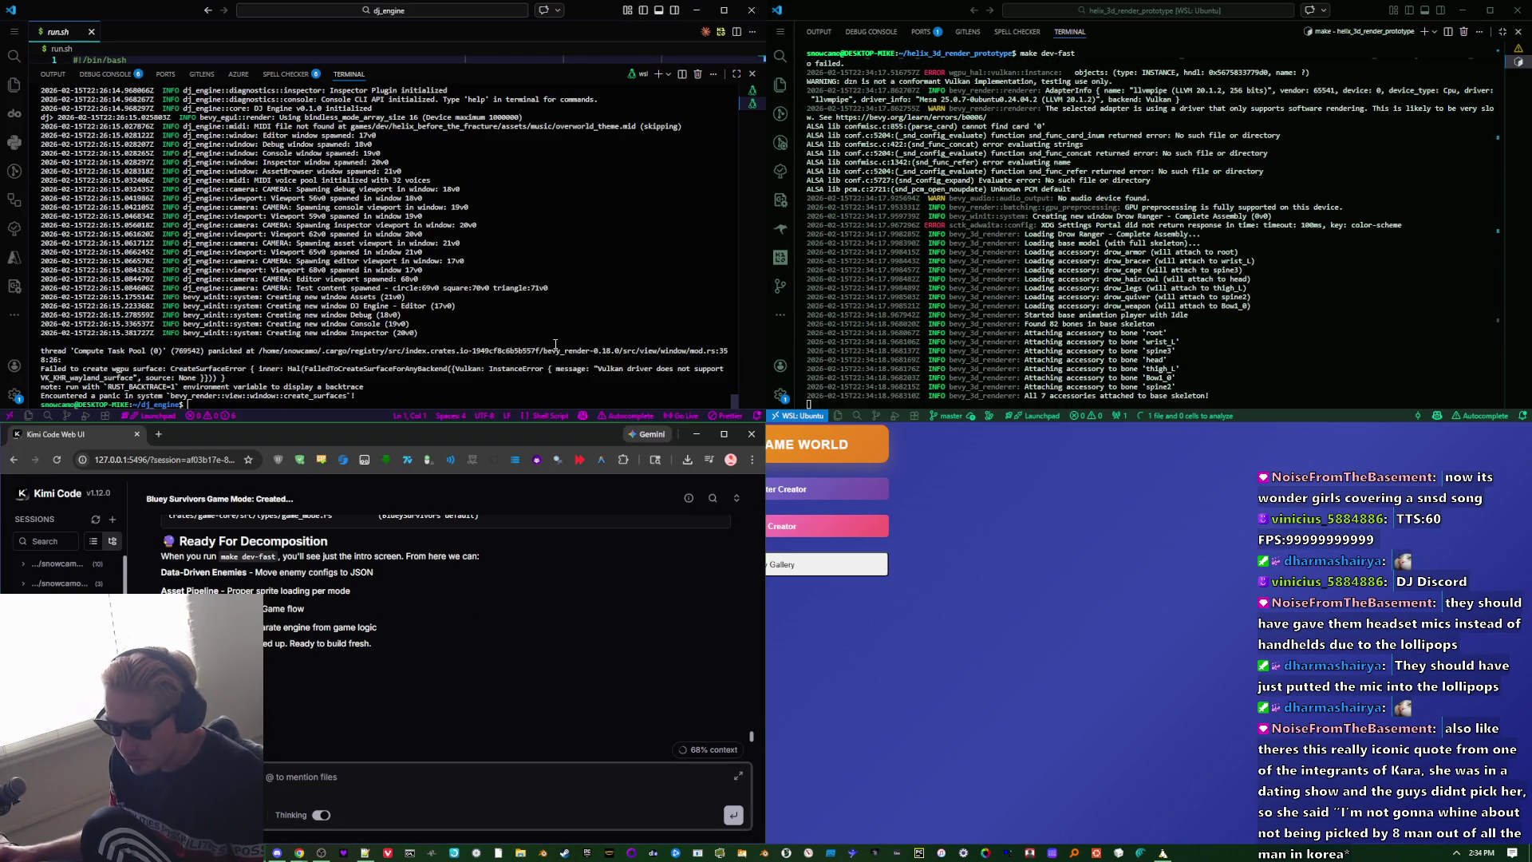
key("super+Tab")
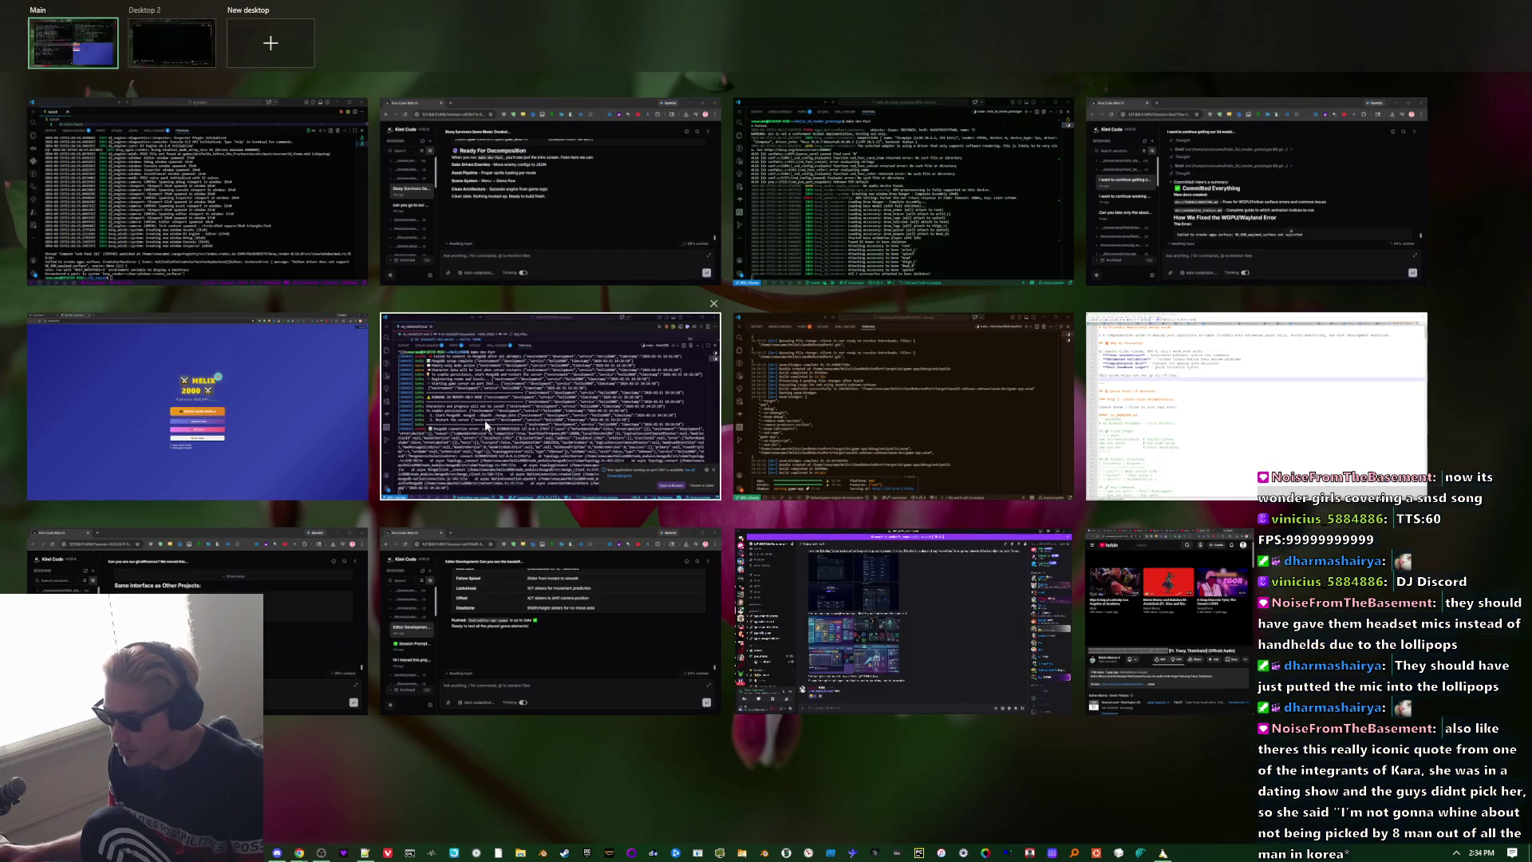
left_click(482, 574)
key("super+Tab")
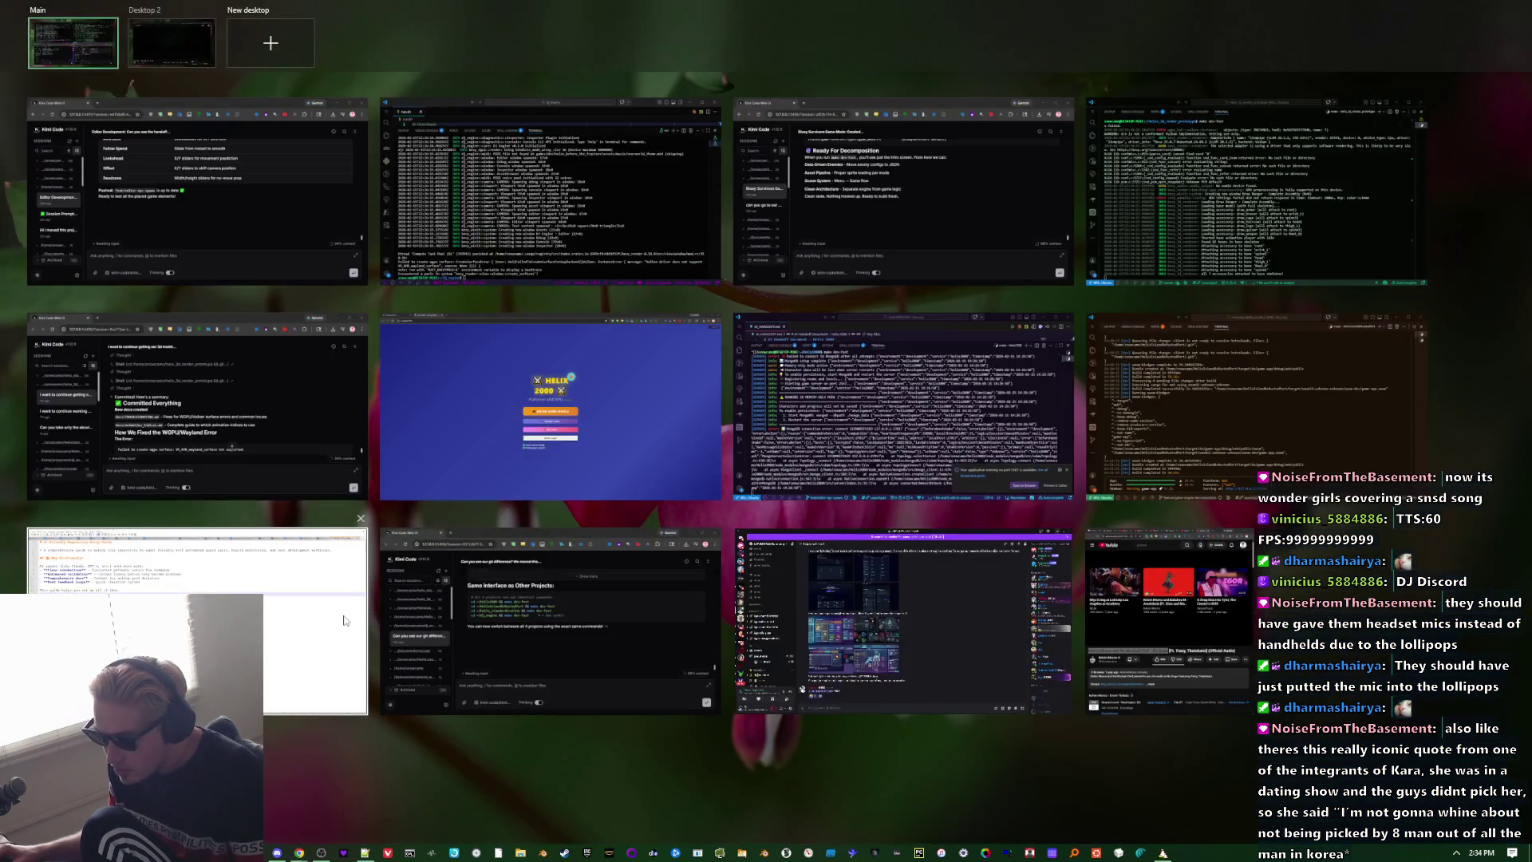
left_click(300, 256)
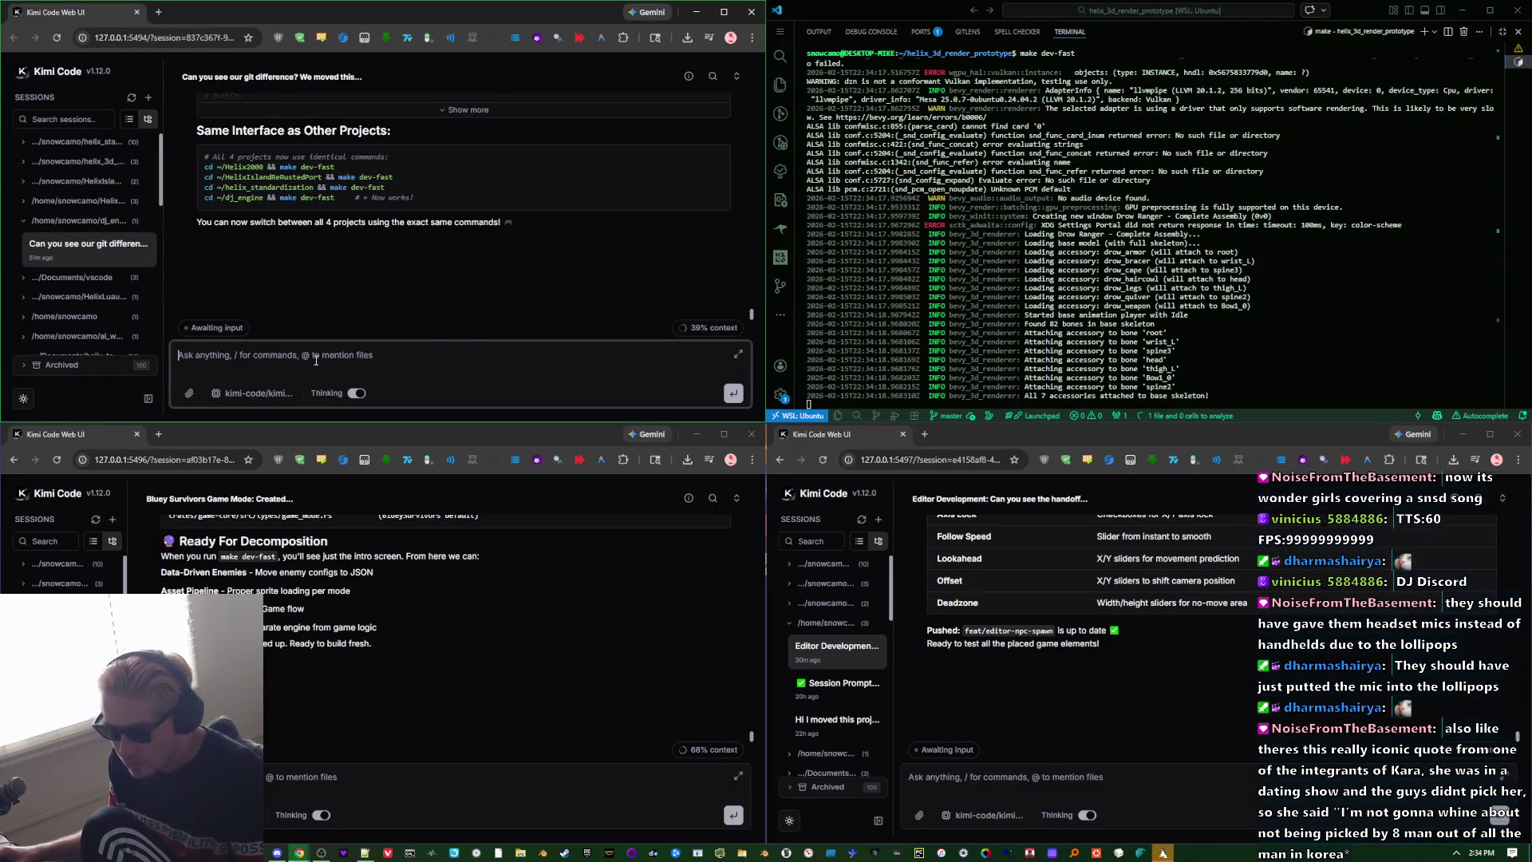
Paste the fix summary into the dj_engine session and ask that make-fast include everything needed for visibility.
key("ctrl+v")
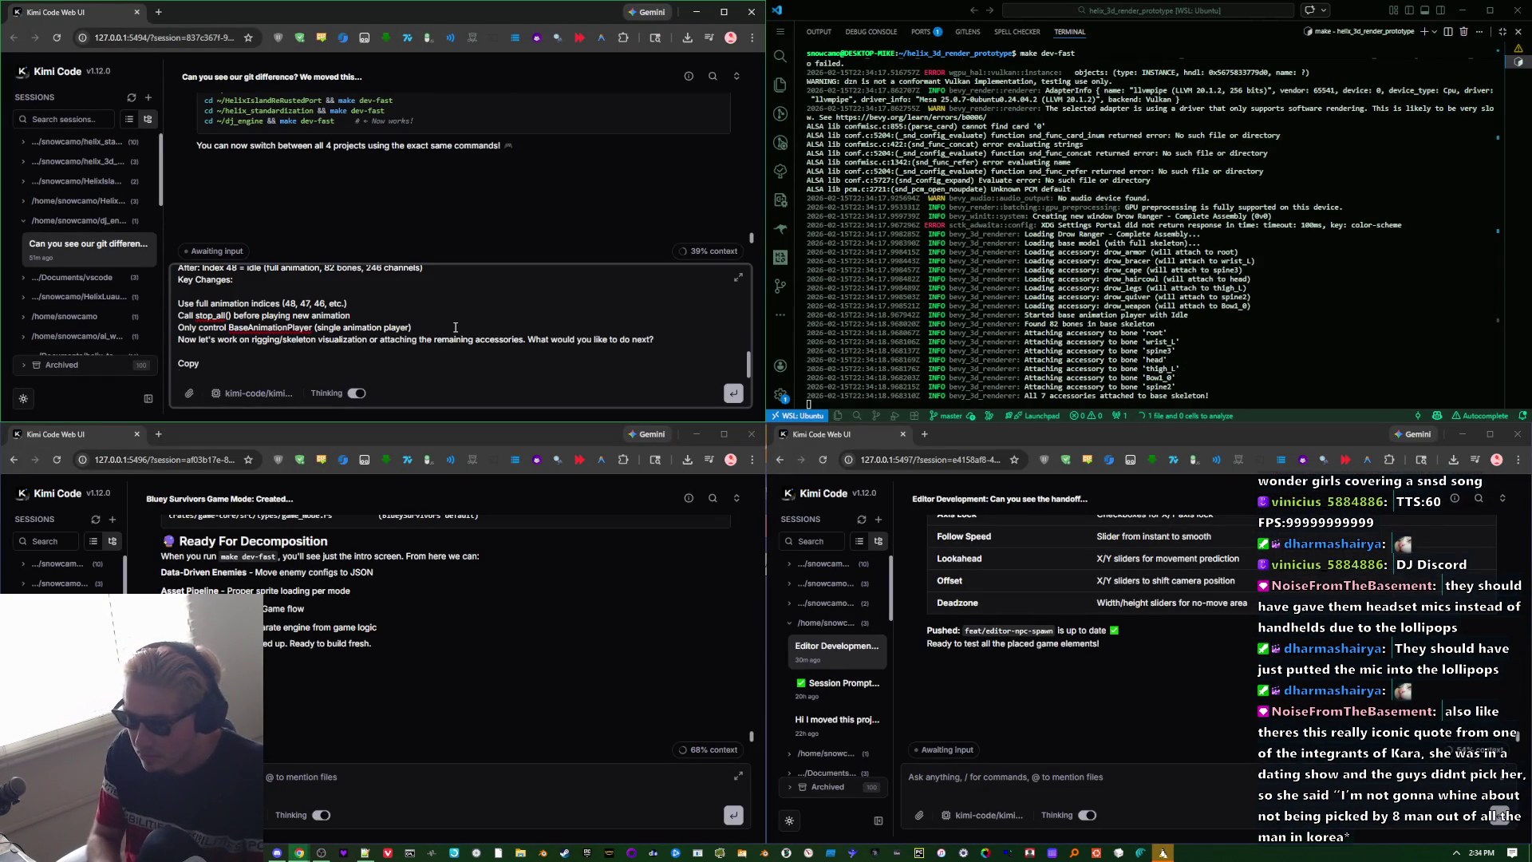
key("BackSpace")
key("BackSpace")
key("shift+Return")
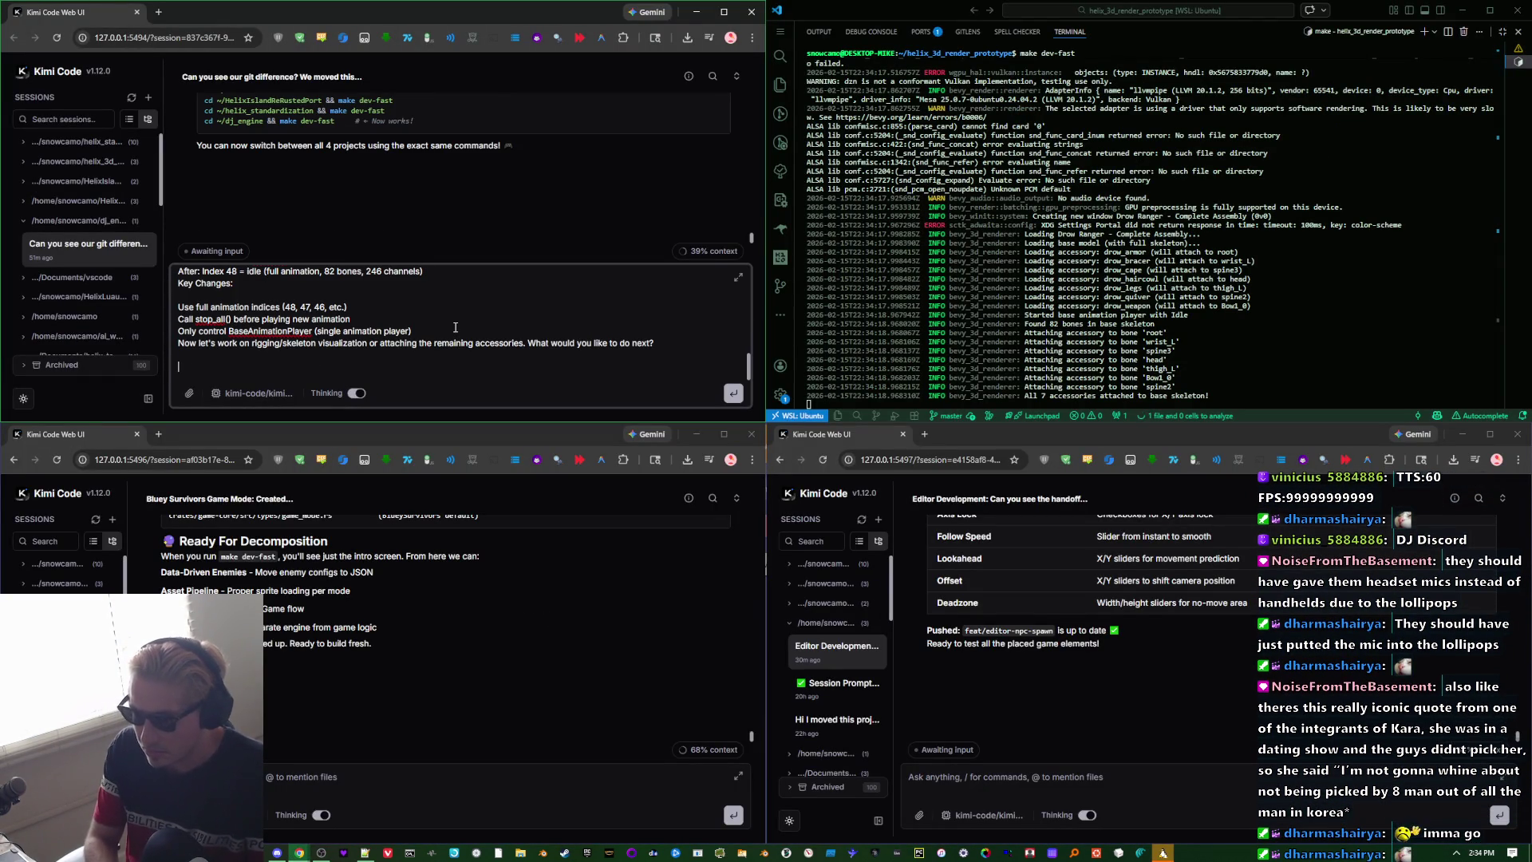
key("shift+Return")
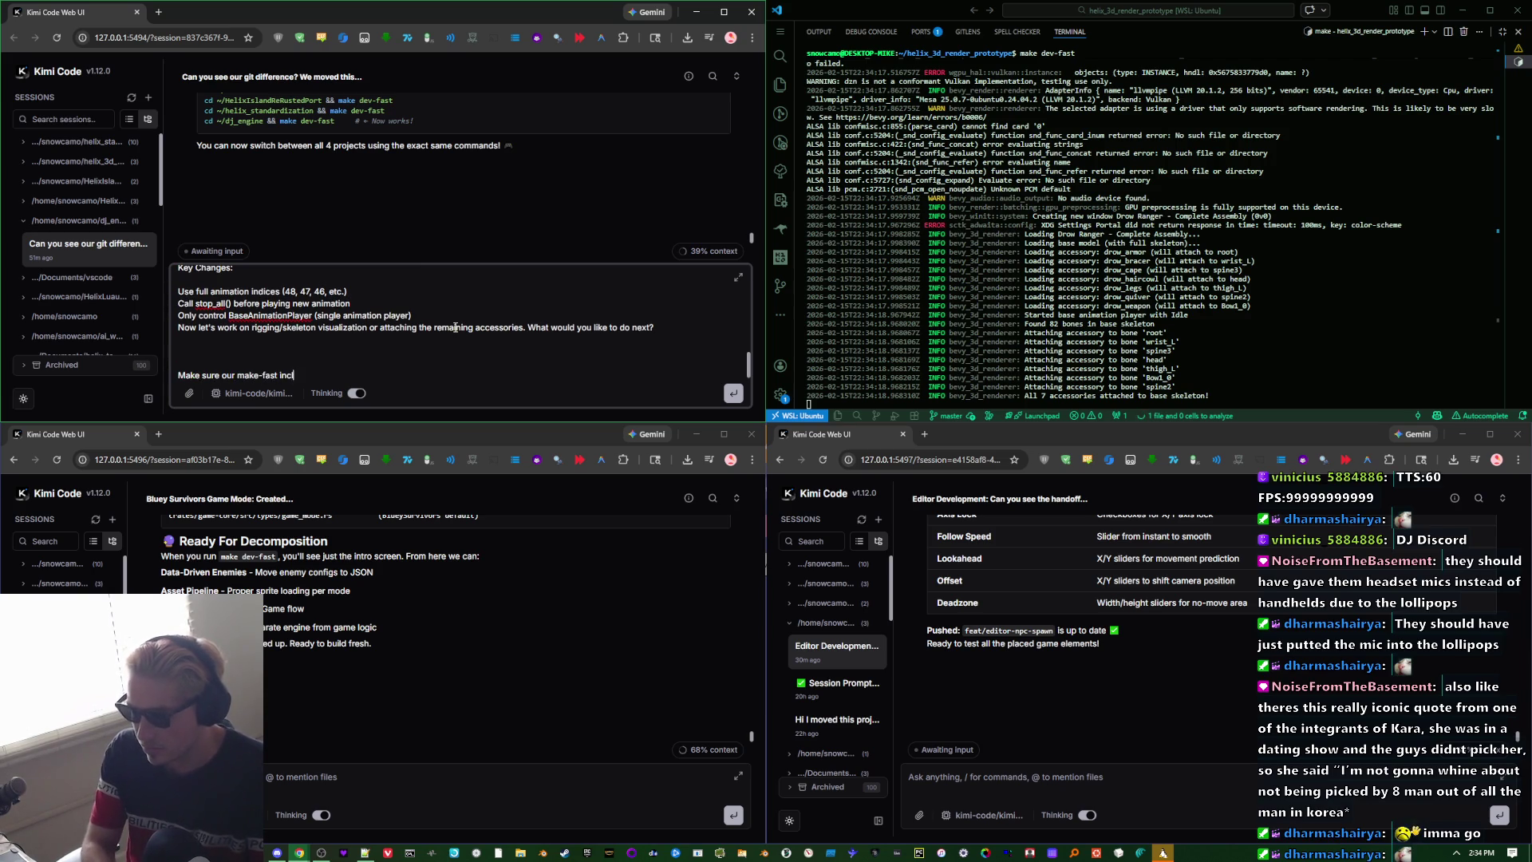
type("ludes everything we need for visibility as well")
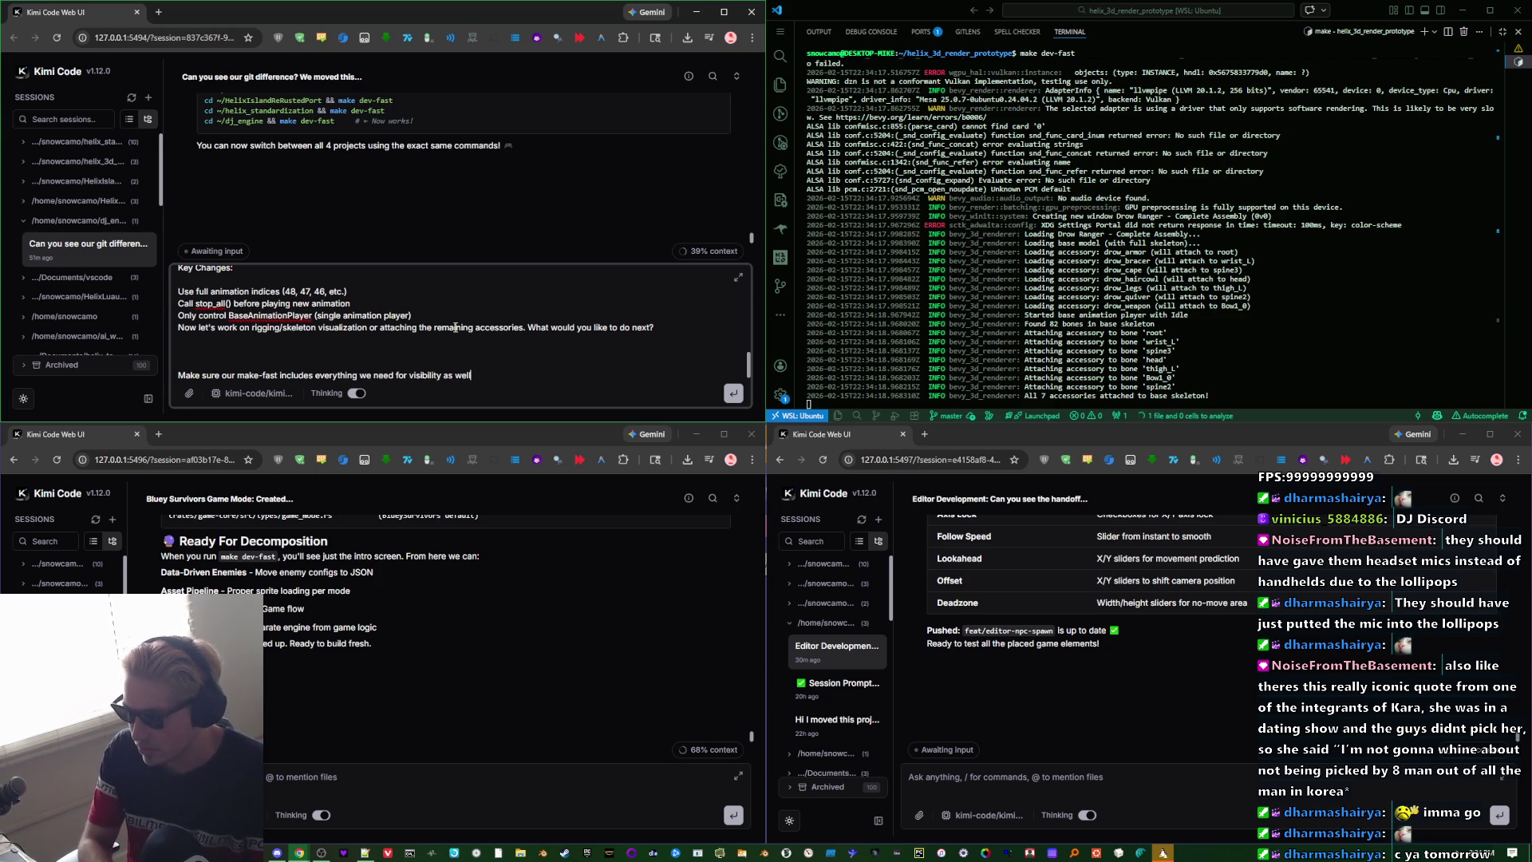
key("Return")
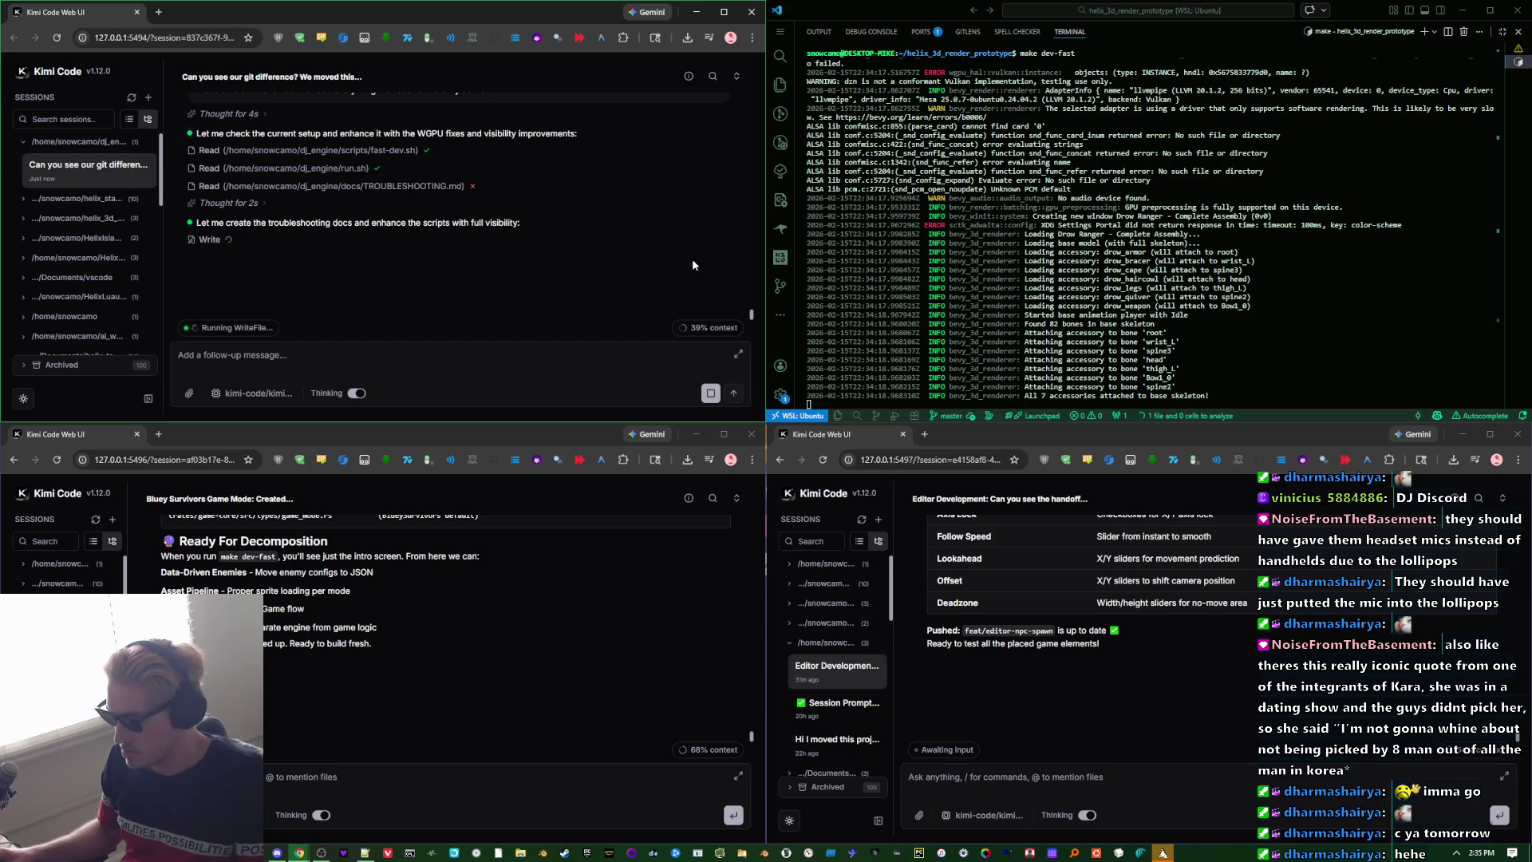
key("alt+Tab")
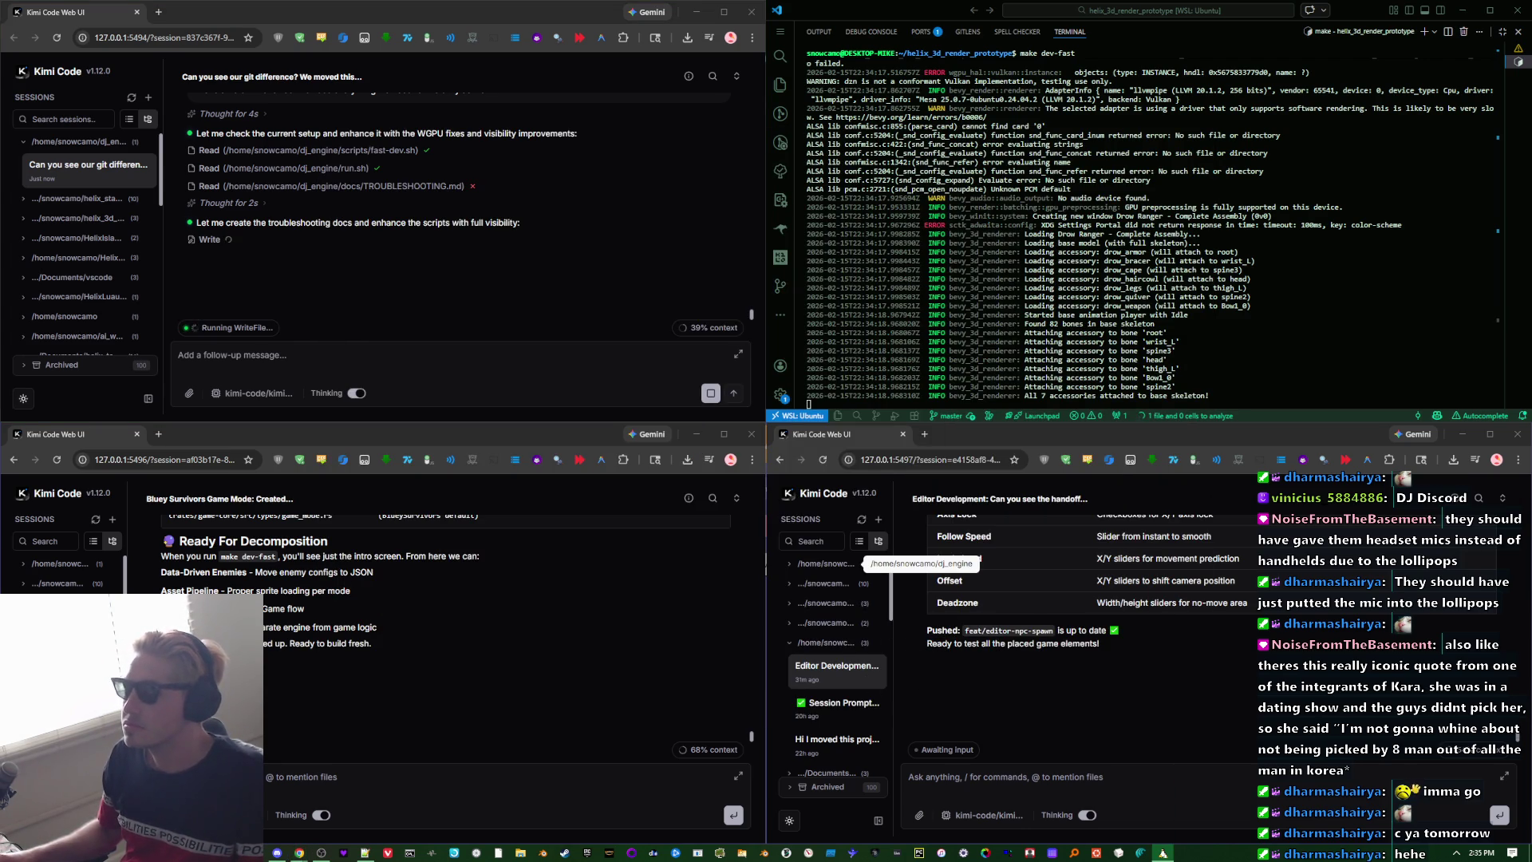
Put the port 5495 session top-right and draft a follow-up blaming the last round of changes.
key("alt+Tab")
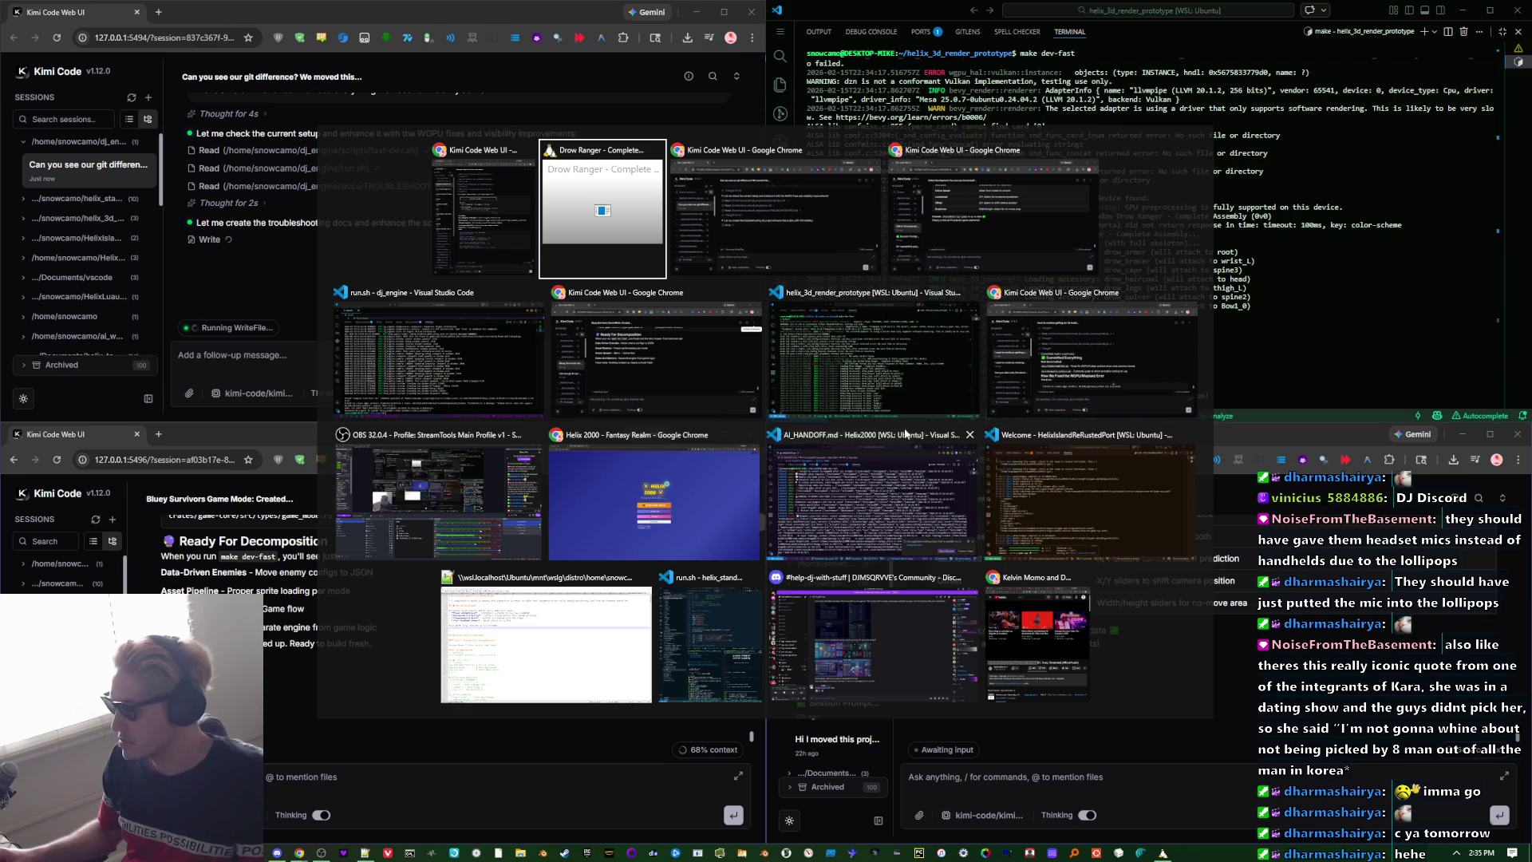
left_click(1091, 358)
left_click(1199, 346)
type("y I think maybe some")
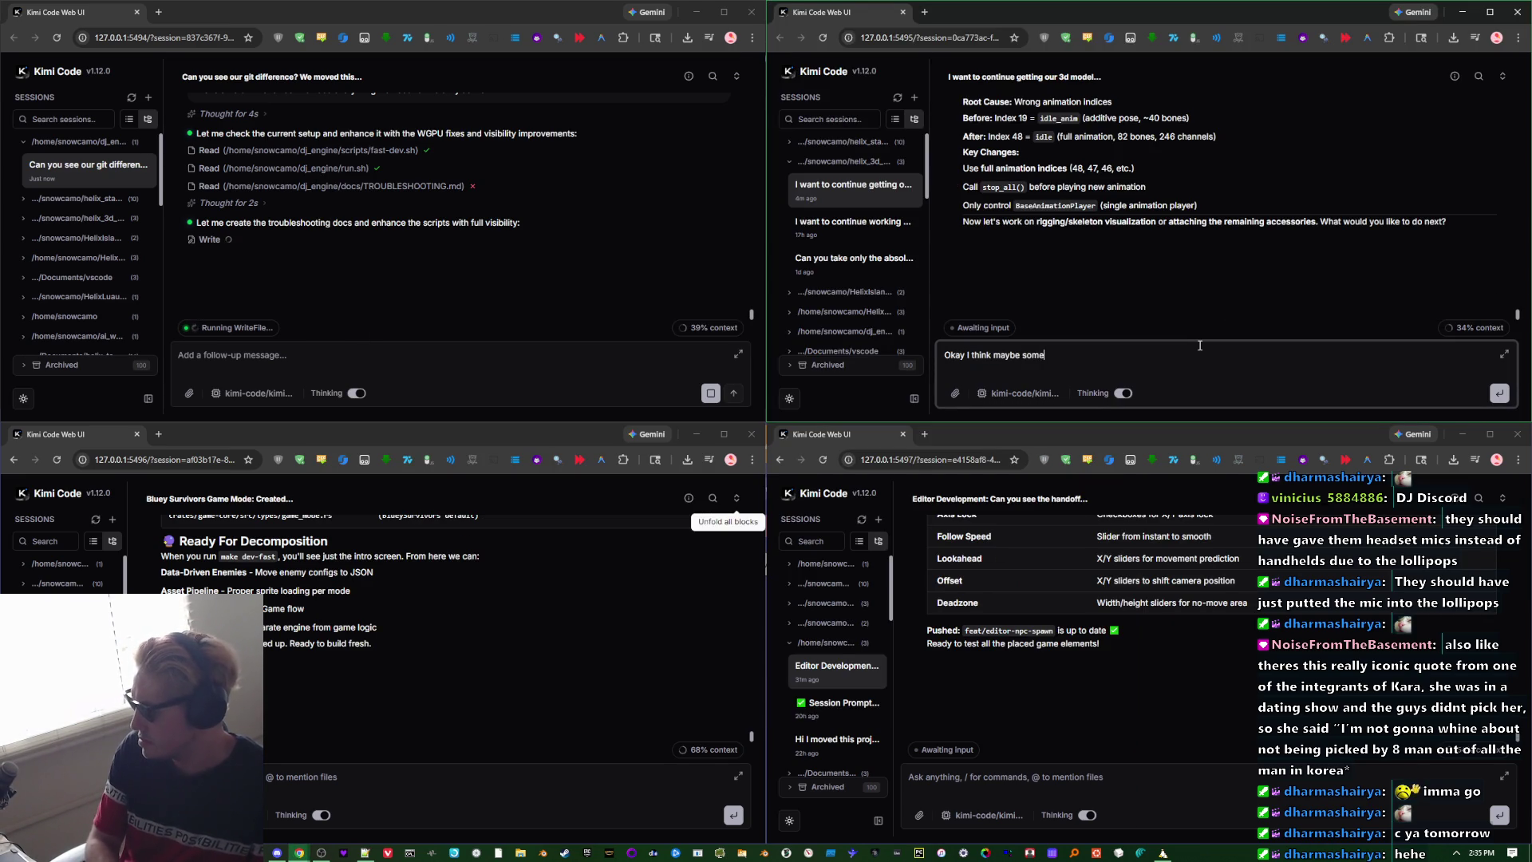
type("g in our last round of changes")
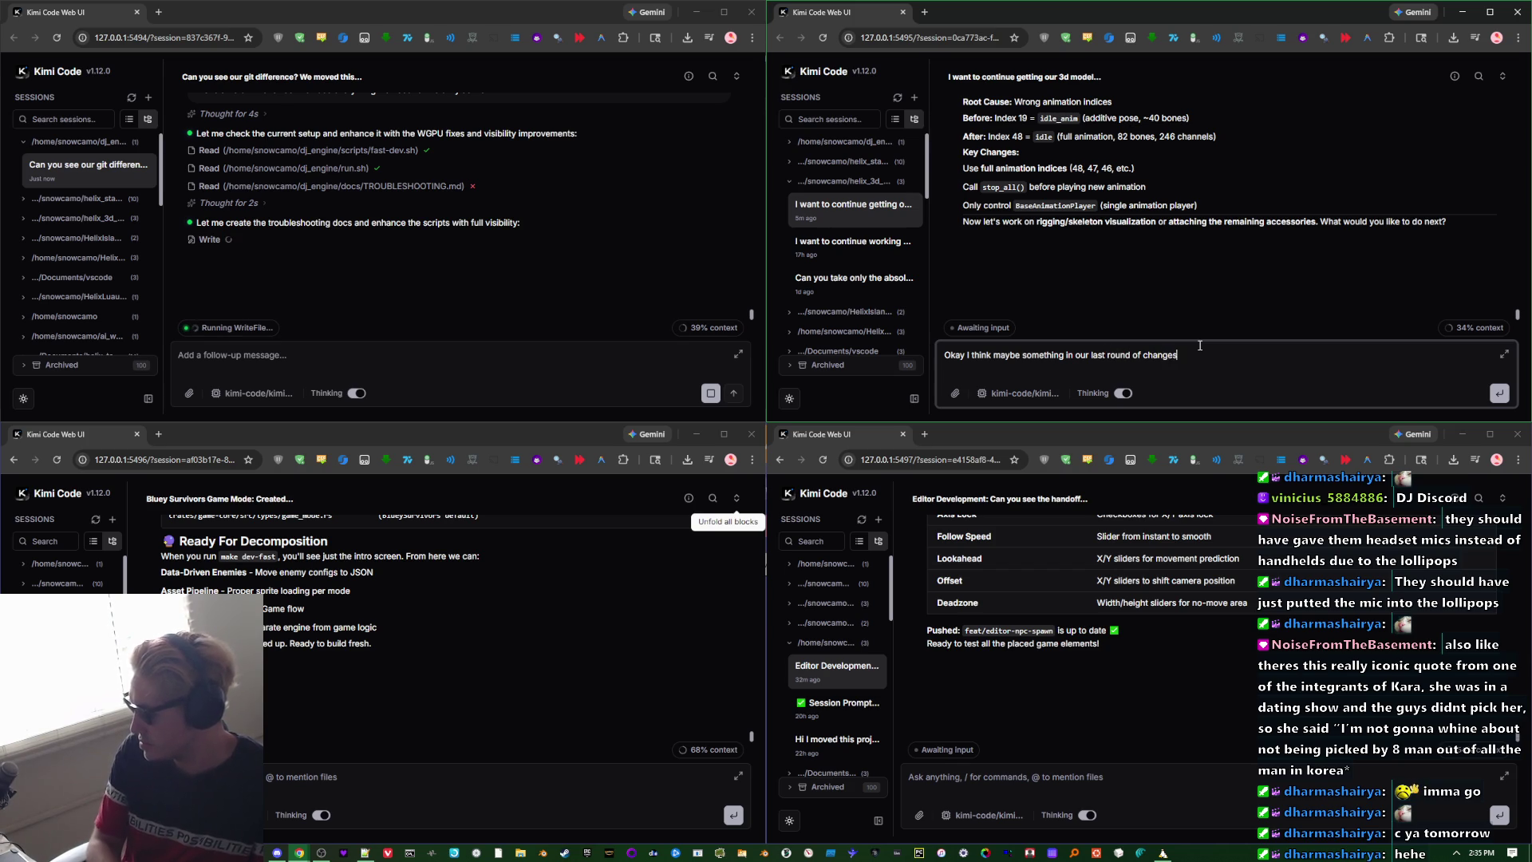
key("alt+Tab")
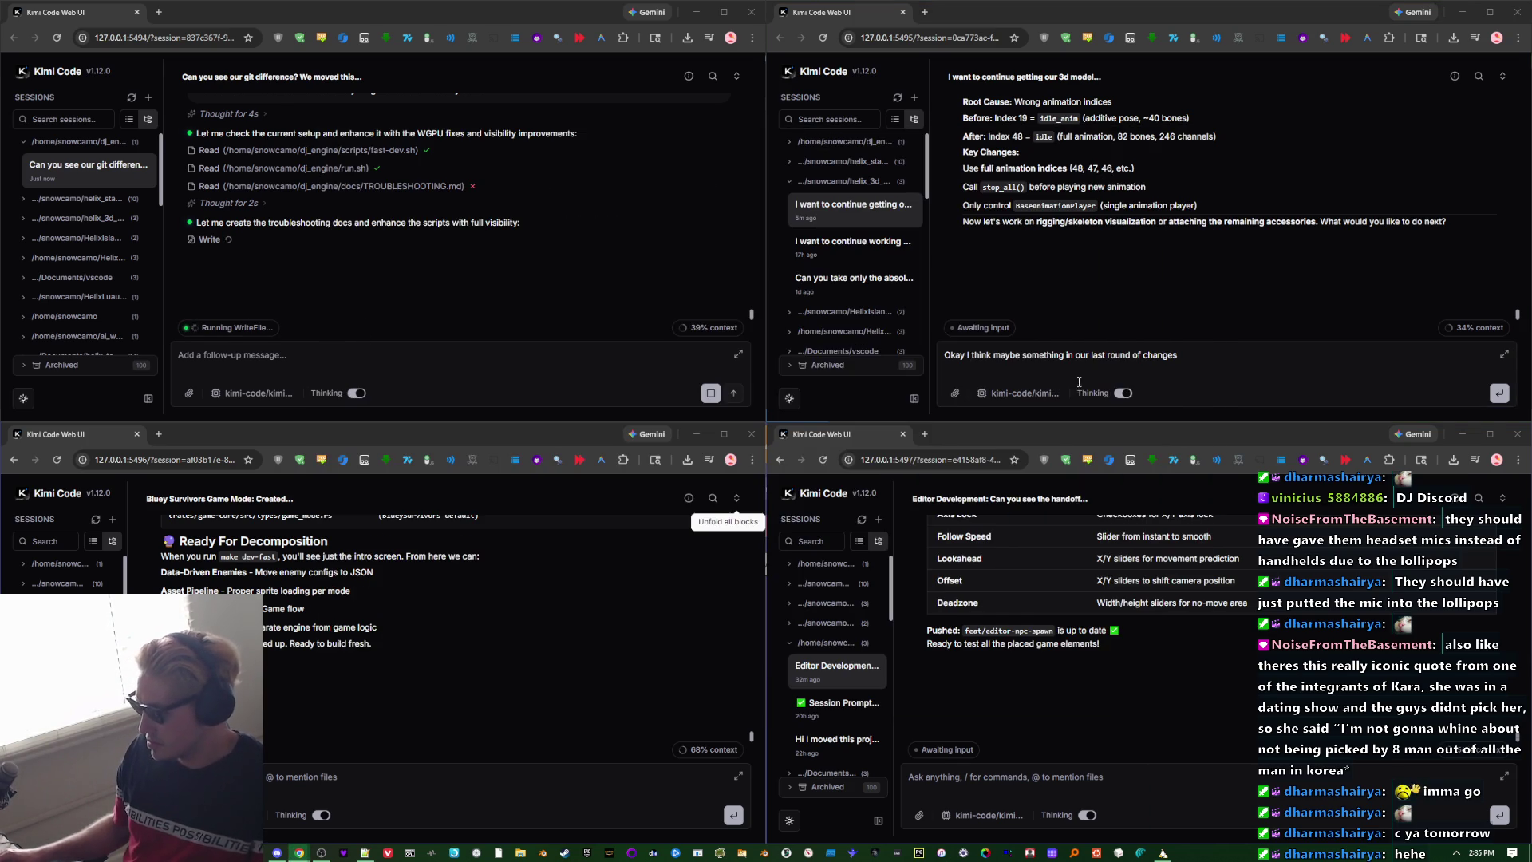
key("alt+Tab")
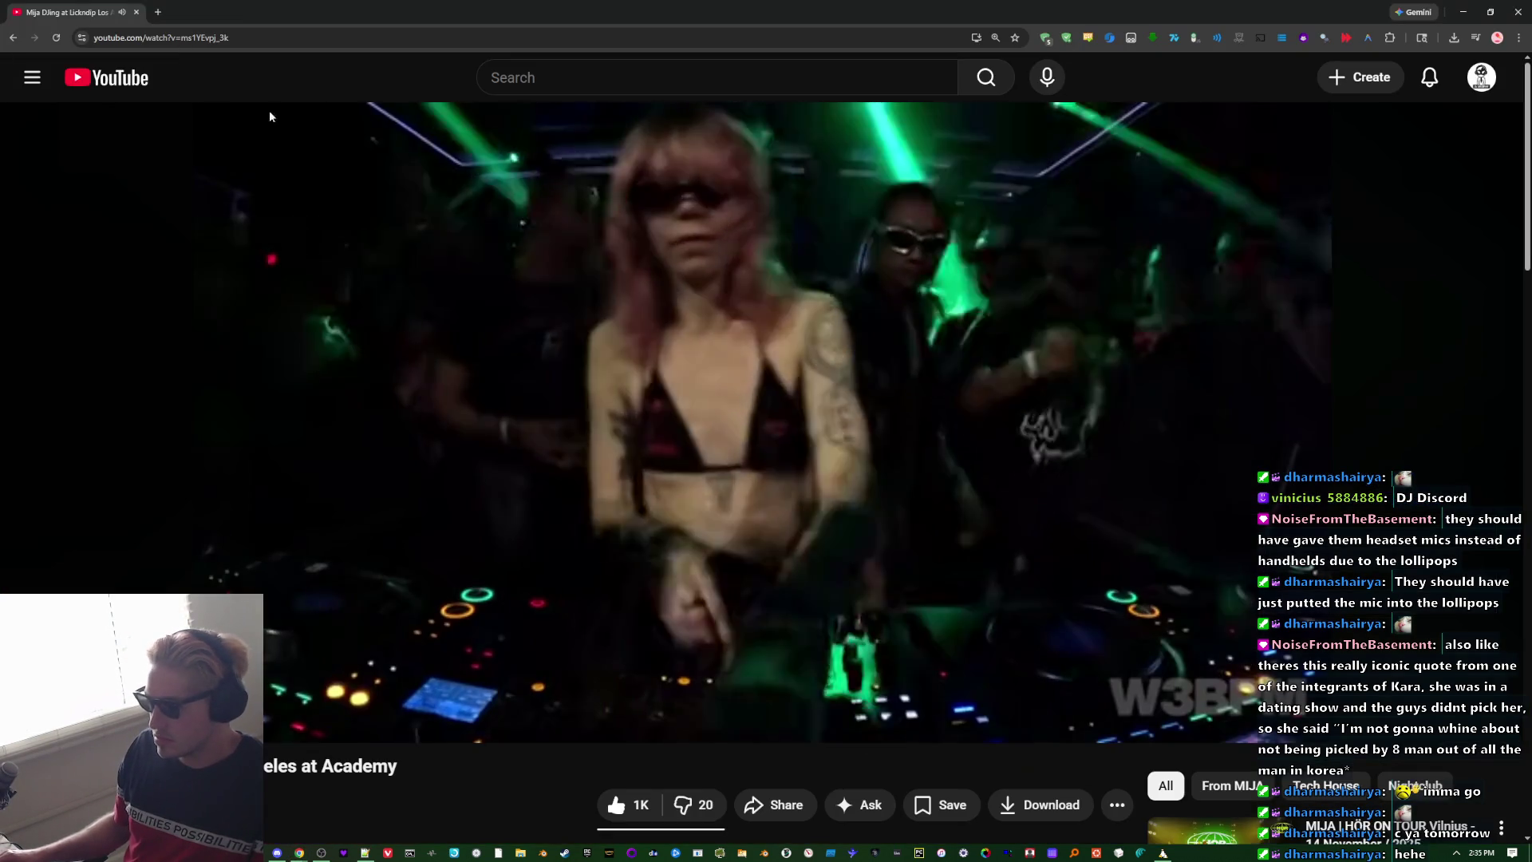
Close Desktop 2 in Task View, merging its windows into the remaining desktop.
key("super+Tab")
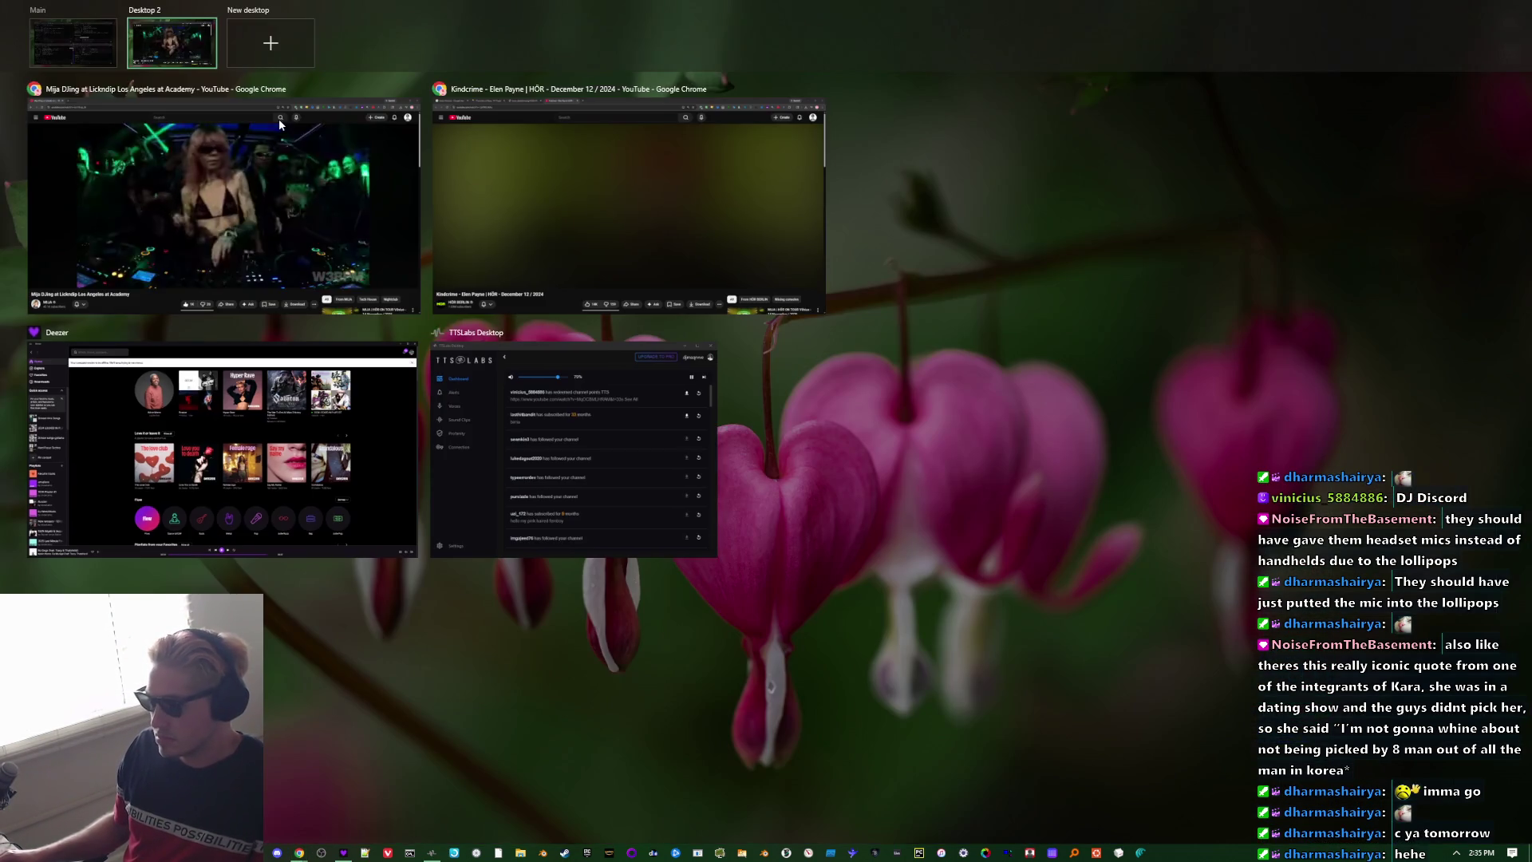
mouse_move(207, 9)
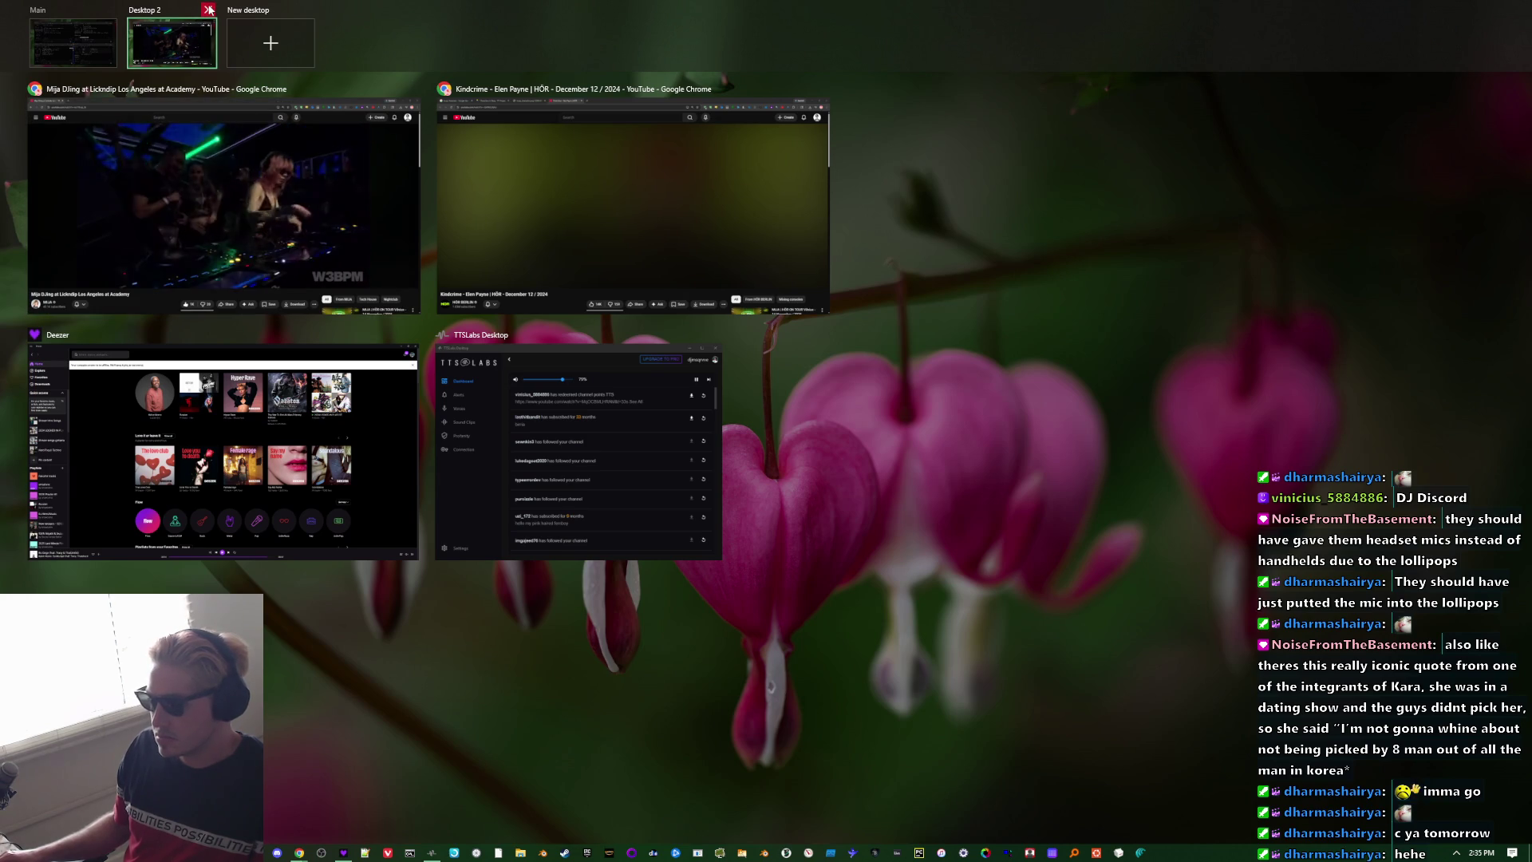
left_click(207, 10)
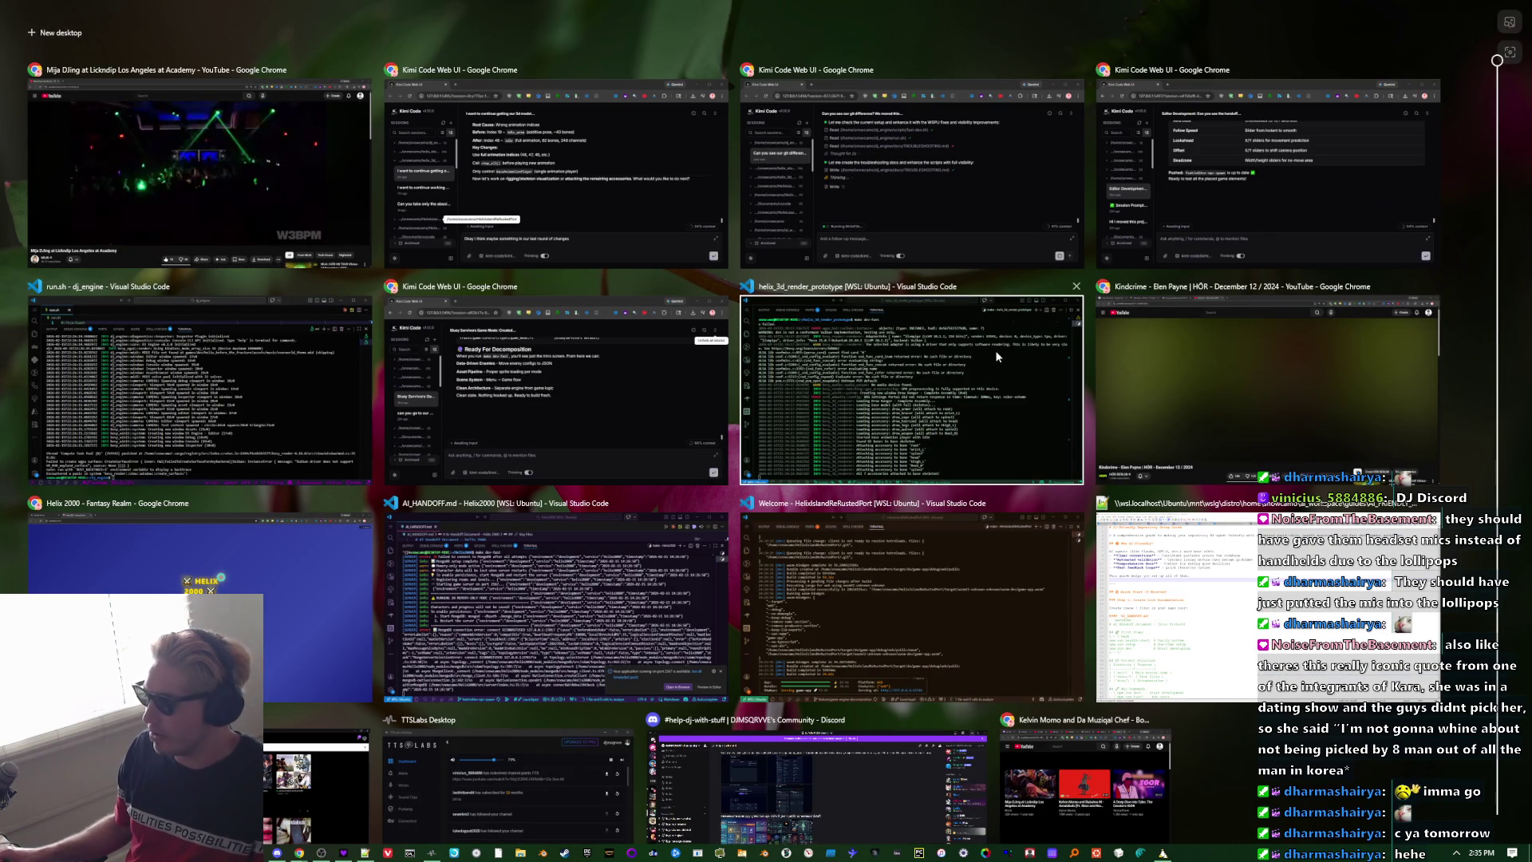
key("Escape")
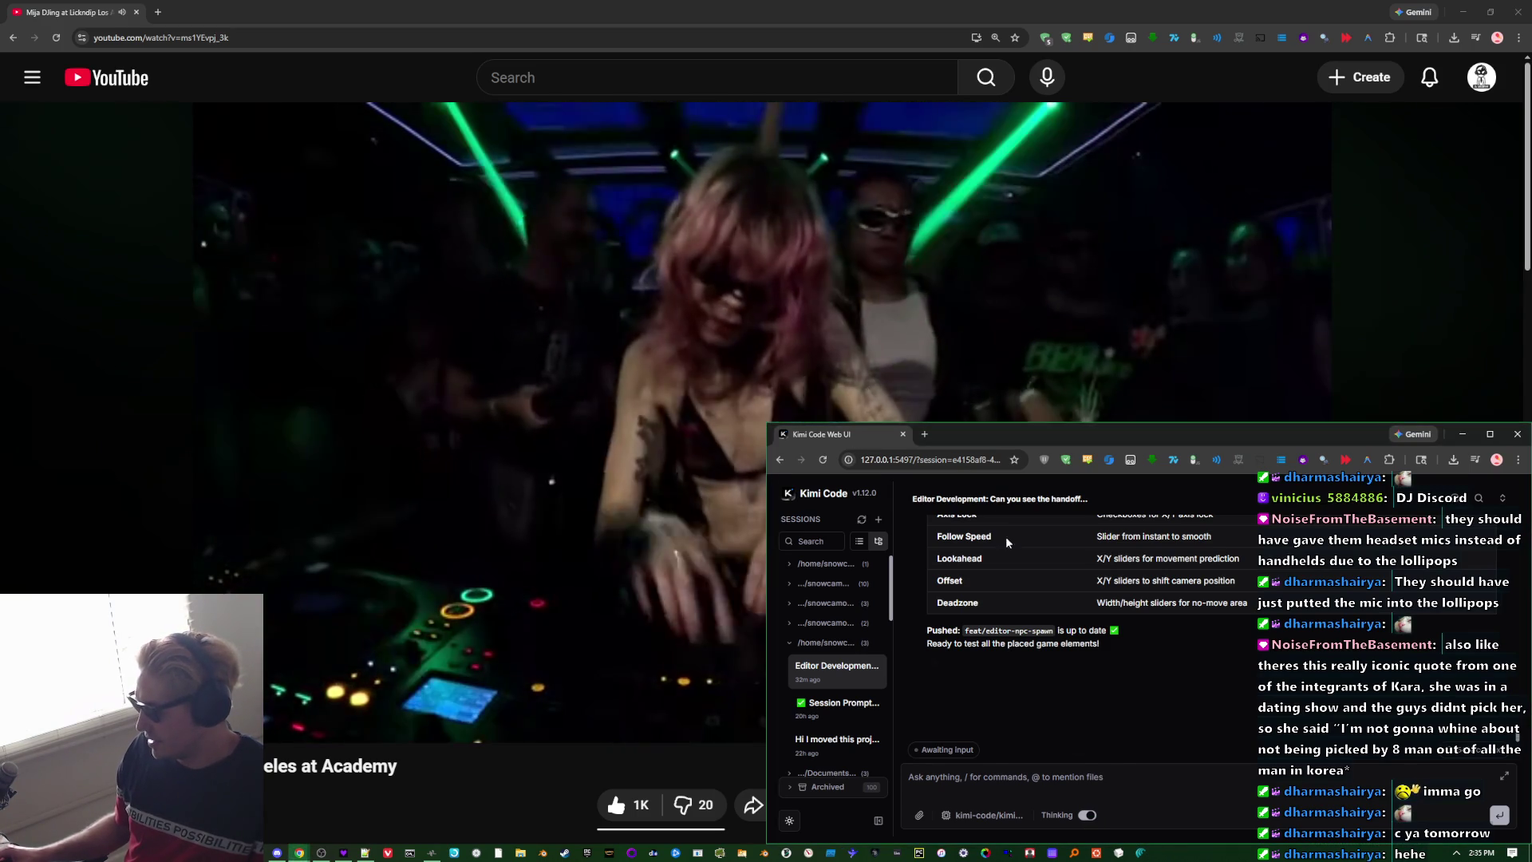
Rerun the previous dev-fast build in the helix_3d_render_prototype terminal.
key("super+Tab")
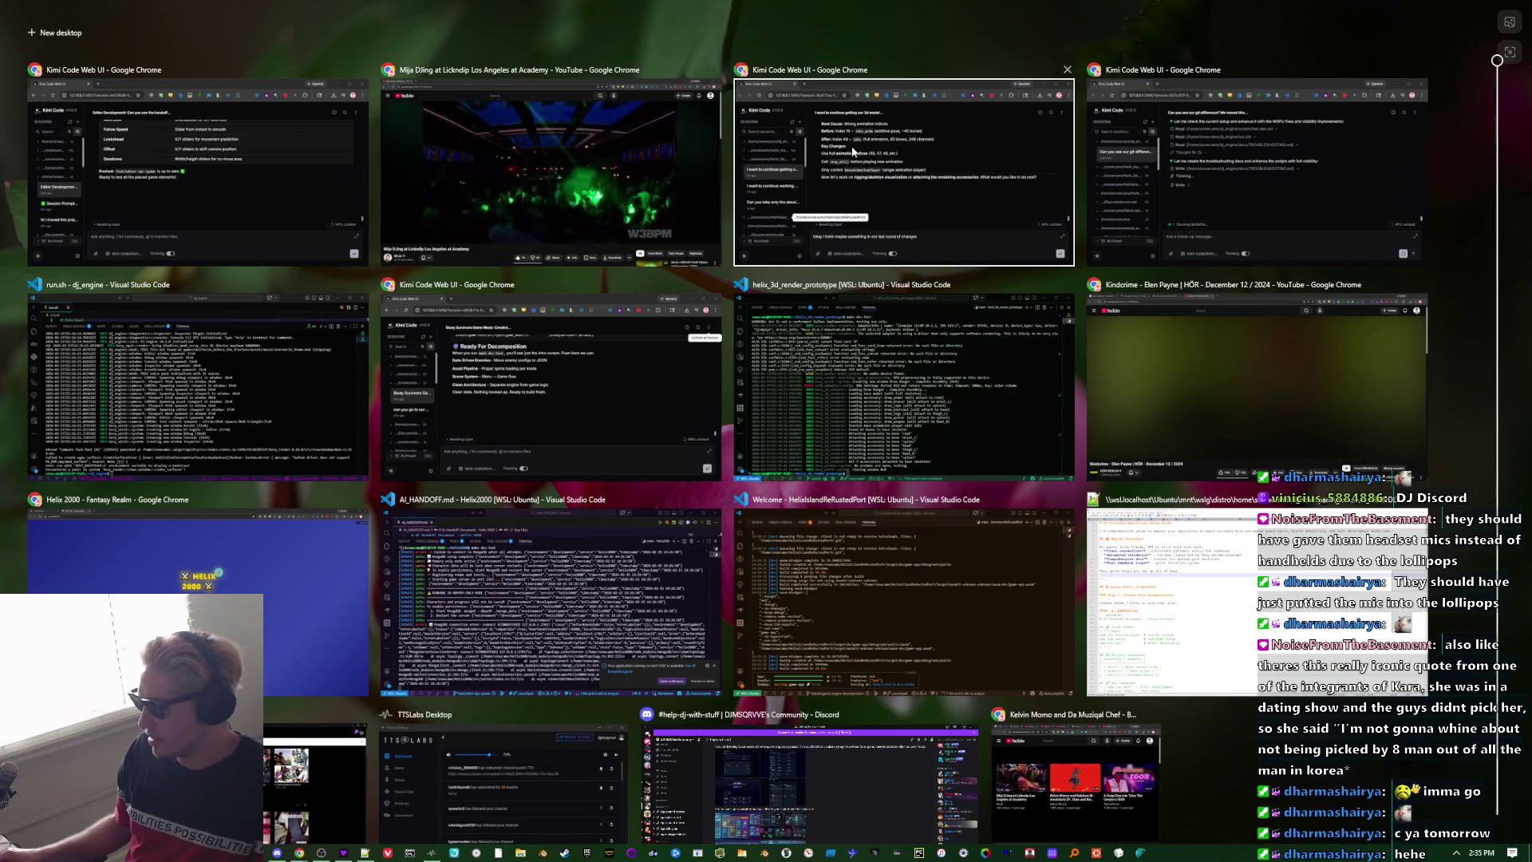
left_click(862, 203)
key("super+Tab")
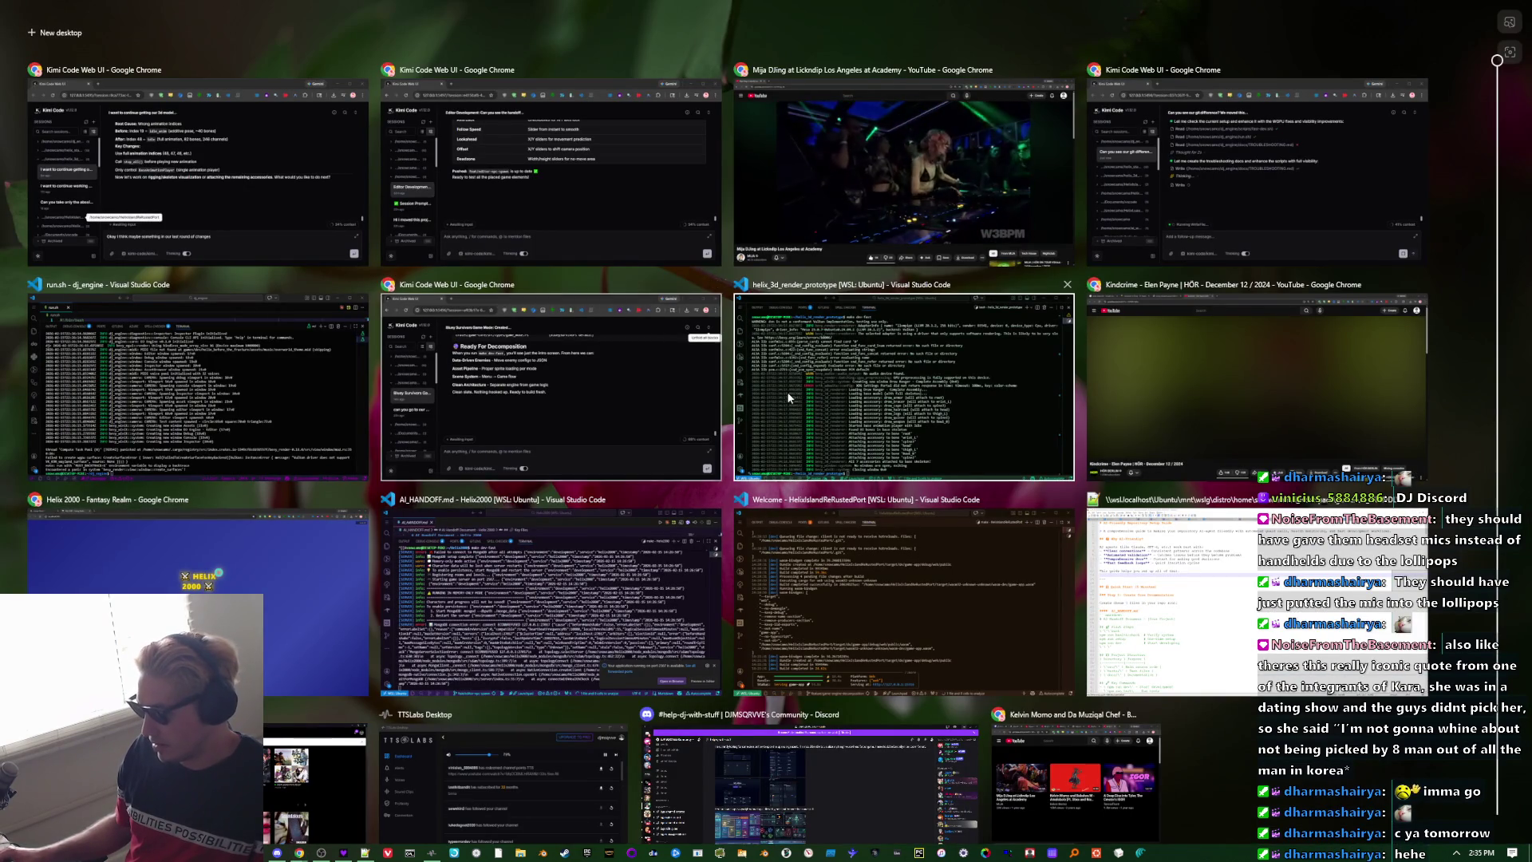
left_click(800, 385)
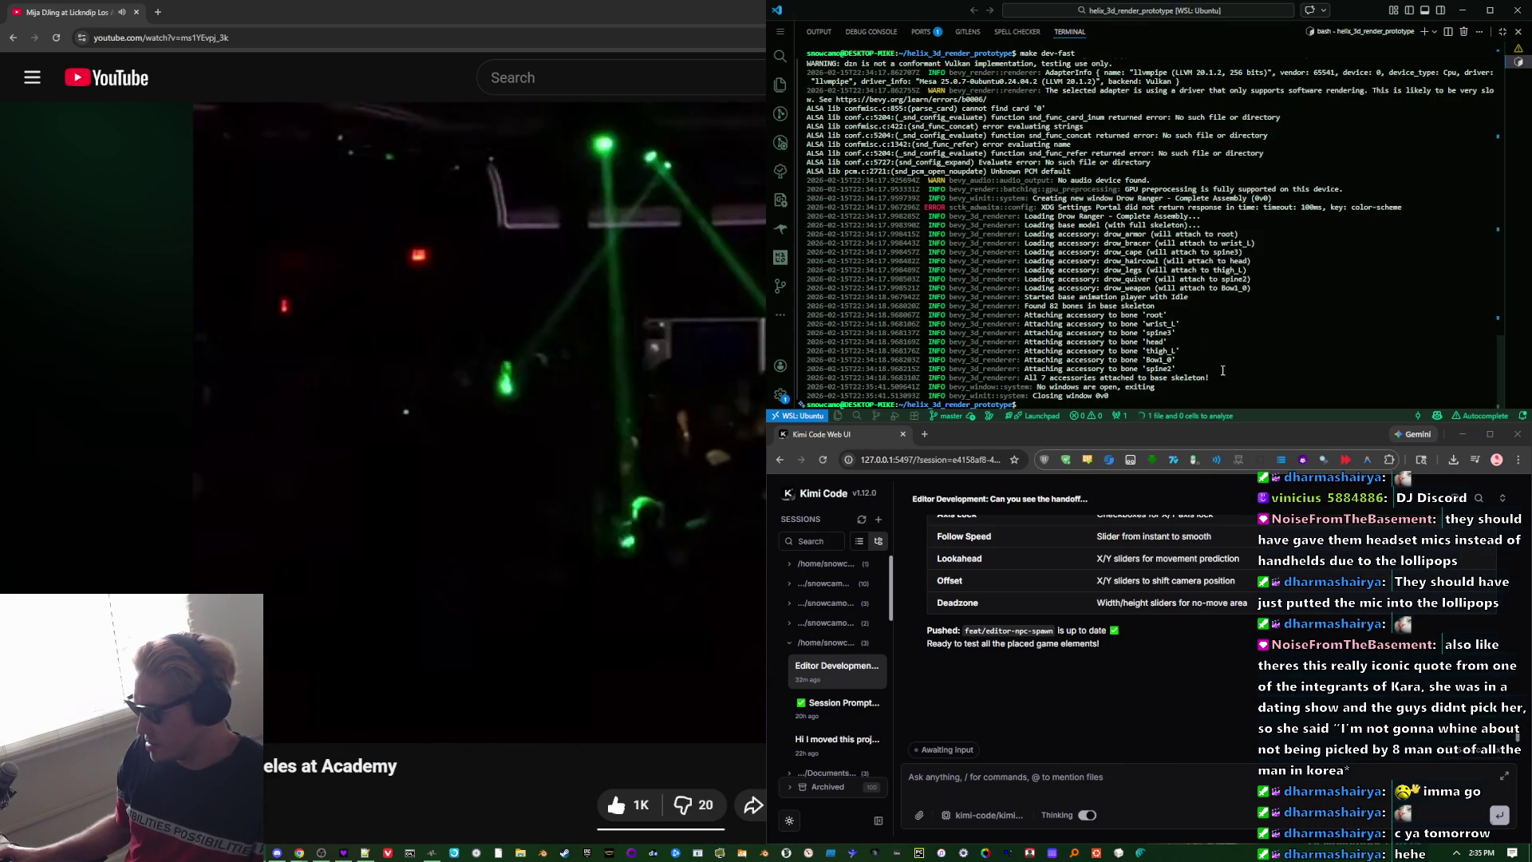
key("Up")
key("Return")
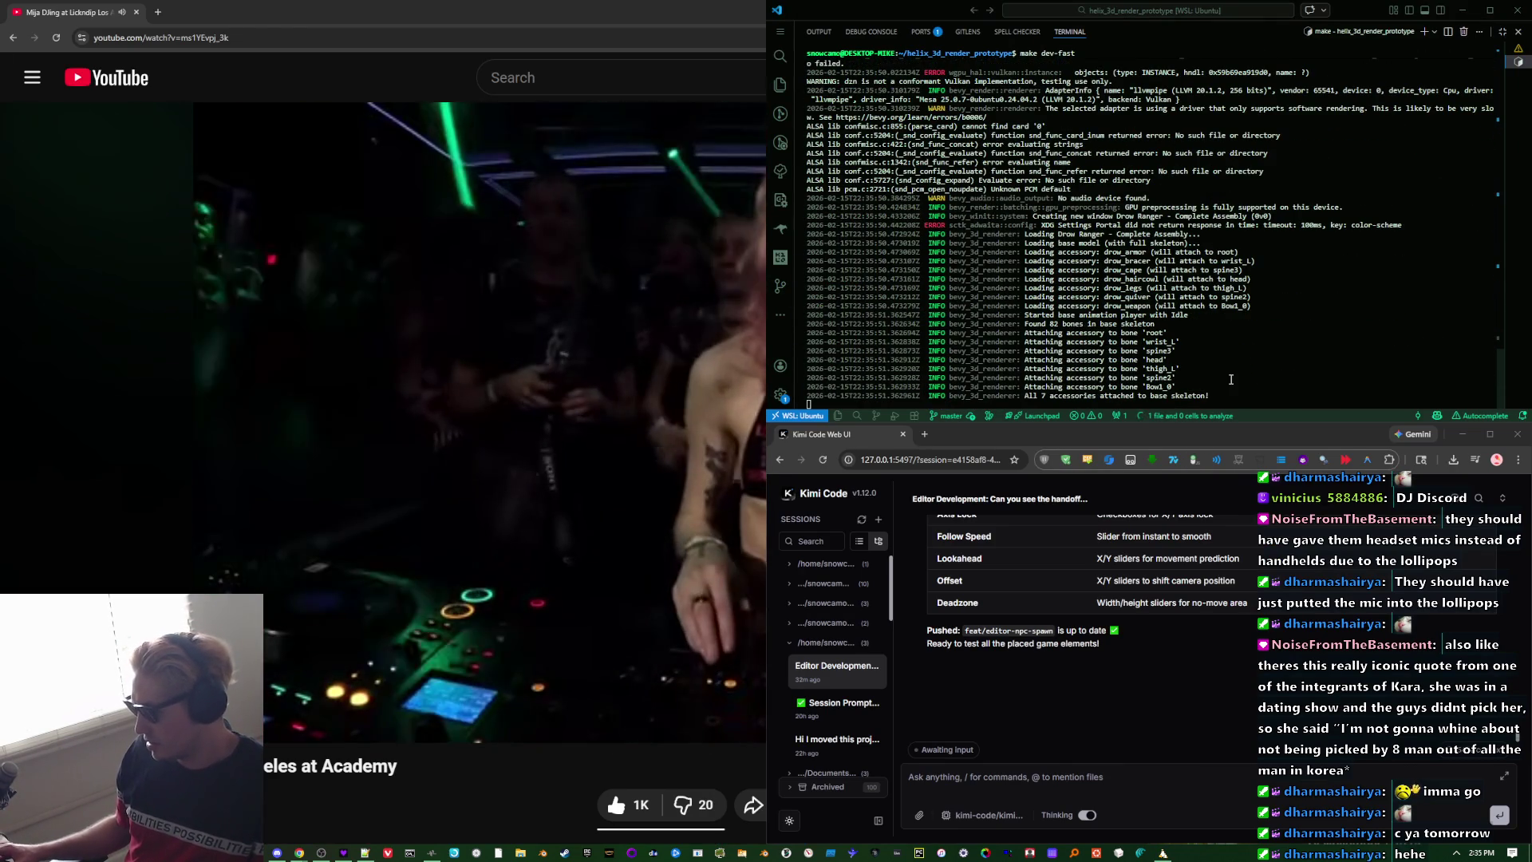
mouse_move(1163, 850)
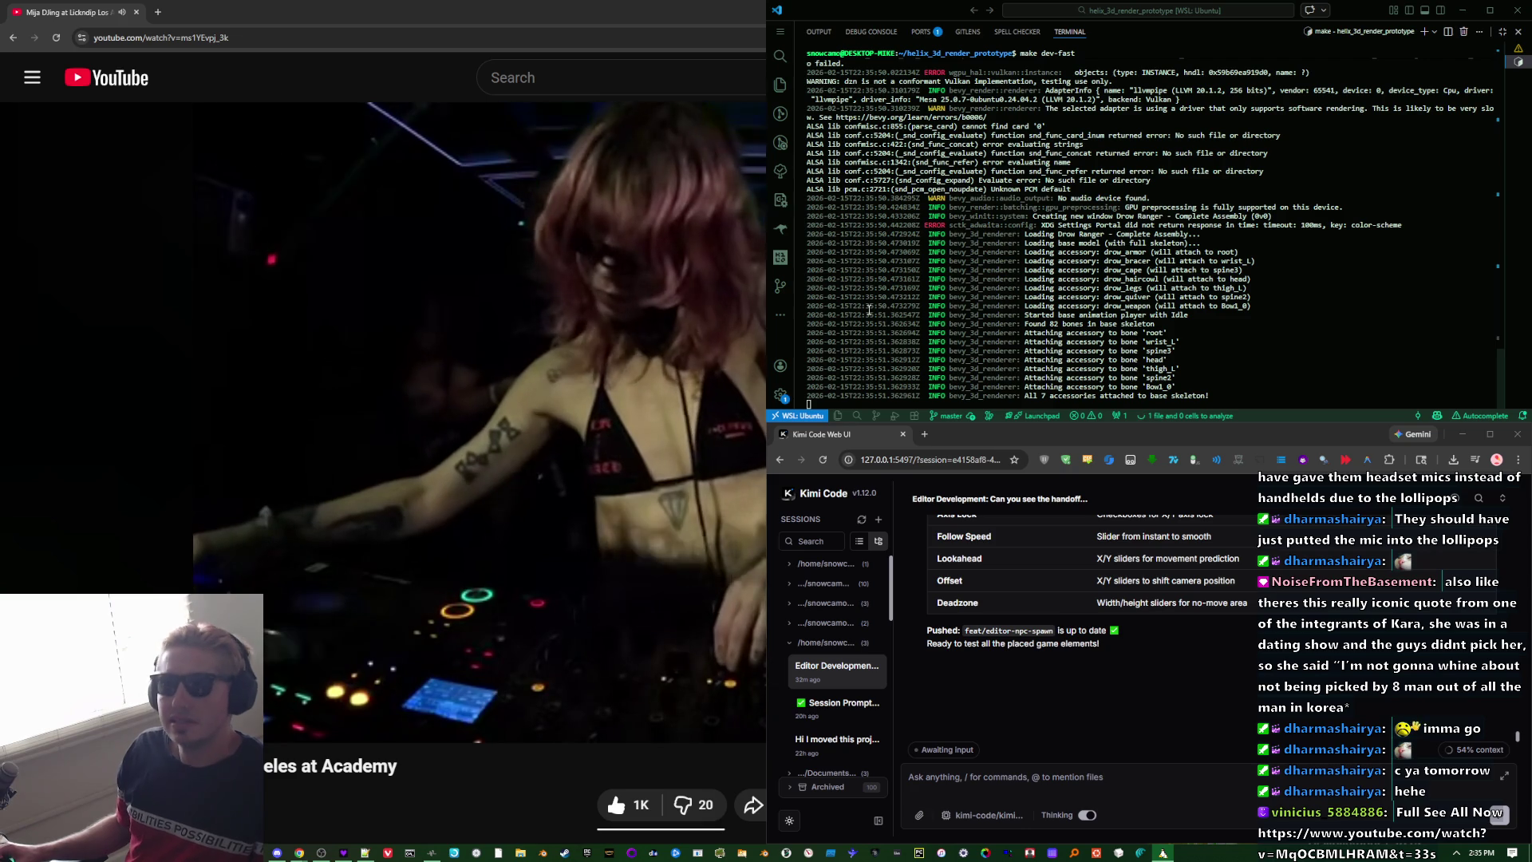
Close the Kindcrime video window.
key("alt+Tab")
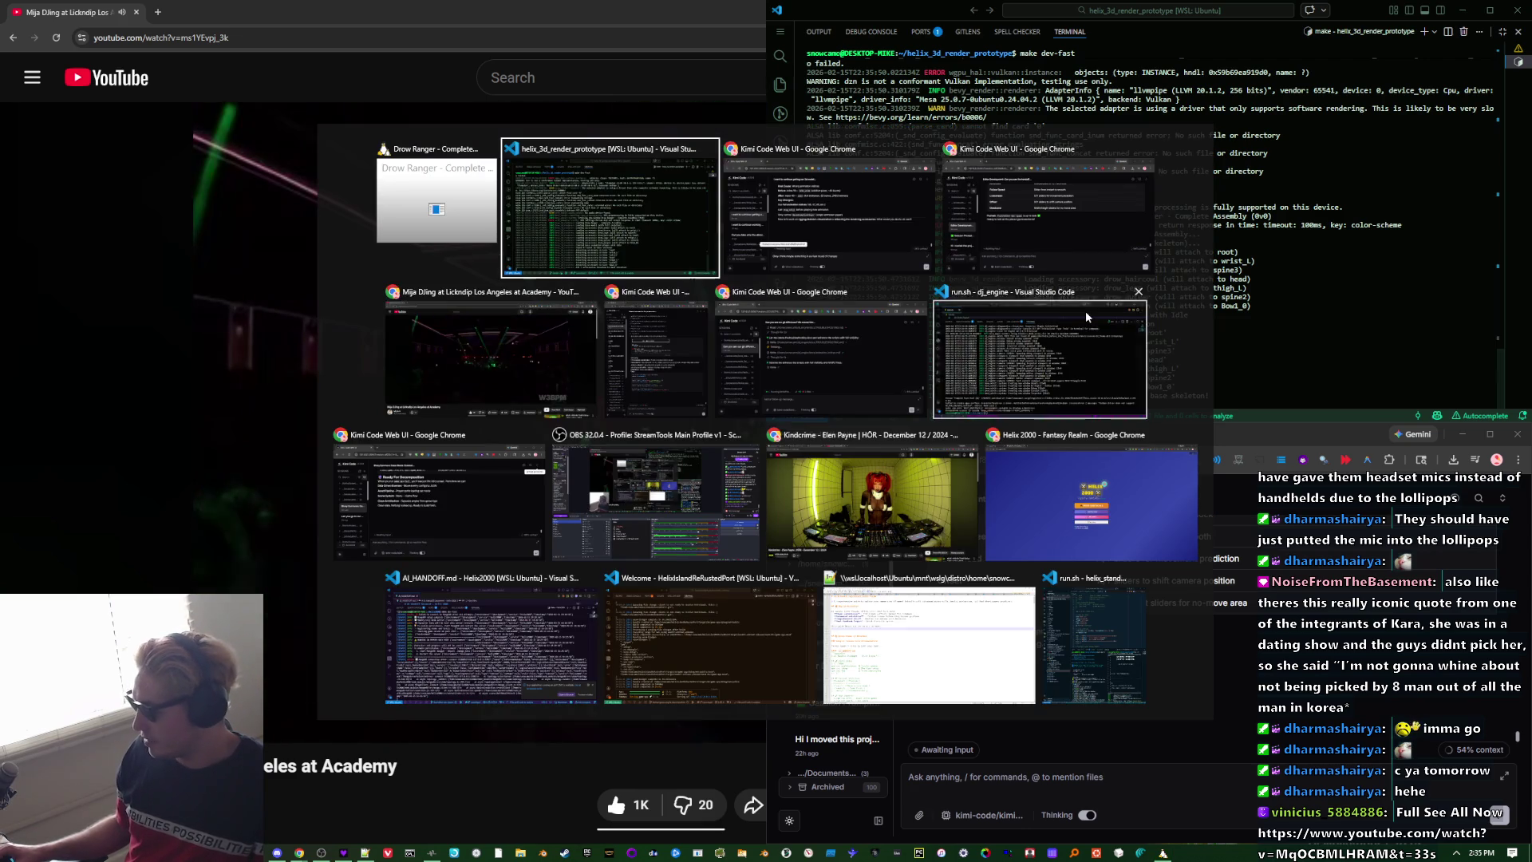
key("alt+Tab")
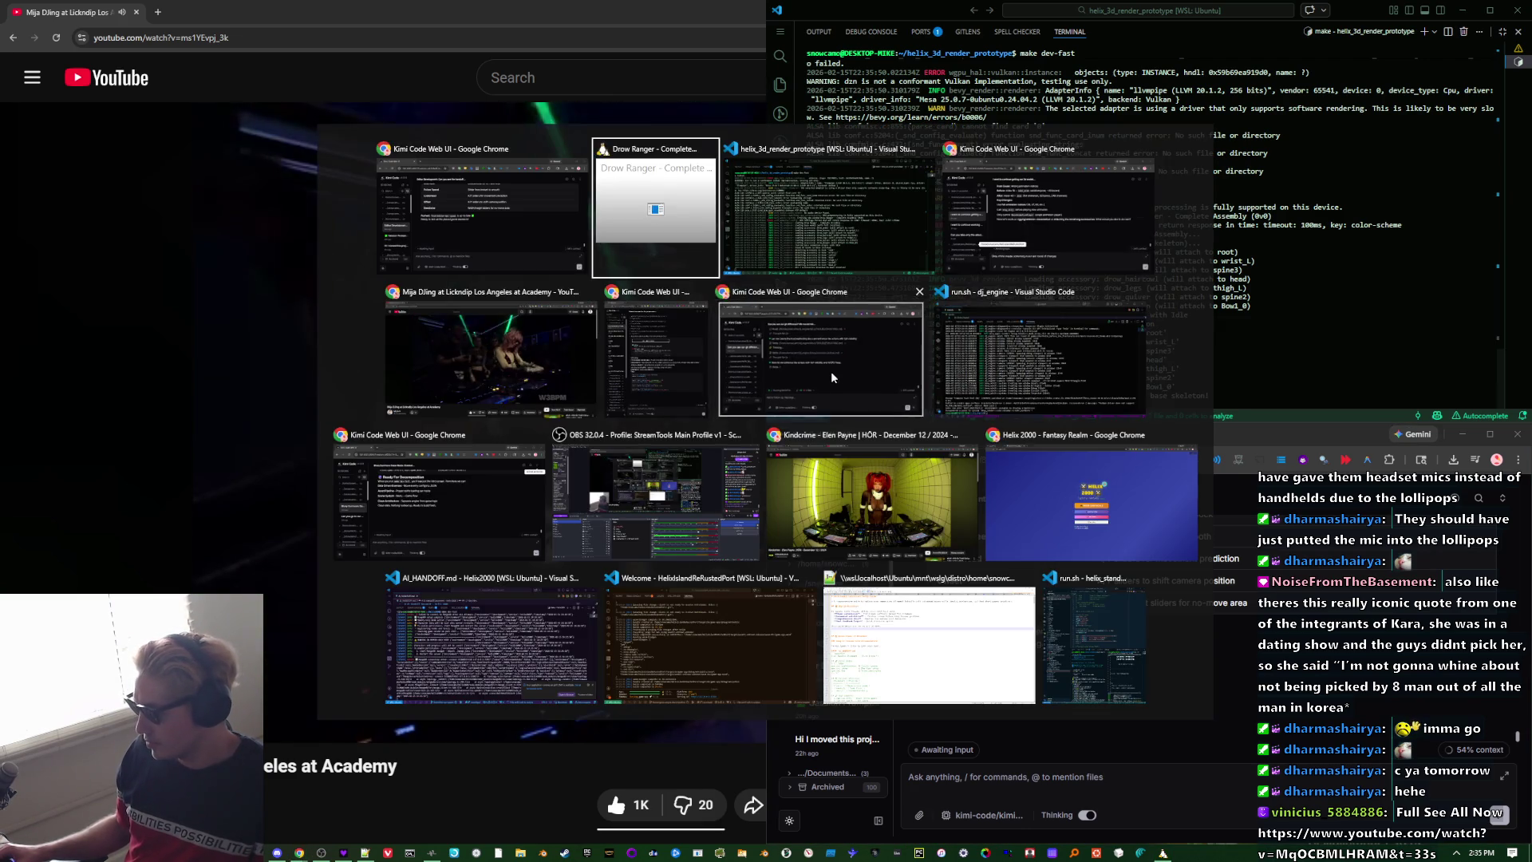
key("alt+Tab")
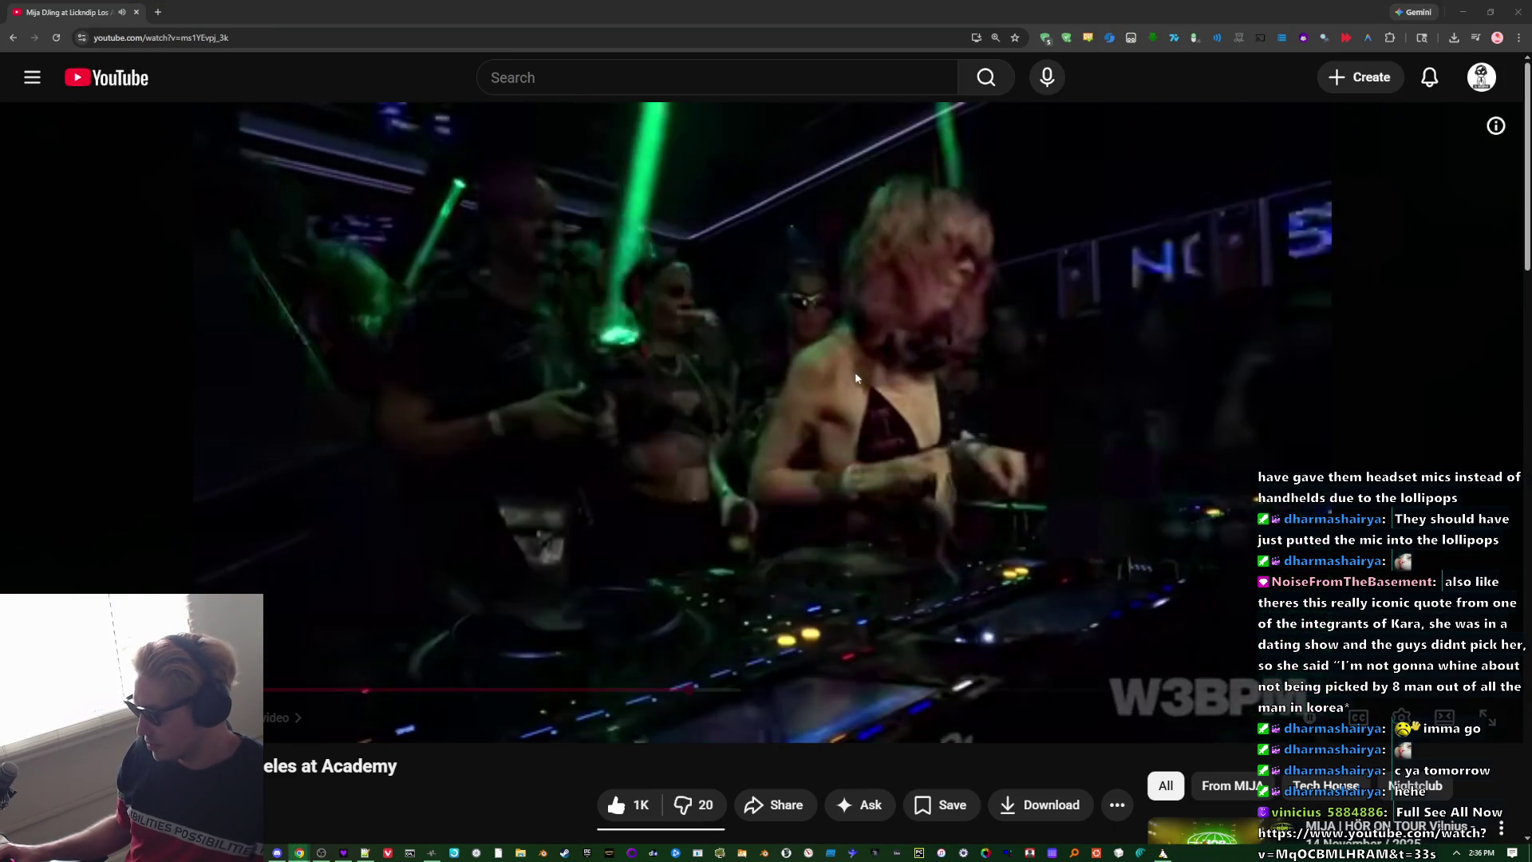
key("alt+Tab")
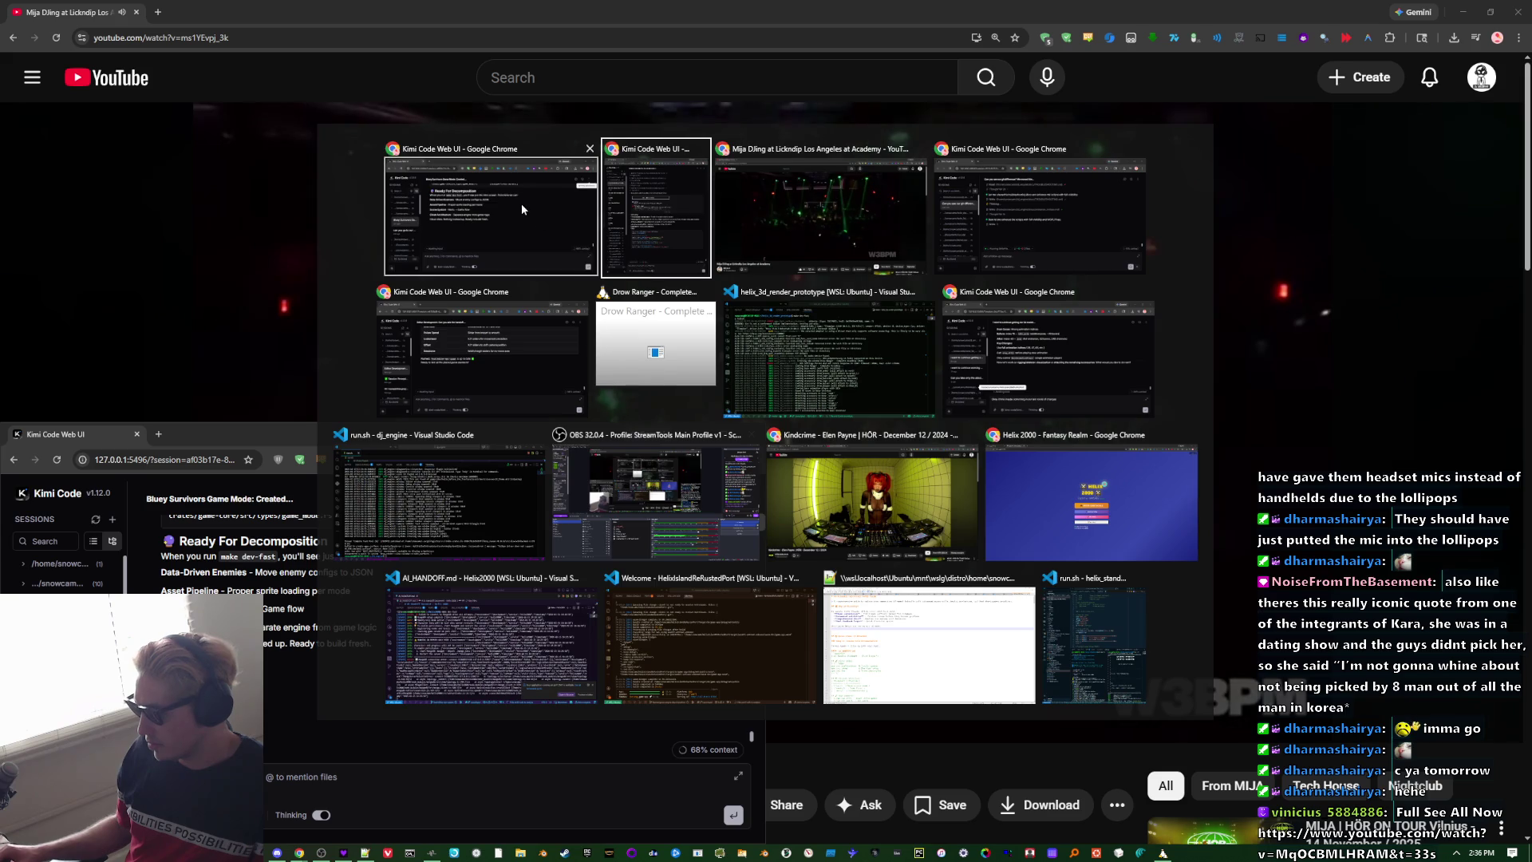
key("alt+Tab")
key("alt+Tab")
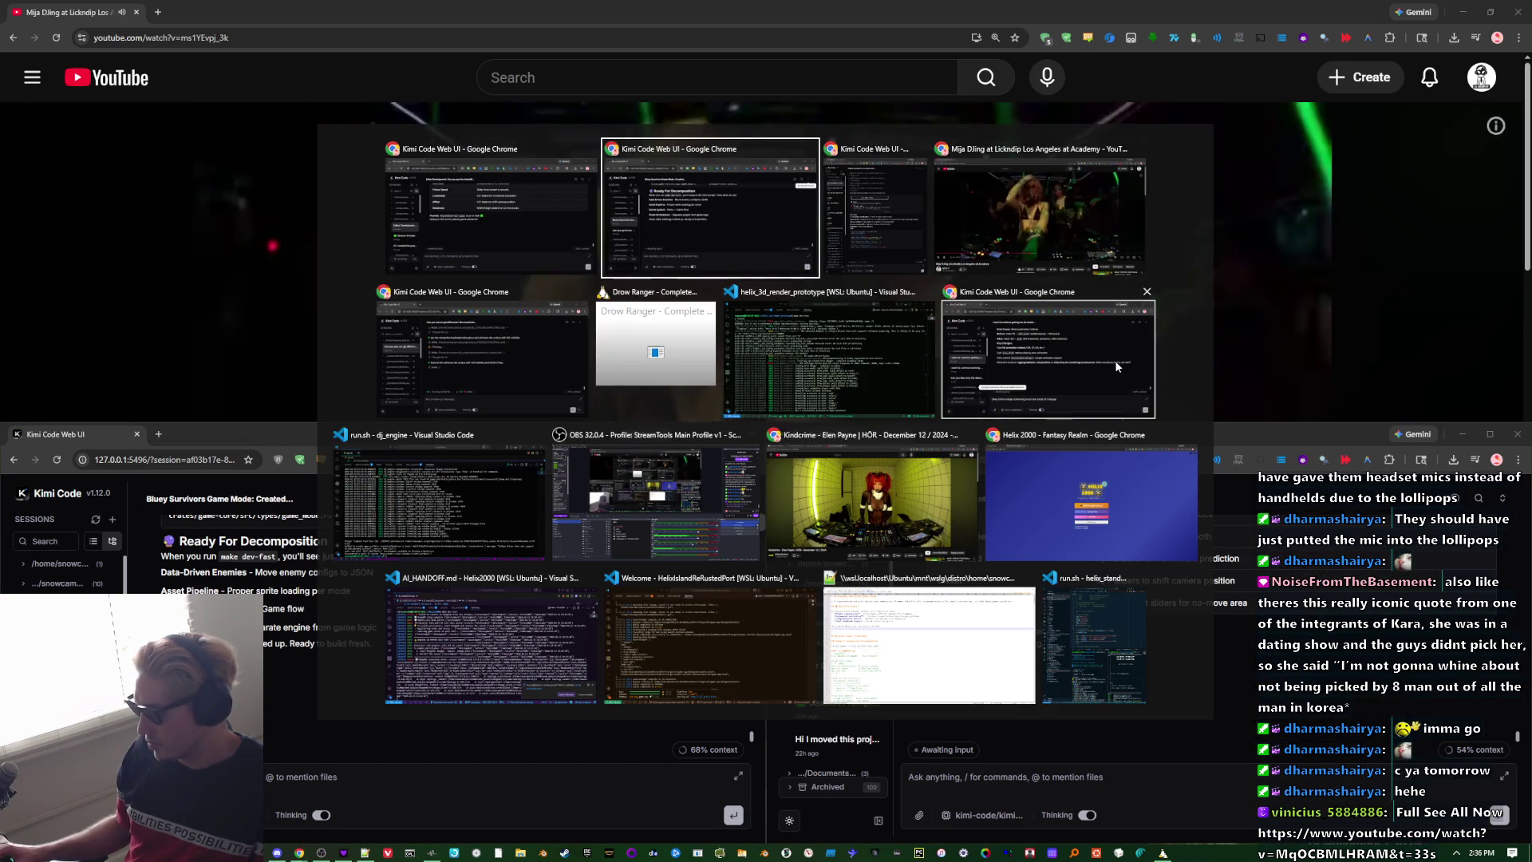
left_click(971, 435)
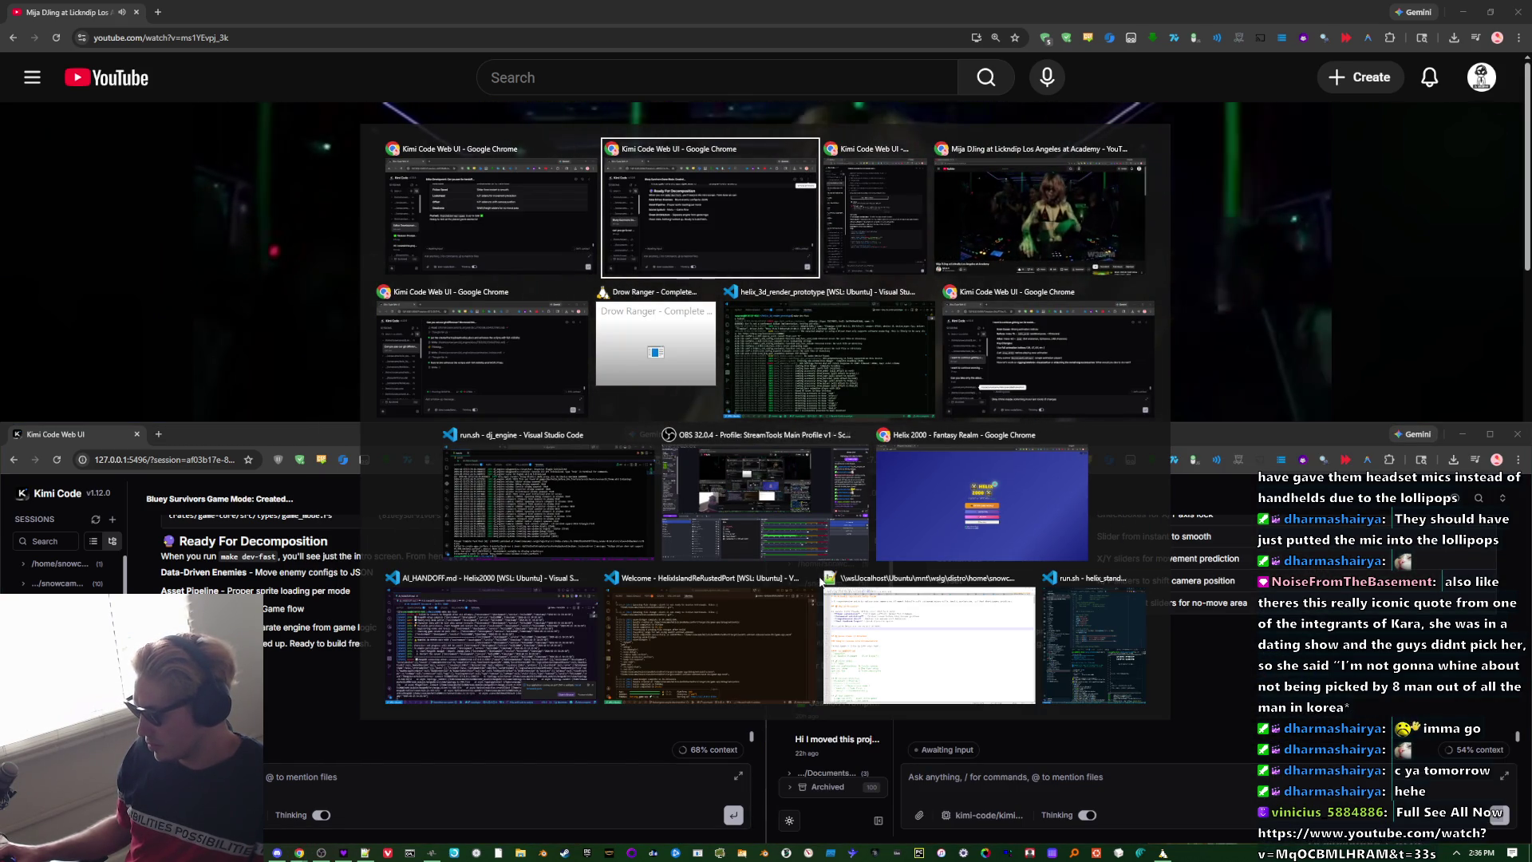
Move the run.sh, AI_HANDOFF.md, HelixIslandReRustedPort and helix_3d_render_prototype editors to Desktop 2.
key("super+Tab")
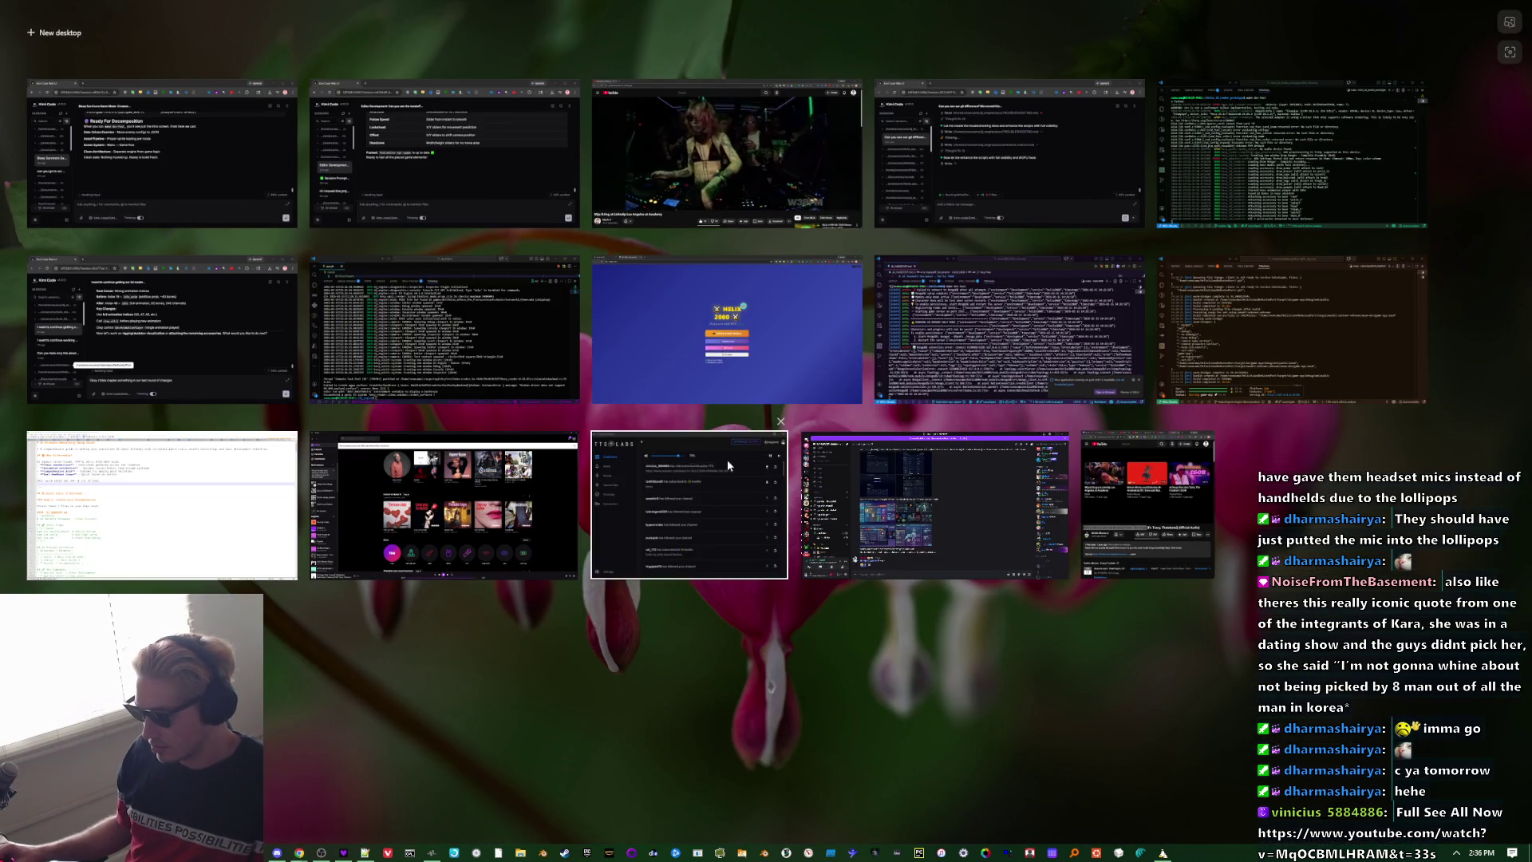
mouse_move(446, 327)
left_mouse_down()
mouse_move(297, 276)
mouse_move(72, 40)
left_mouse_up()
mouse_move(732, 343)
left_mouse_down()
mouse_move(486, 264)
mouse_move(171, 40)
left_mouse_up()
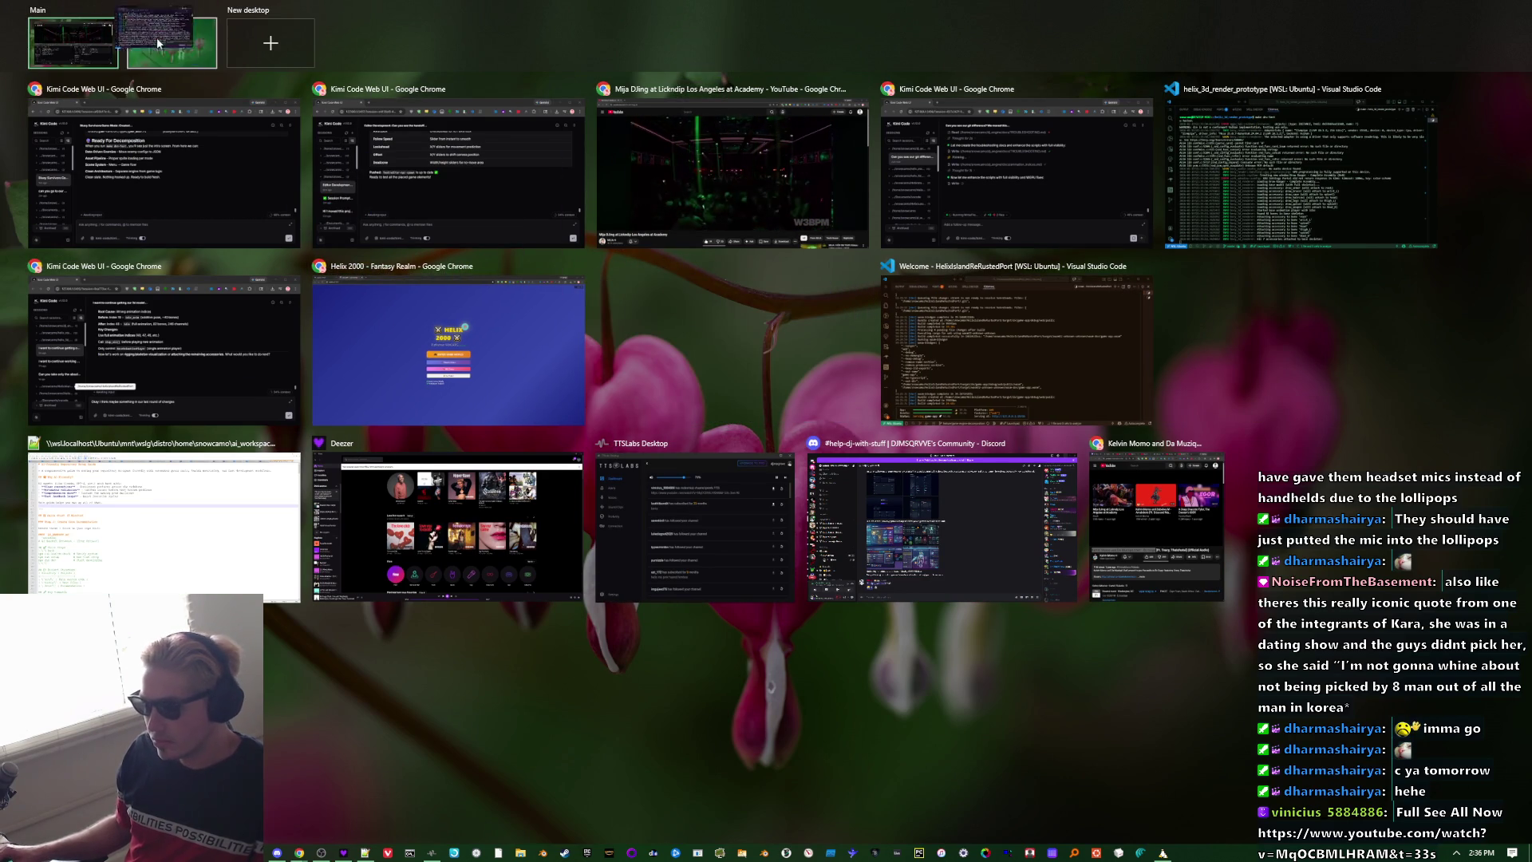
mouse_move(678, 336)
left_mouse_down()
mouse_move(367, 136)
mouse_move(171, 40)
left_mouse_up()
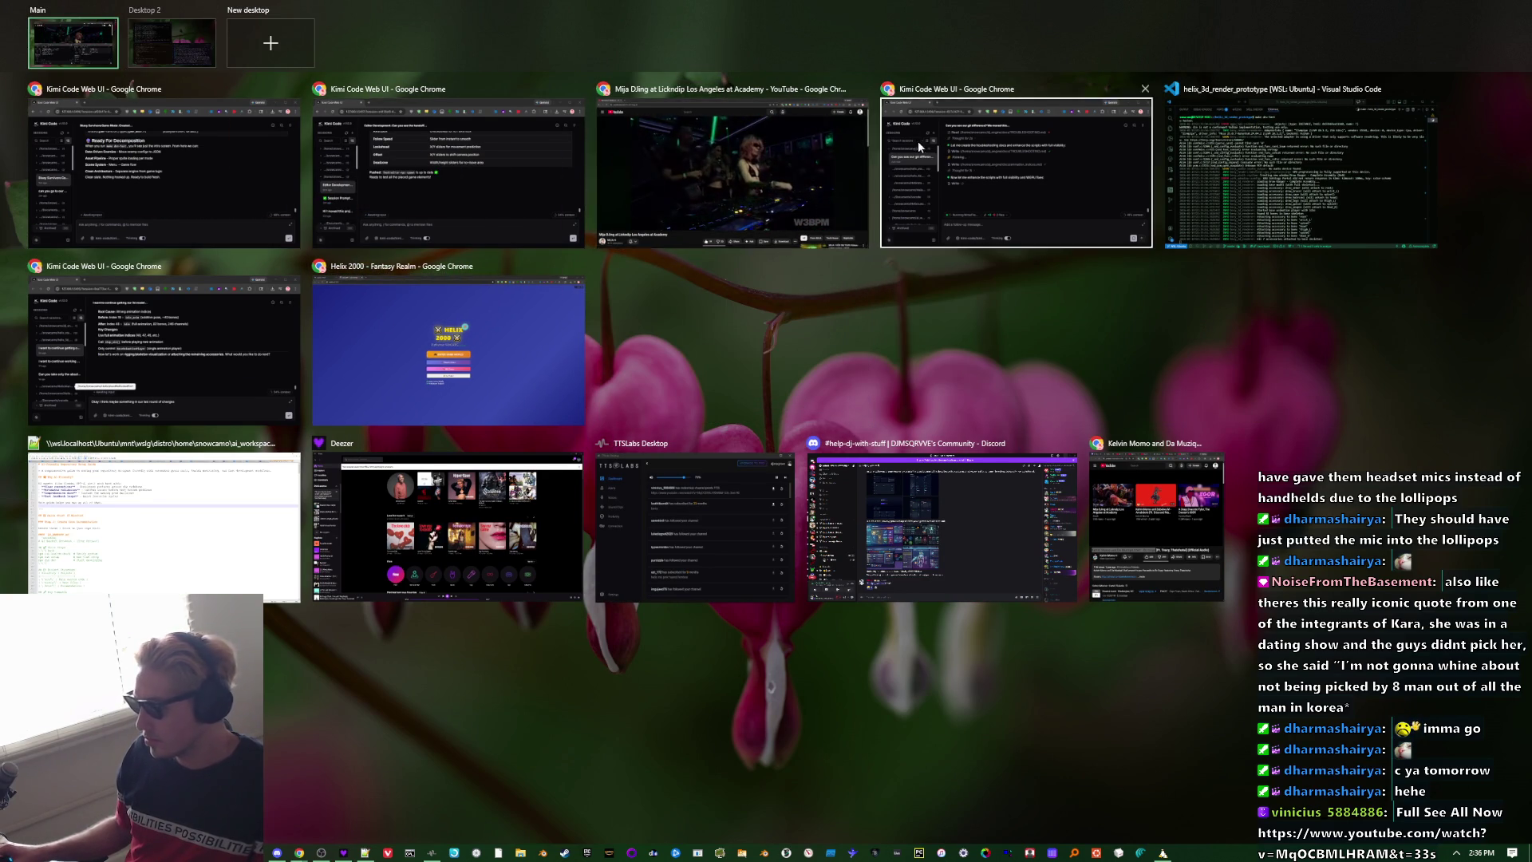
mouse_move(1292, 167)
left_mouse_down()
mouse_move(653, 154)
mouse_move(171, 40)
left_mouse_up()
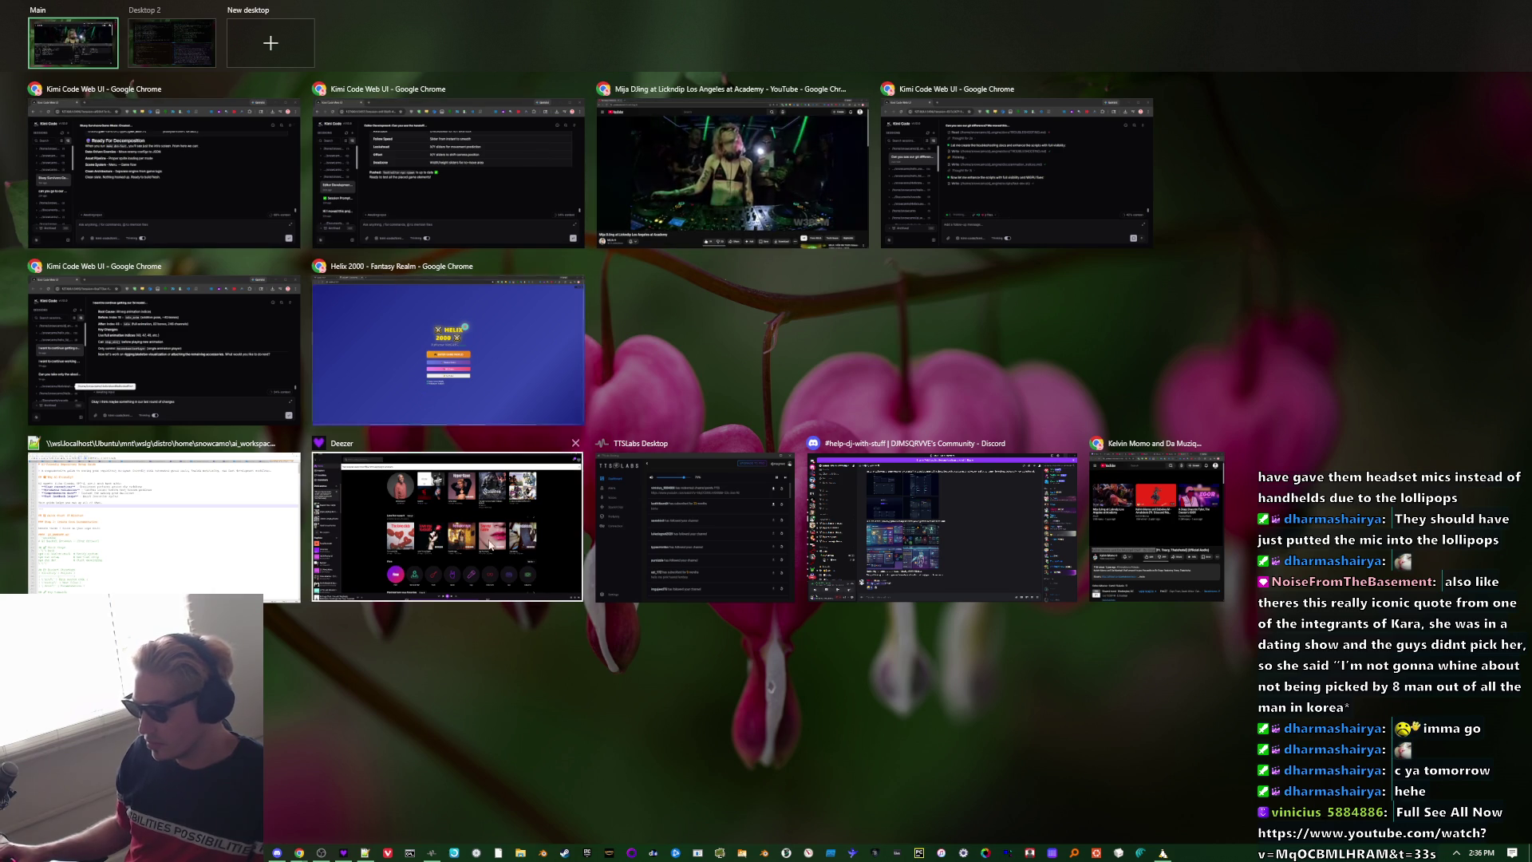
Move Deezer, TTSLabs and Discord to Desktop 3 and close the Kelvin Momo video.
left_click_drag(448, 518, 291, 58)
mouse_move(678, 526)
left_mouse_down()
mouse_move(407, 510)
mouse_move(260, 30)
left_mouse_up()
mouse_move(447, 518)
left_mouse_down()
mouse_move(415, 128)
mouse_move(270, 38)
left_mouse_up()
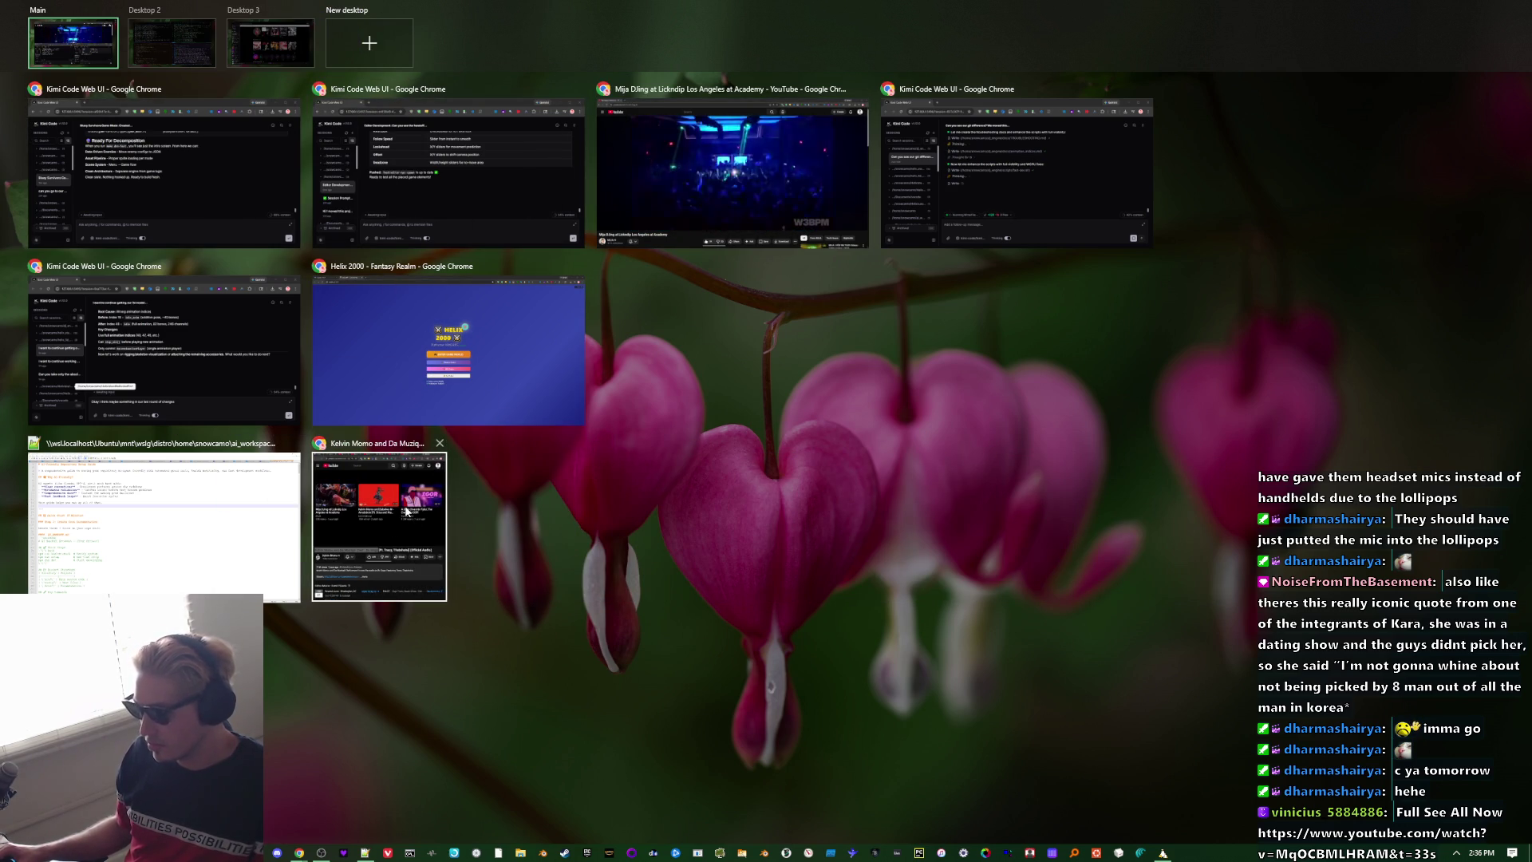
left_click(439, 443)
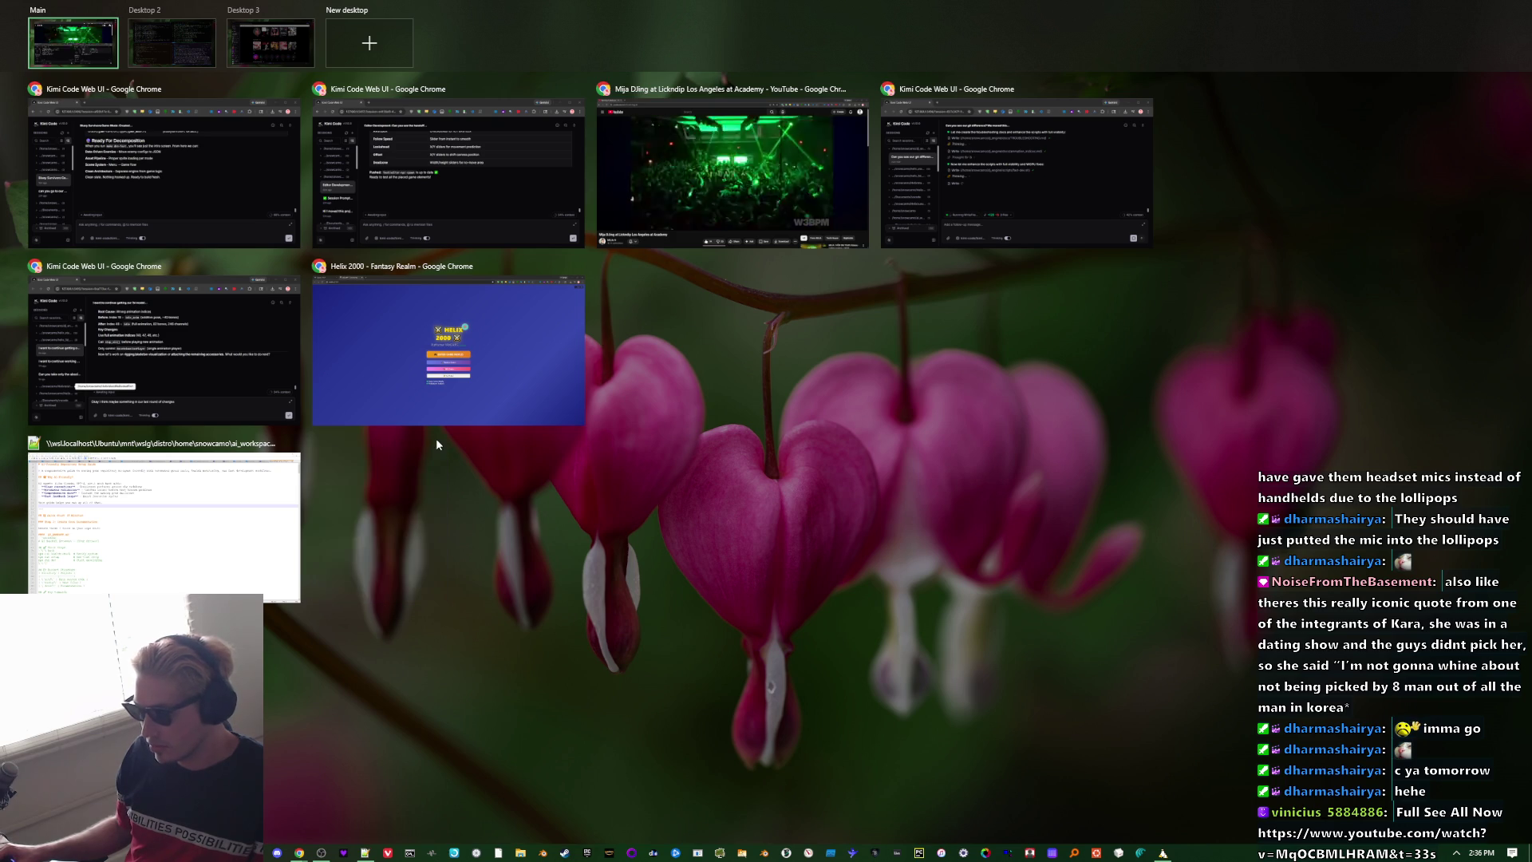
left_click(435, 438)
Close the AI guide file window and switch to Desktop 2 with the editors.
key("super+Tab")
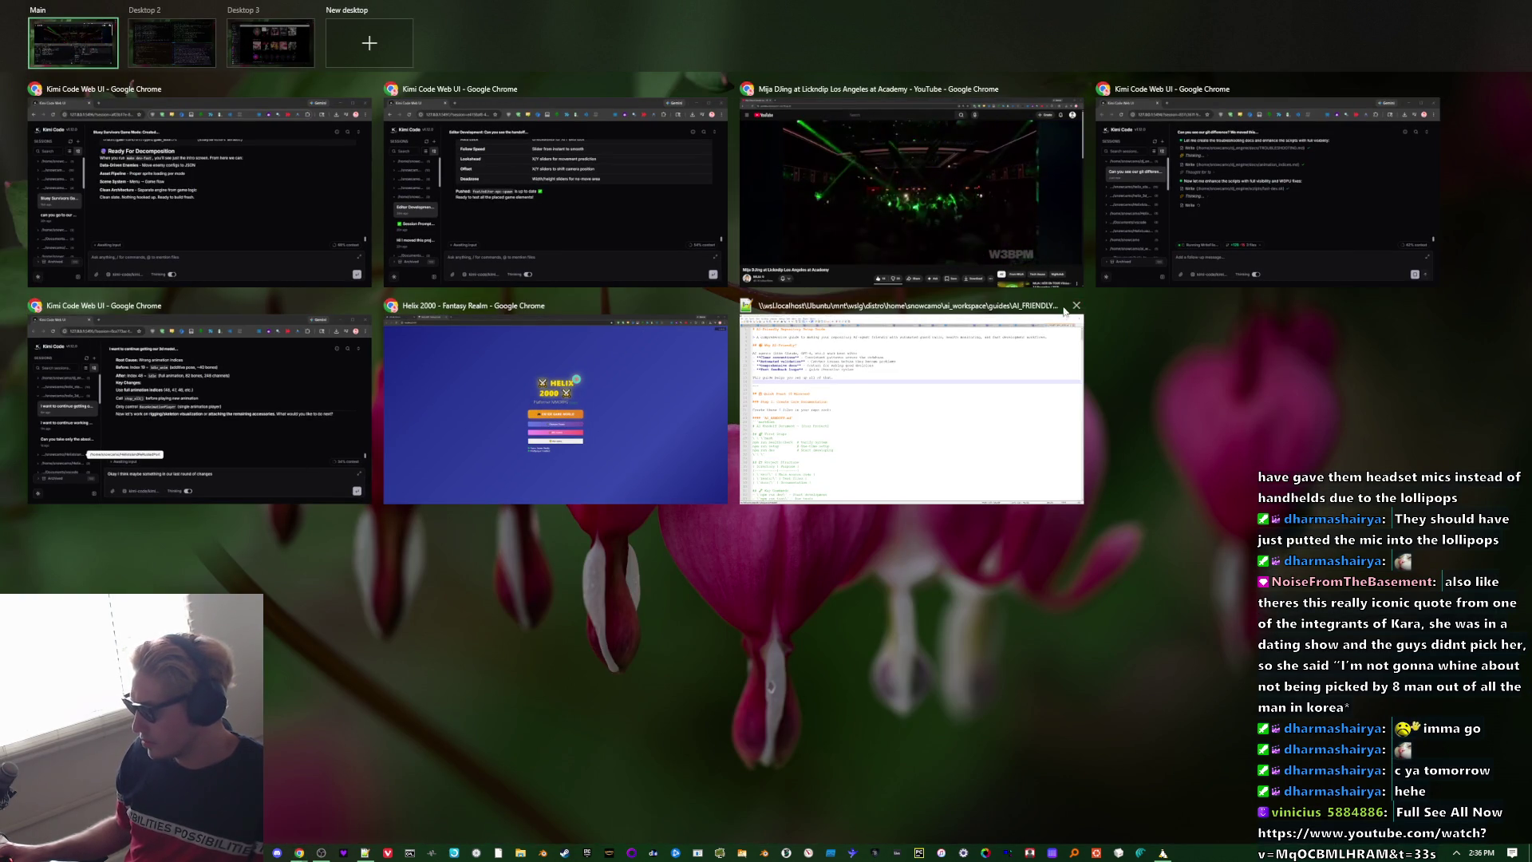
middle_click(1004, 332)
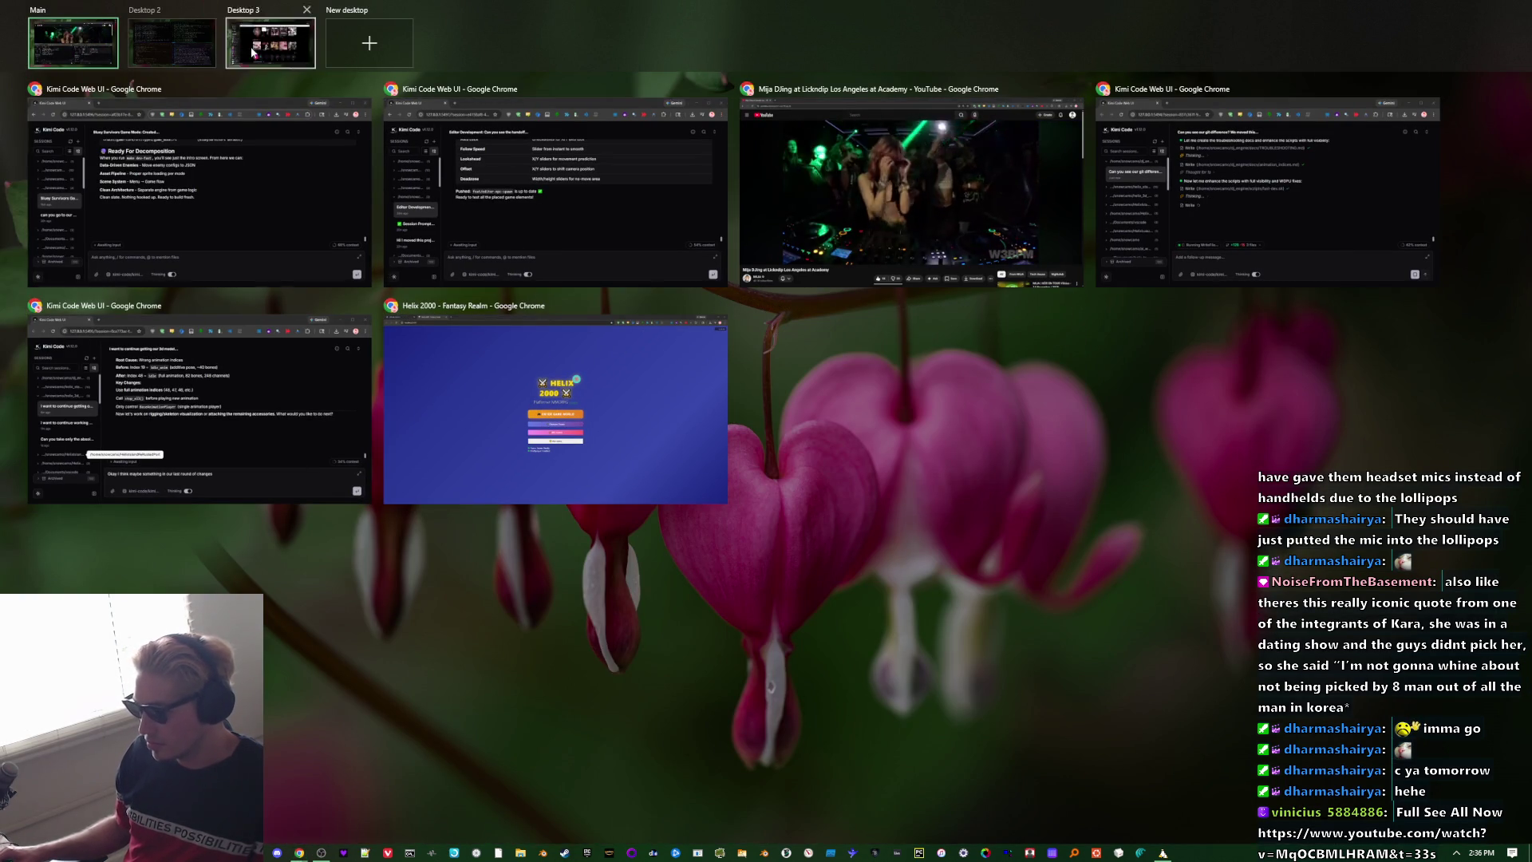
left_click(183, 44)
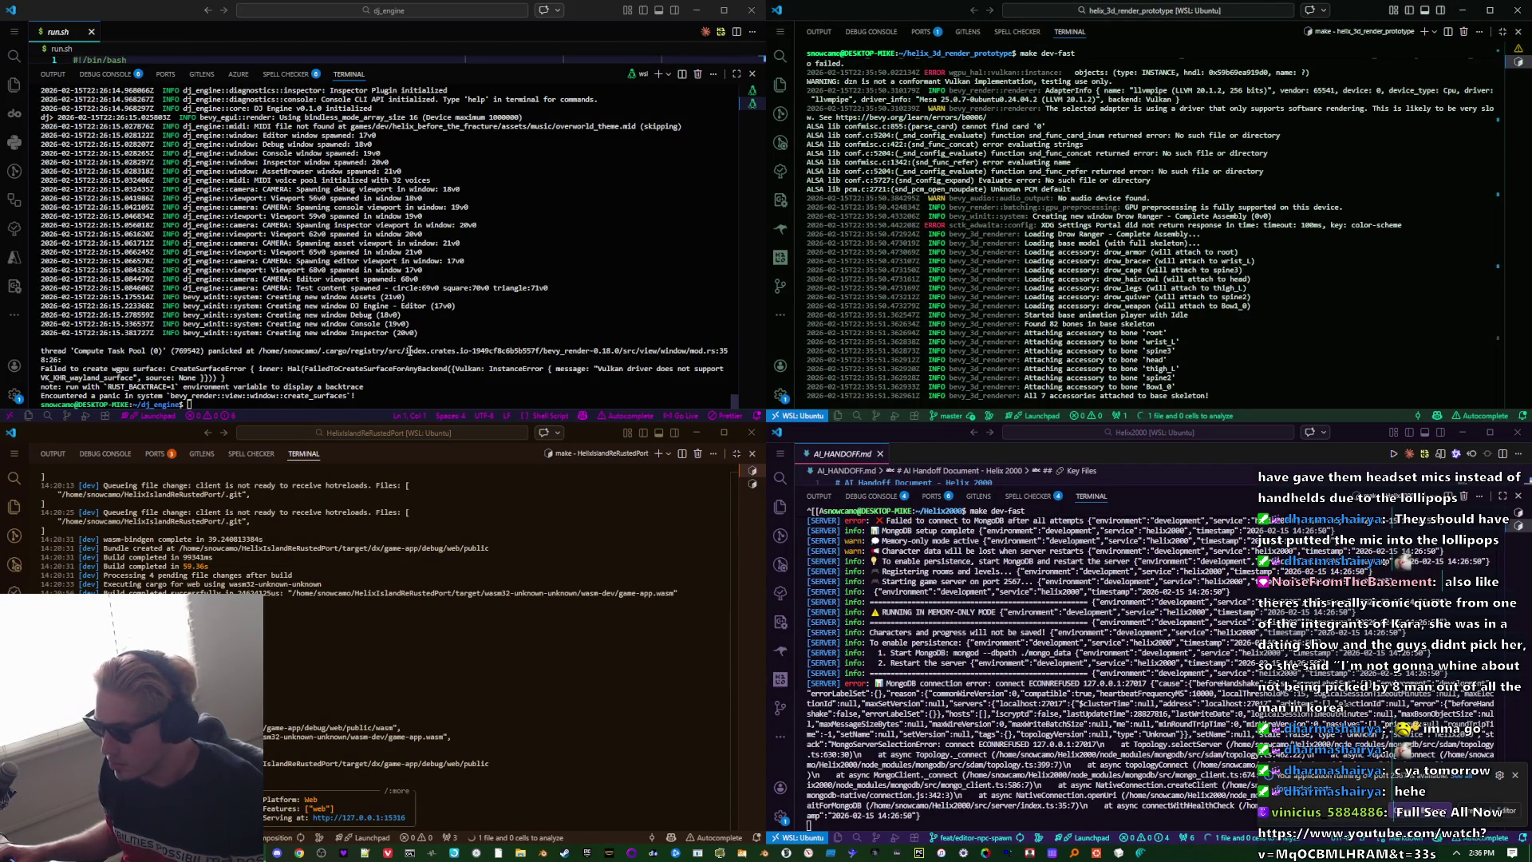
Check the Main desktop's YouTube window, then switch to the desktop with the four Kimi Code sessions.
key("super+Tab")
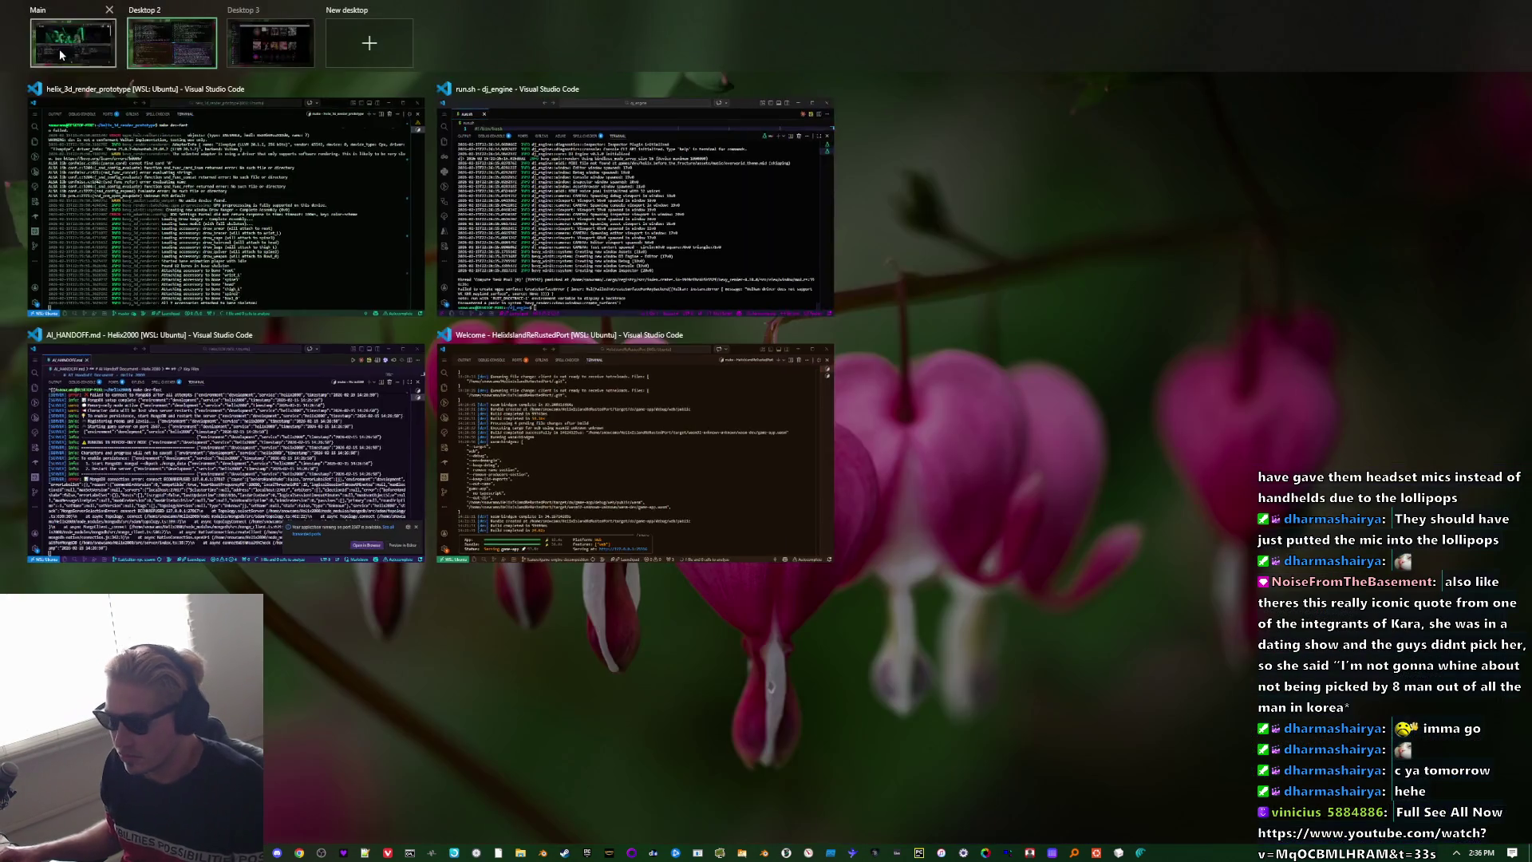
left_click(59, 49)
key("super+Tab")
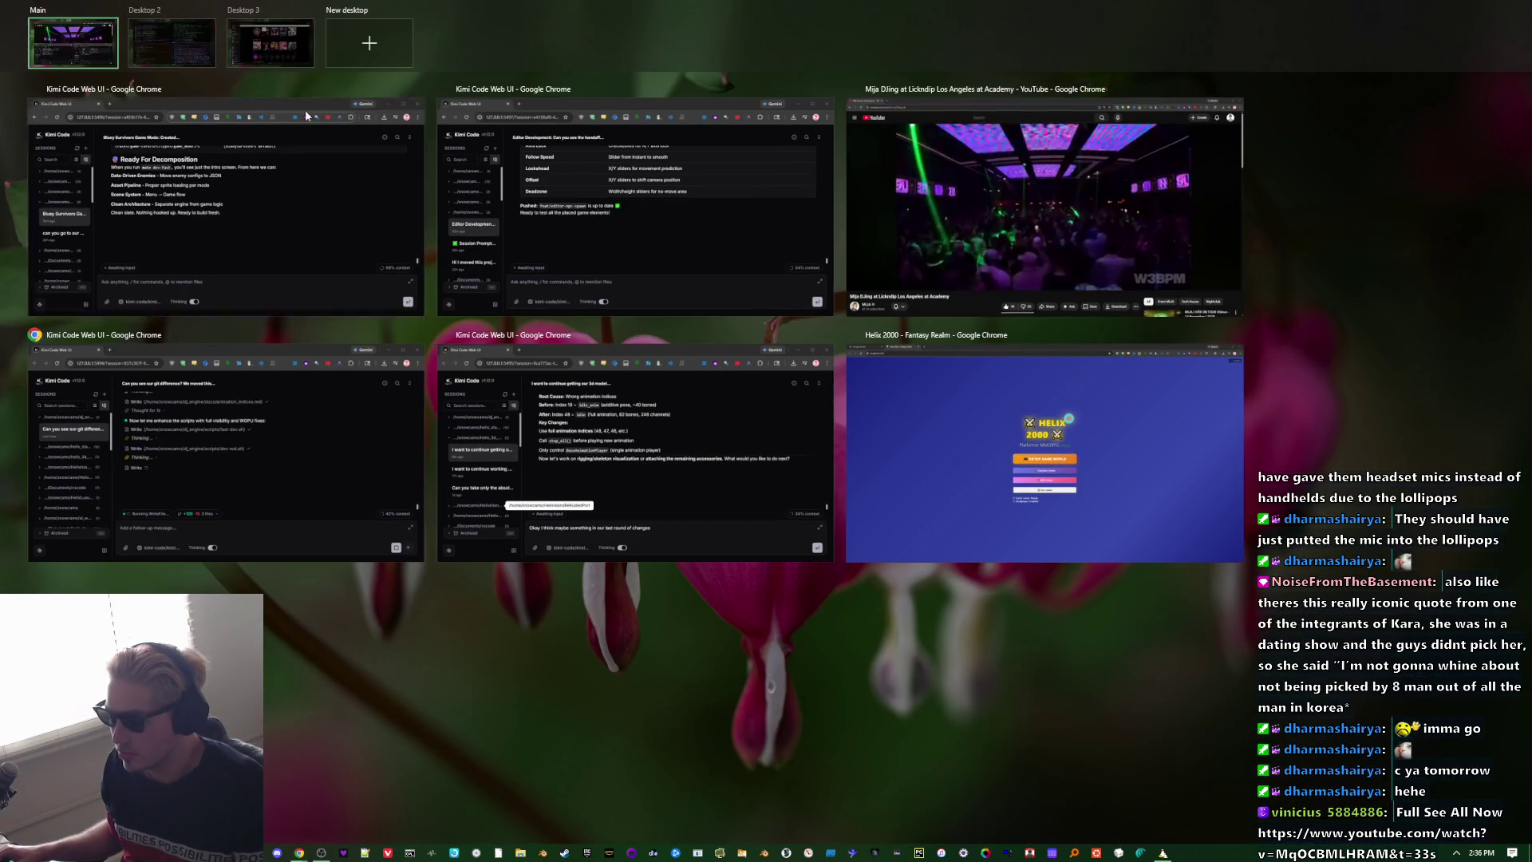
left_click(917, 108)
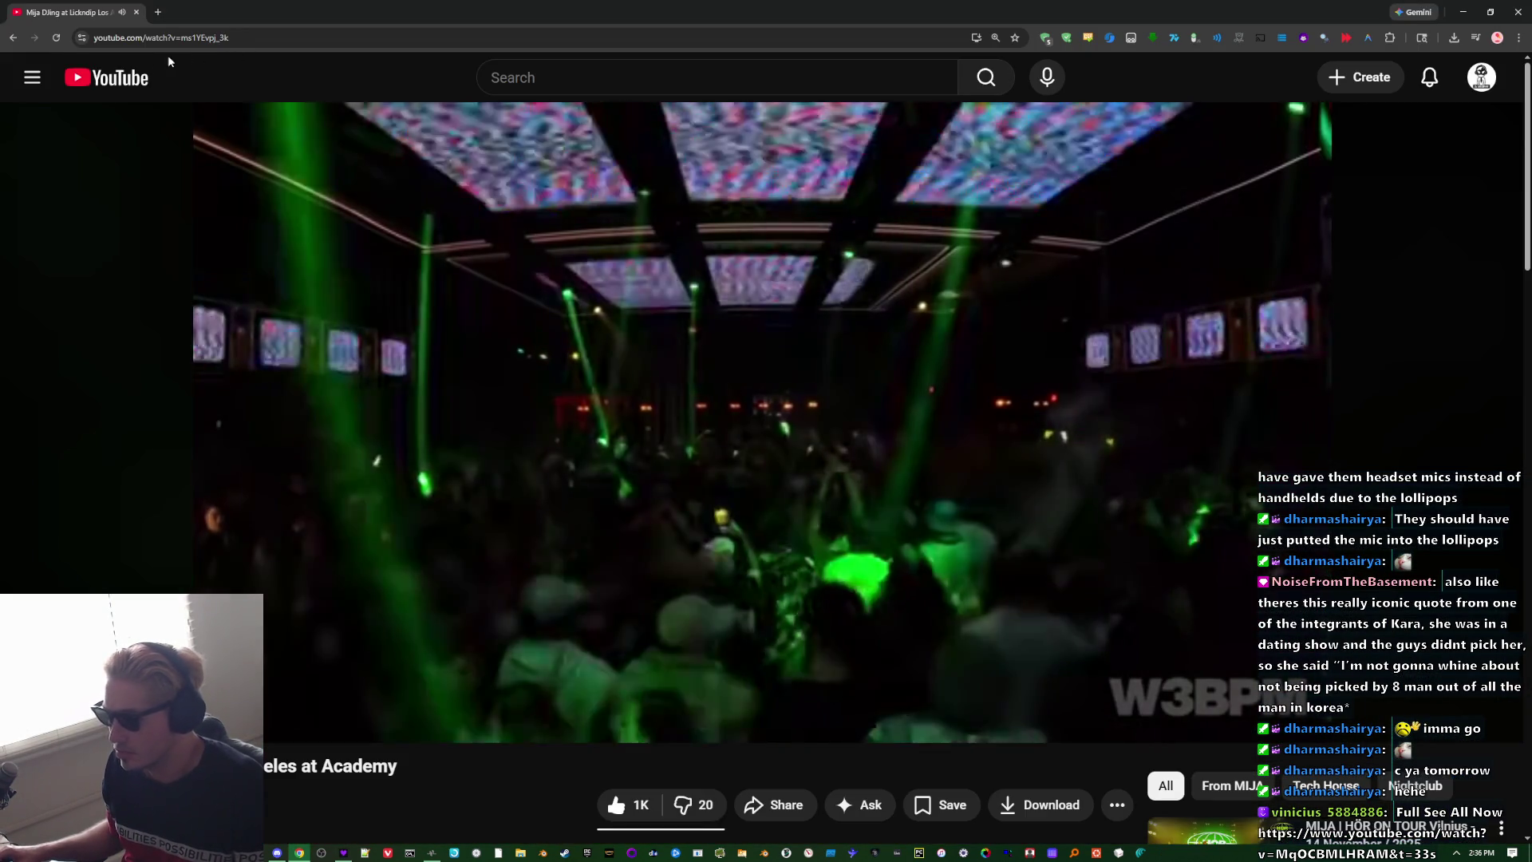
key("super+Tab")
left_click(53, 35)
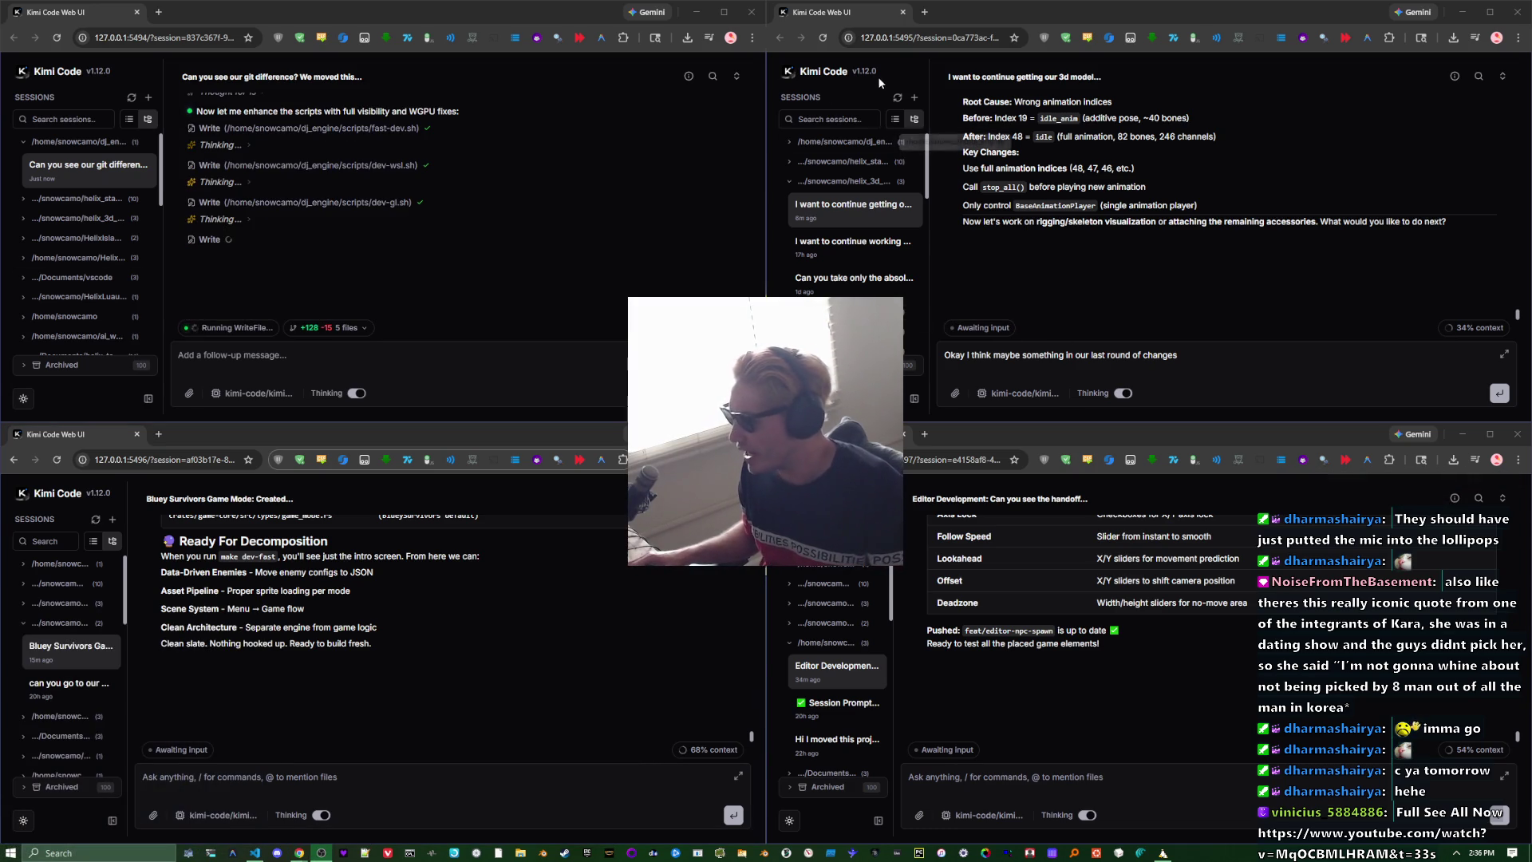
Send the 3D model session: window render broke, it shows in the taskbar but no actual x11 window.
left_click(1261, 349)
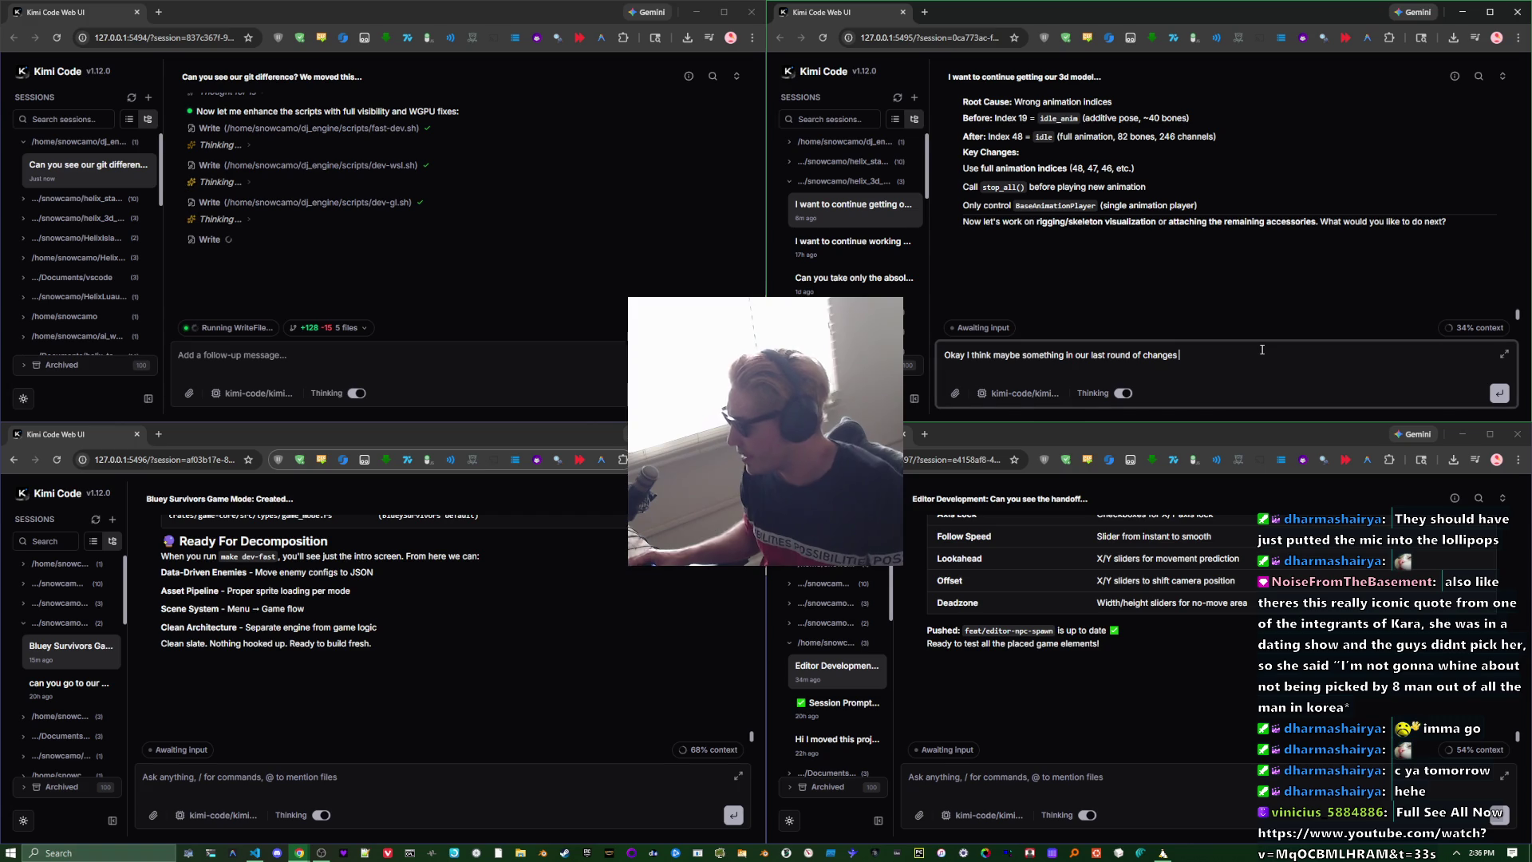
type("something")
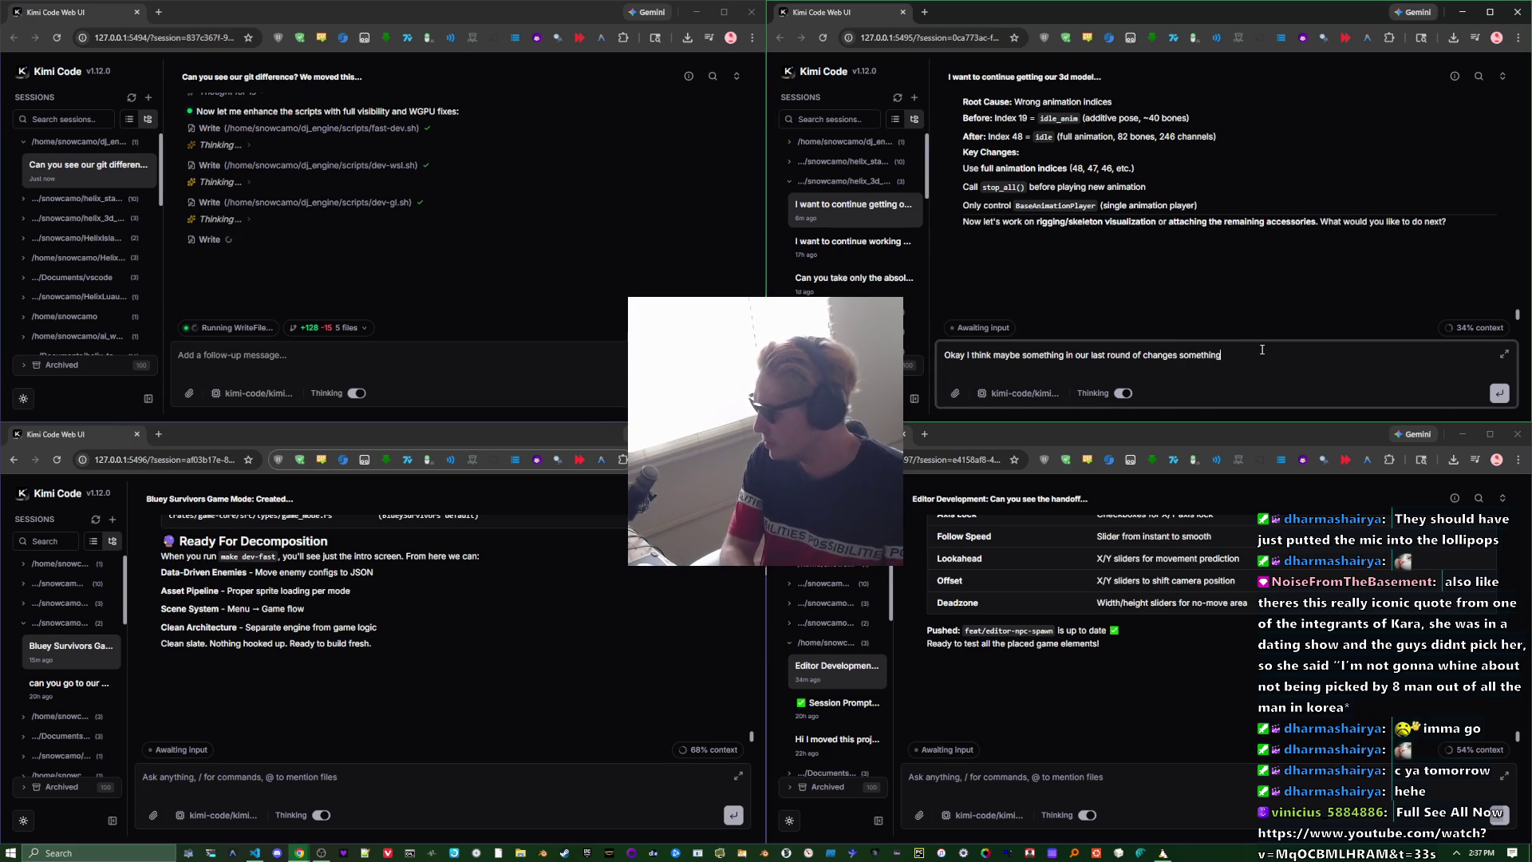
type(" about our window ")
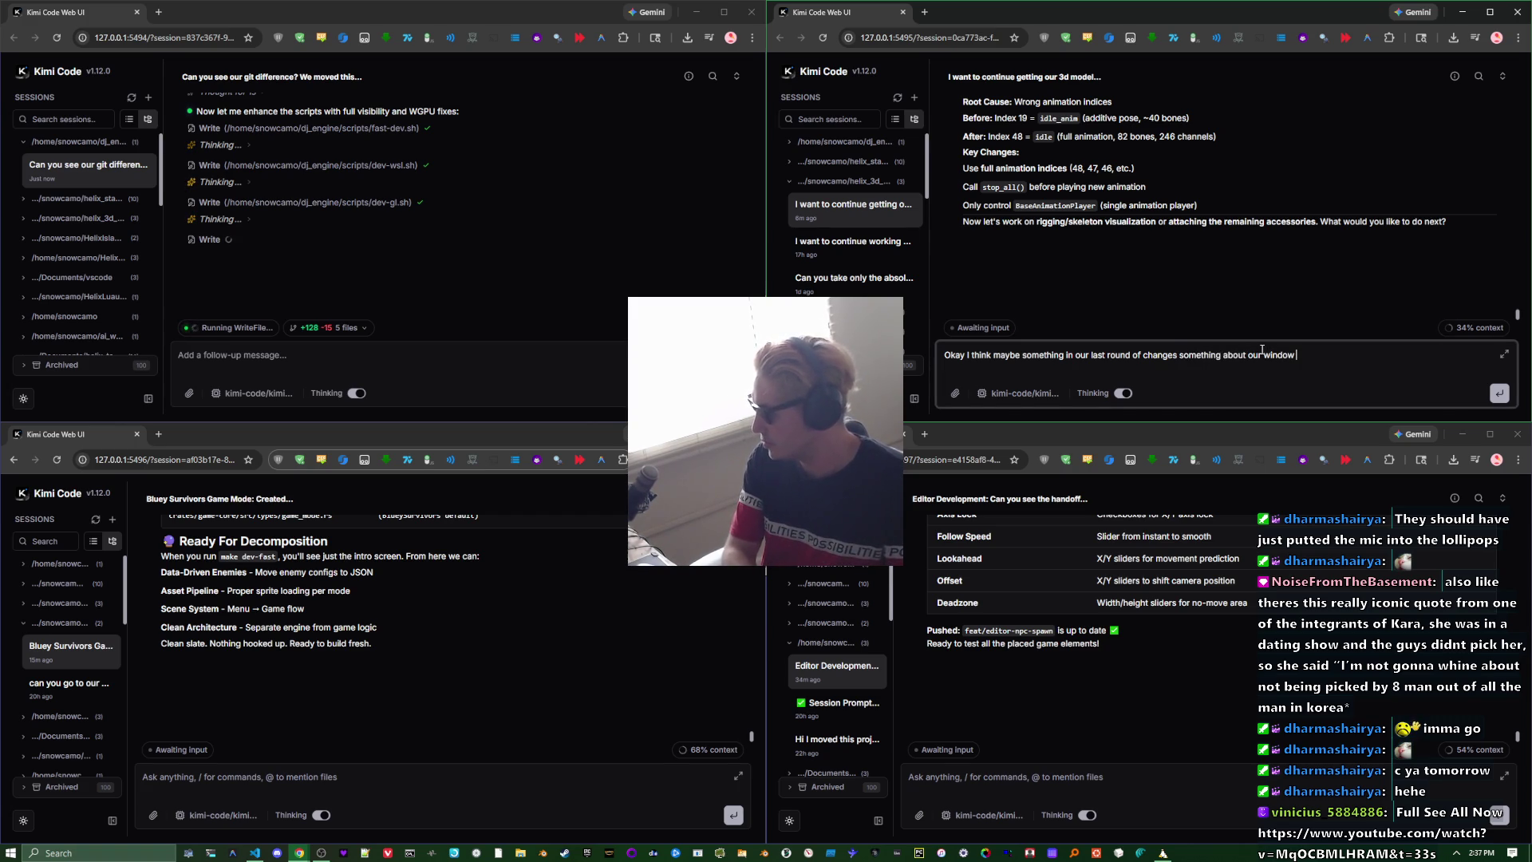
type("render brok")
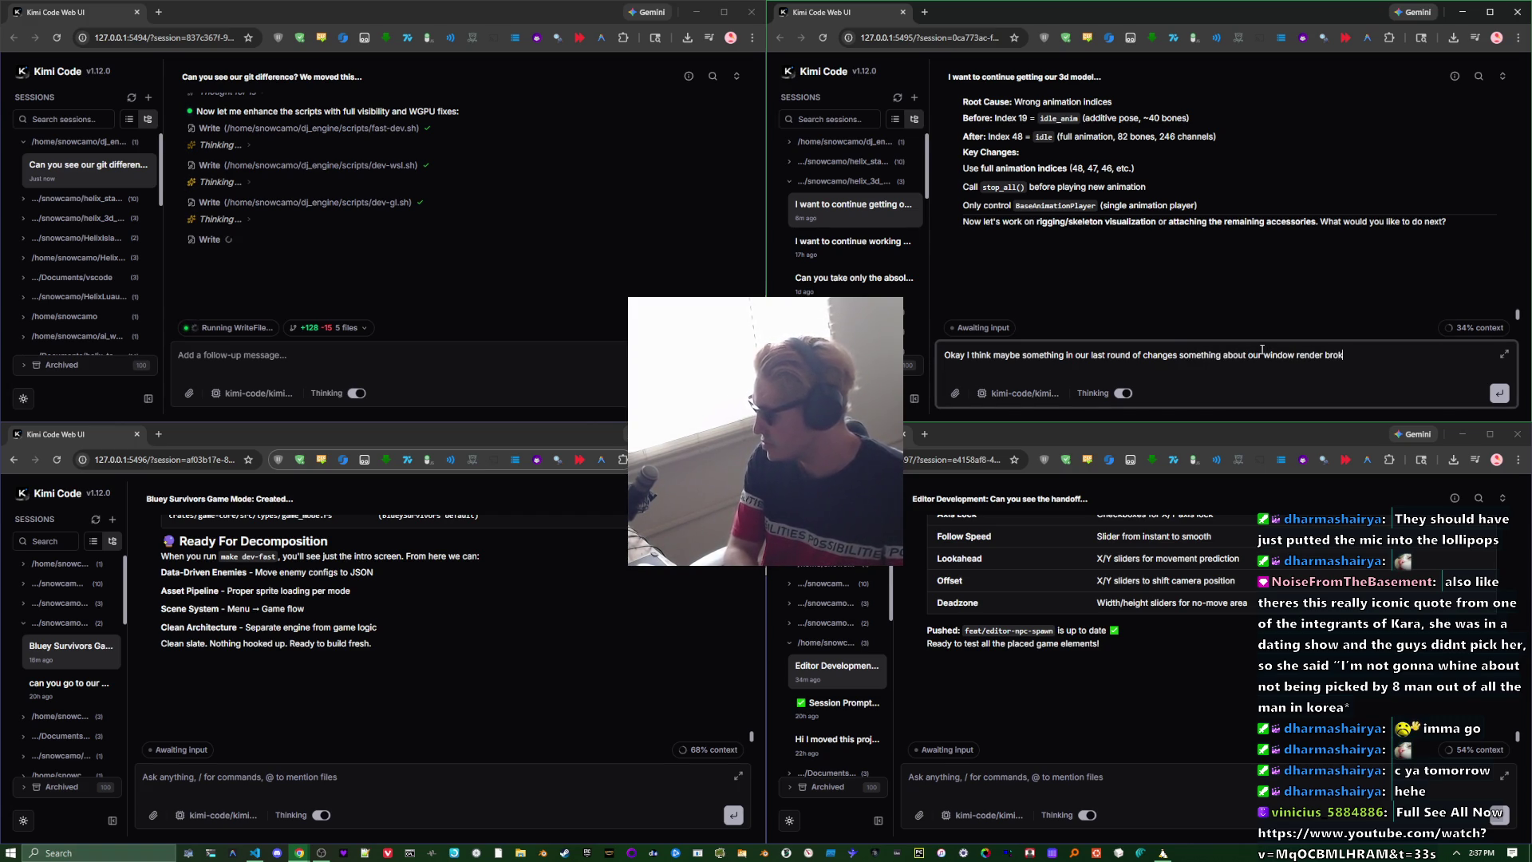
type("e. I can see")
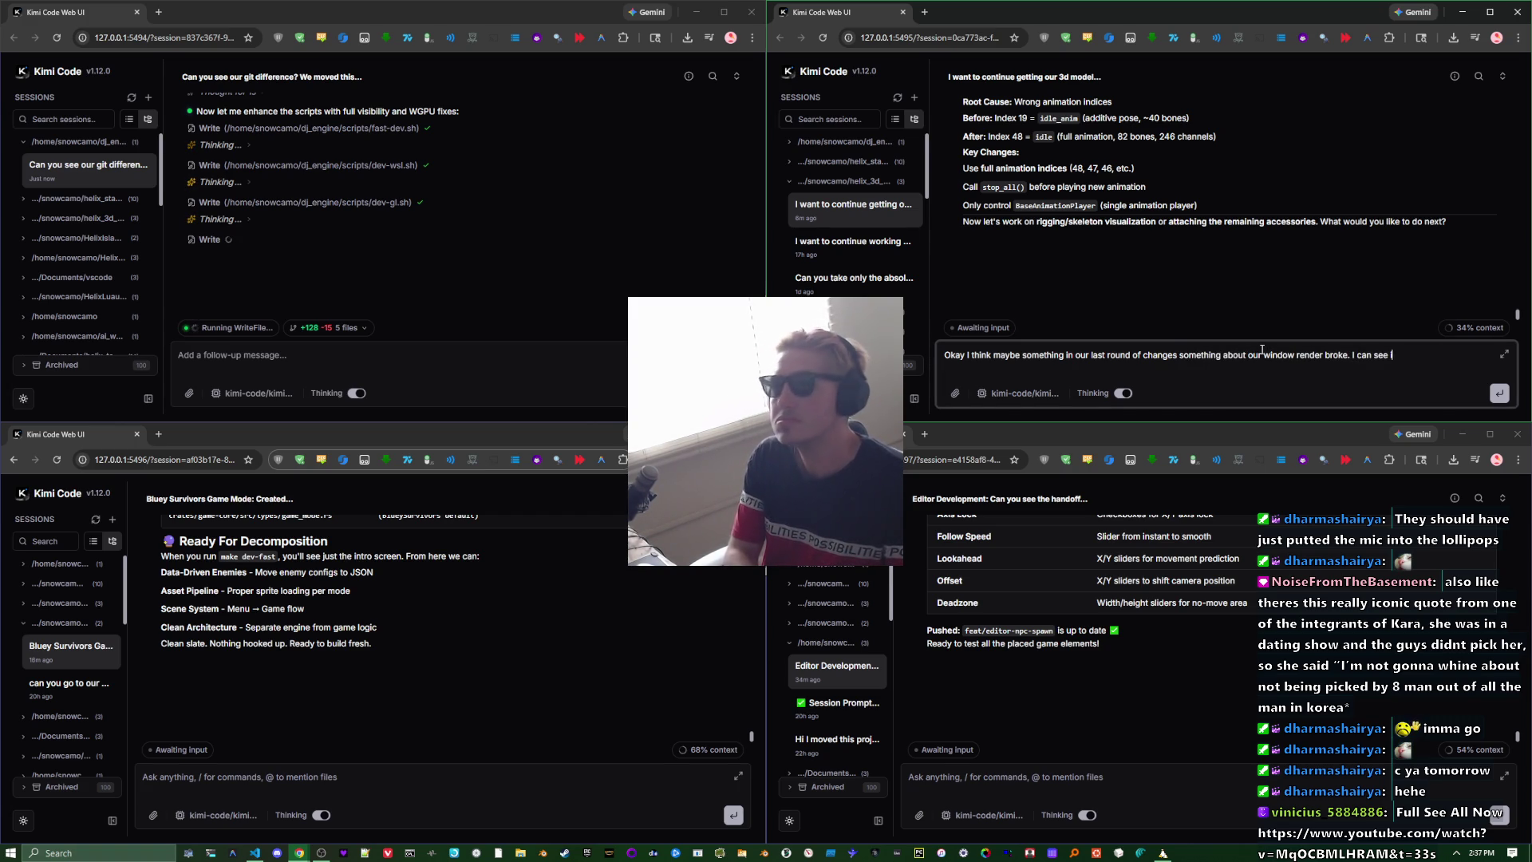
type(" it pop up in myt")
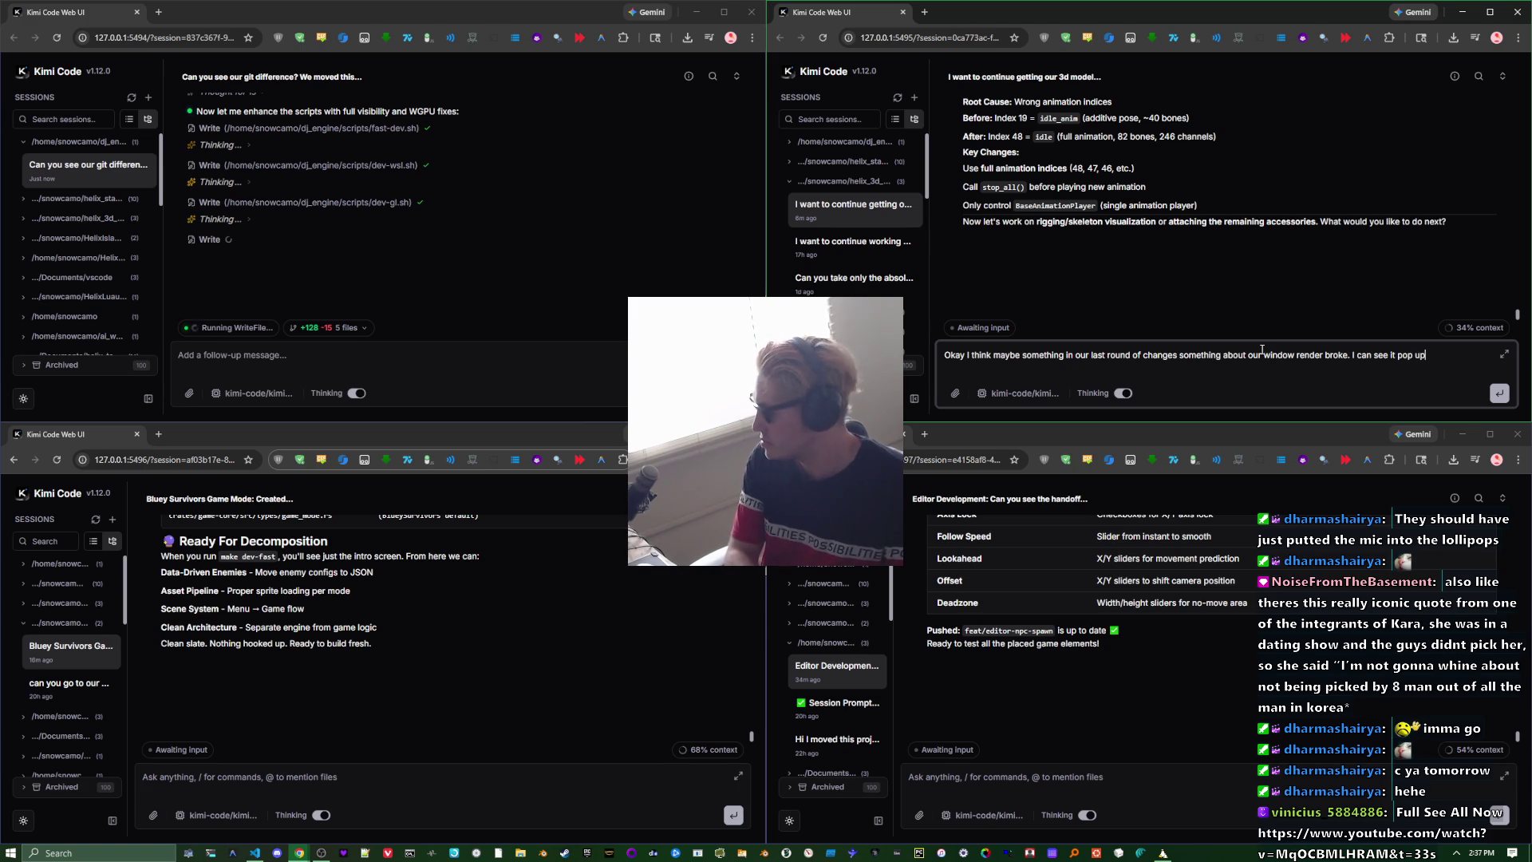
key("BackSpace")
type("task bar")
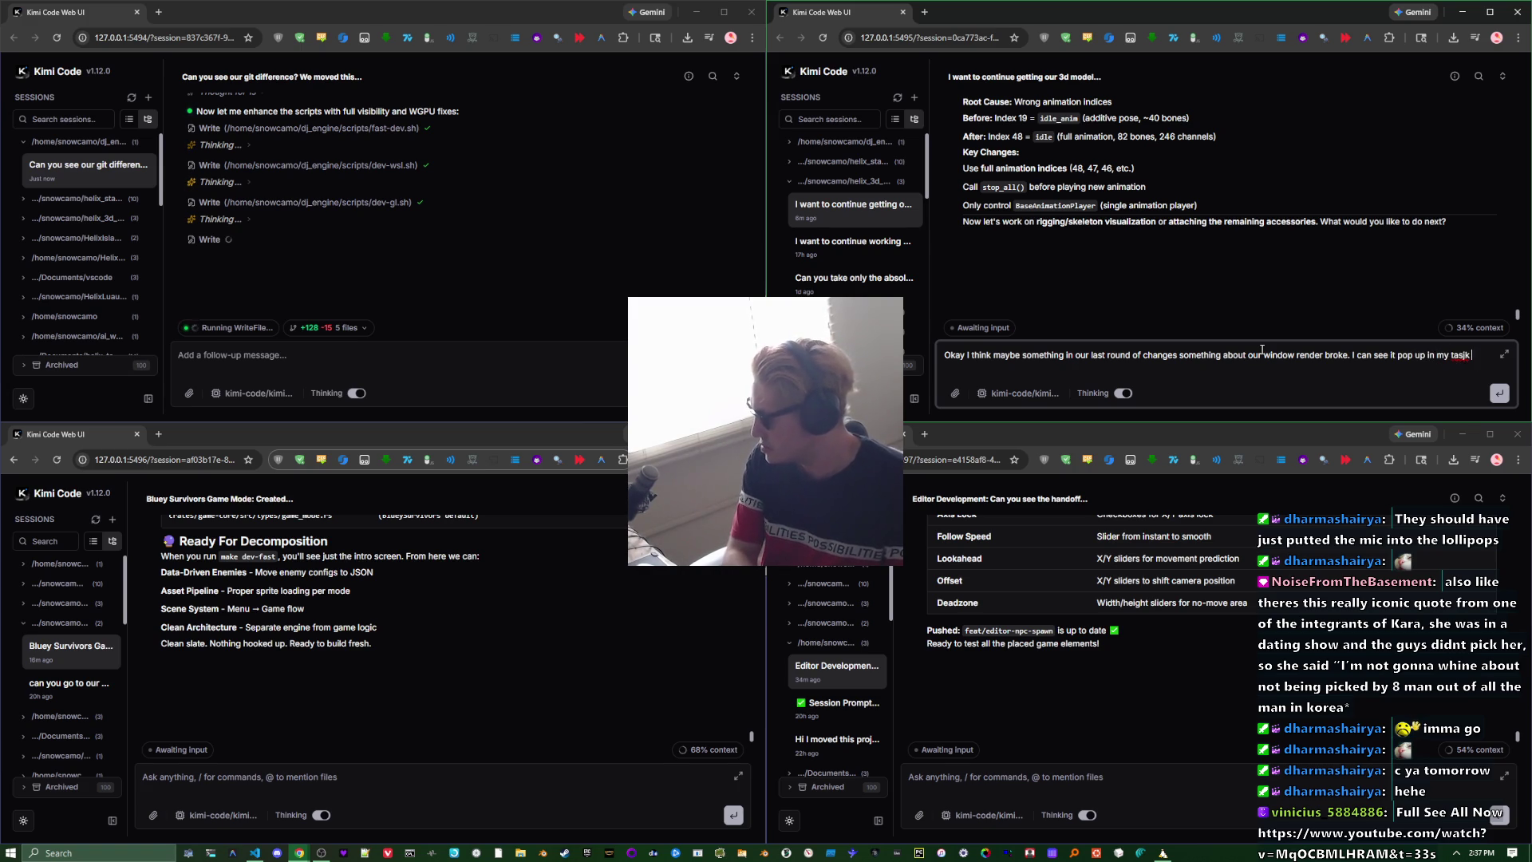
type(" but no actuall")
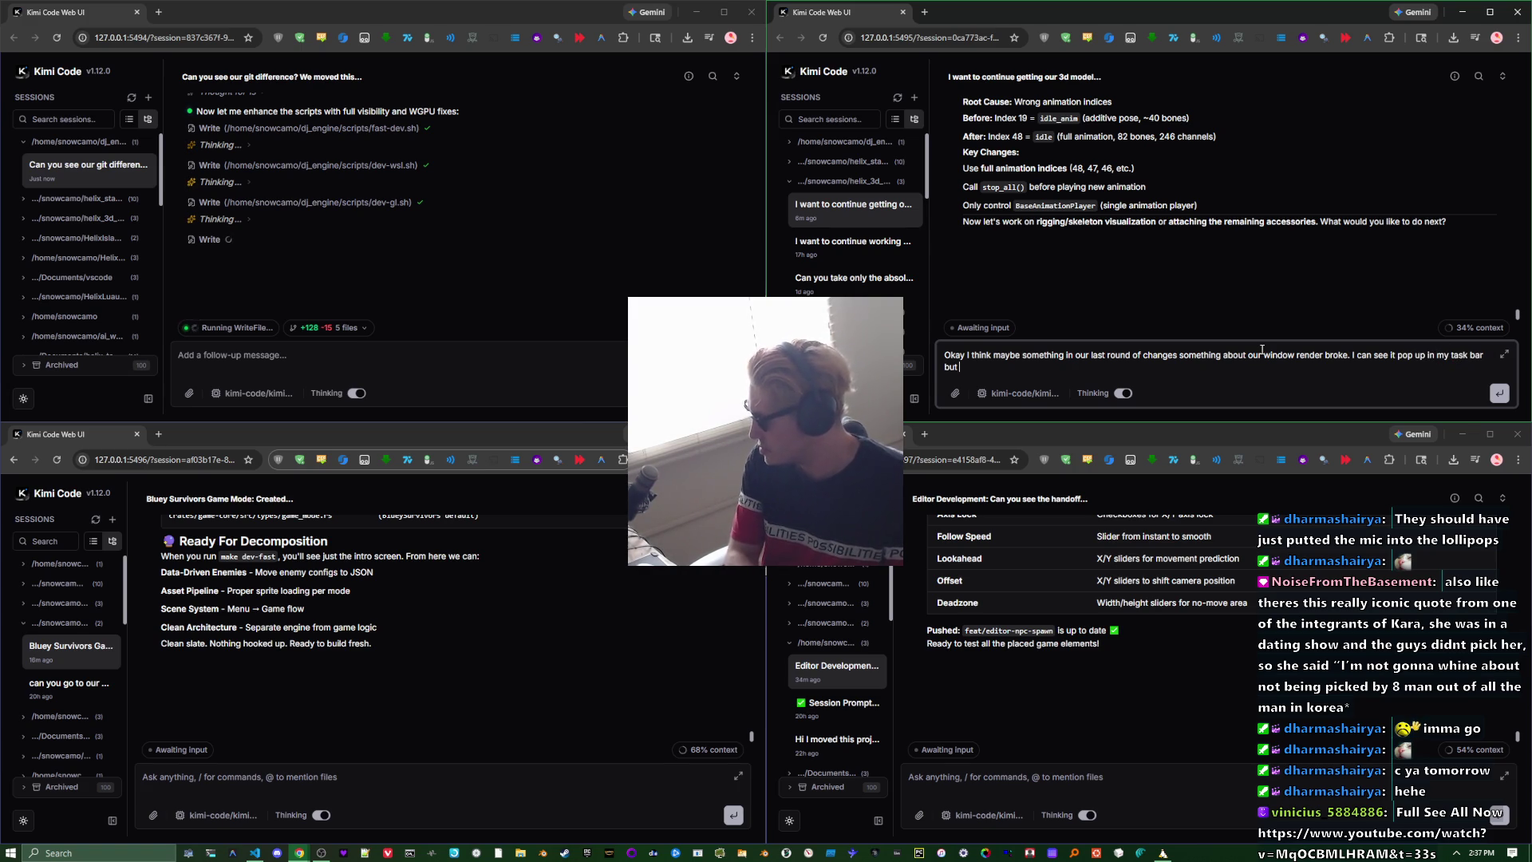
key("BackSpace")
type("x11 window")
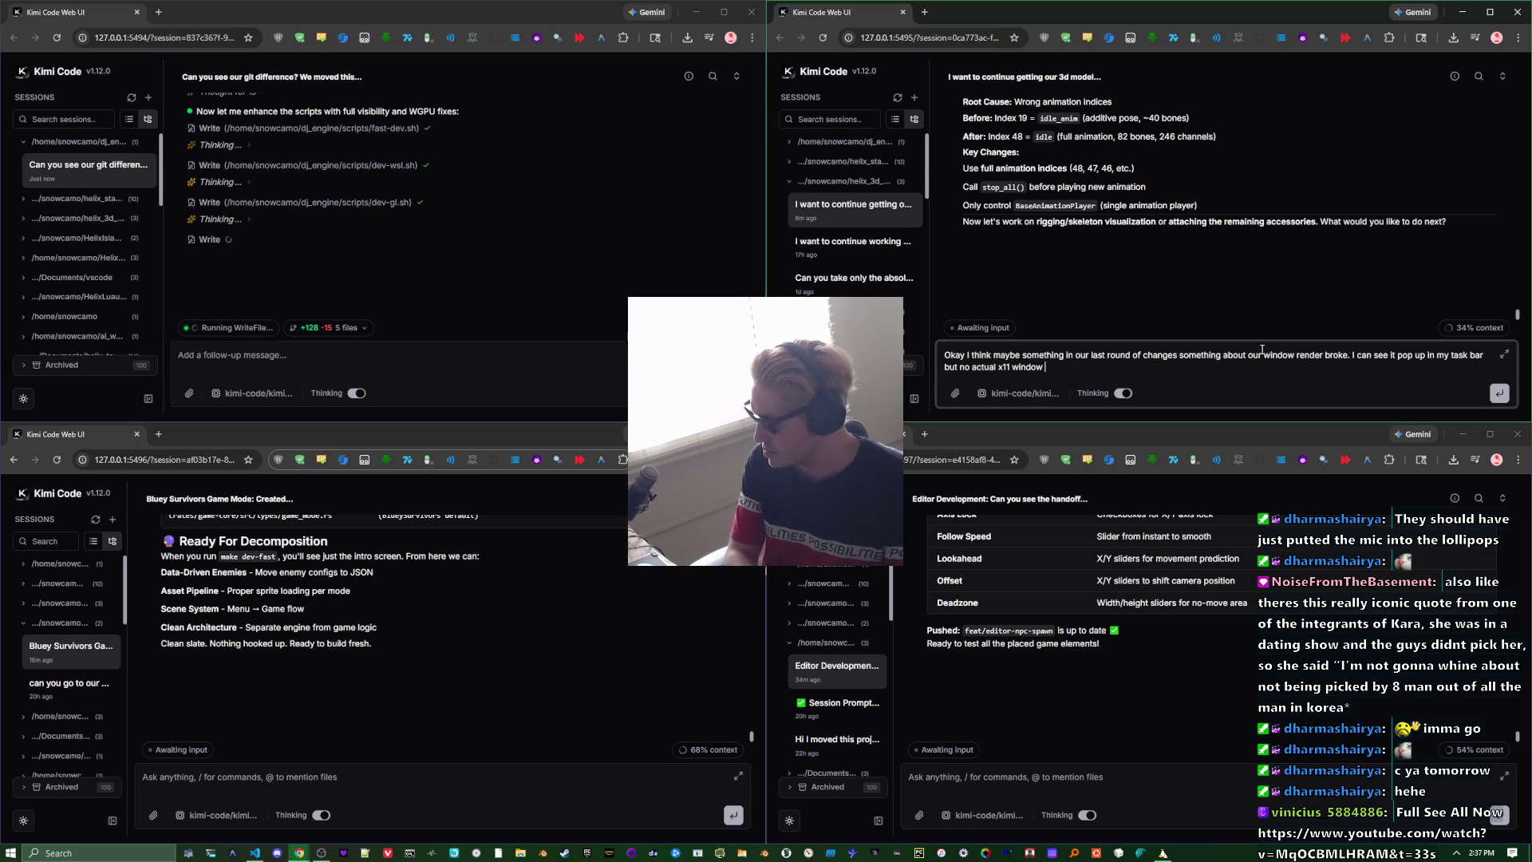
key("Return")
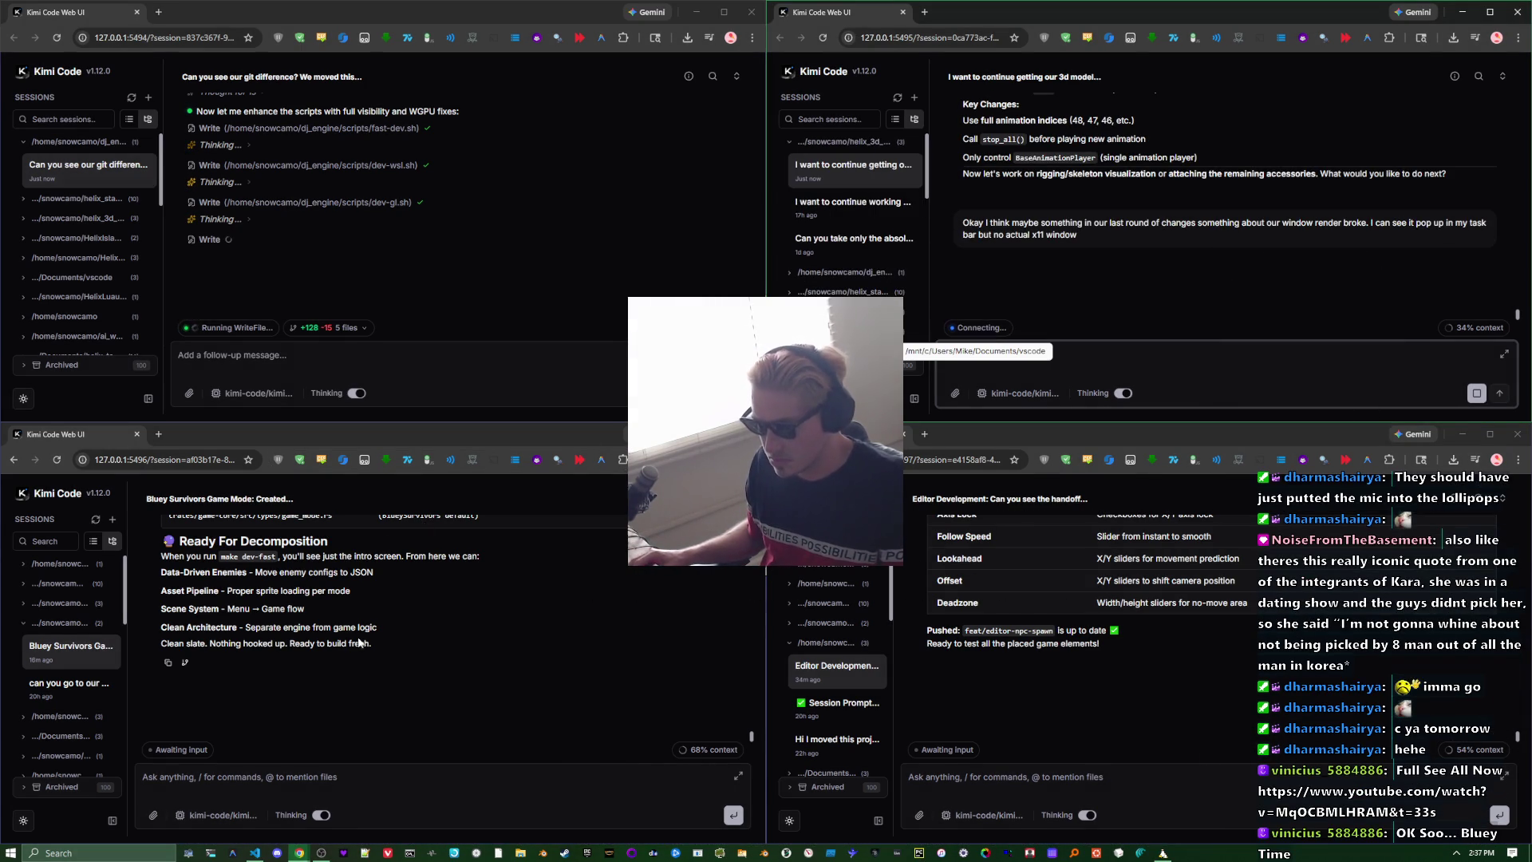
Find the Helix Island Chrome window across desktops and bring it onto the Main desktop.
left_click(421, 771)
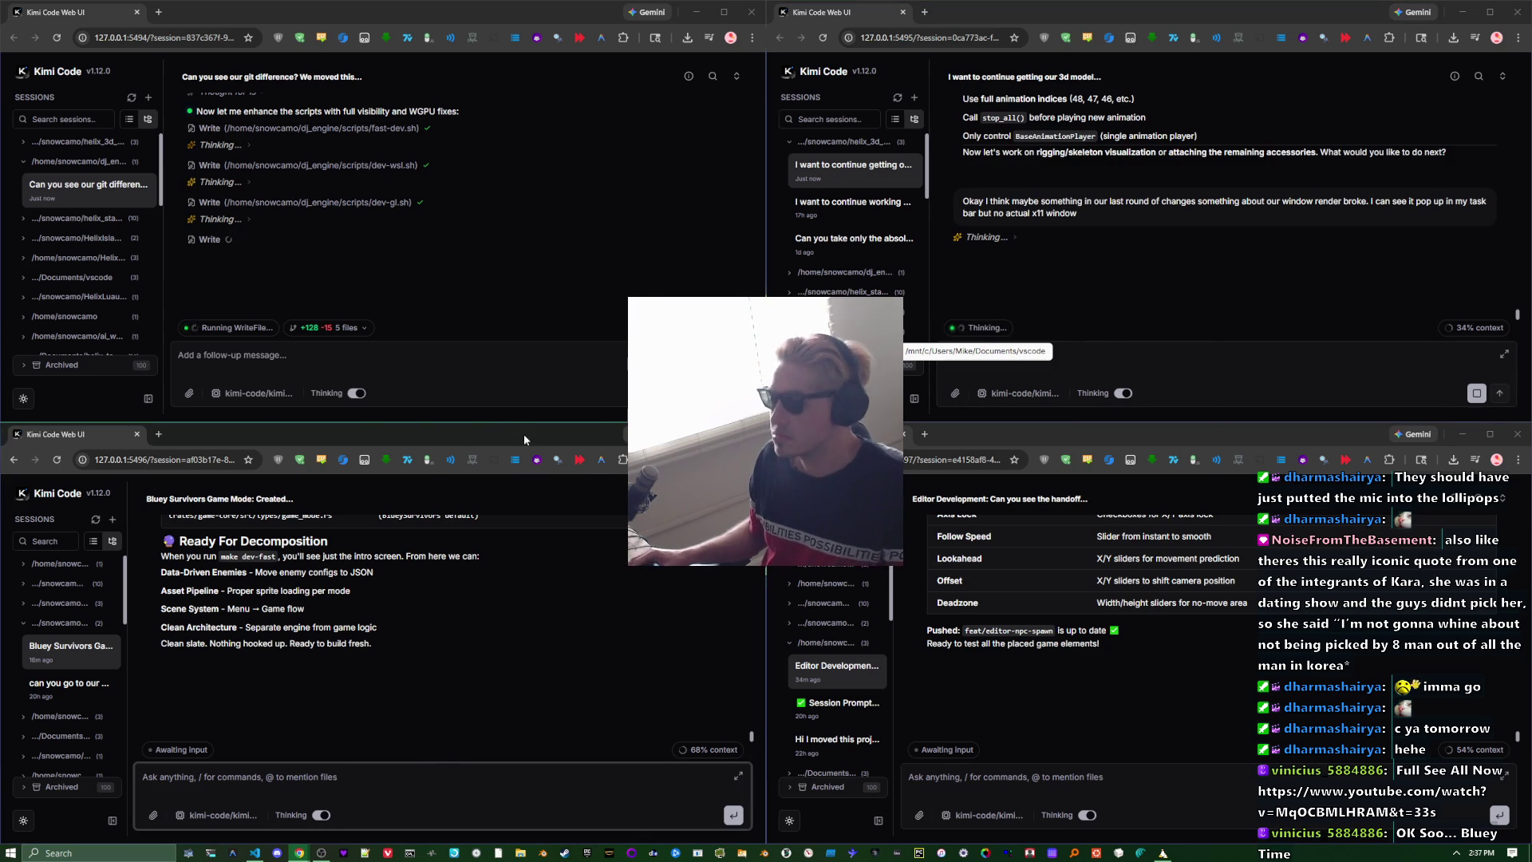
key("alt+Tab")
left_click(425, 387)
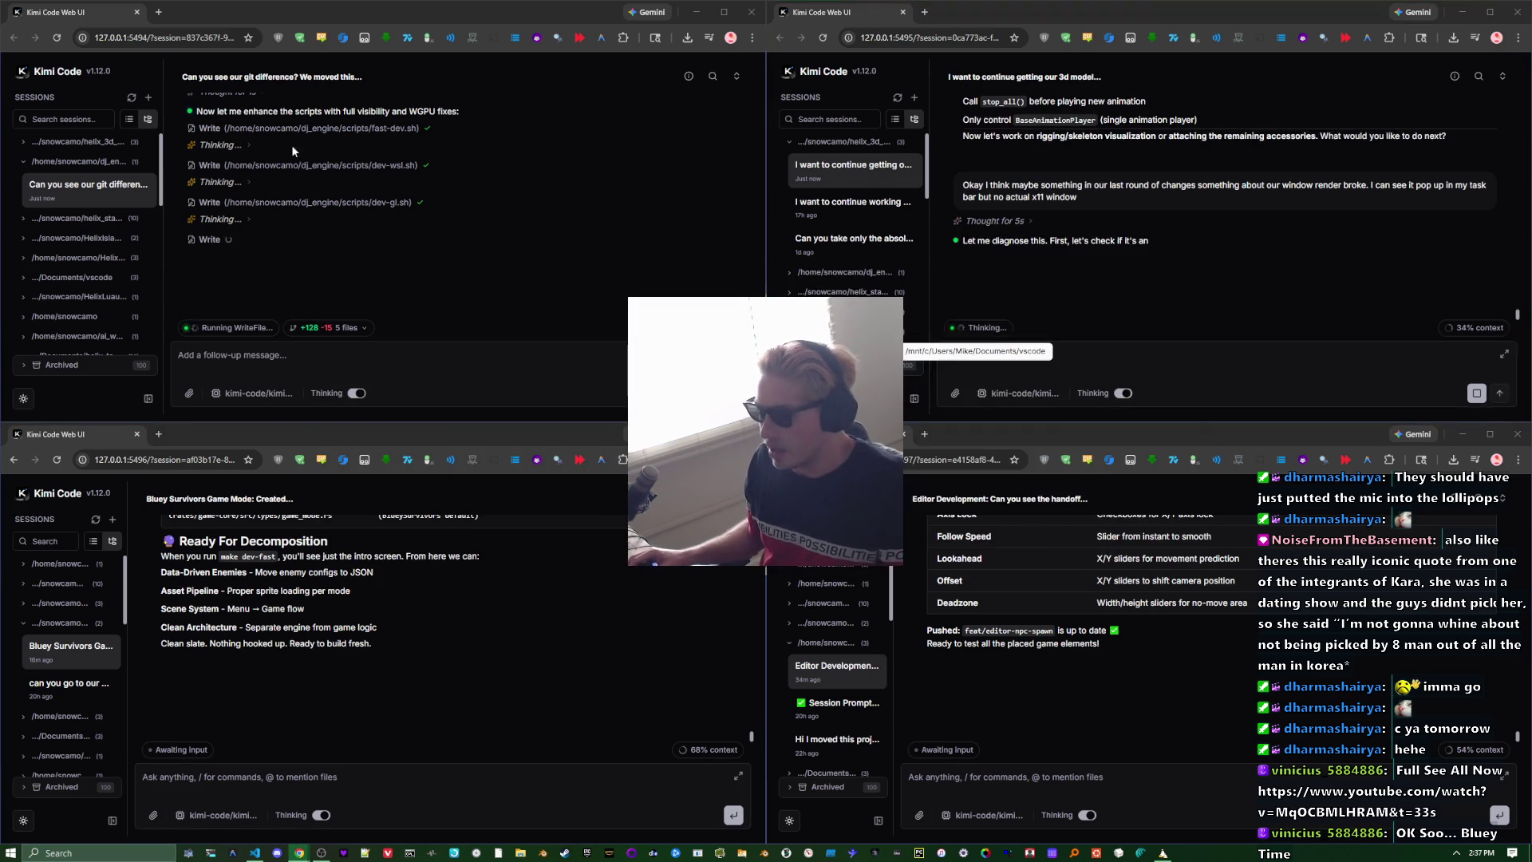
key("super+Tab")
key("ctrl+super+Right")
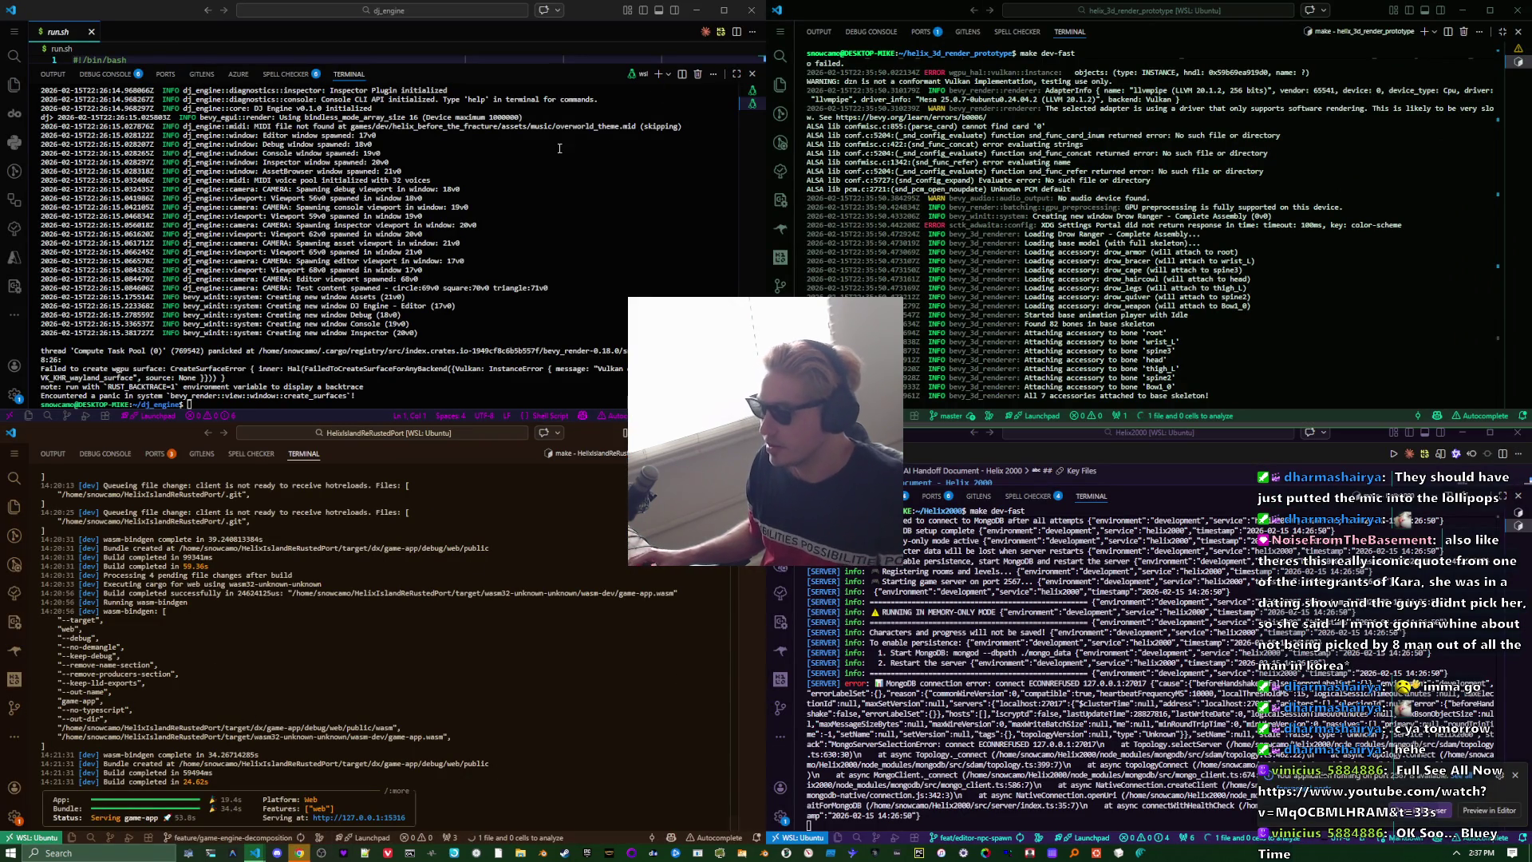
key("super+Tab")
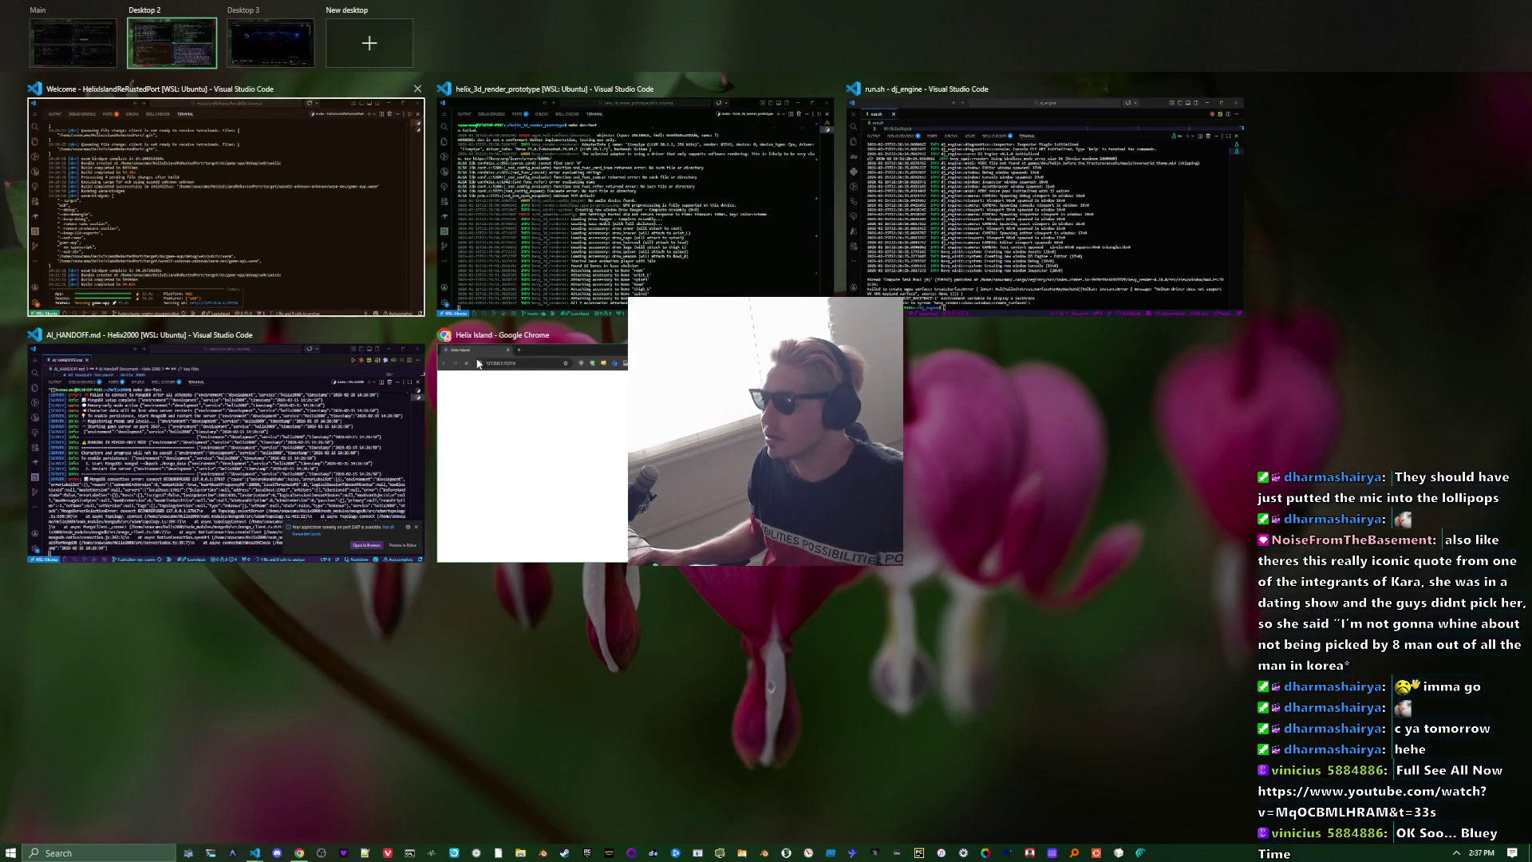
left_click(544, 467)
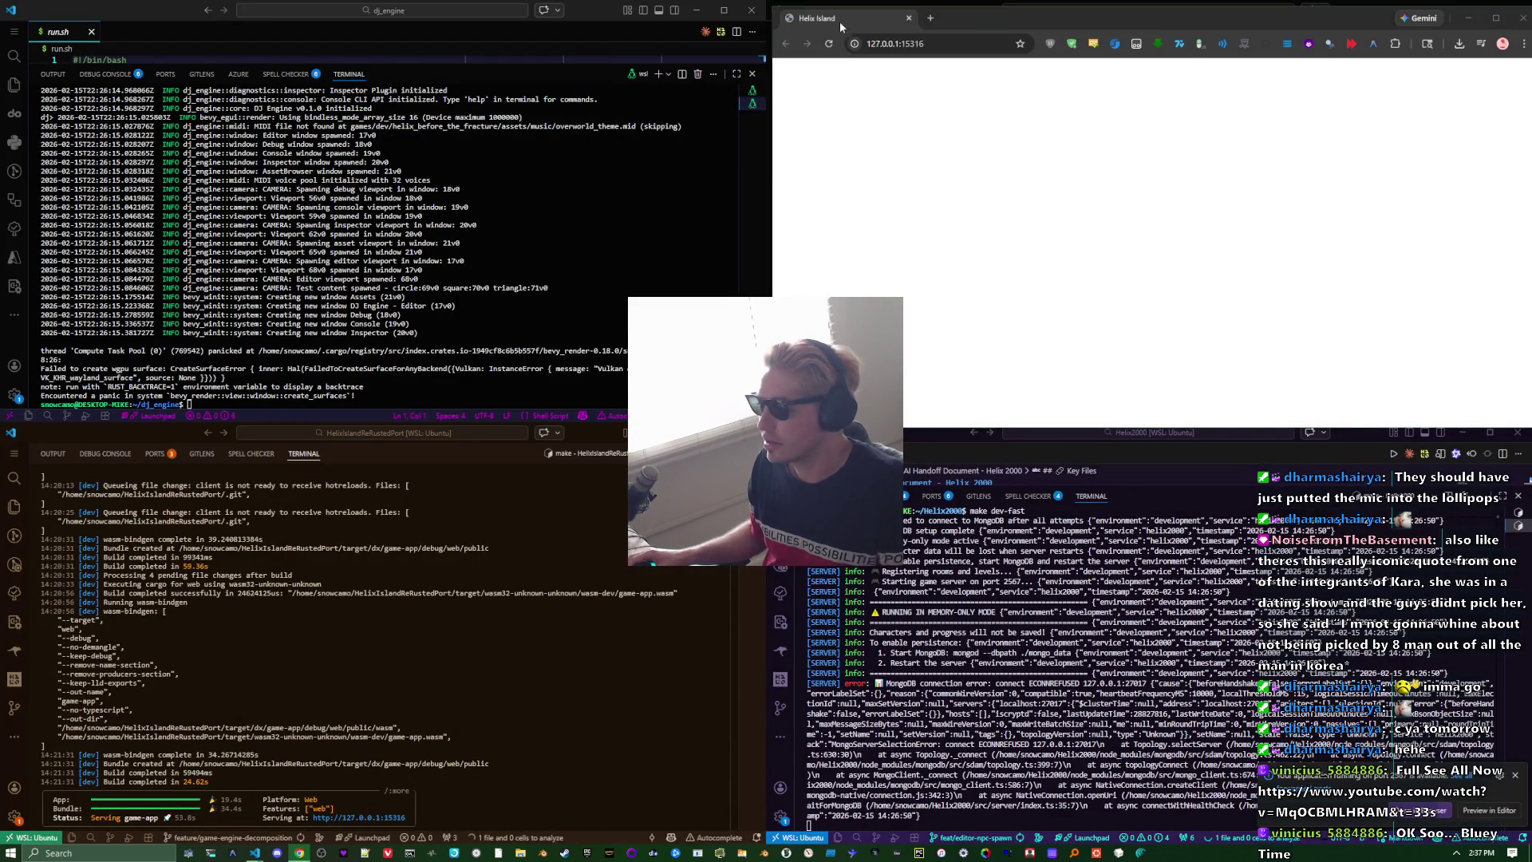
key("super+Tab")
left_click(62, 58)
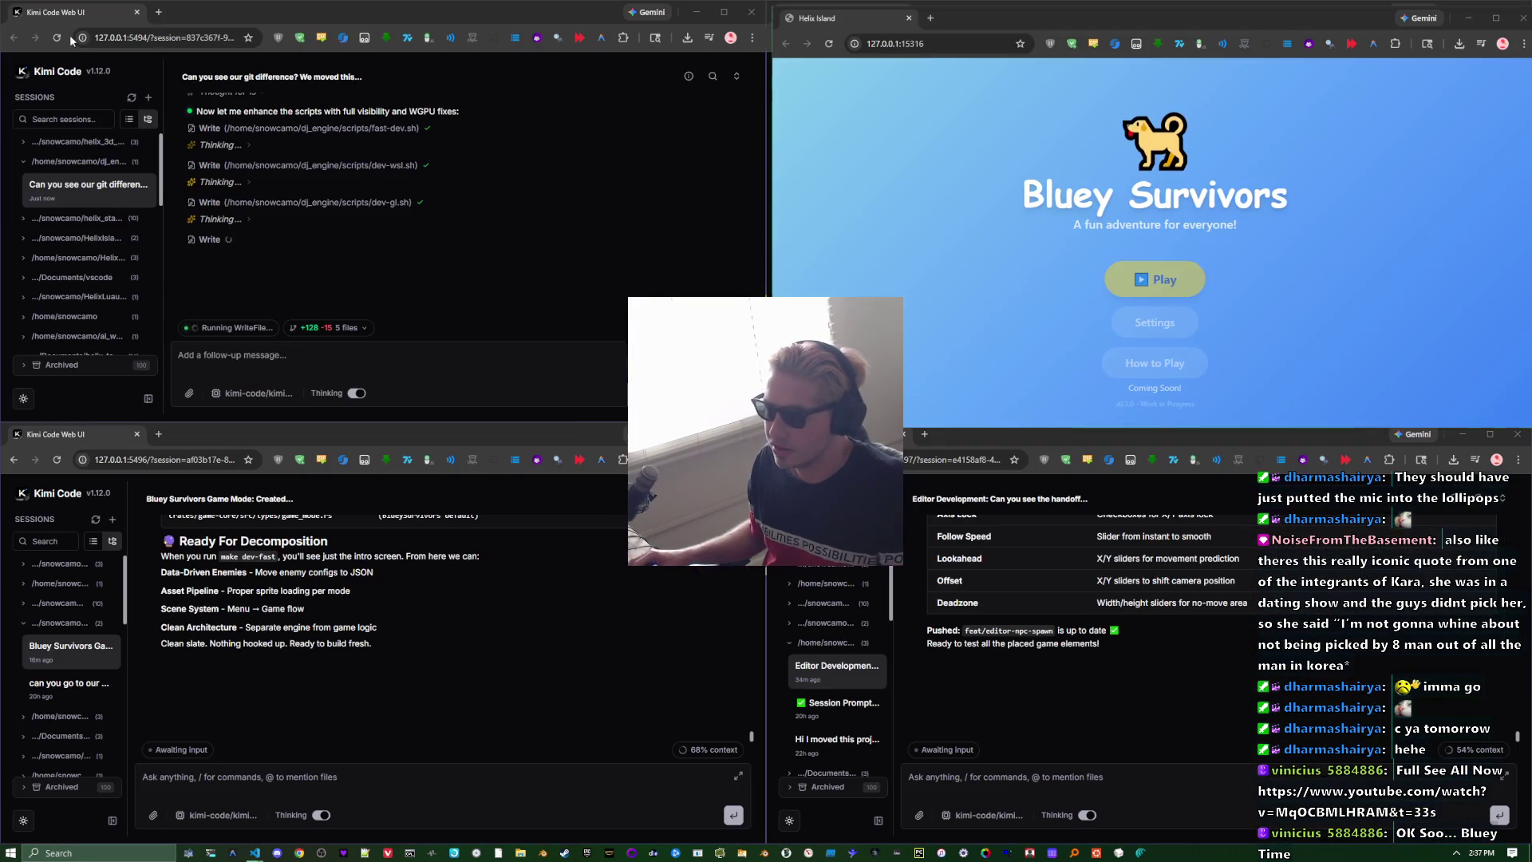
Maximize the Helix Island Chrome window so the Bluey Survivors title screen fills it.
left_click(1494, 21)
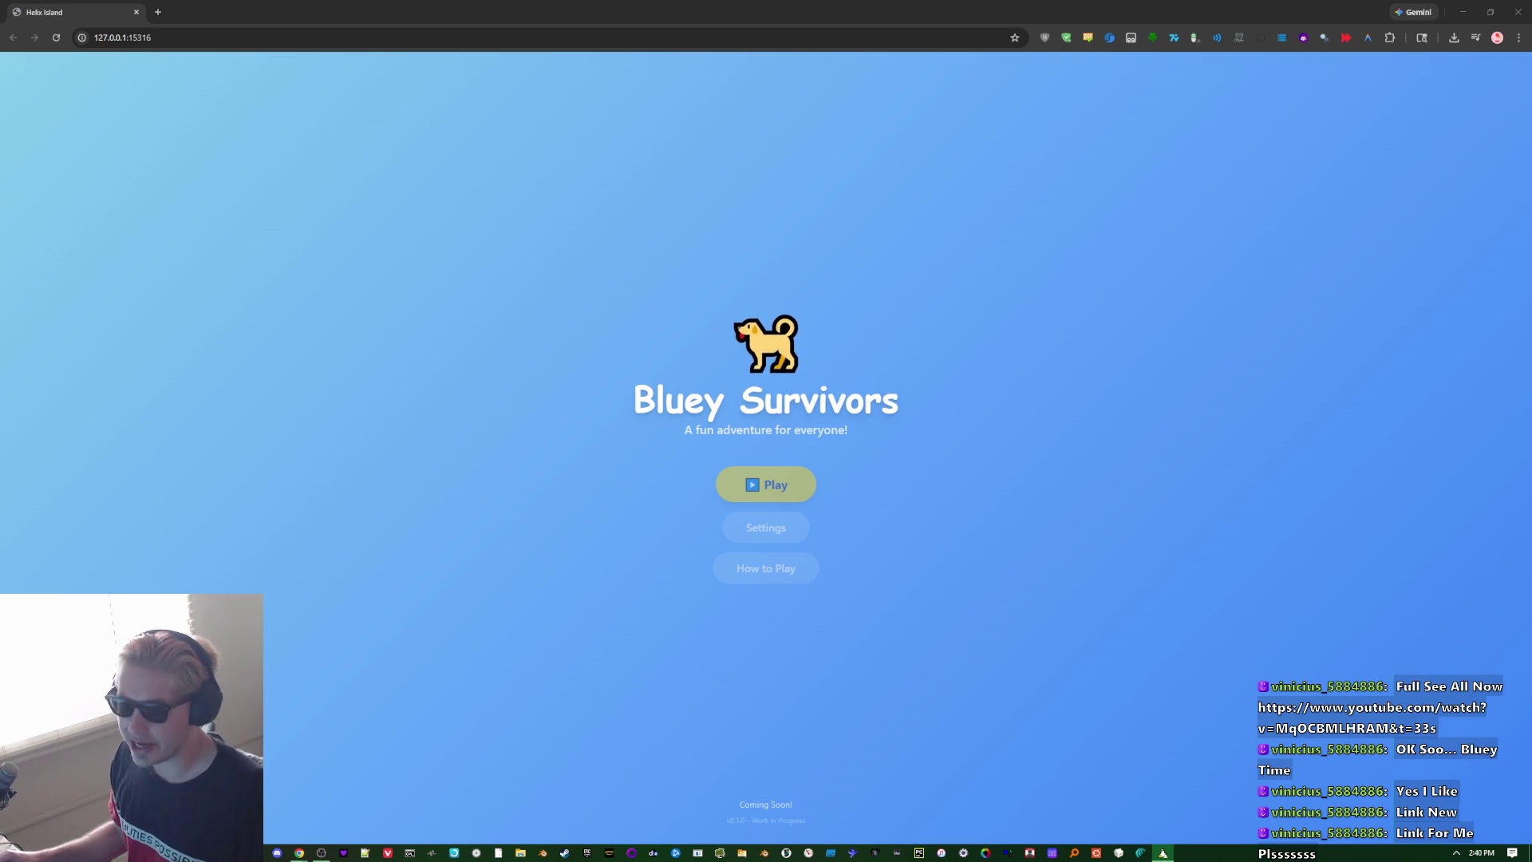
Go to Google Sheets and start a new blank spreadsheet.
type("google s")
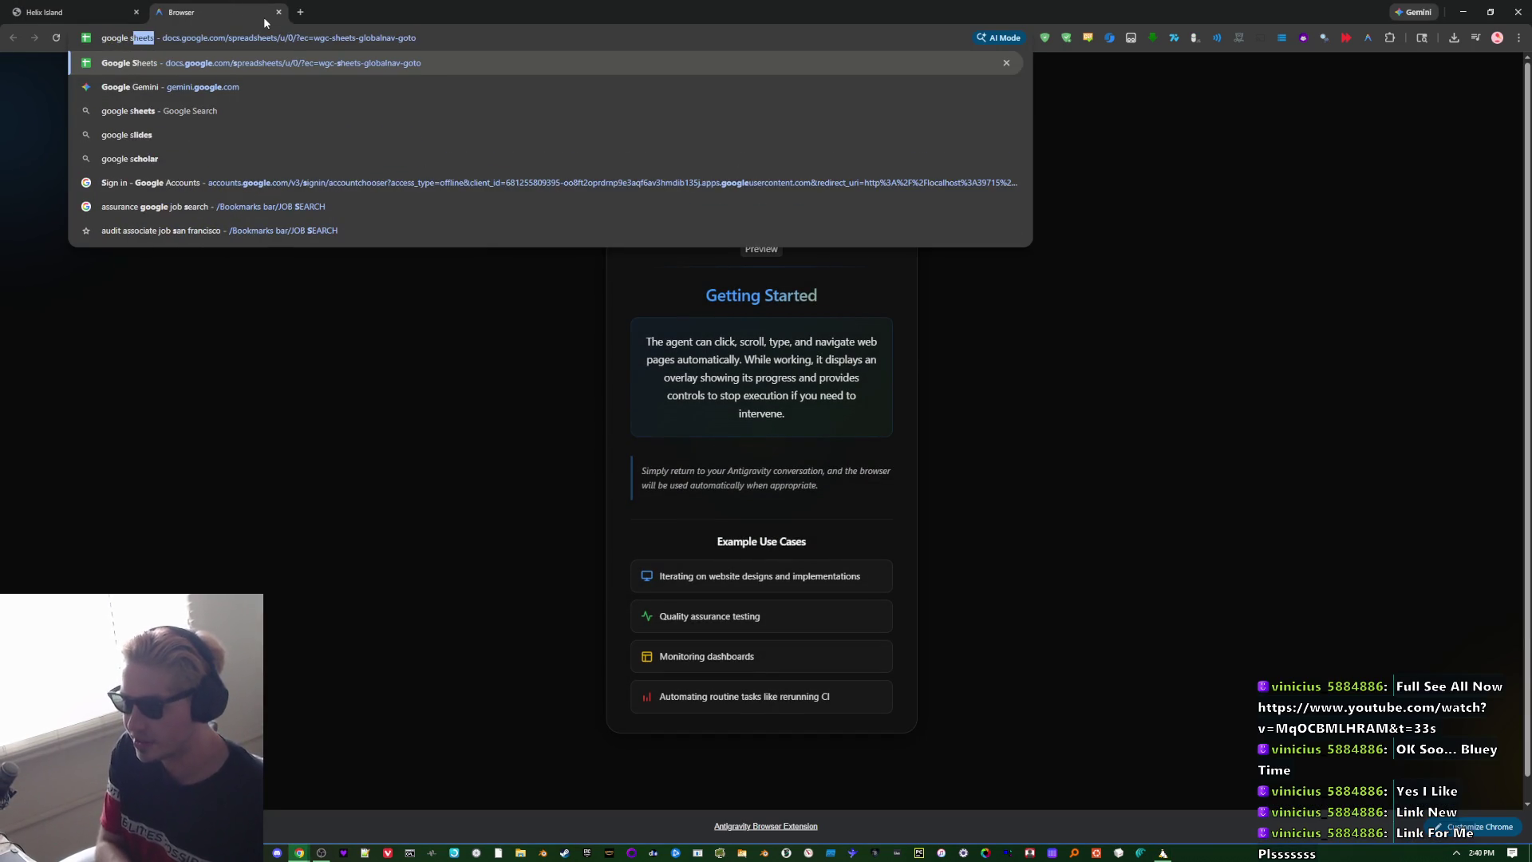
key("Return")
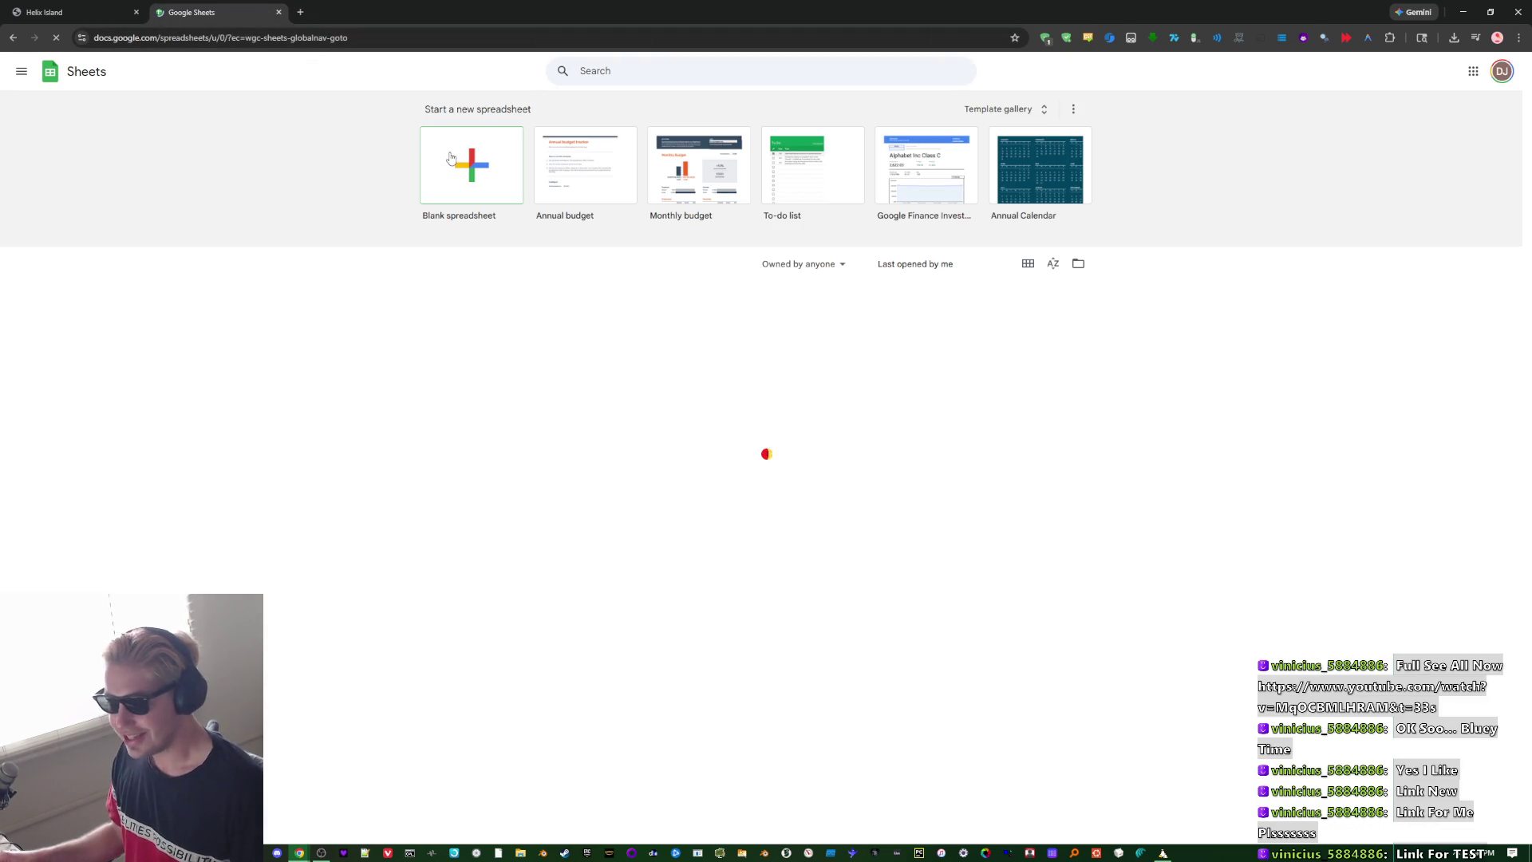
left_click(420, 173)
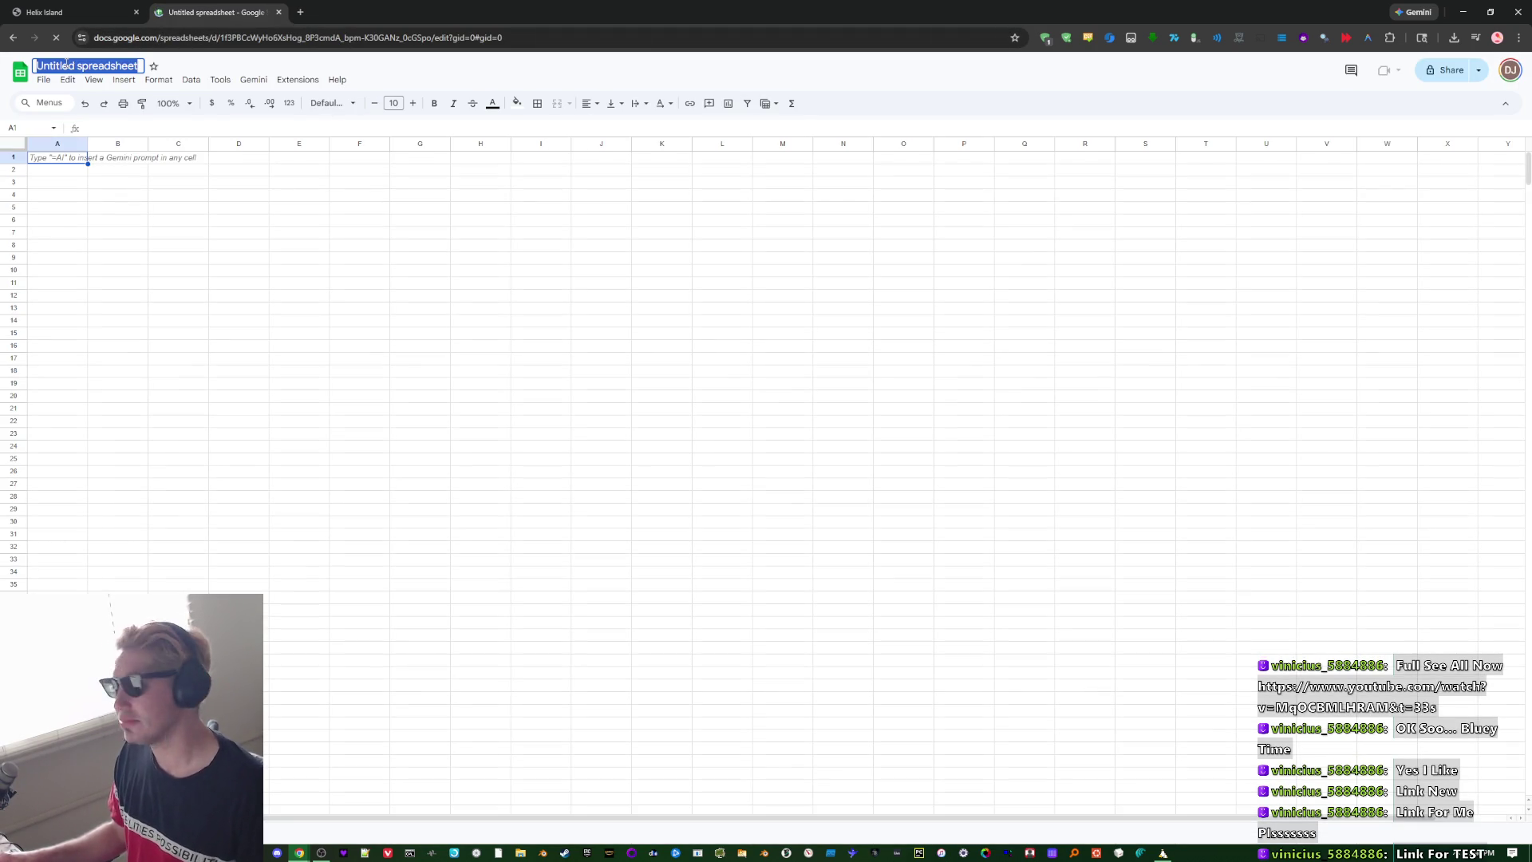
Title the sheet with both collaborators' names plus 'Game Dev Collab' and open Ask Gemini.
left_click(66, 65)
type("Vini")
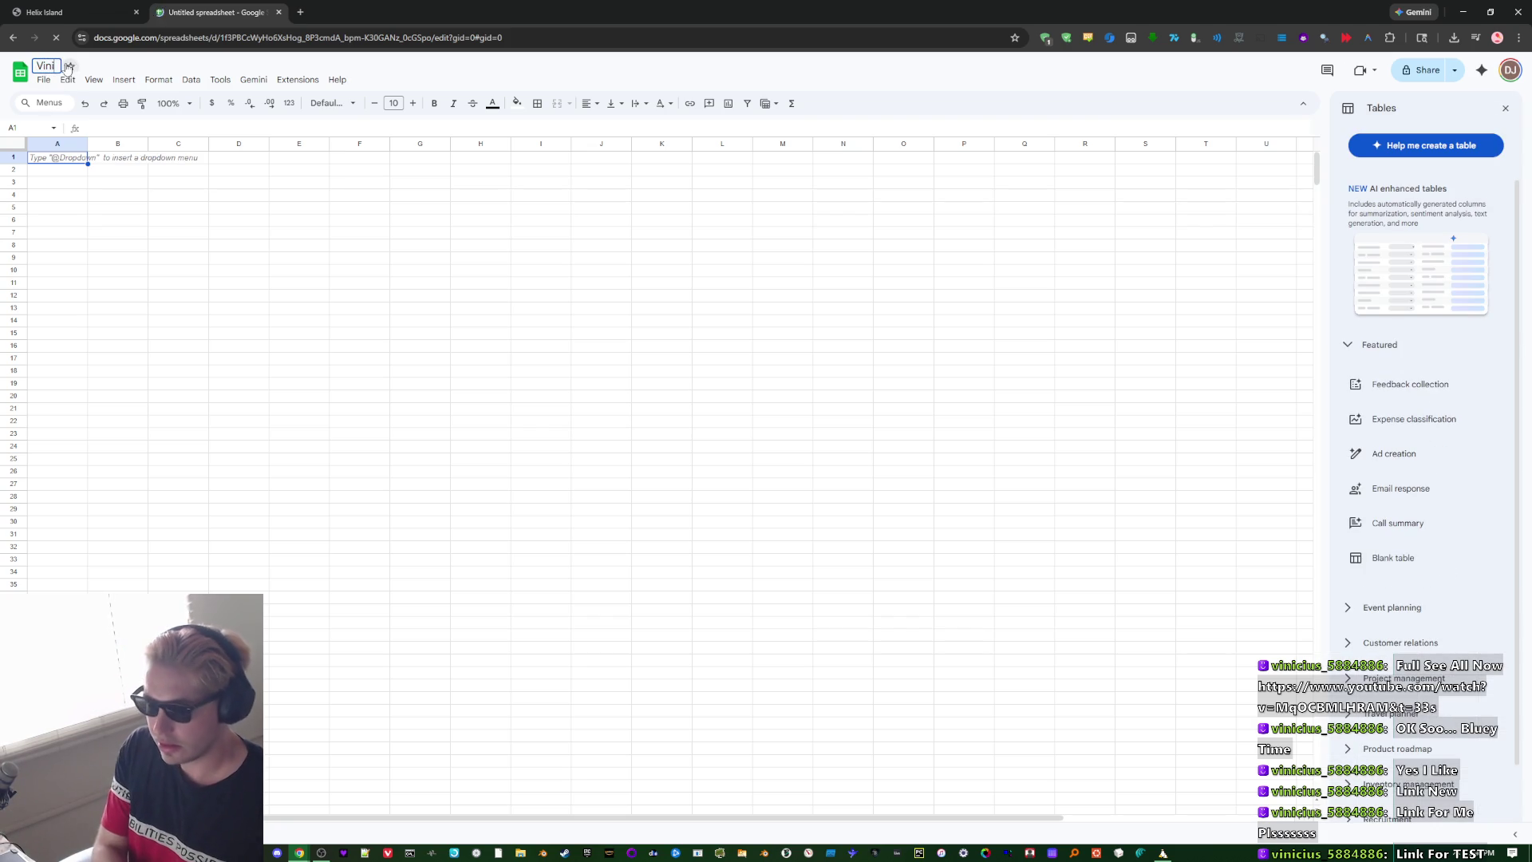
type("cius + D")
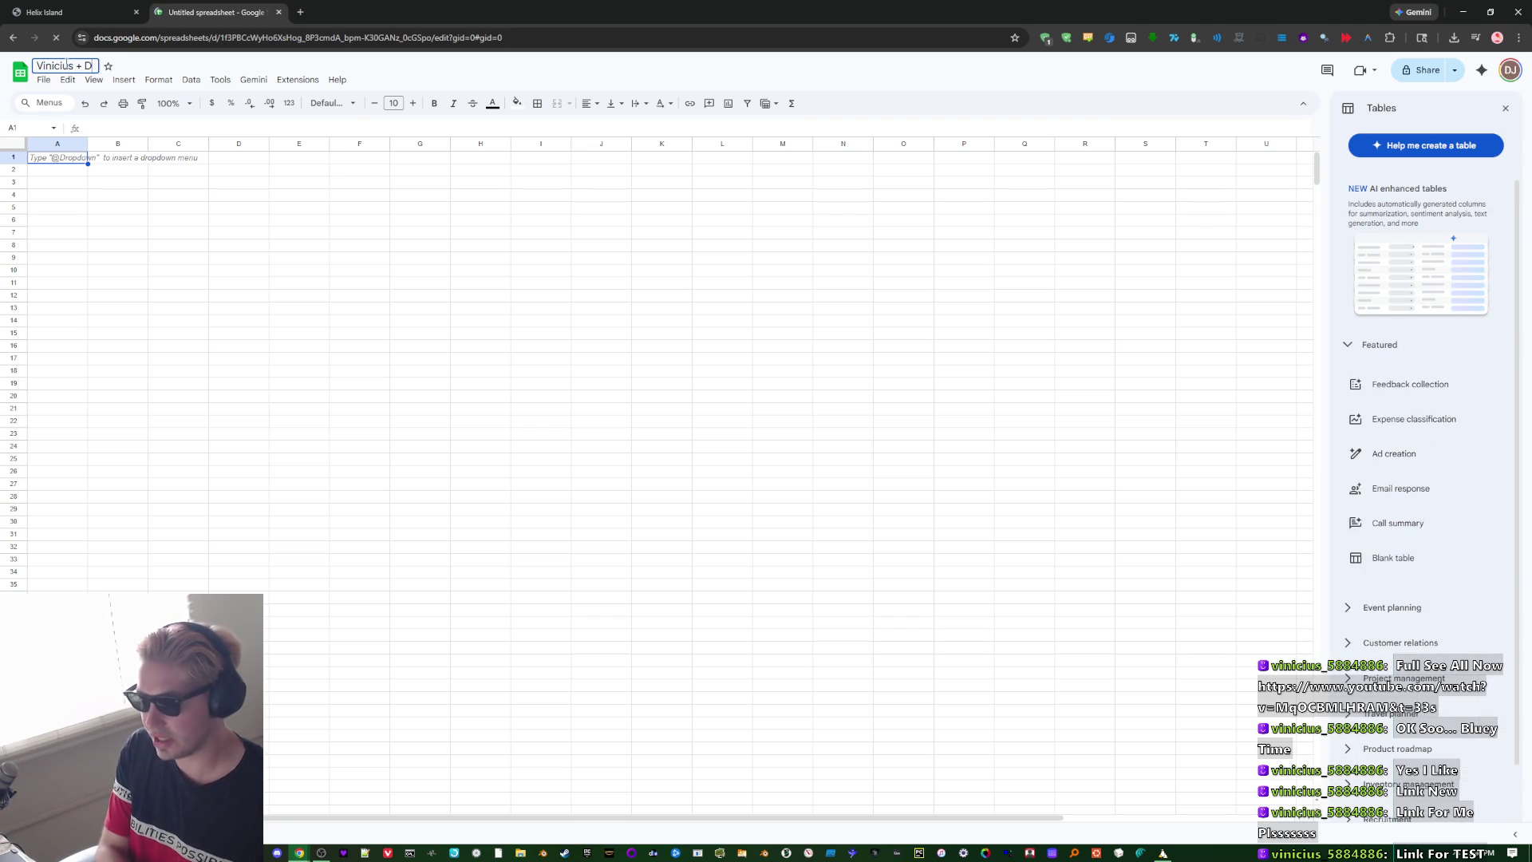
type("J - Gam")
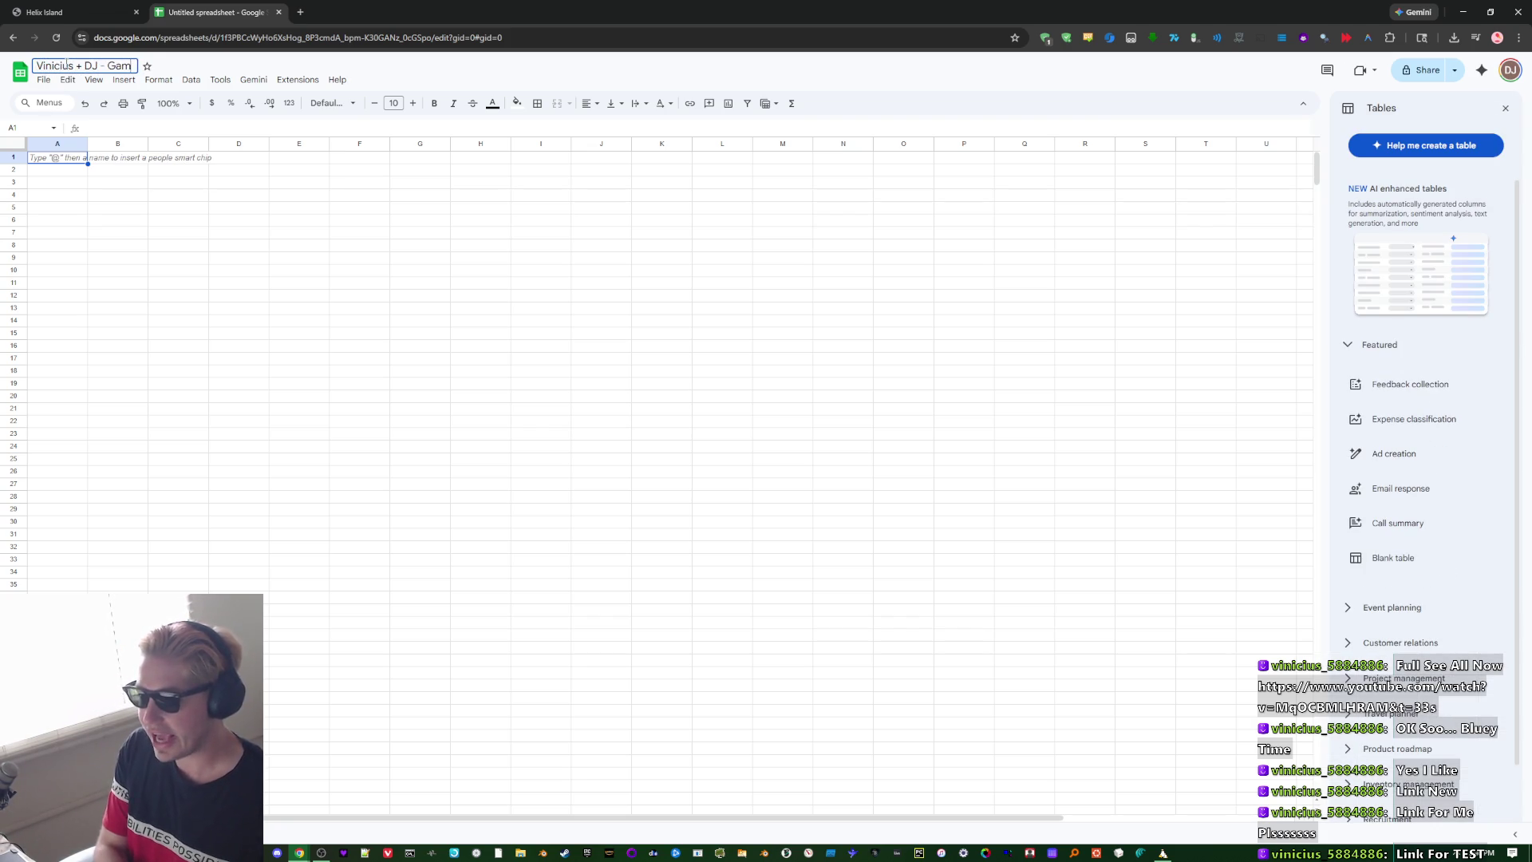
type("e Dev Collab")
left_click(238, 232)
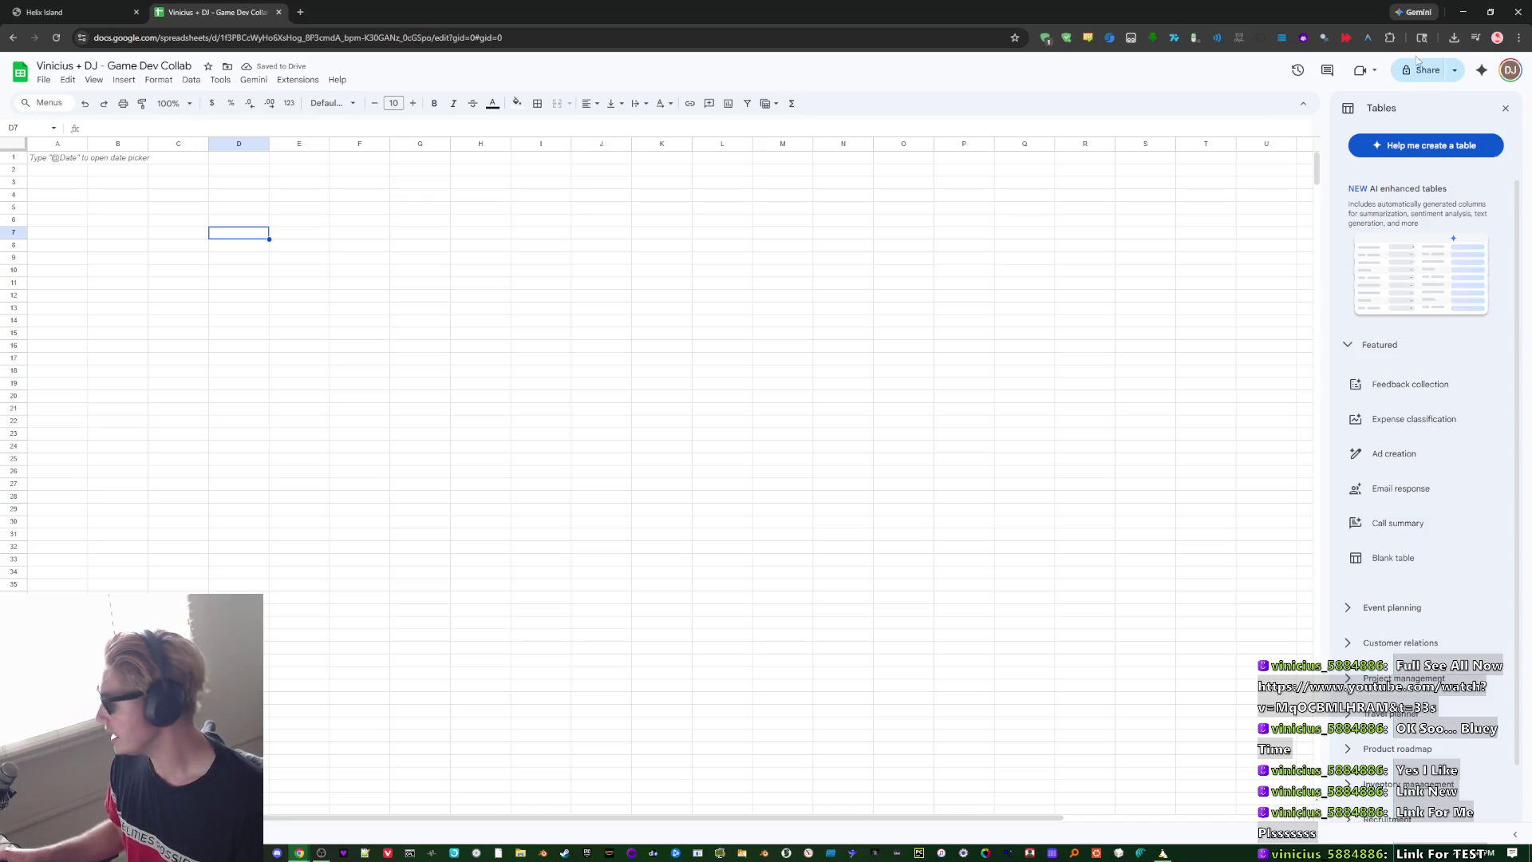
left_click(1480, 70)
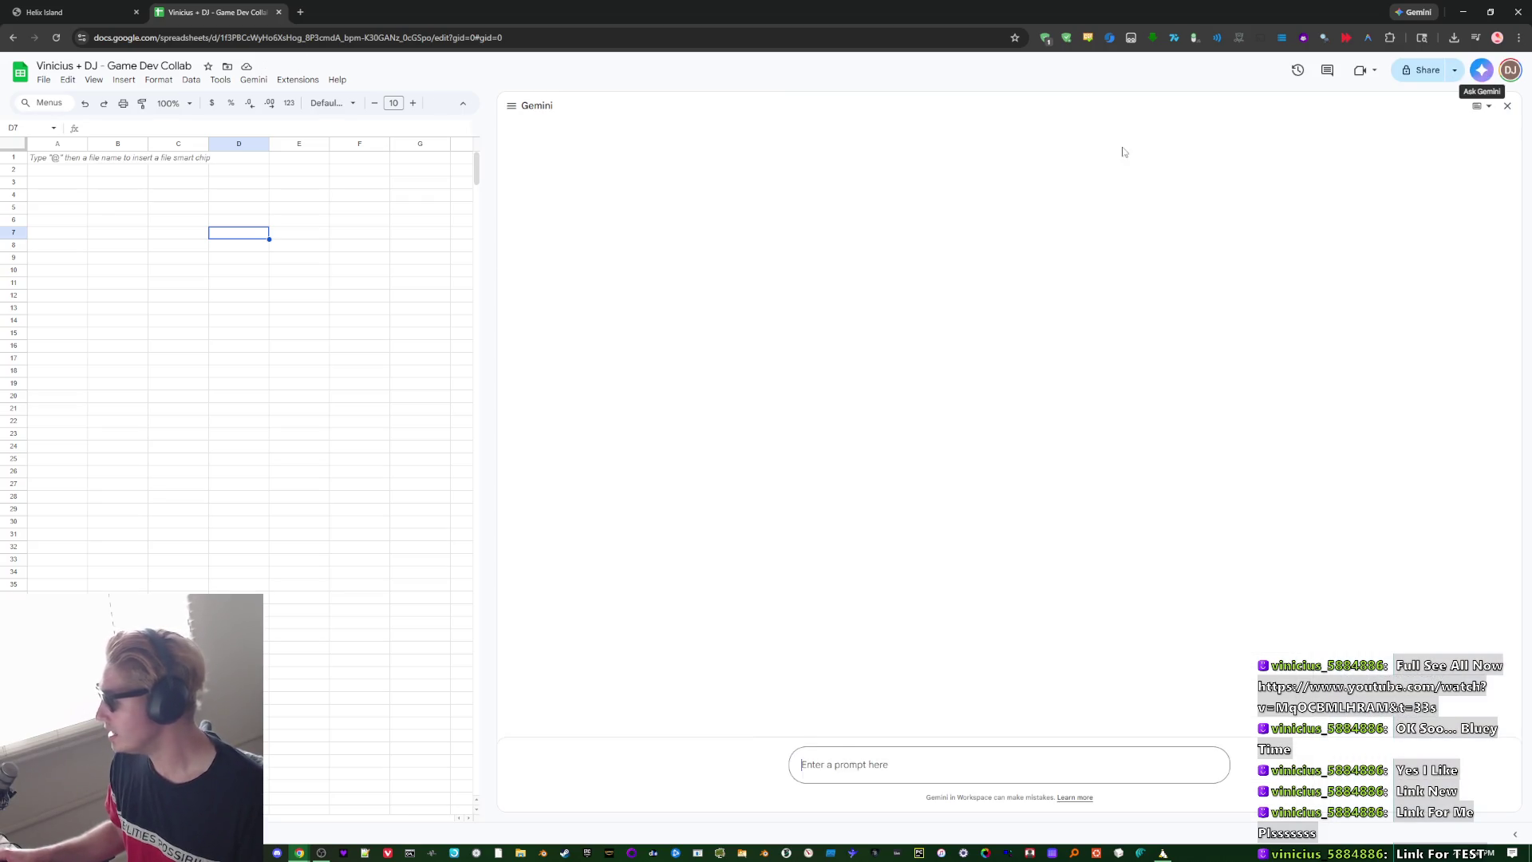
Ask Gemini for a game-dev issues and features tracker with Portuguese labels and black background, then start filling.
left_click(1031, 753)
type("C")
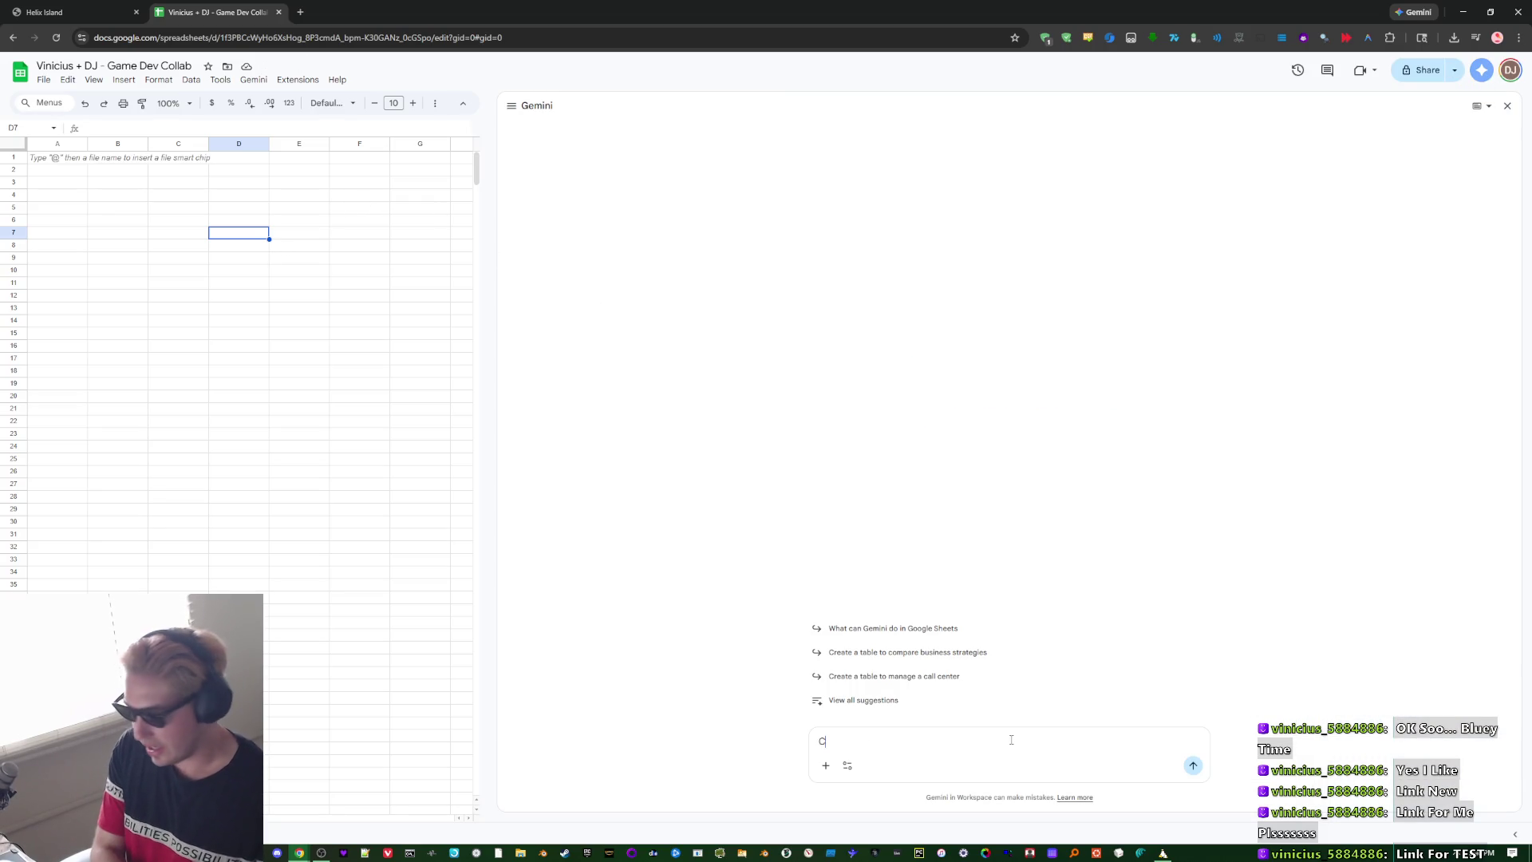
type("an you create a")
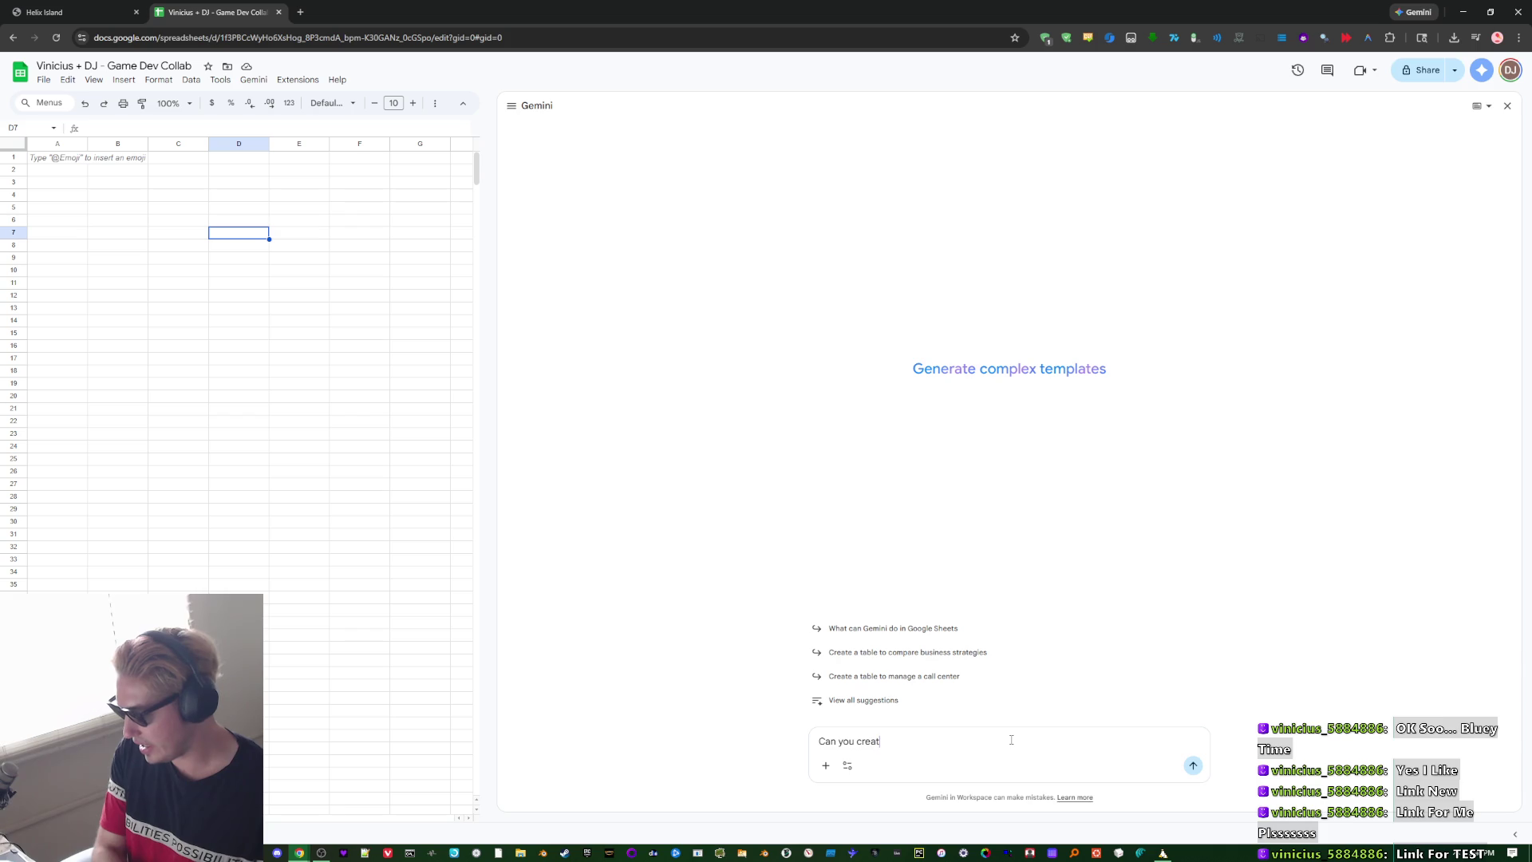
type(" game devope")
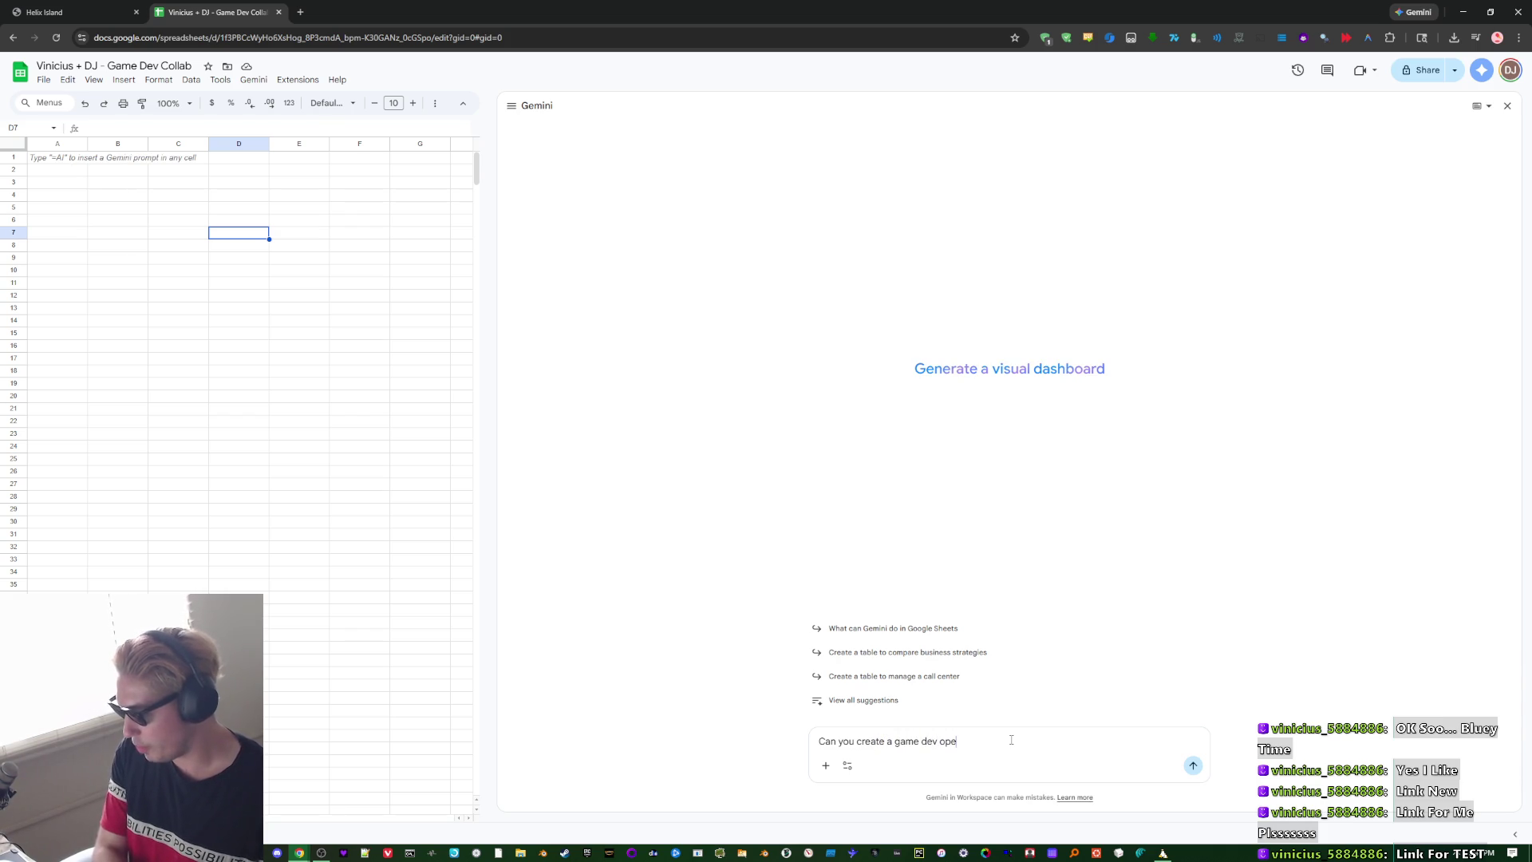
type("em tracking and")
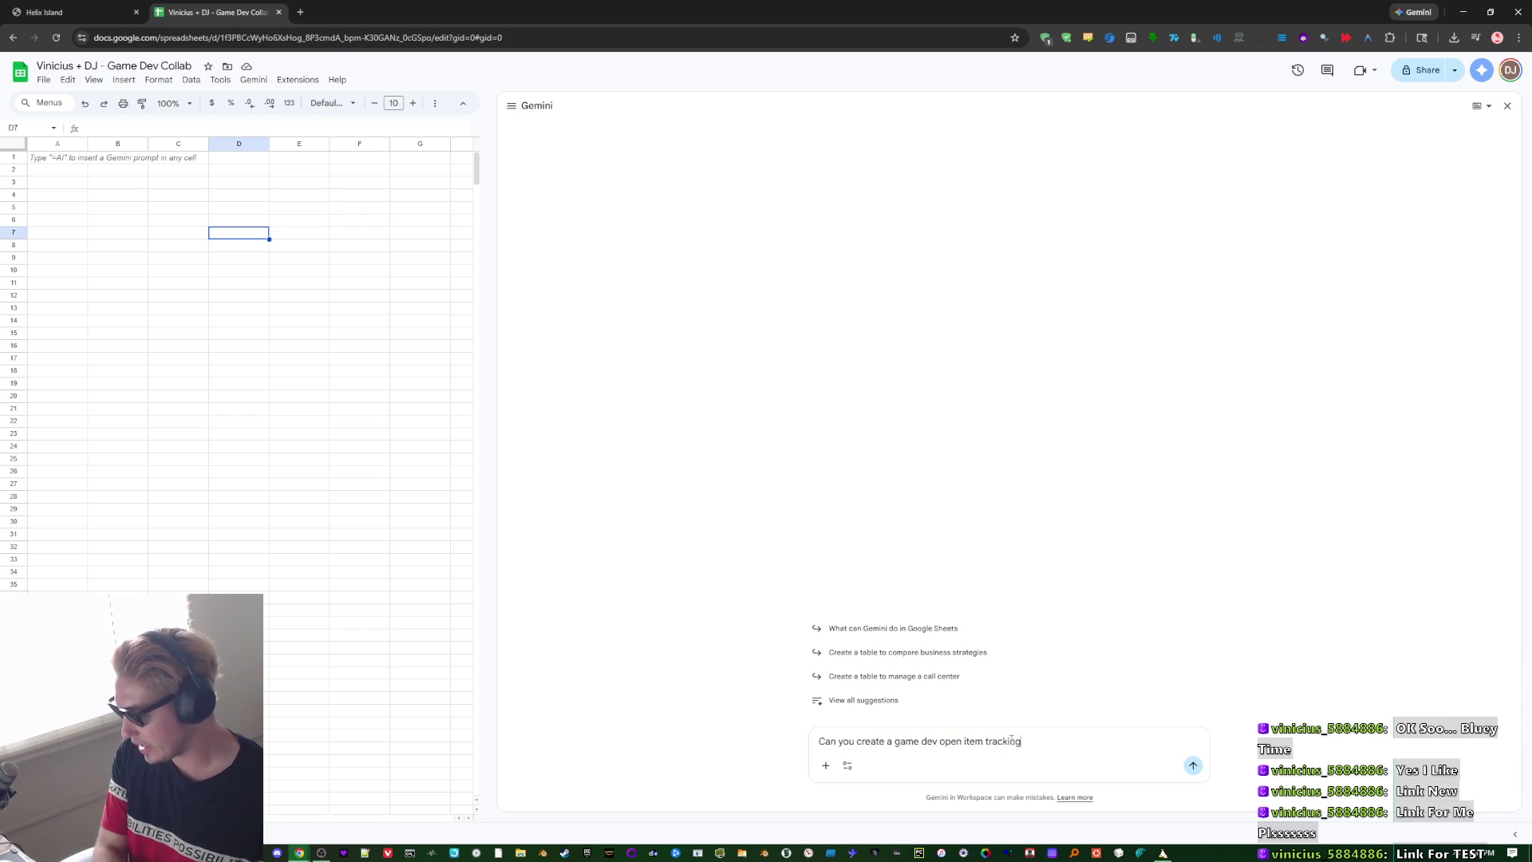
type("sues and features etc. Can you make all of trhe labeled tab")
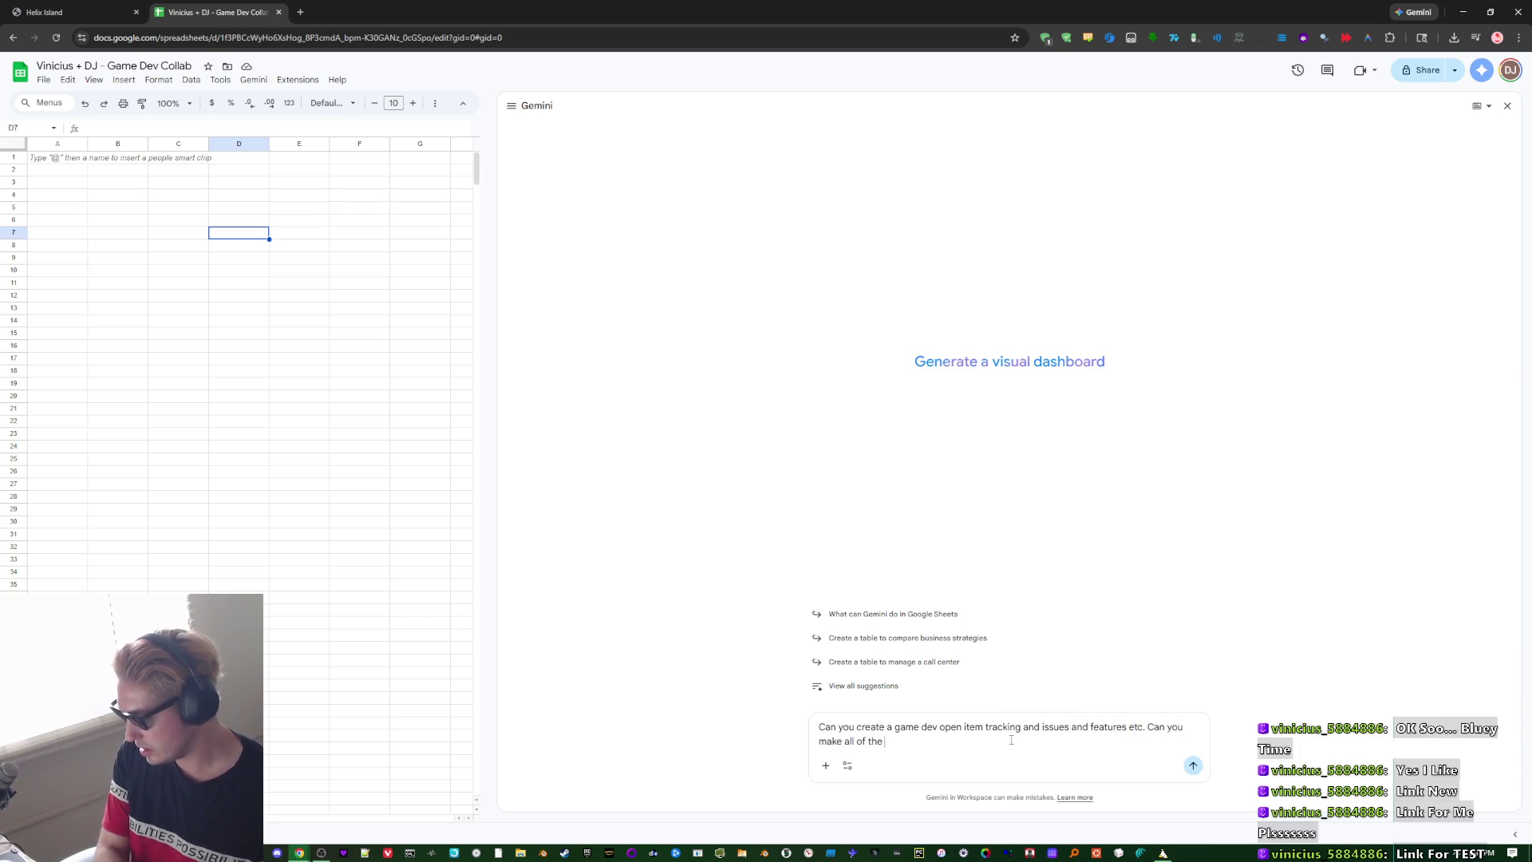
type("s ha")
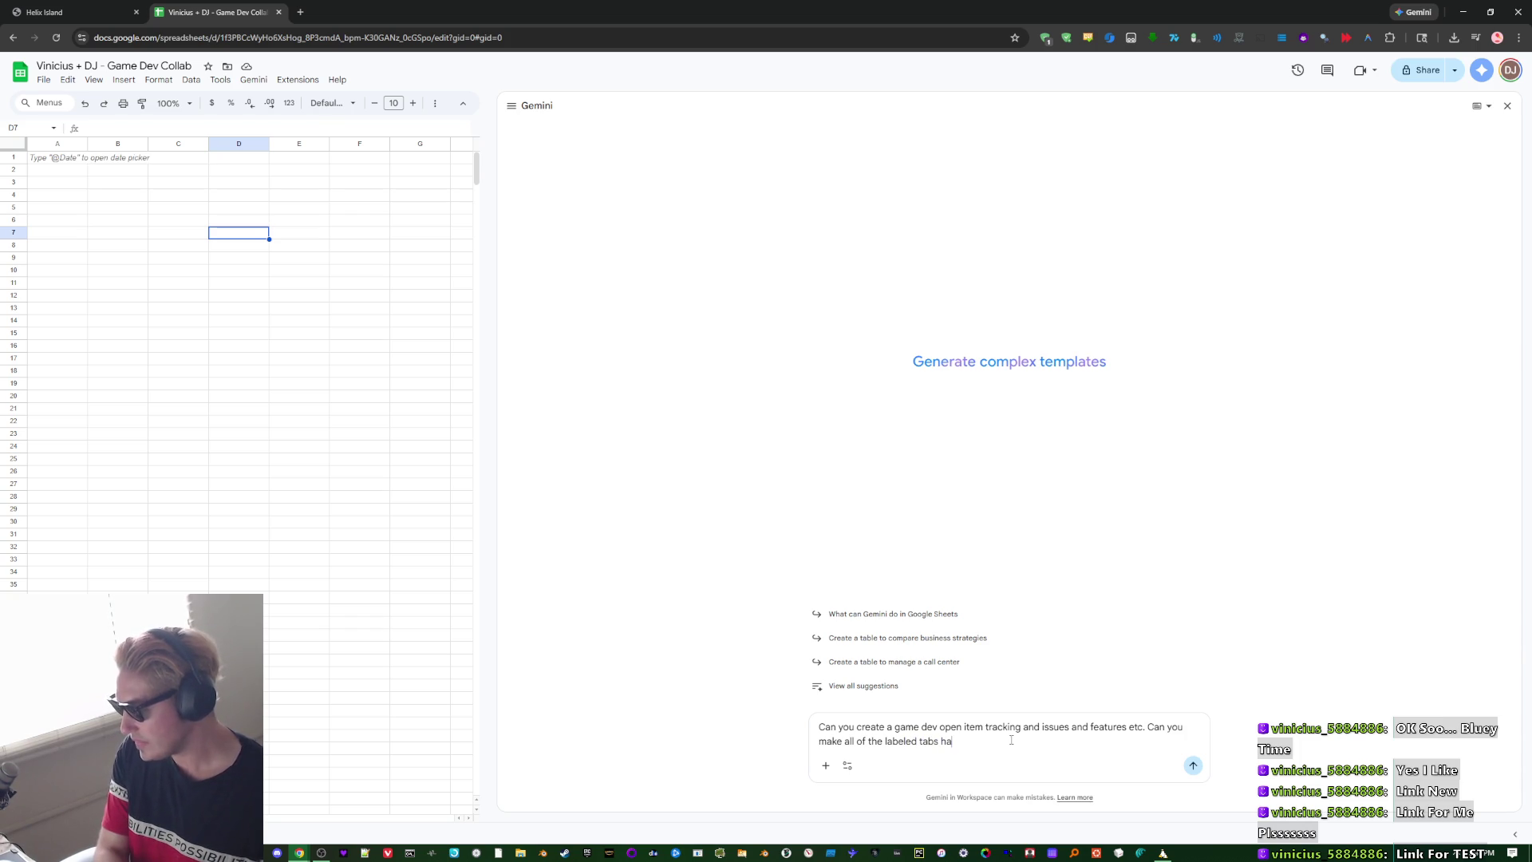
type("nother row with")
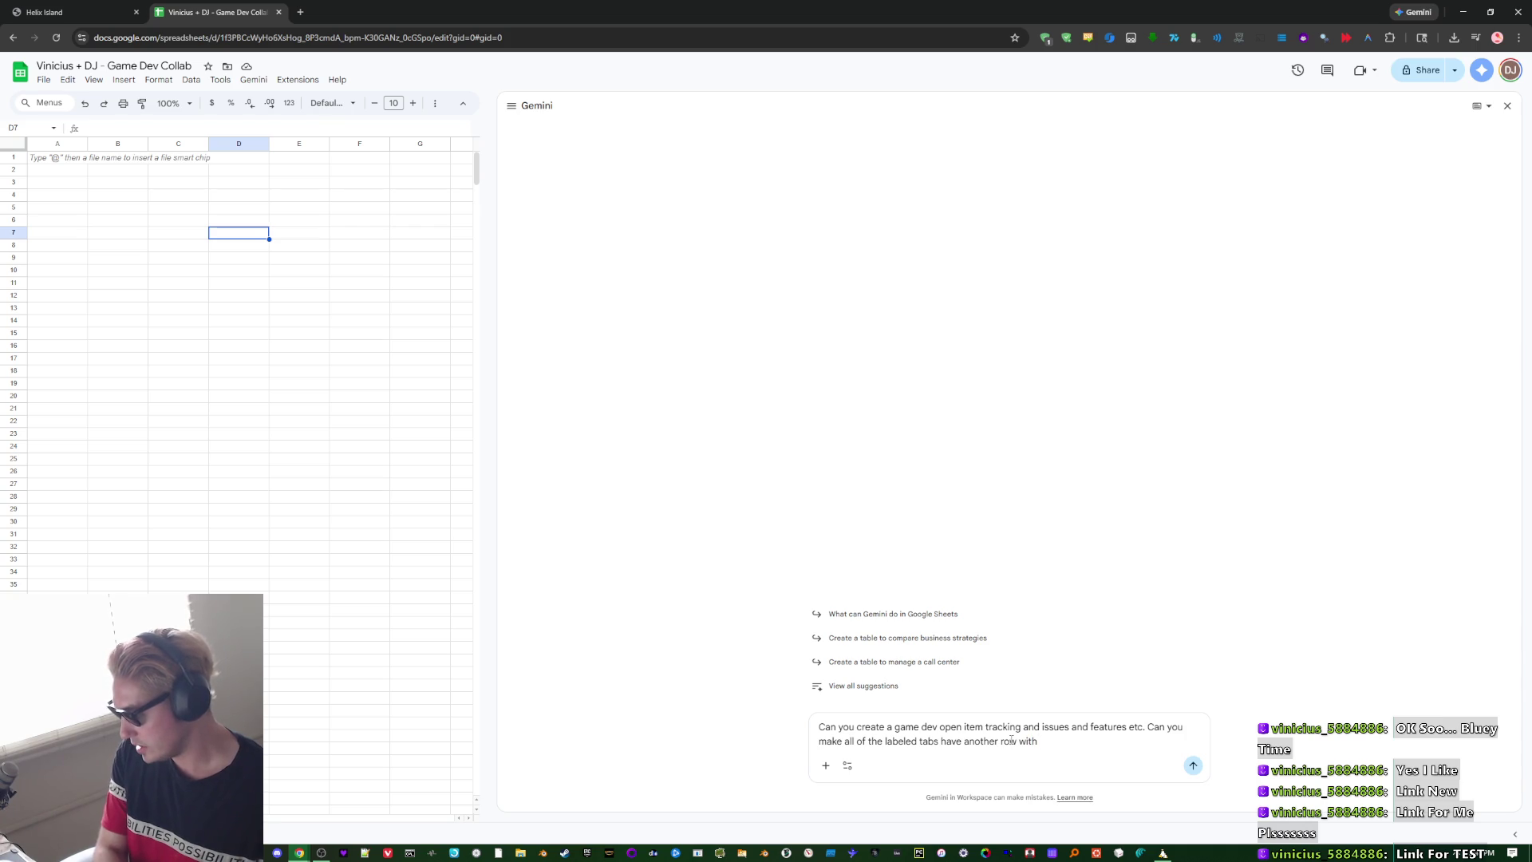
type("portuguese so")
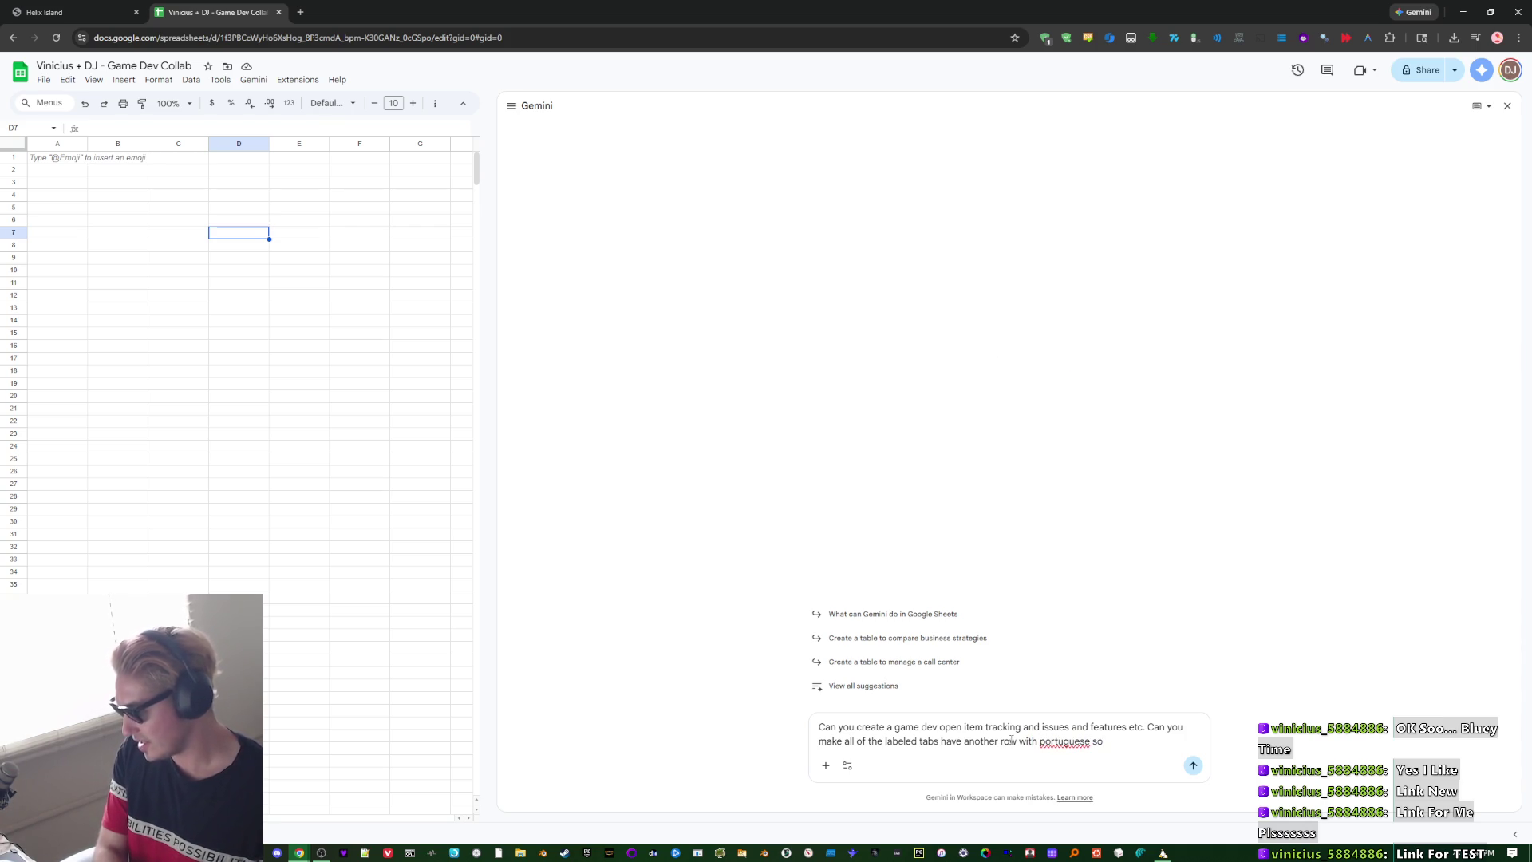
type("is miltilingual. Make")
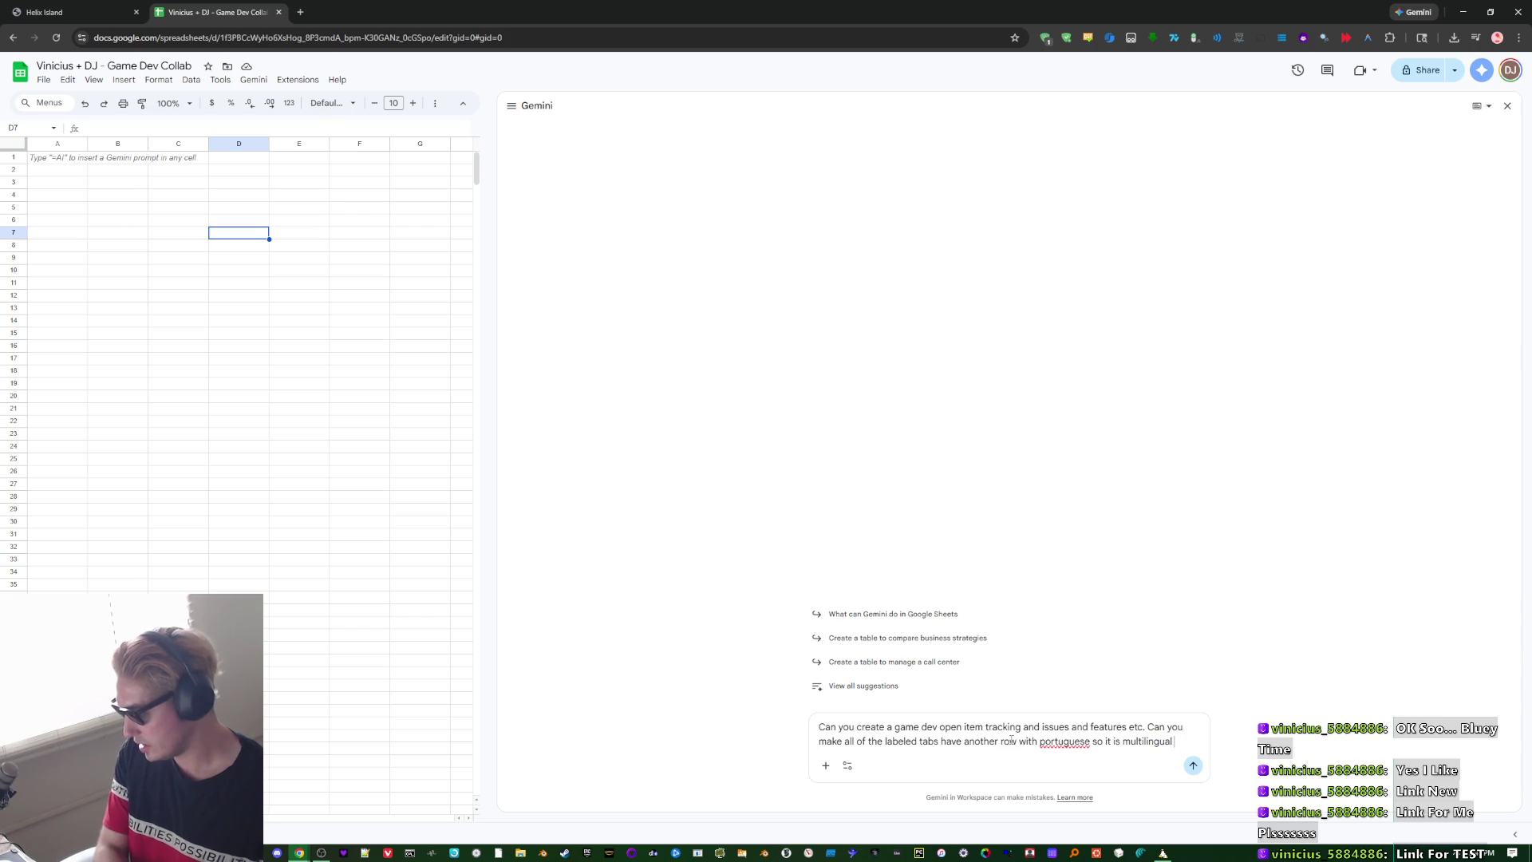
type(" the")
type("le bac")
type("kground")
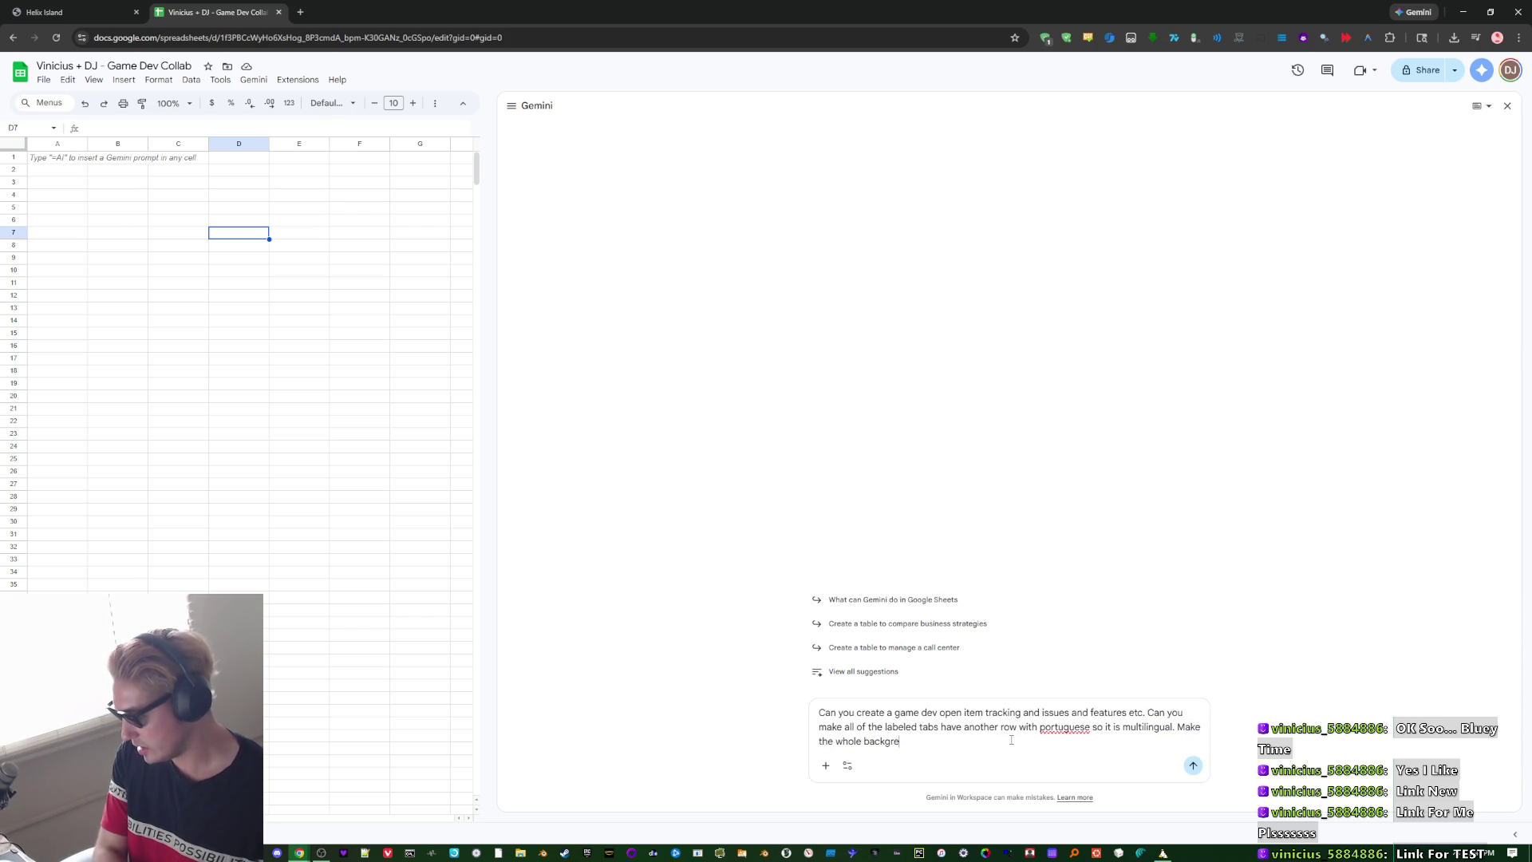
type(" black.")
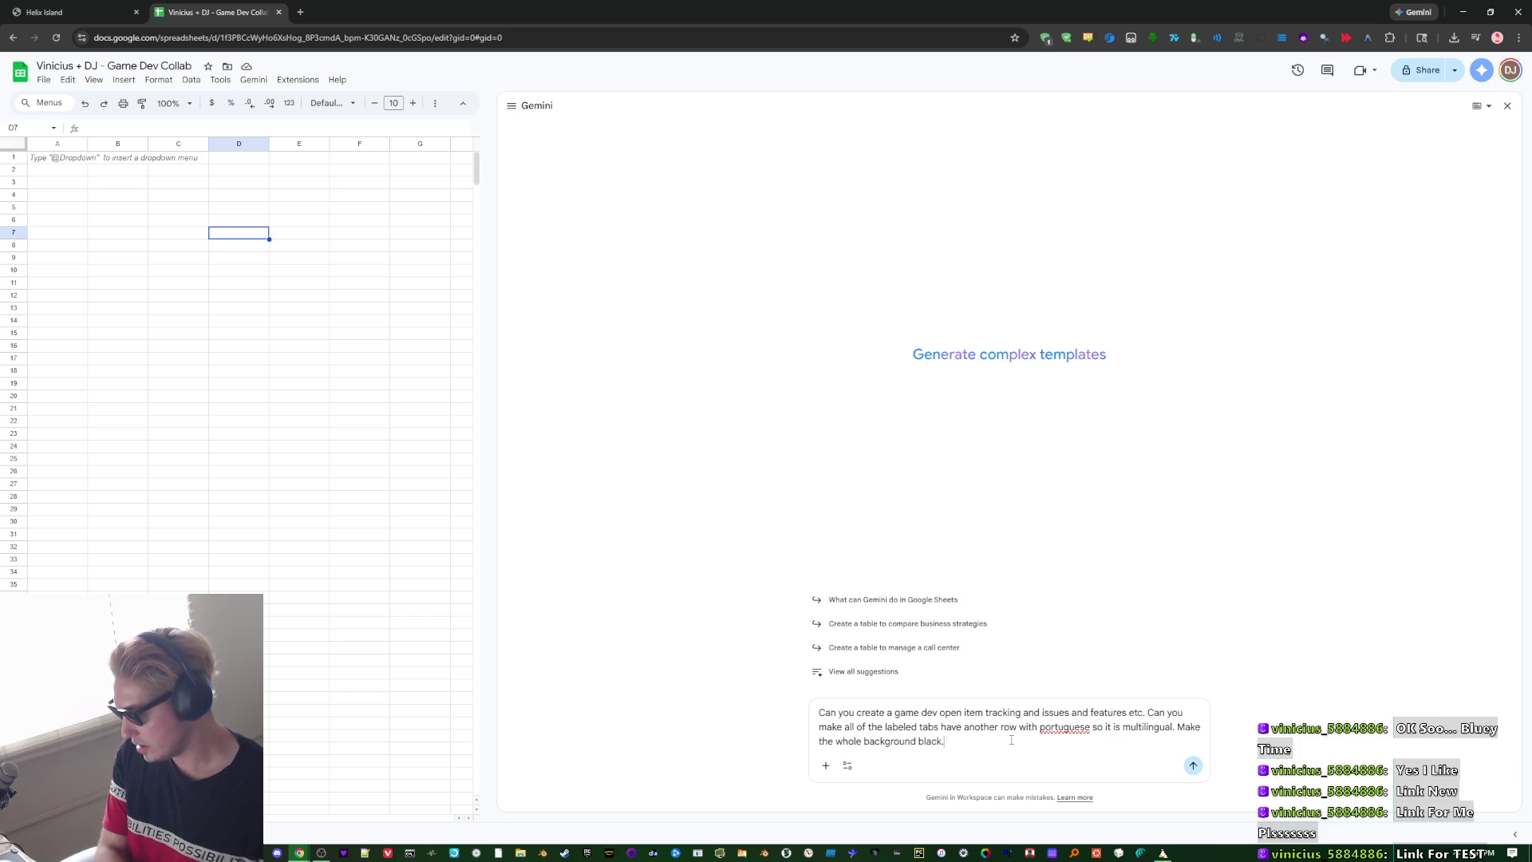
key("BackSpace")
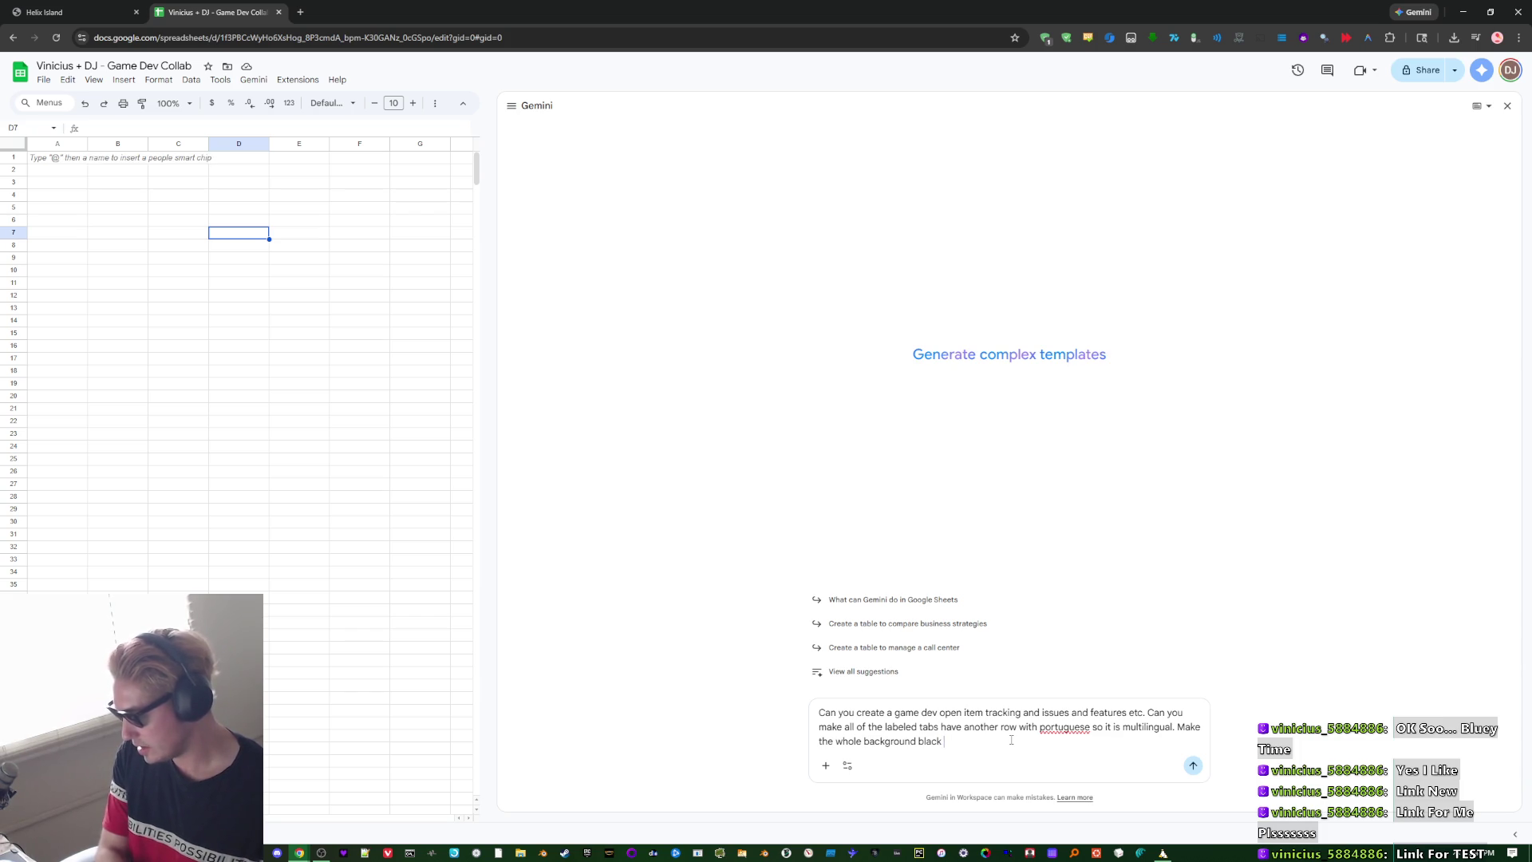
type("Then start filling and ")
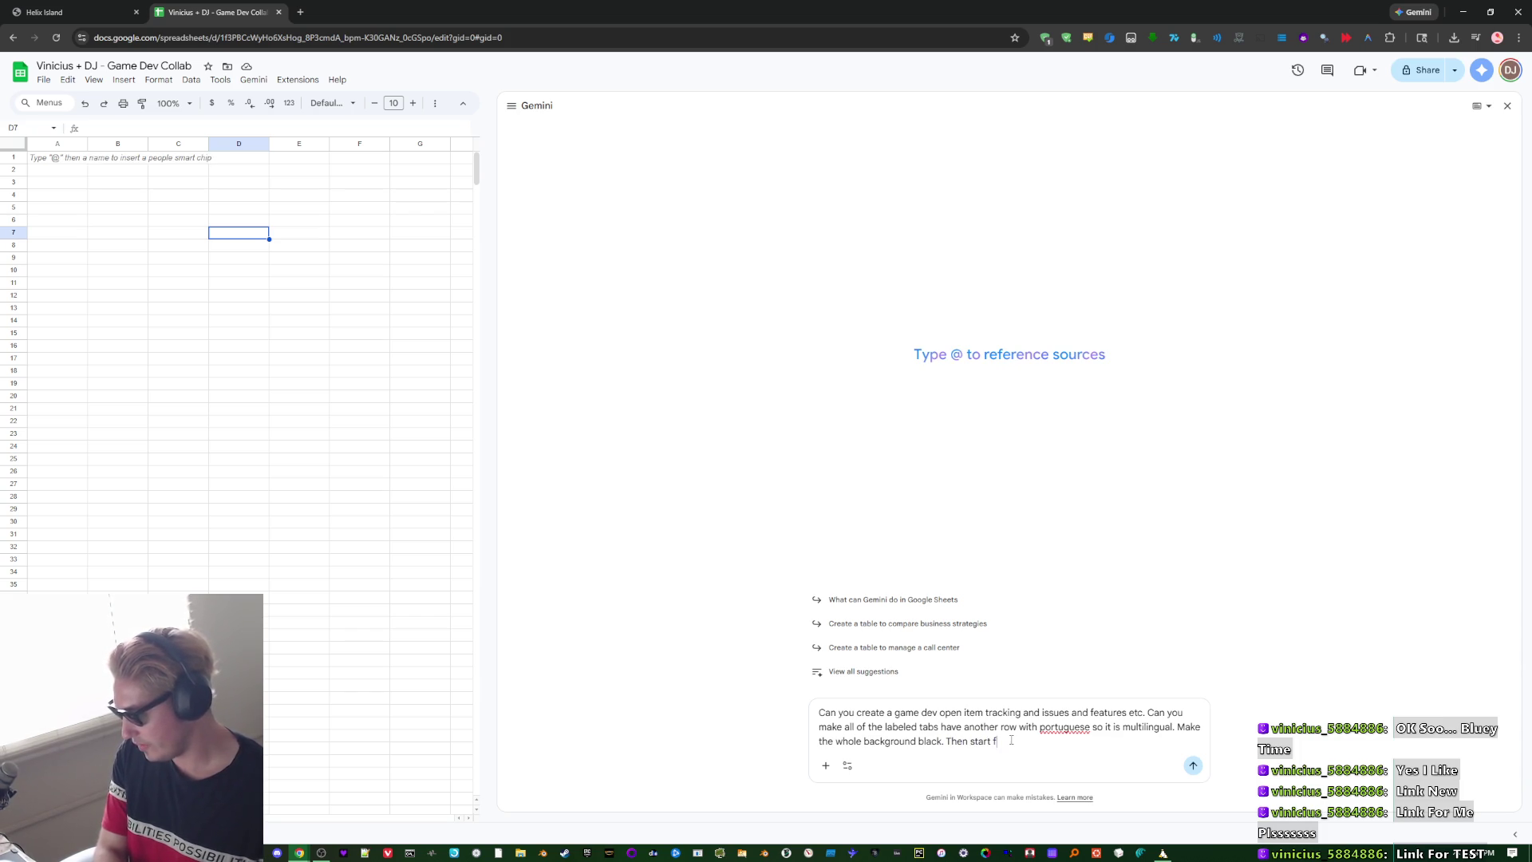
type("I'l")
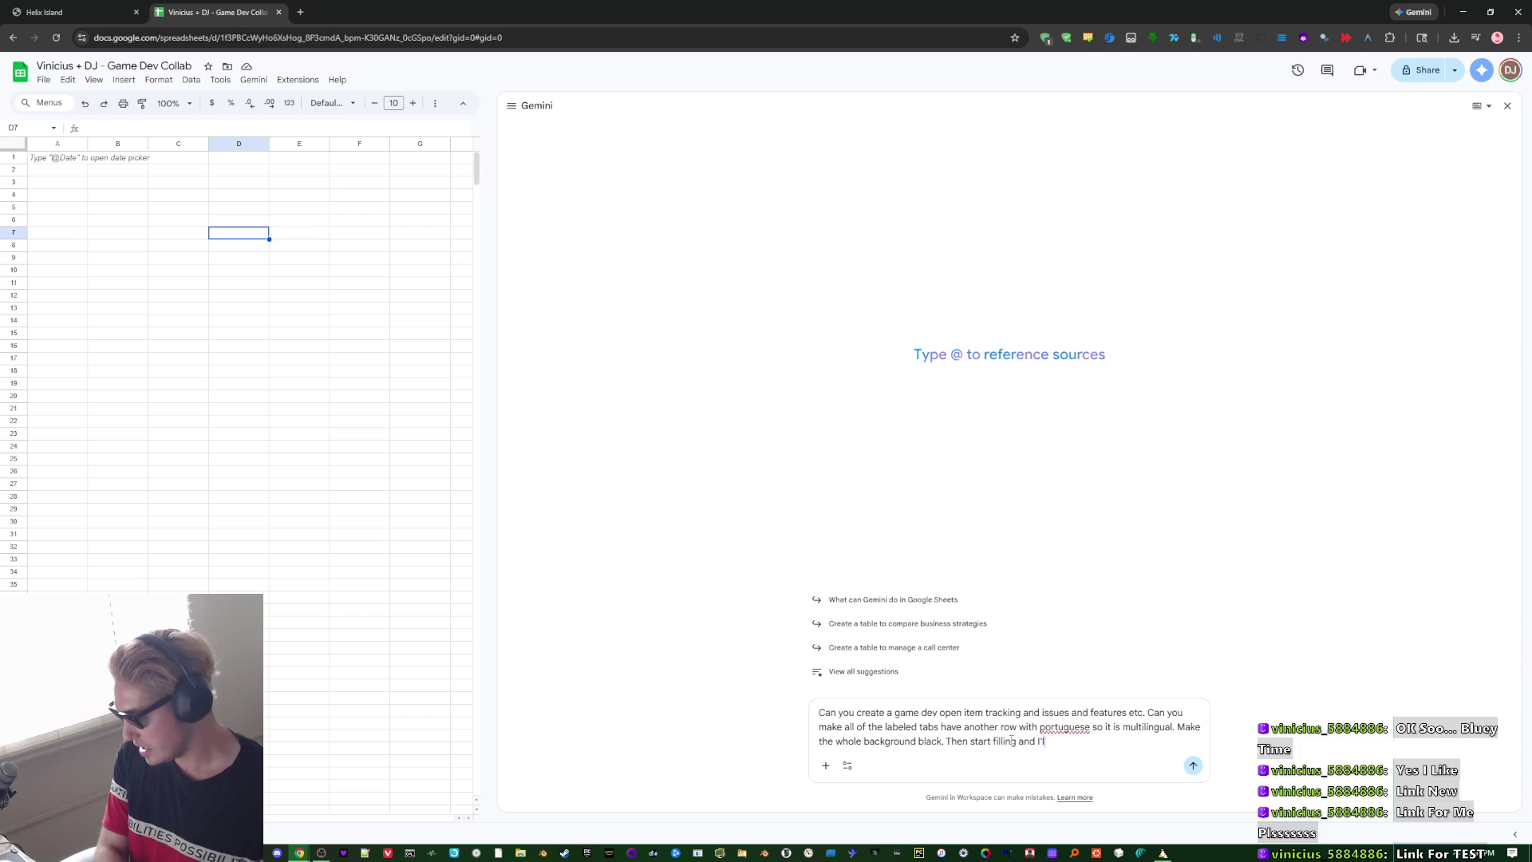
type("l give suggestions")
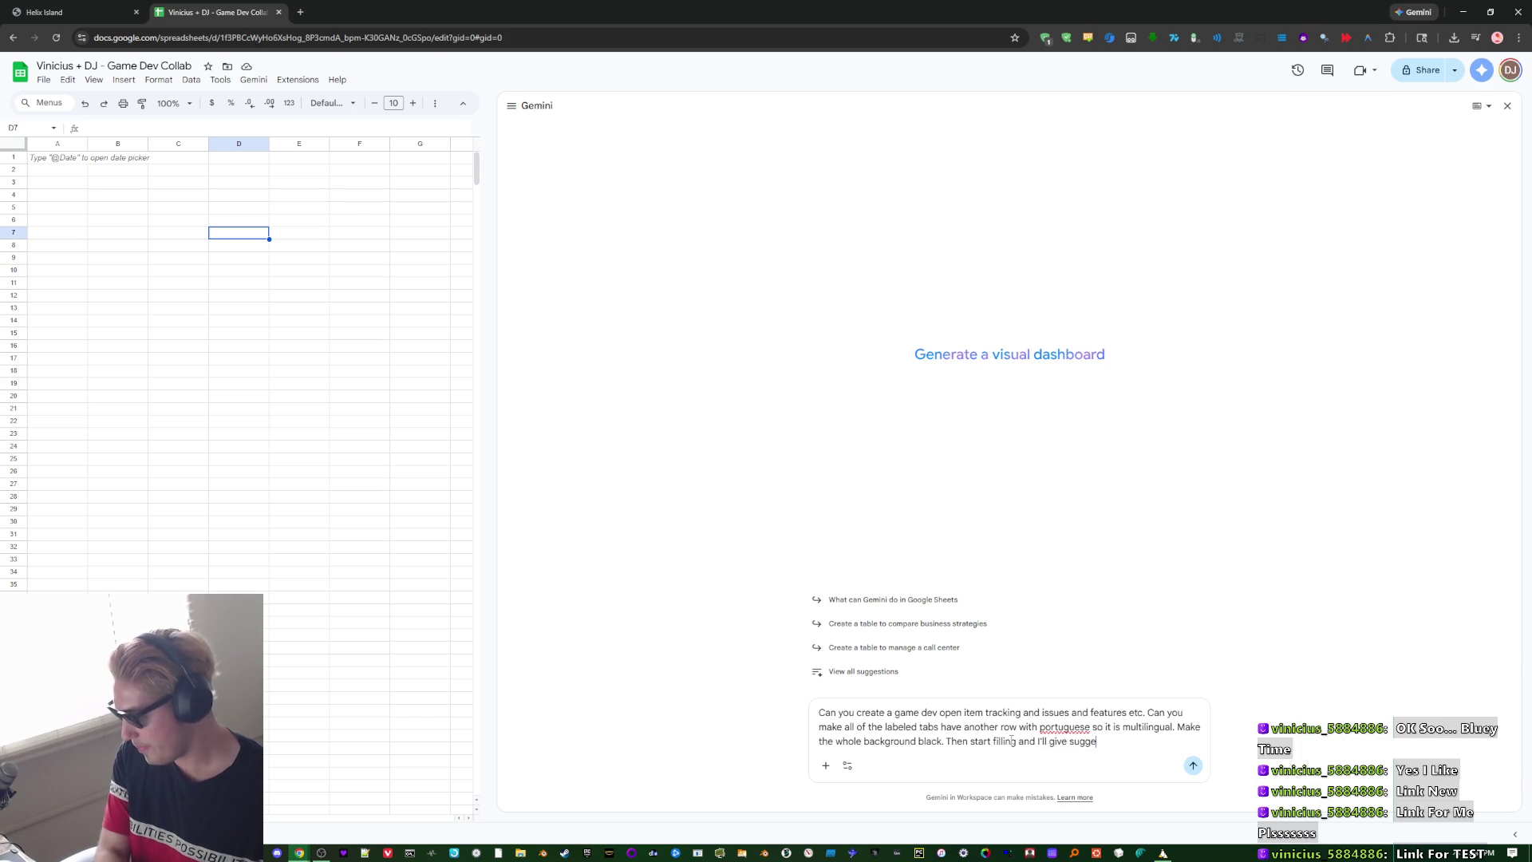
key("Return")
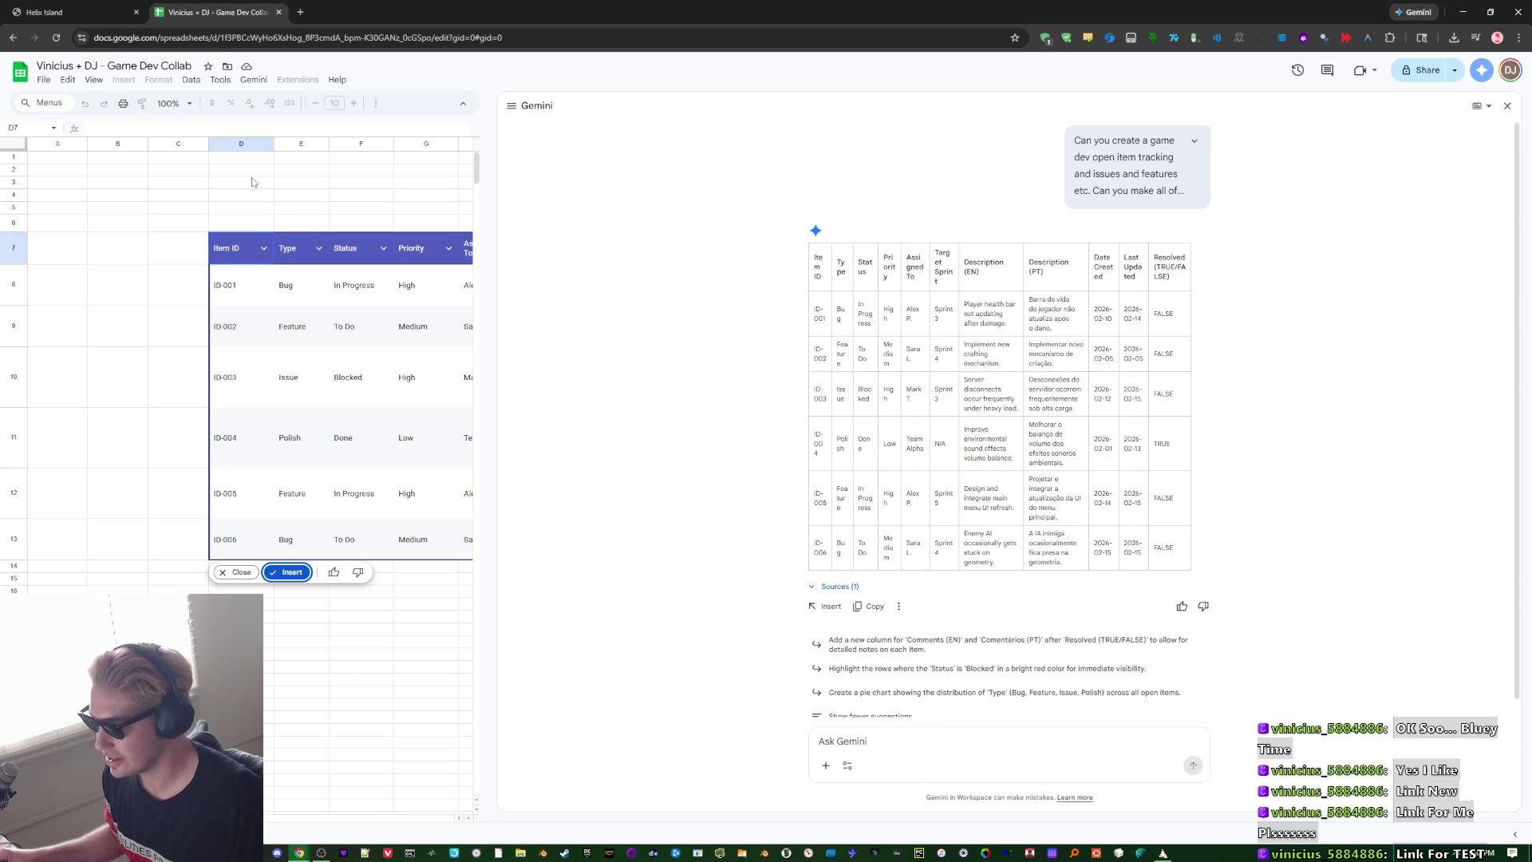
Dismiss the insert-or-discard prompt and tell Gemini the table looks terrible, asking for a pro job.
left_click(118, 195)
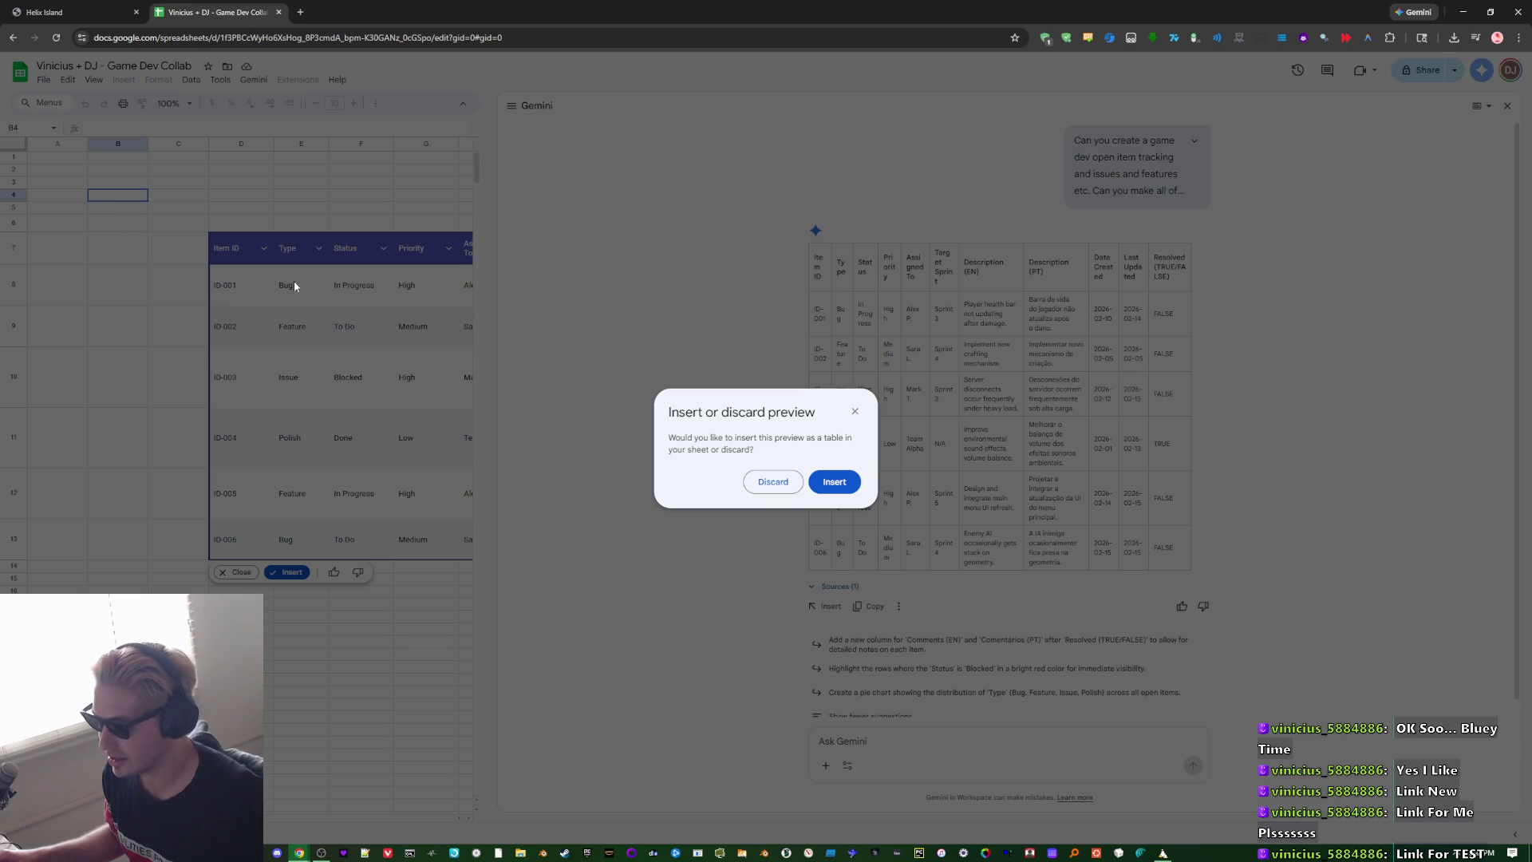
left_click(855, 411)
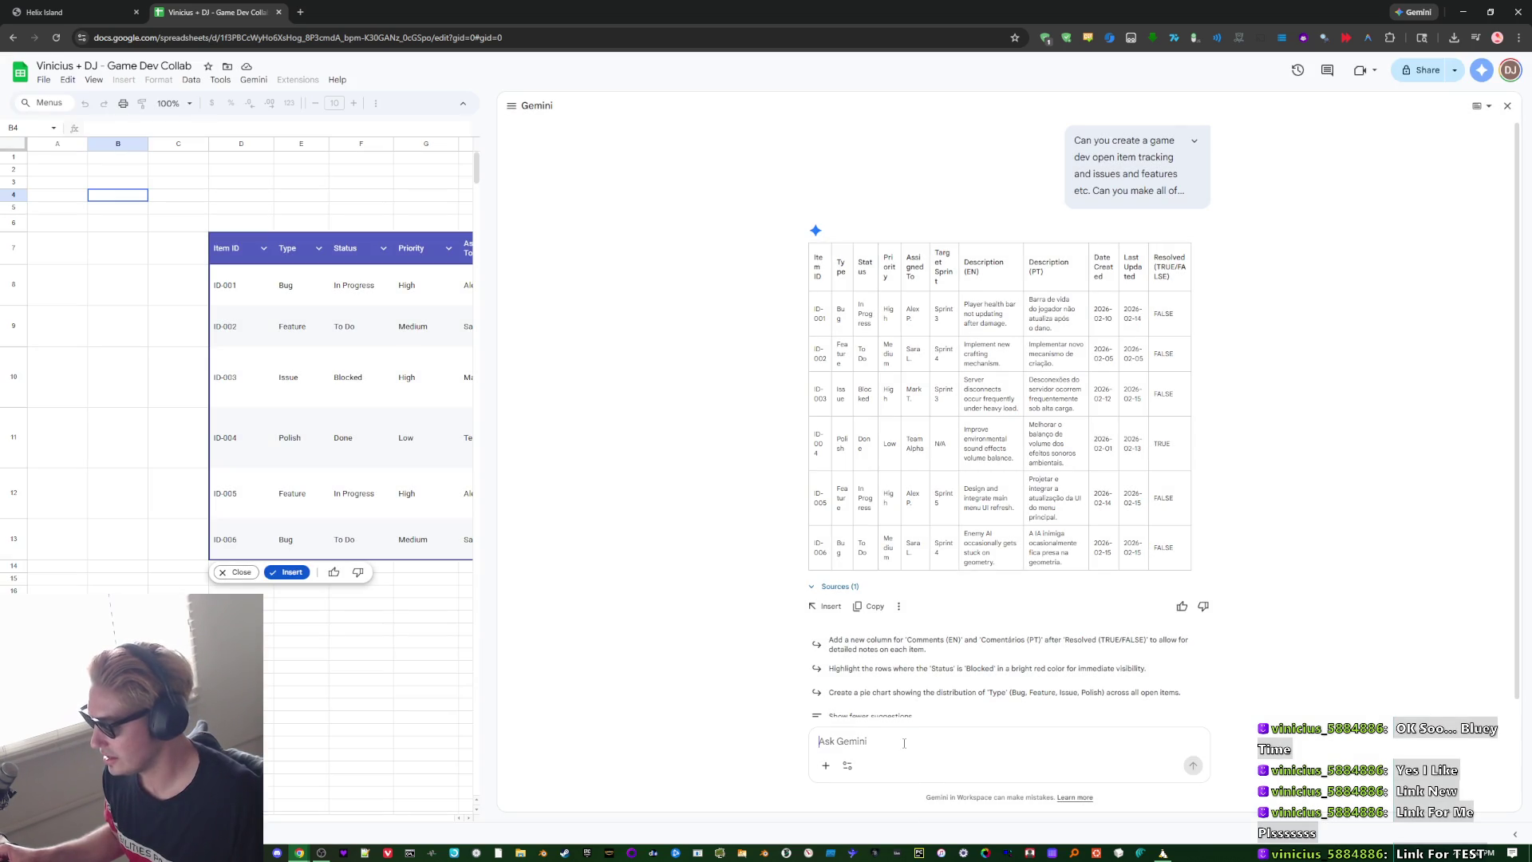
scroll(906, 710, "down", 1)
type("Oka")
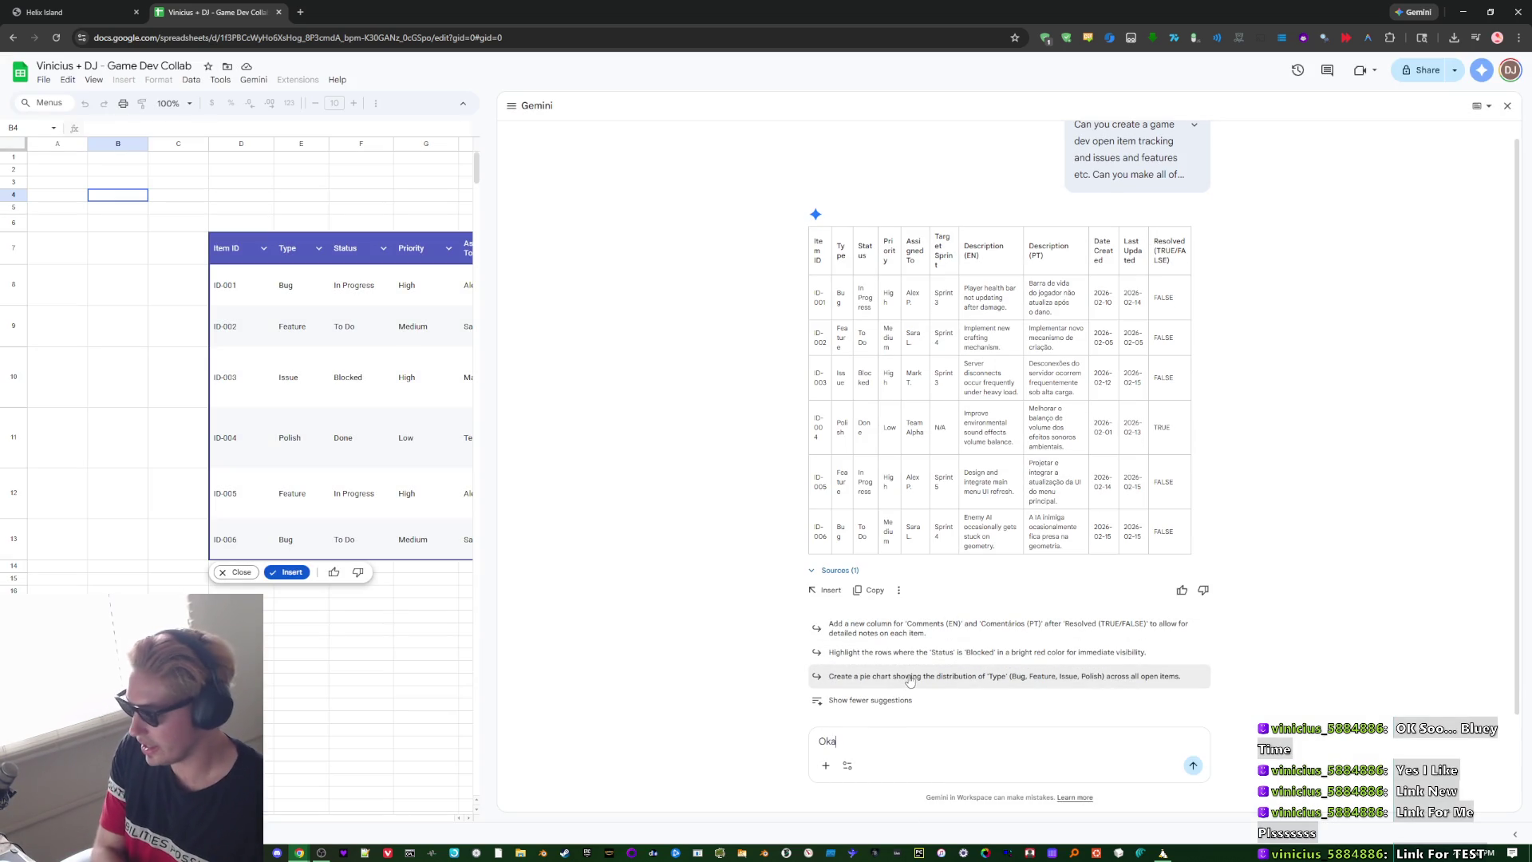
type("y thlooks")
type("errib")
type("do a pro job.")
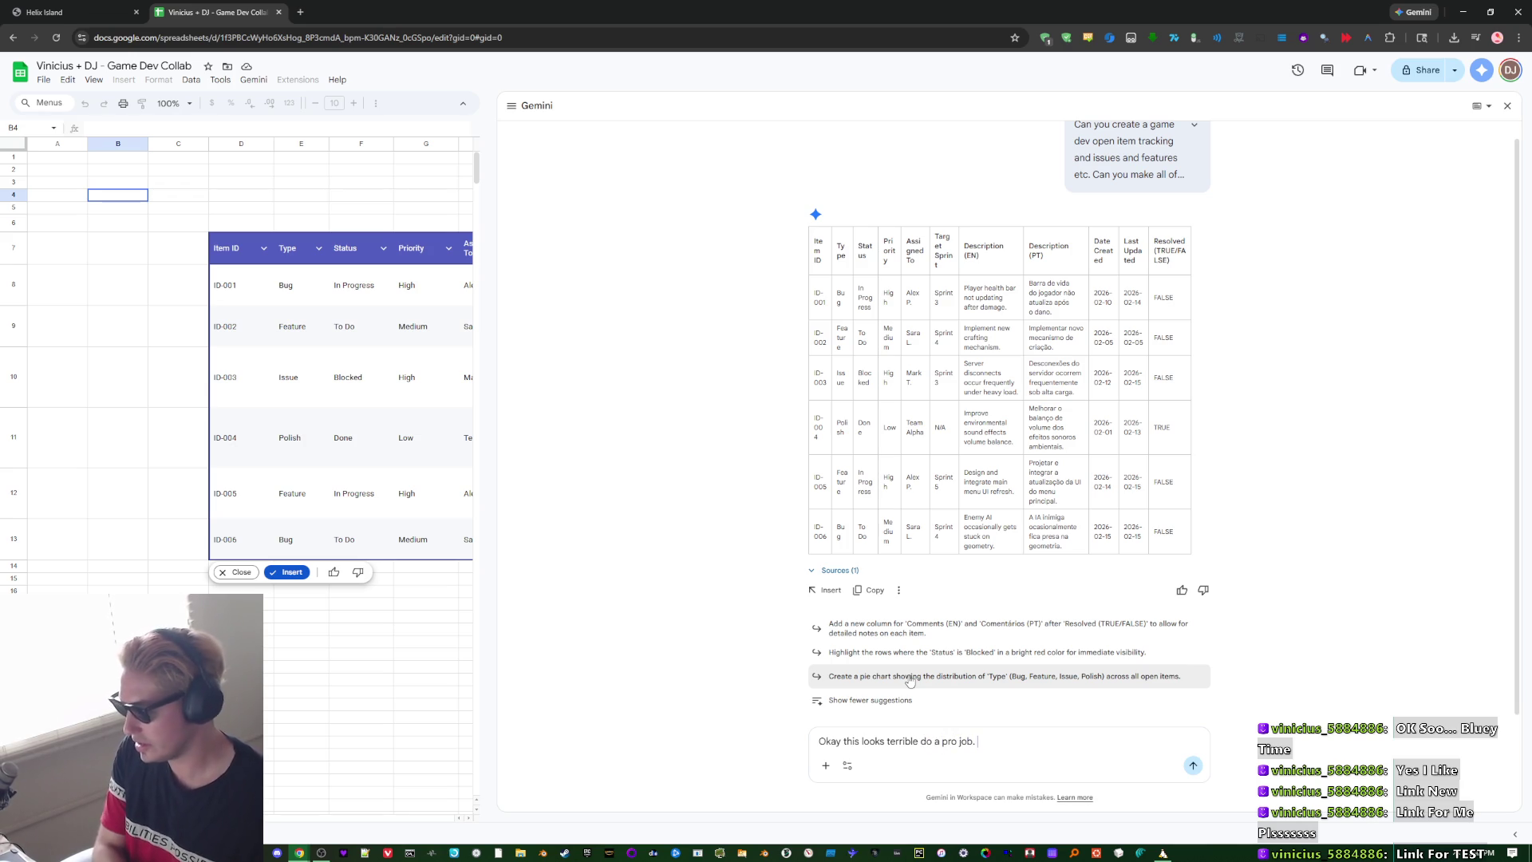
type(" don")
type(" make actual table just look nic")
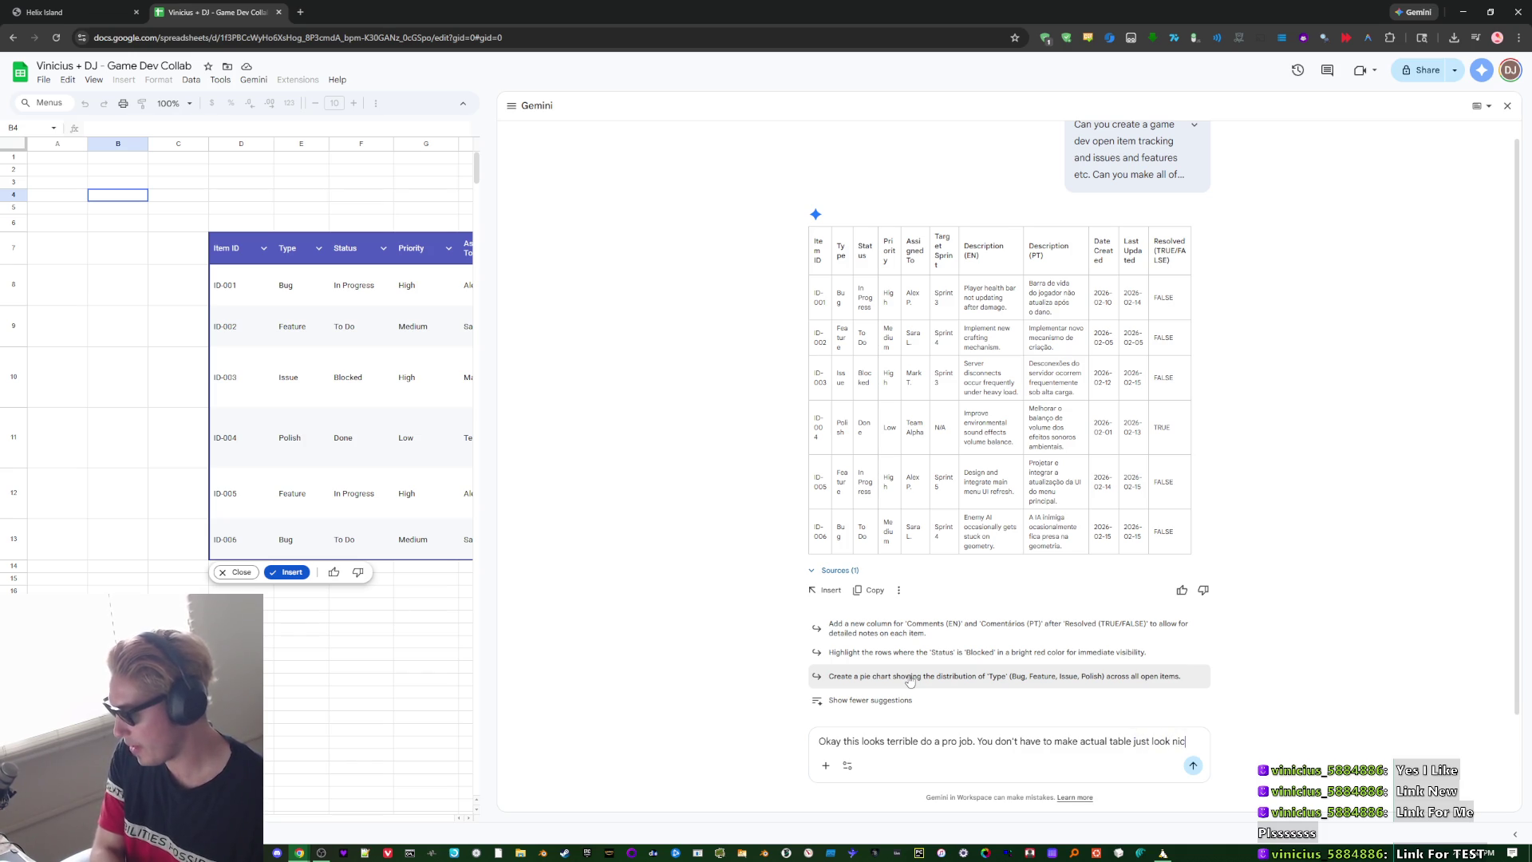
type("e")
key("Return")
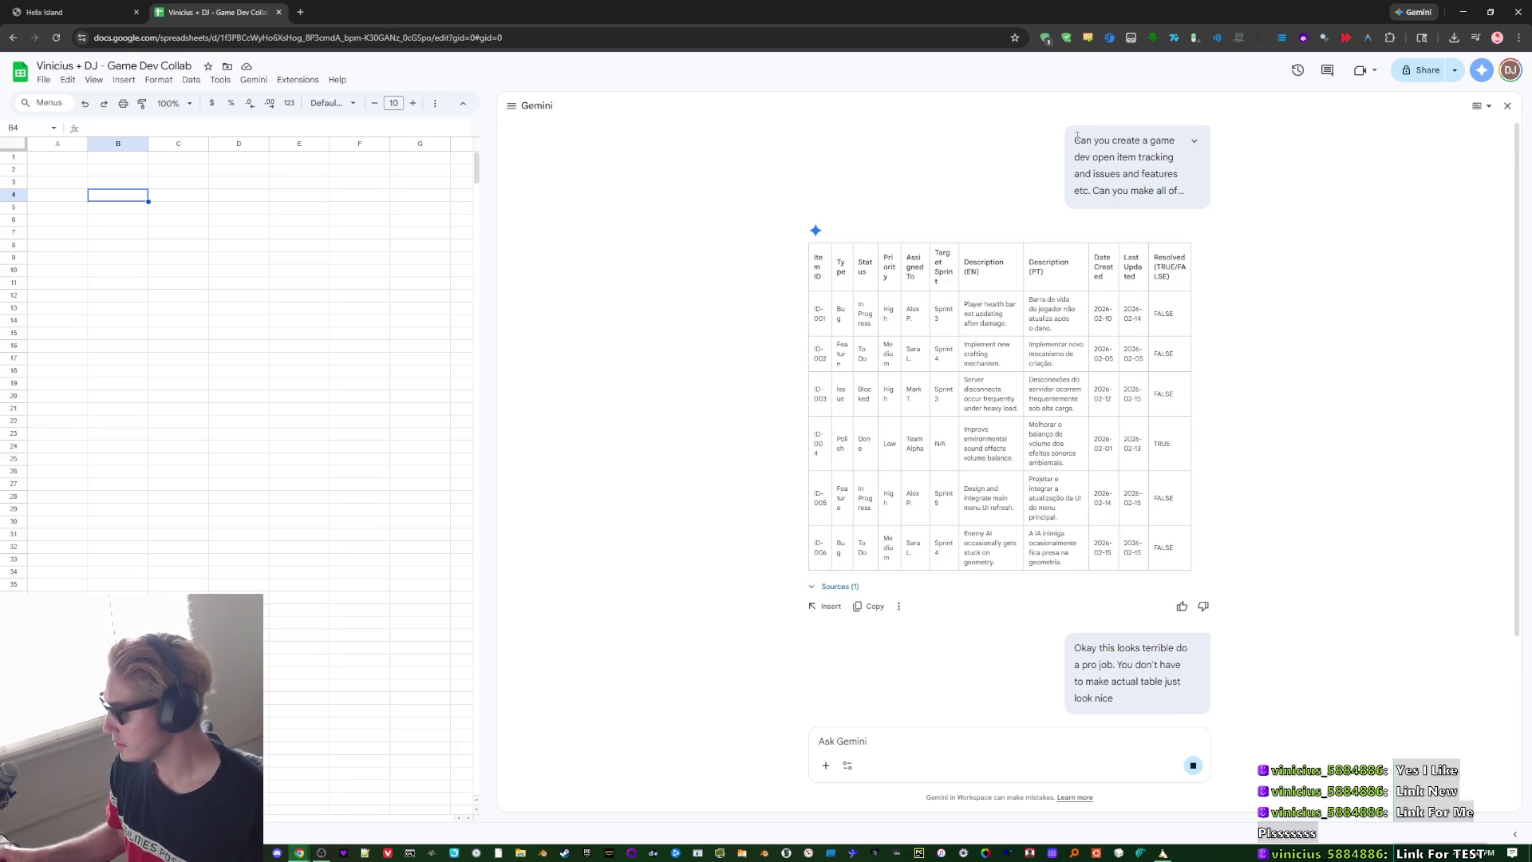
Expand and select the full original tracker prompt in the Sheets Gemini panel.
left_click_drag(1076, 135, 1231, 206)
left_click(1194, 142)
left_click(1151, 250)
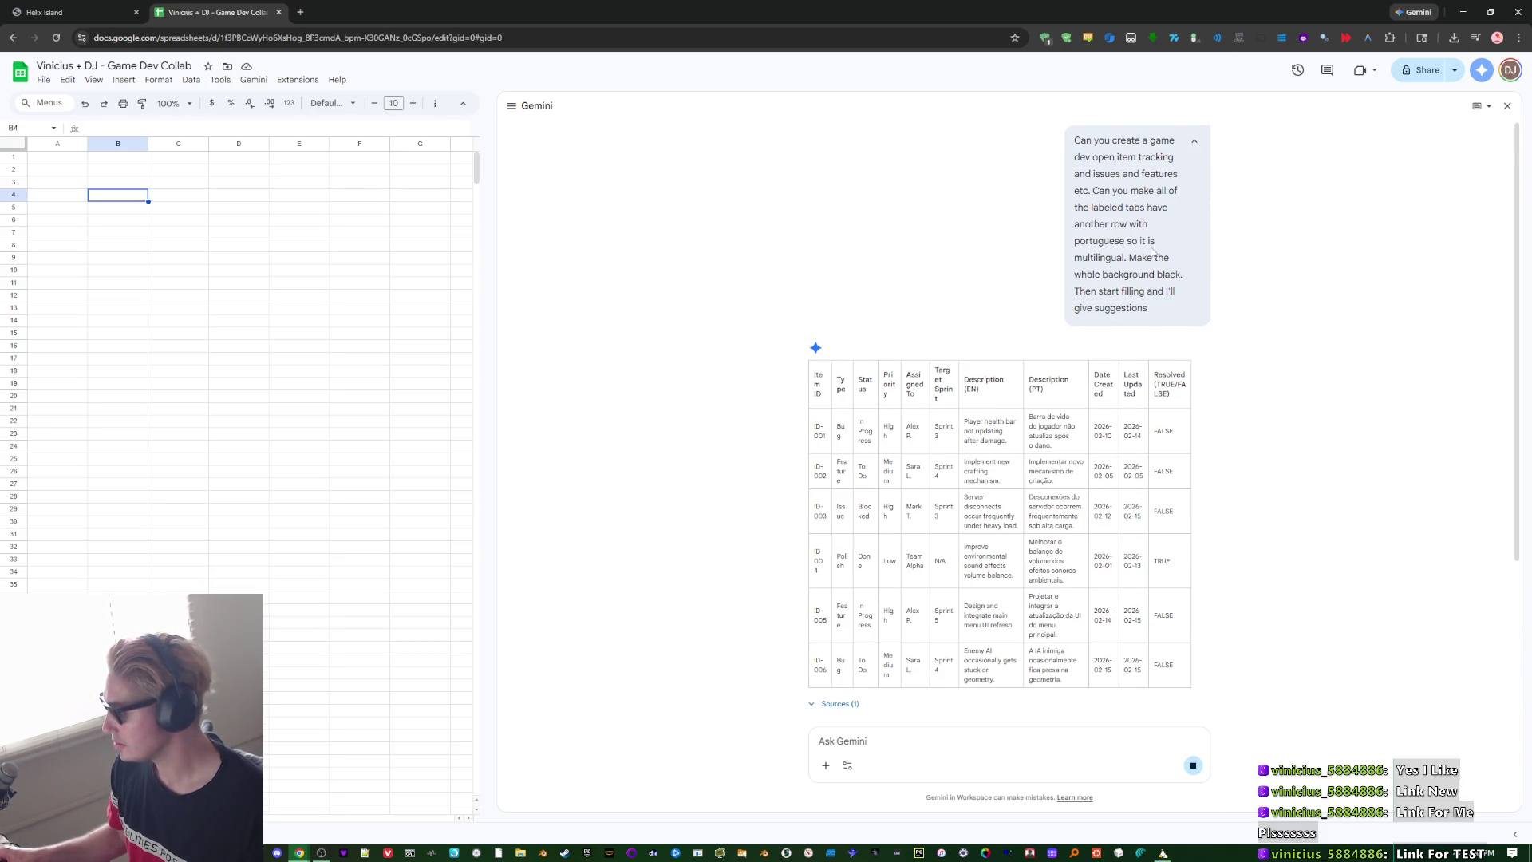
left_click_drag(1151, 318, 1070, 149)
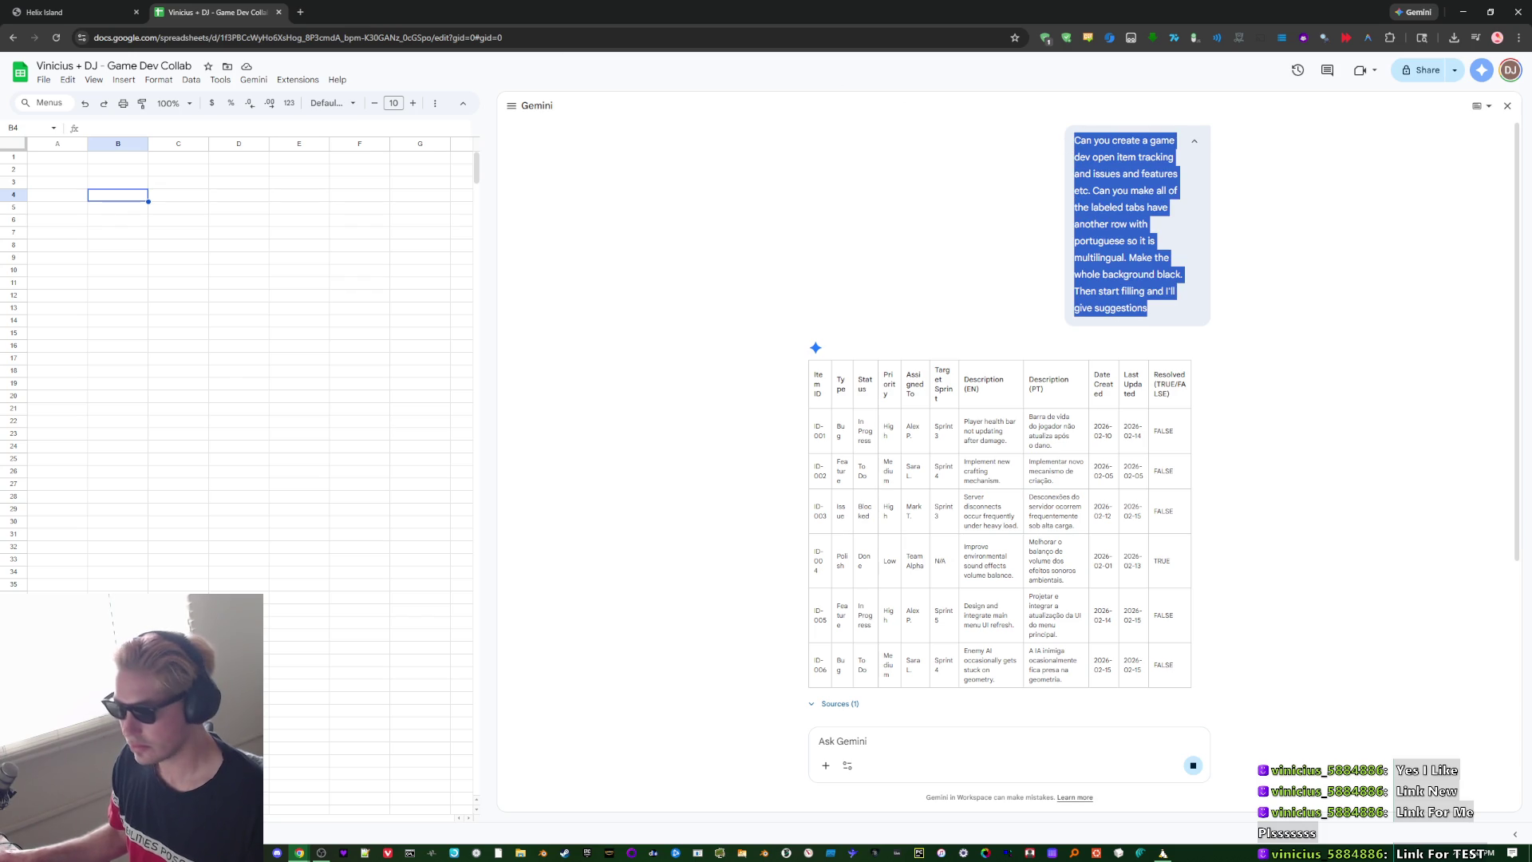
Load gemini.google.com in a new tab, close the Game Dev Collab spreadsheet, and paste the prompt.
key("ctrl+t")
type("gemini.google.com")
key("Return")
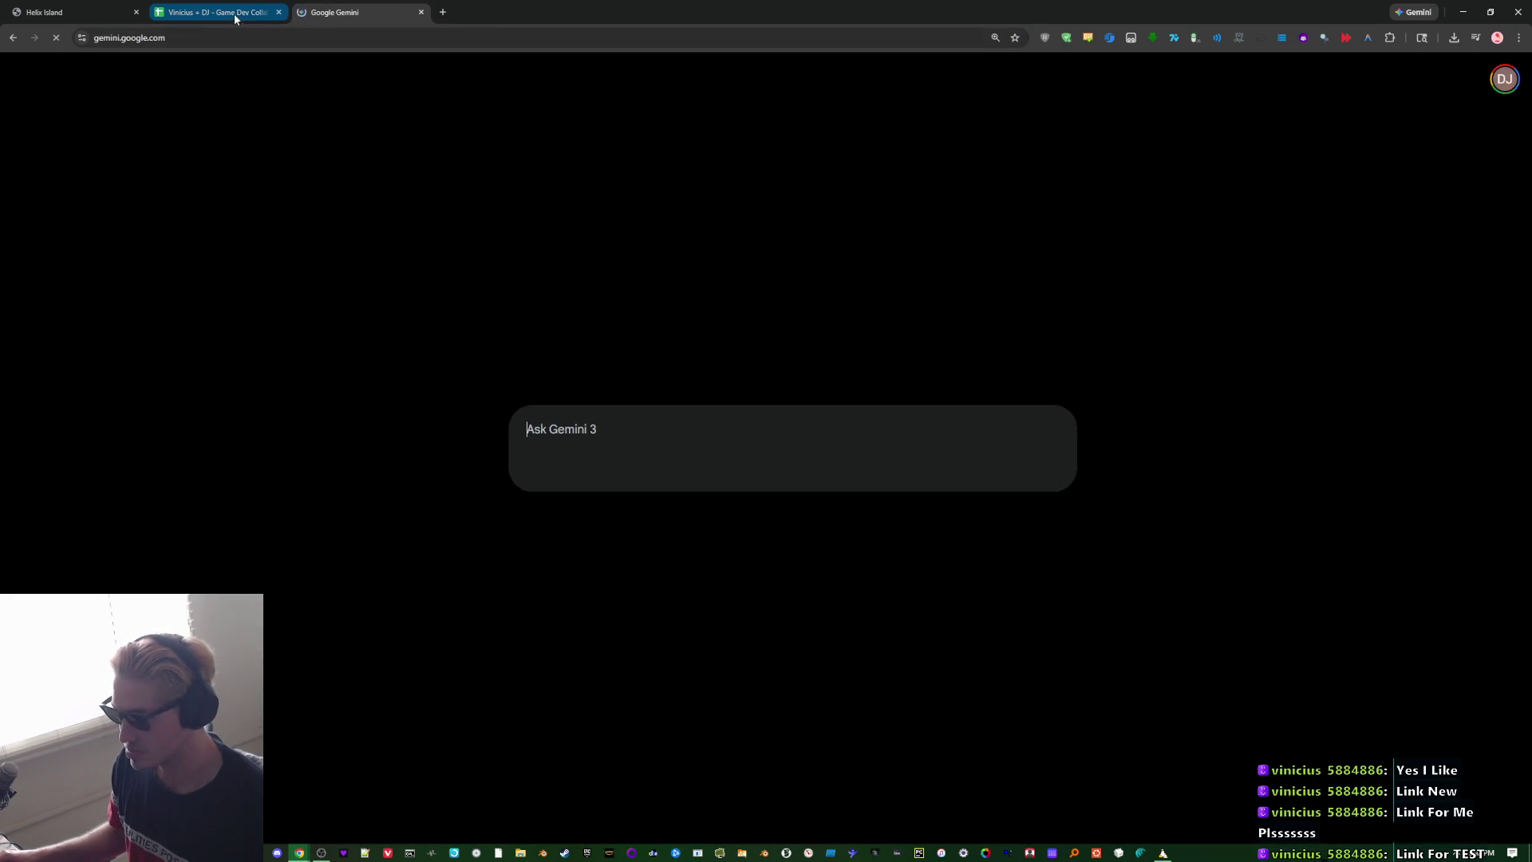
left_click(236, 16)
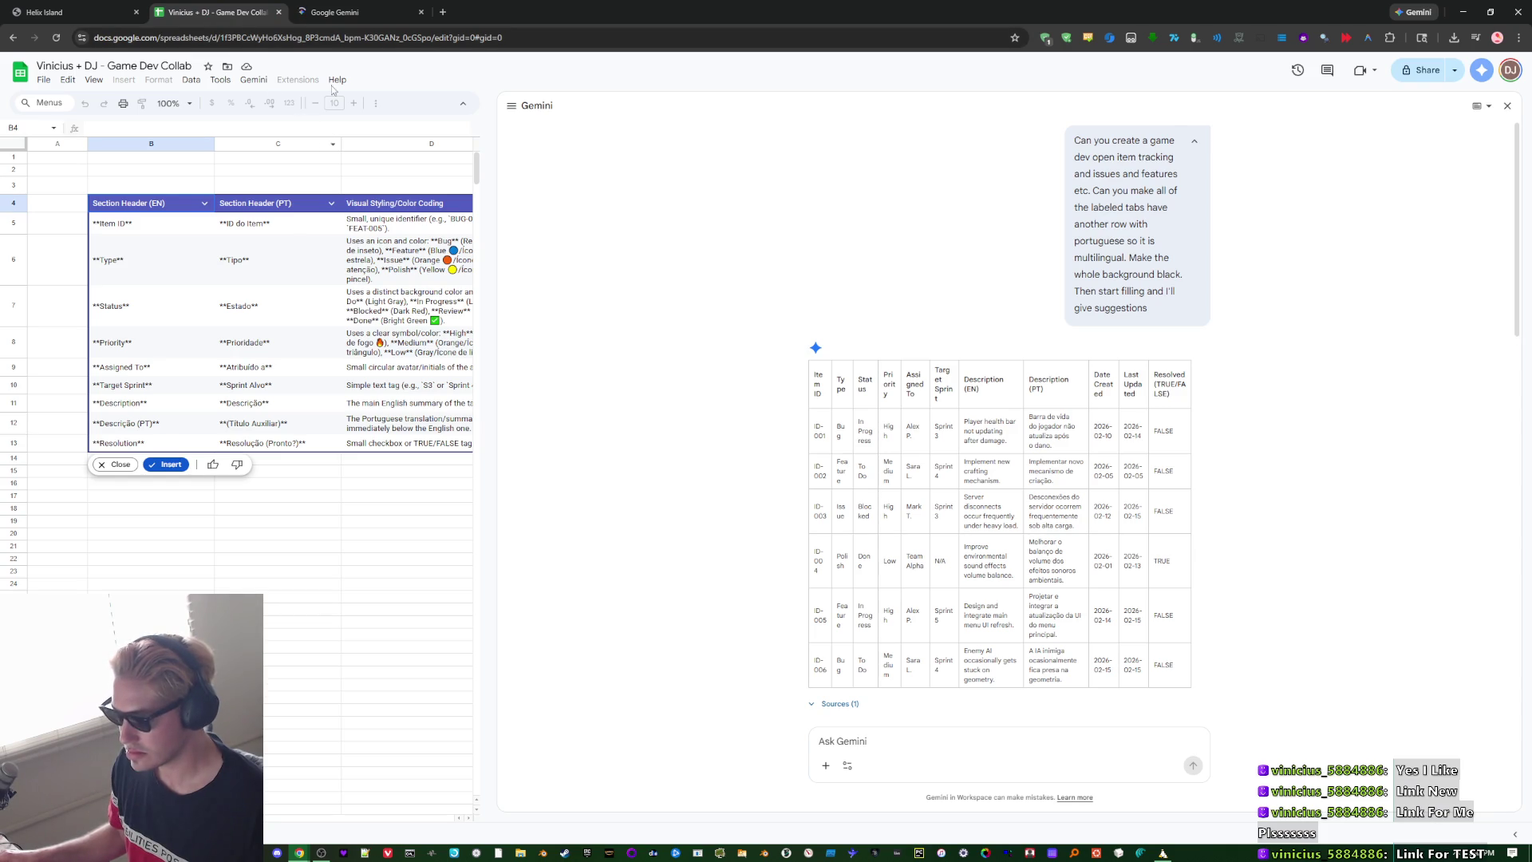
left_click(339, 12)
left_click(255, 12)
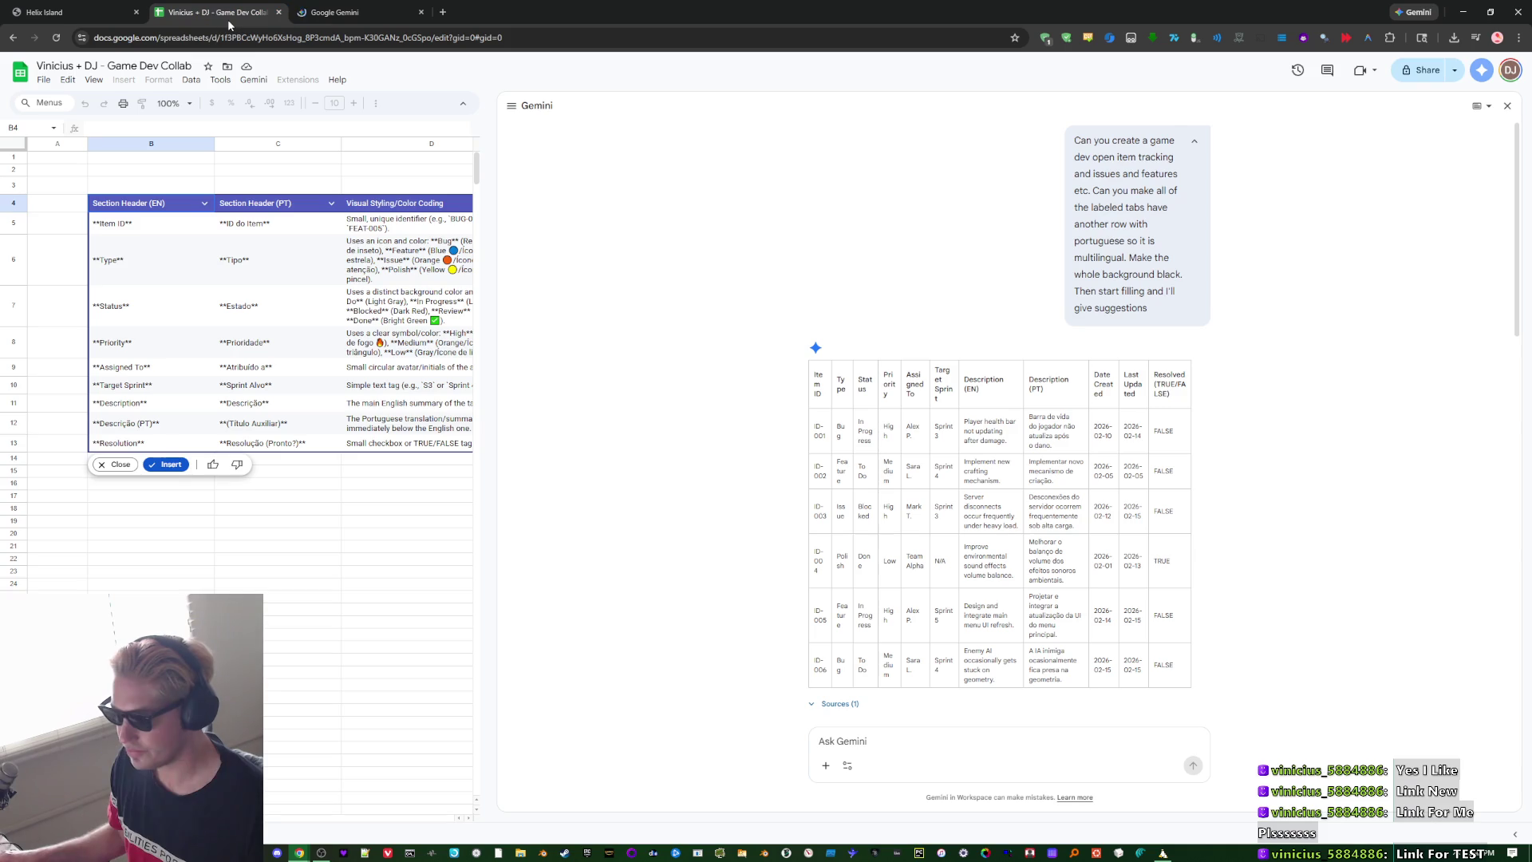
left_click(279, 12)
key("ctrl+v")
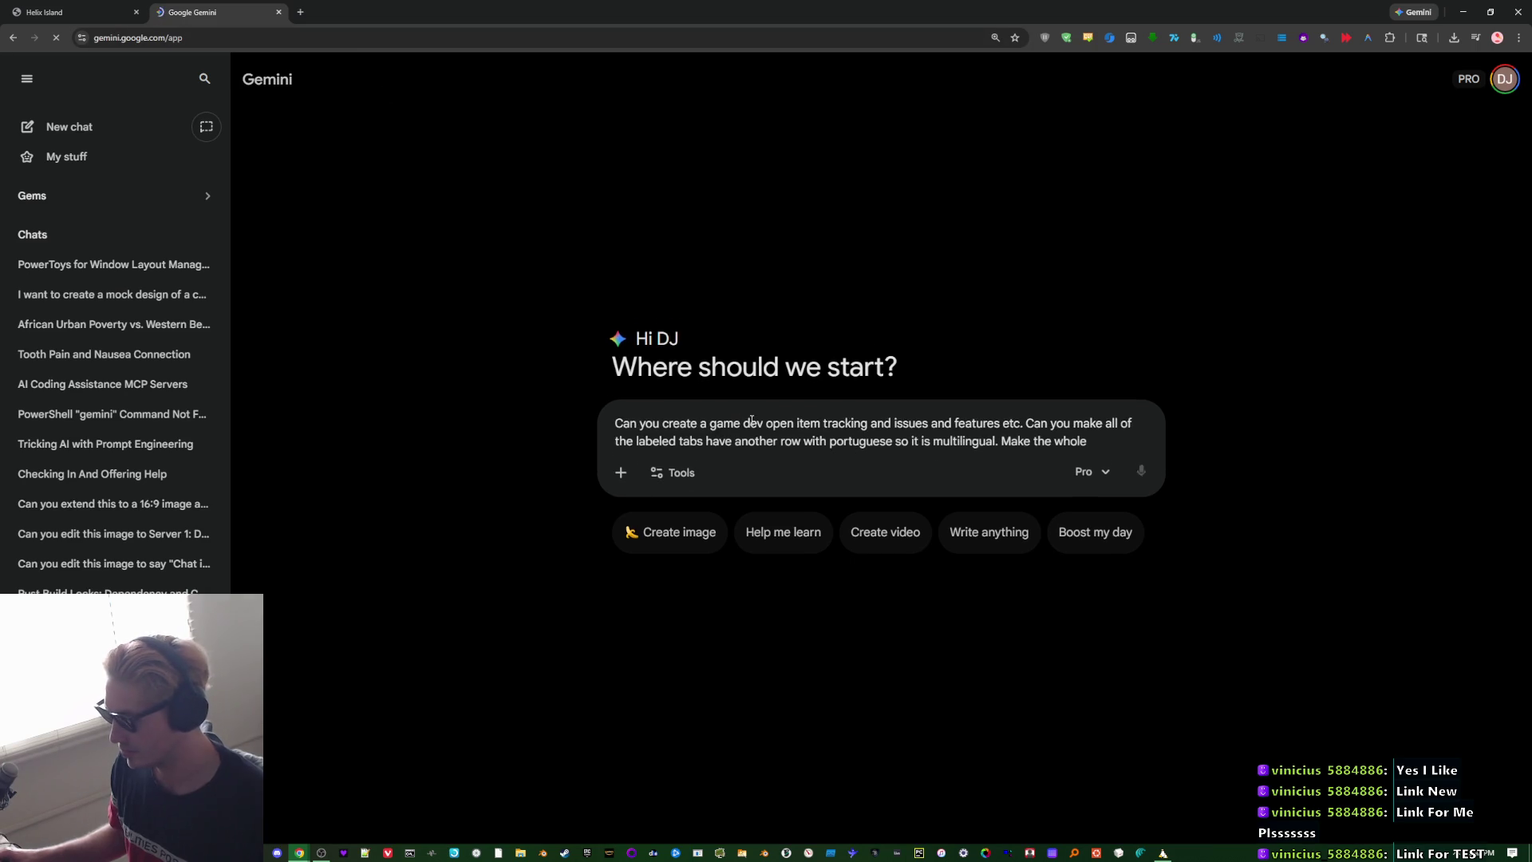
Add 'Can you make a better prompt than this', asking for a Google Sheets-ready format, and send it.
key("shift+Return")
key("shift+Return")
type("Can you make a b")
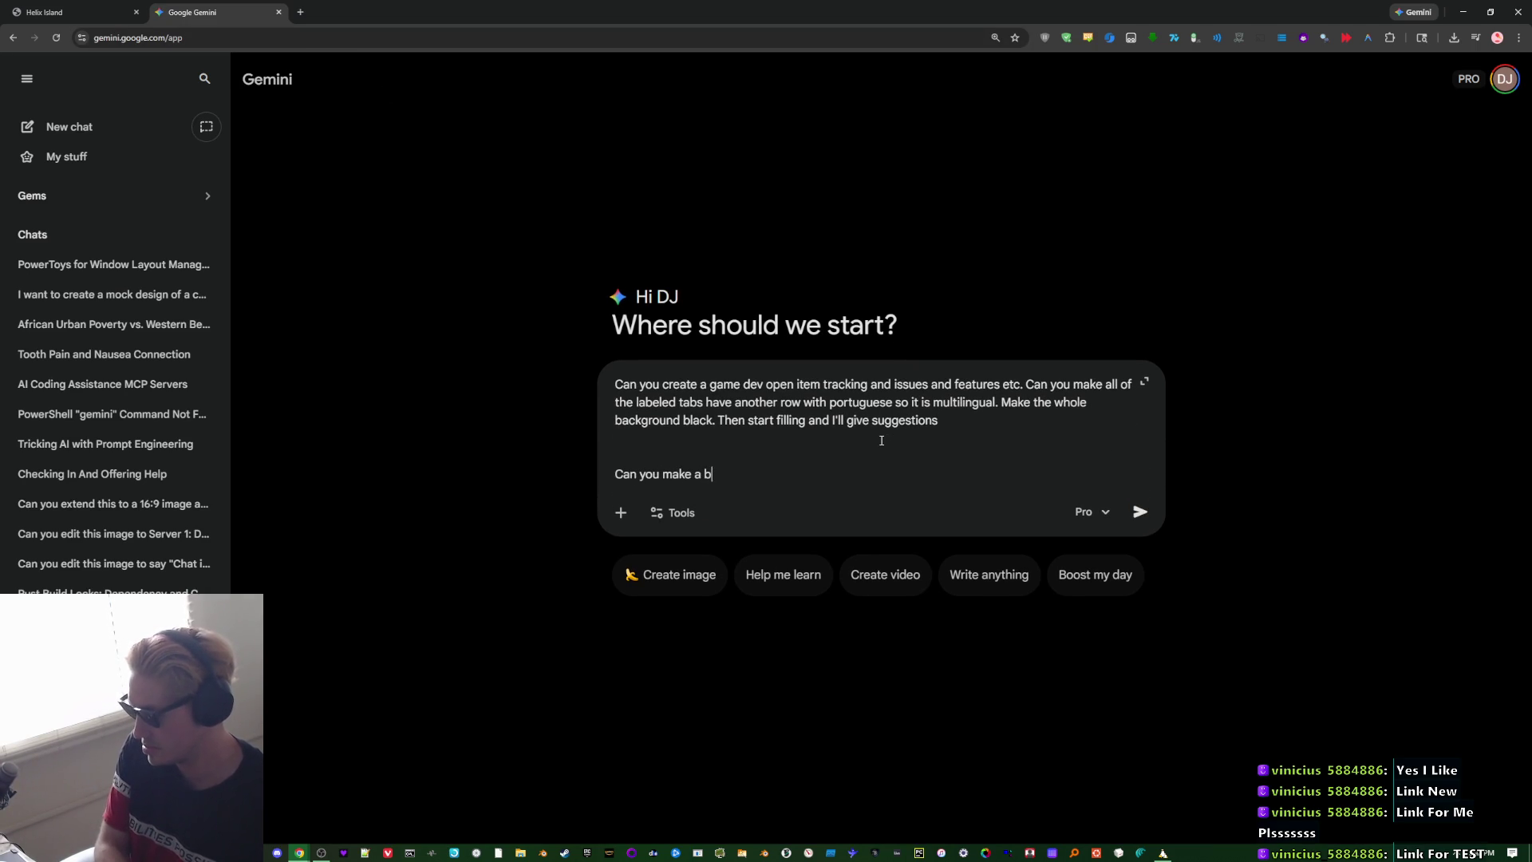
type("etter pro")
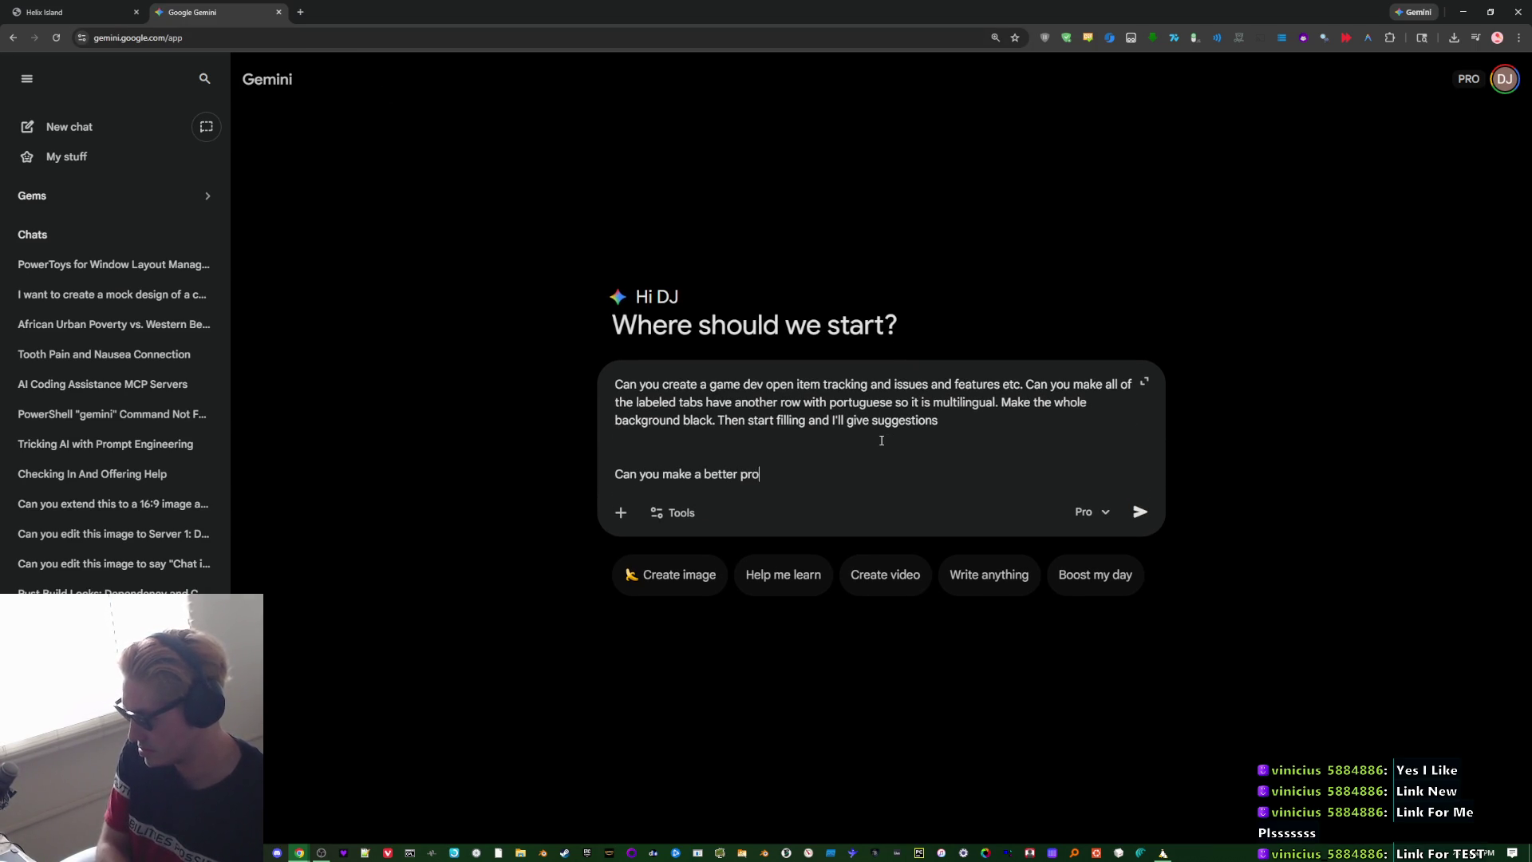
type("mpt than this.")
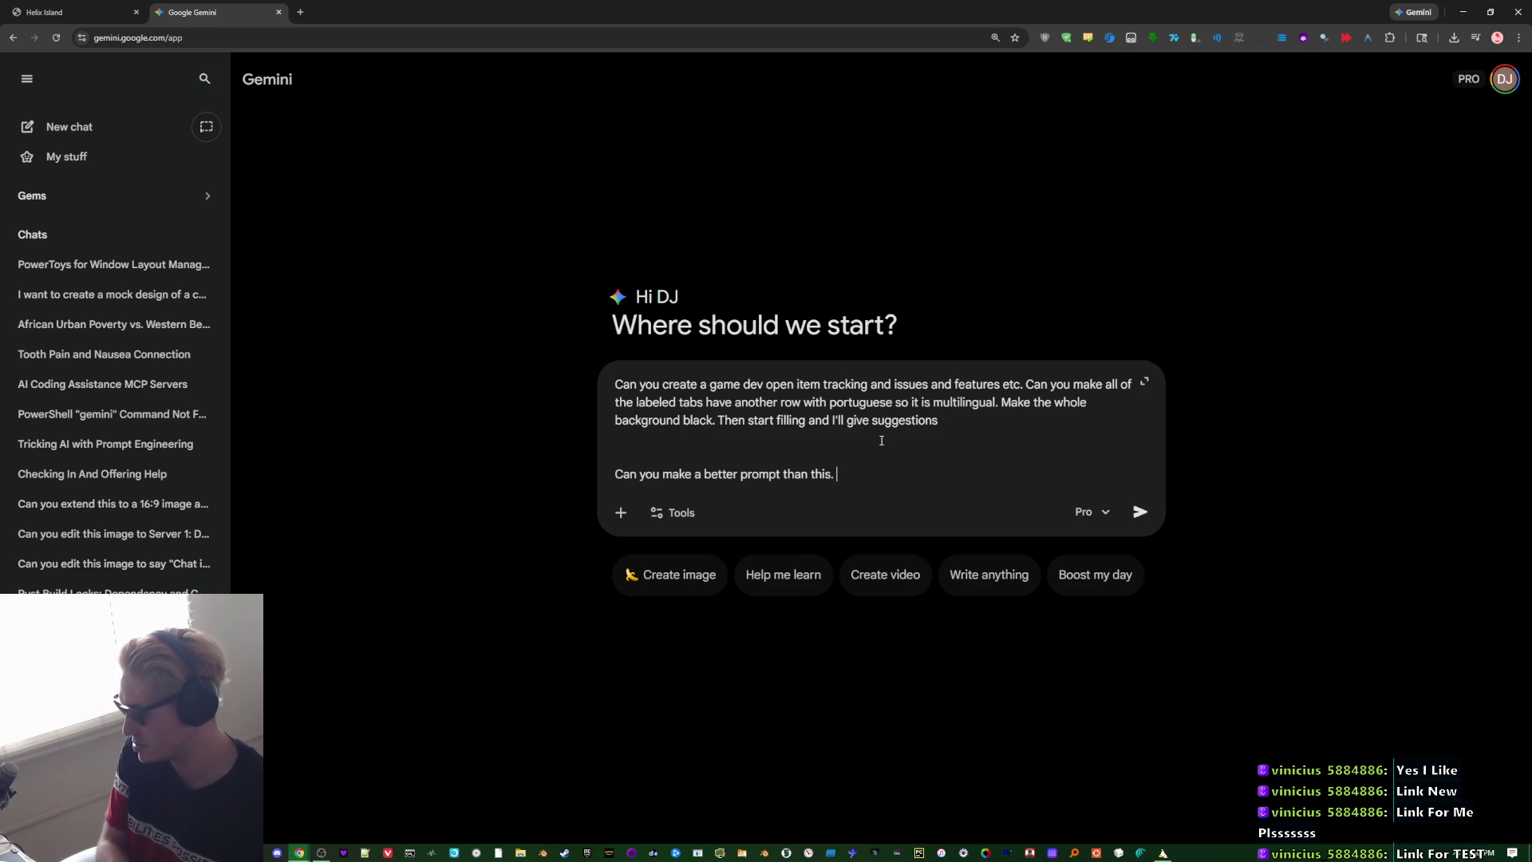
key("shift+Return")
type("I want it to be i")
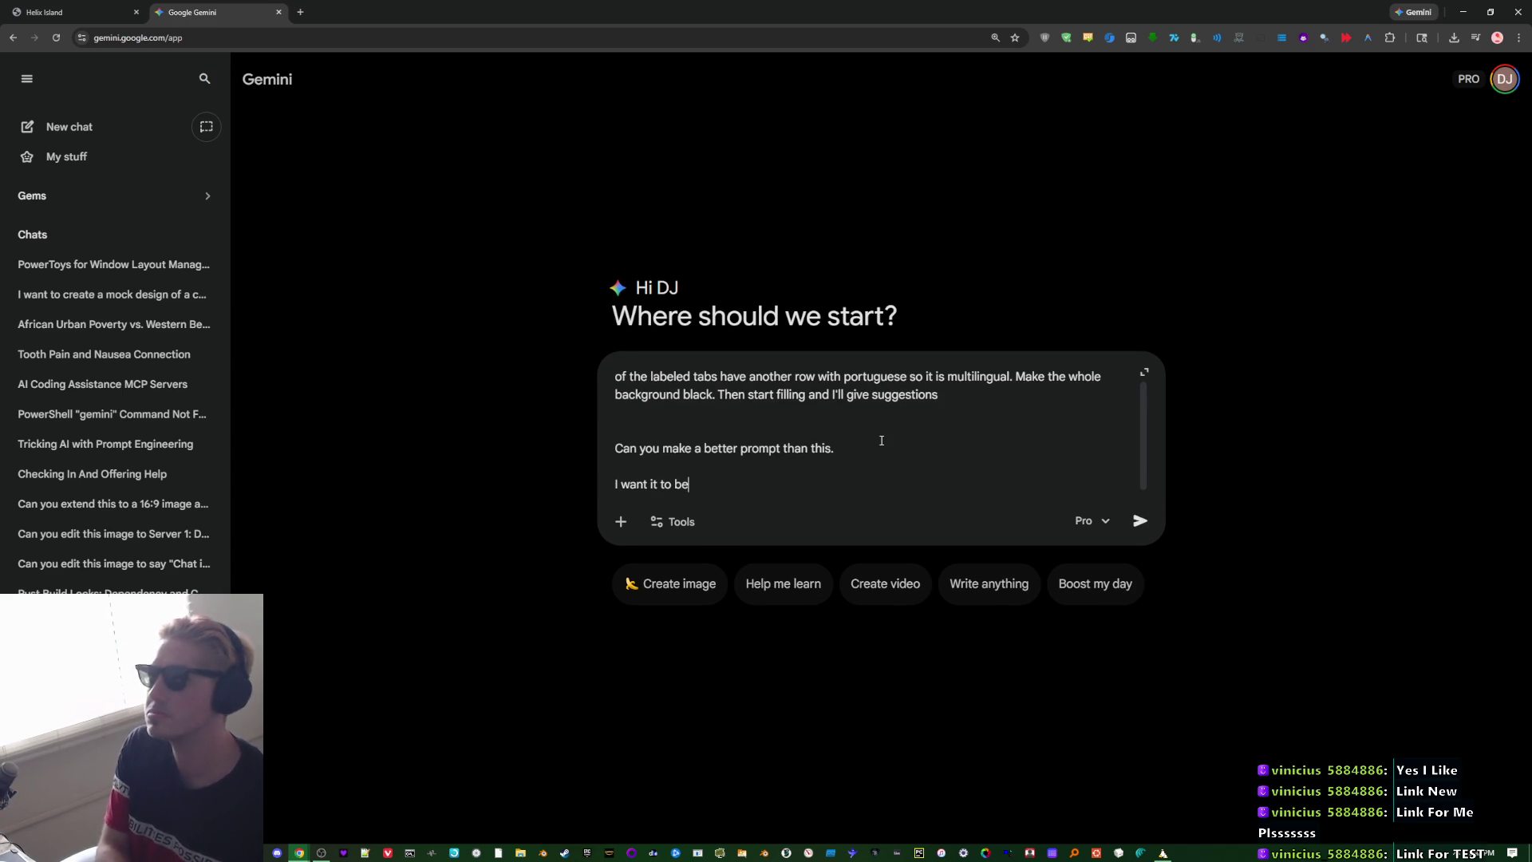
type("n a f")
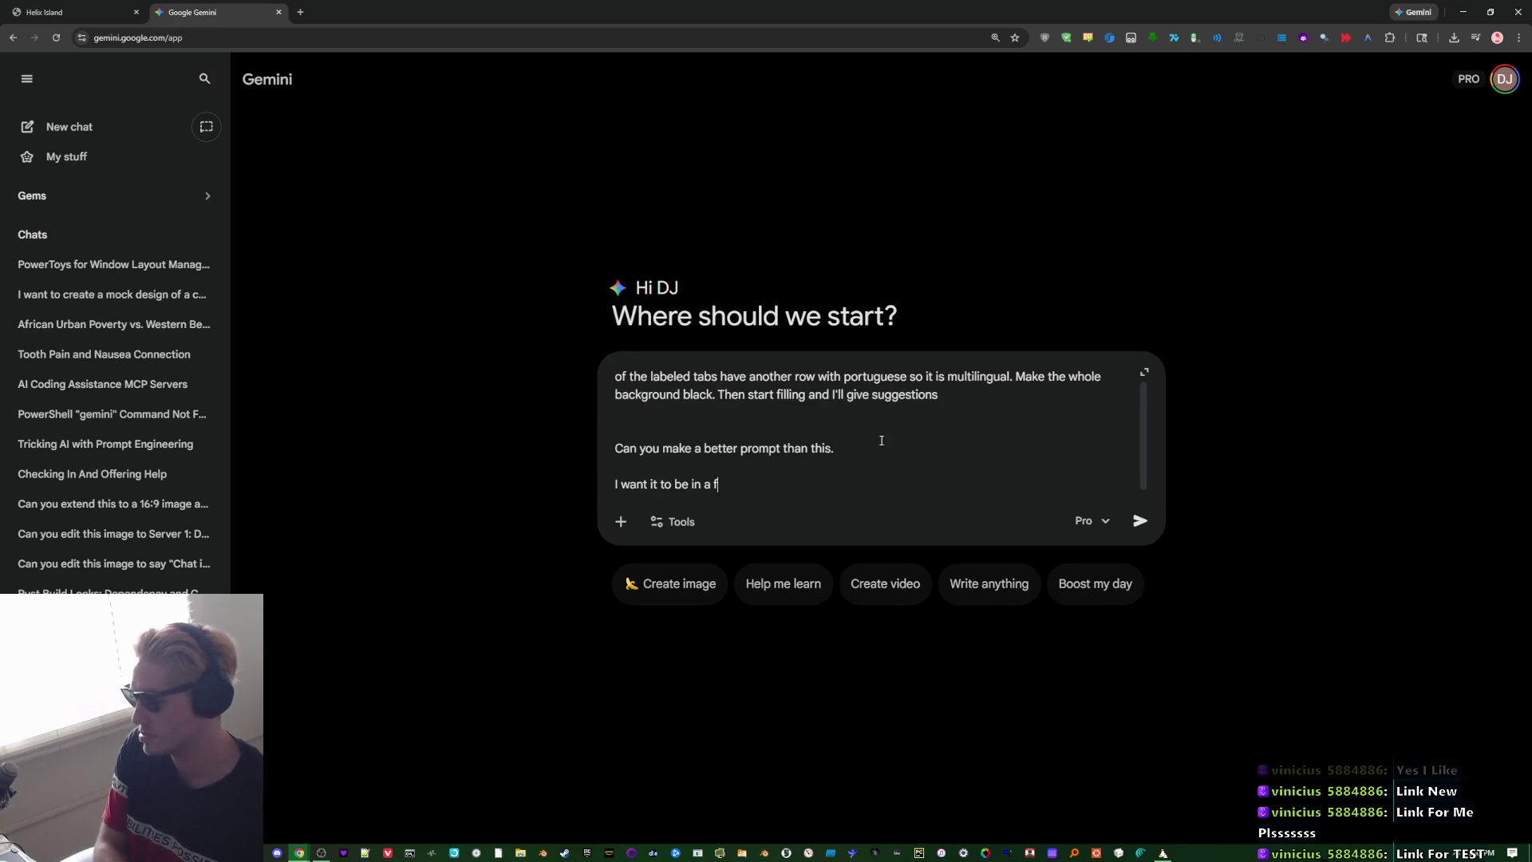
type("ormat I can move ty")
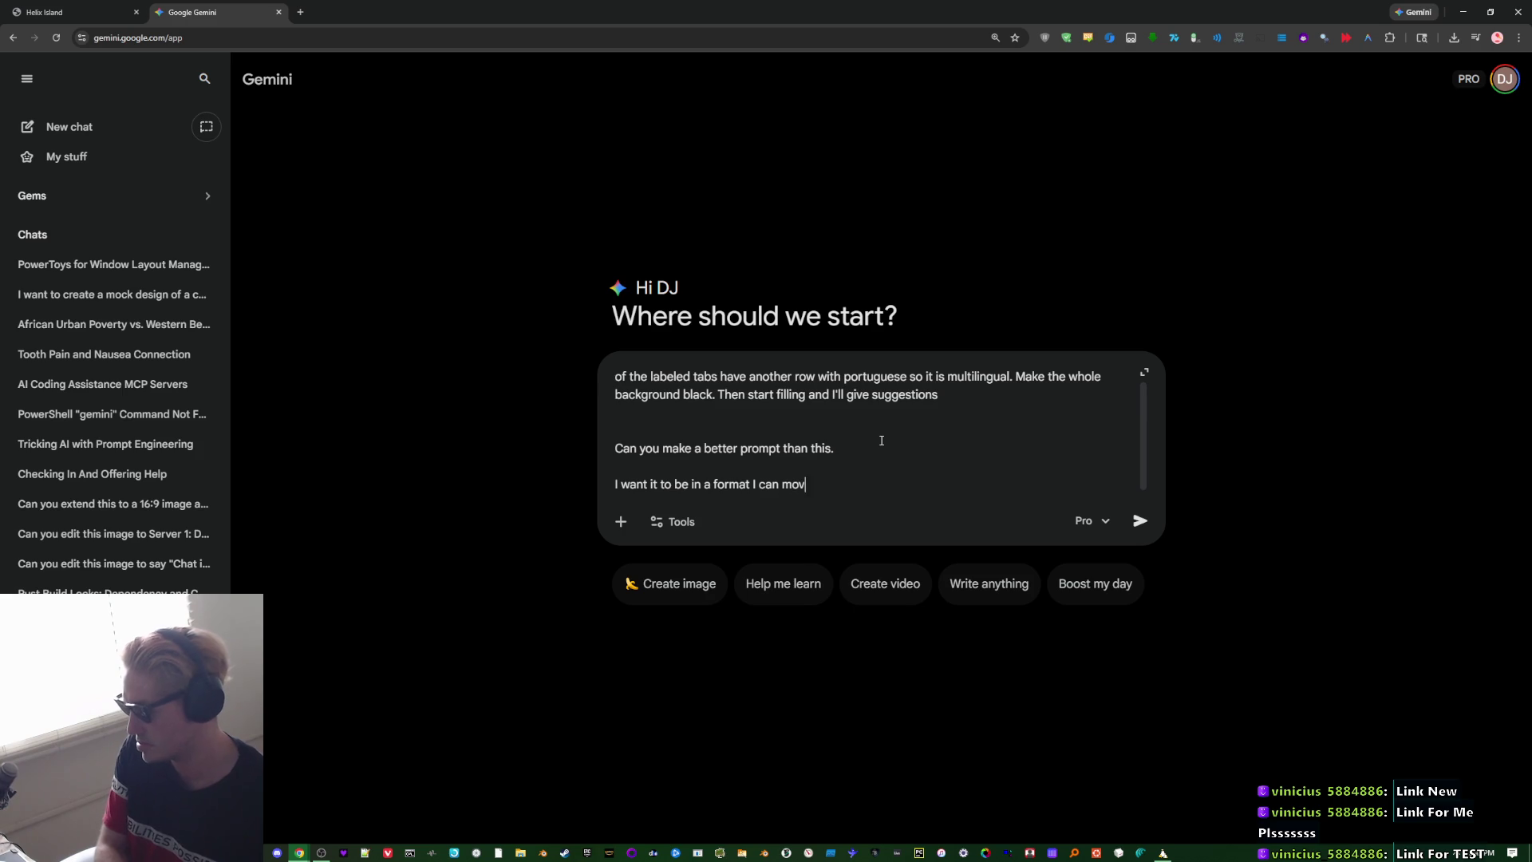
key("BackSpace")
type("o google h")
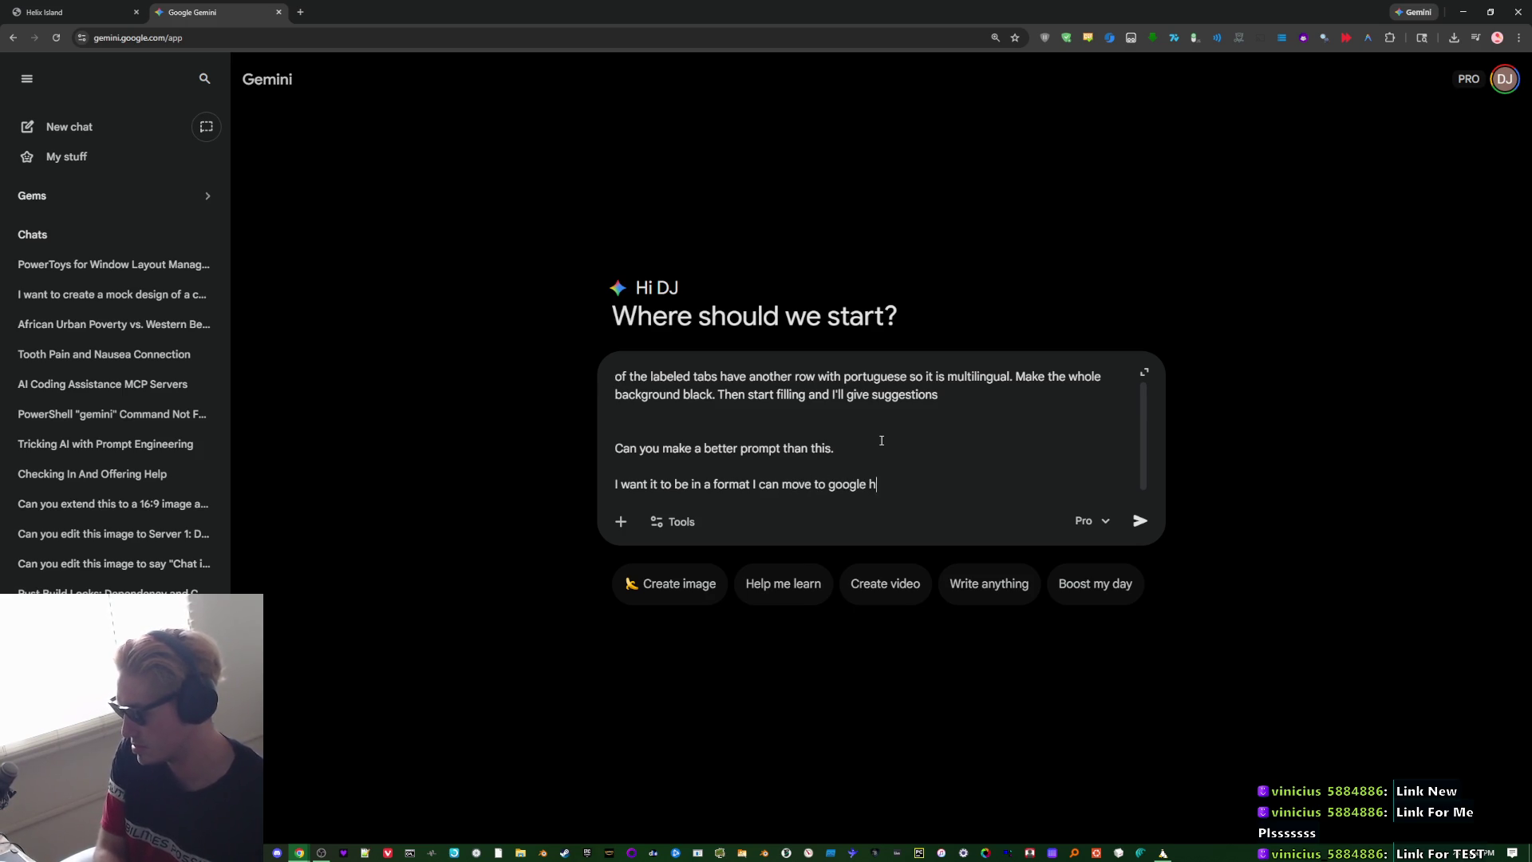
key("BackSpace")
type("sheets after")
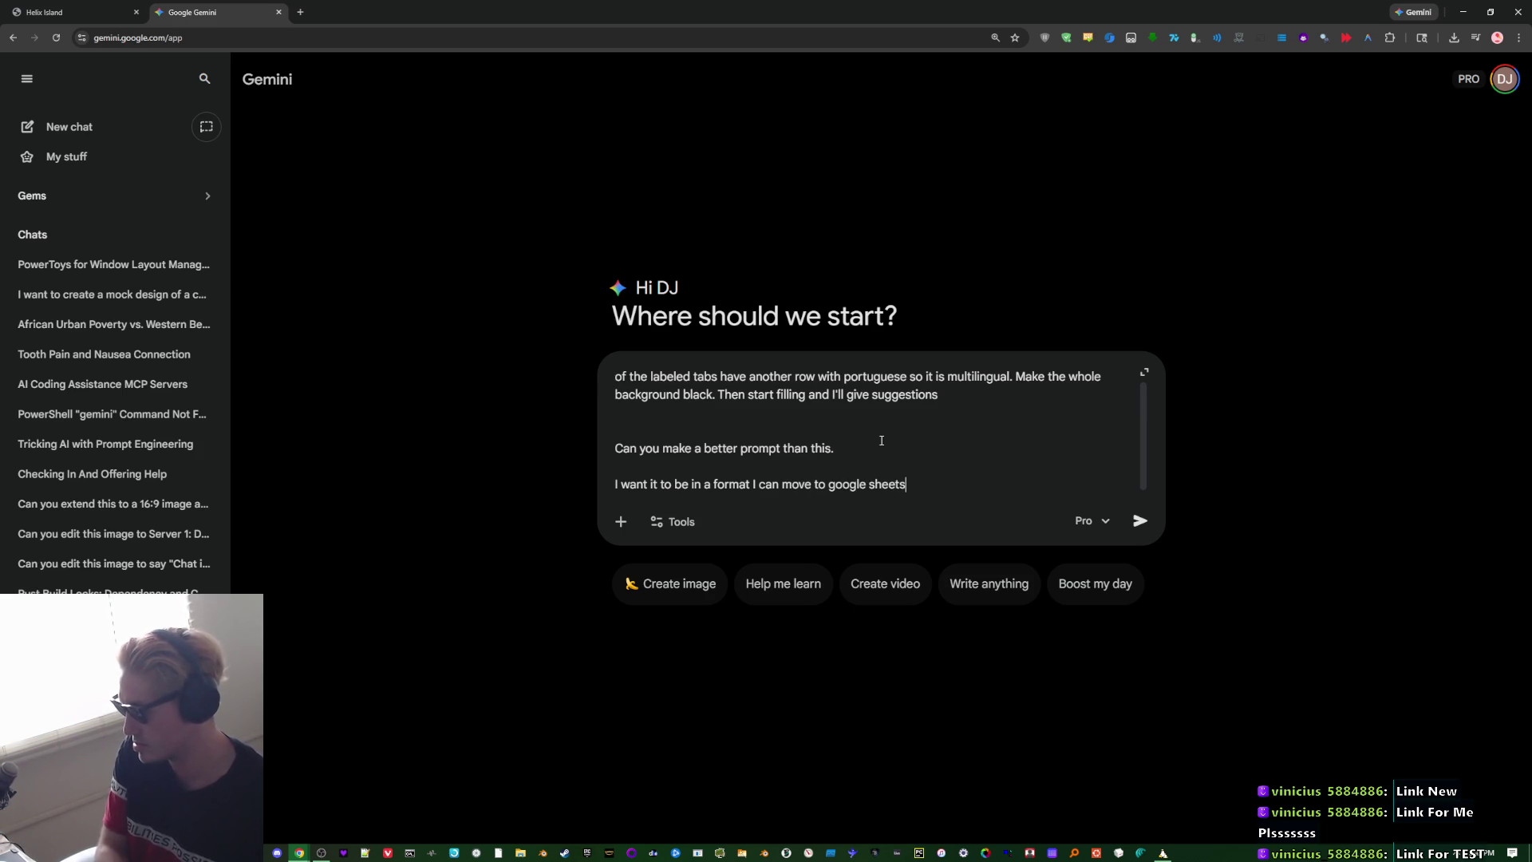
type(".")
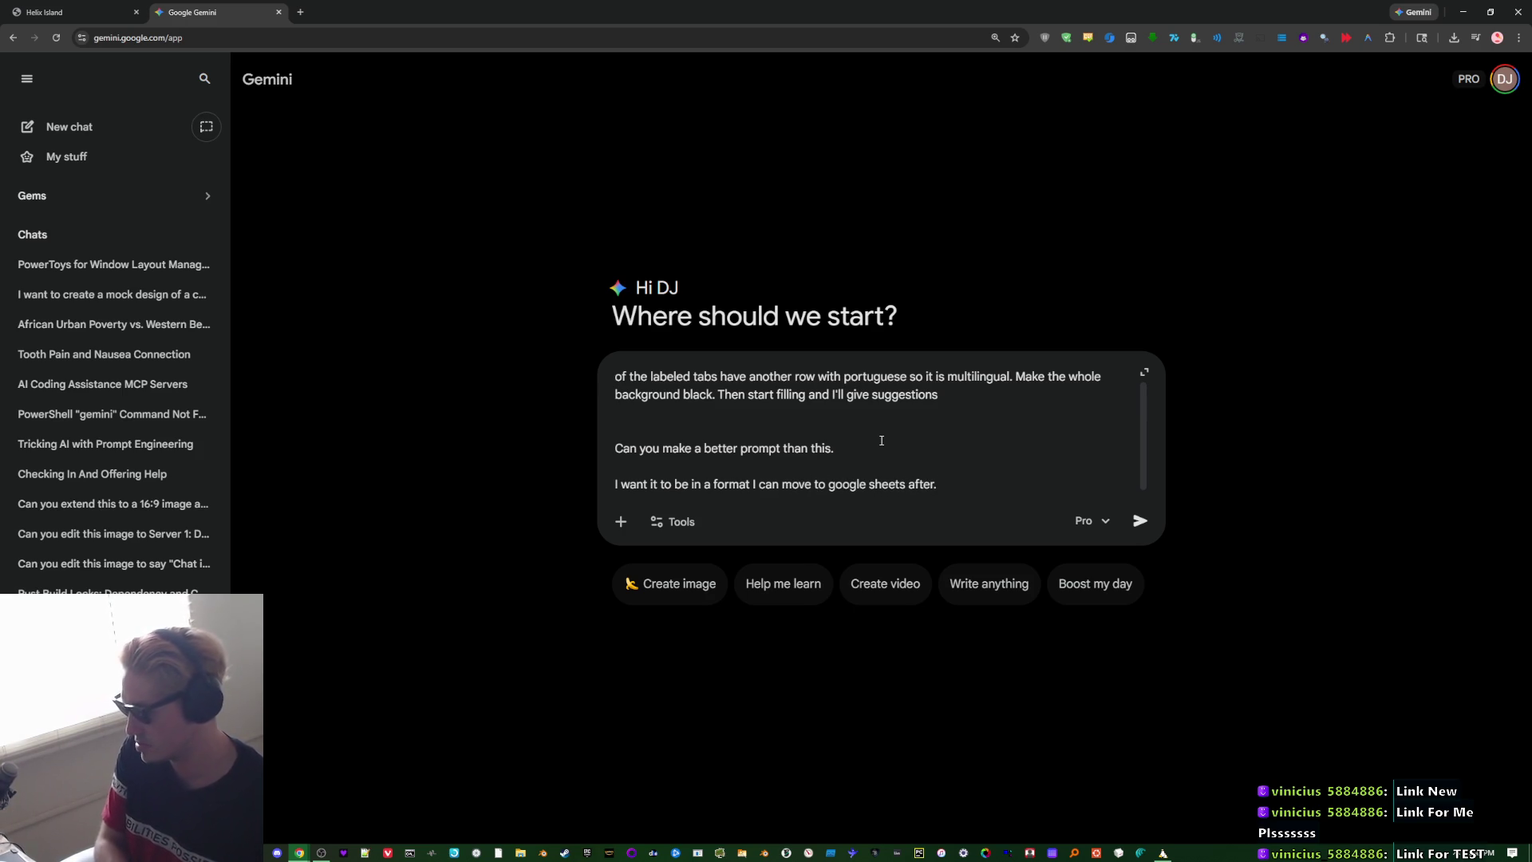
left_click(670, 521)
left_click(1039, 466)
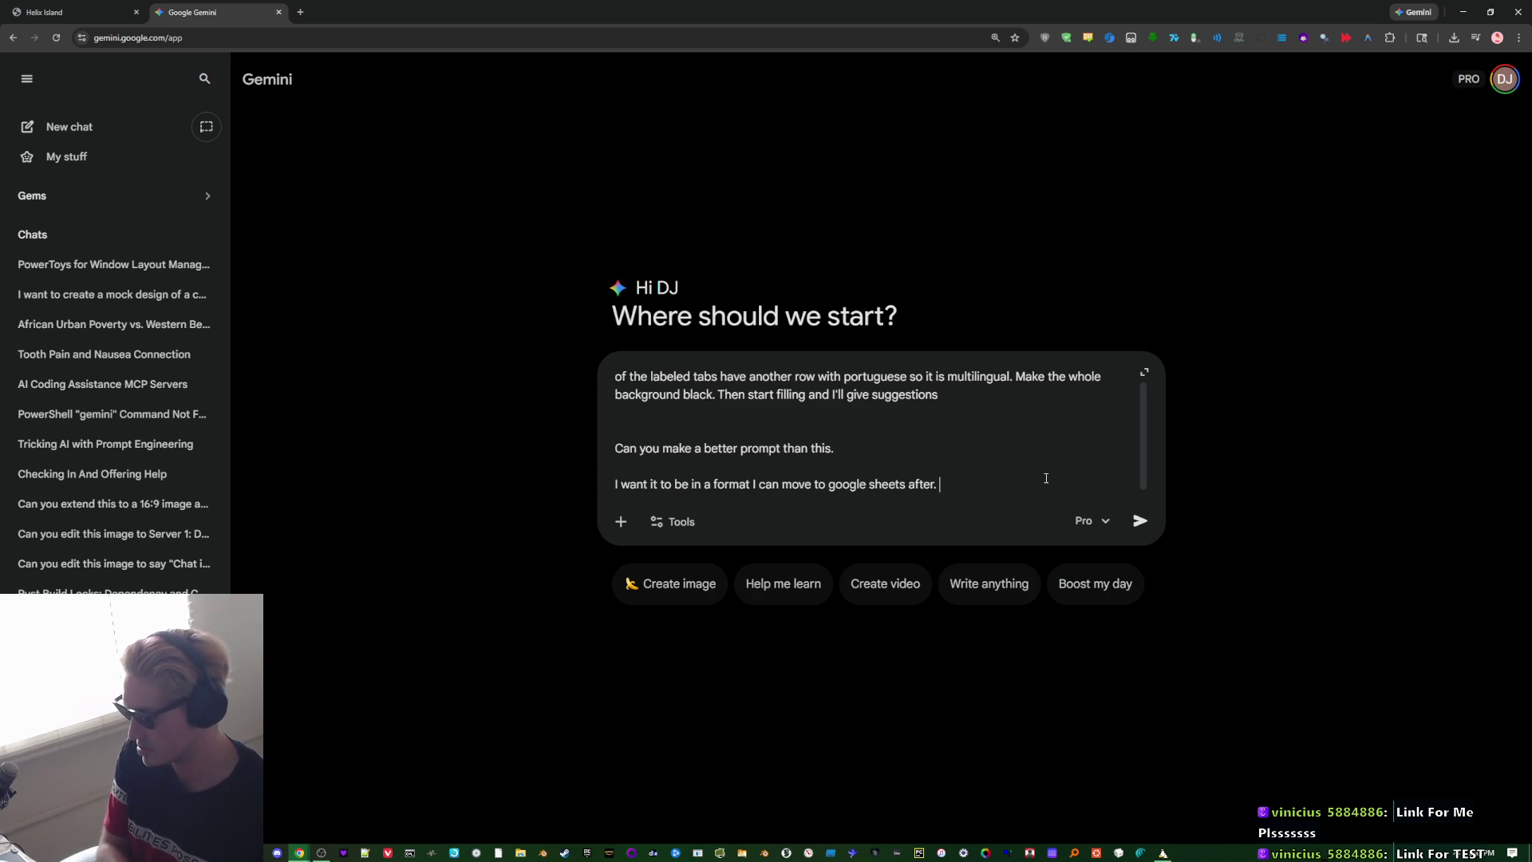
key("Return")
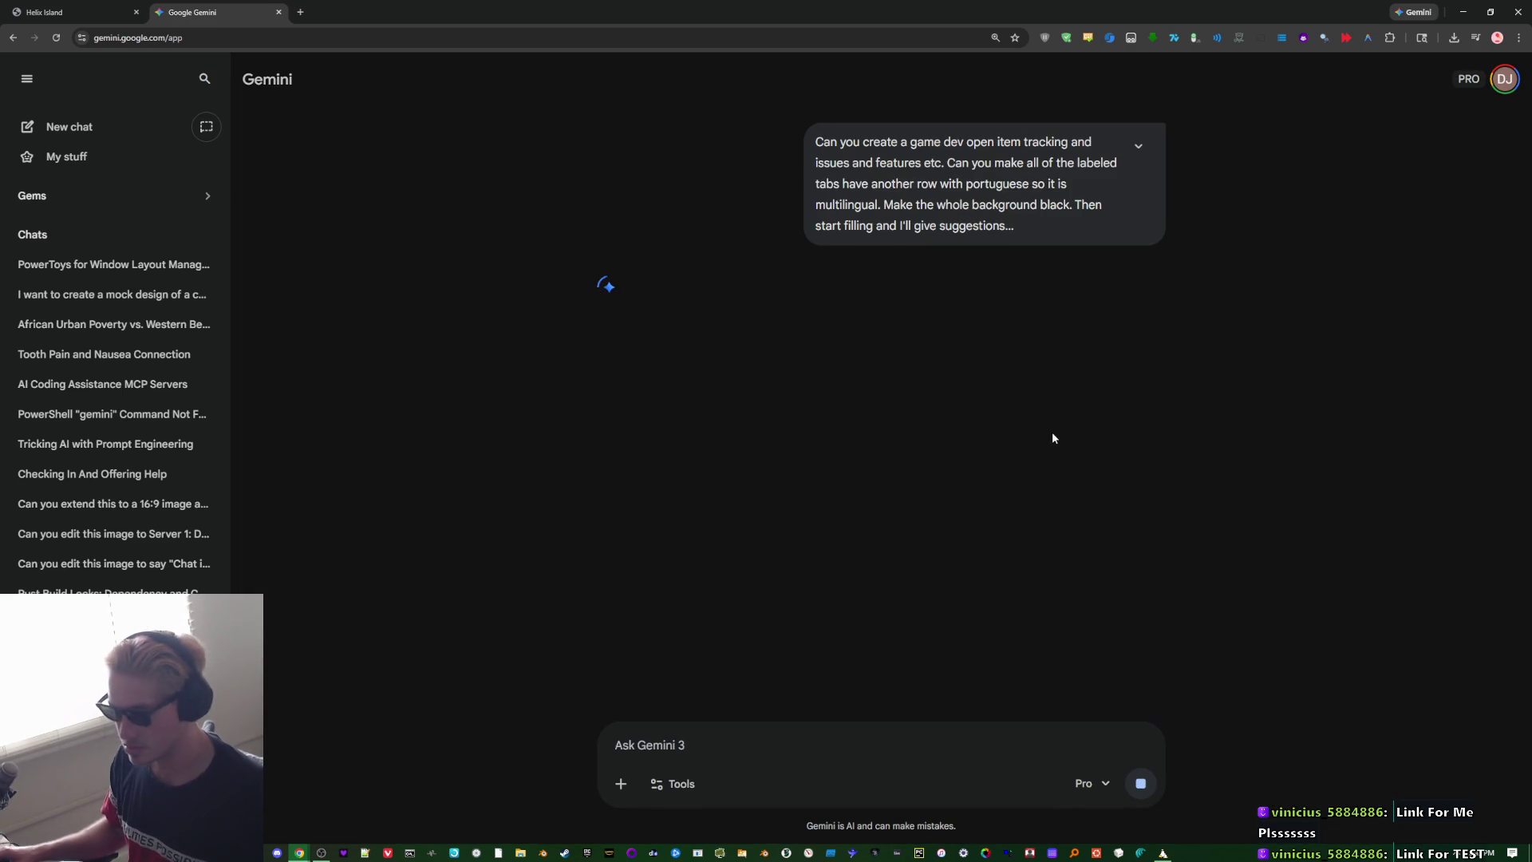
key("alt+Tab")
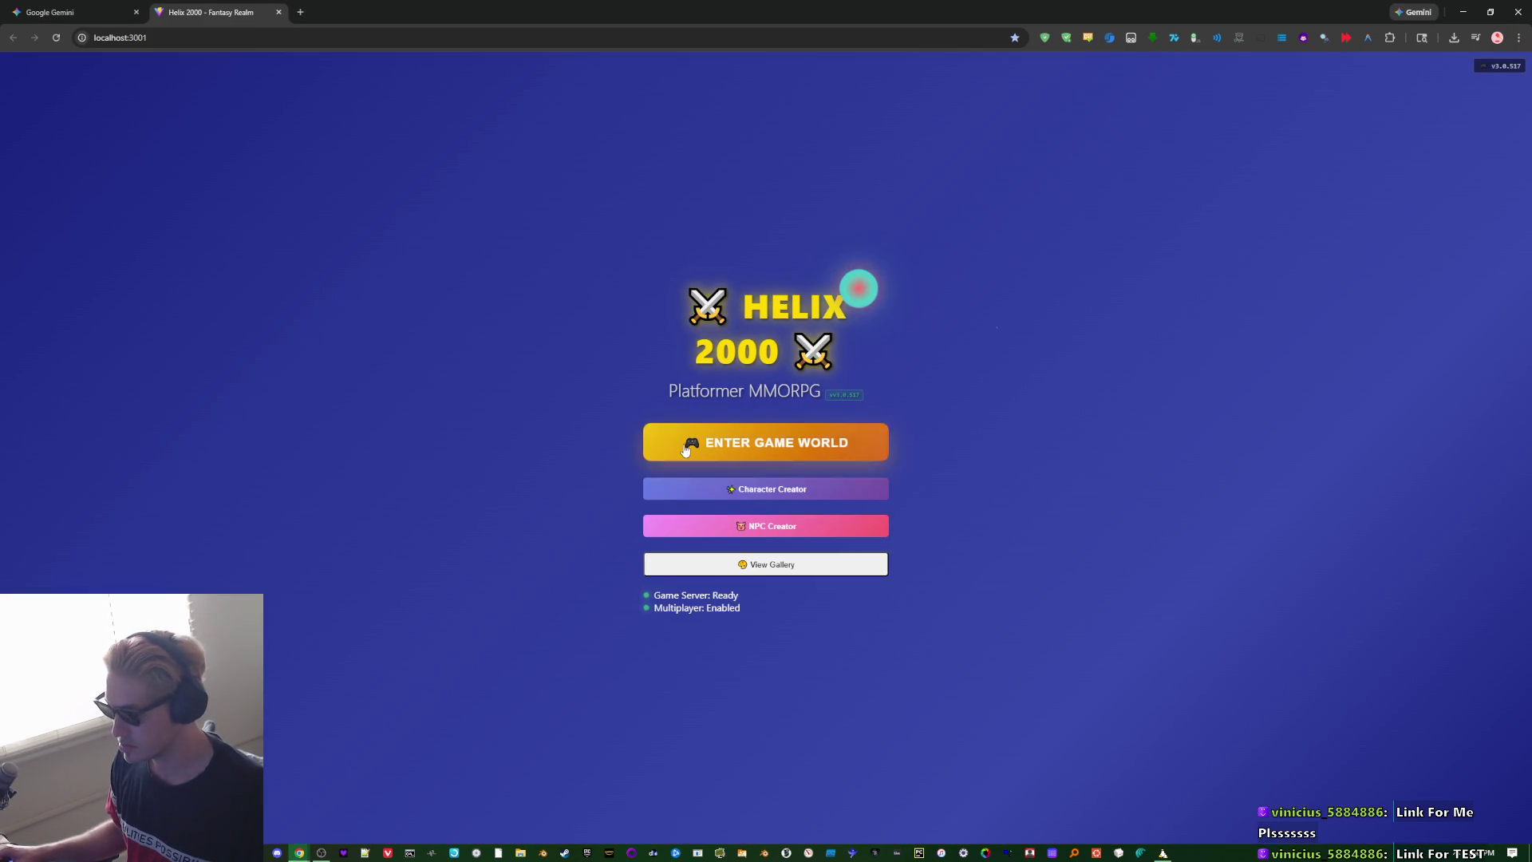
Enter the game world, open the Level Editor, and reset to the Starter Map template.
left_click(685, 449)
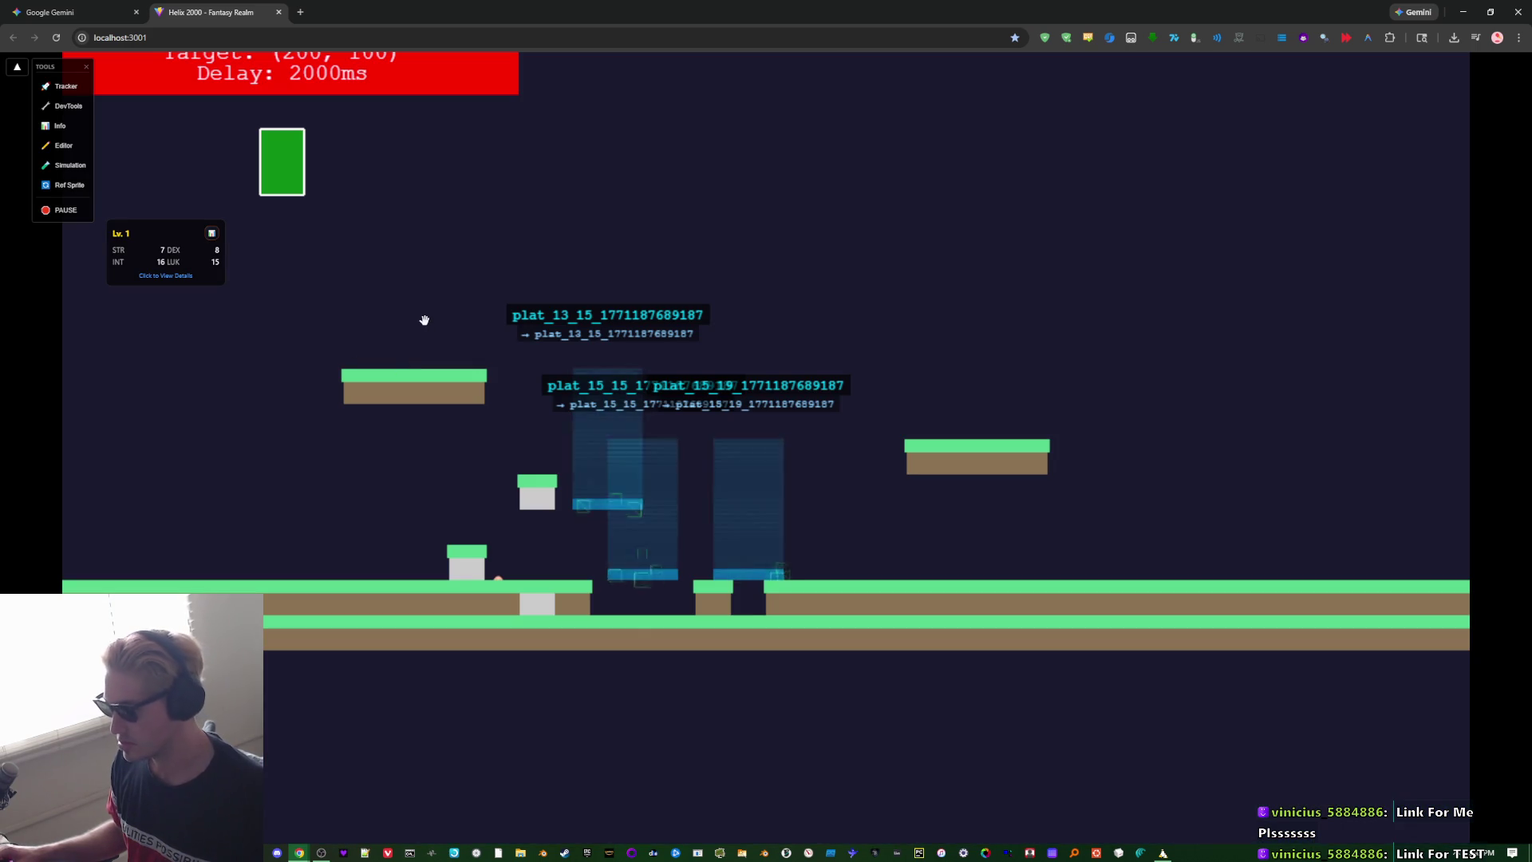
left_click(63, 145)
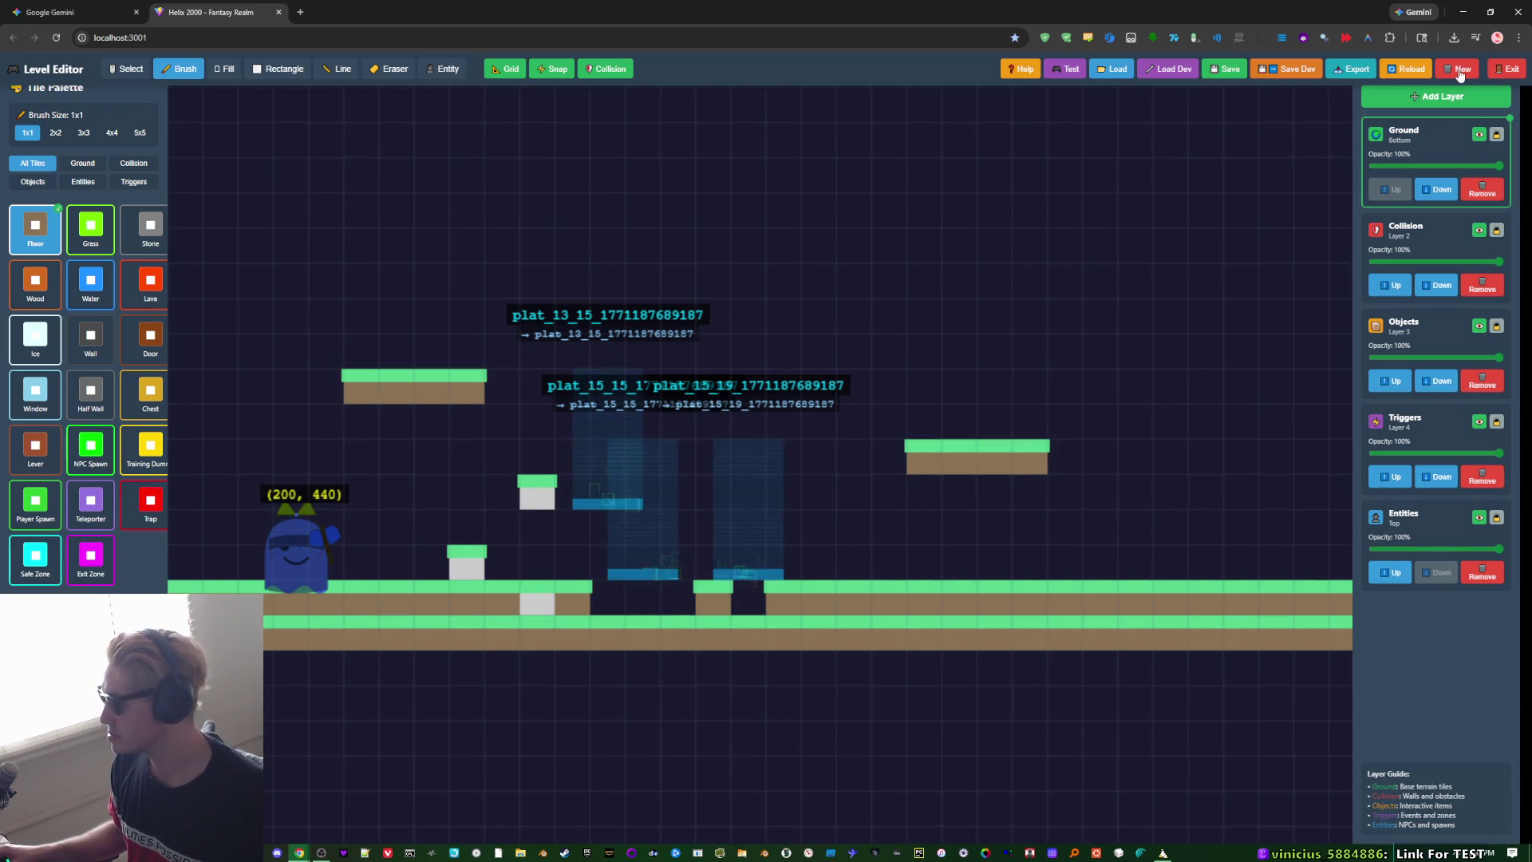
left_click(1462, 68)
left_click(806, 127)
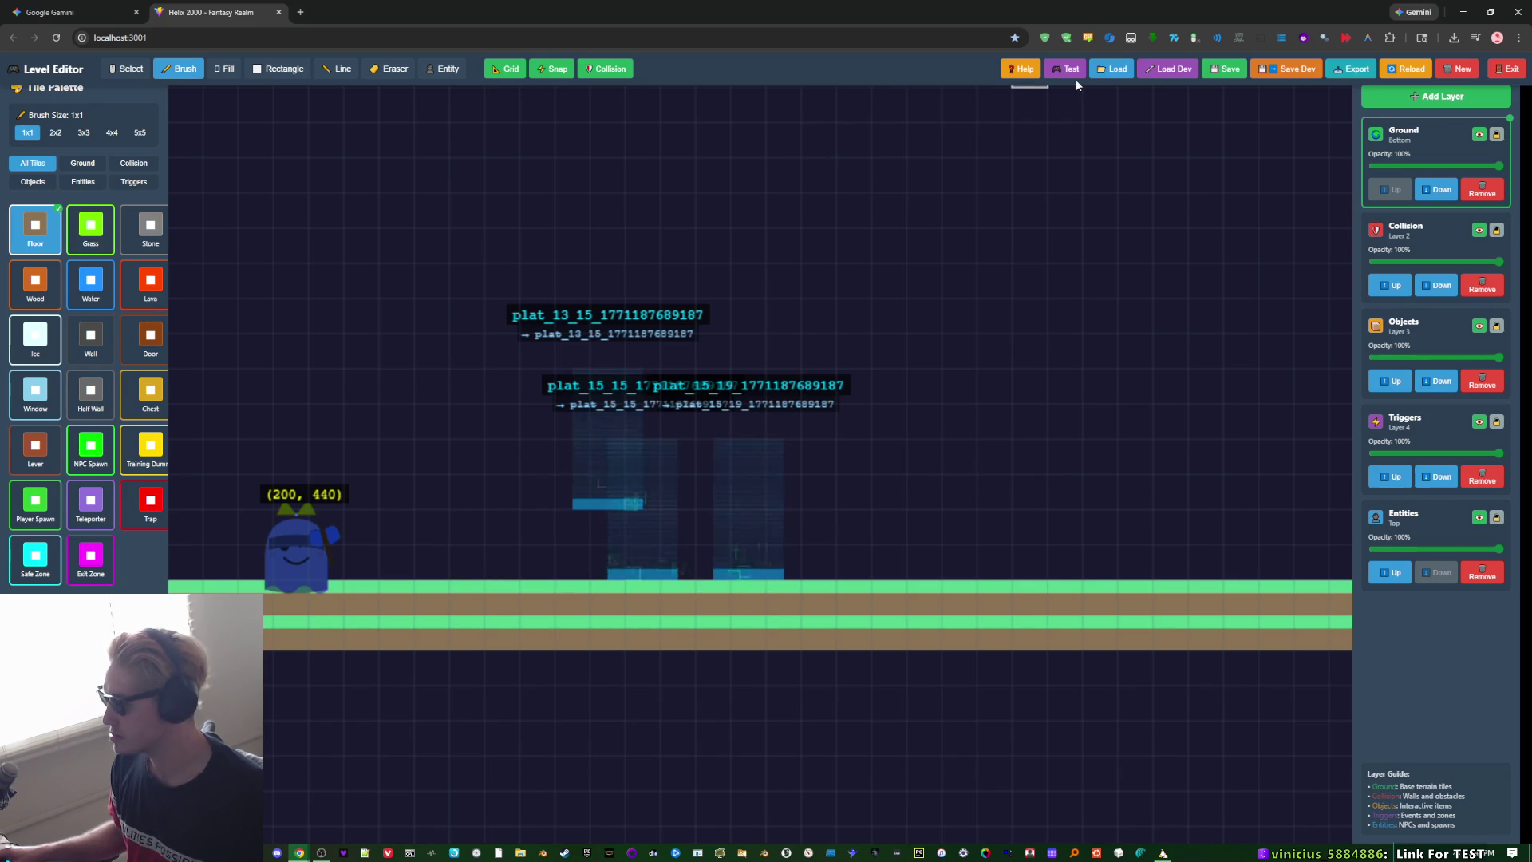
key("alt+Tab")
key("Tab")
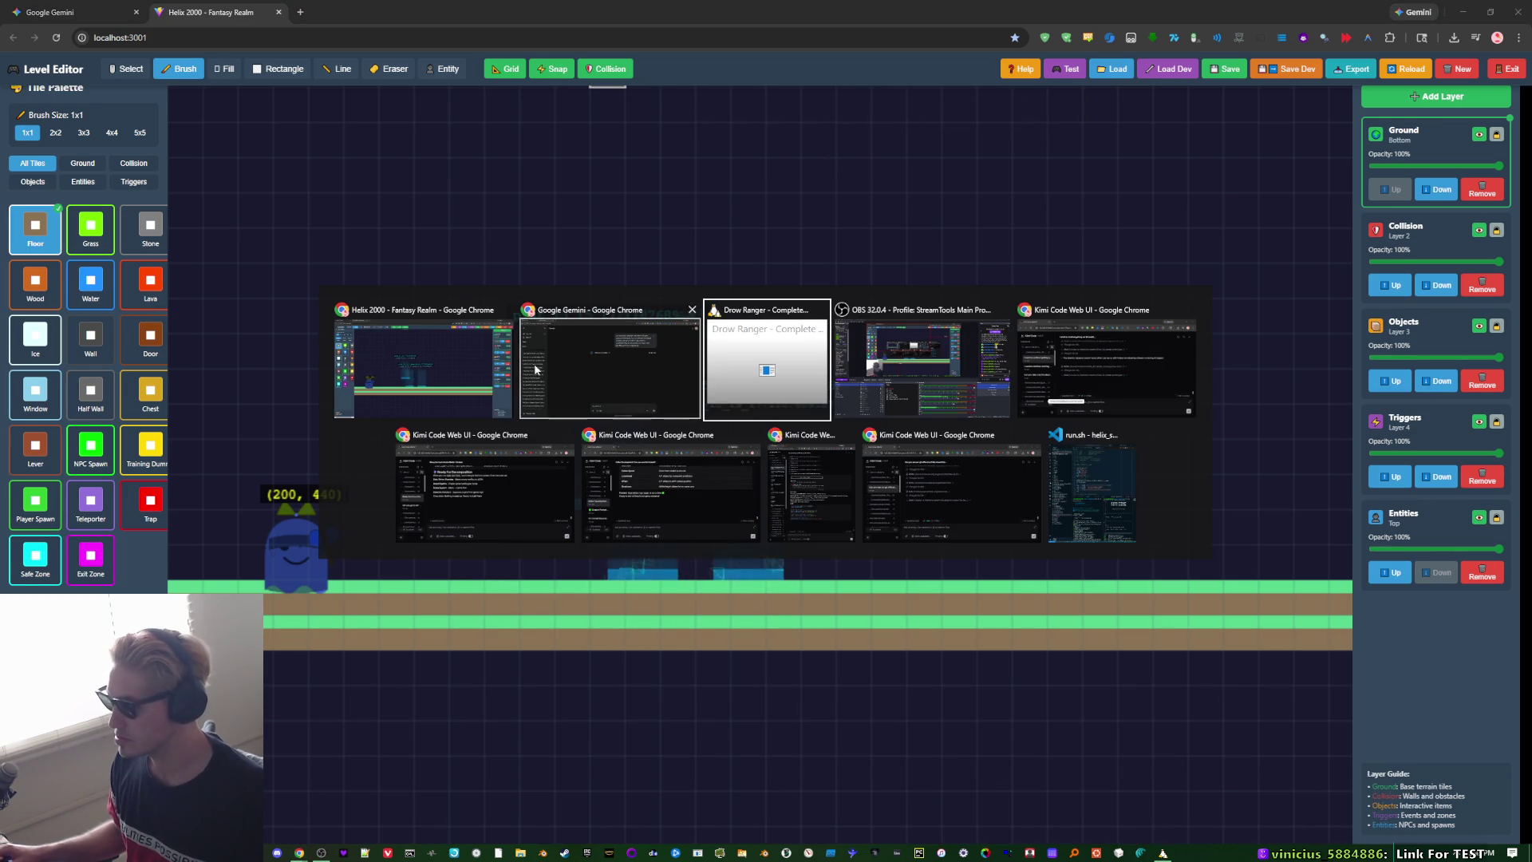
Bring the Kimi Code window to the front, closing the stray tab and window option menus.
left_click(505, 505)
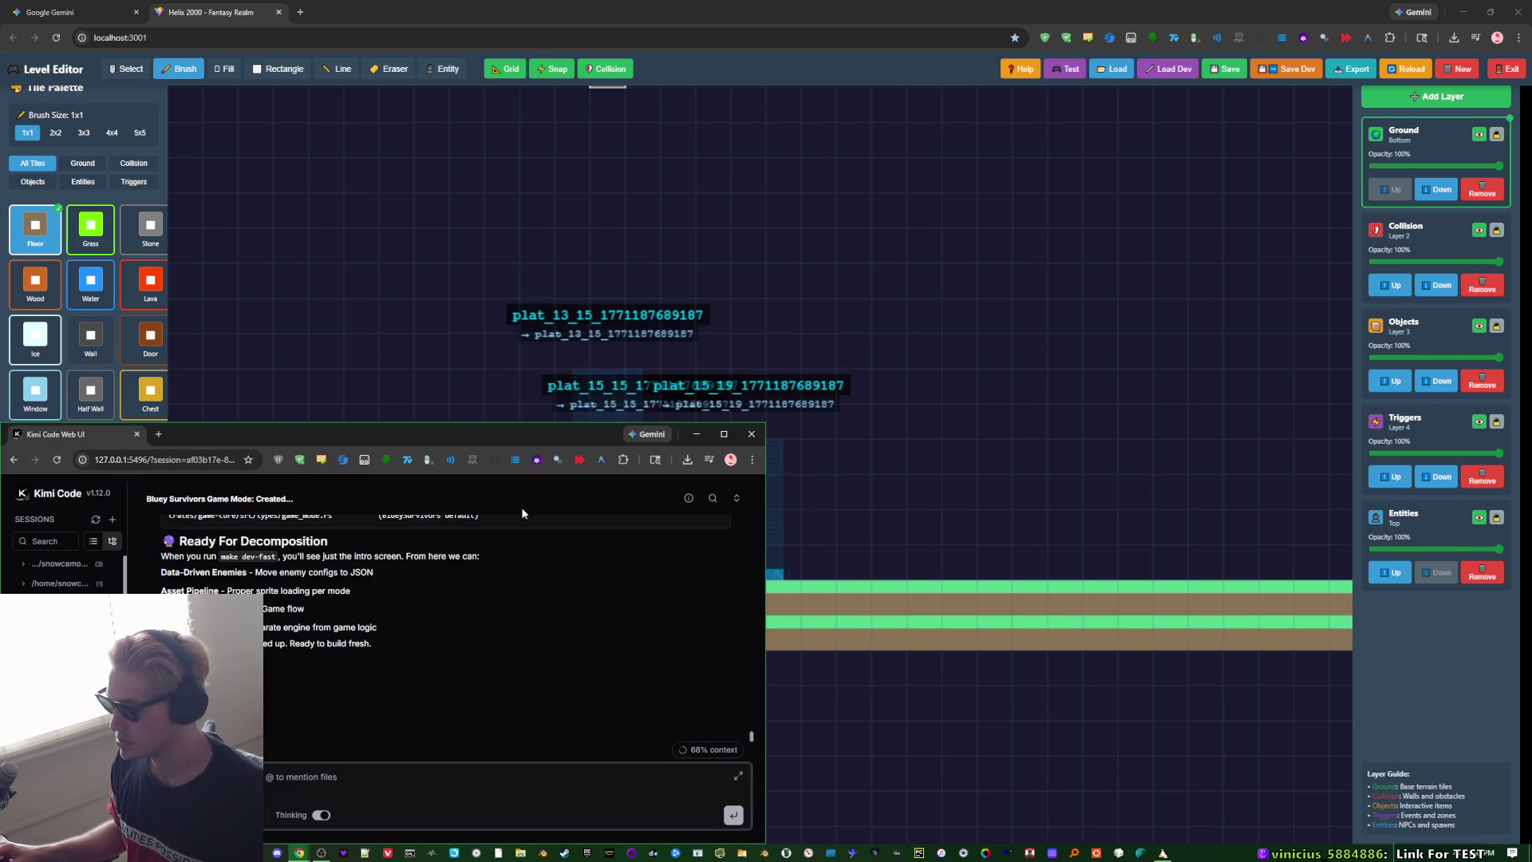
right_click(84, 434)
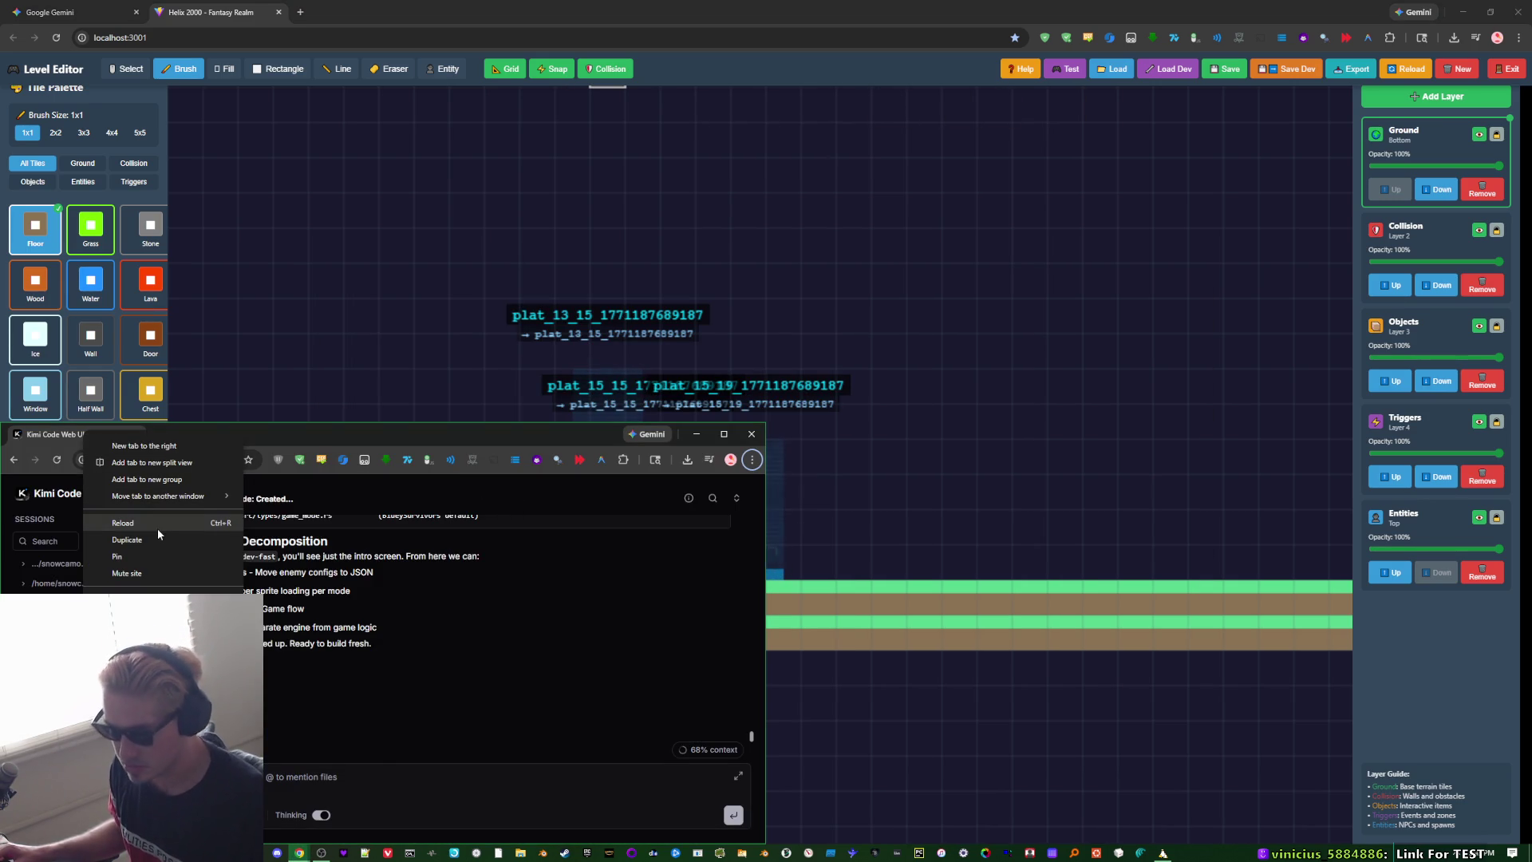
left_click(446, 705)
right_click(42, 433)
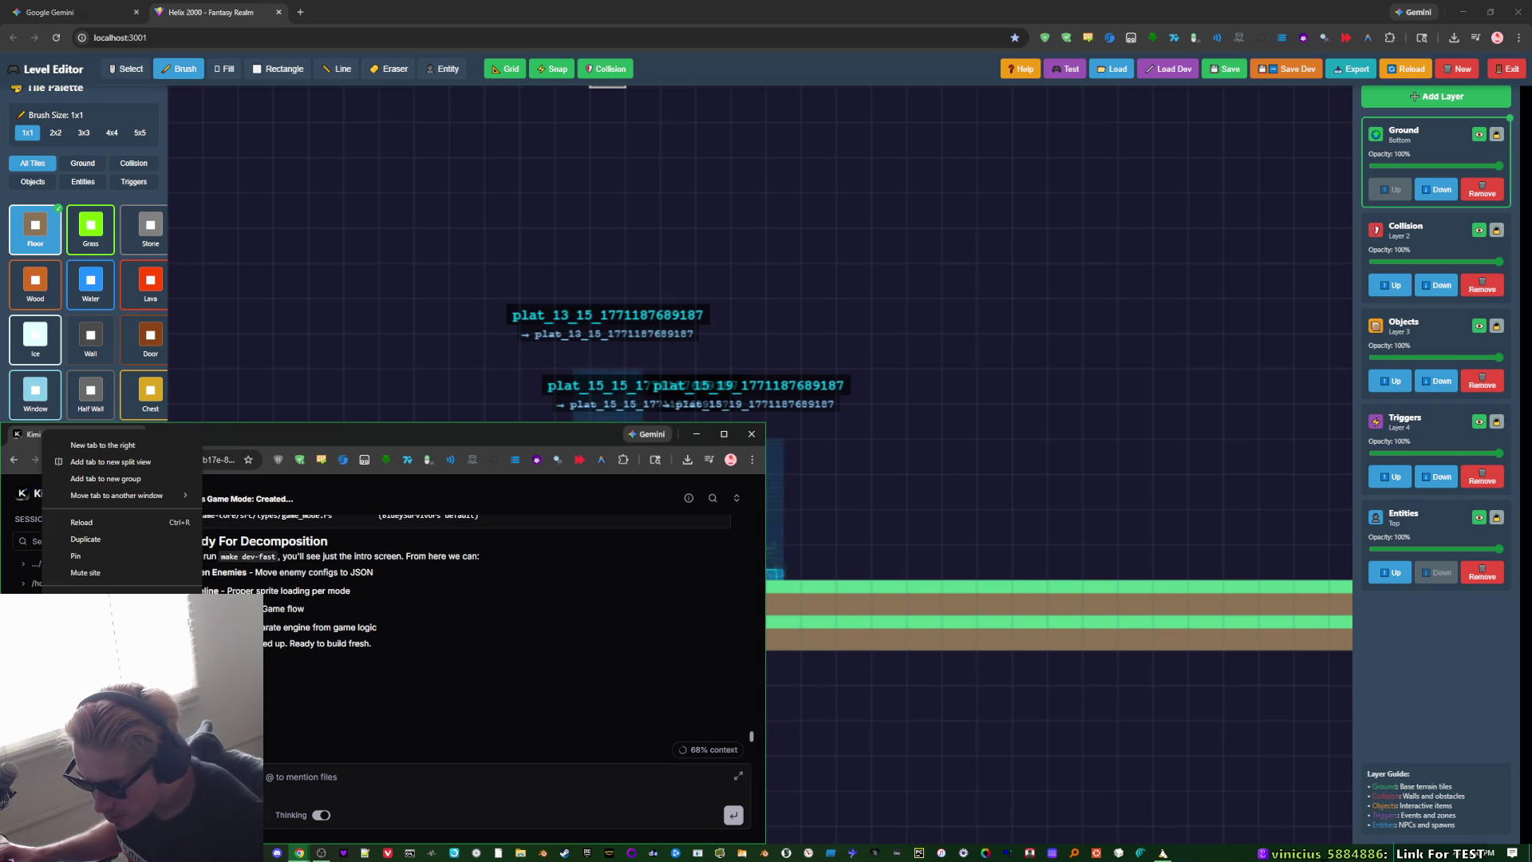
left_click(345, 715)
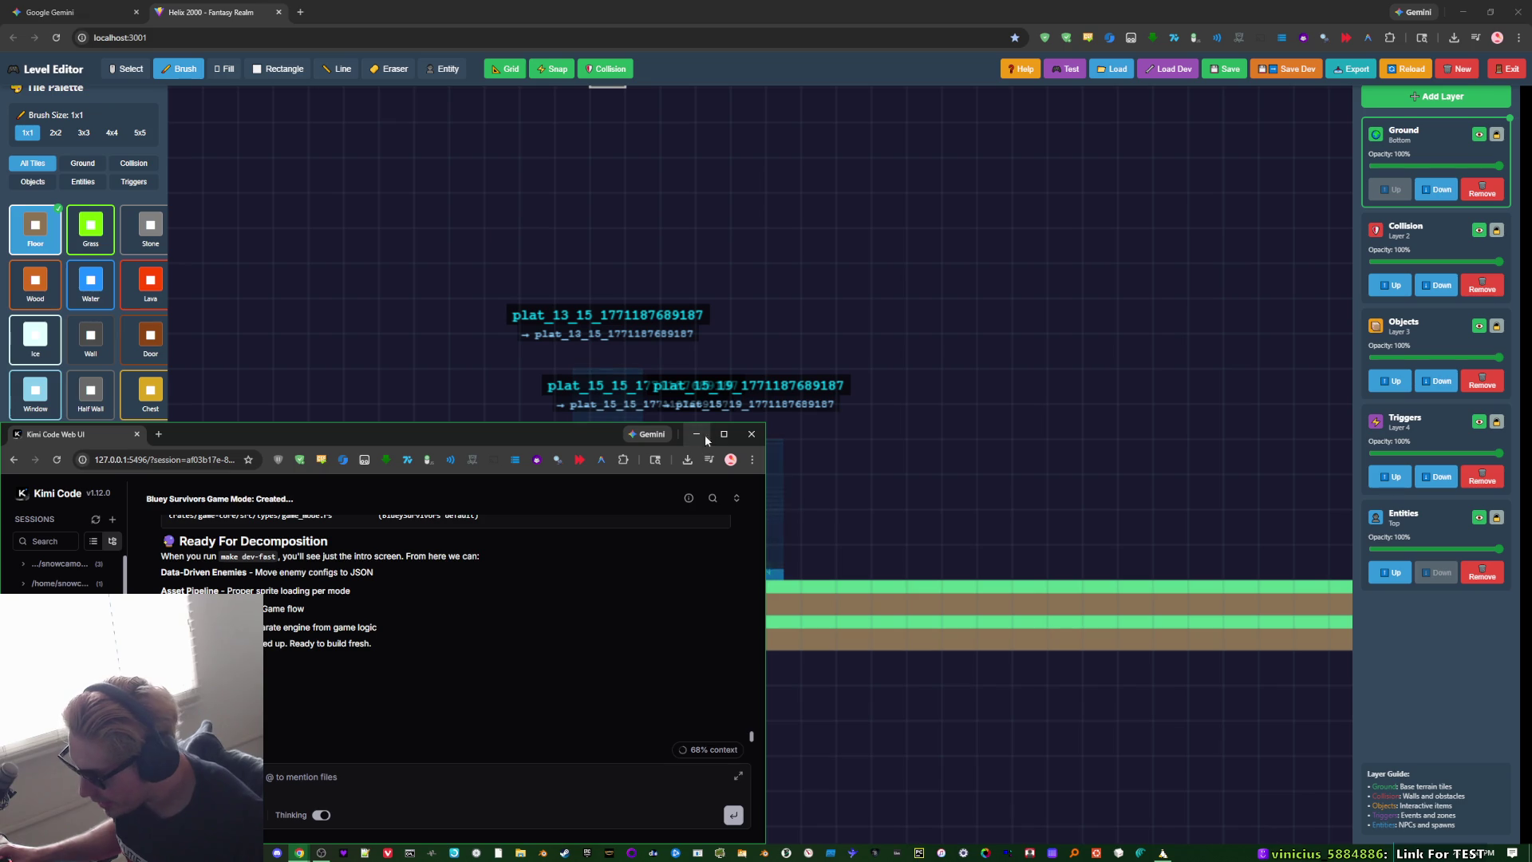
right_click(65, 444)
key("Escape")
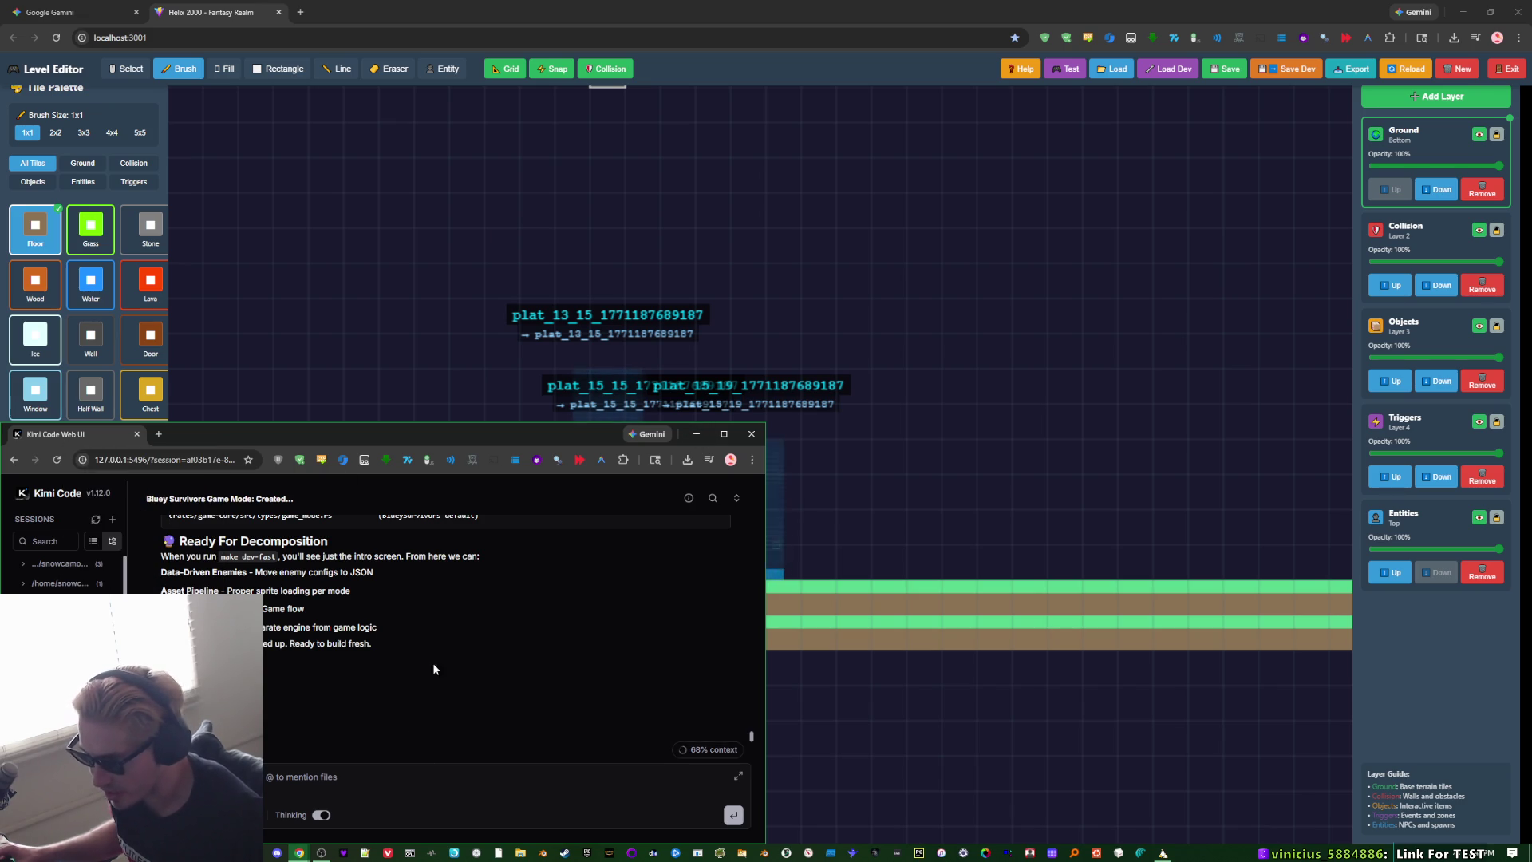
key("super+Tab")
right_click(292, 226)
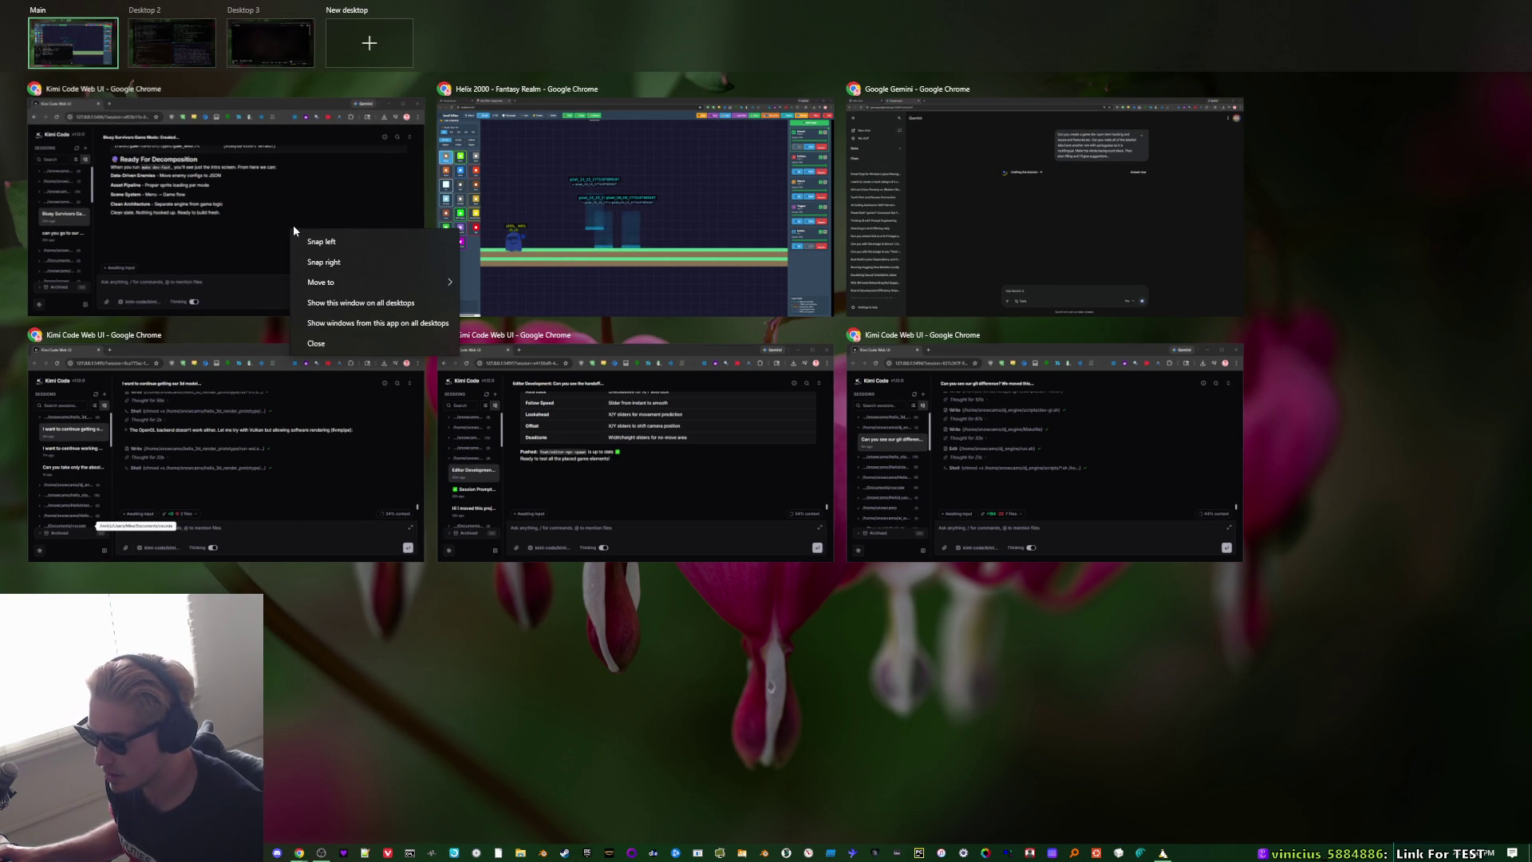
left_click(102, 89)
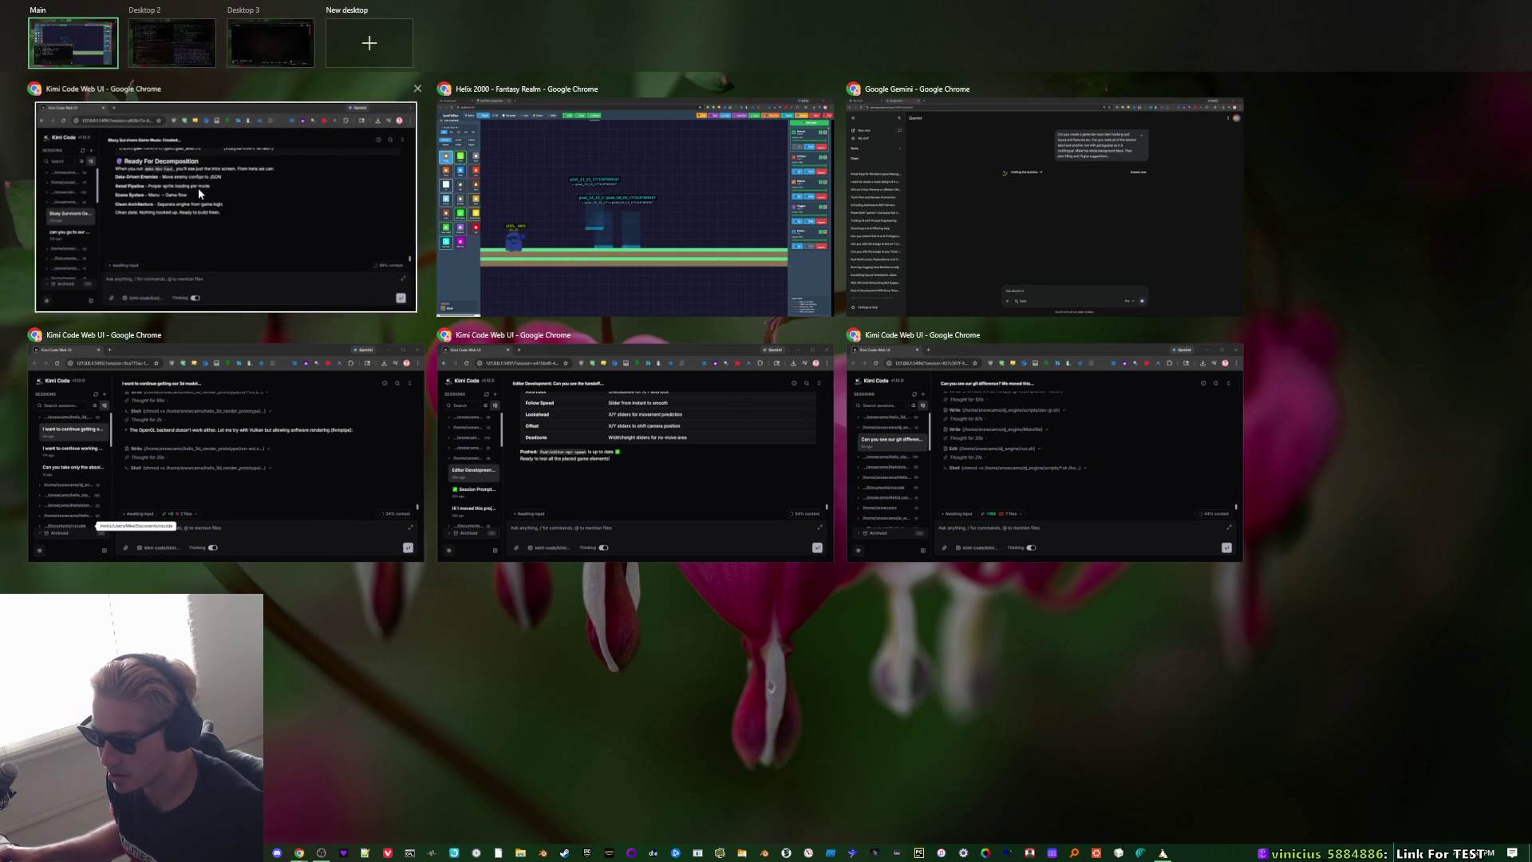
left_click(198, 188)
Pin then unpin the Kimi Code tab, and begin typing 'items. We should have two row'.
right_click(78, 438)
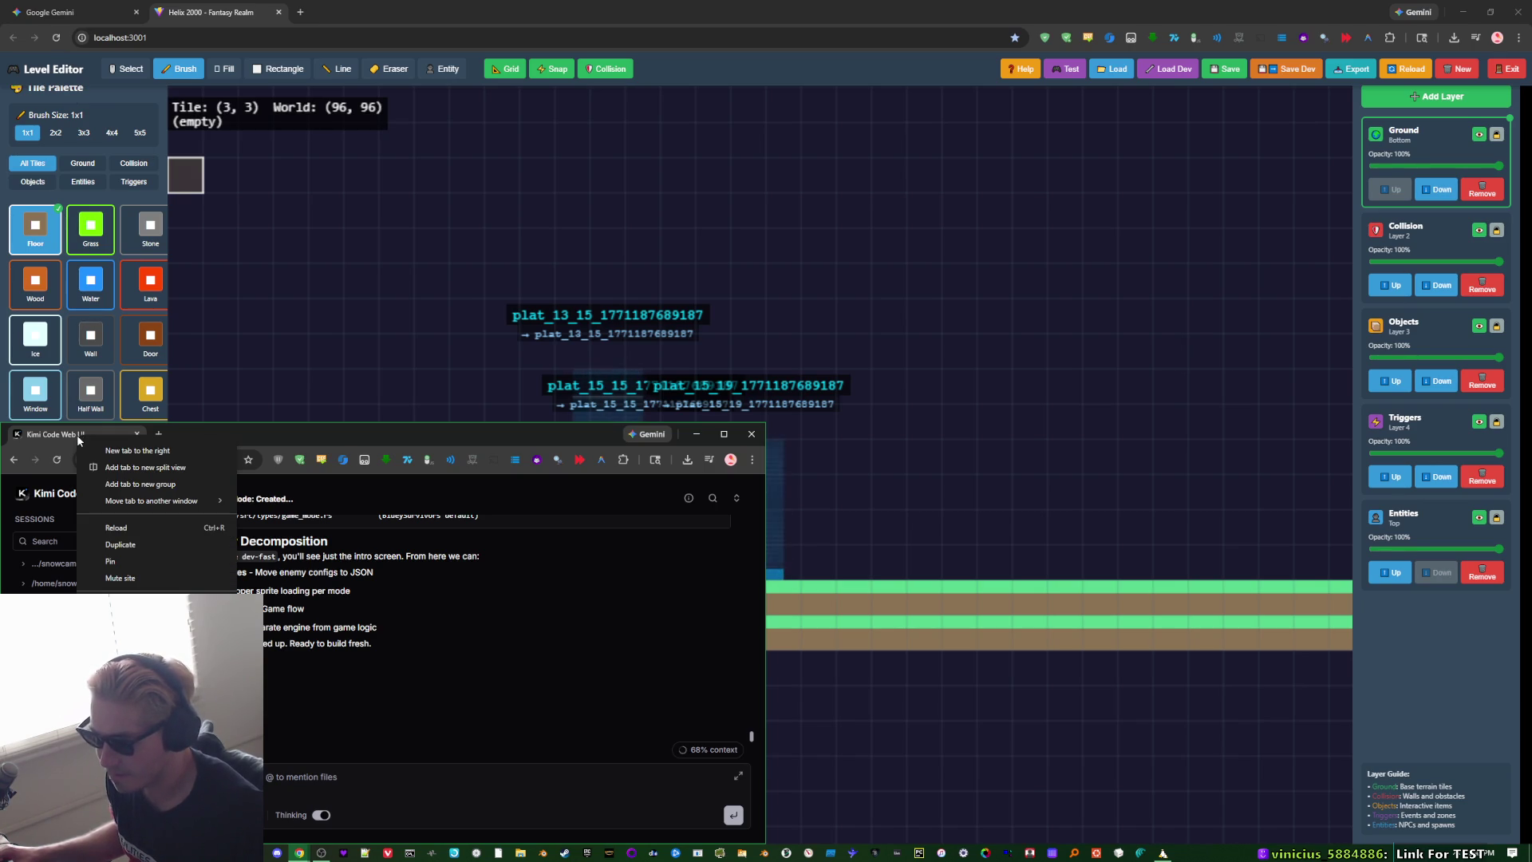
left_click(154, 563)
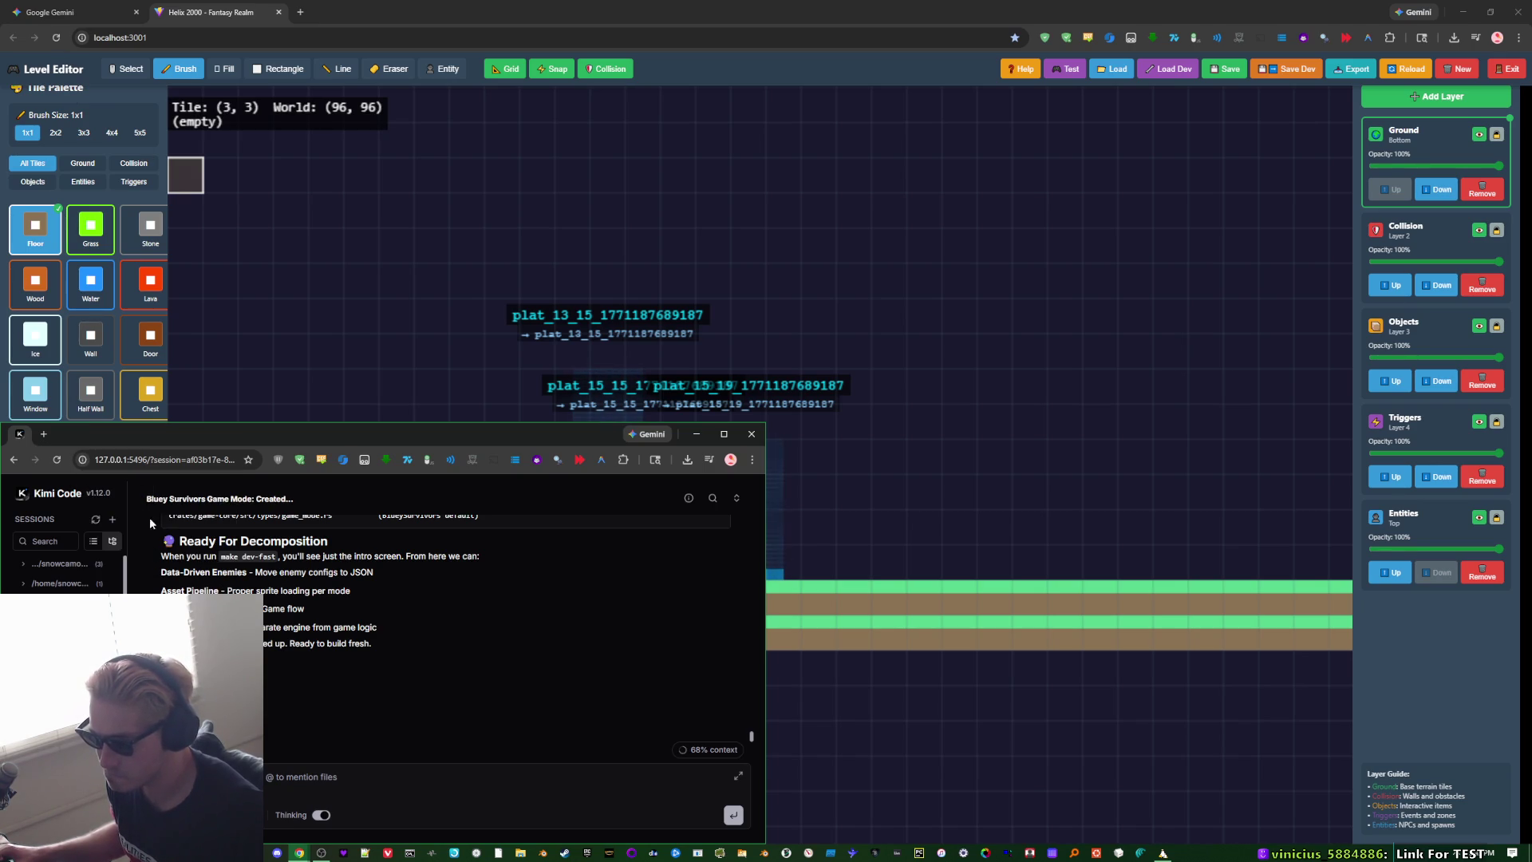
right_click(20, 436)
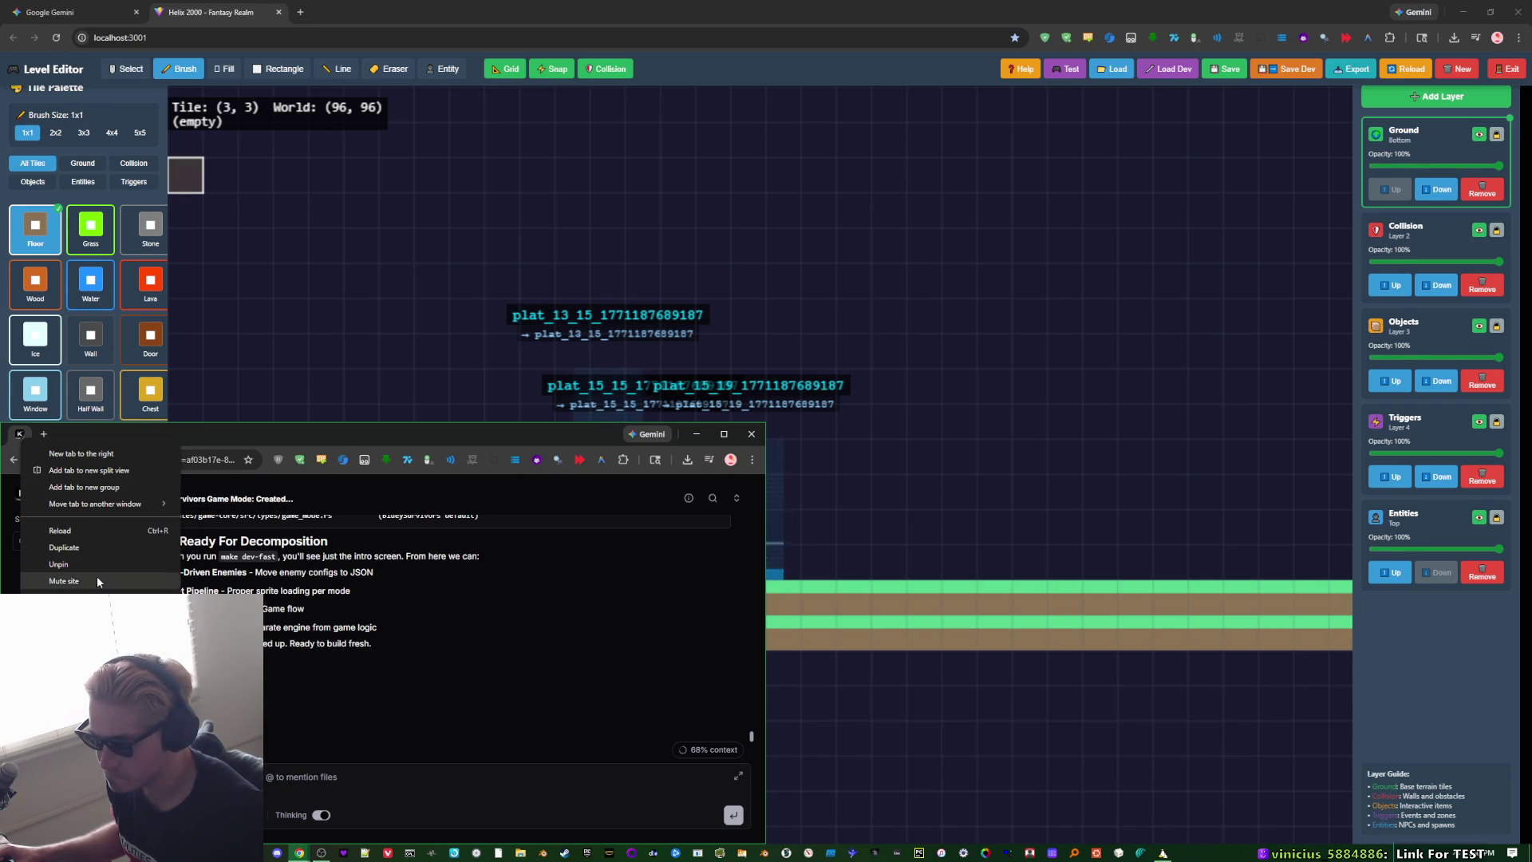
left_click(59, 564)
type("items.")
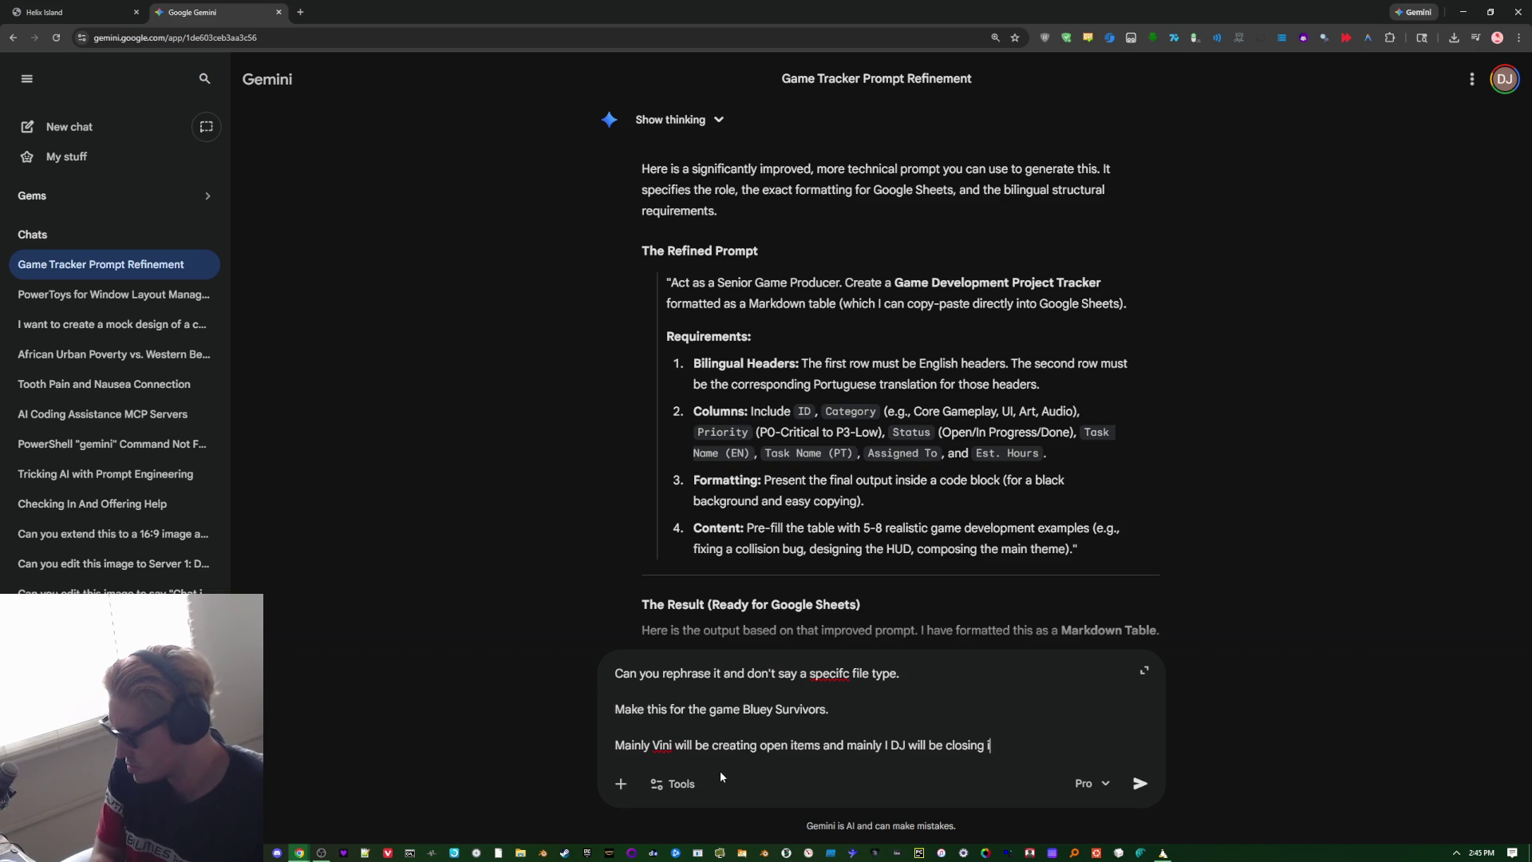
type(" W")
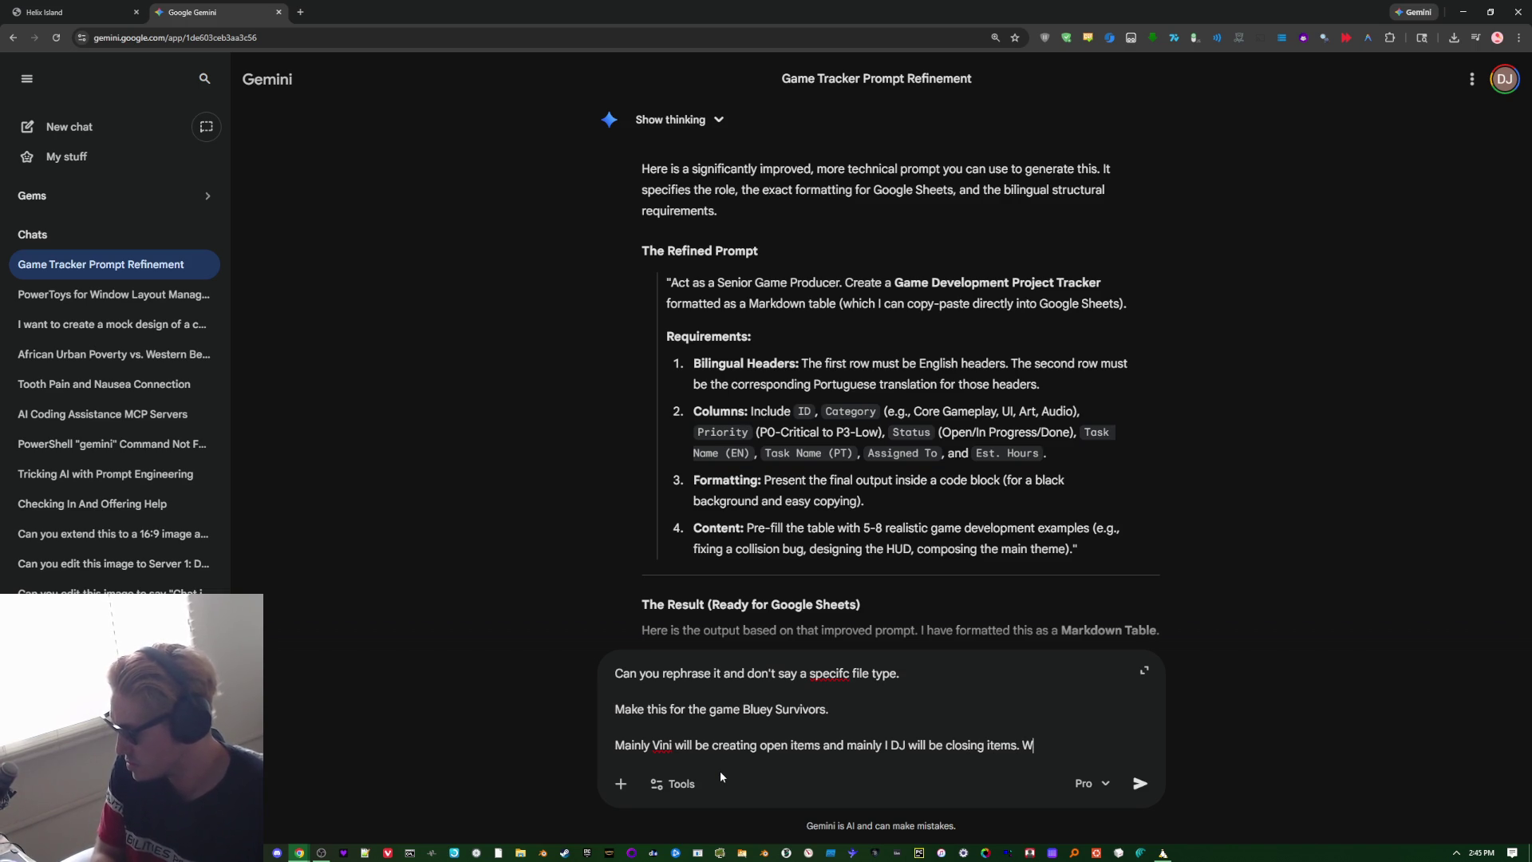
type("e should have t")
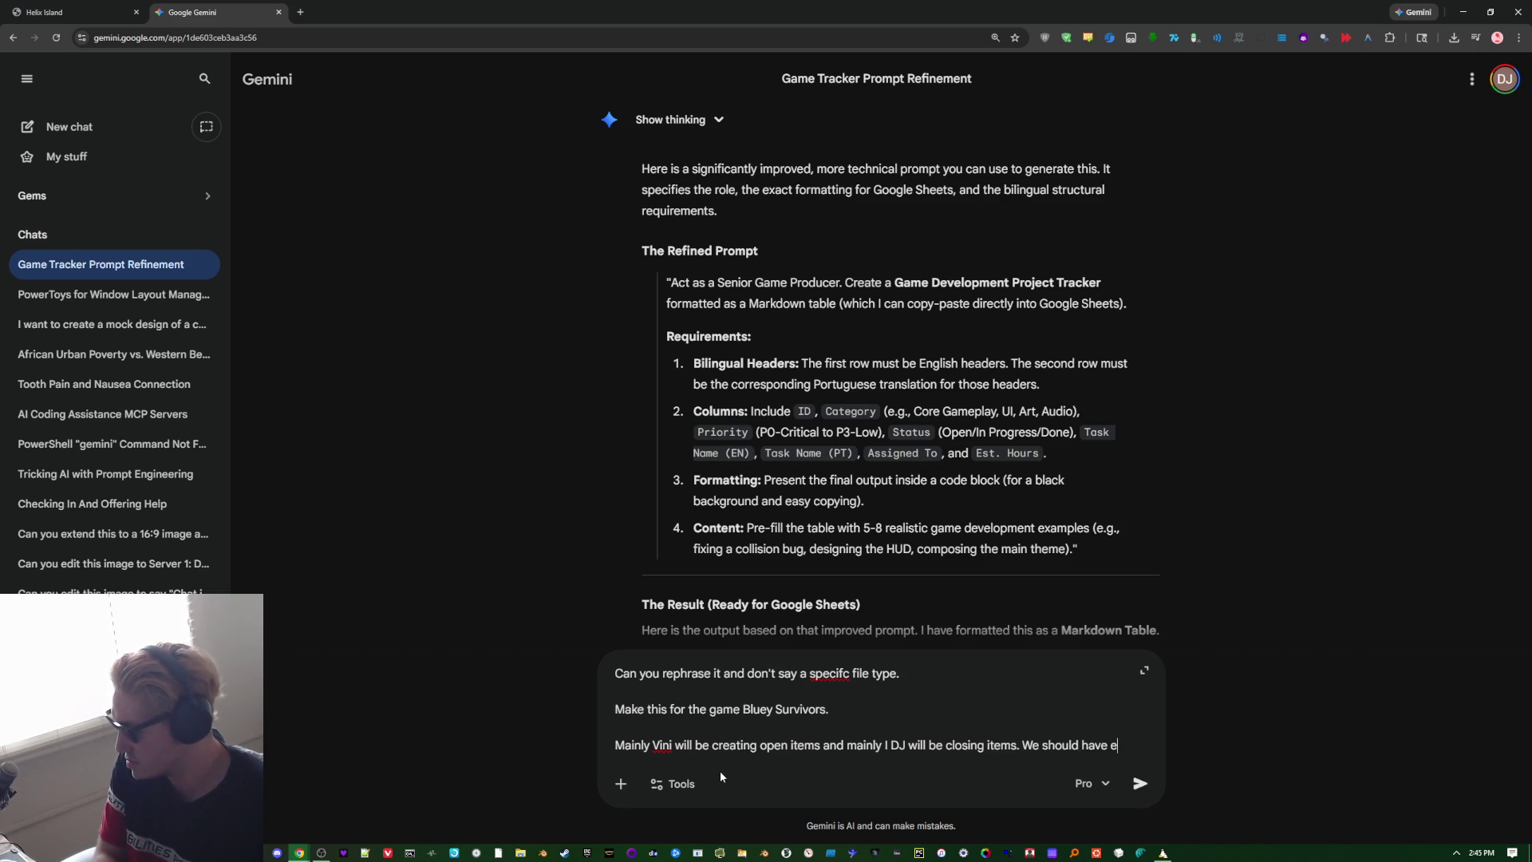
type("wo row")
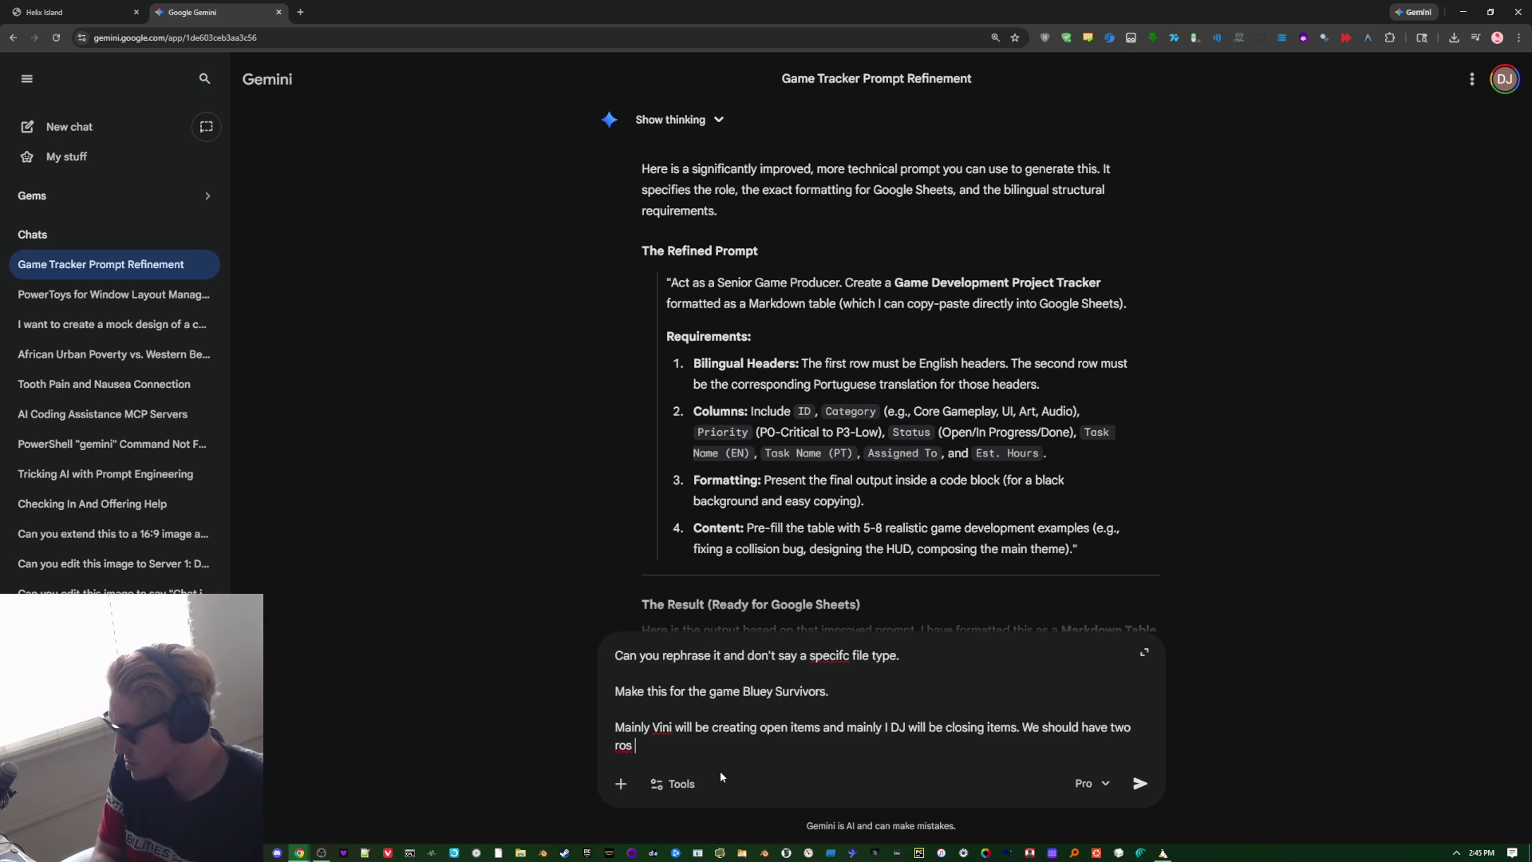
Finish the follow-up requesting two rows per column for translation and send it to Gemini.
key("BackSpace")
type("s for each column f")
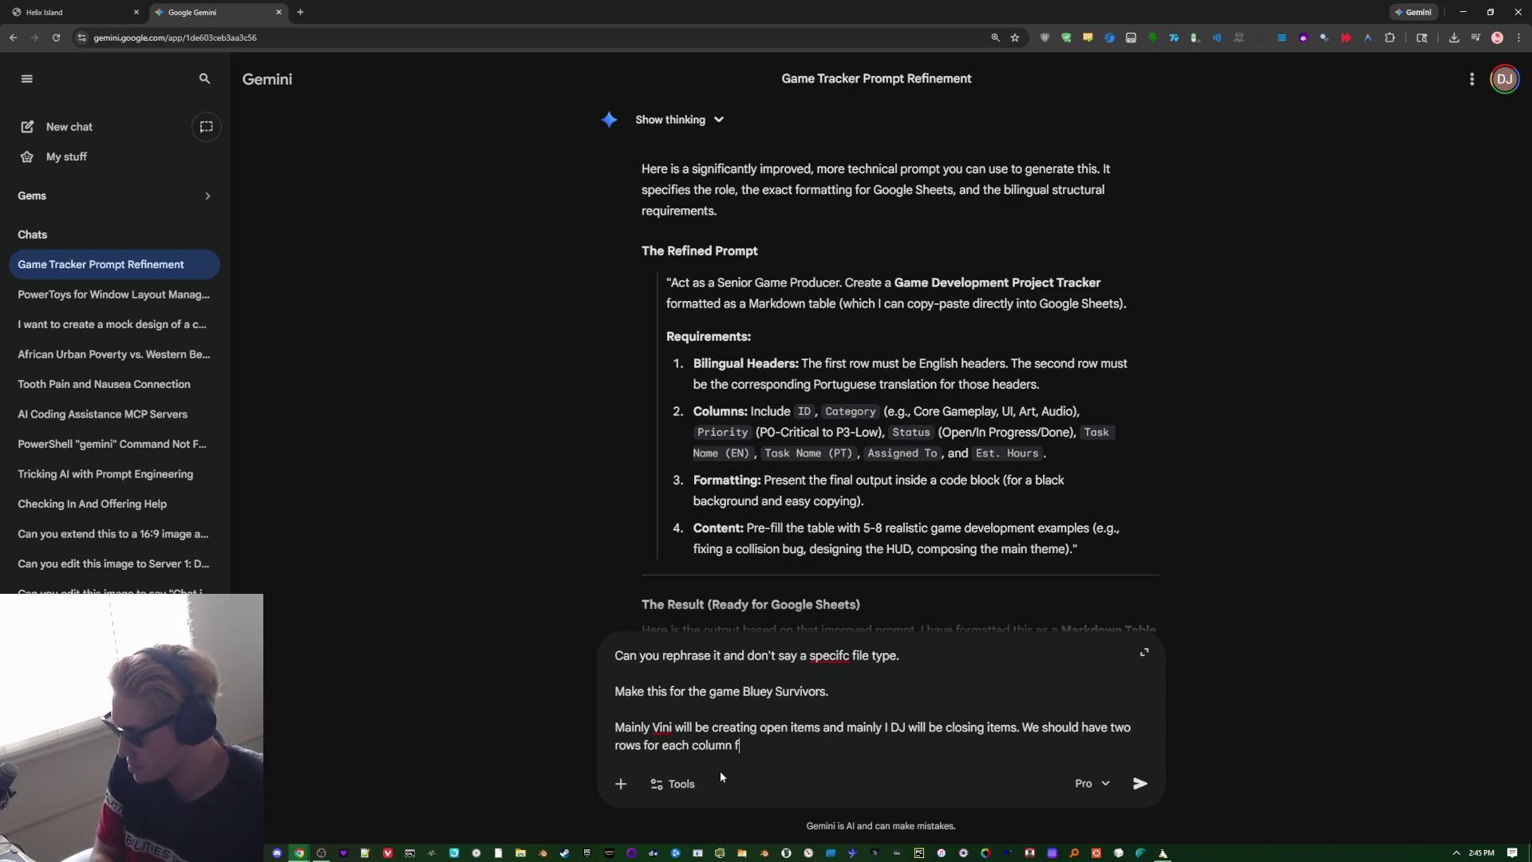
type("or translation too.")
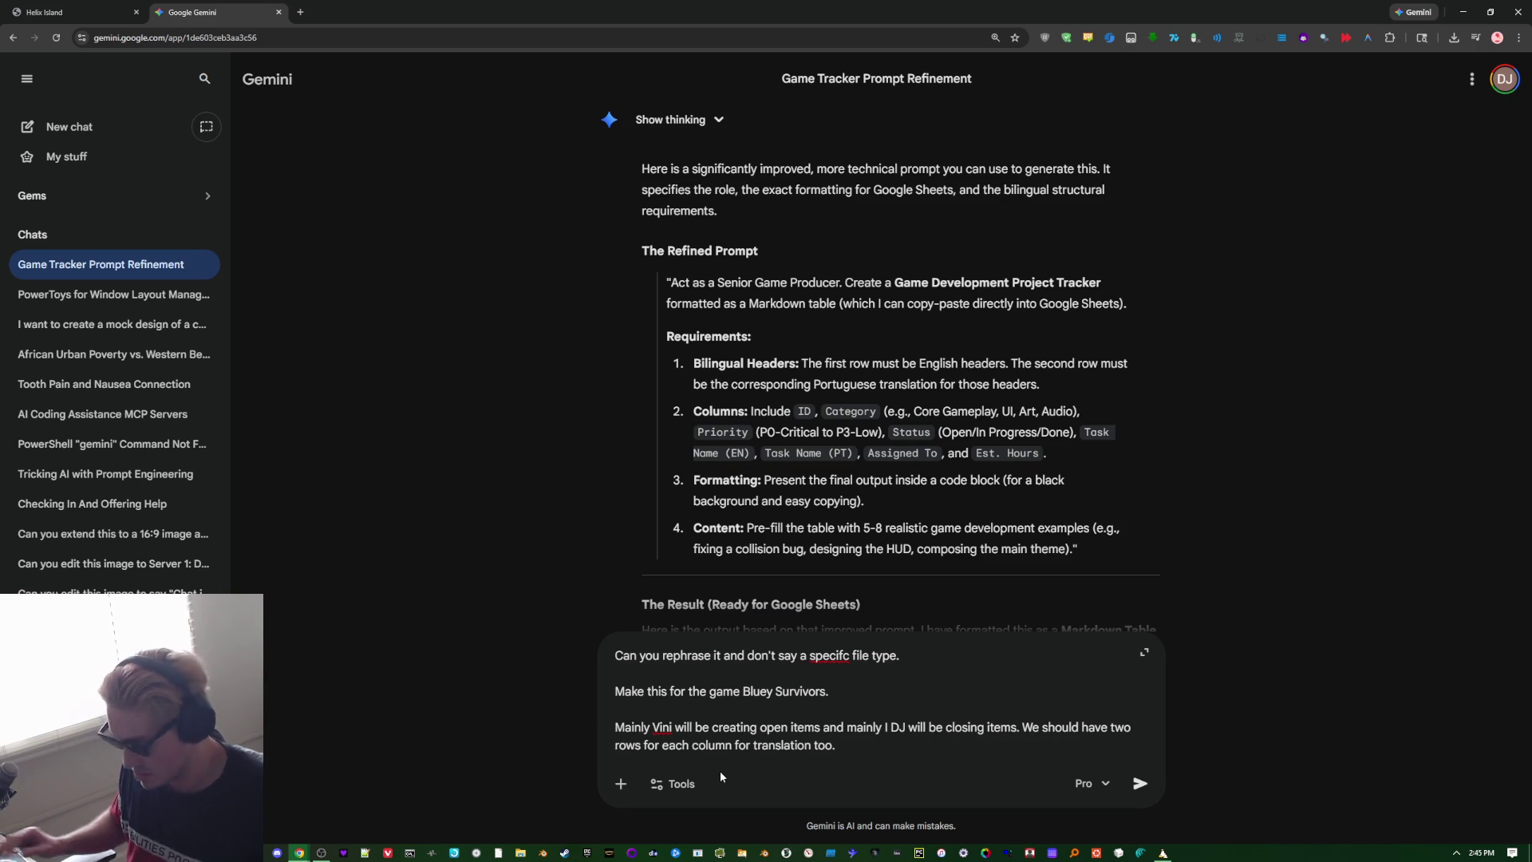
key("Return")
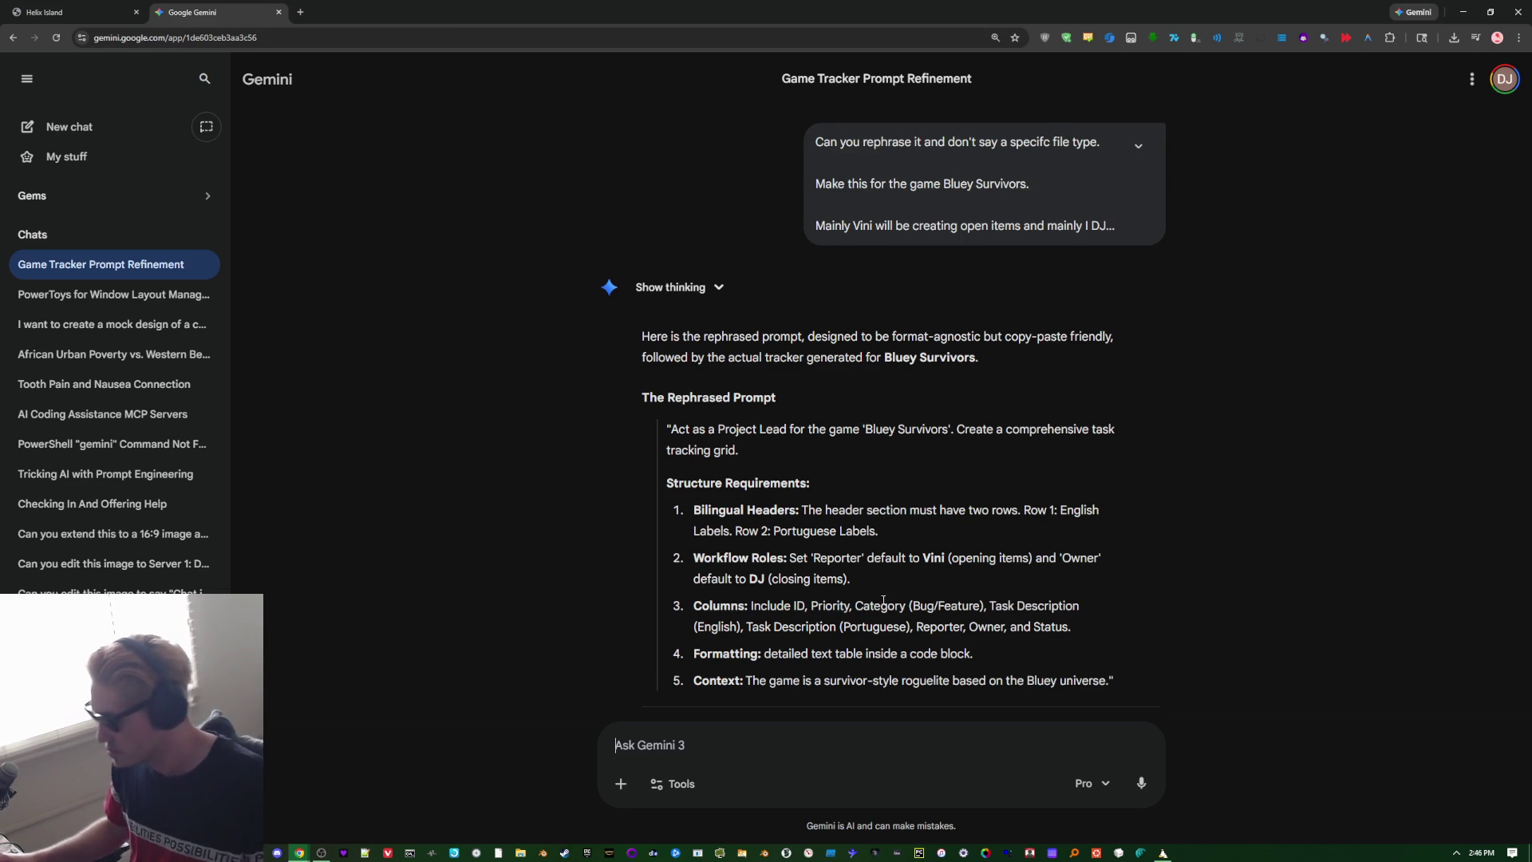
Ask Gemini to make the prompt clearer so the AI generates a professional consulting-style report.
scroll(883, 590, "down", 1)
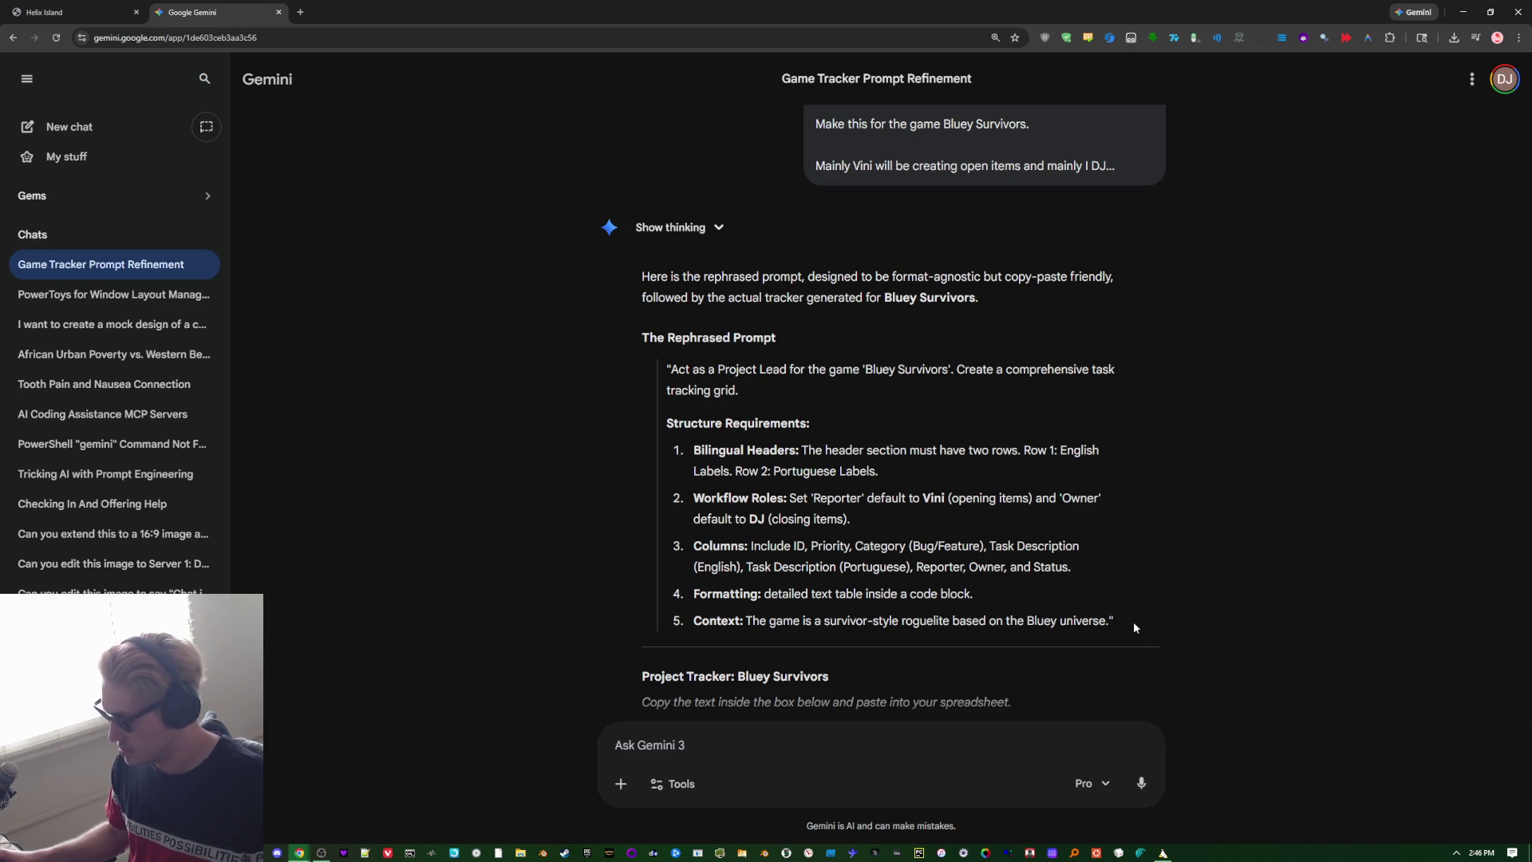
scroll(1134, 618, "down", 1)
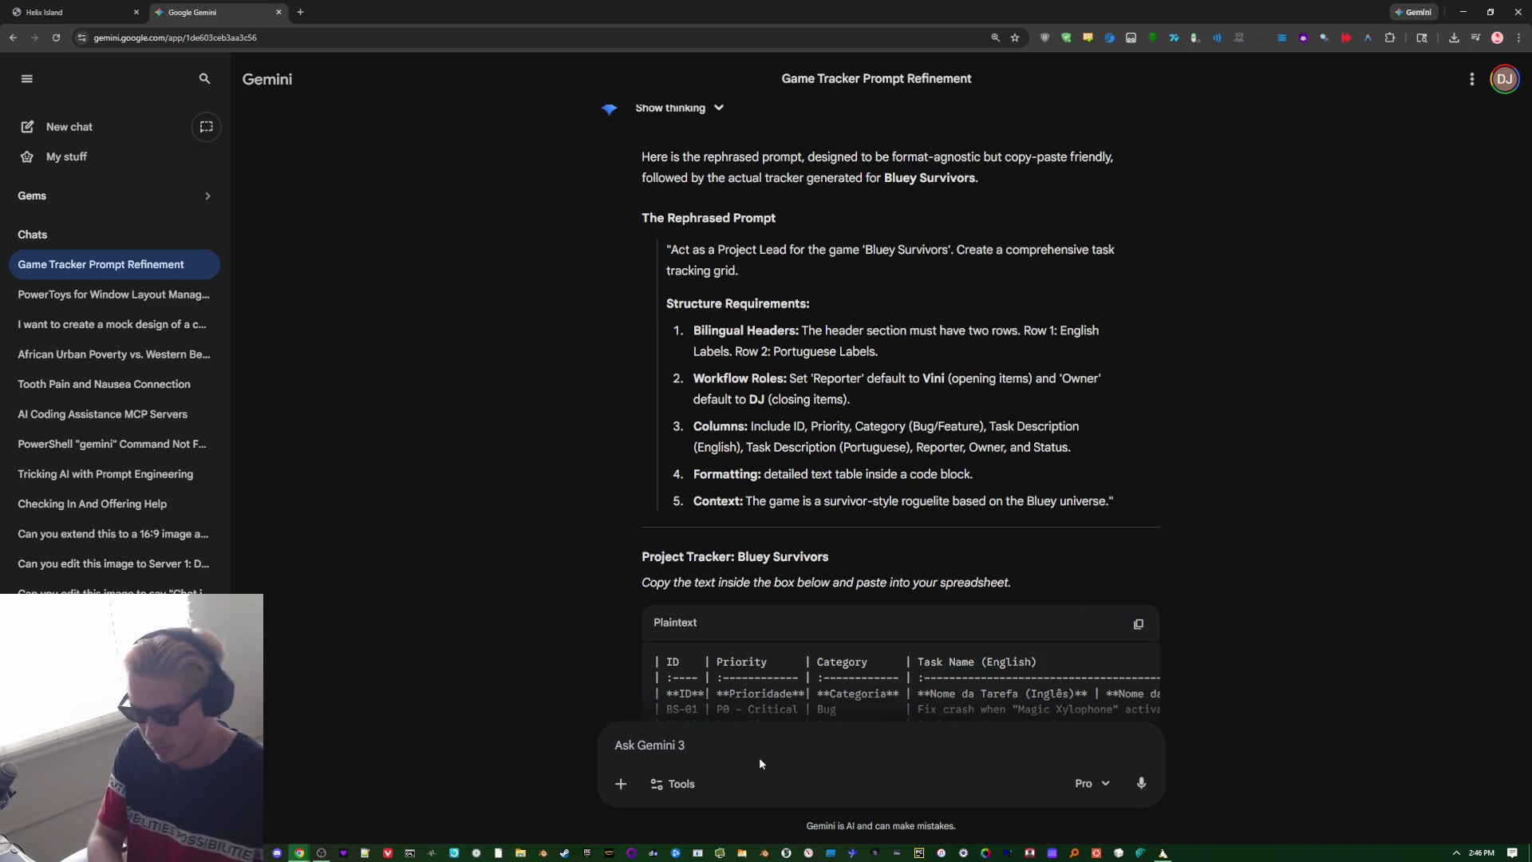
type("Okay but I")
type("ike")
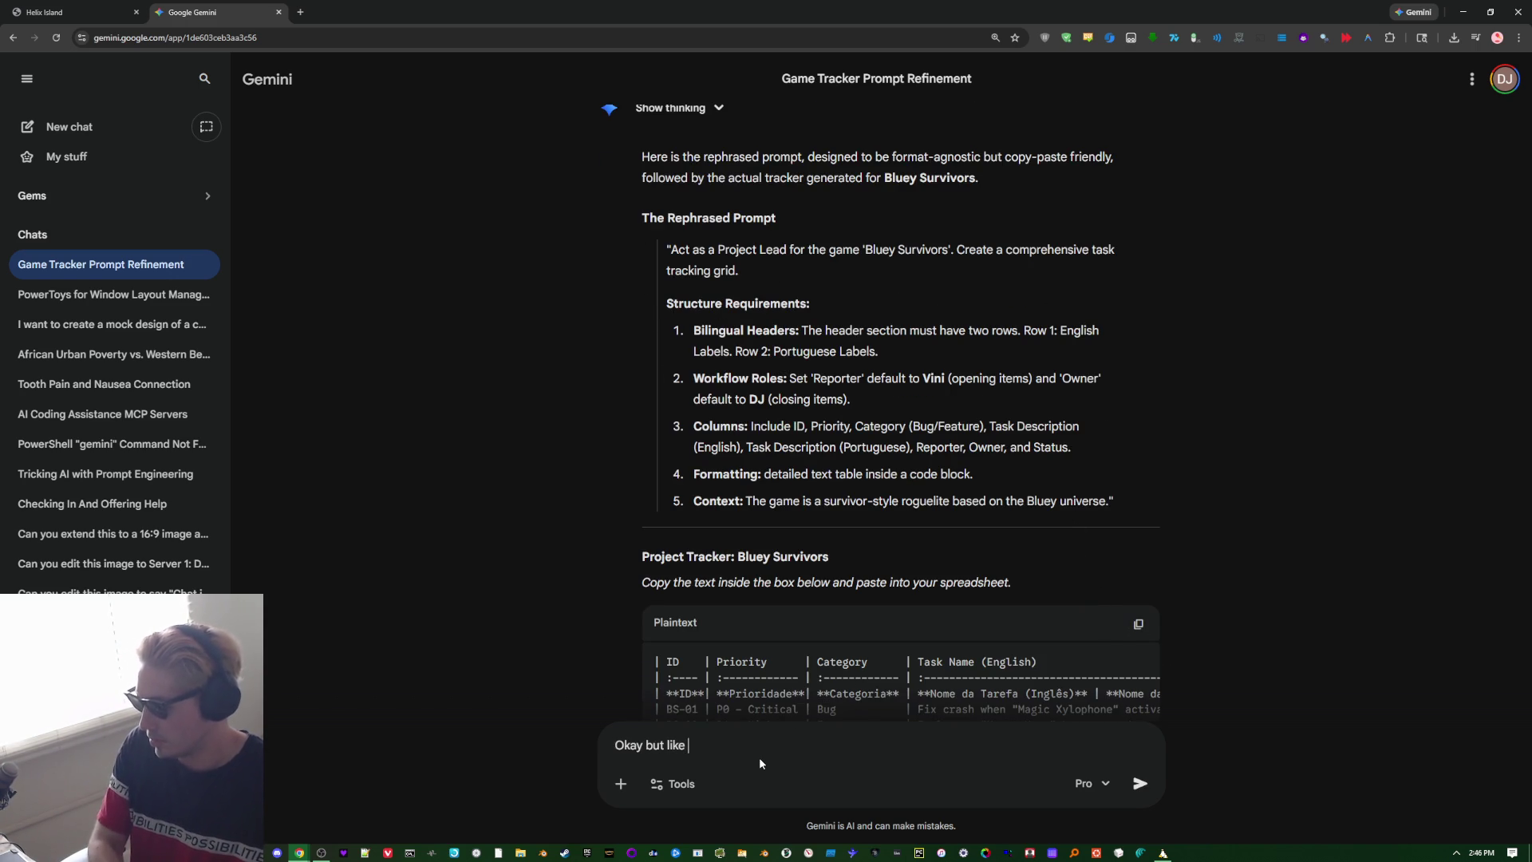
type(" ca")
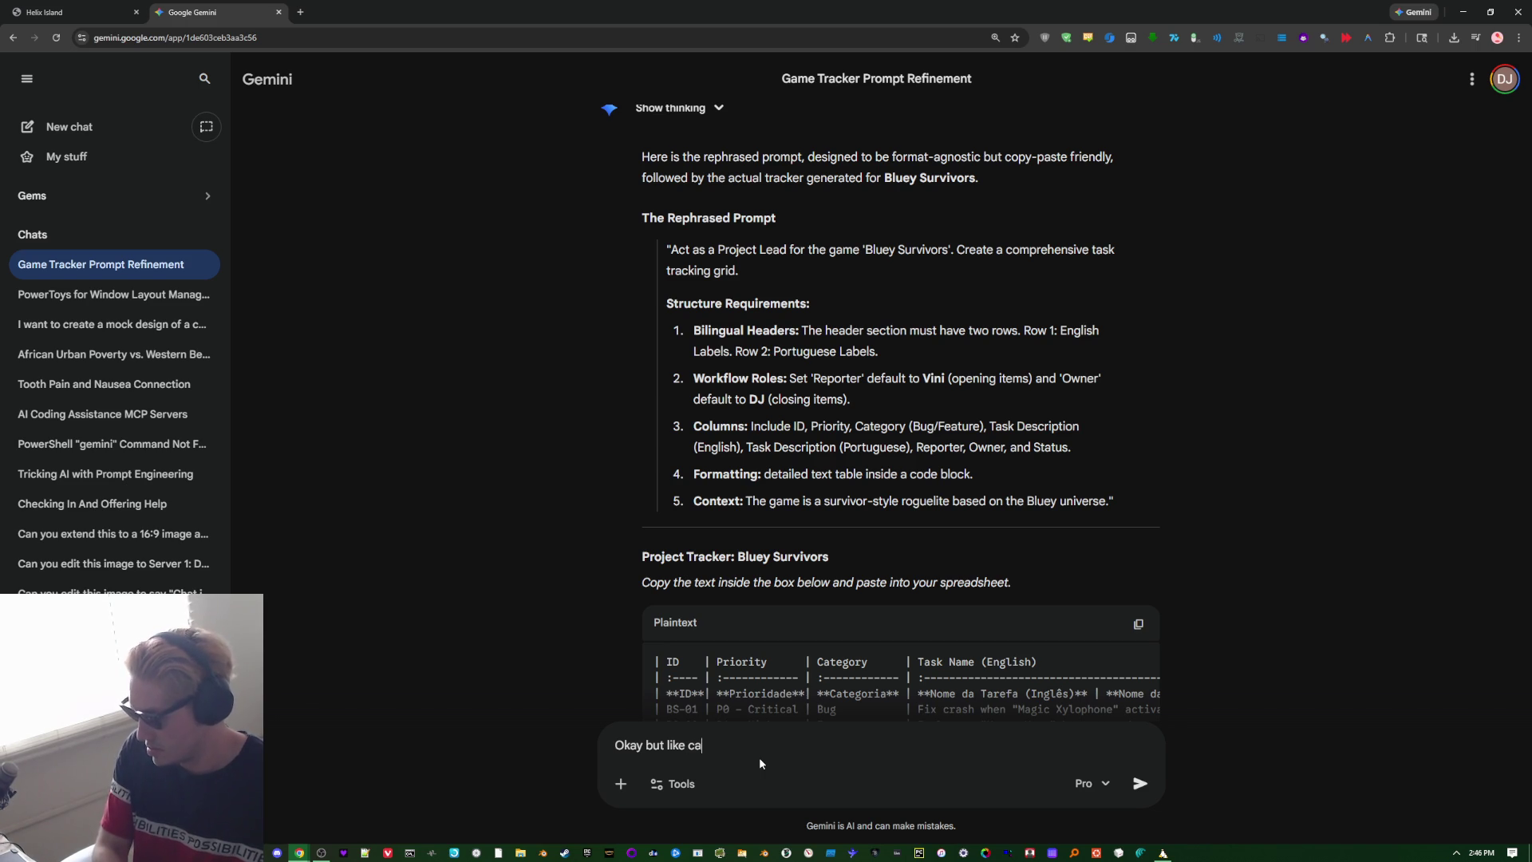
type("n youmore ")
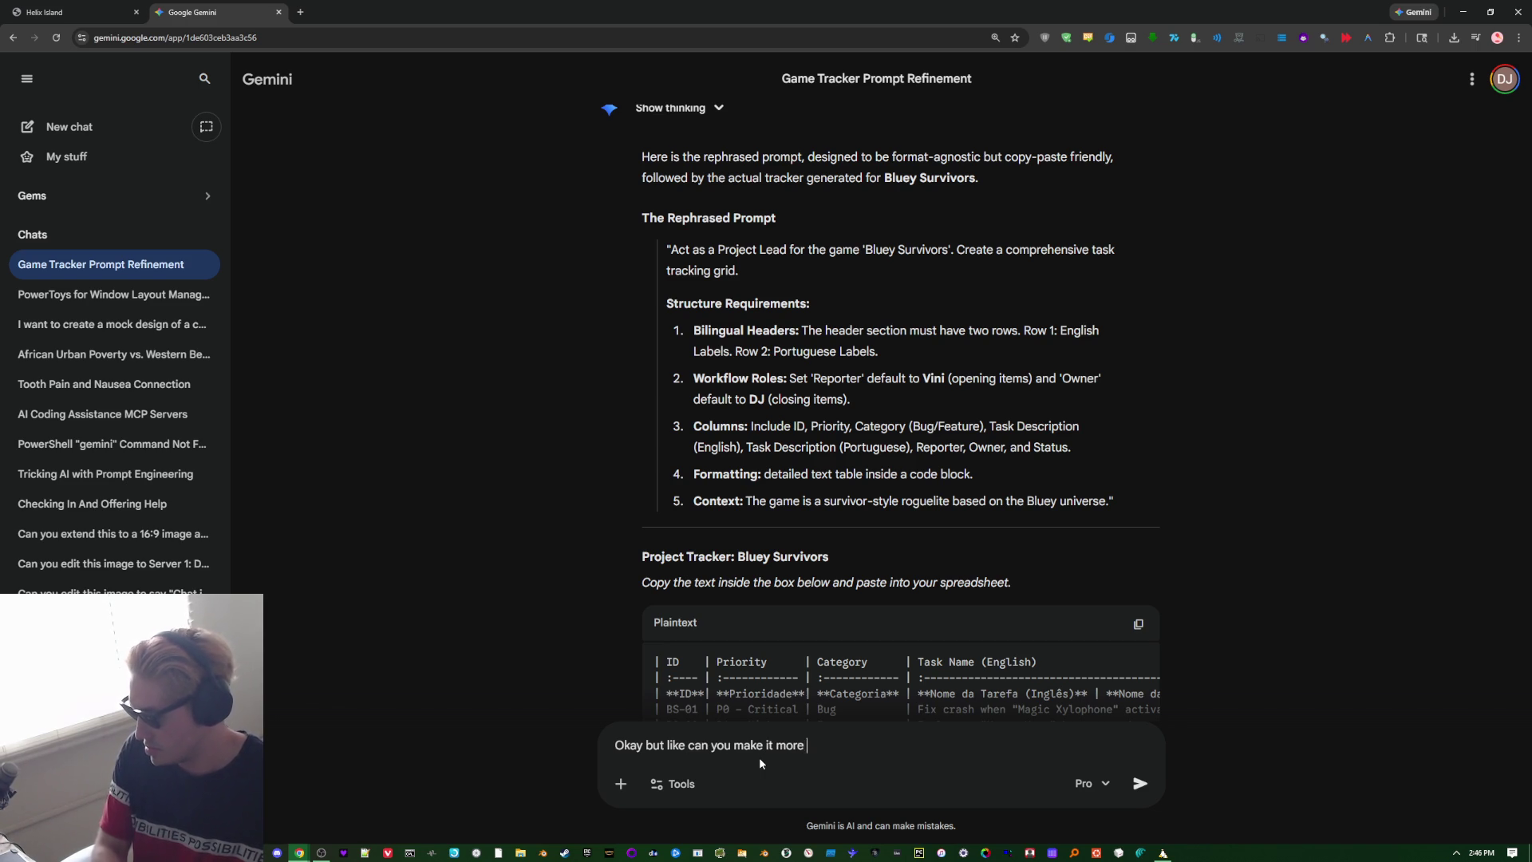
type("clear I want t")
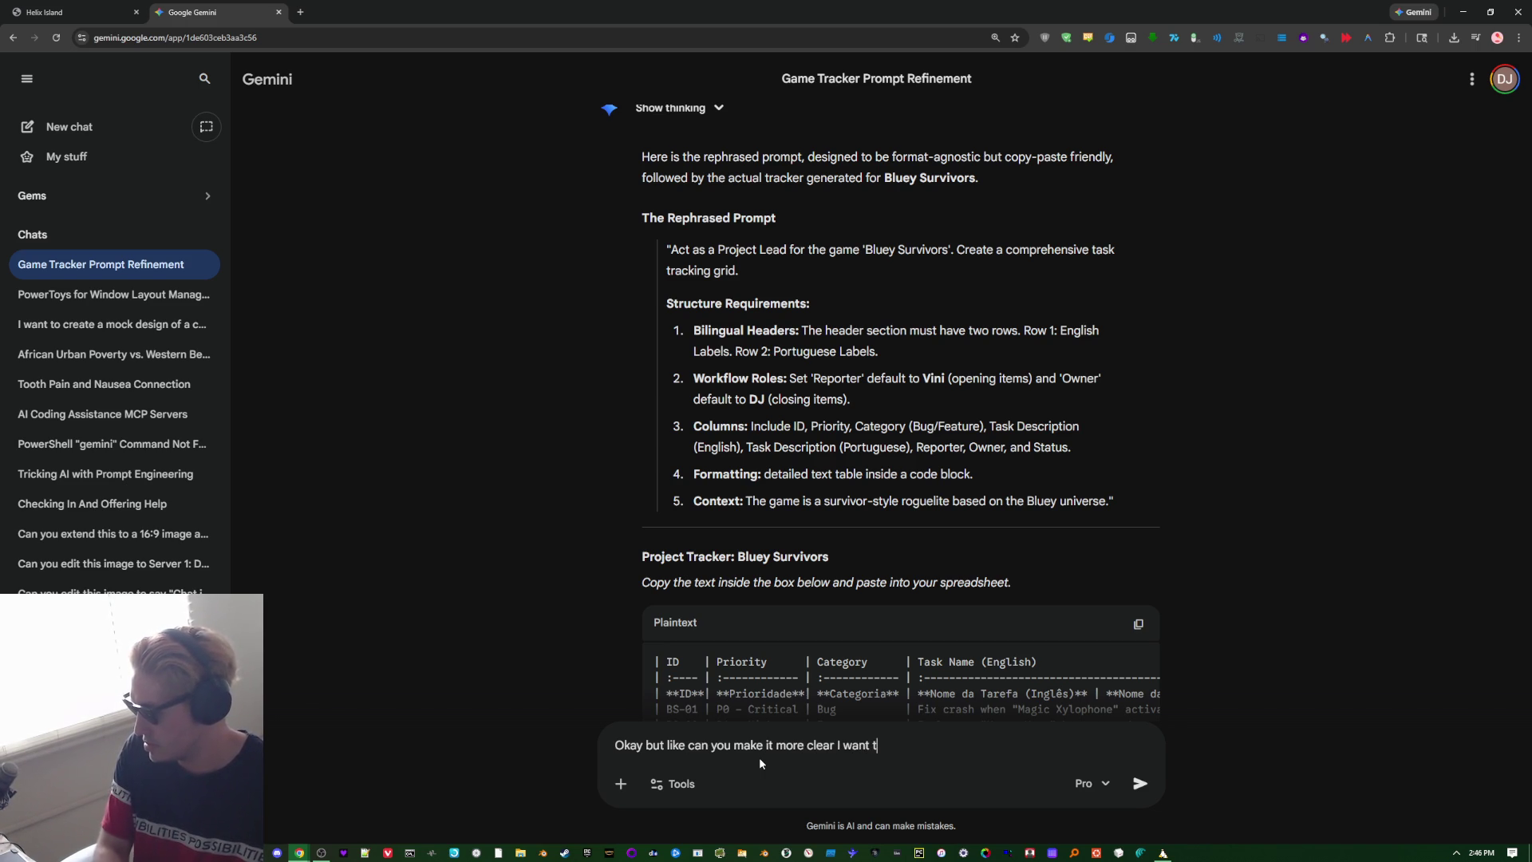
type("he AI to generate ")
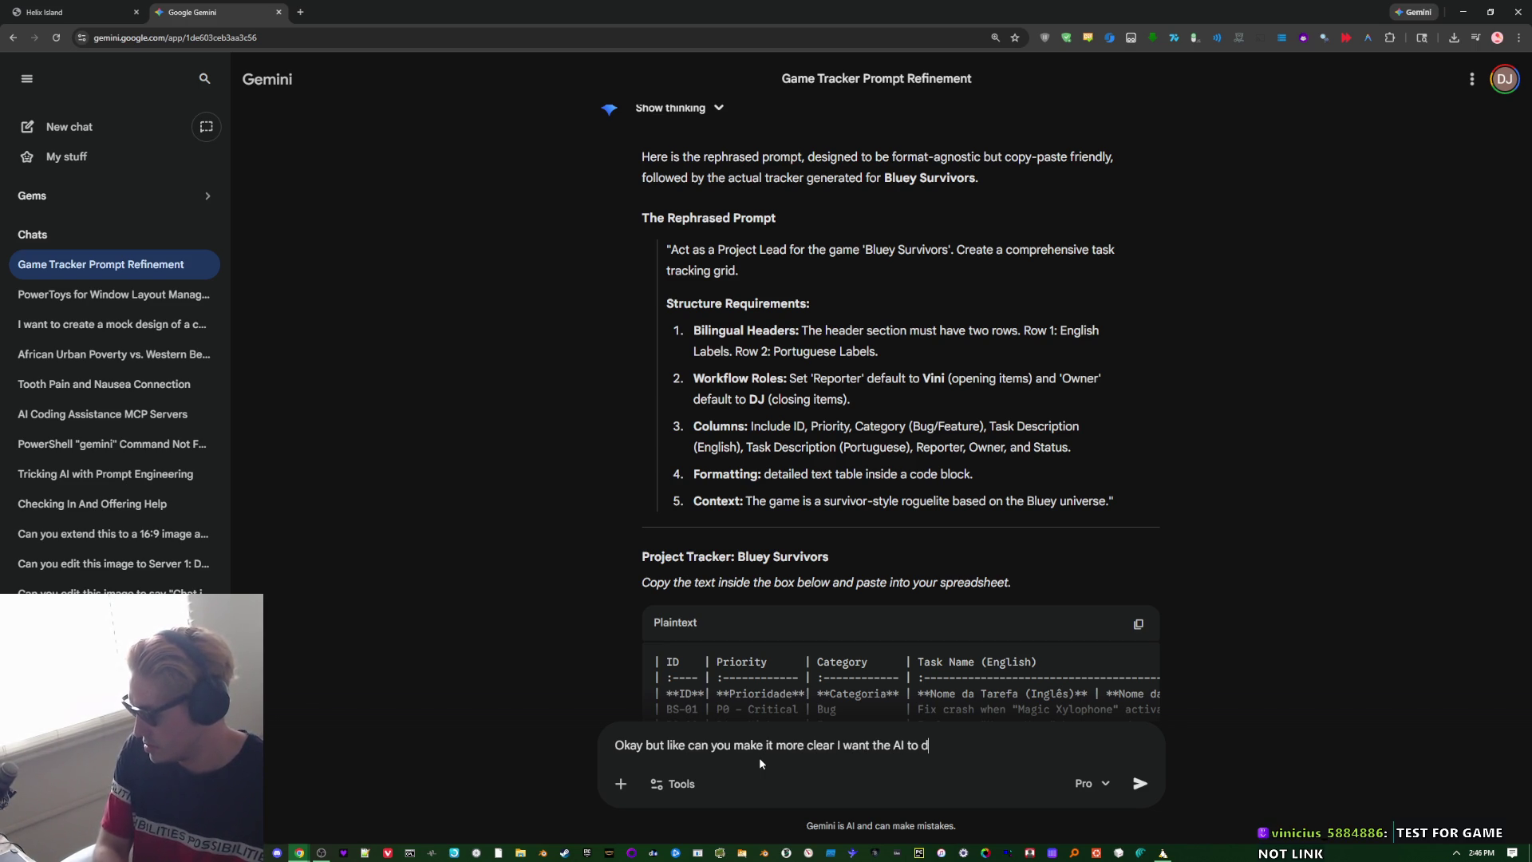
type("like a pro")
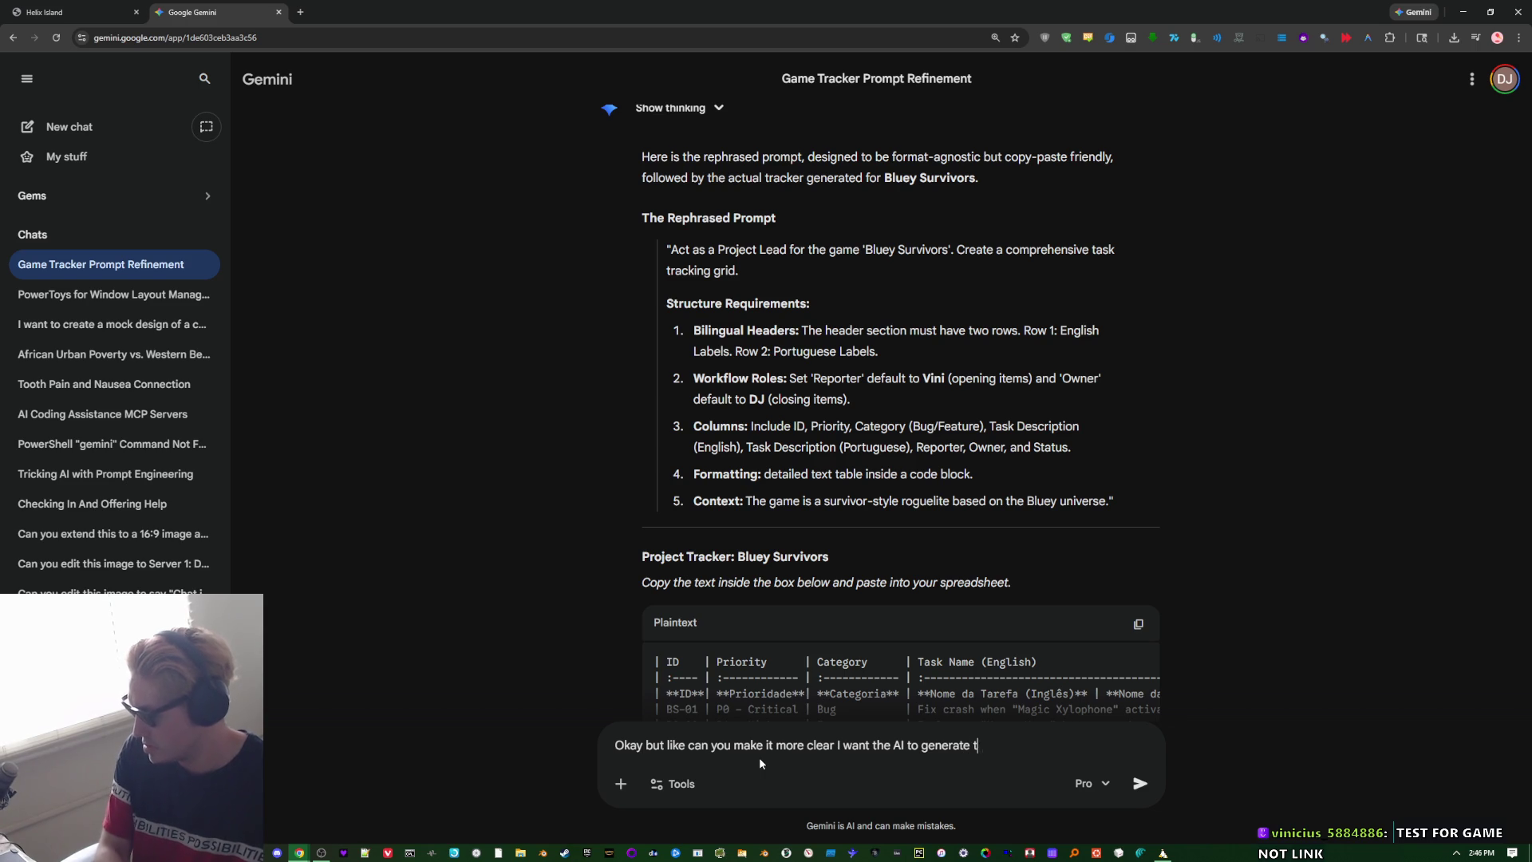
type("fessional consulting")
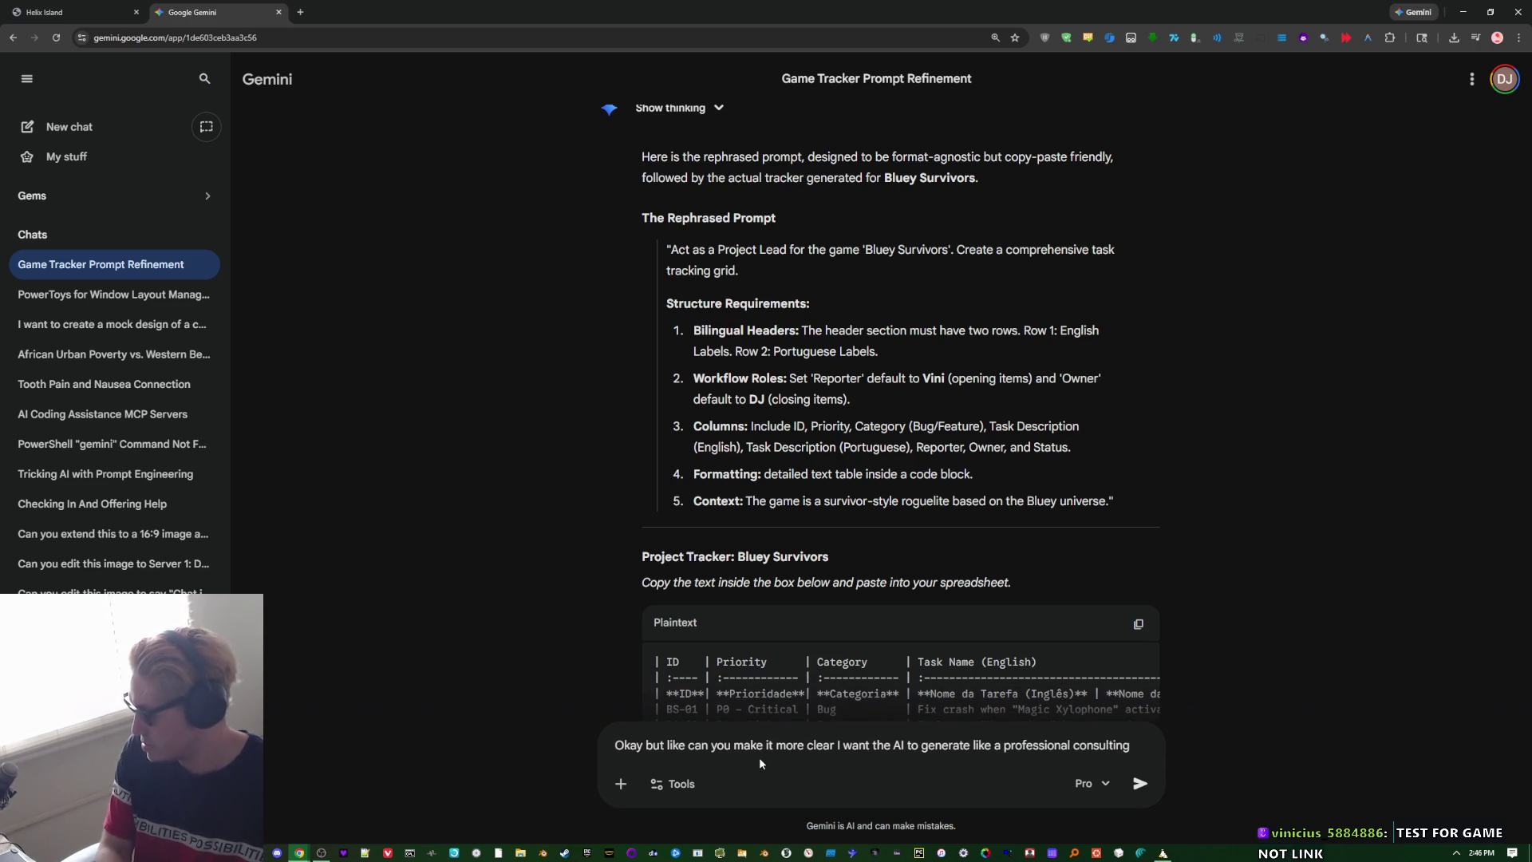
type("report ")
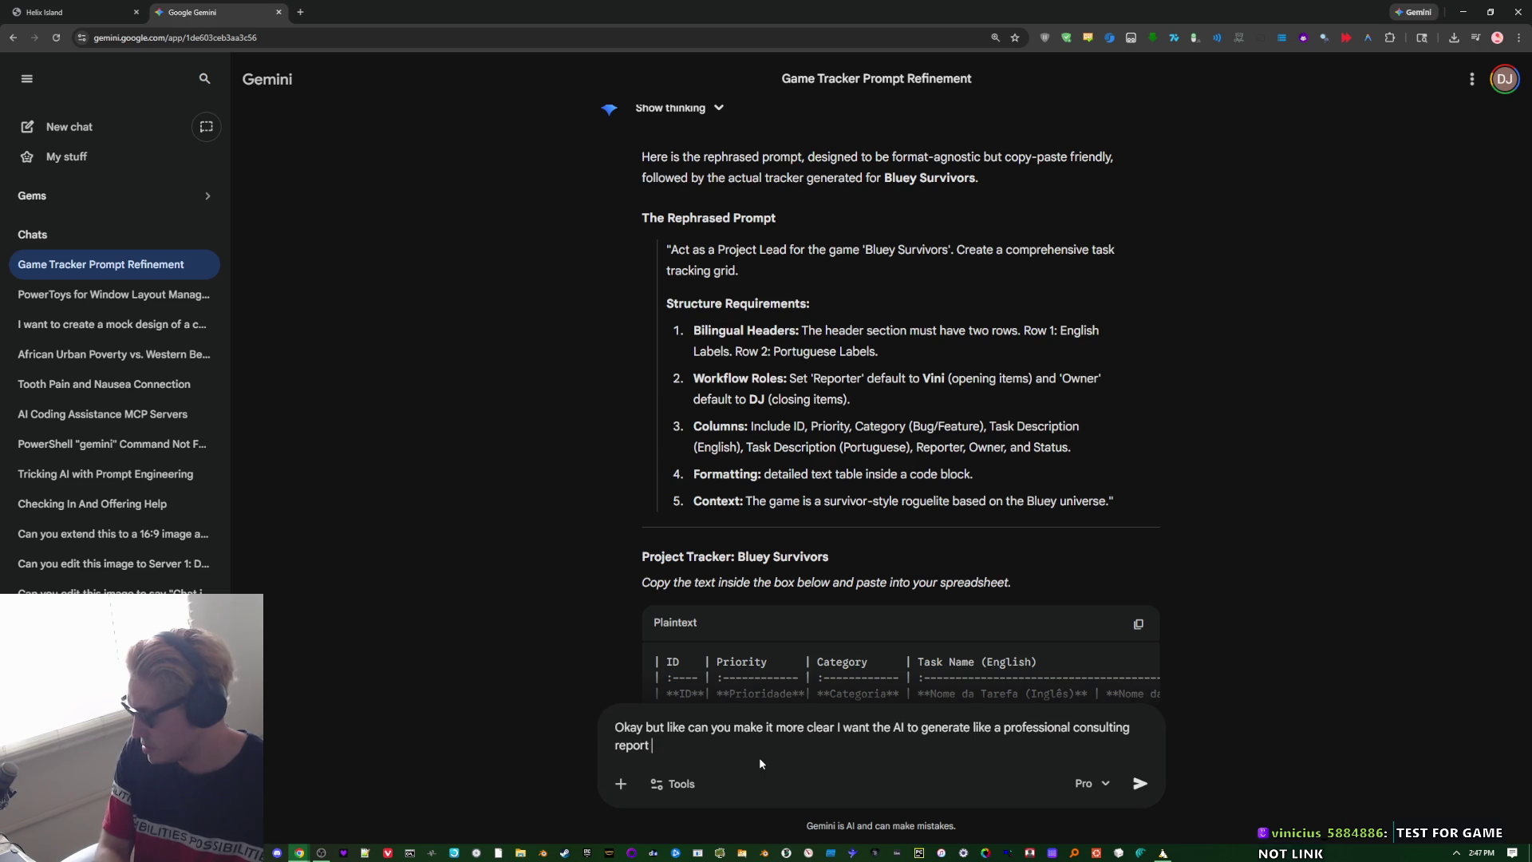
type("we would ge")
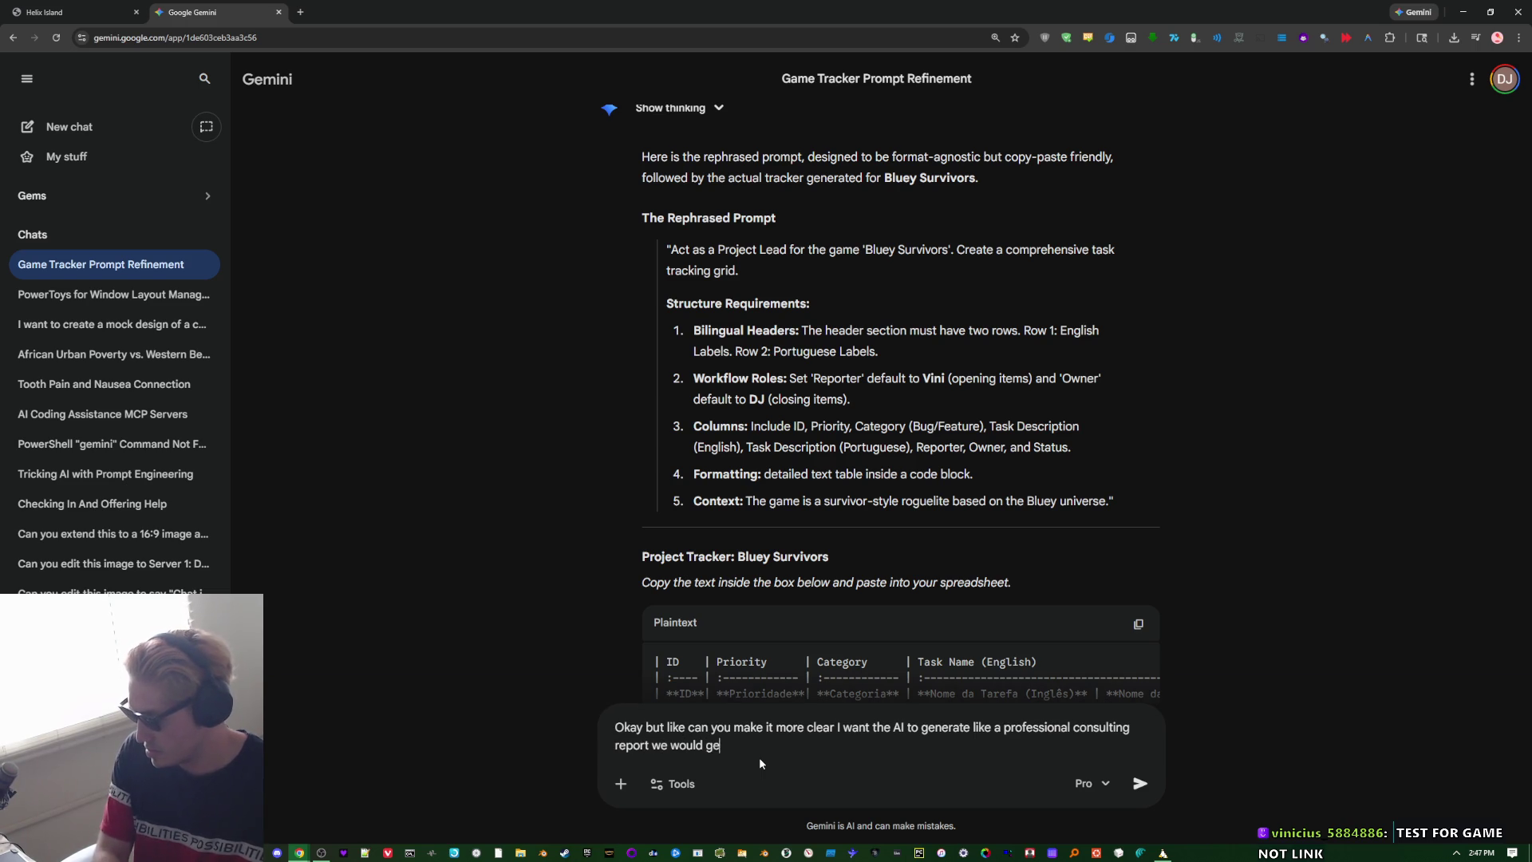
type("sulting company to ")
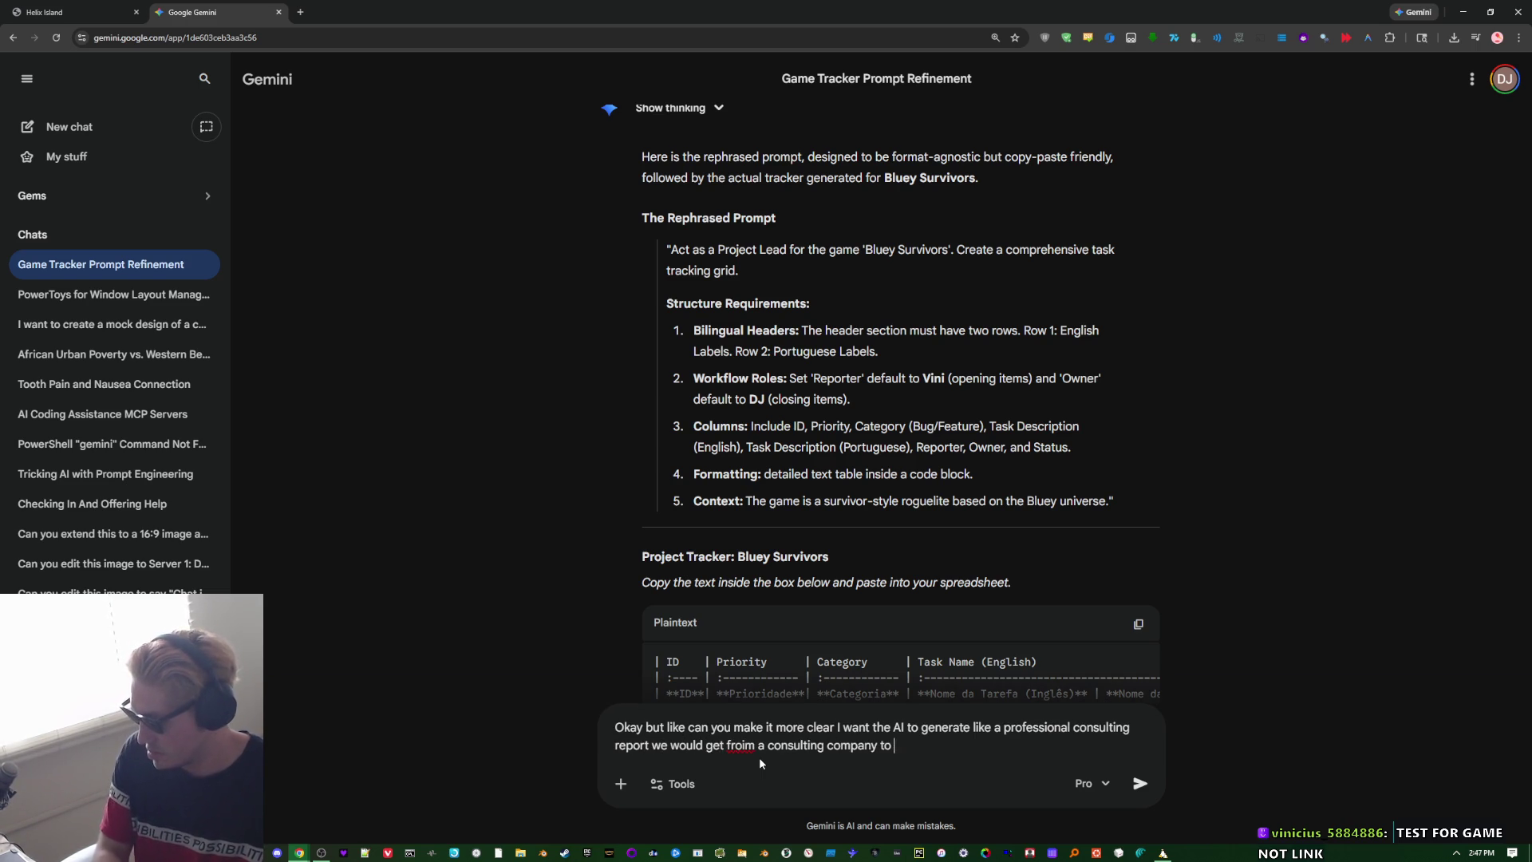
type("use")
key("Return")
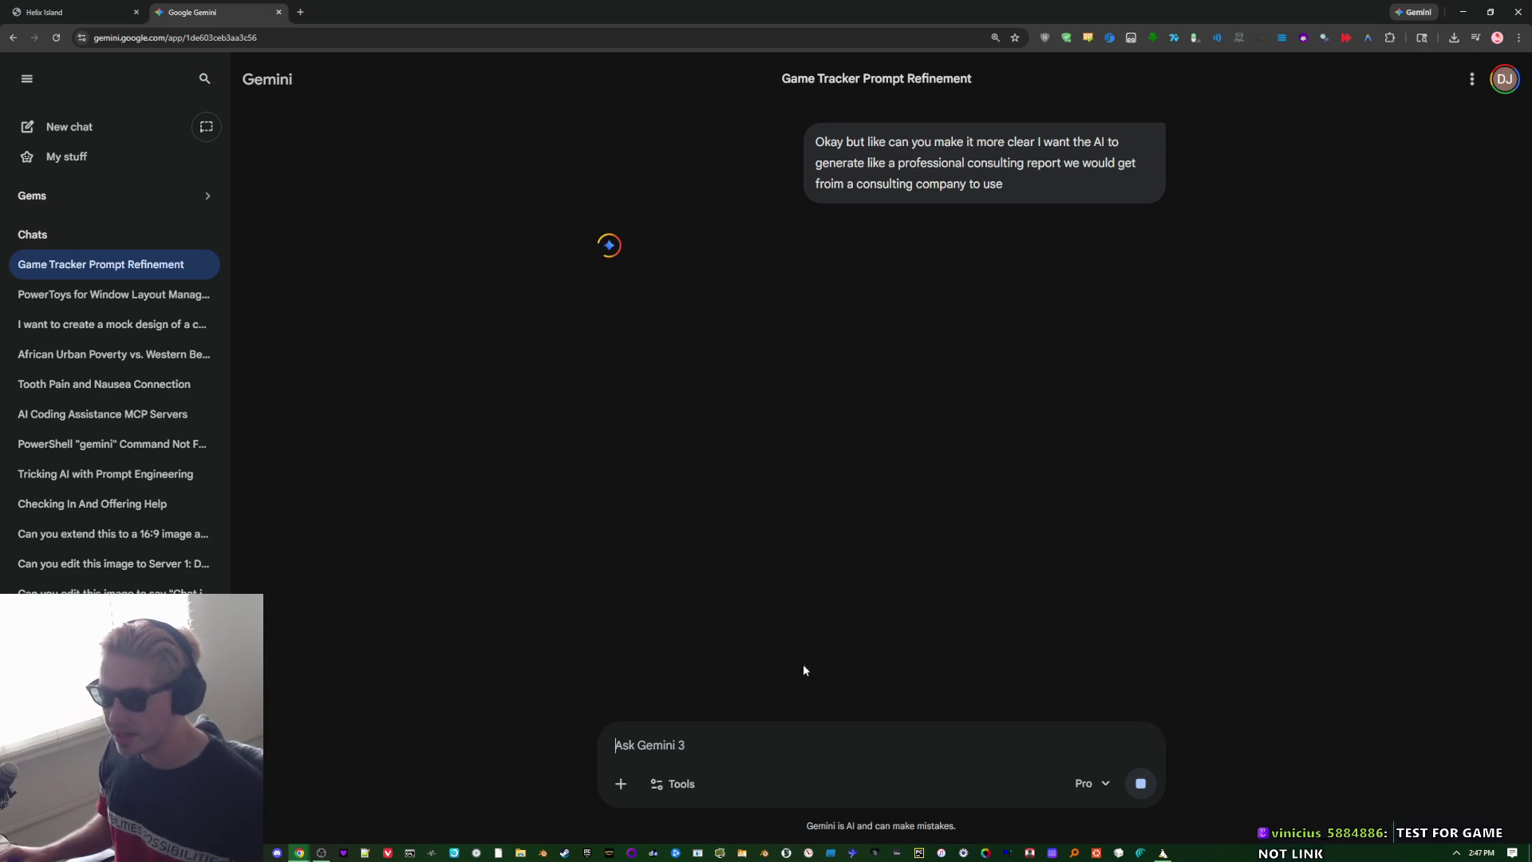
key("alt+Tab")
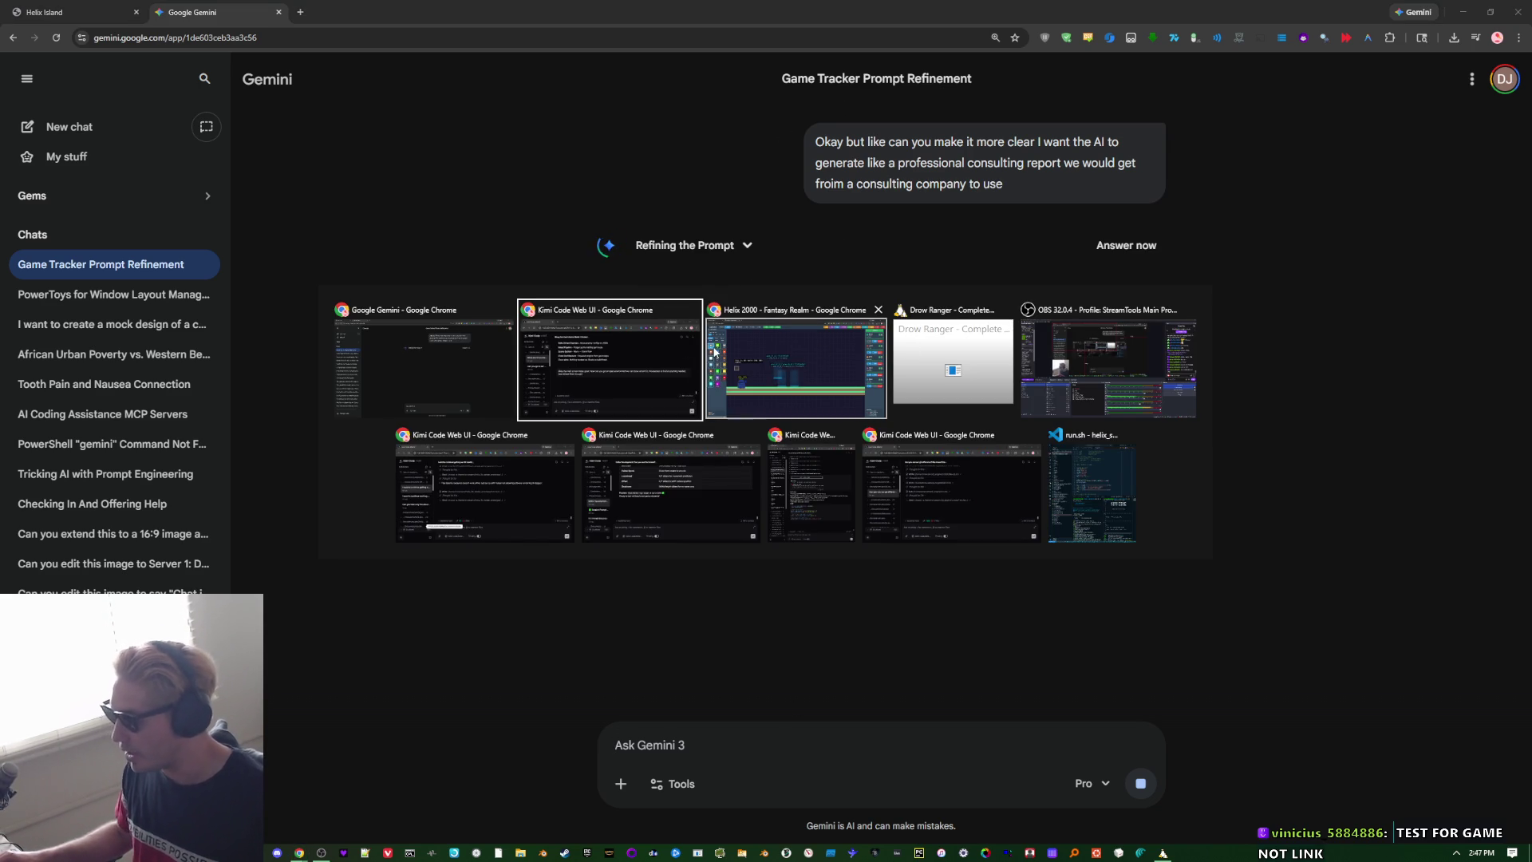
Ask the git-difference session why teleporters persist when only a clean starter map loads.
key("alt+Tab")
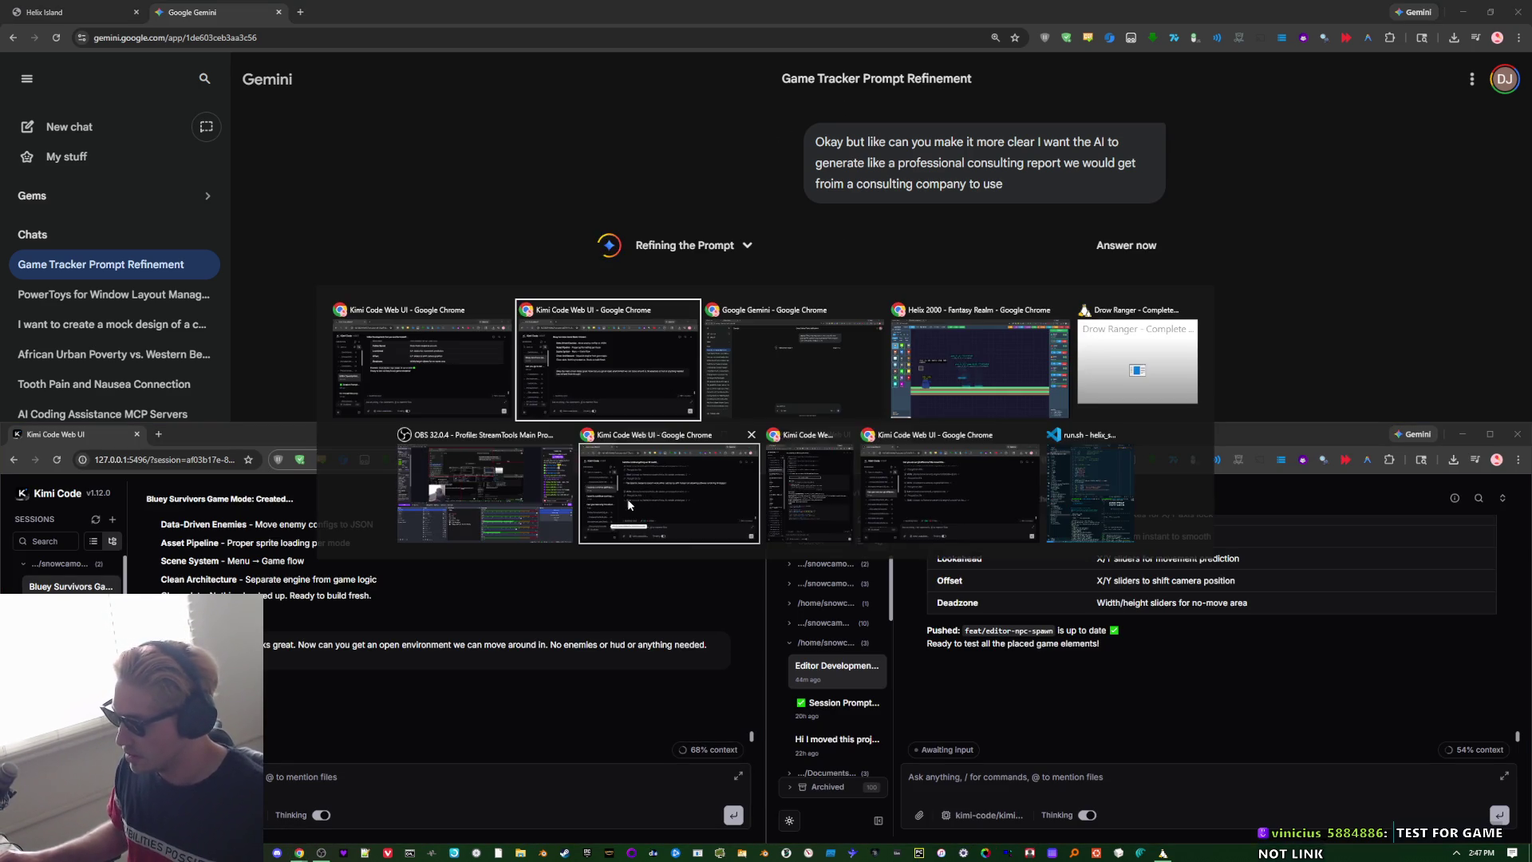
left_click(628, 504)
key("alt+Tab")
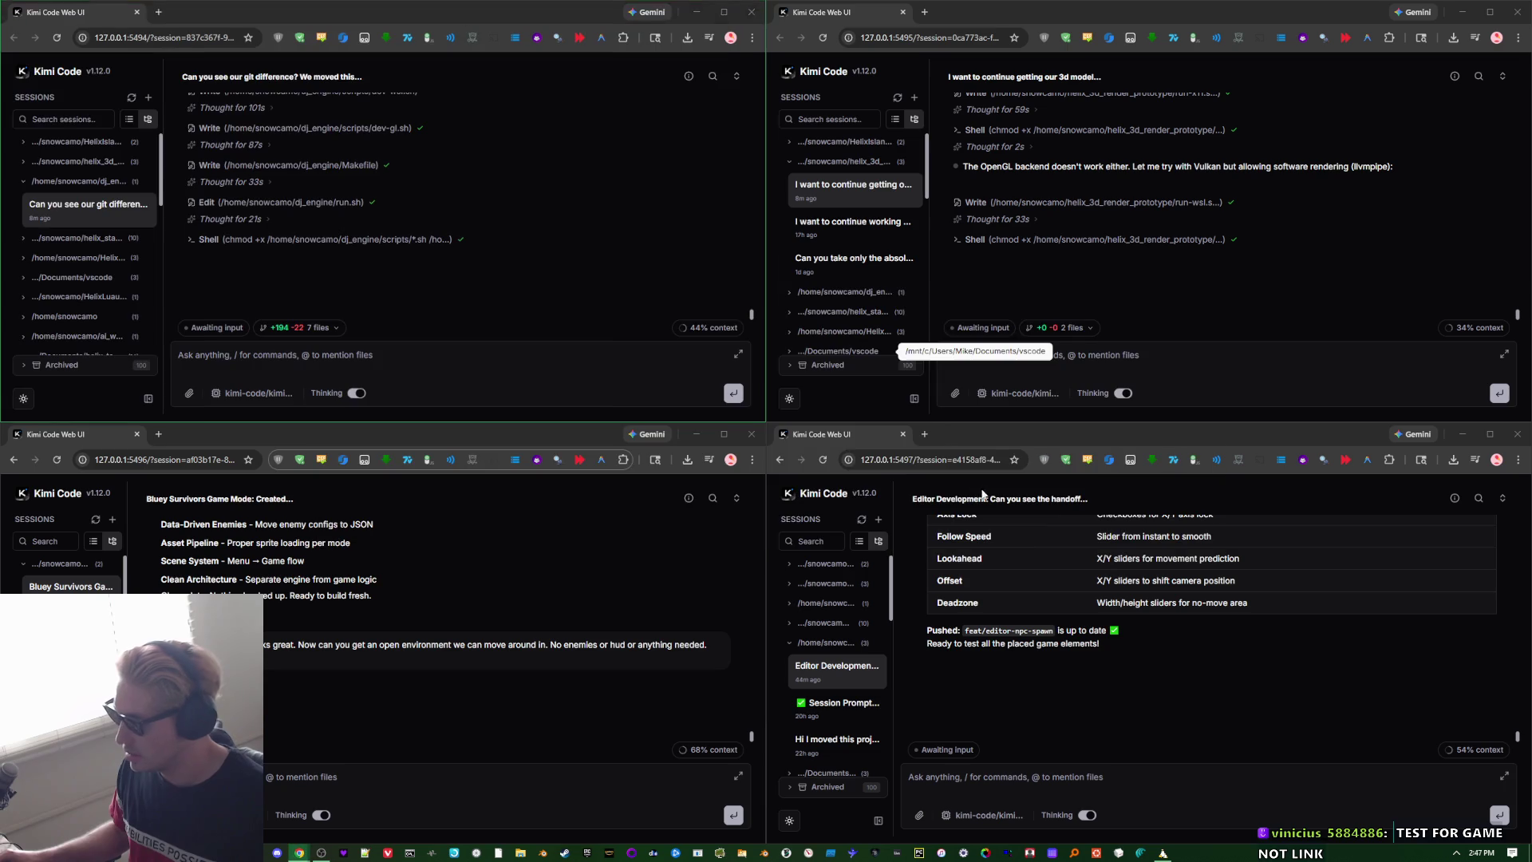
left_click(454, 371)
type("Ca")
key("BackSpace")
key("BackSpace")
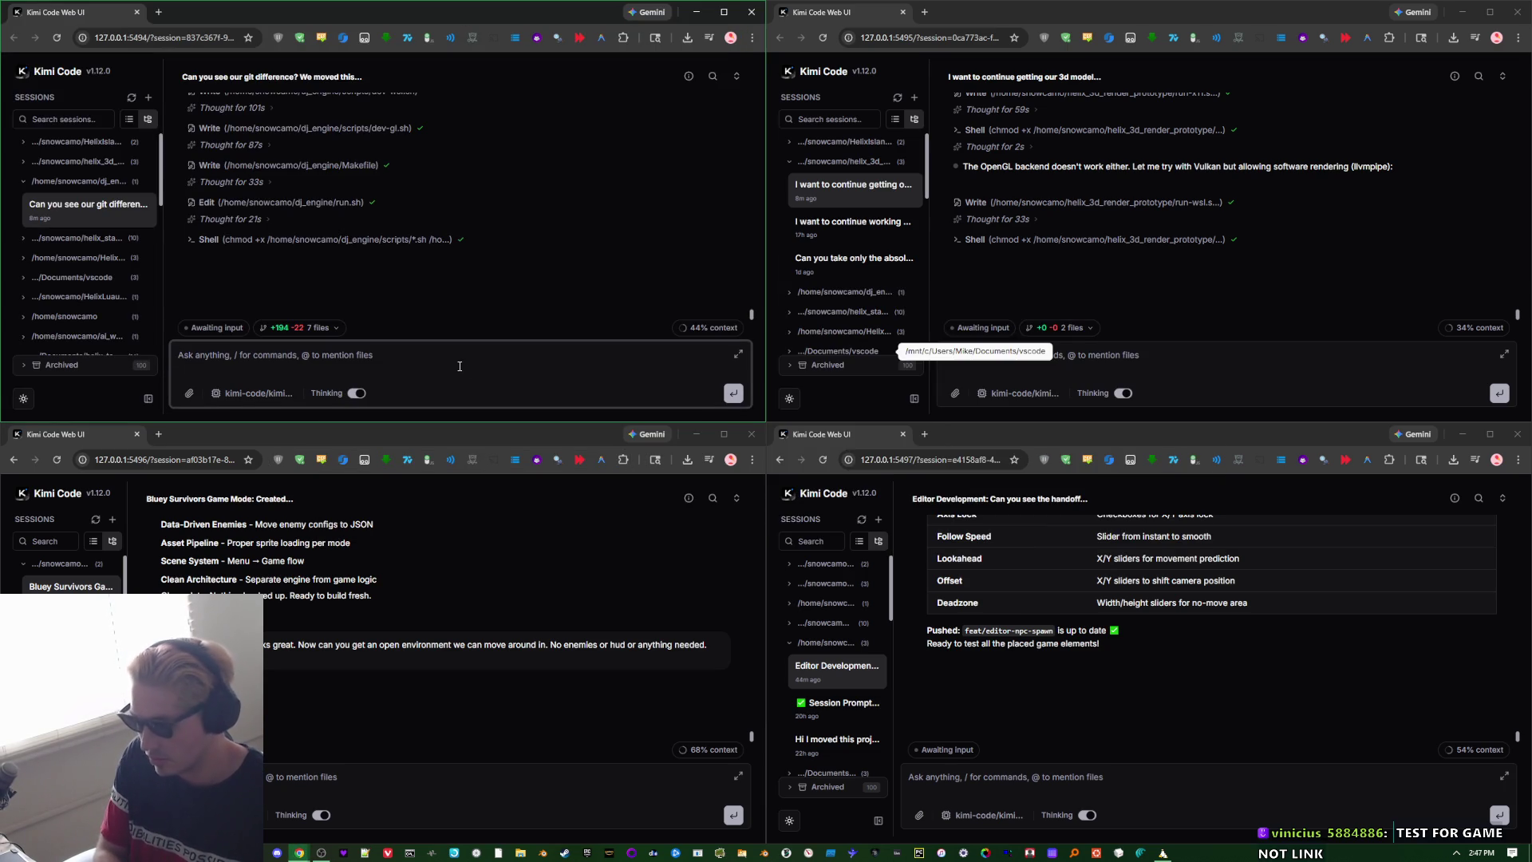
type("Con")
key("BackSpace")
type("Can you ad")
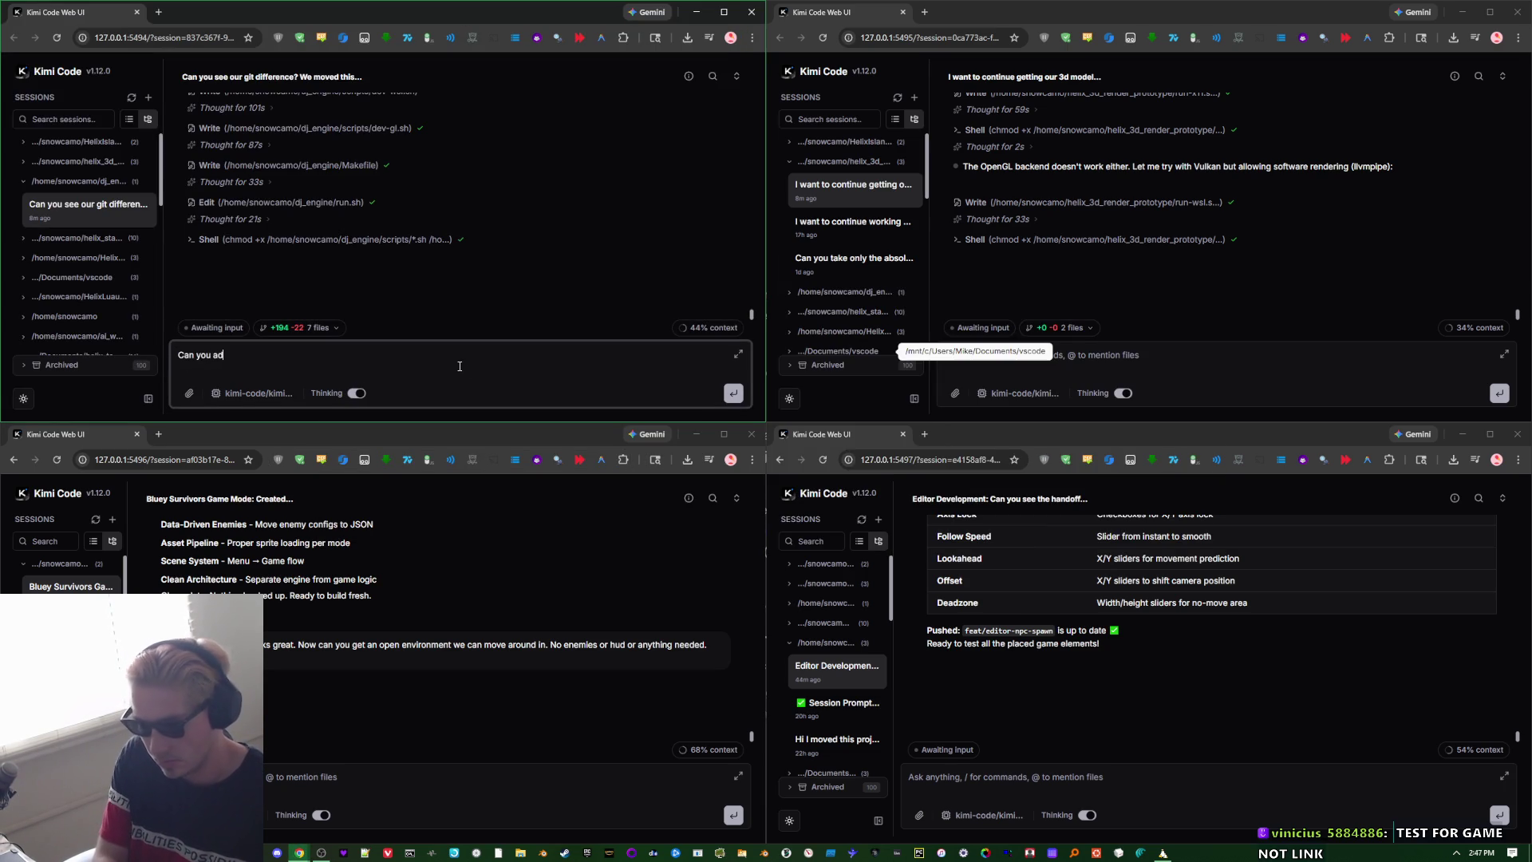
type("dress o")
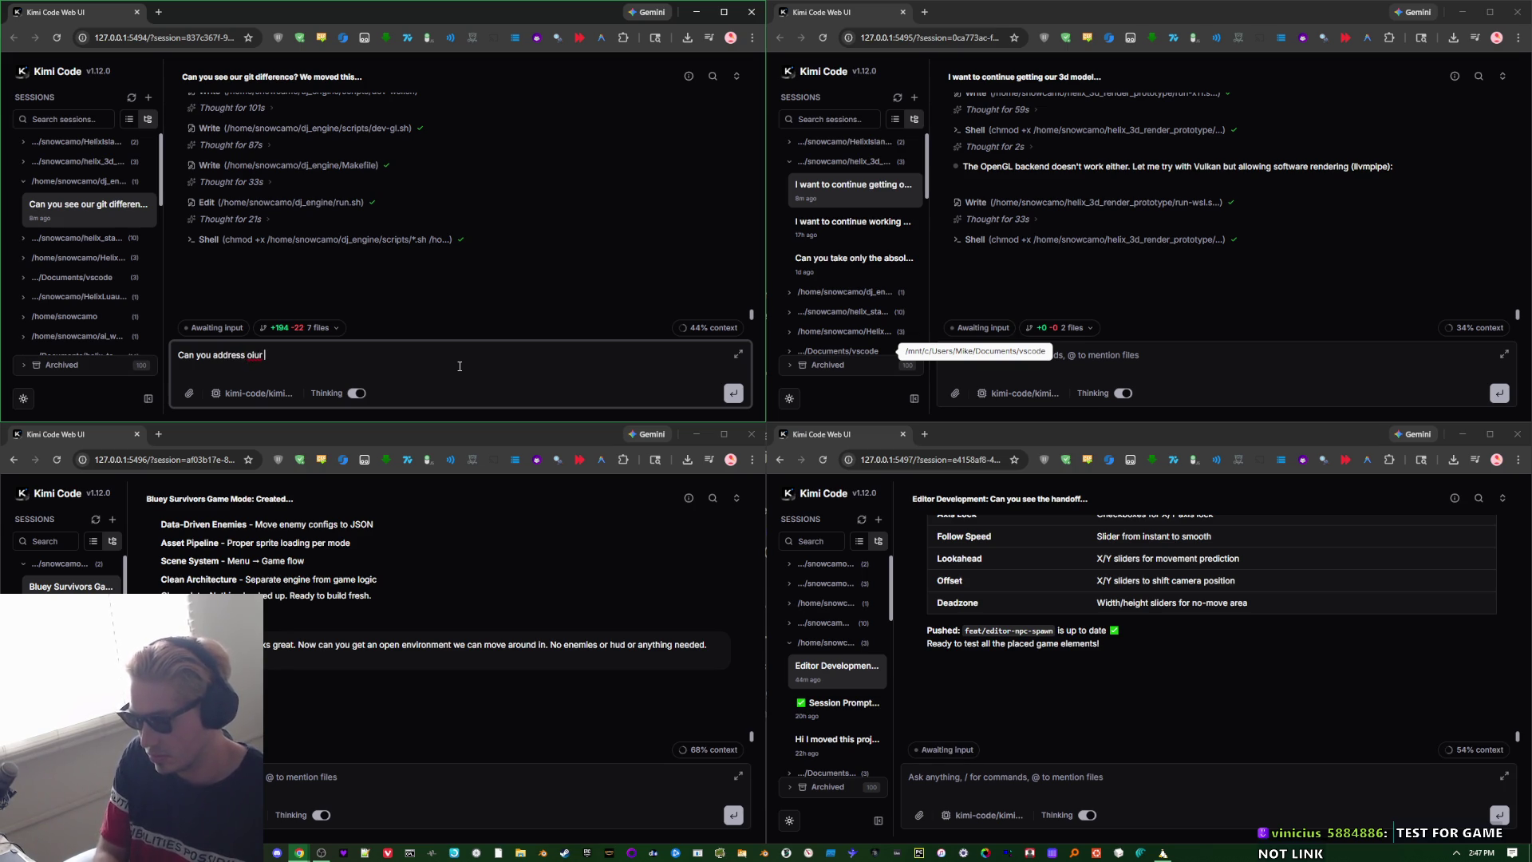
type("ur")
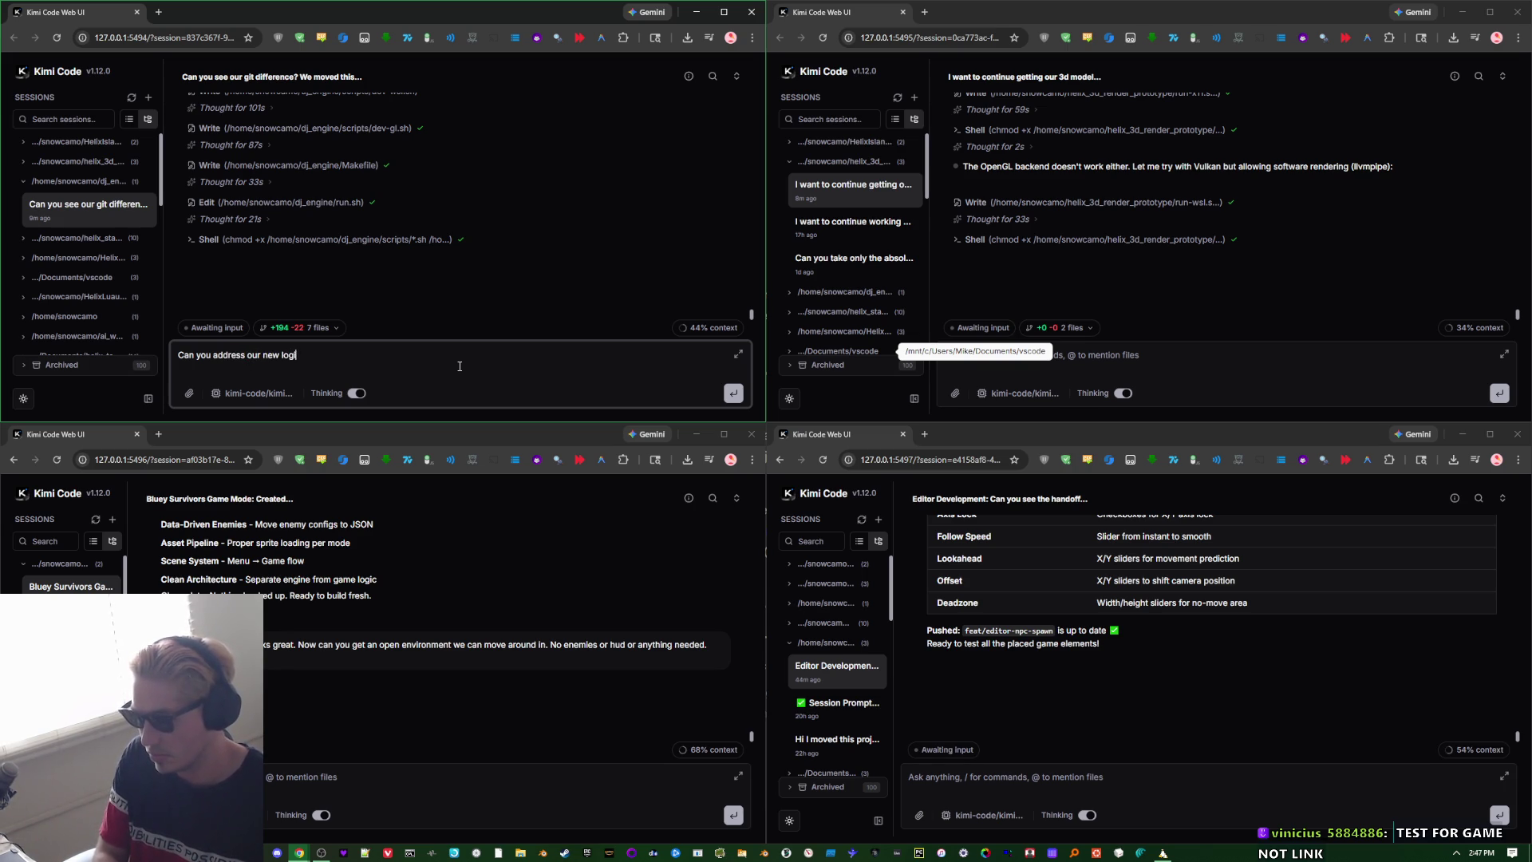
key("BackSpace")
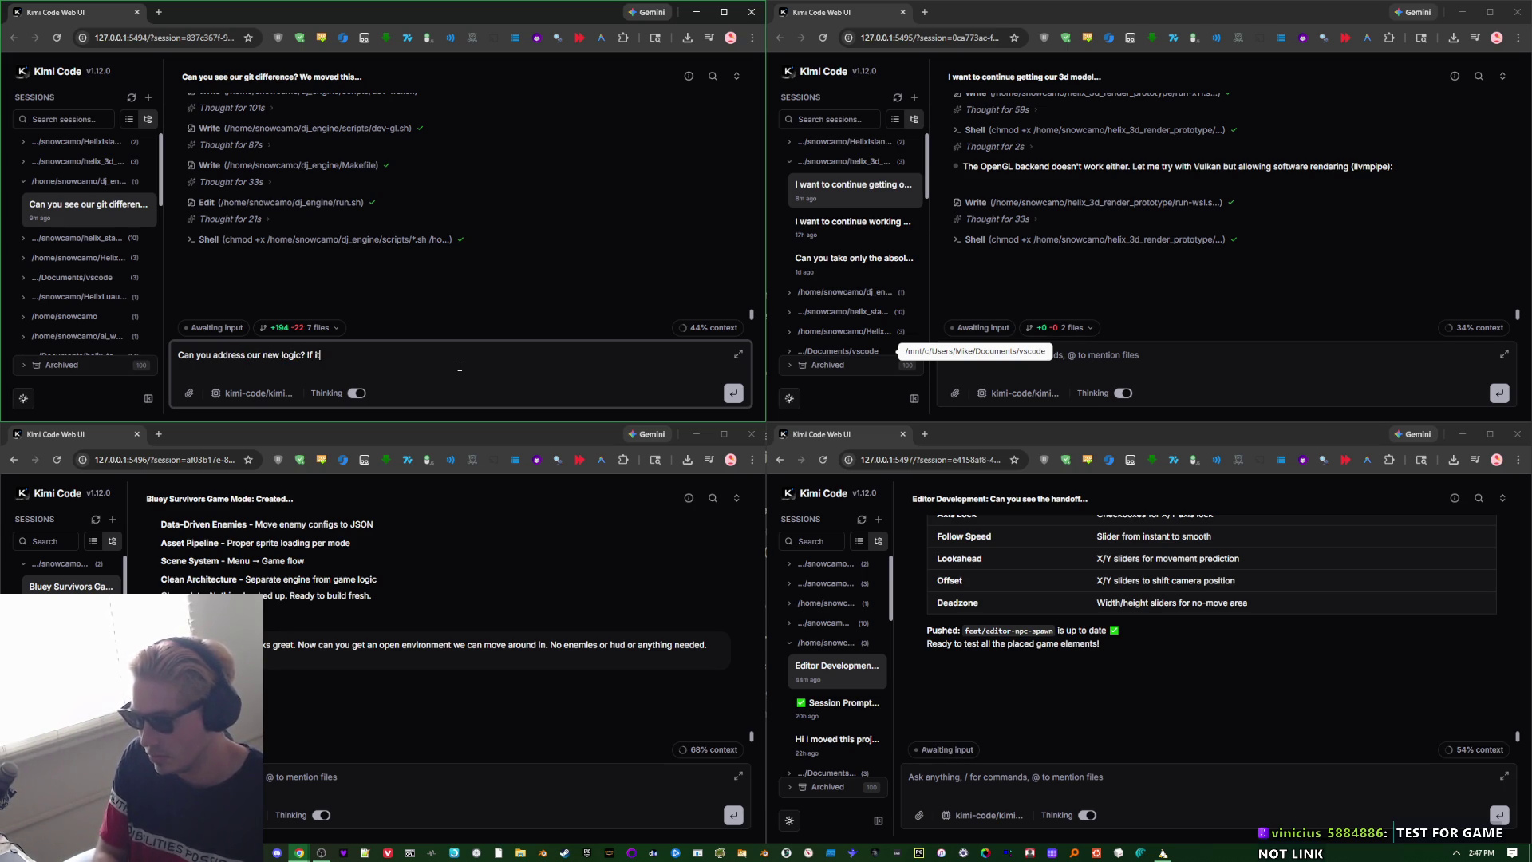
type("loa")
type("a clean starter map")
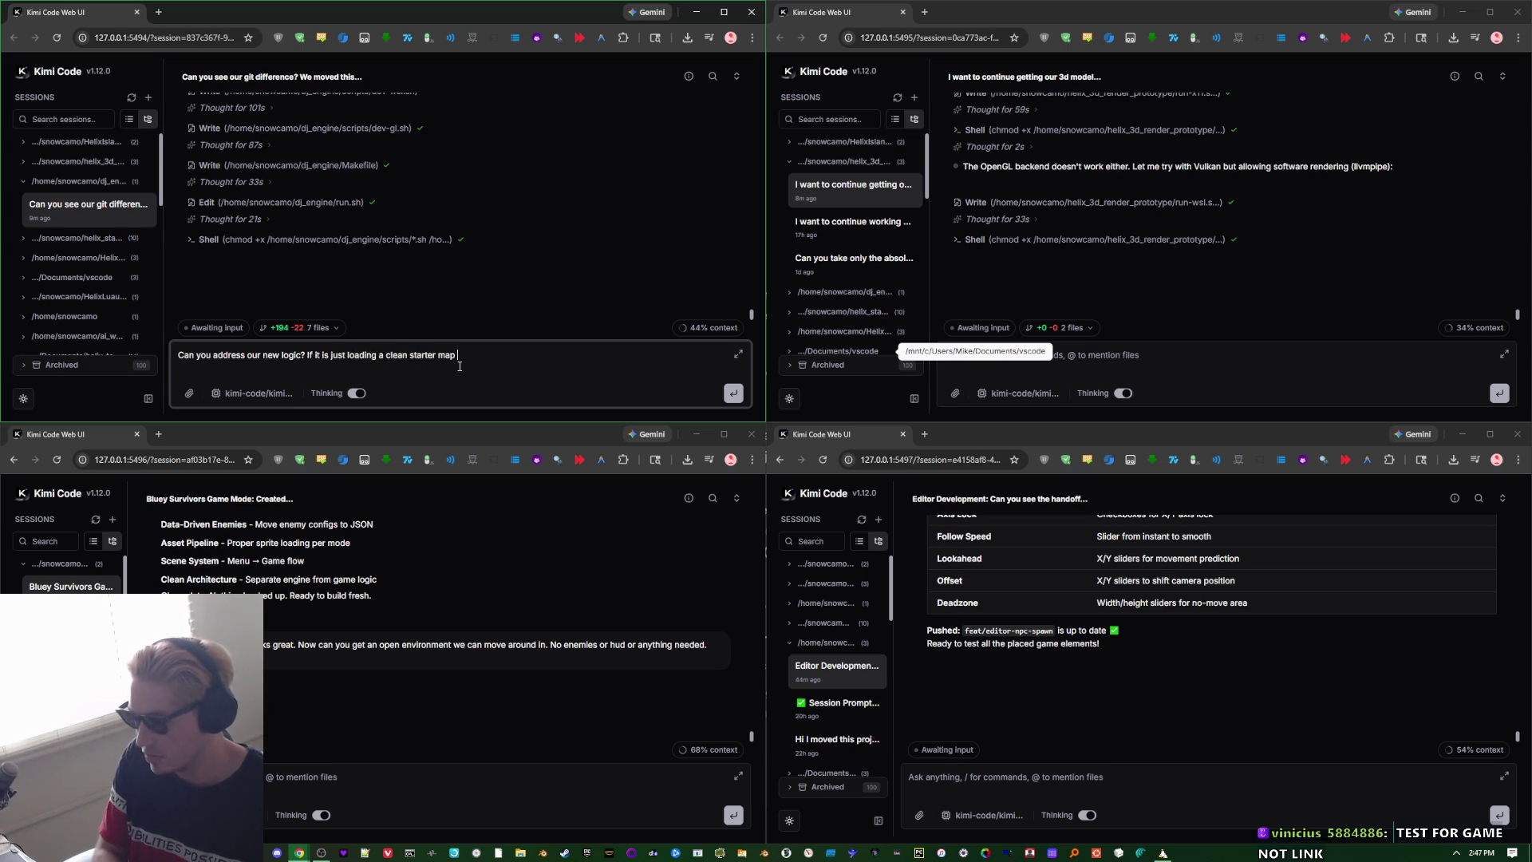
type(" do the tel")
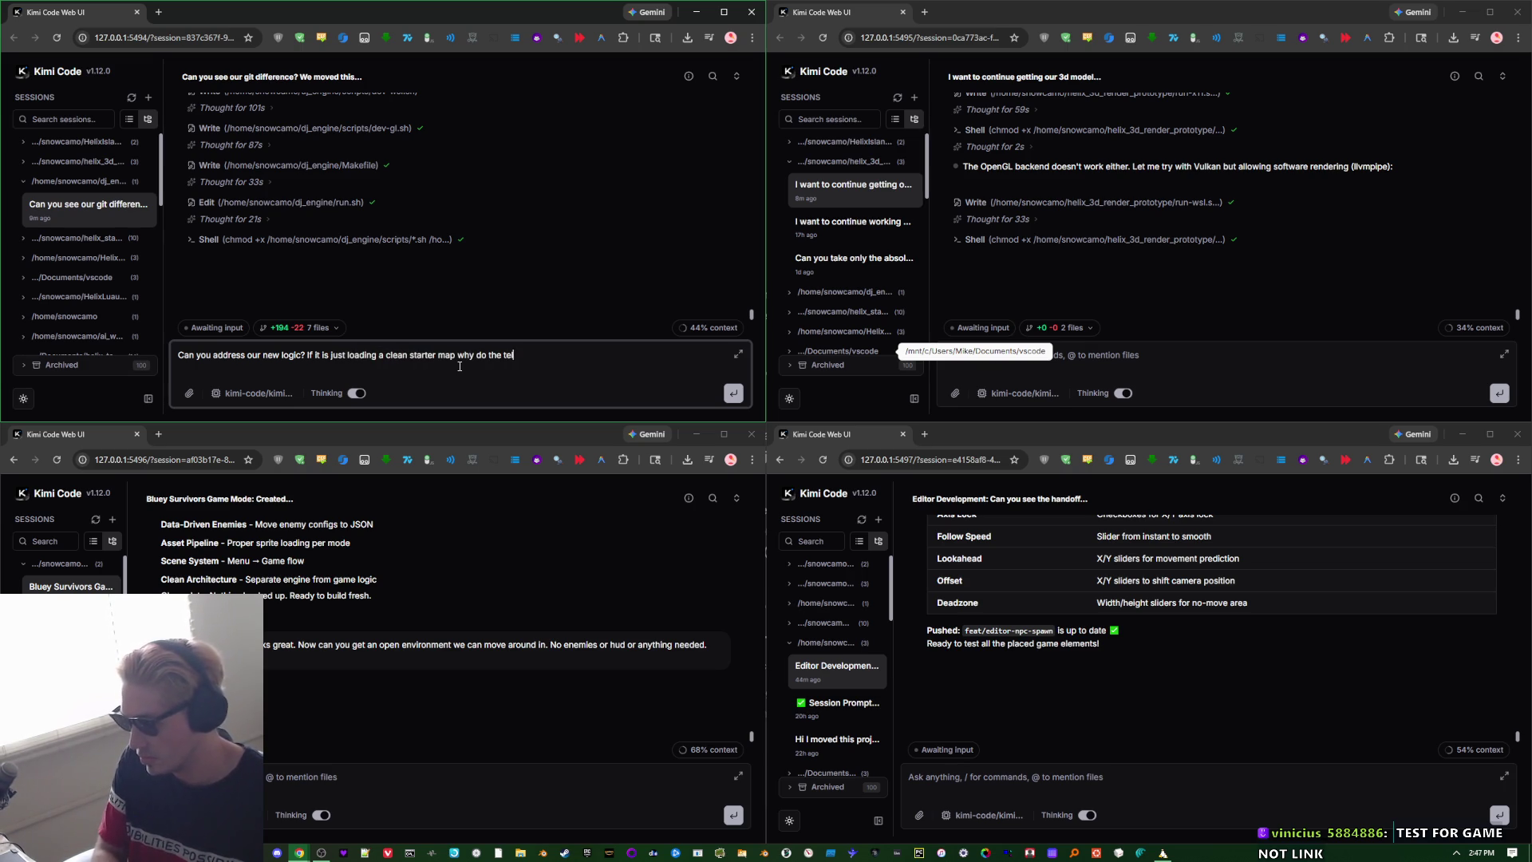
type("eporters per")
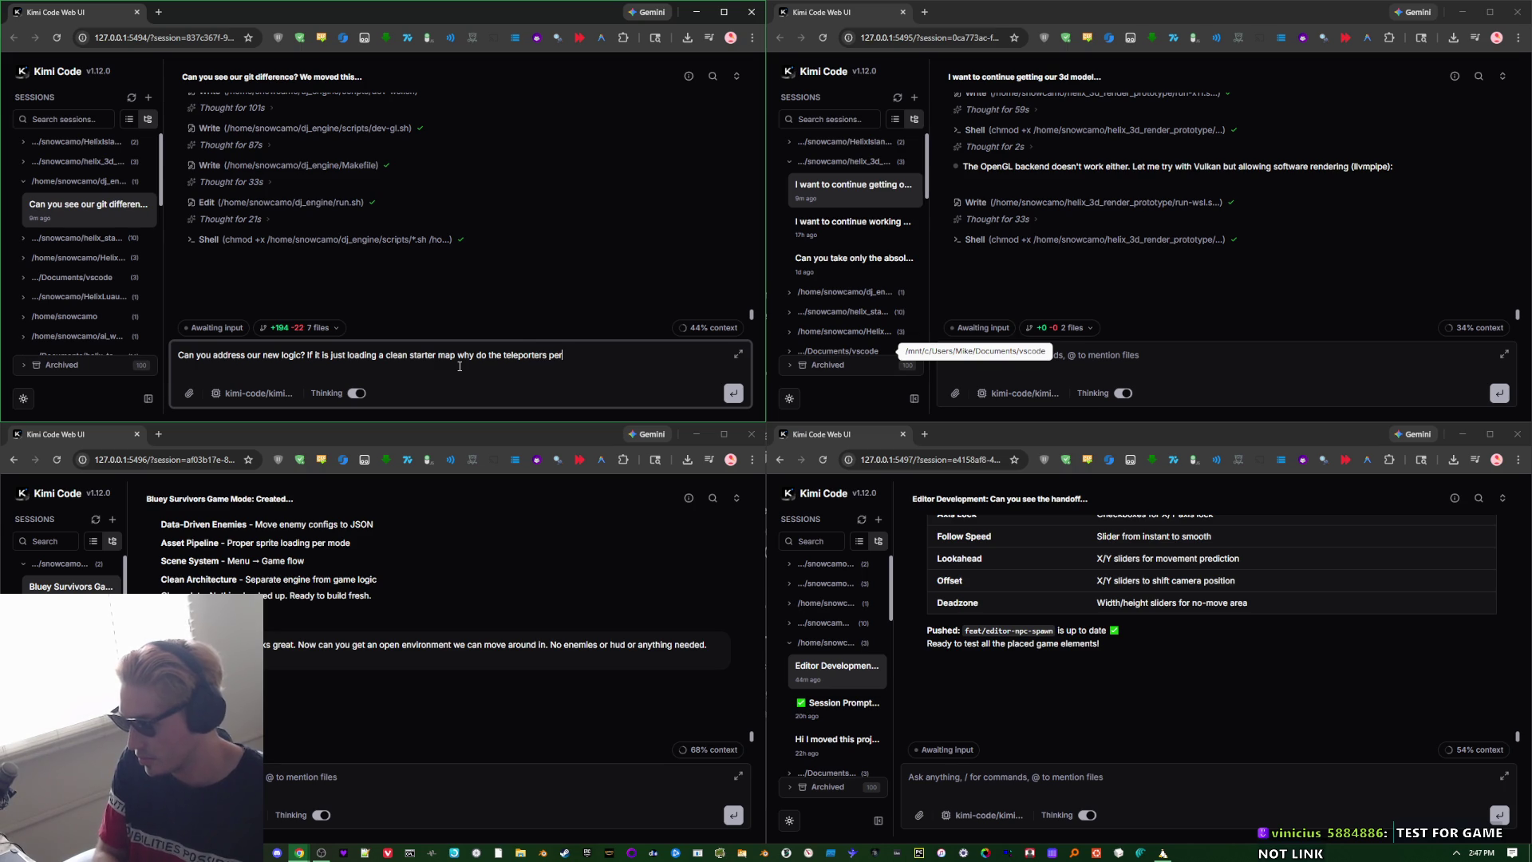
type("i")
type("ist?")
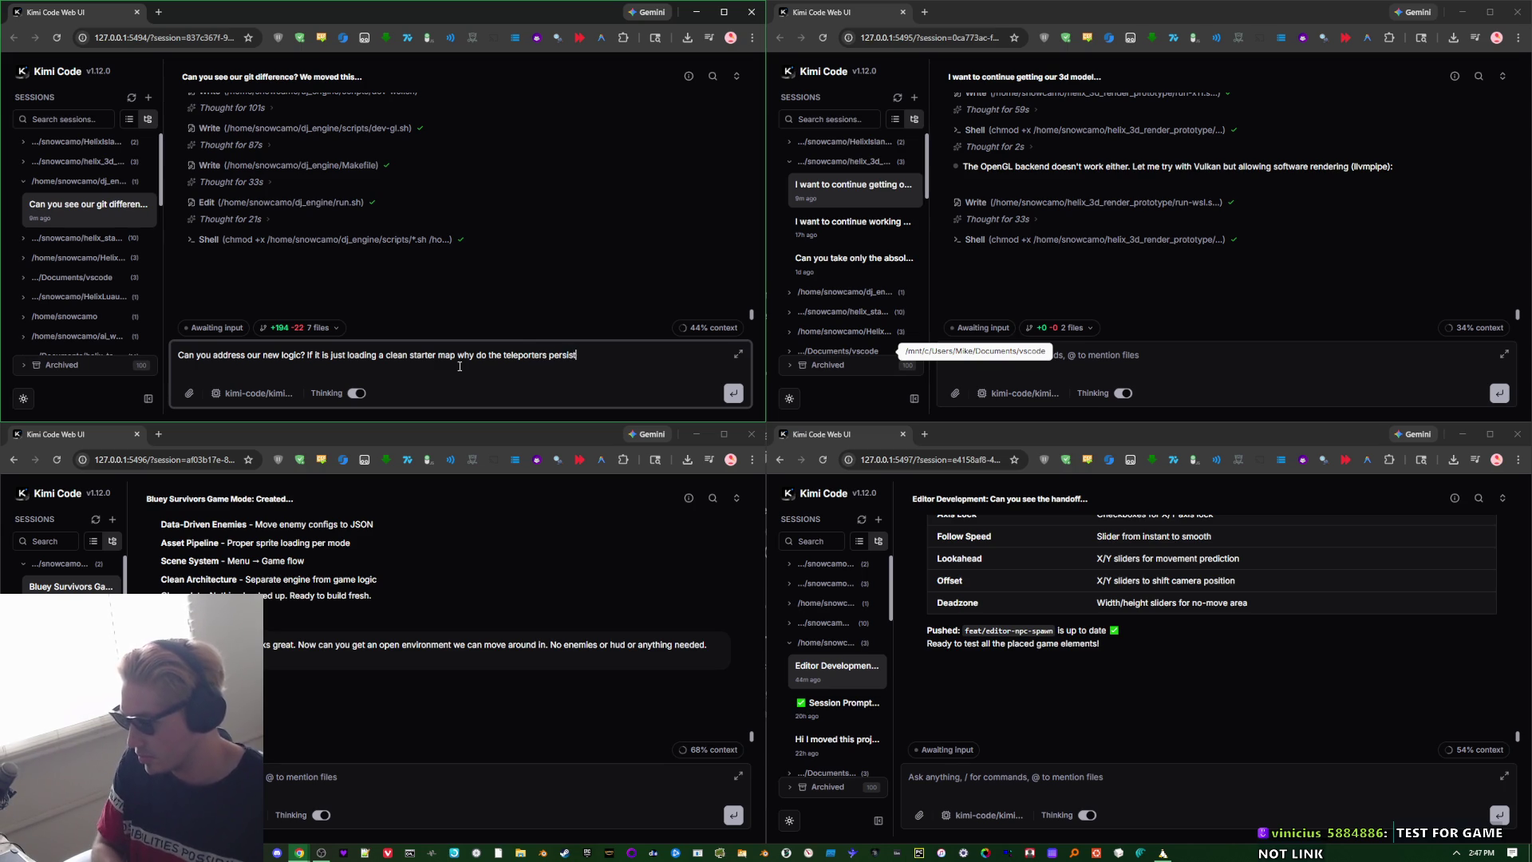
key("Return")
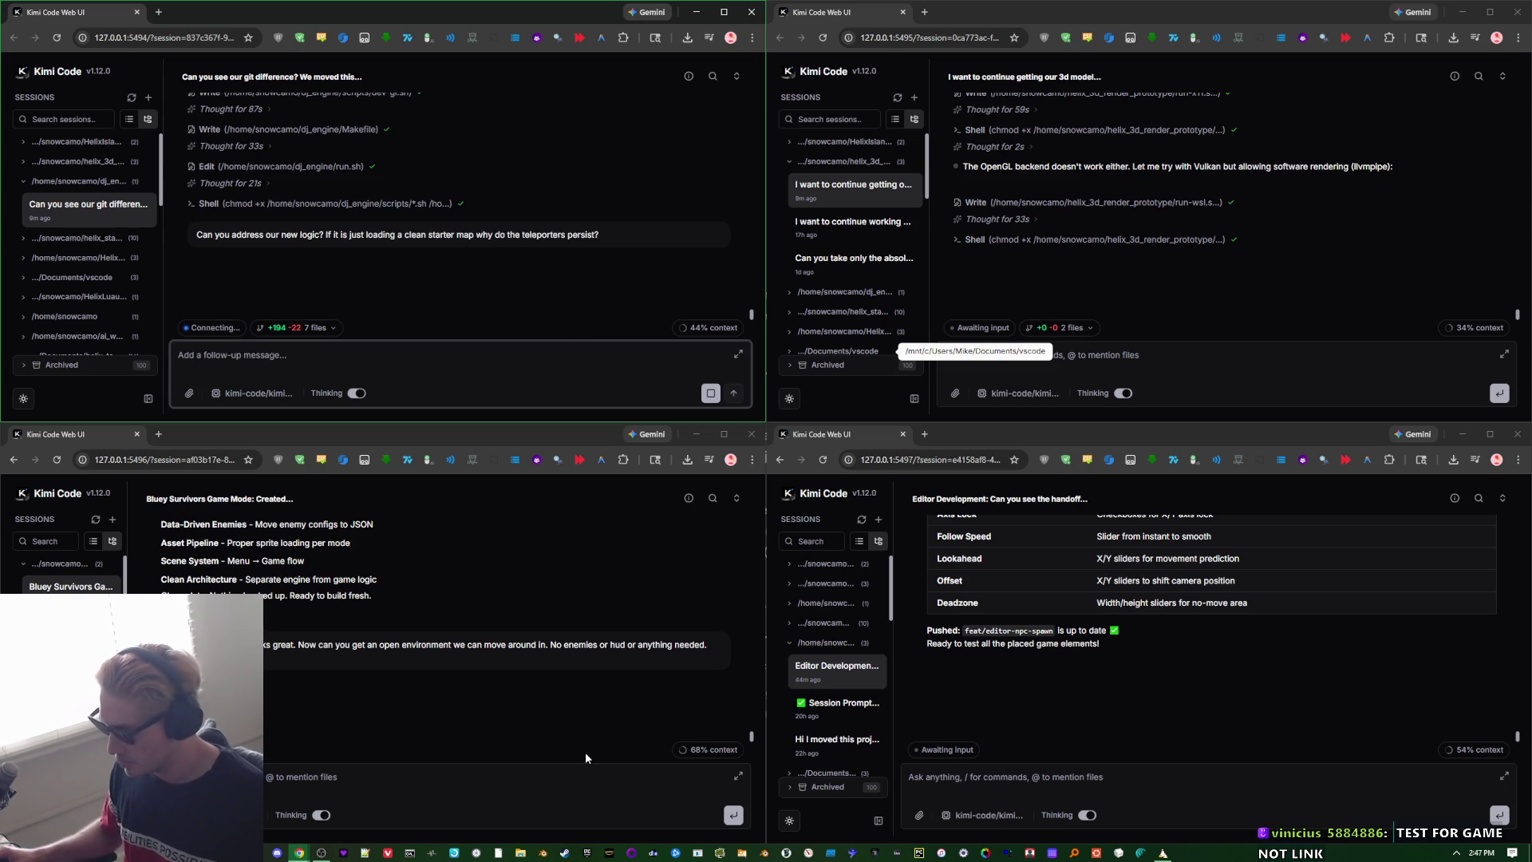
Send a one-letter follow-up 'I' in the Bluey Survivors session, then scroll up the 3D model chat.
left_click(517, 790)
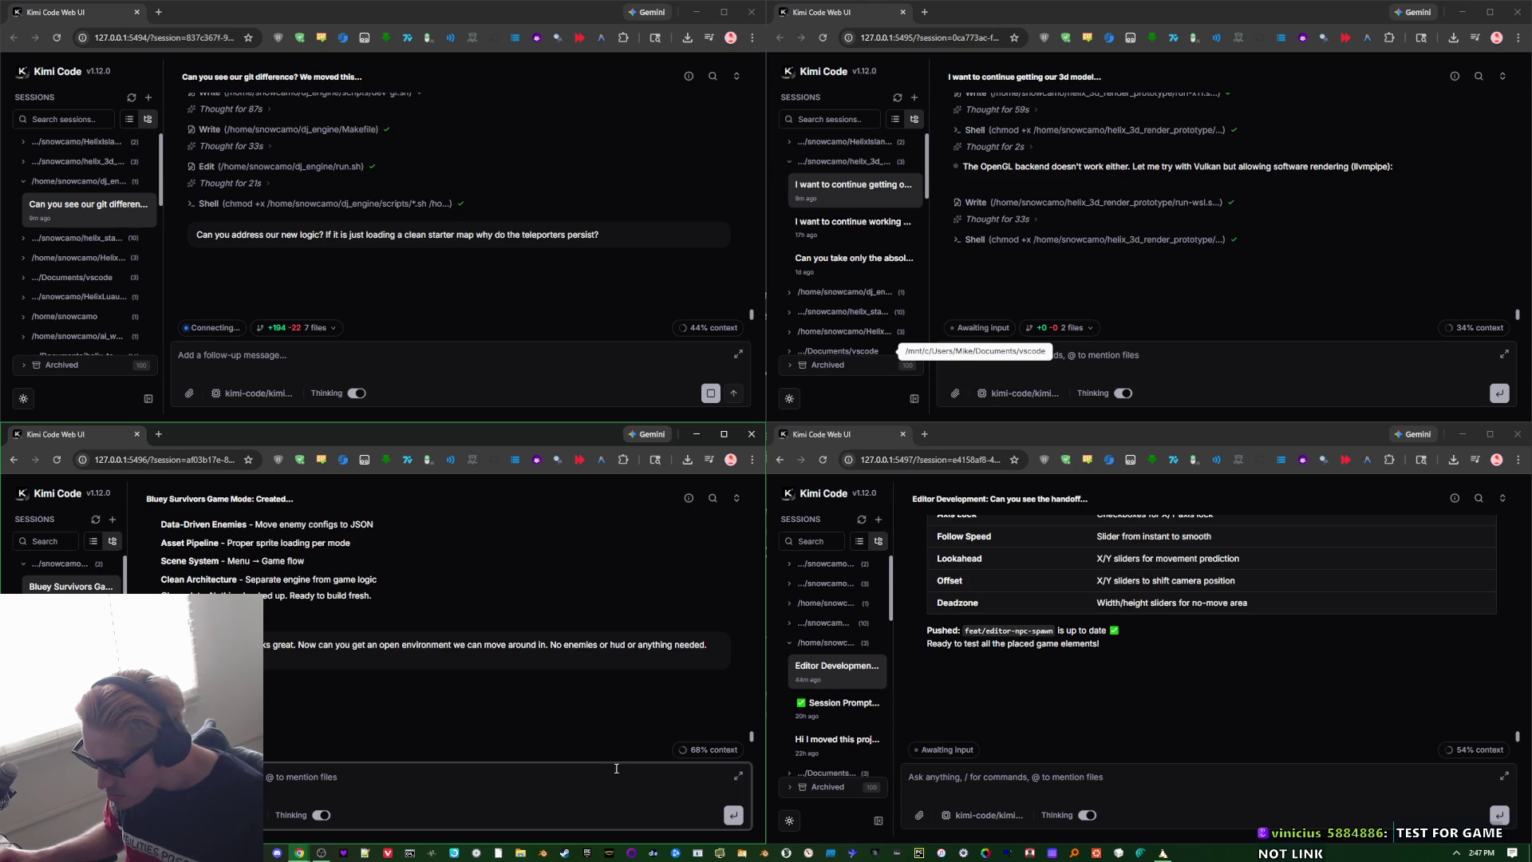
type("I")
key("Return")
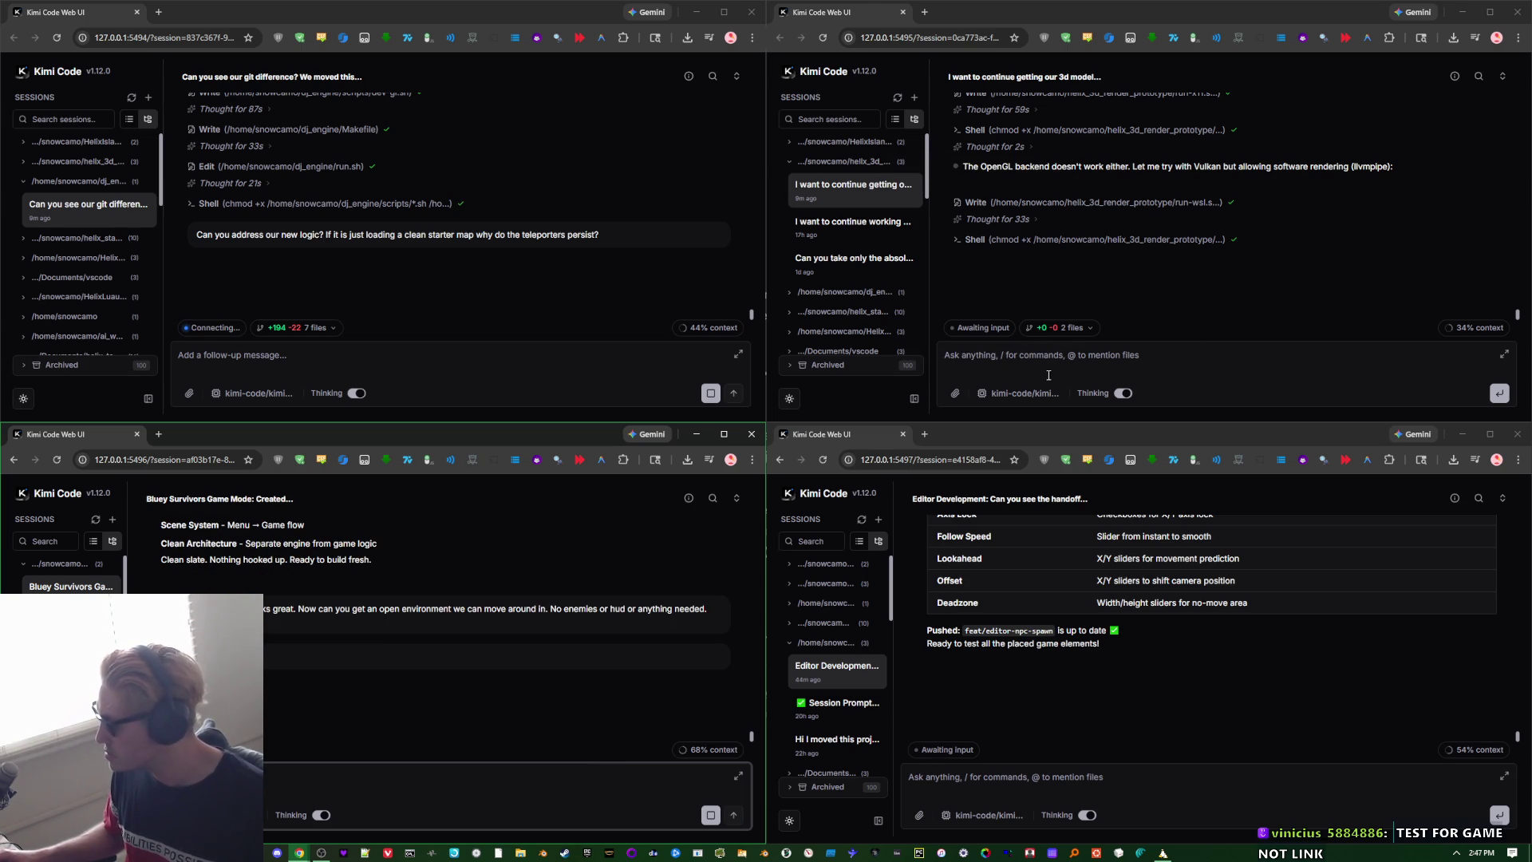
left_click(1061, 348)
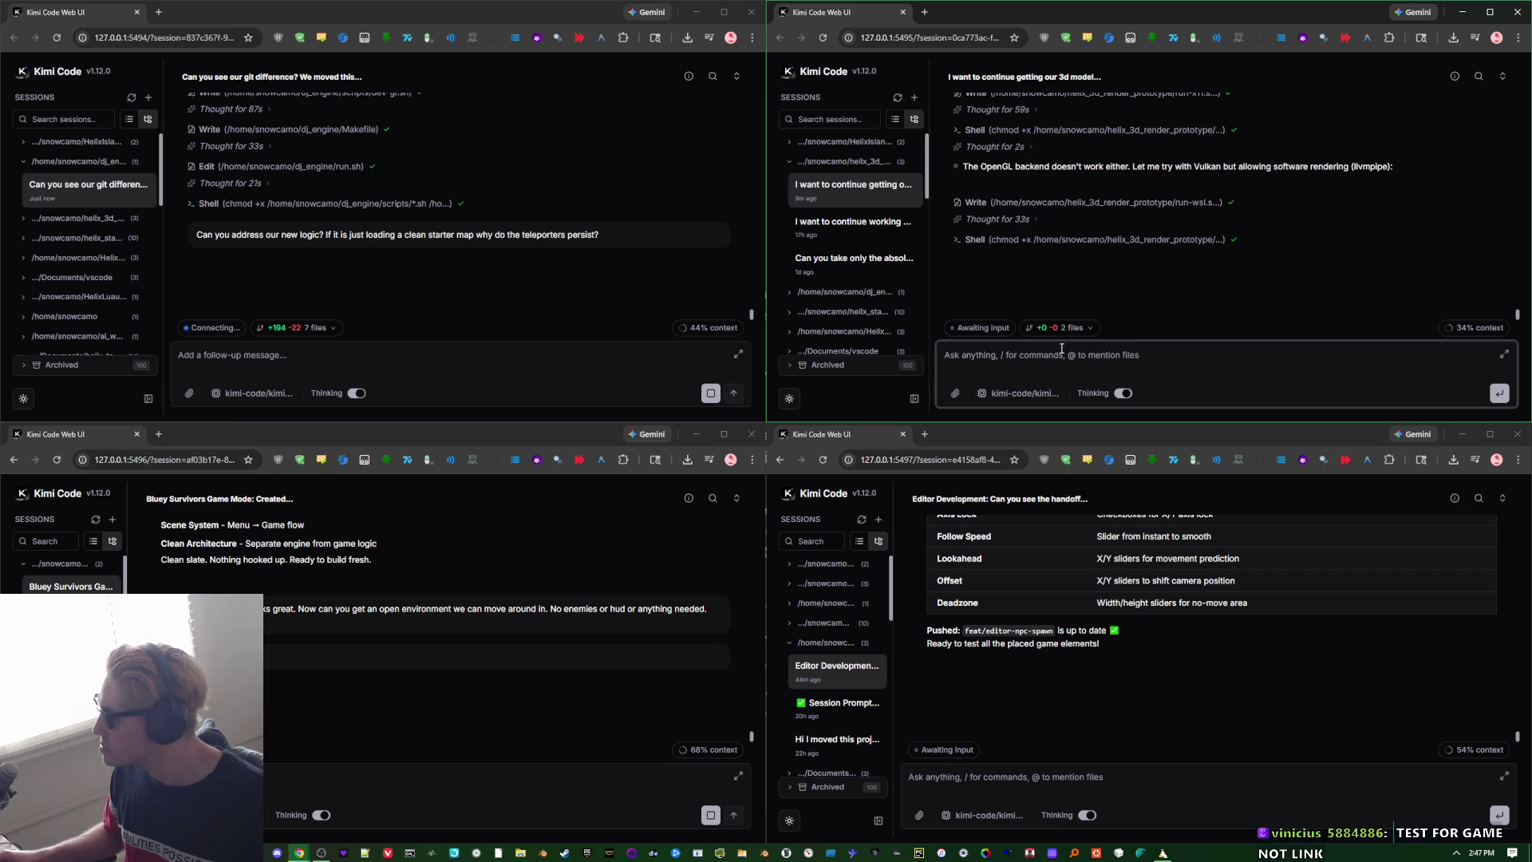
scroll(1170, 209, "up", 2)
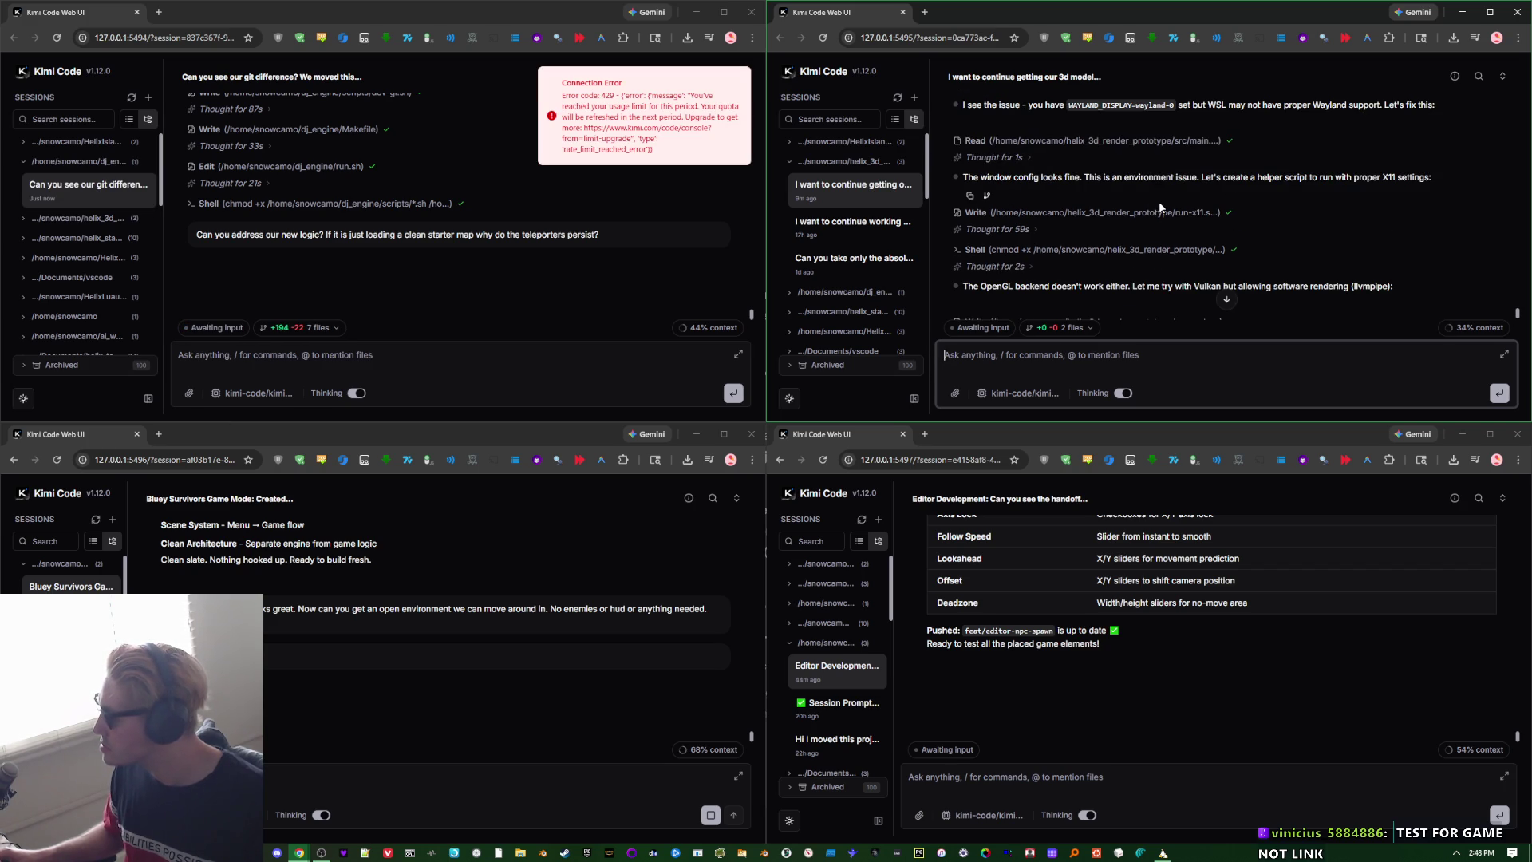
Close the Kimi usage console browser tab with Ctrl+W so the tiled session windows reappear.
scroll(1159, 207, "up", 1)
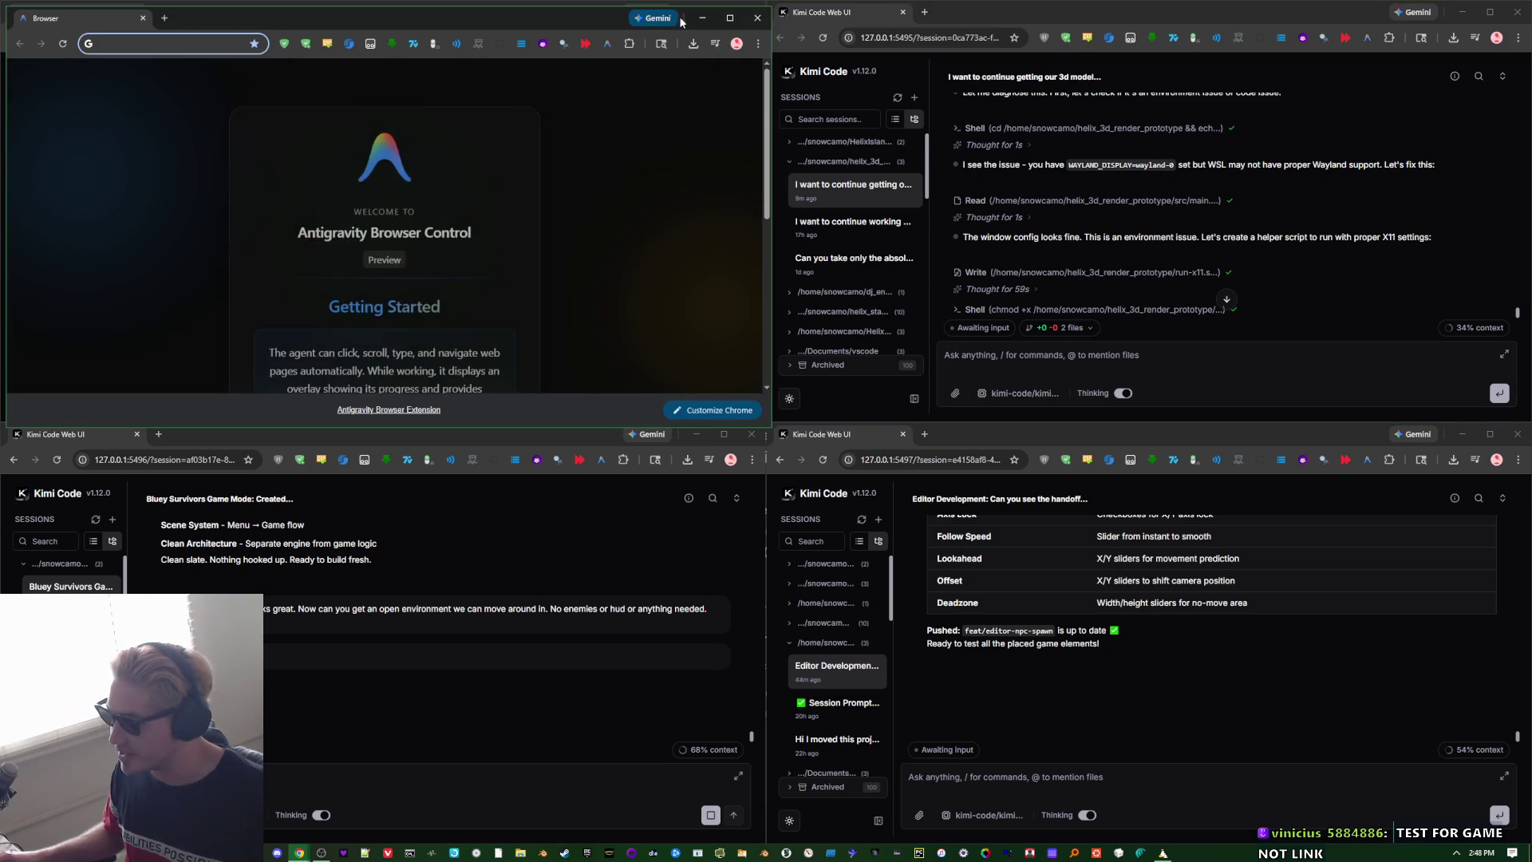
left_click(729, 17)
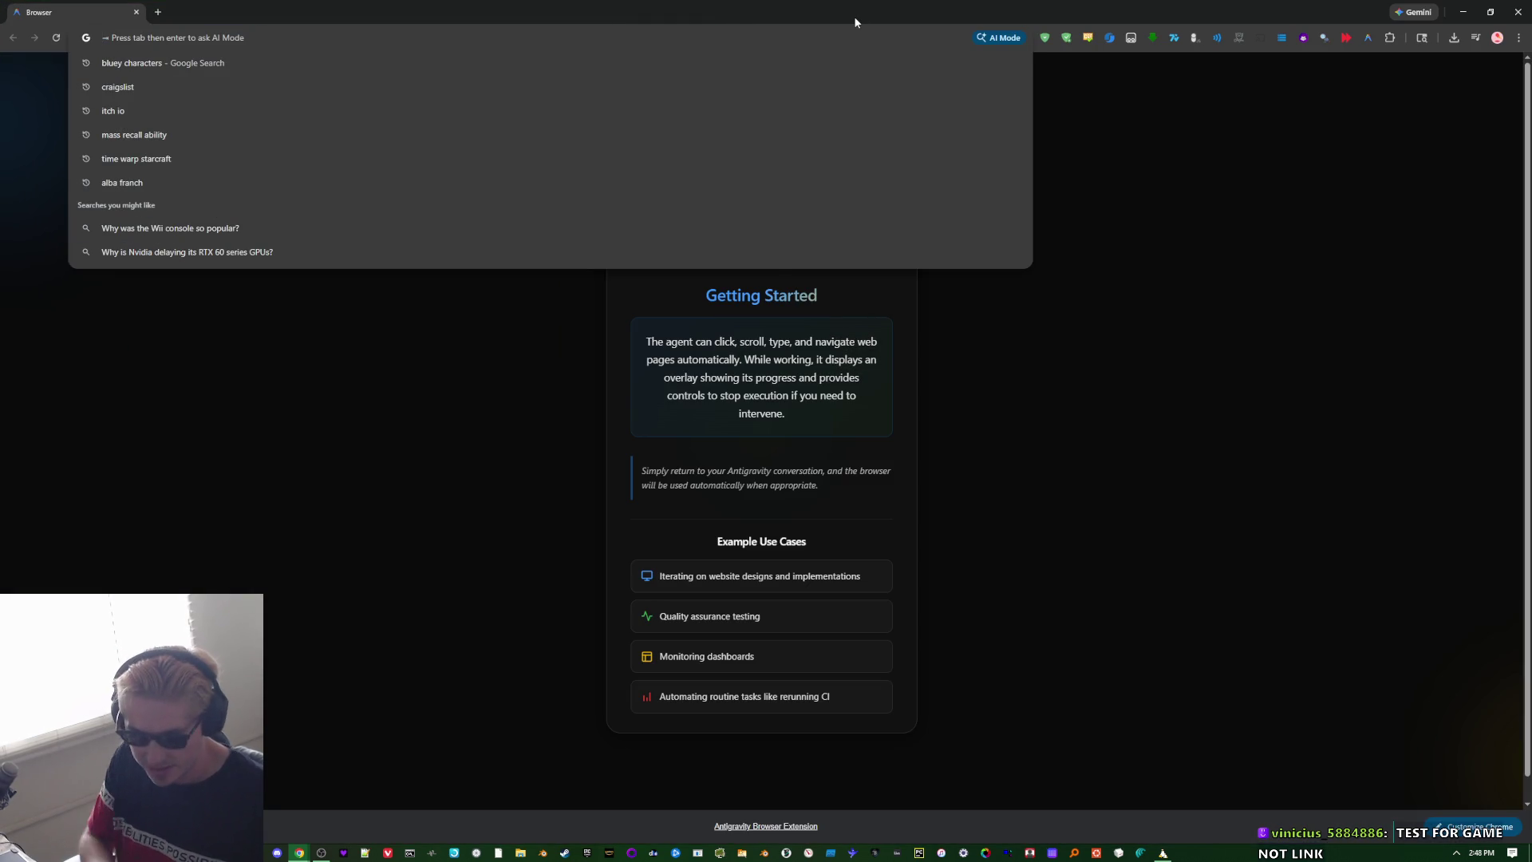
type("console?from=membership")
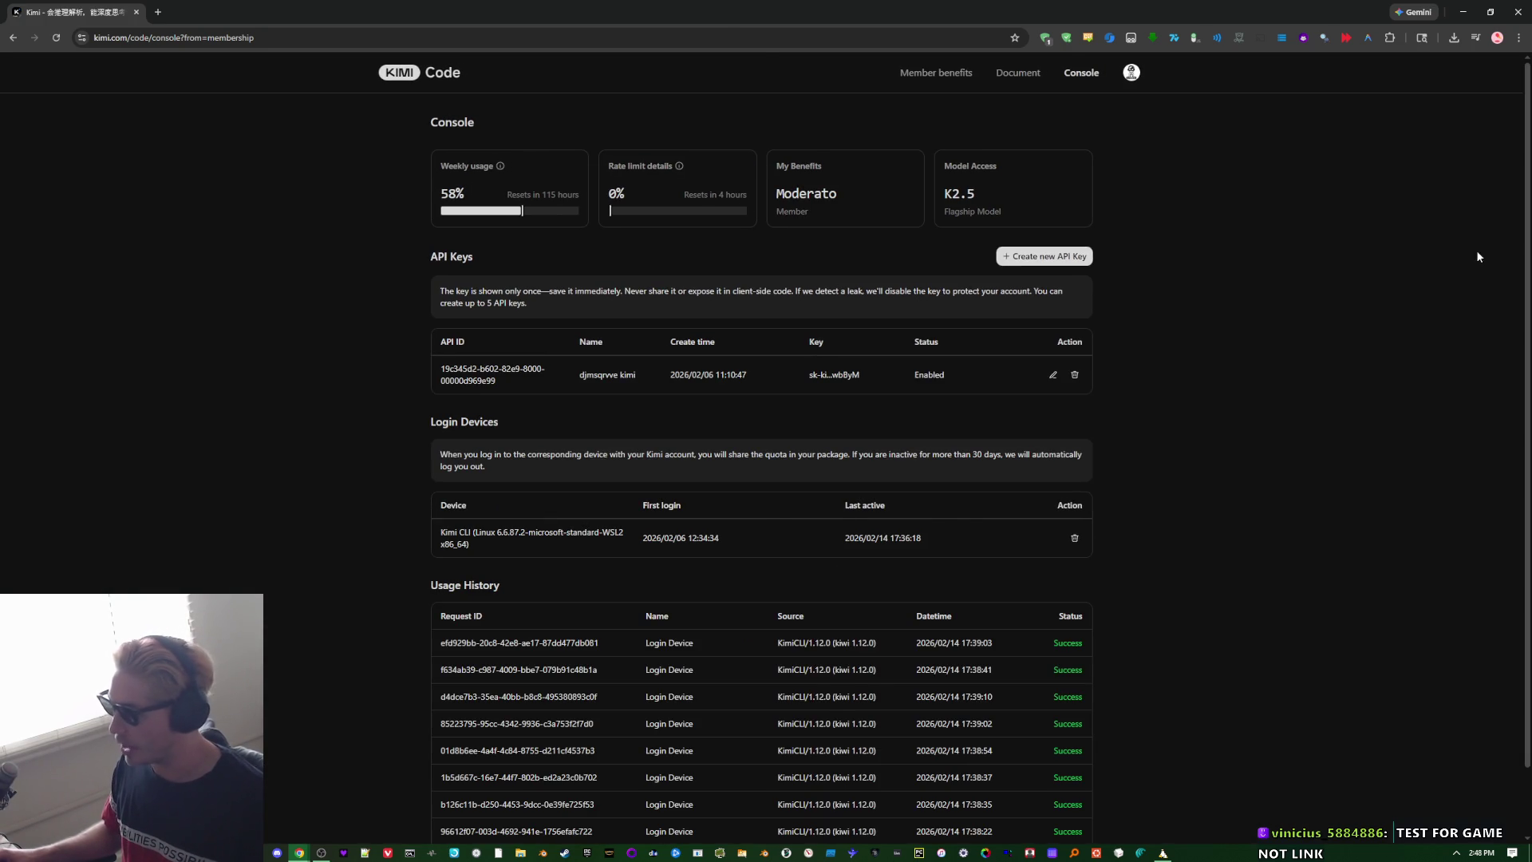
key("ctrl+w")
scroll(334, 621, "up", 1)
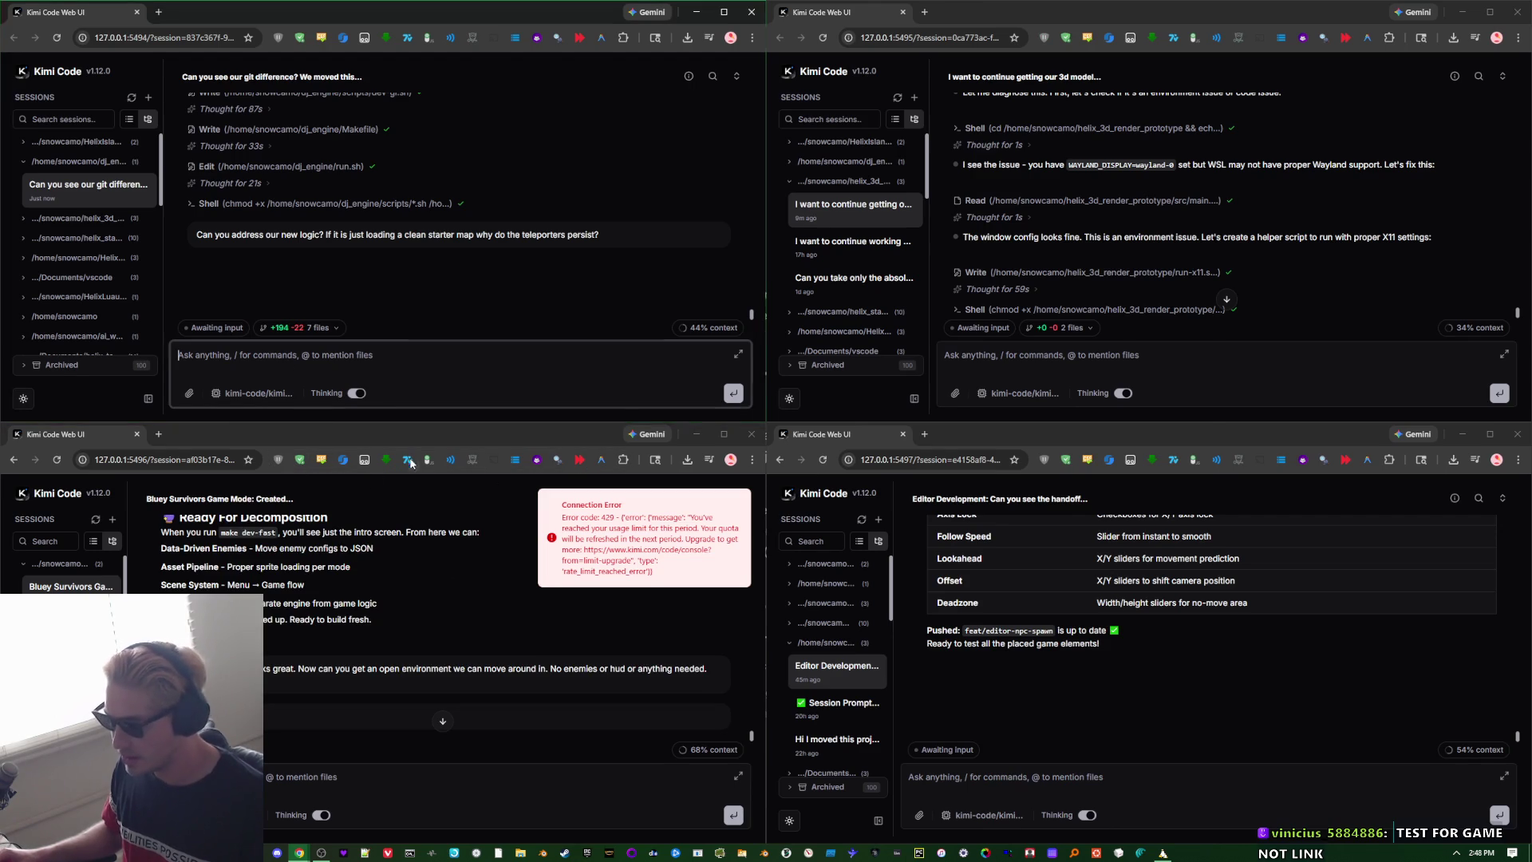
key("alt+Tab")
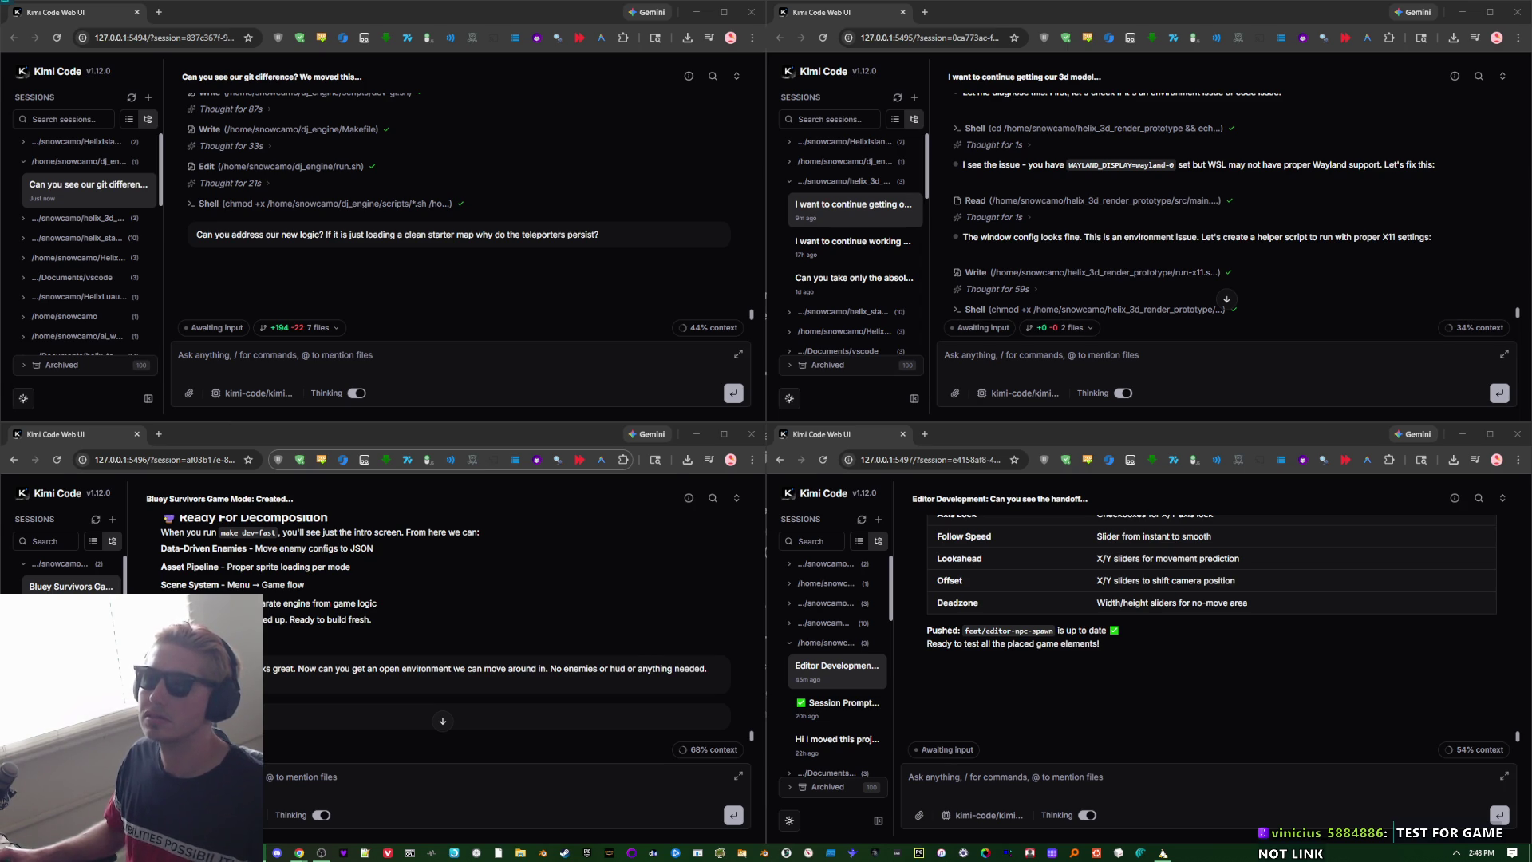
key("super+Tab")
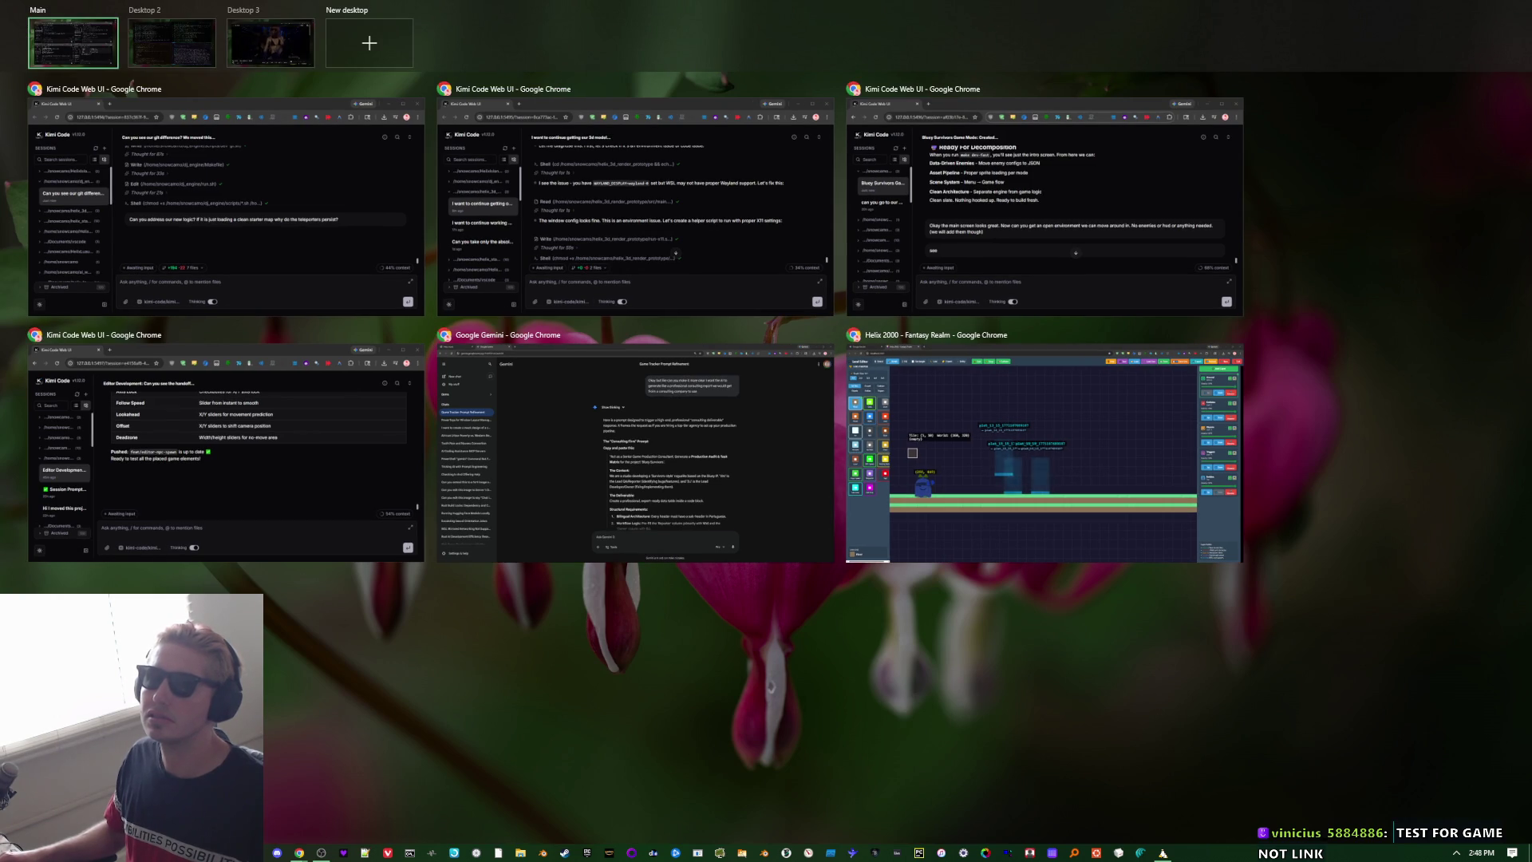
key("Escape")
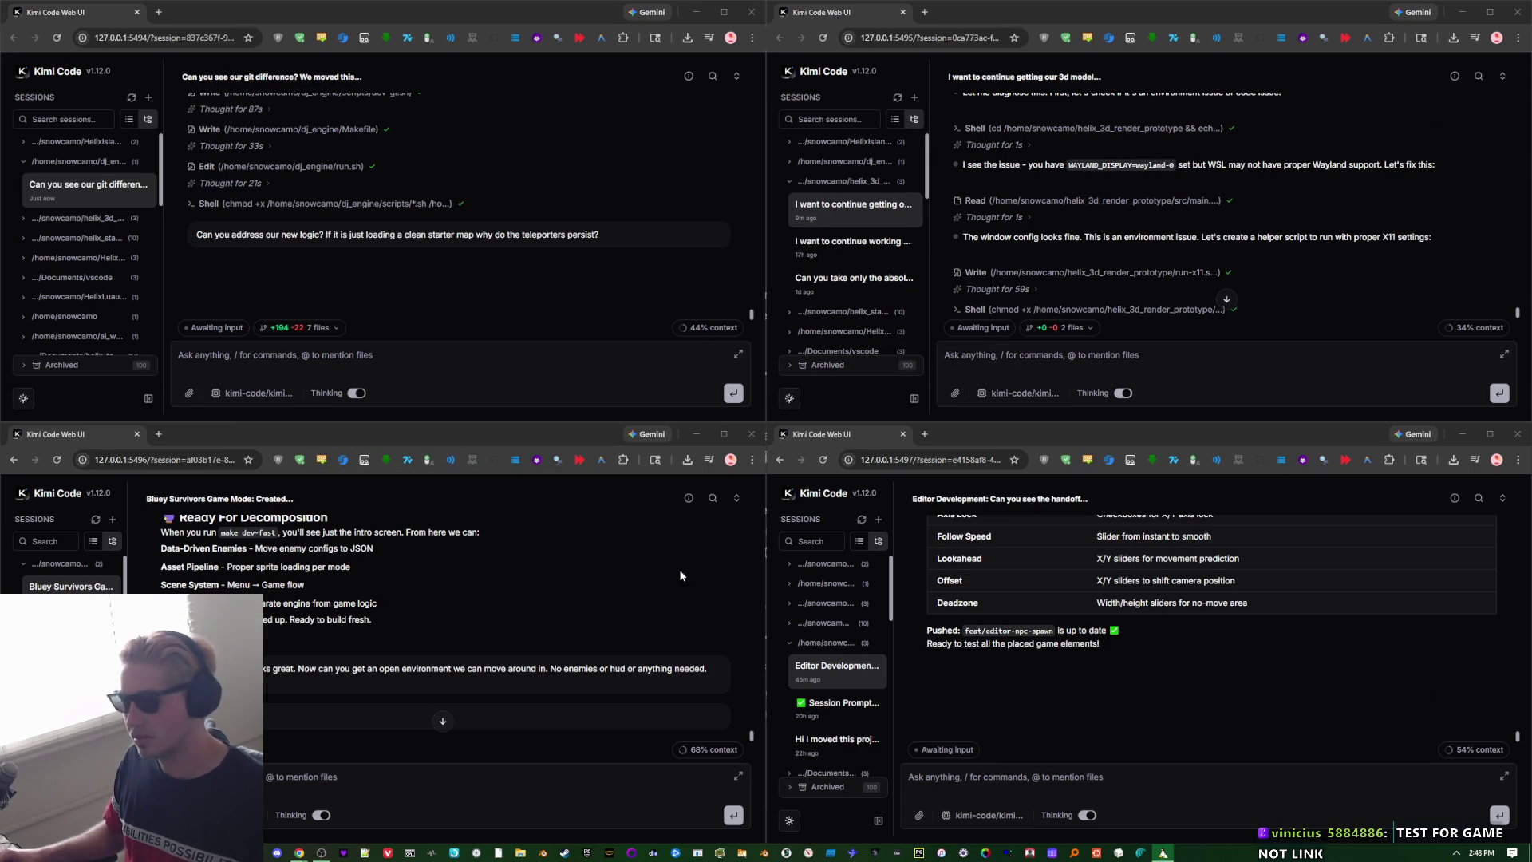
left_click(1162, 853)
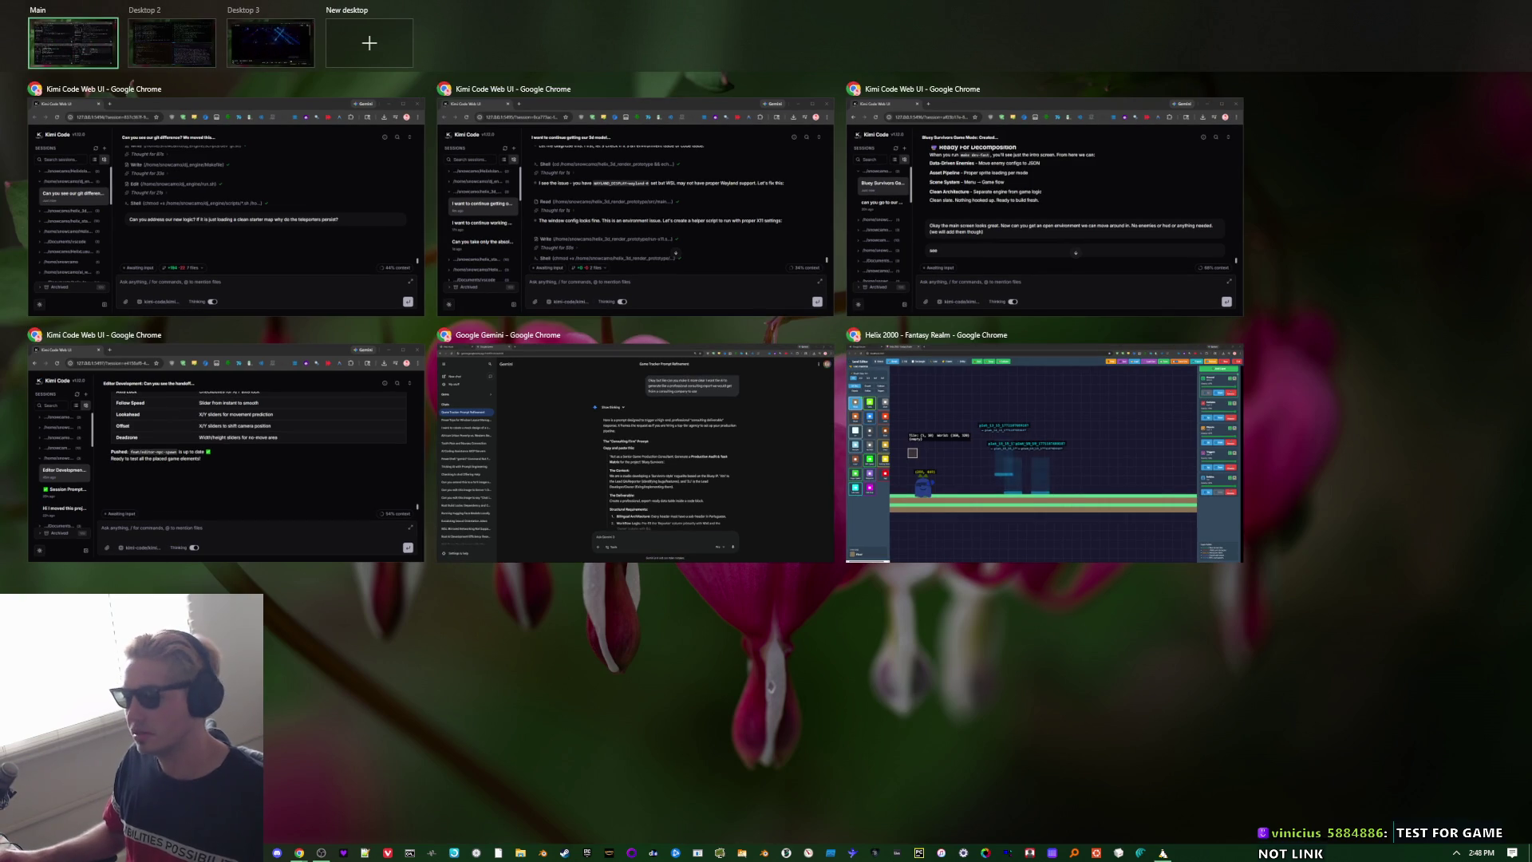
left_click(1373, 798)
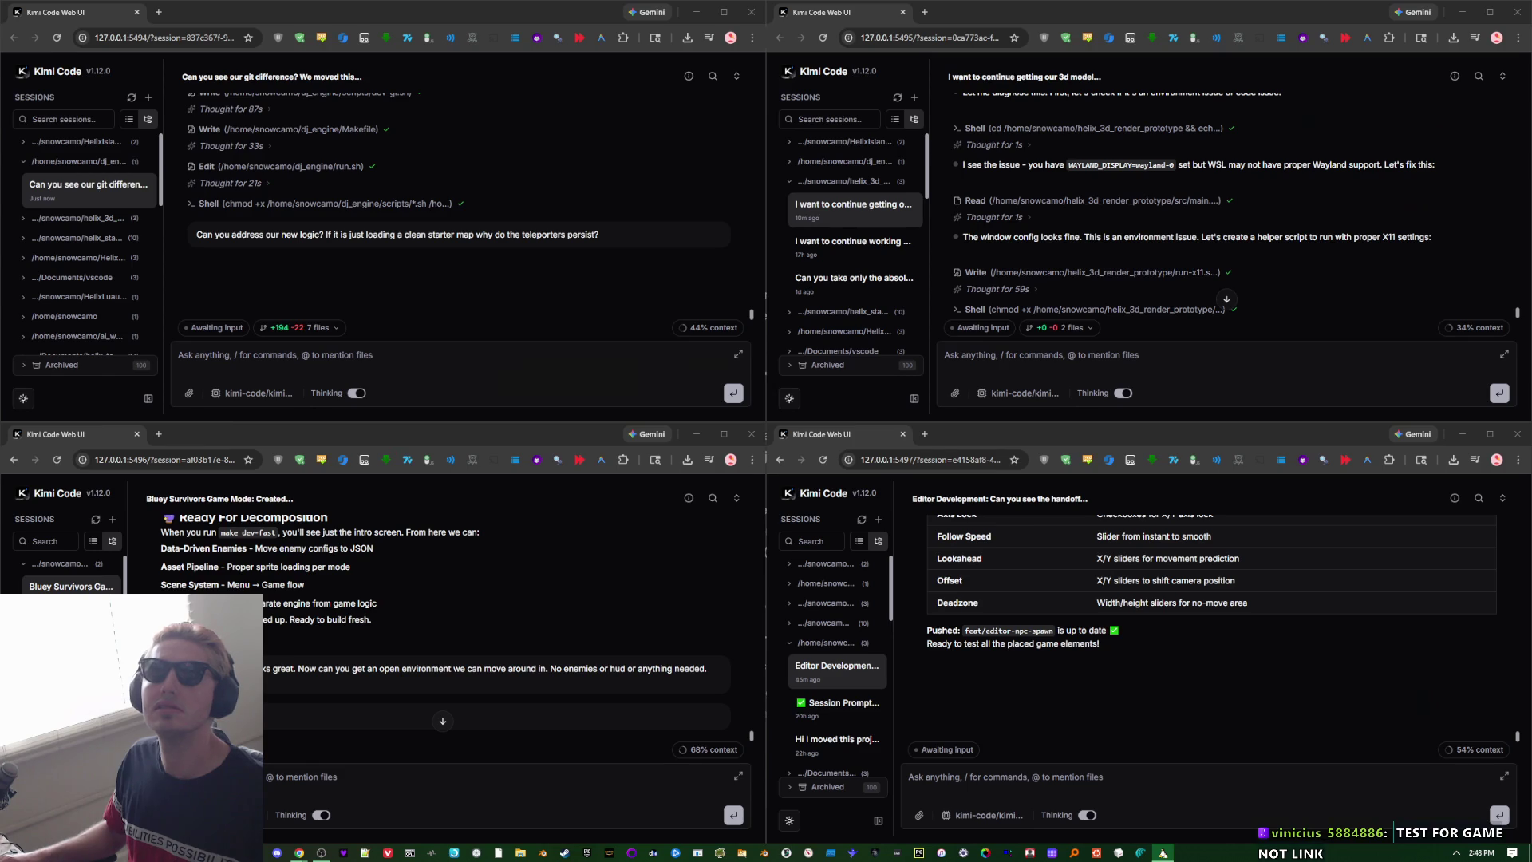
left_click(1167, 361)
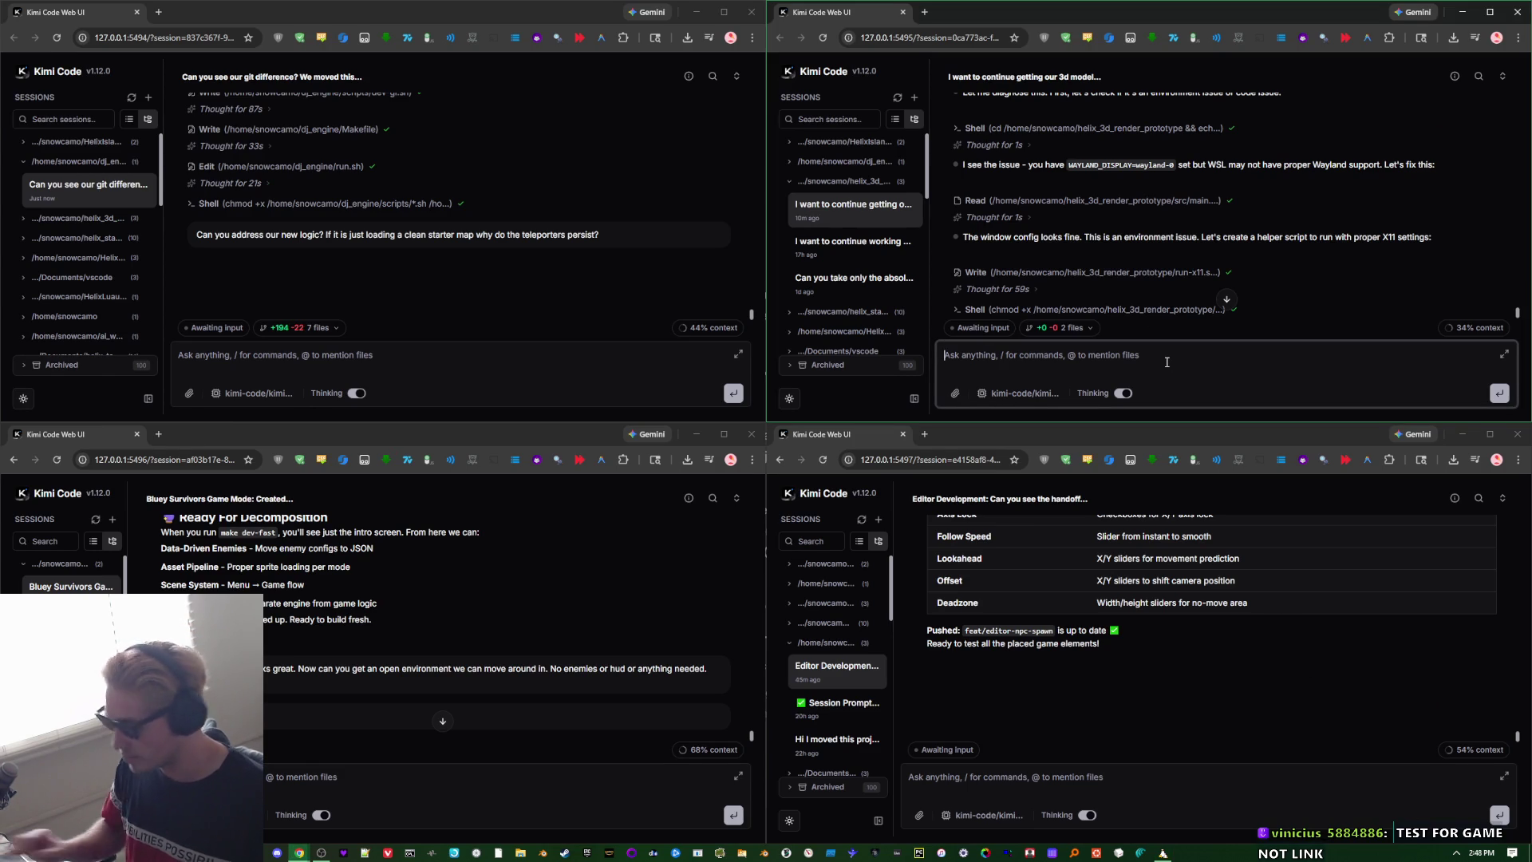
Ask the 3D model session to just revert git to the working version instead of overengineering.
type("I trh")
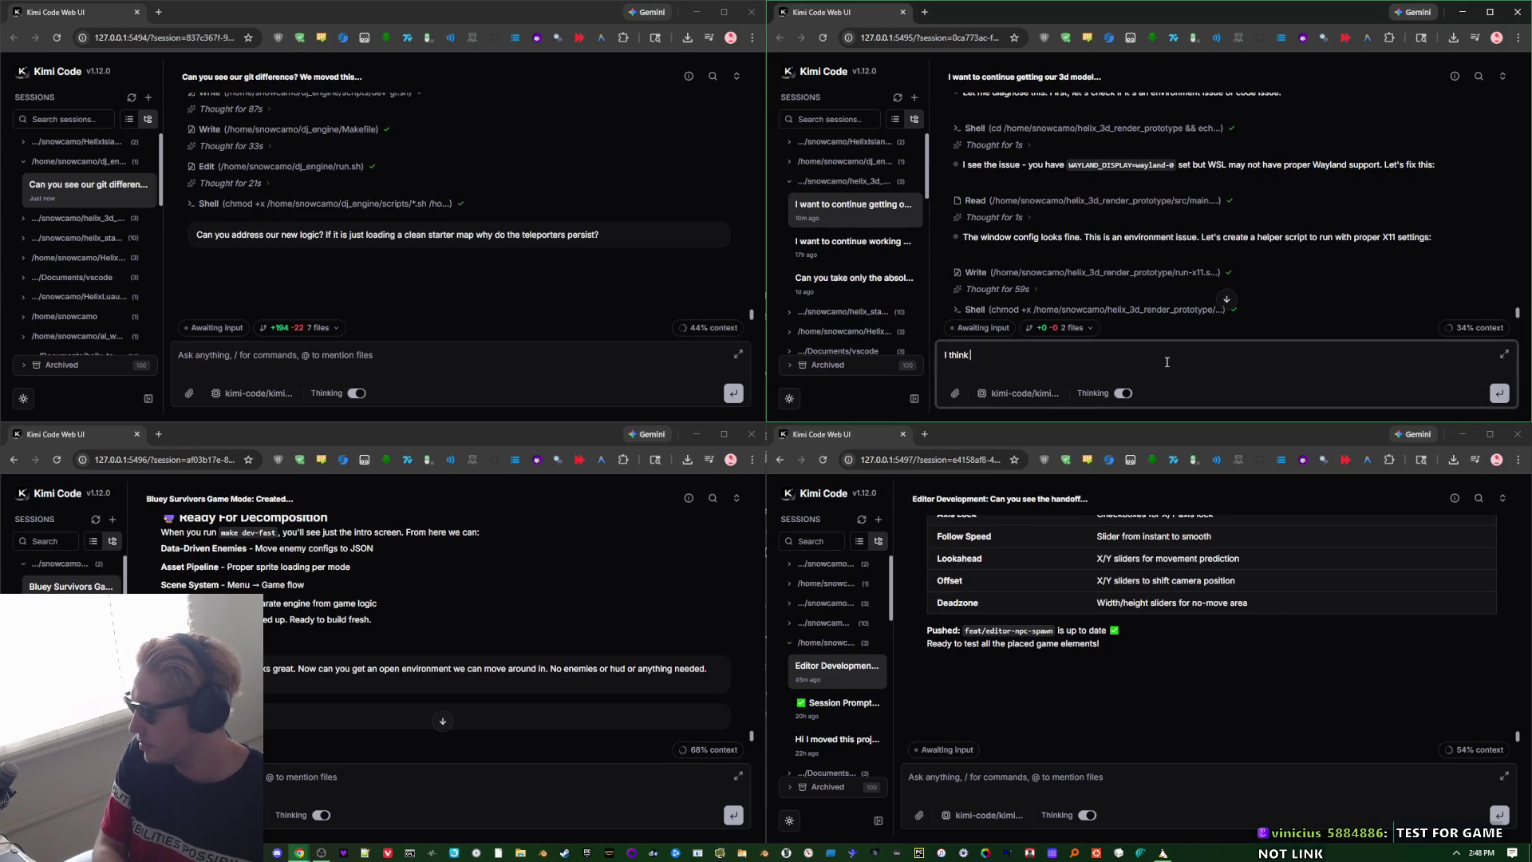
type(" just be a monitor thing.")
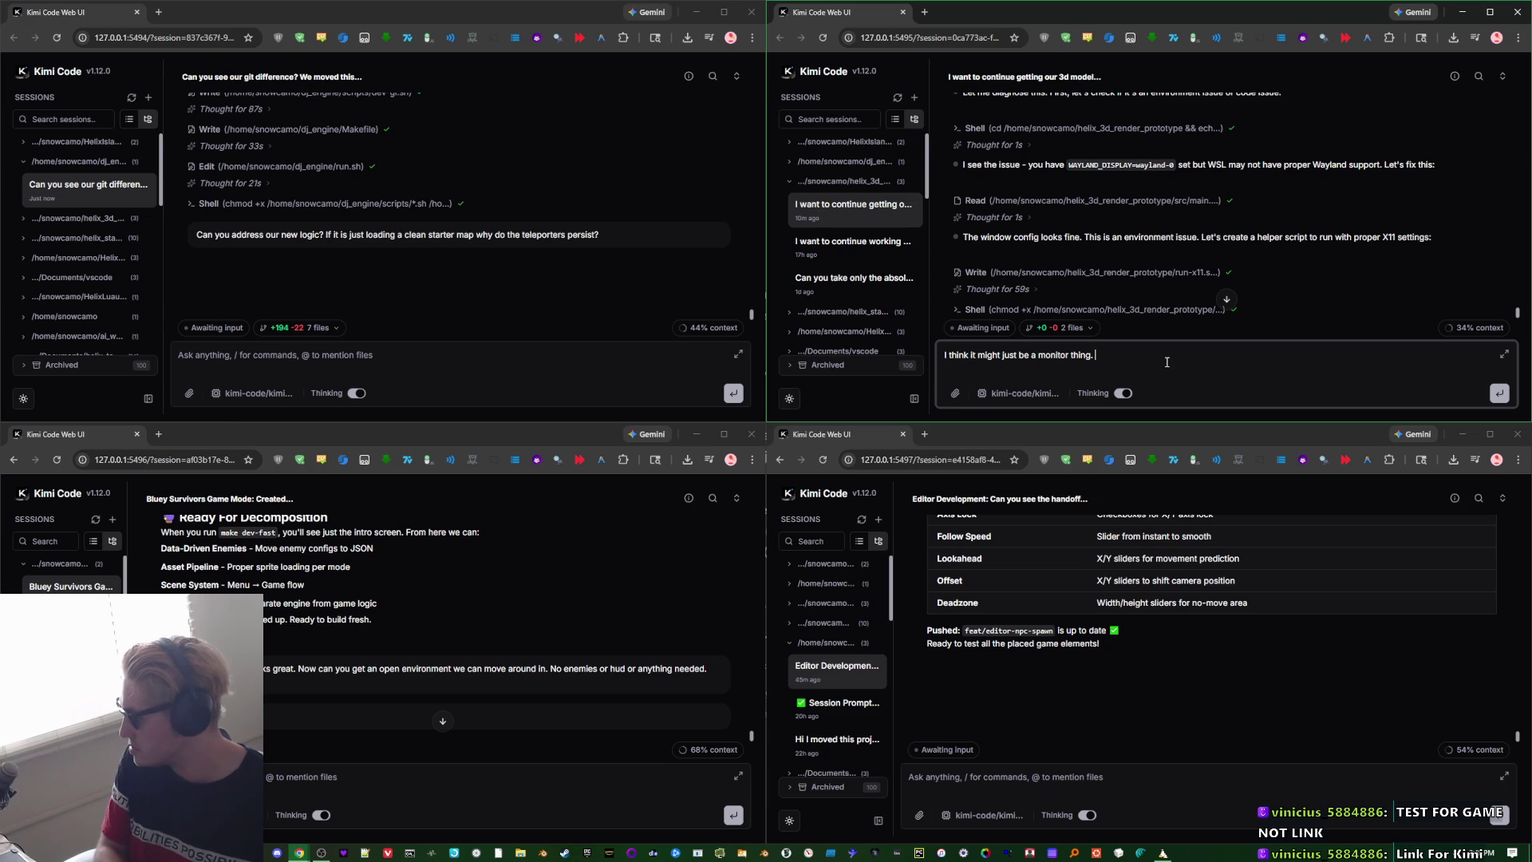
type("as literally ru")
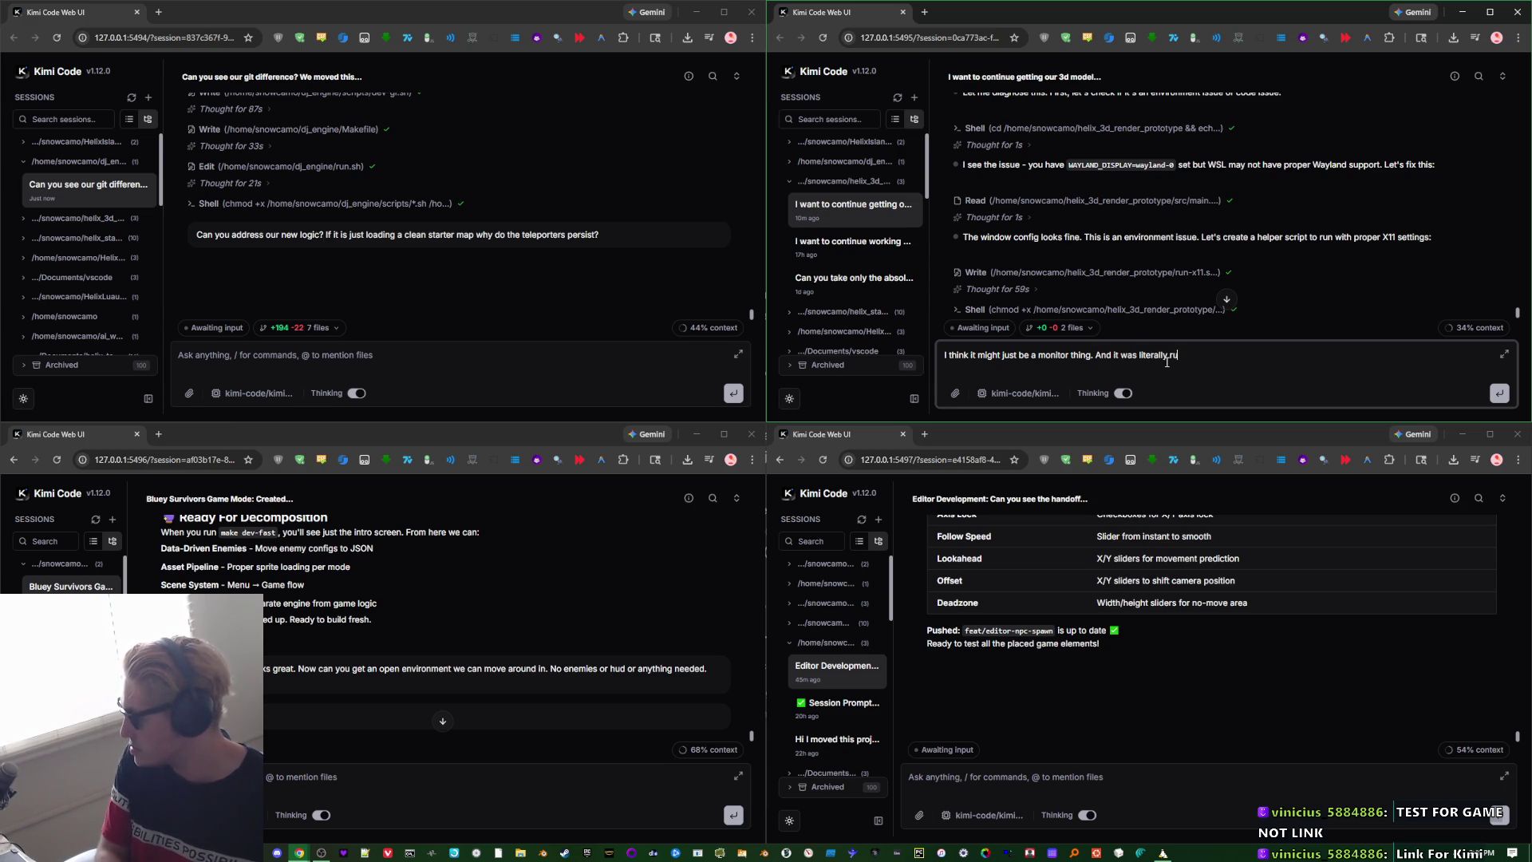
type(" like 2versions")
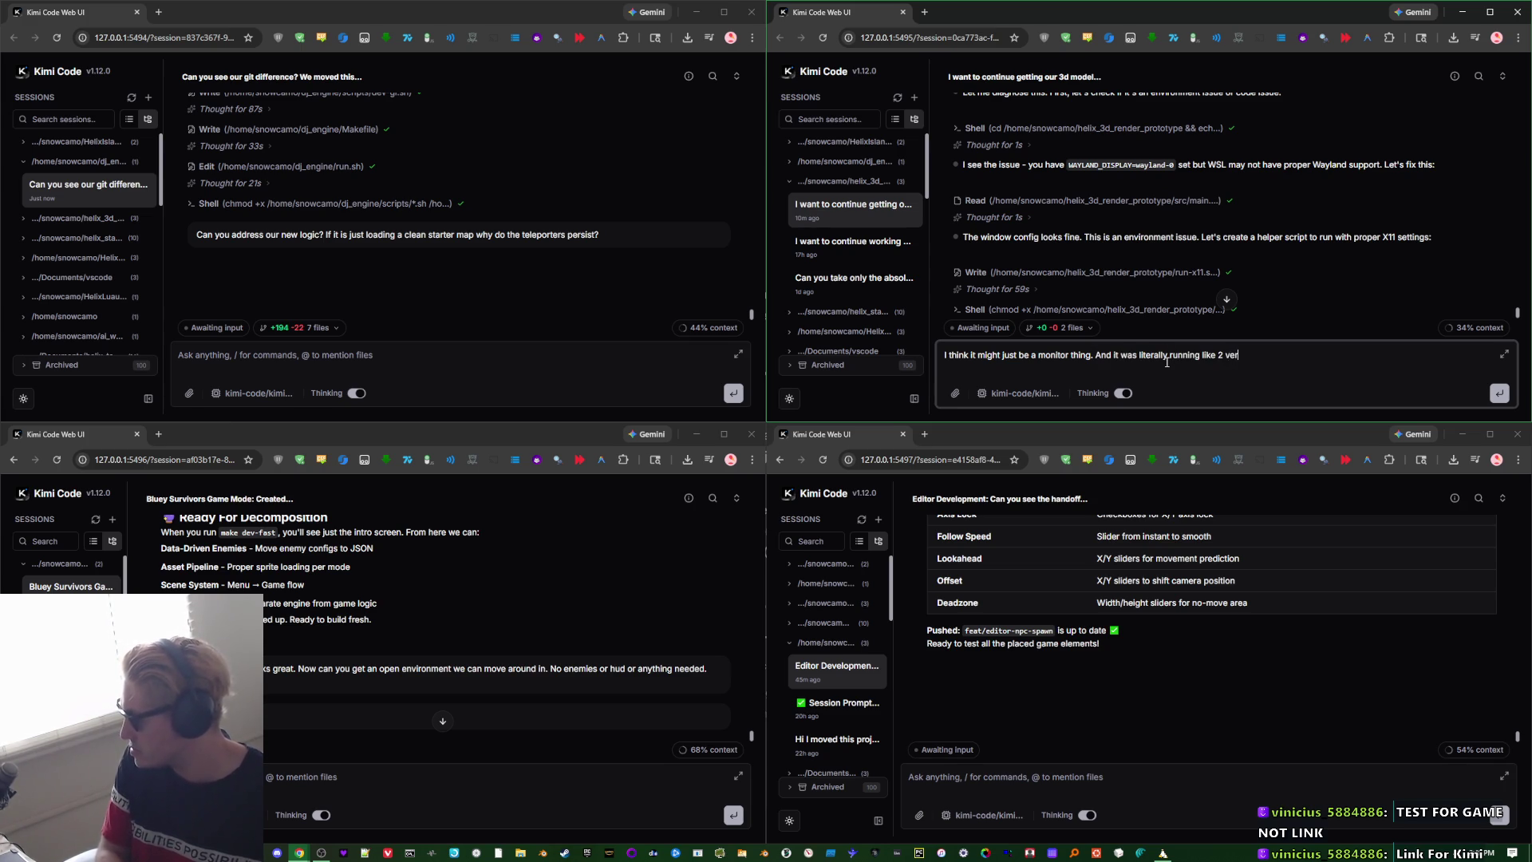
type("t reverse our git I would rat")
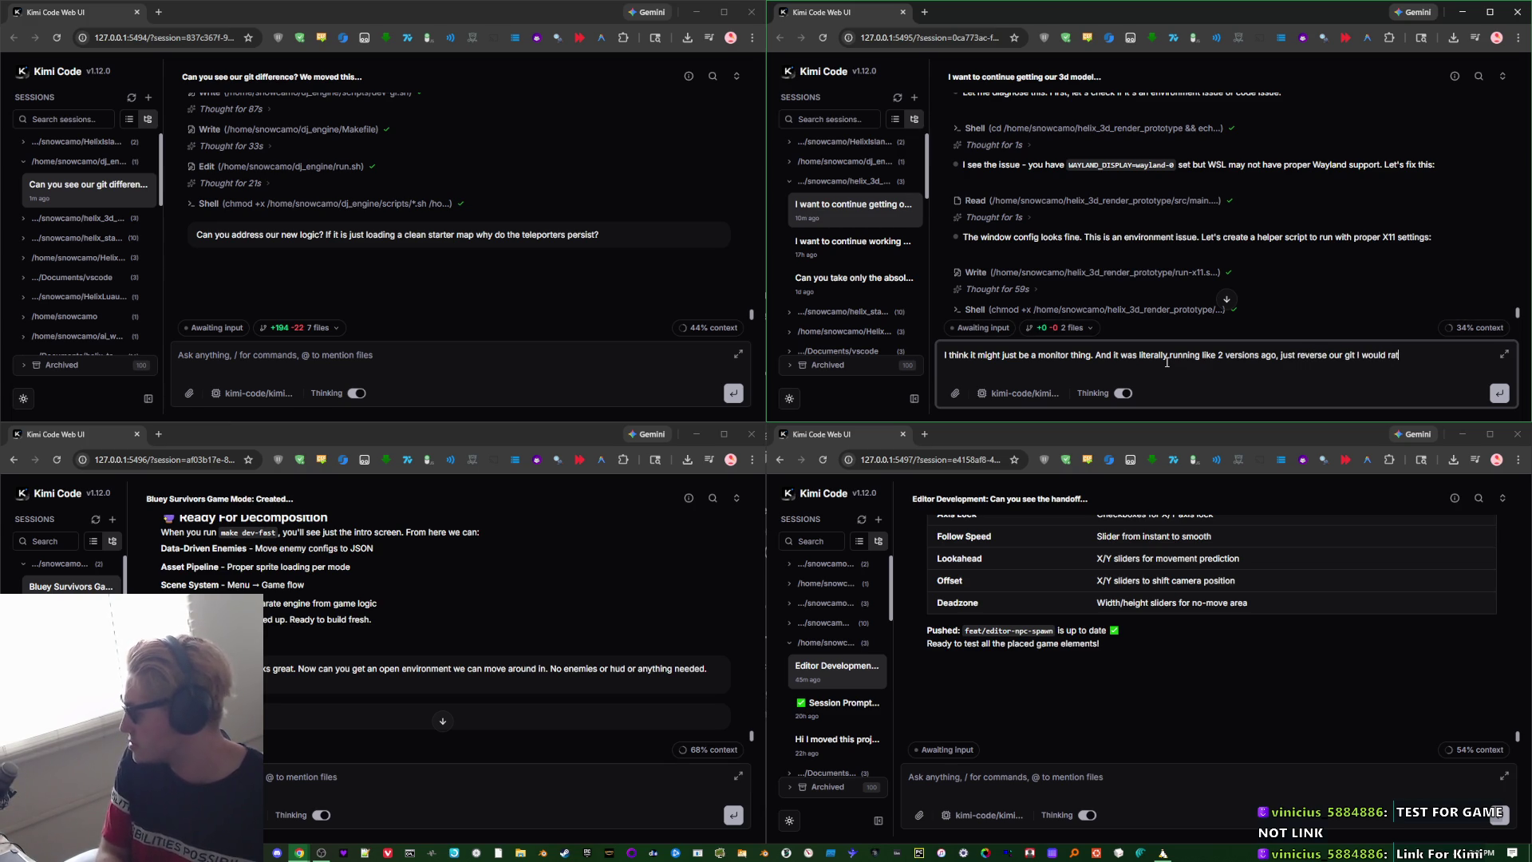
type("not have to over")
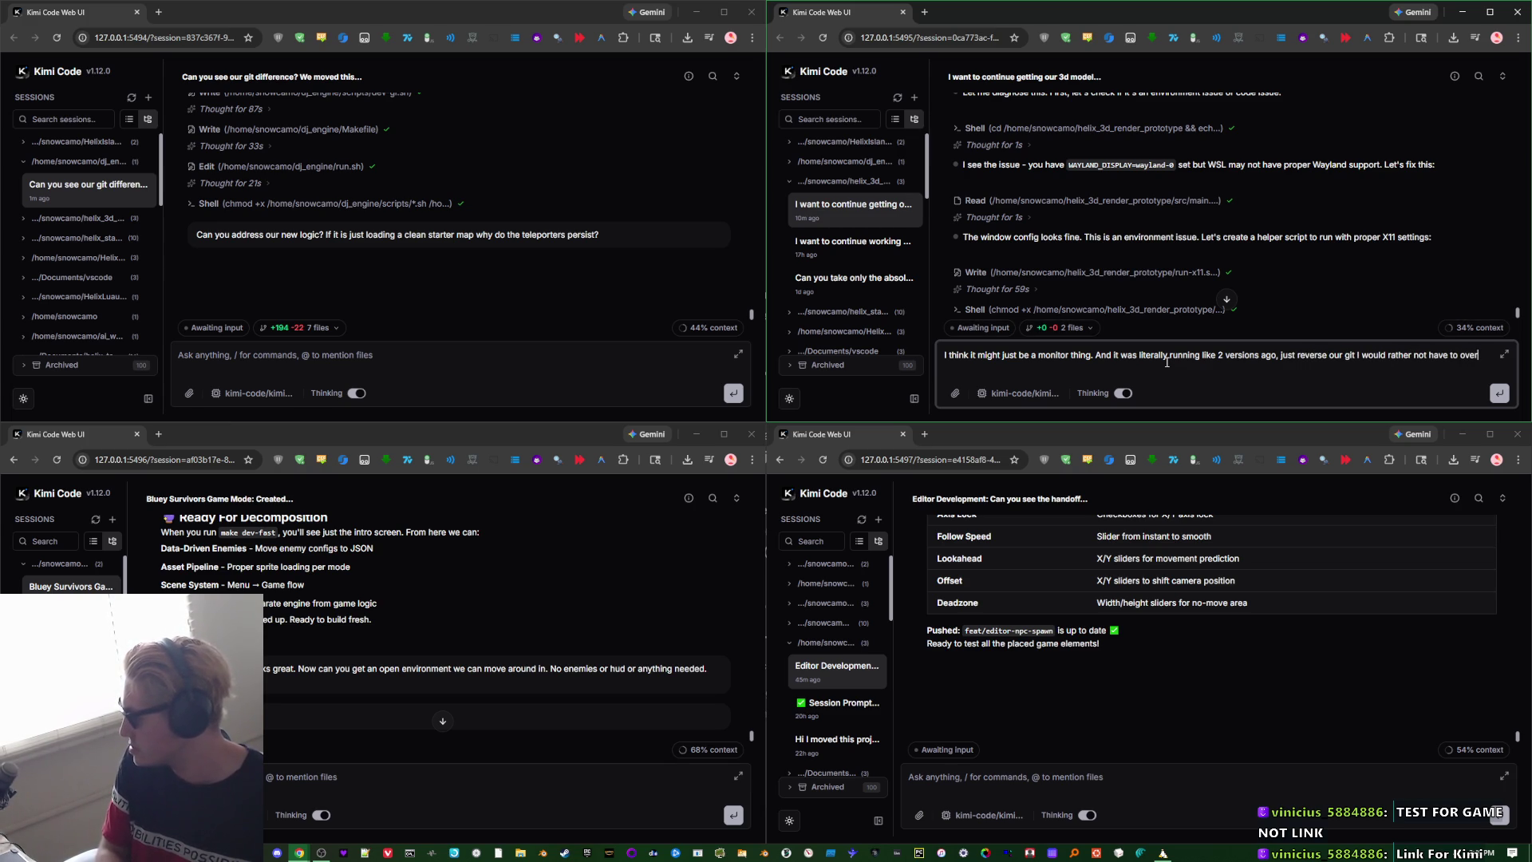
type("gineer or break things ou")
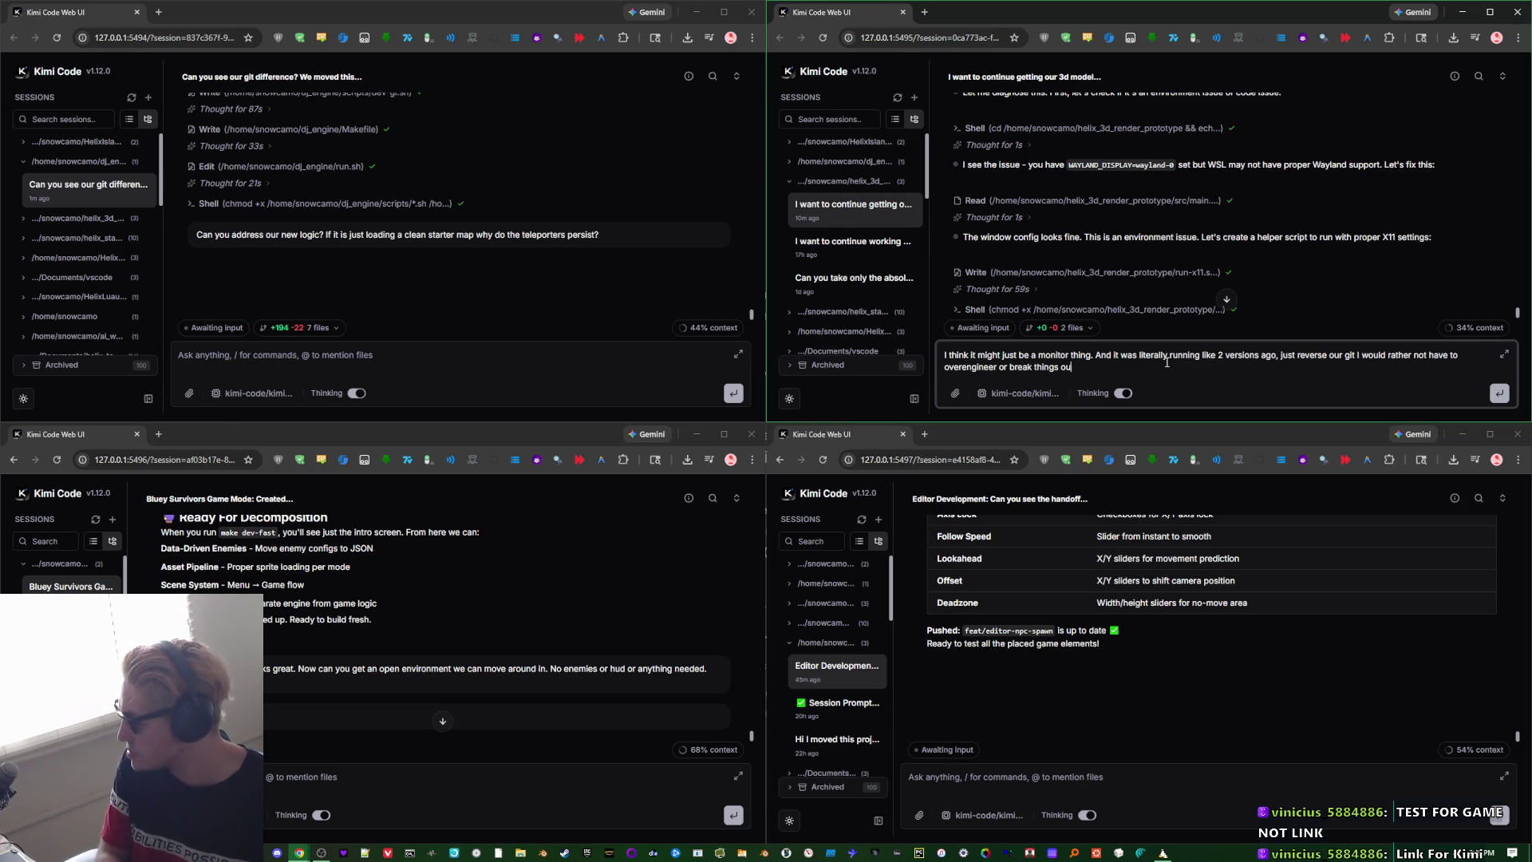
type("ardrails ")
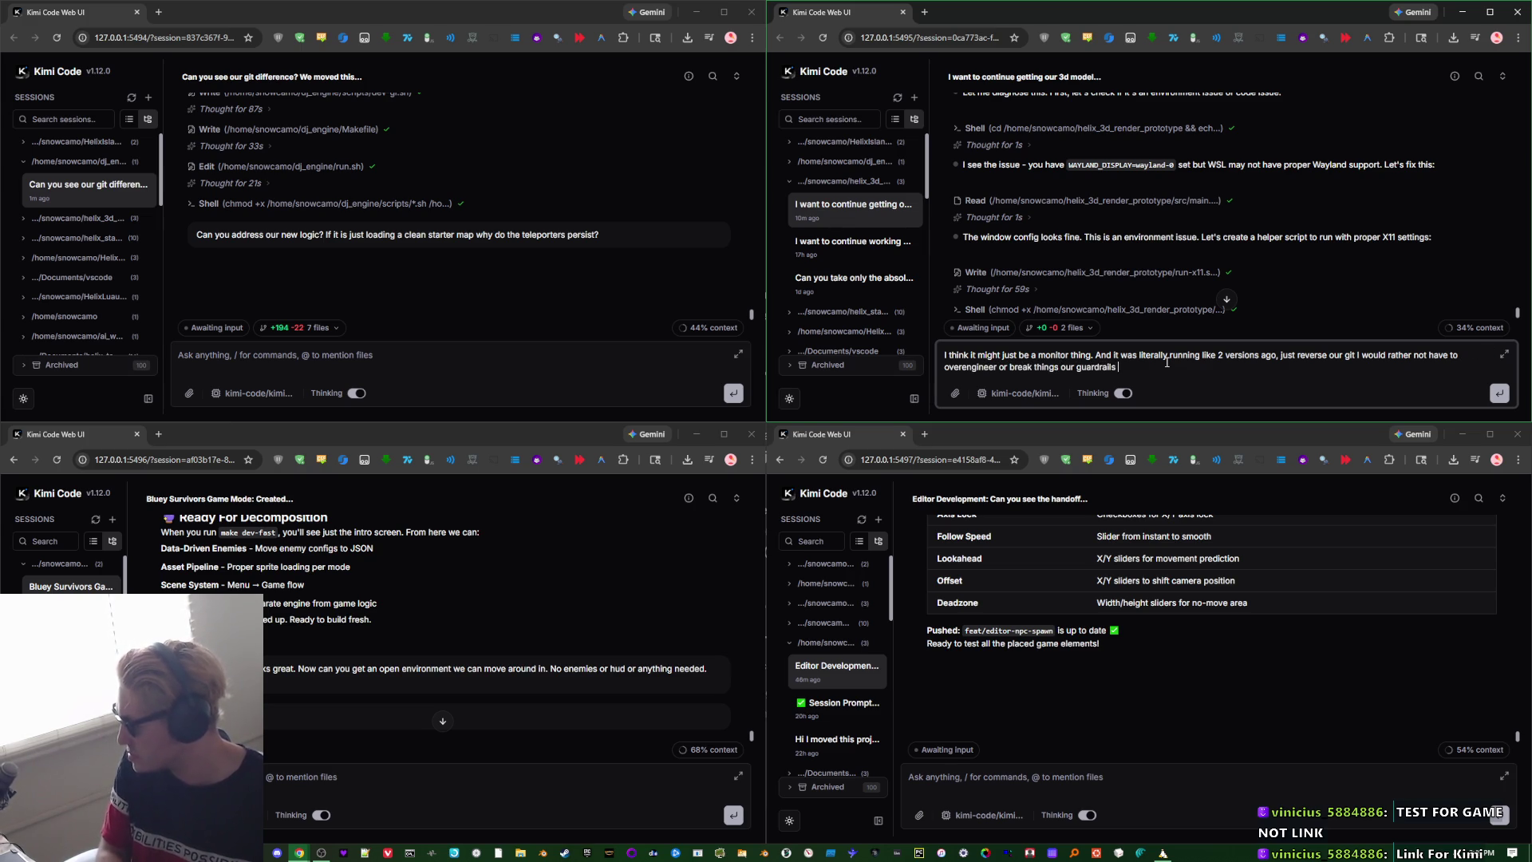
type("ve prevented")
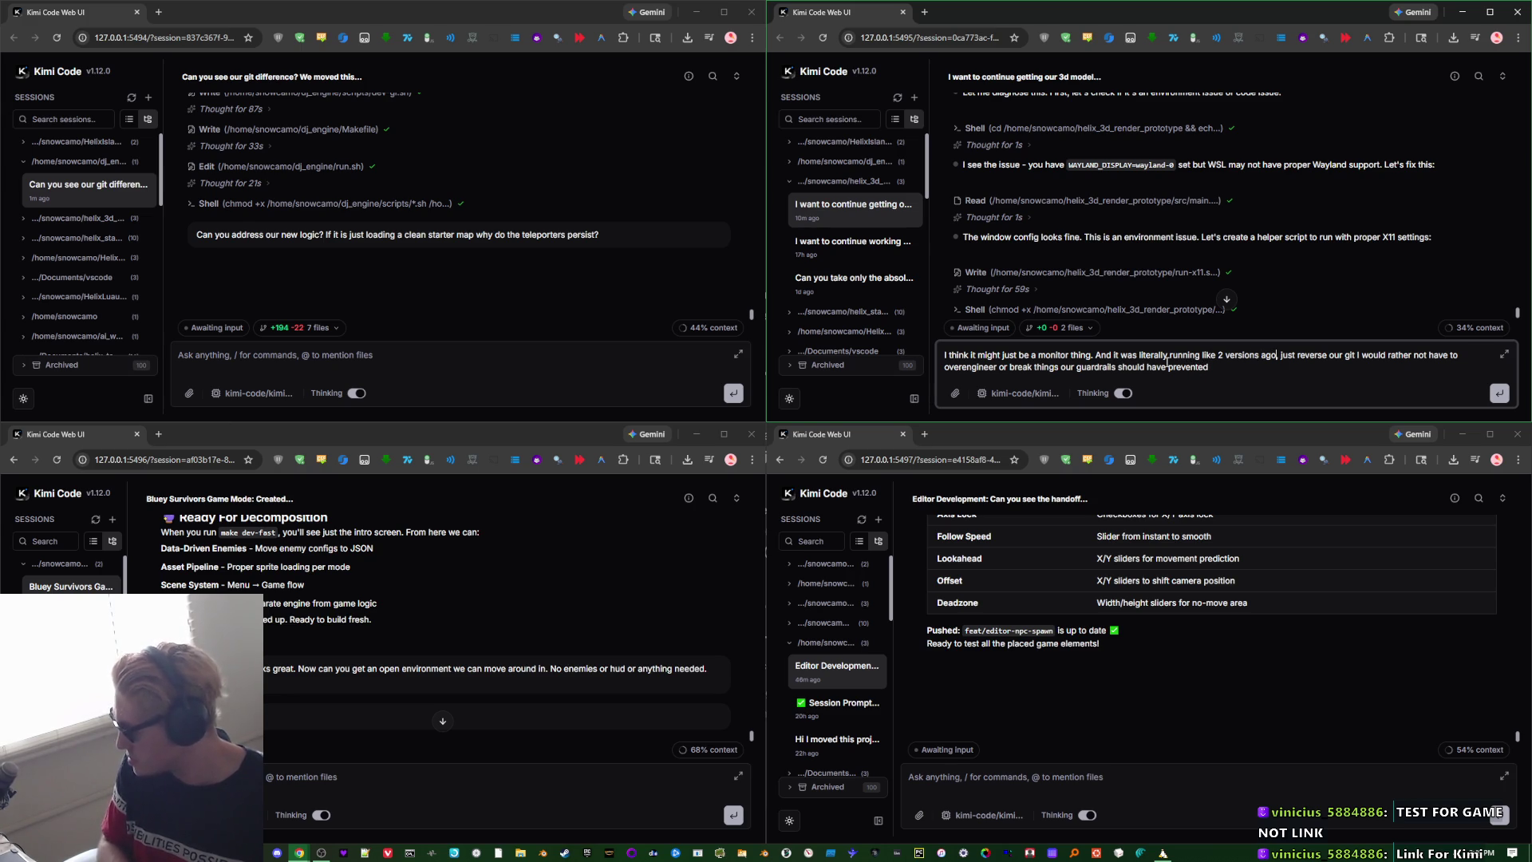
type(" 20 mins ago")
key("Return")
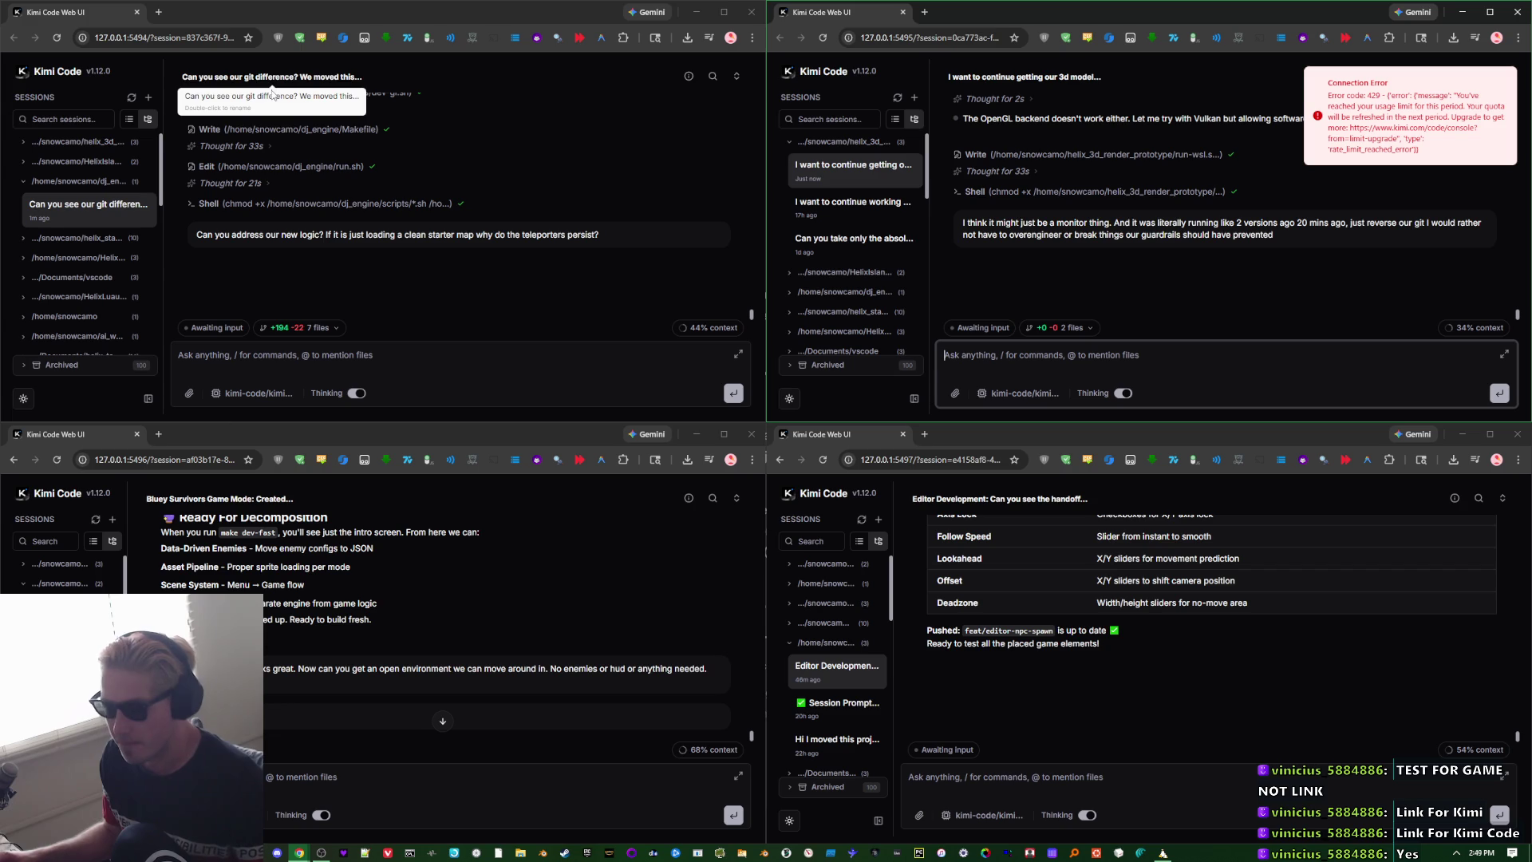
Bring the Gemini Game Tracker Prompt Refinement chat to the front and review it.
key("alt+Tab")
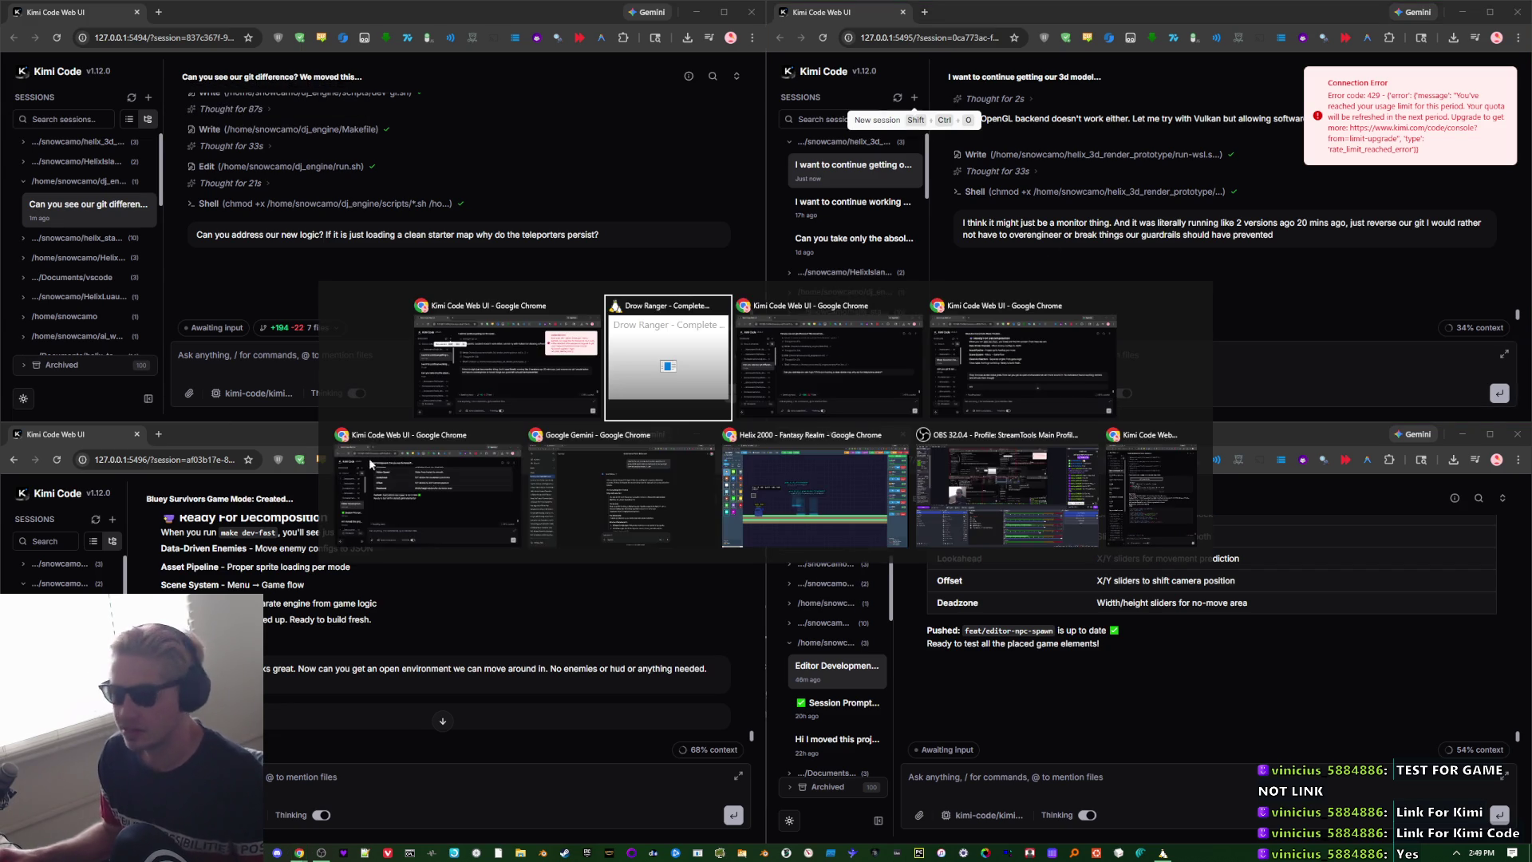
key("alt+Tab")
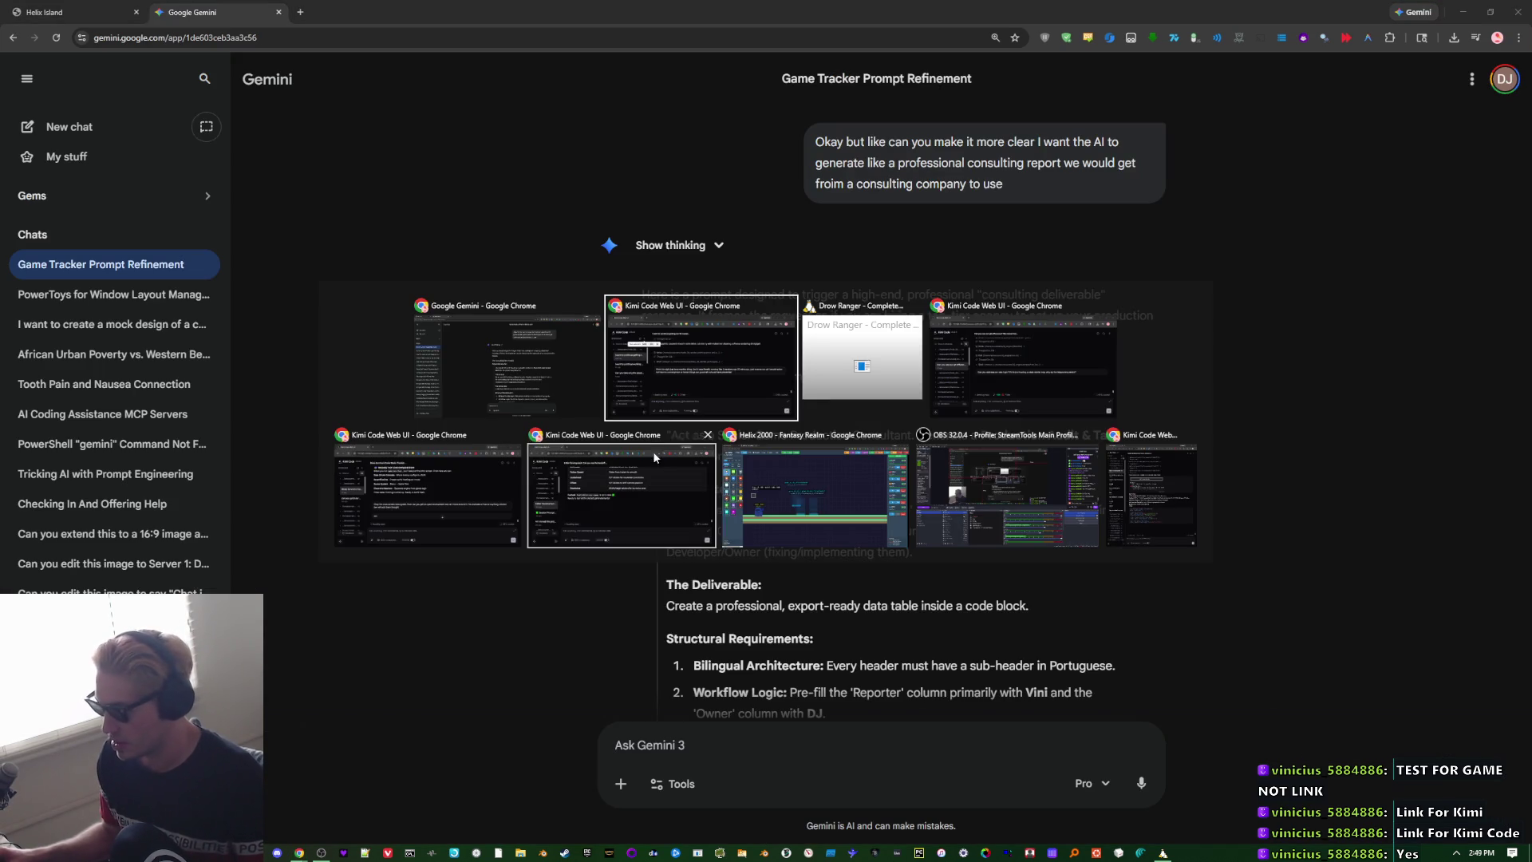
left_click(492, 414)
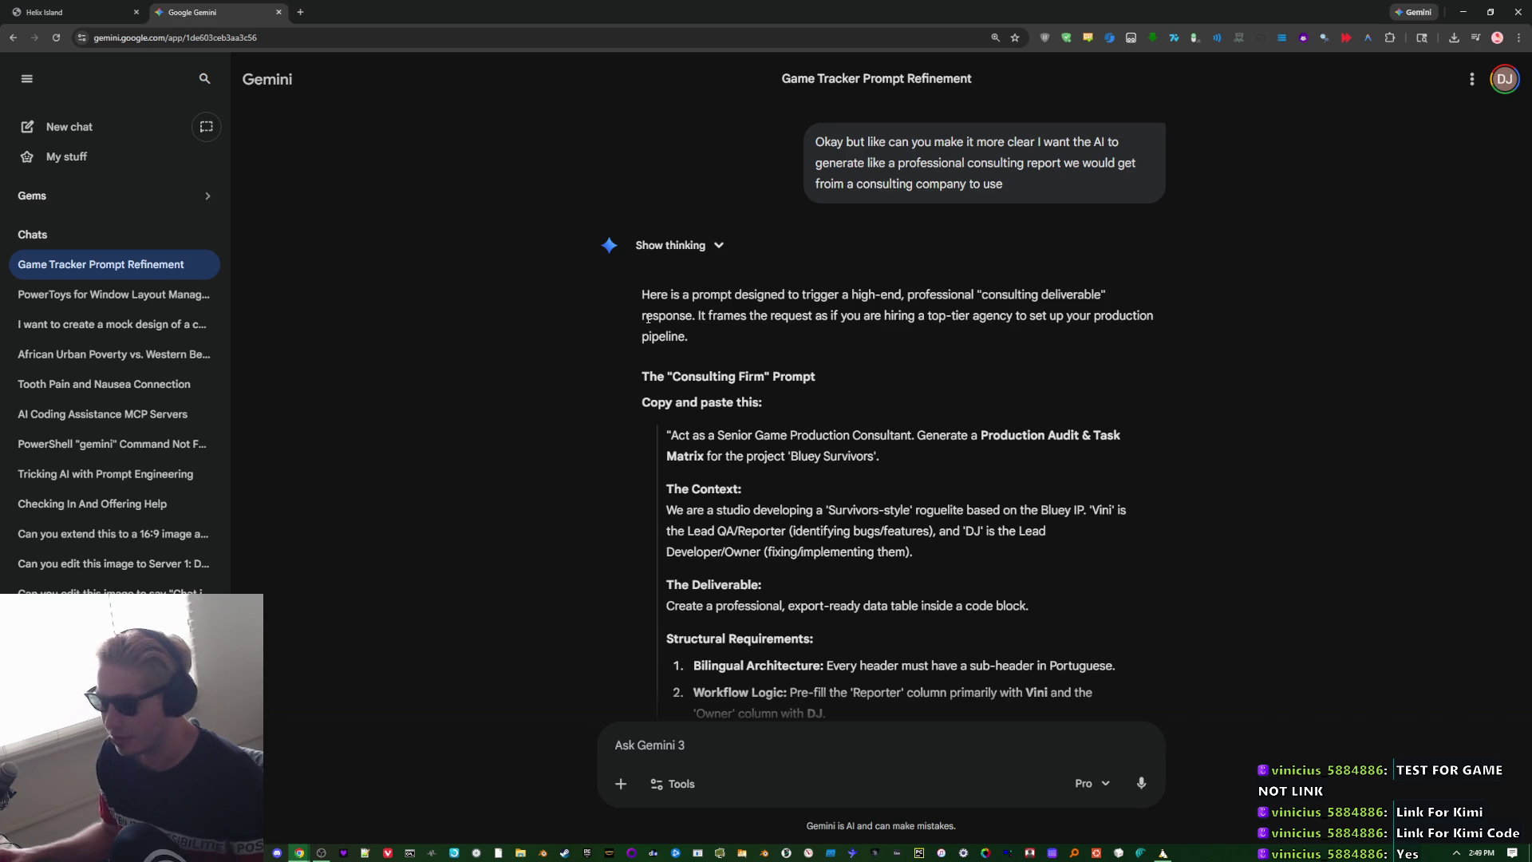
key("alt+Tab")
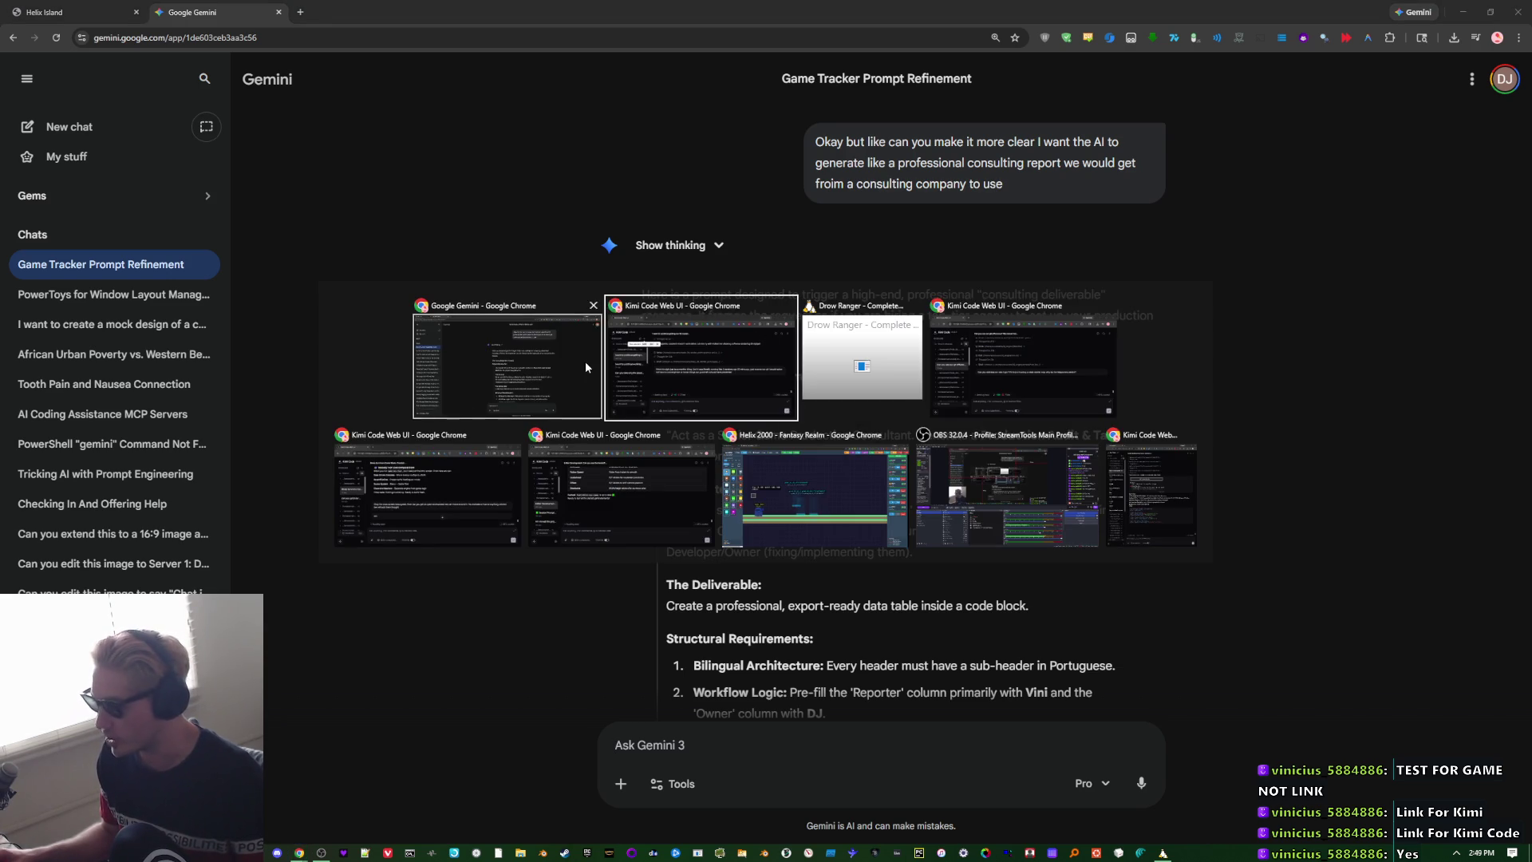
key("Escape")
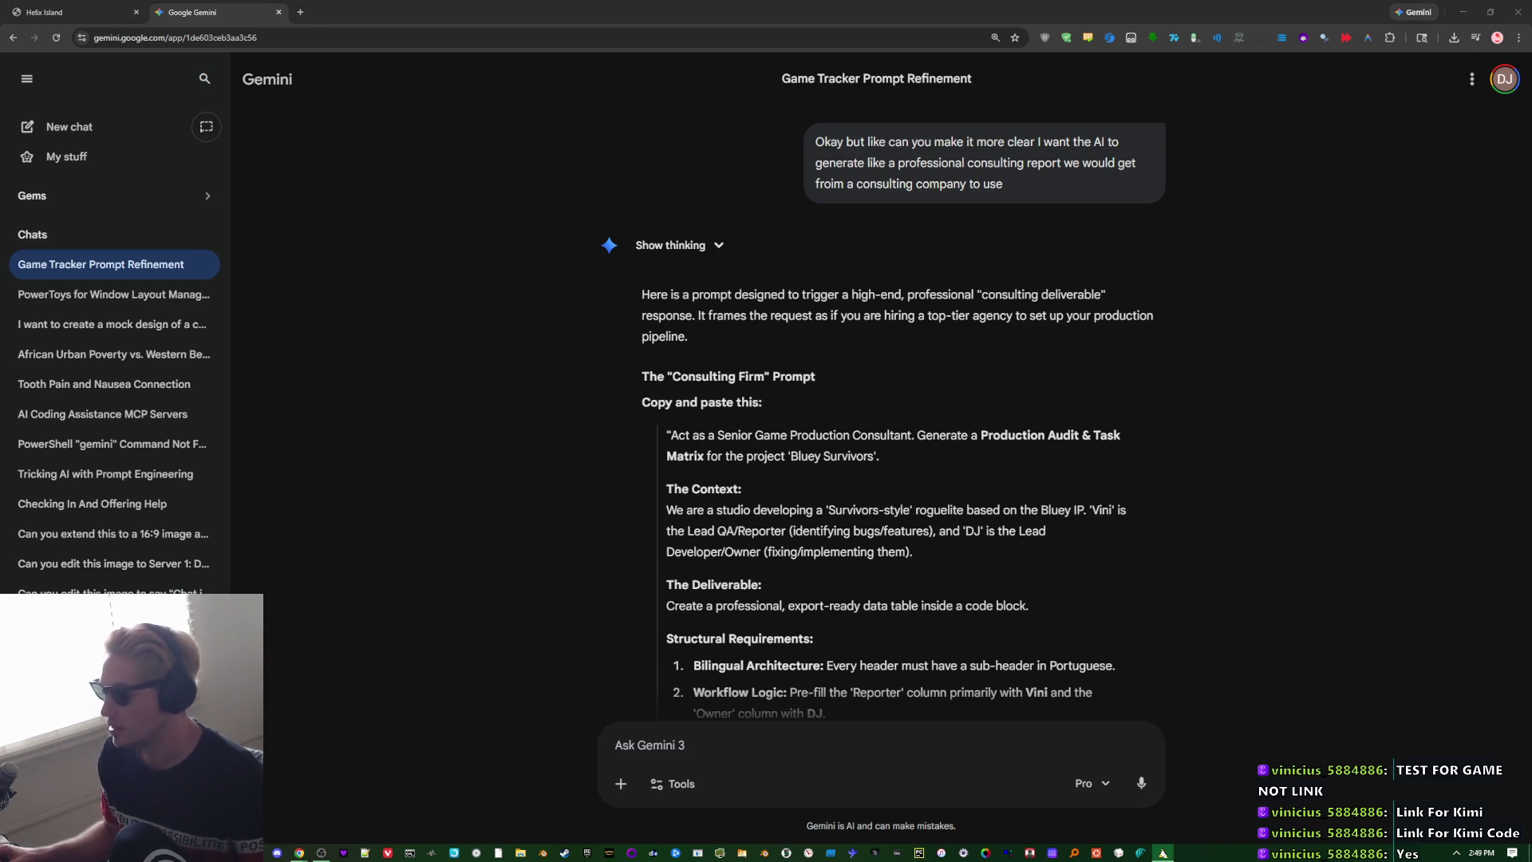
left_click(1163, 854)
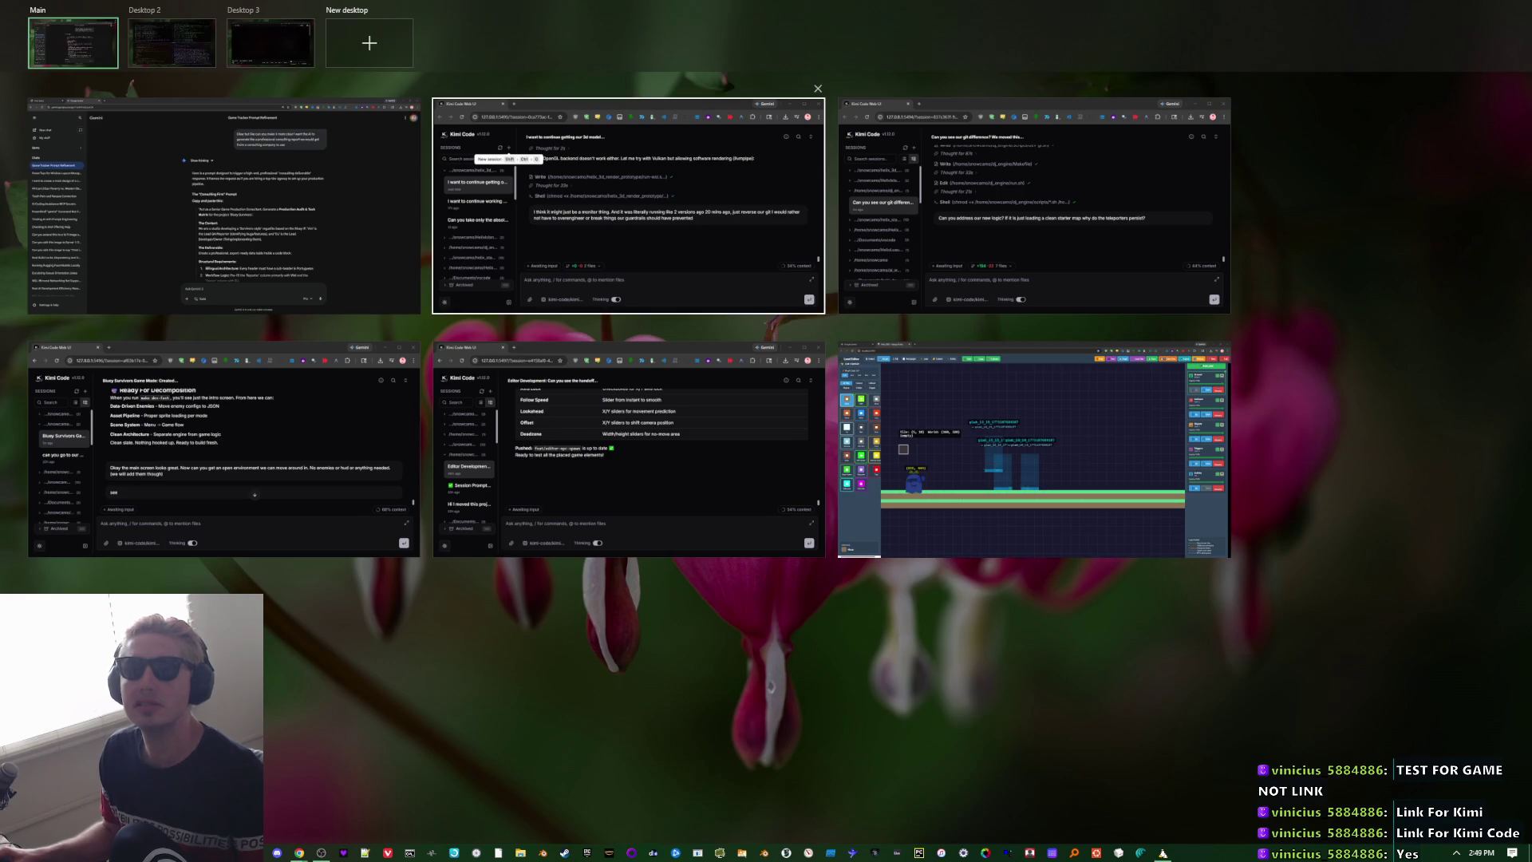
left_click(1173, 833)
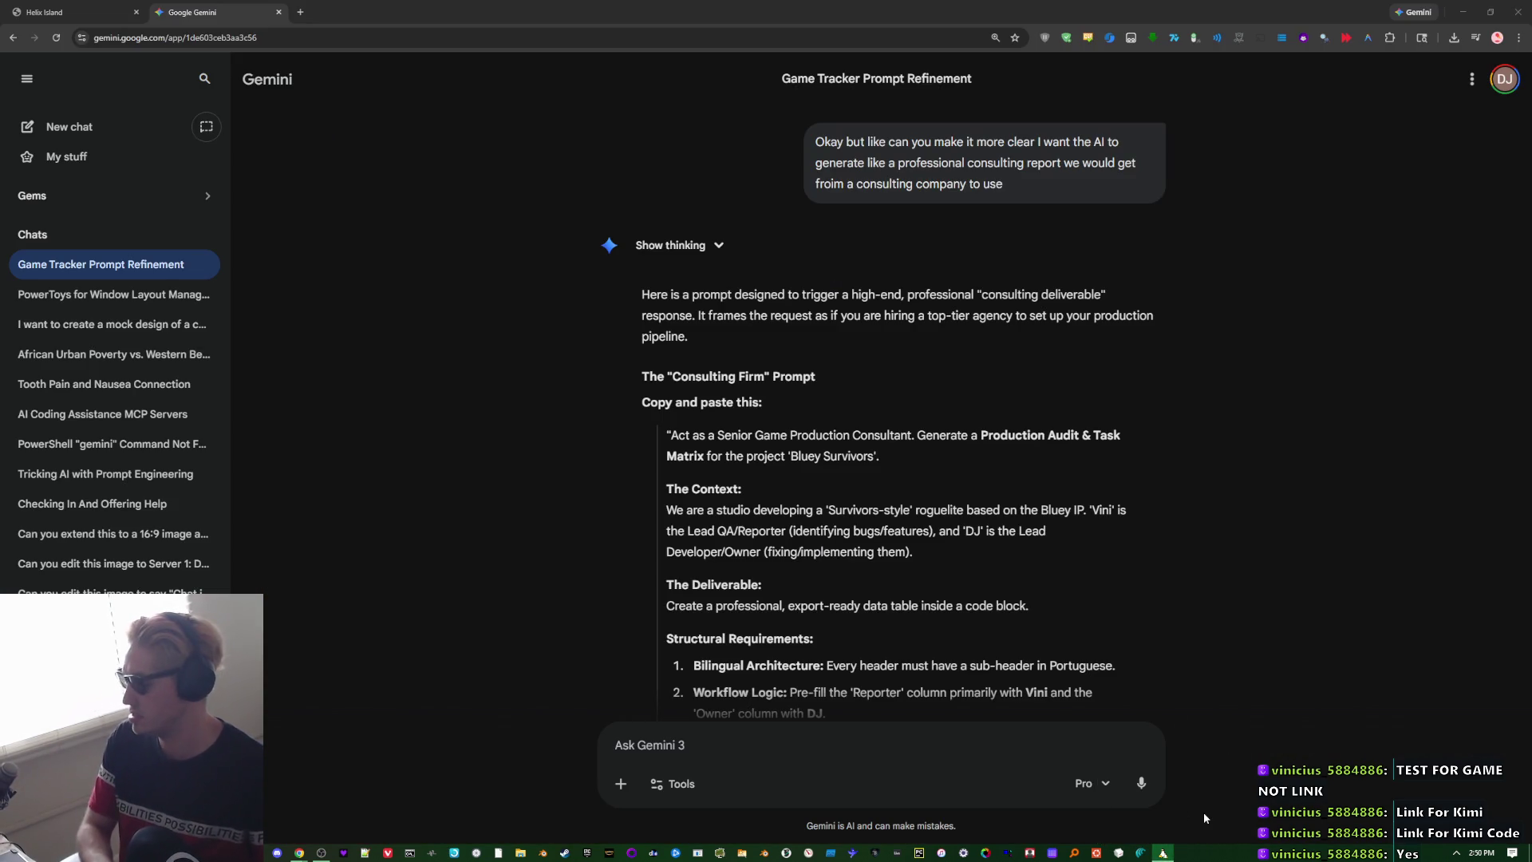
key("alt+Tab")
key("alt+Tab")
key("Escape")
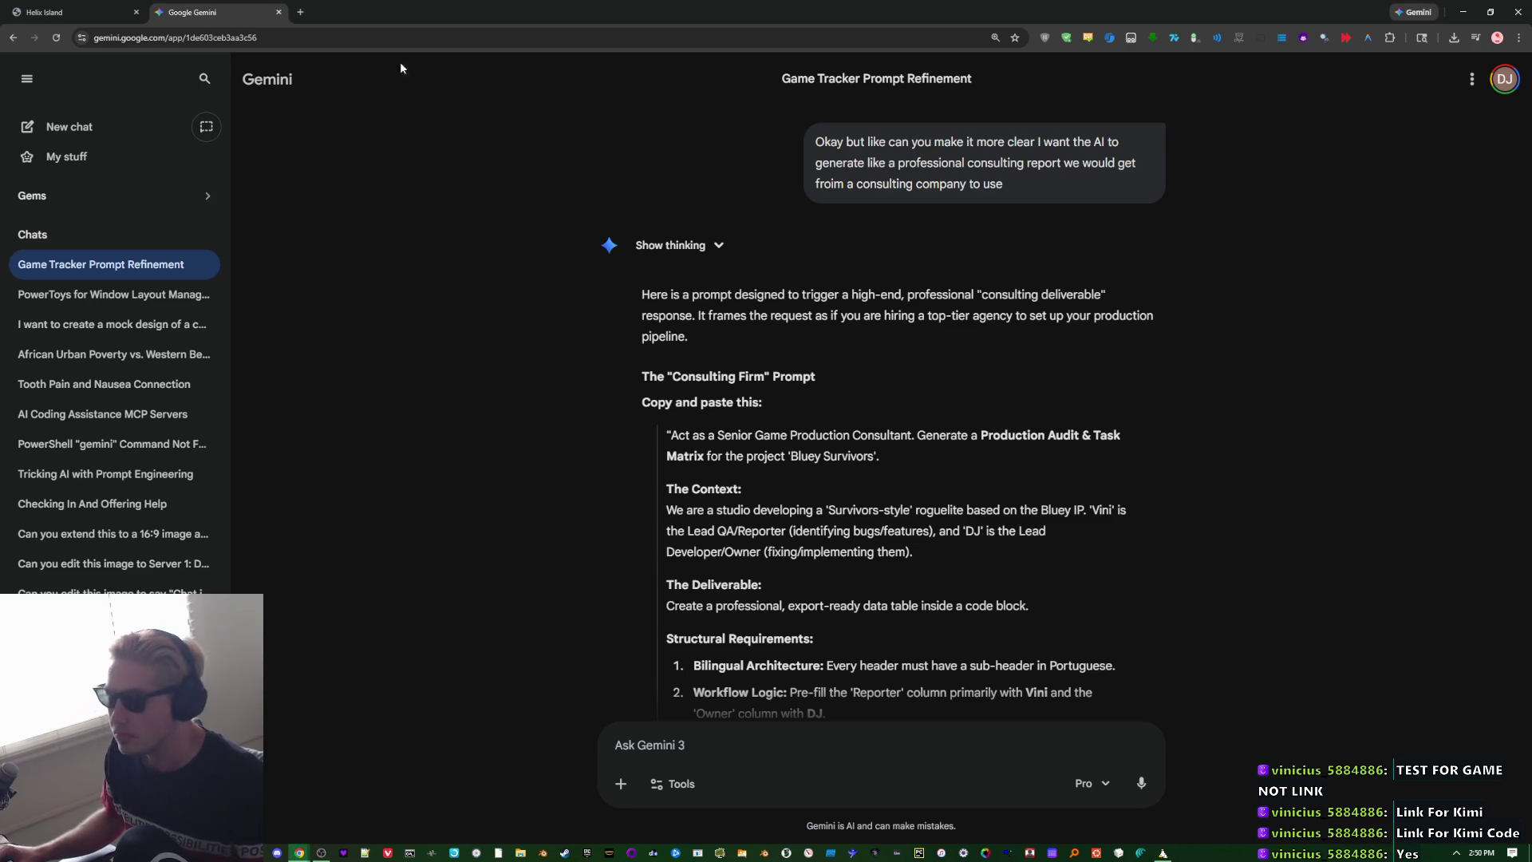
key("super+Tab")
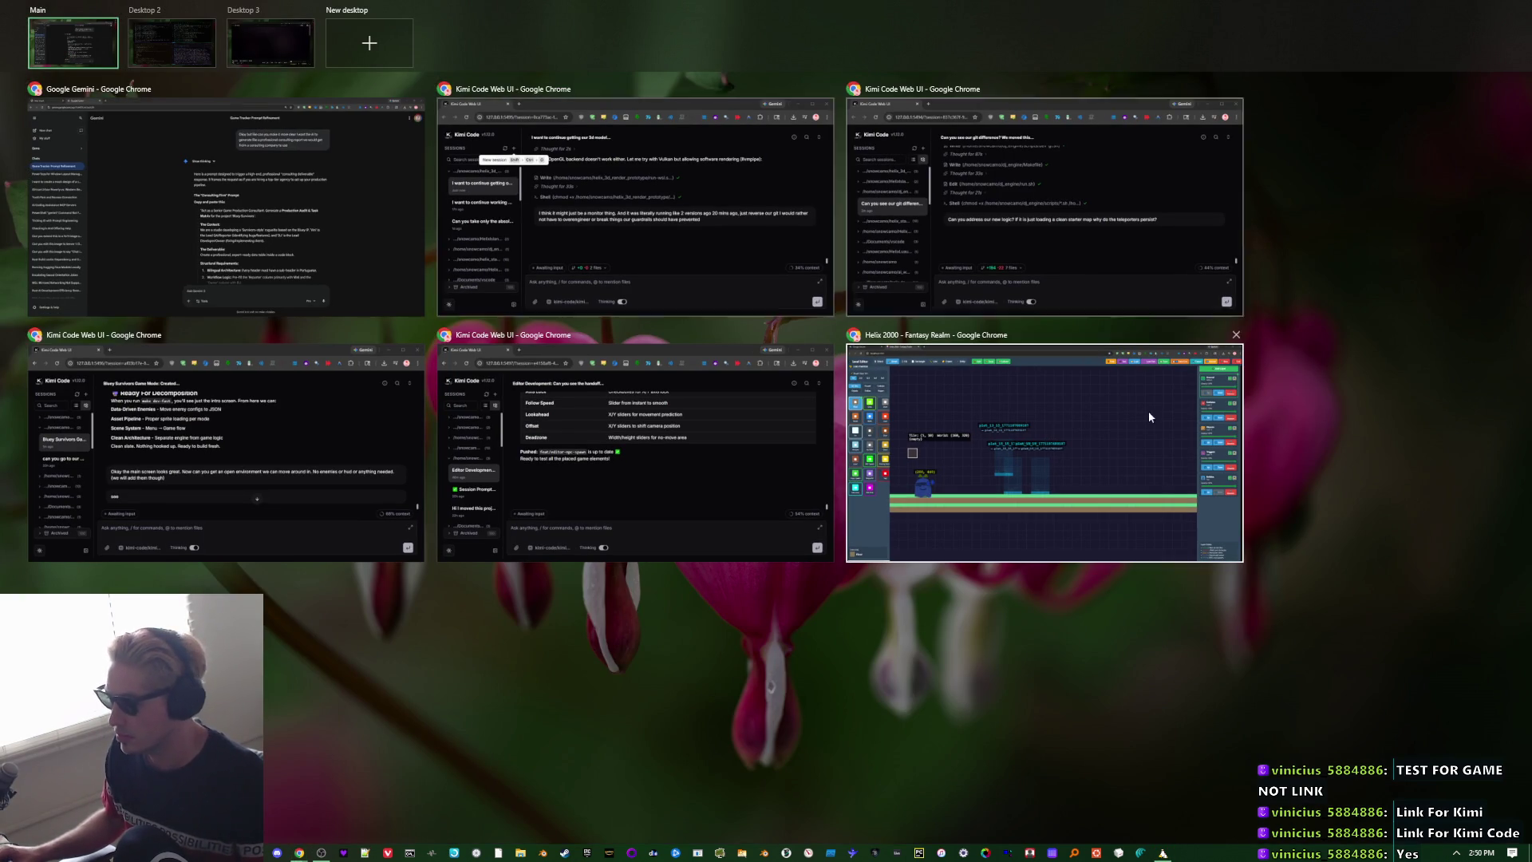
key("Escape")
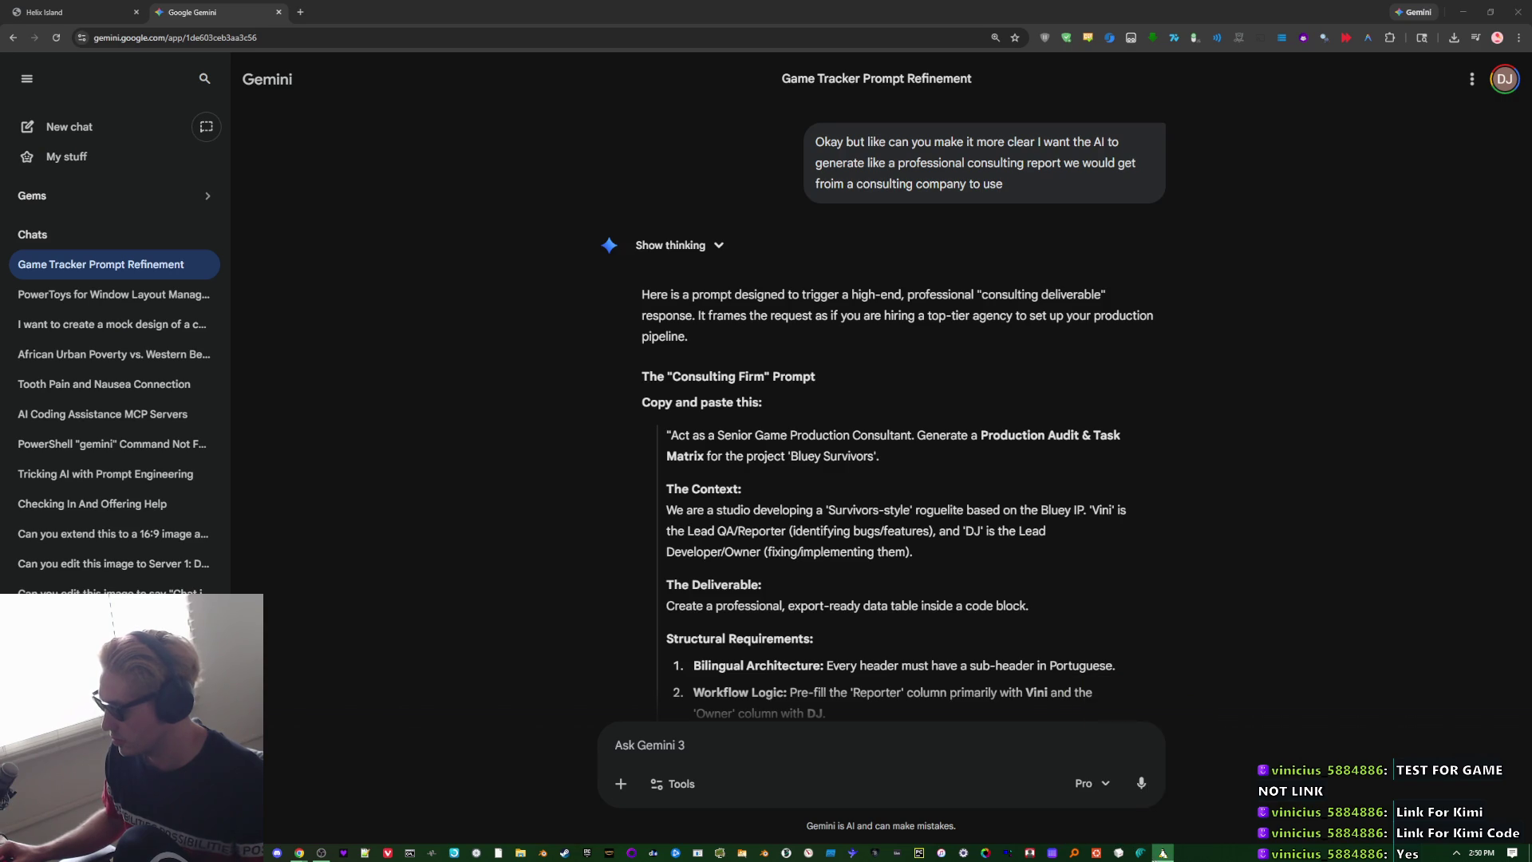
Raise the git-difference and 3D model Kimi Code sessions back in front via Task View.
key("super+Tab")
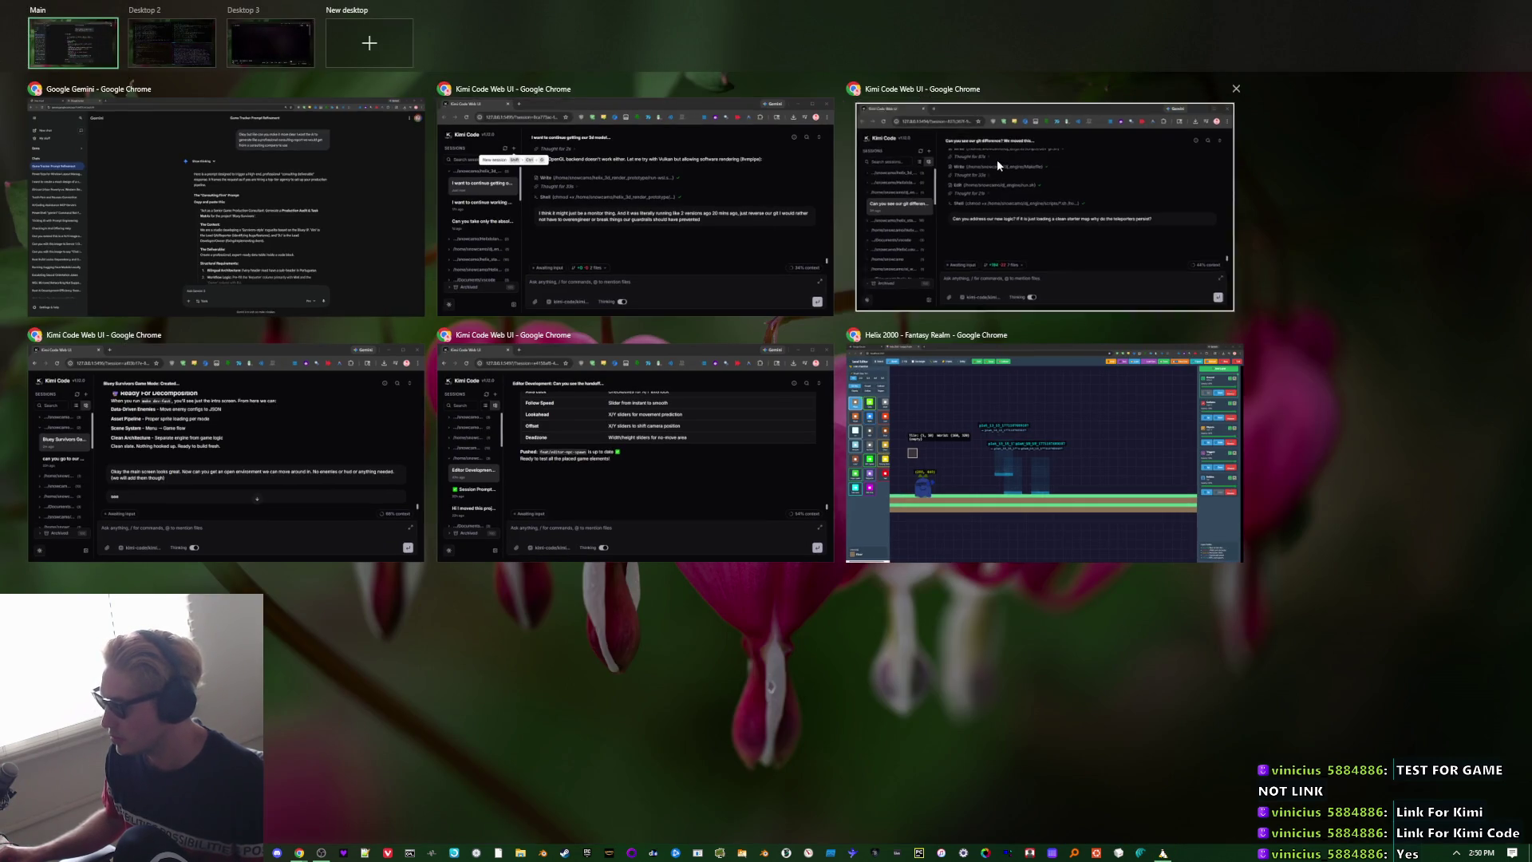
left_click(997, 160)
key("super+Tab")
left_click(1002, 156)
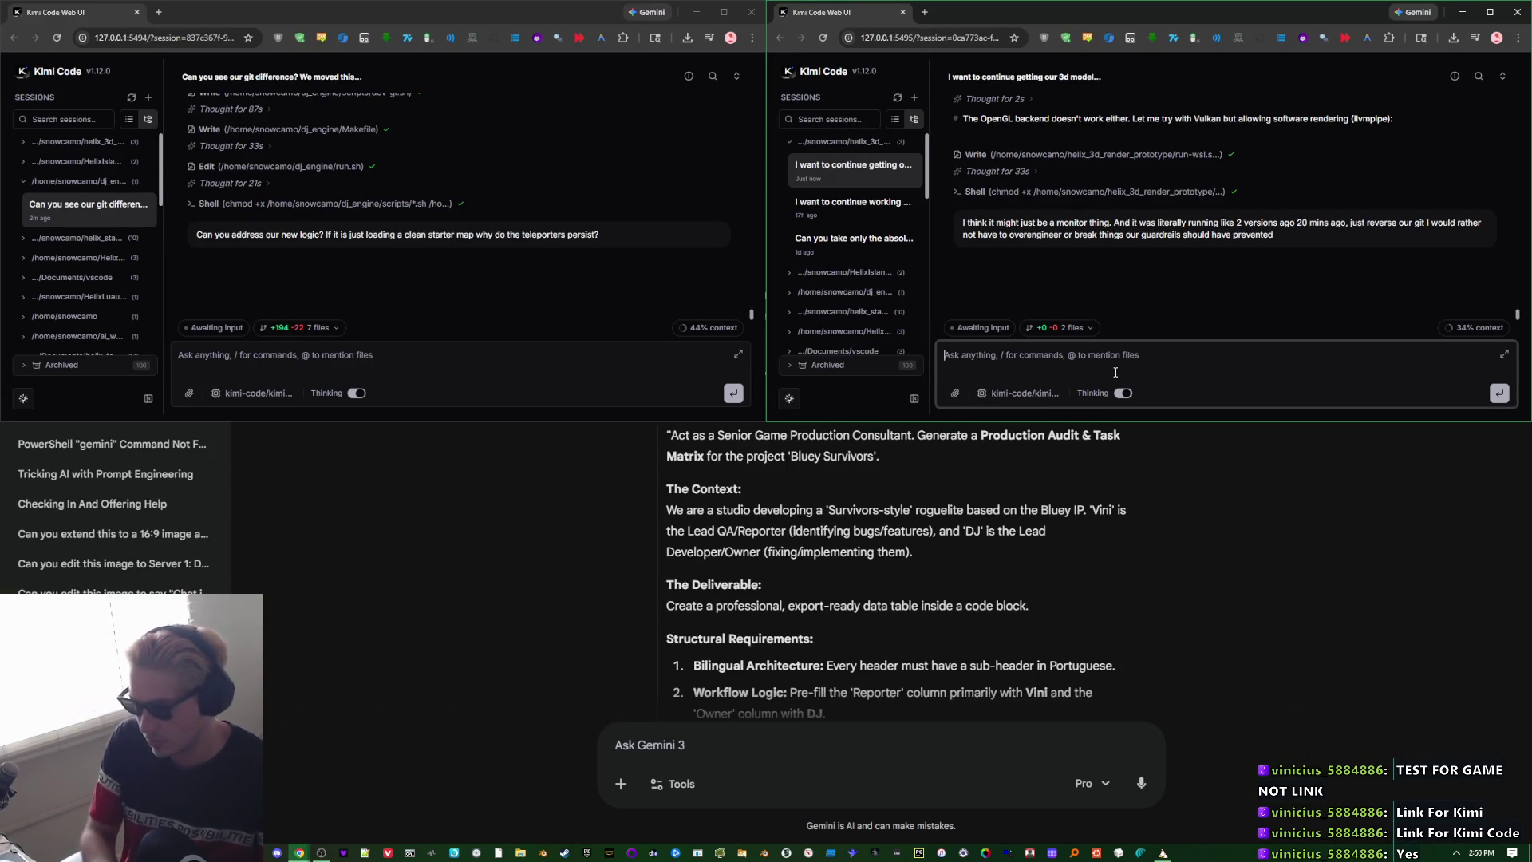
key("super+Tab")
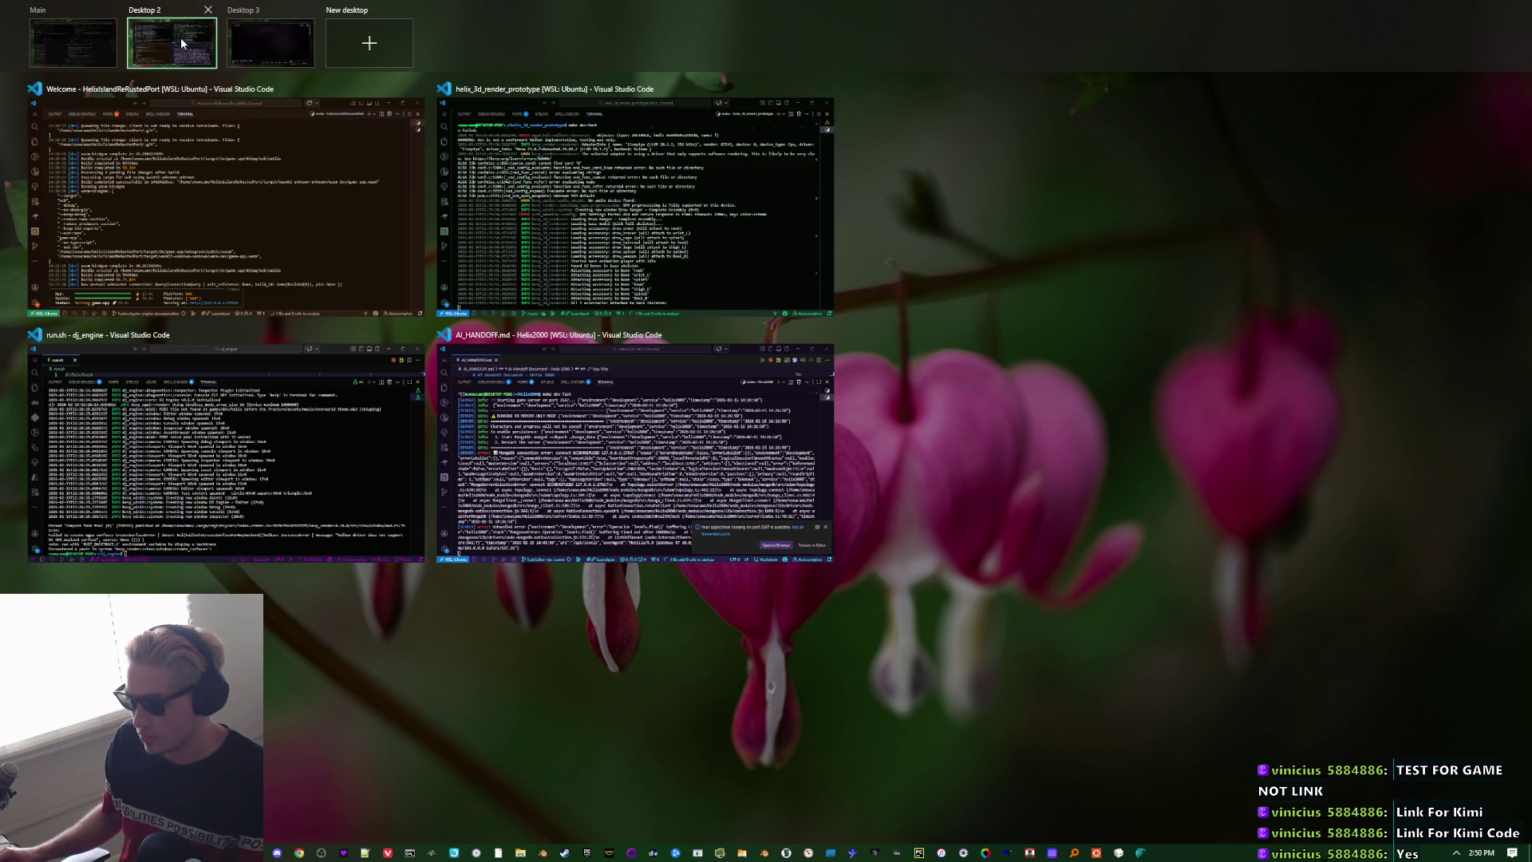
On Desktop 2, run kimi login in a fresh terminal of the bottom-left VS Code project.
left_click(180, 37)
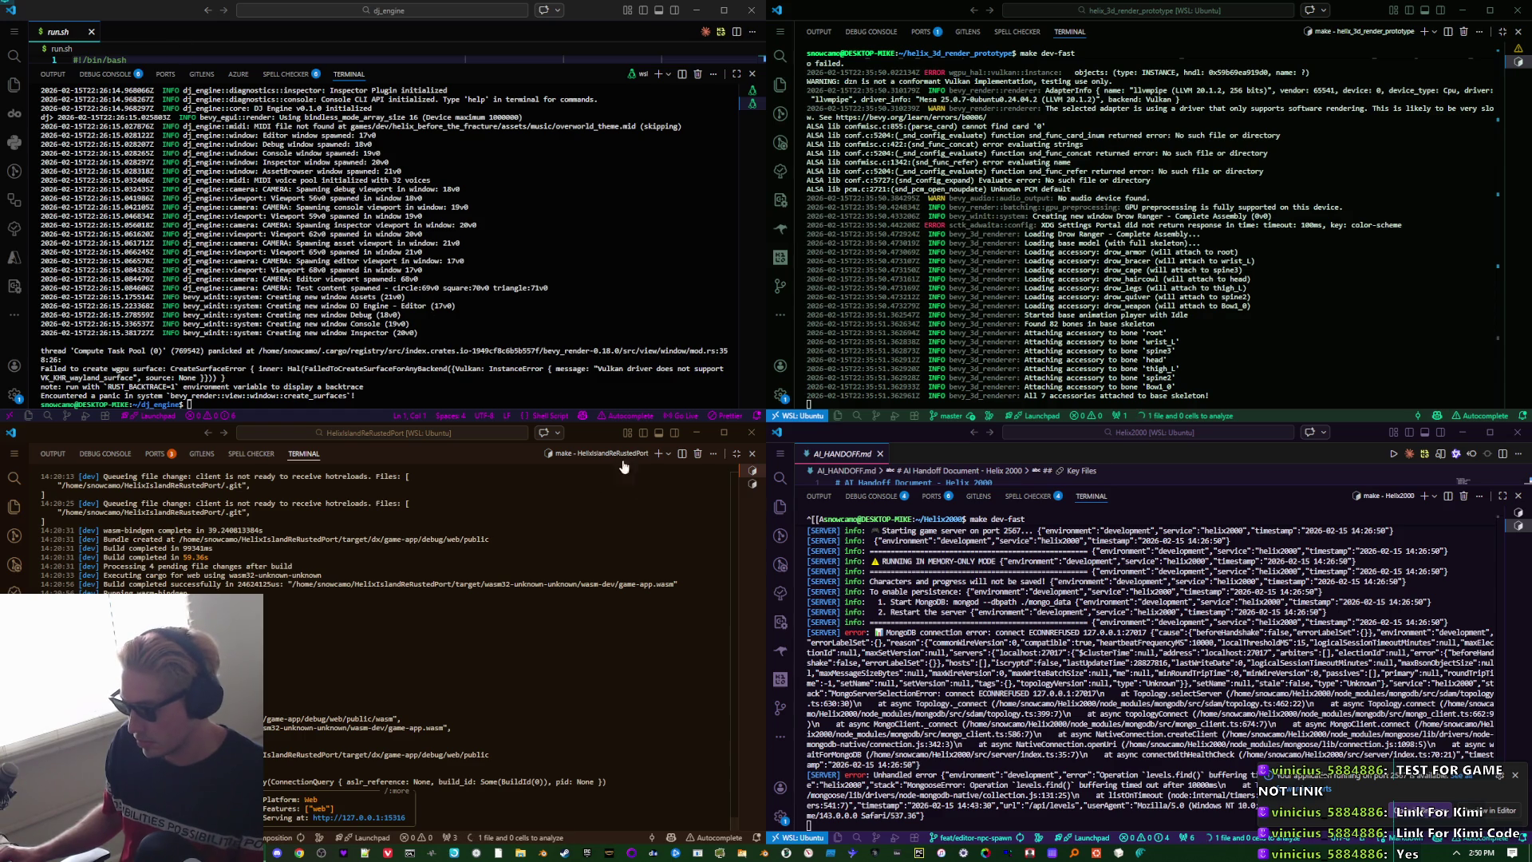
left_click(655, 453)
type("kimi login")
key("Return")
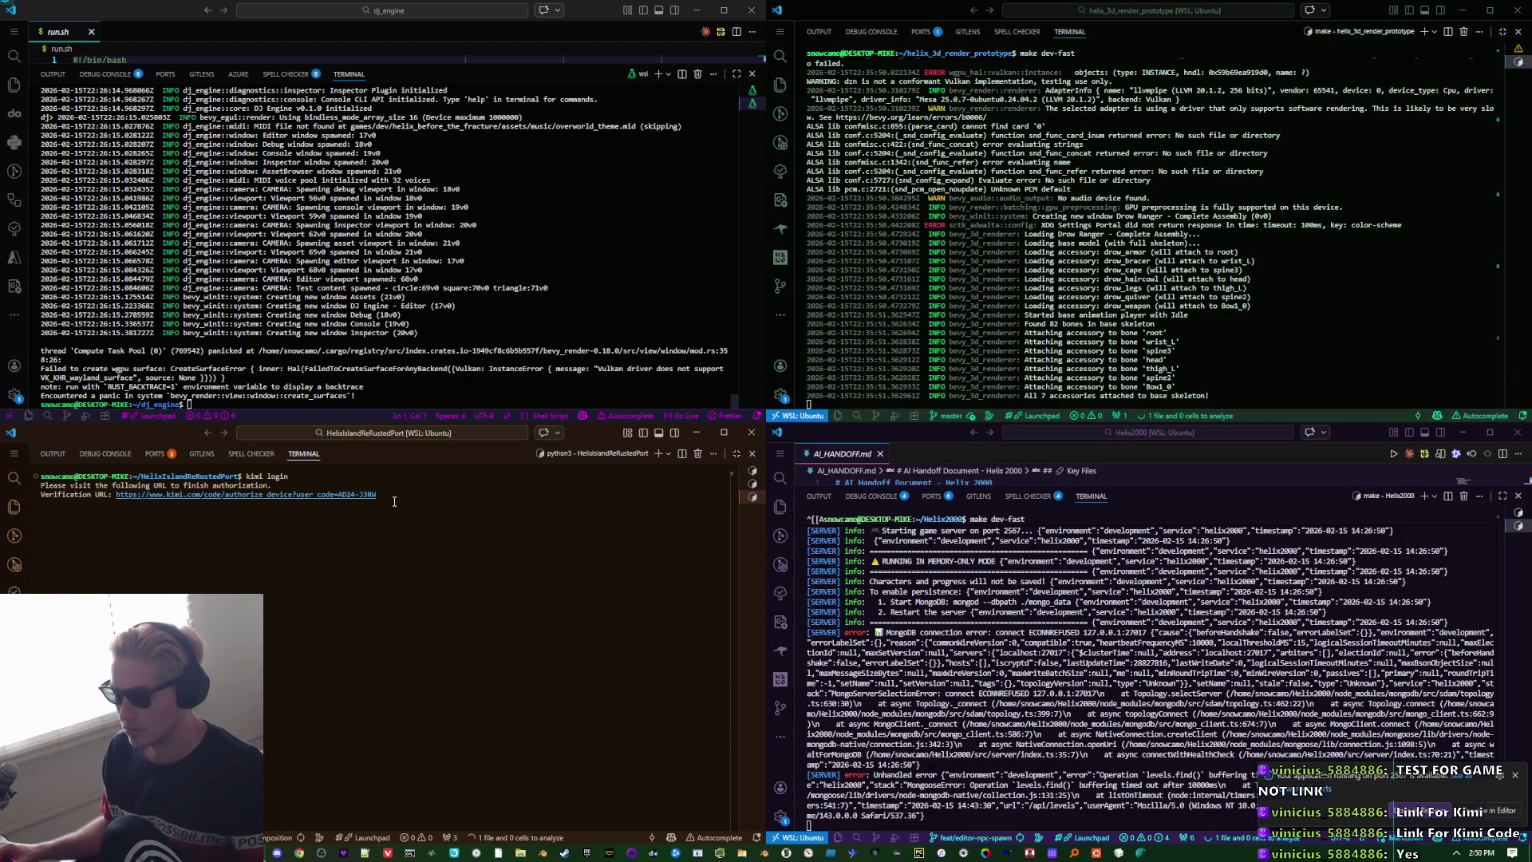
Open the device authorization link in the browser and move its window toward the centre-left.
left_click(343, 495, "ctrl")
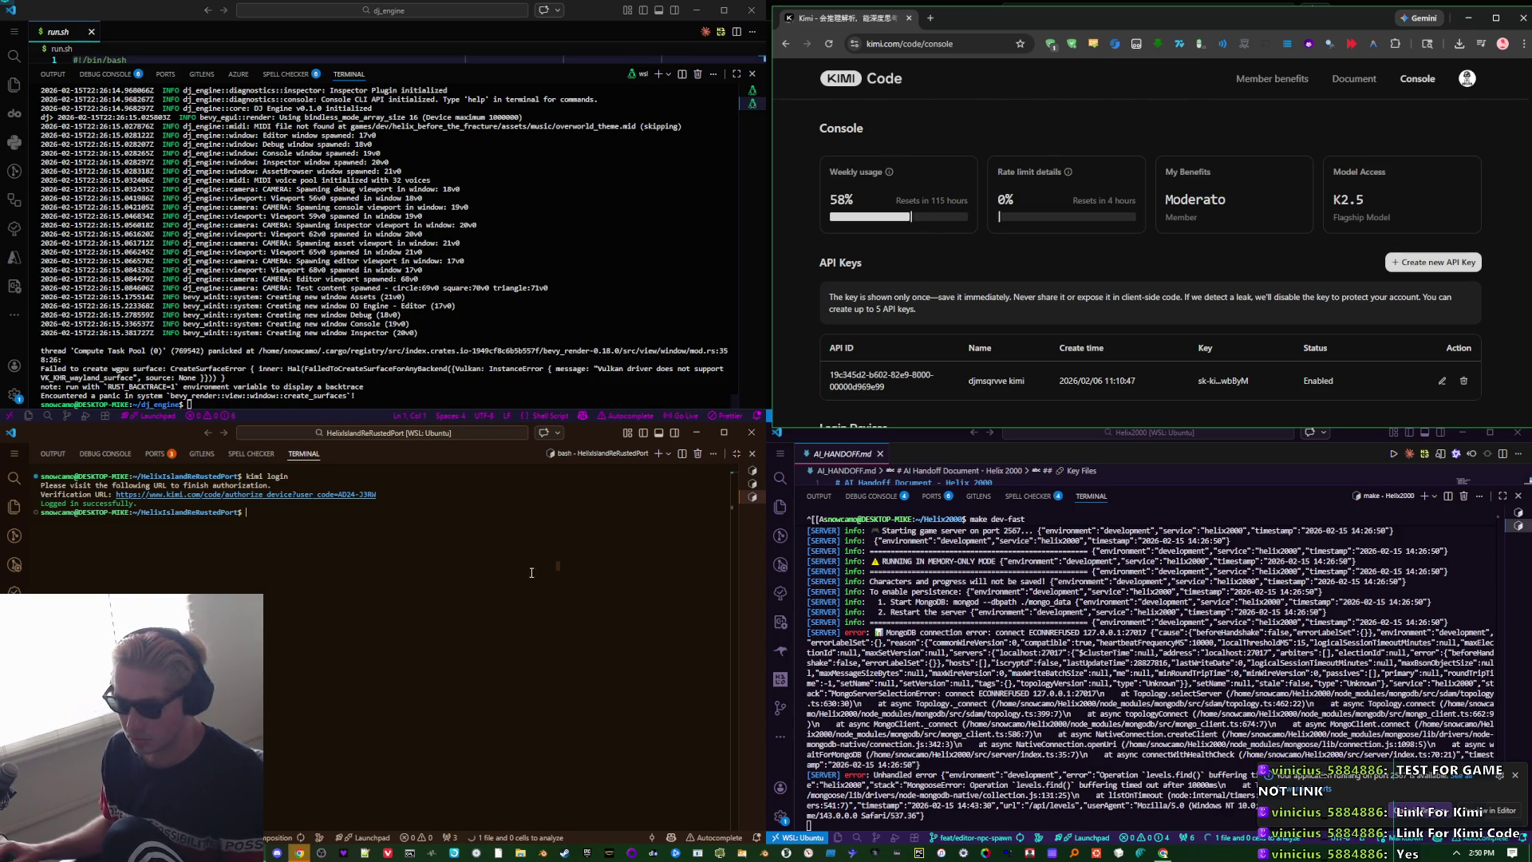
left_click(1132, 115)
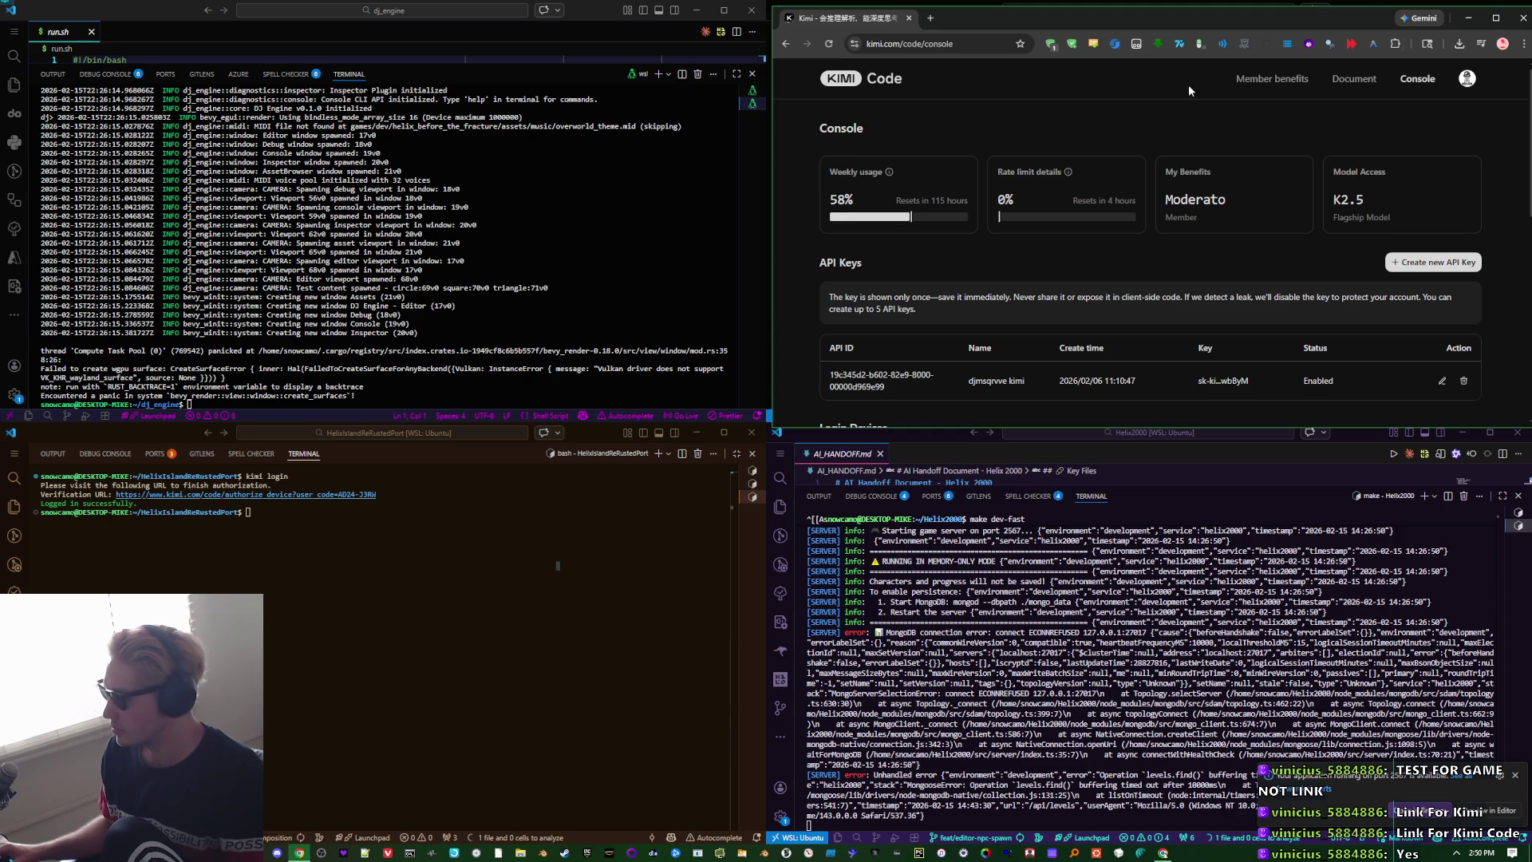
left_click_drag(1255, 9, 568, 197)
left_click(816, 230)
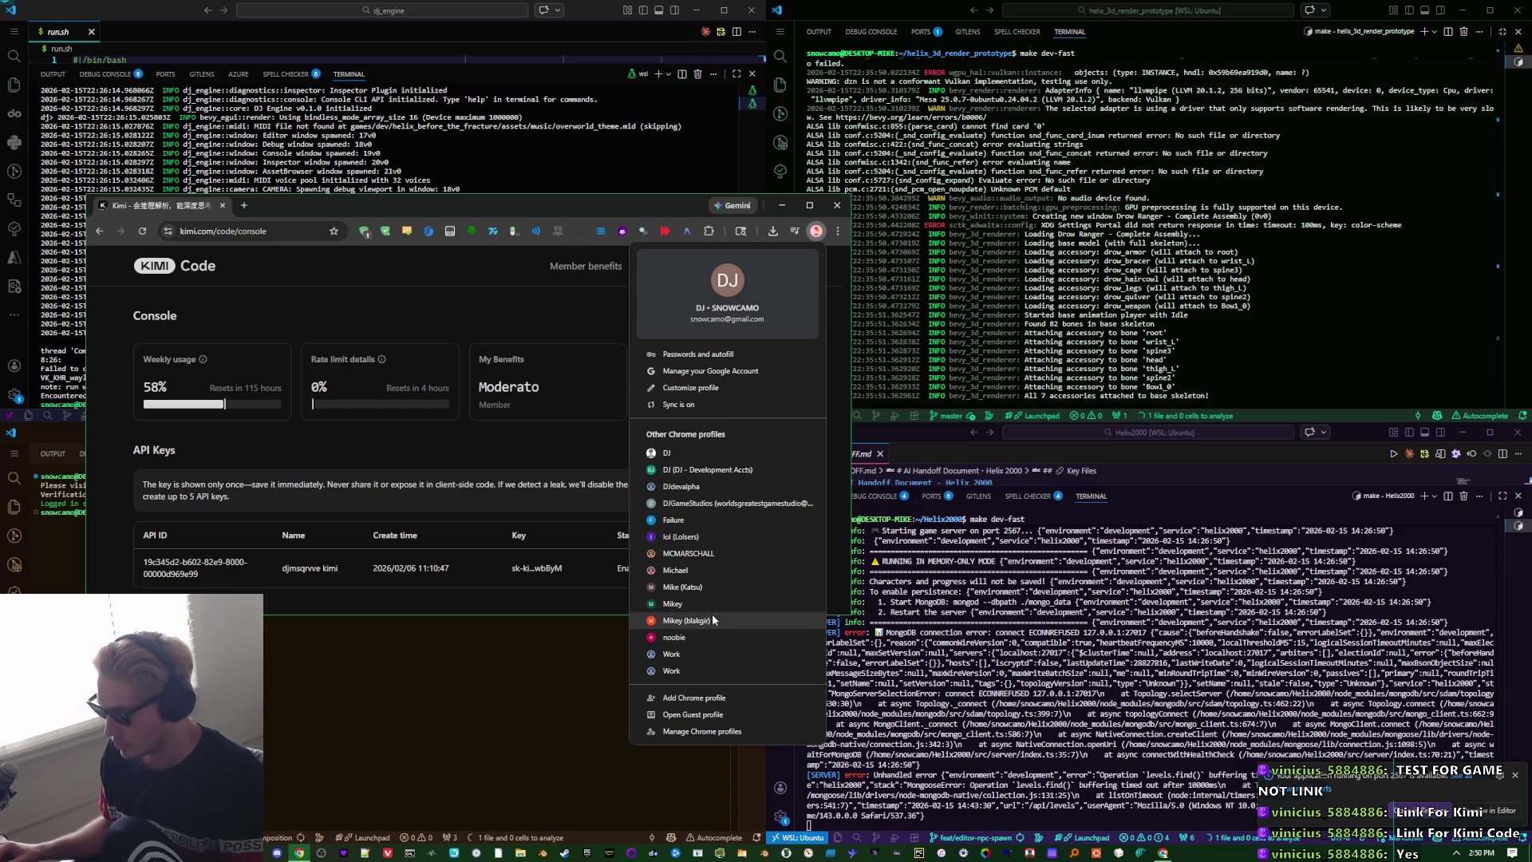
Open a window under another Chrome profile, load kimi.com, and close the magenta New Tab window.
left_click(706, 570)
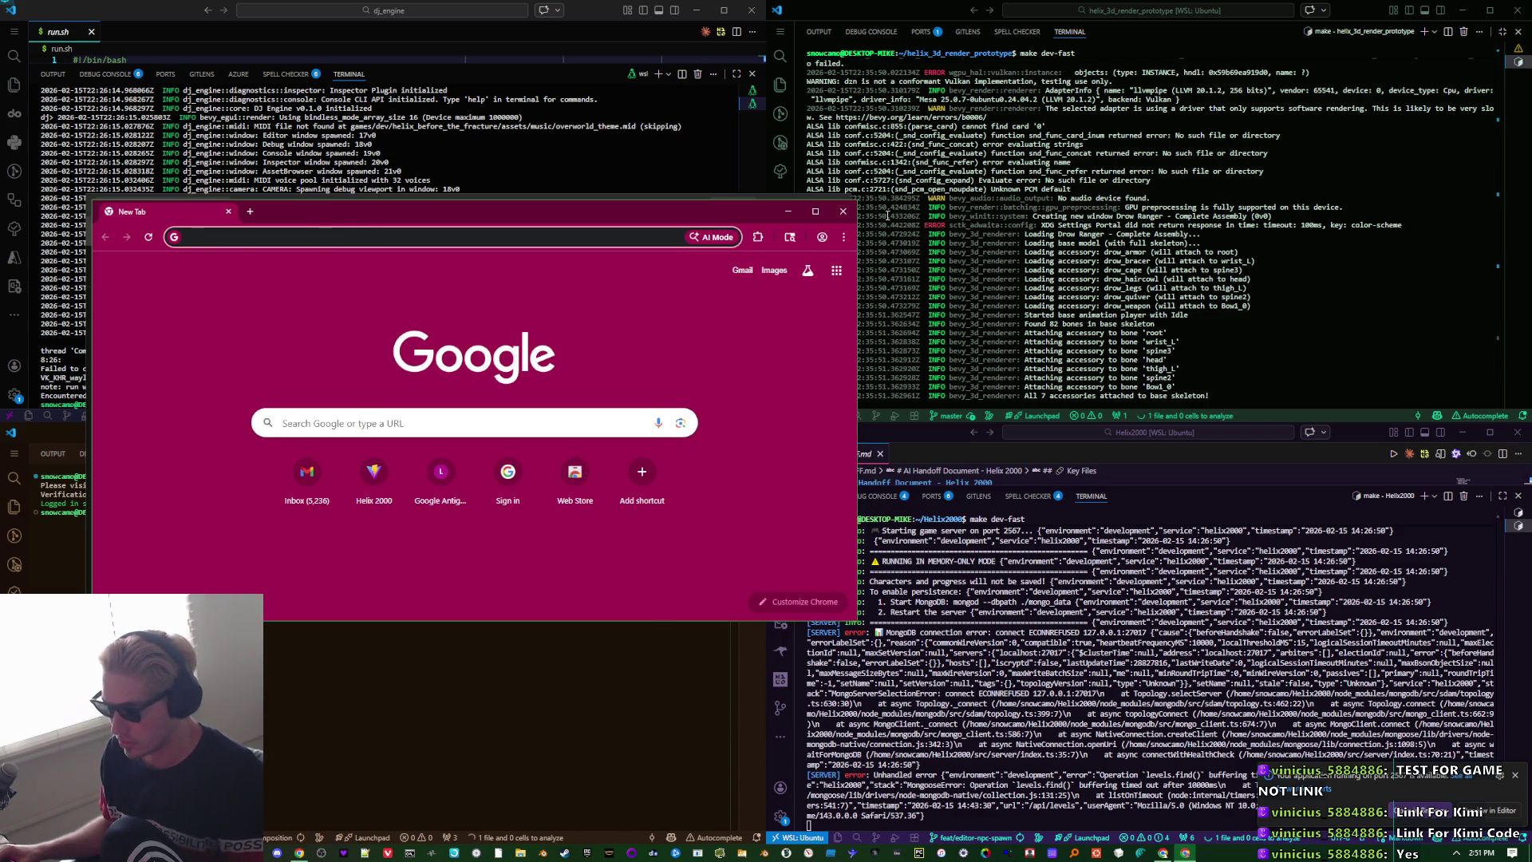
left_click(822, 237)
left_click(711, 604)
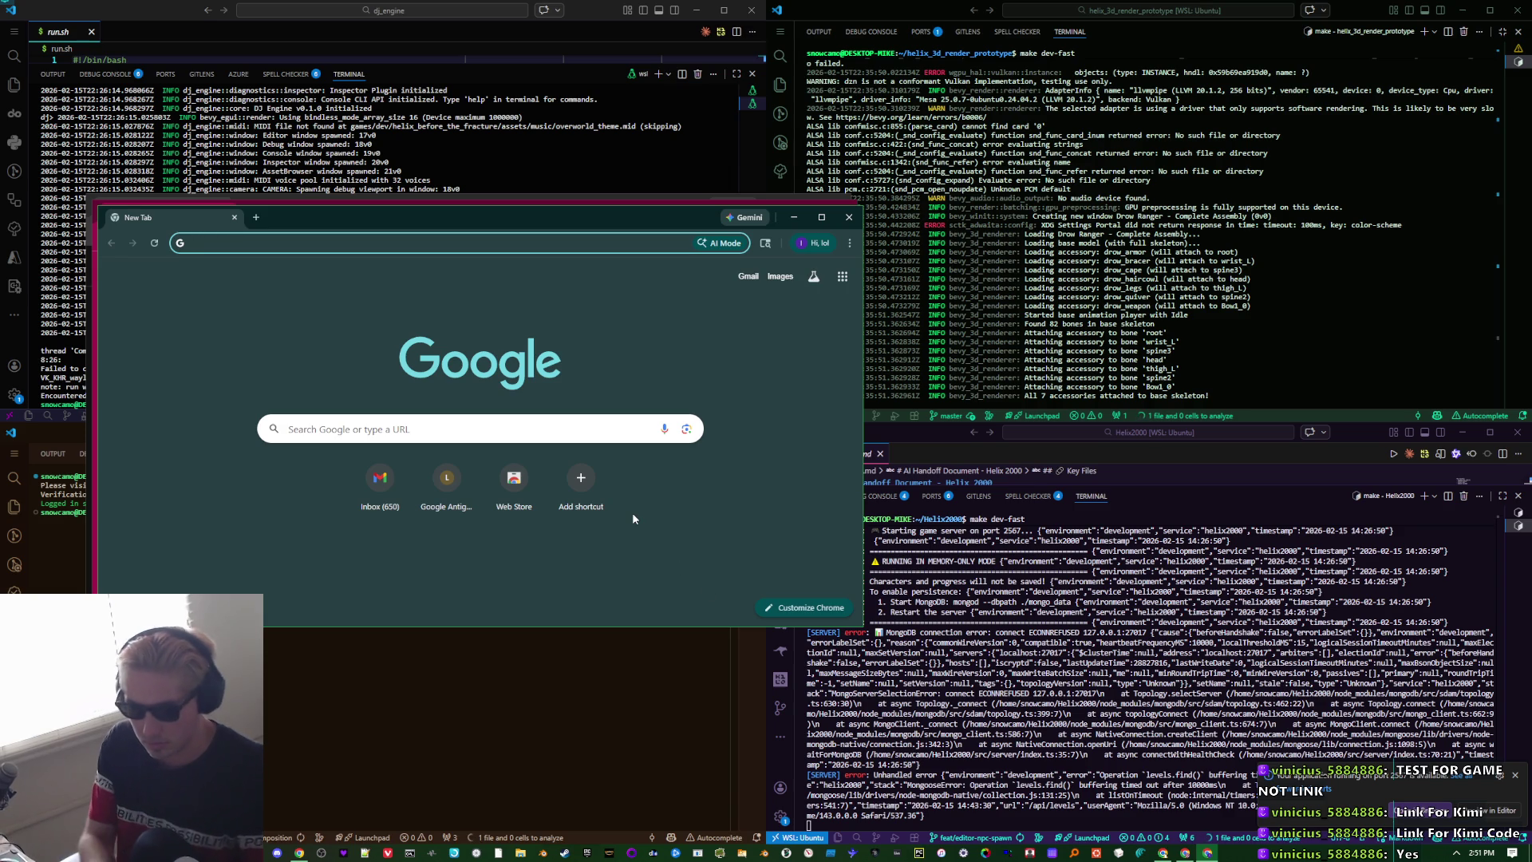
type("kimi.com")
key("Return")
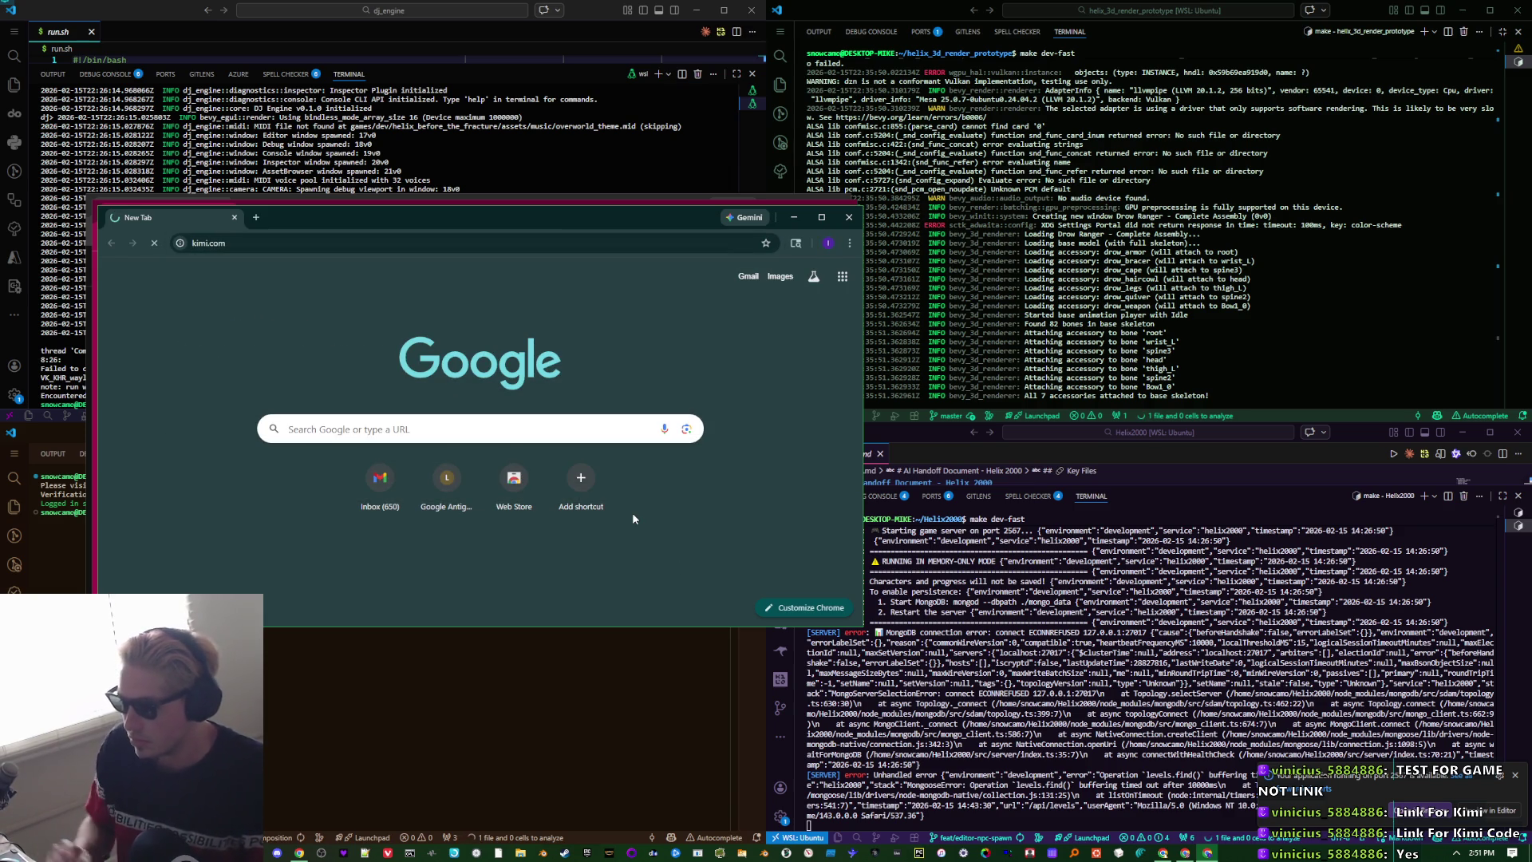
left_click_drag(488, 227, 813, 449)
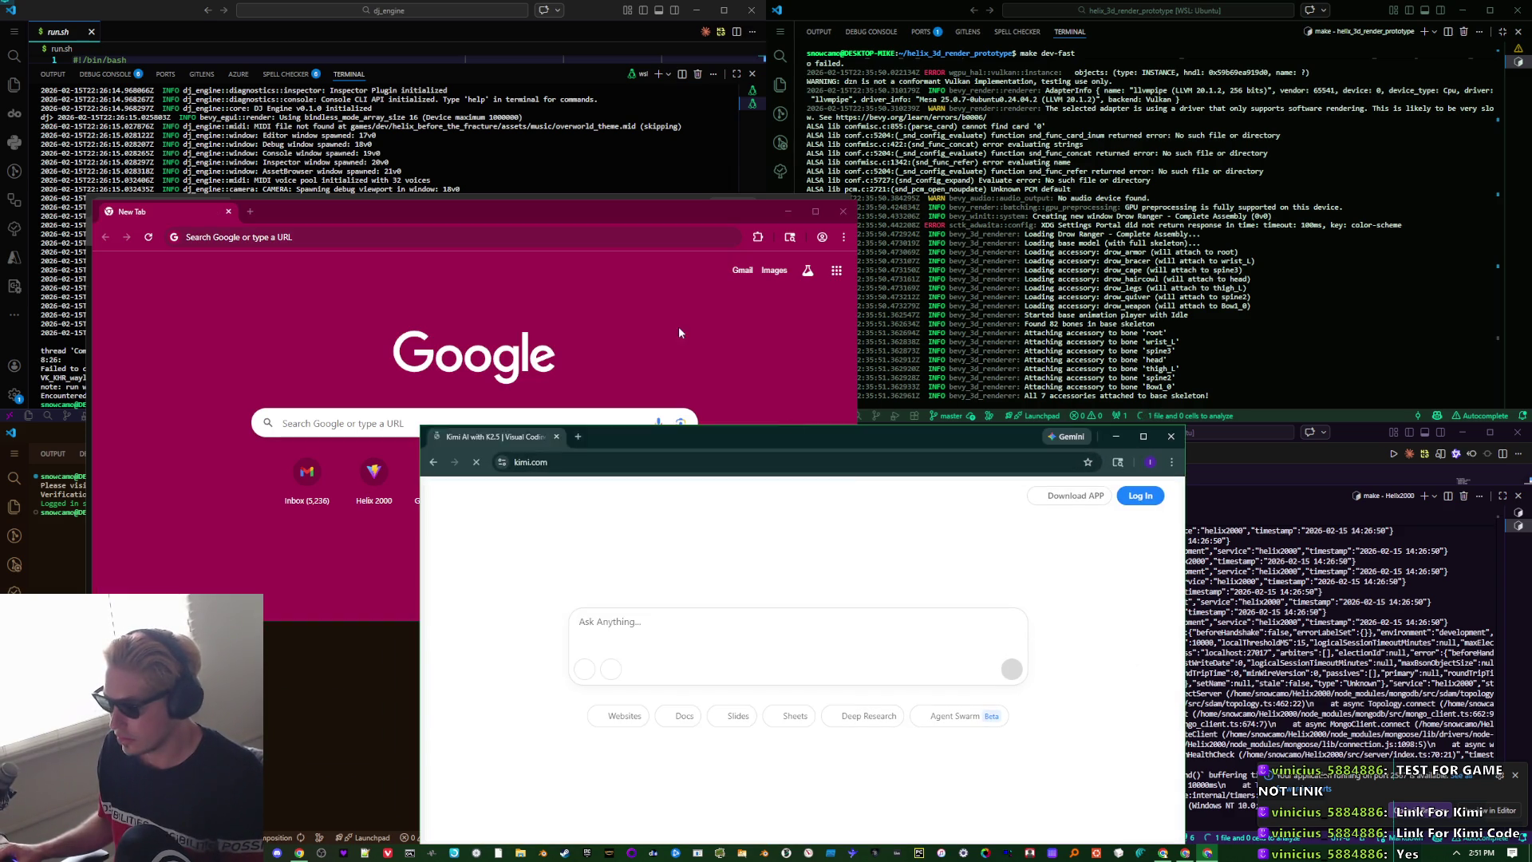
left_click(842, 211)
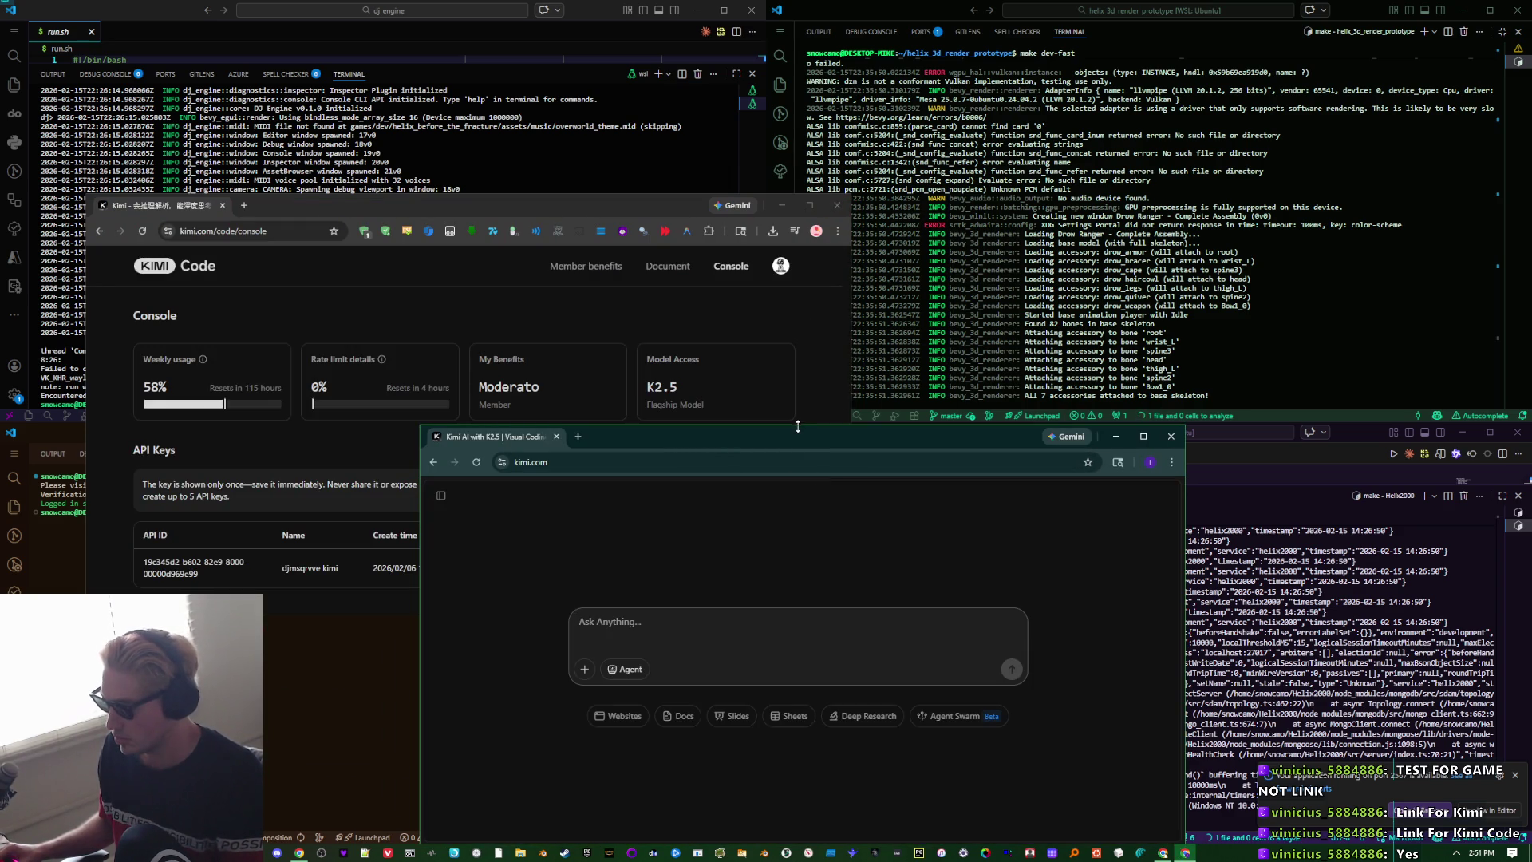
Switch between the console, login terminal and Kimi chat windows, selecting the authorization page address.
left_click(837, 335)
left_click(836, 205)
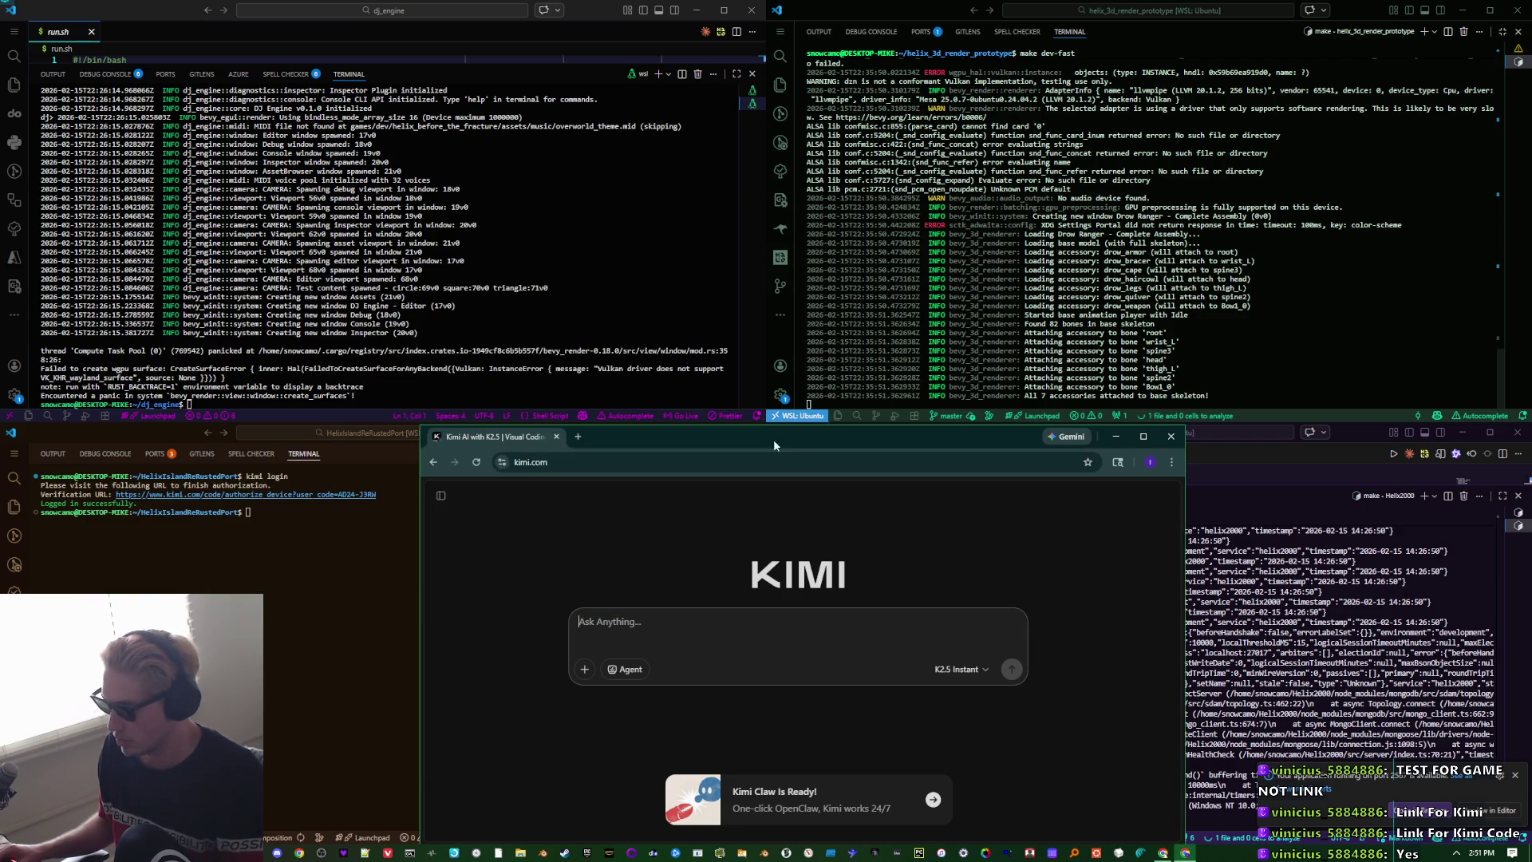
left_click(337, 485)
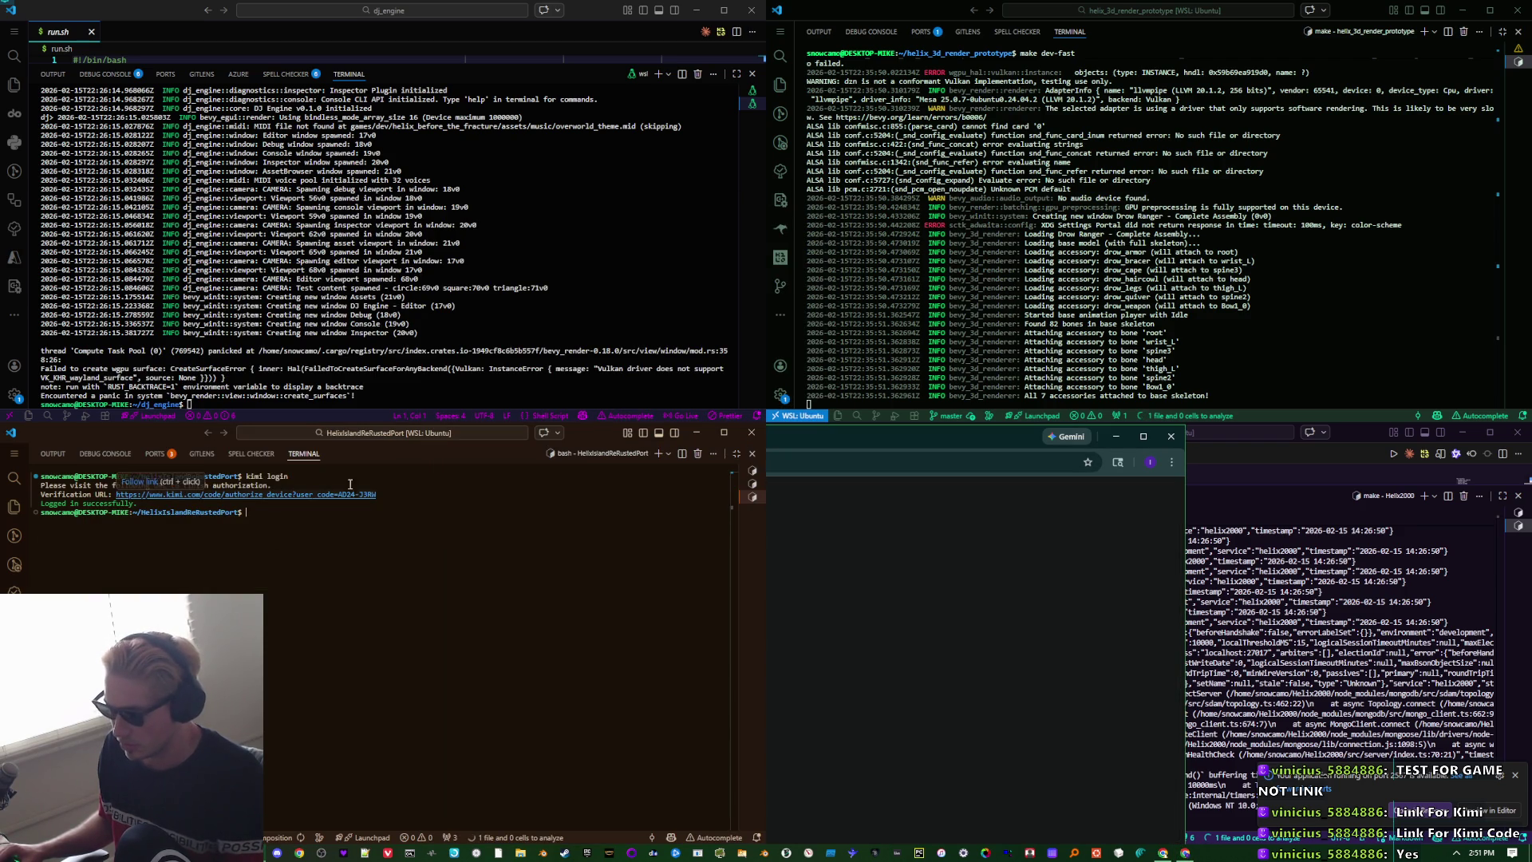
left_click(1051, 448)
left_click(699, 462)
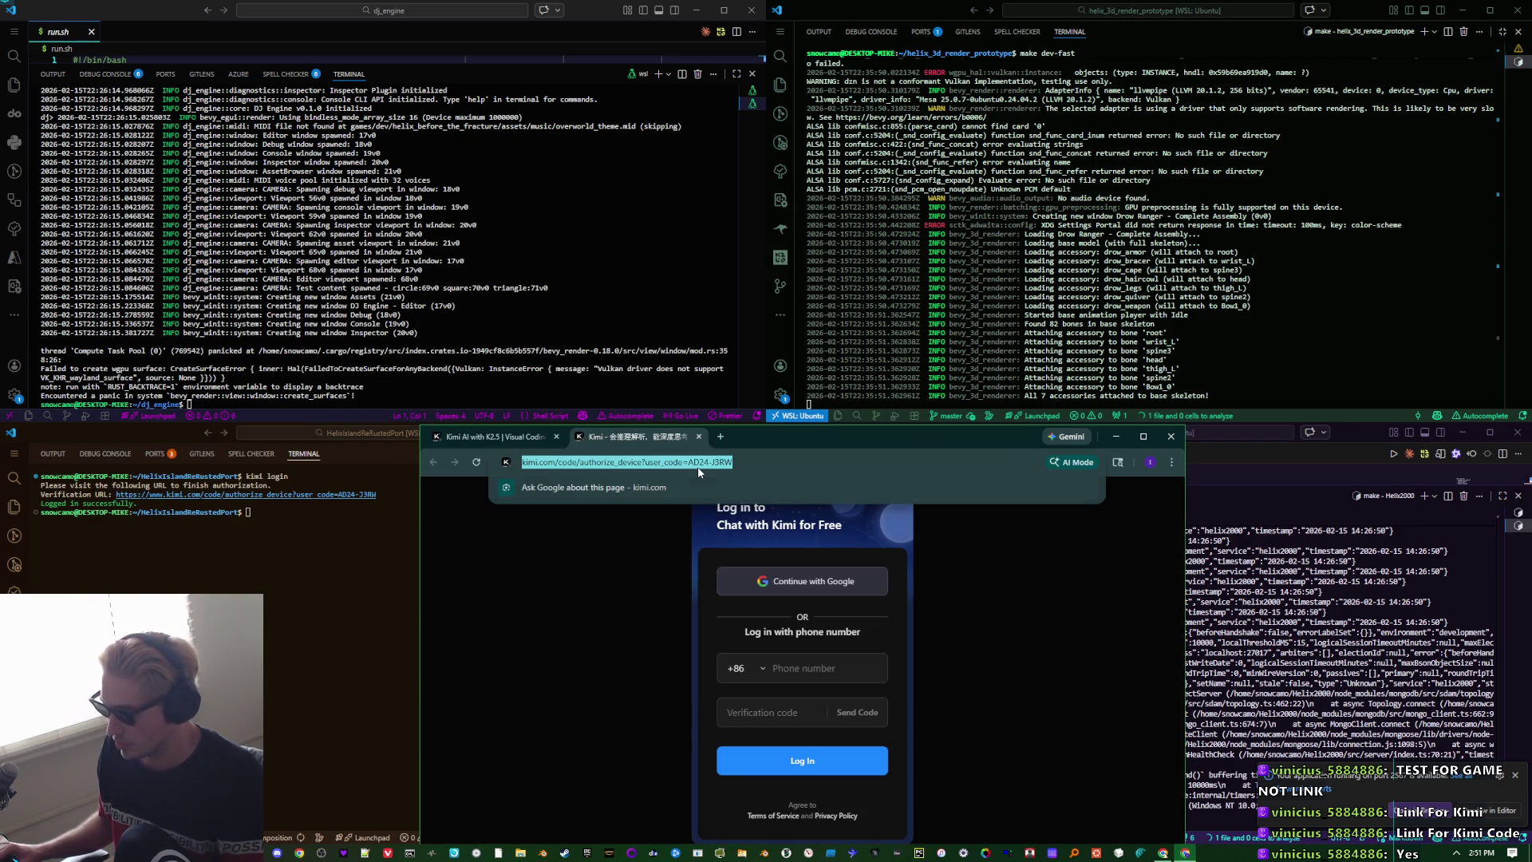
key("alt+Tab")
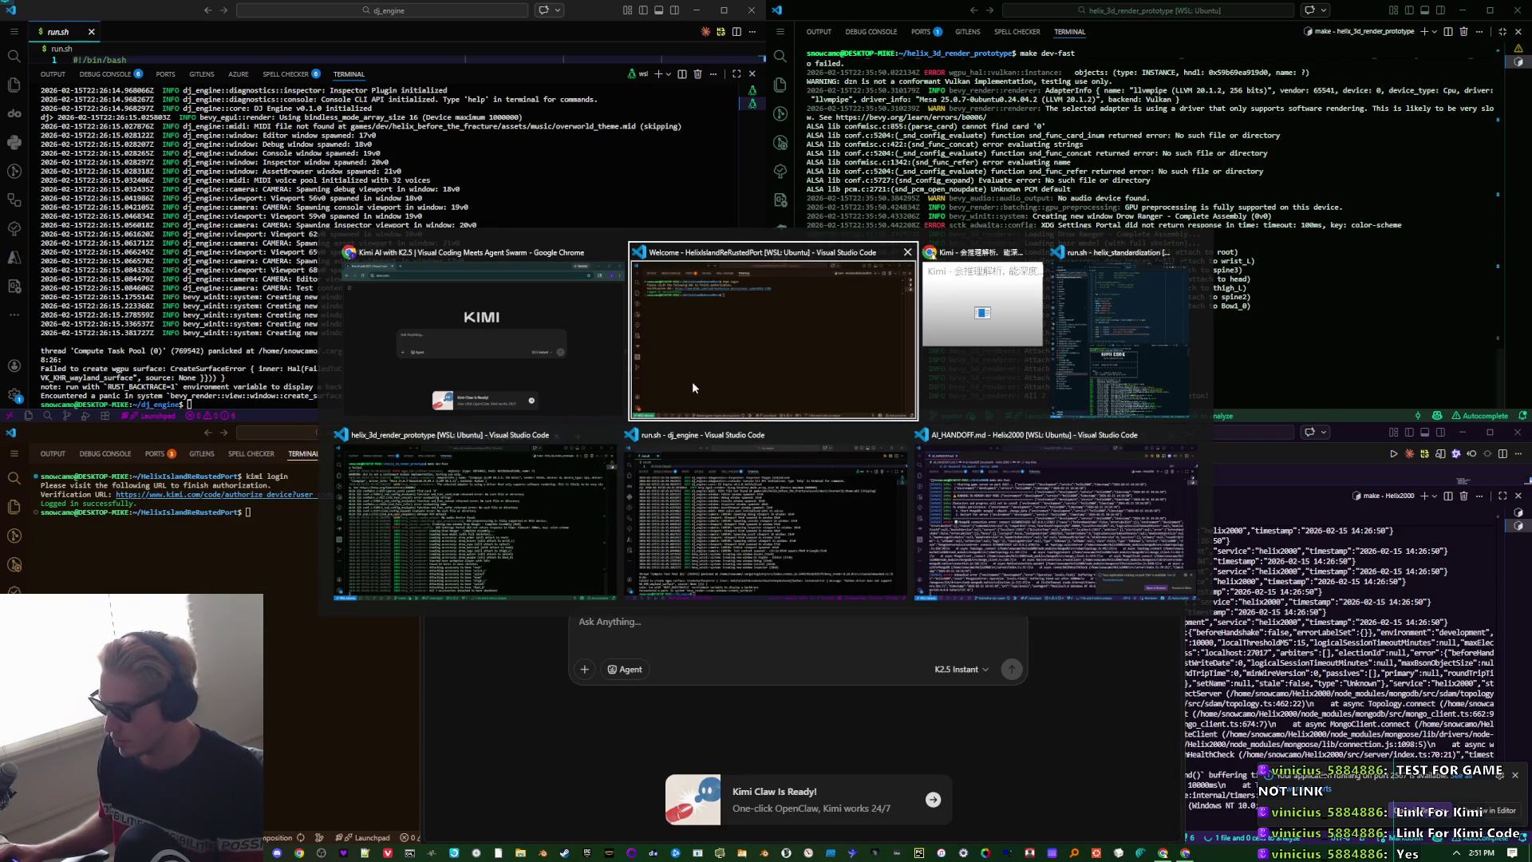
left_click(980, 305)
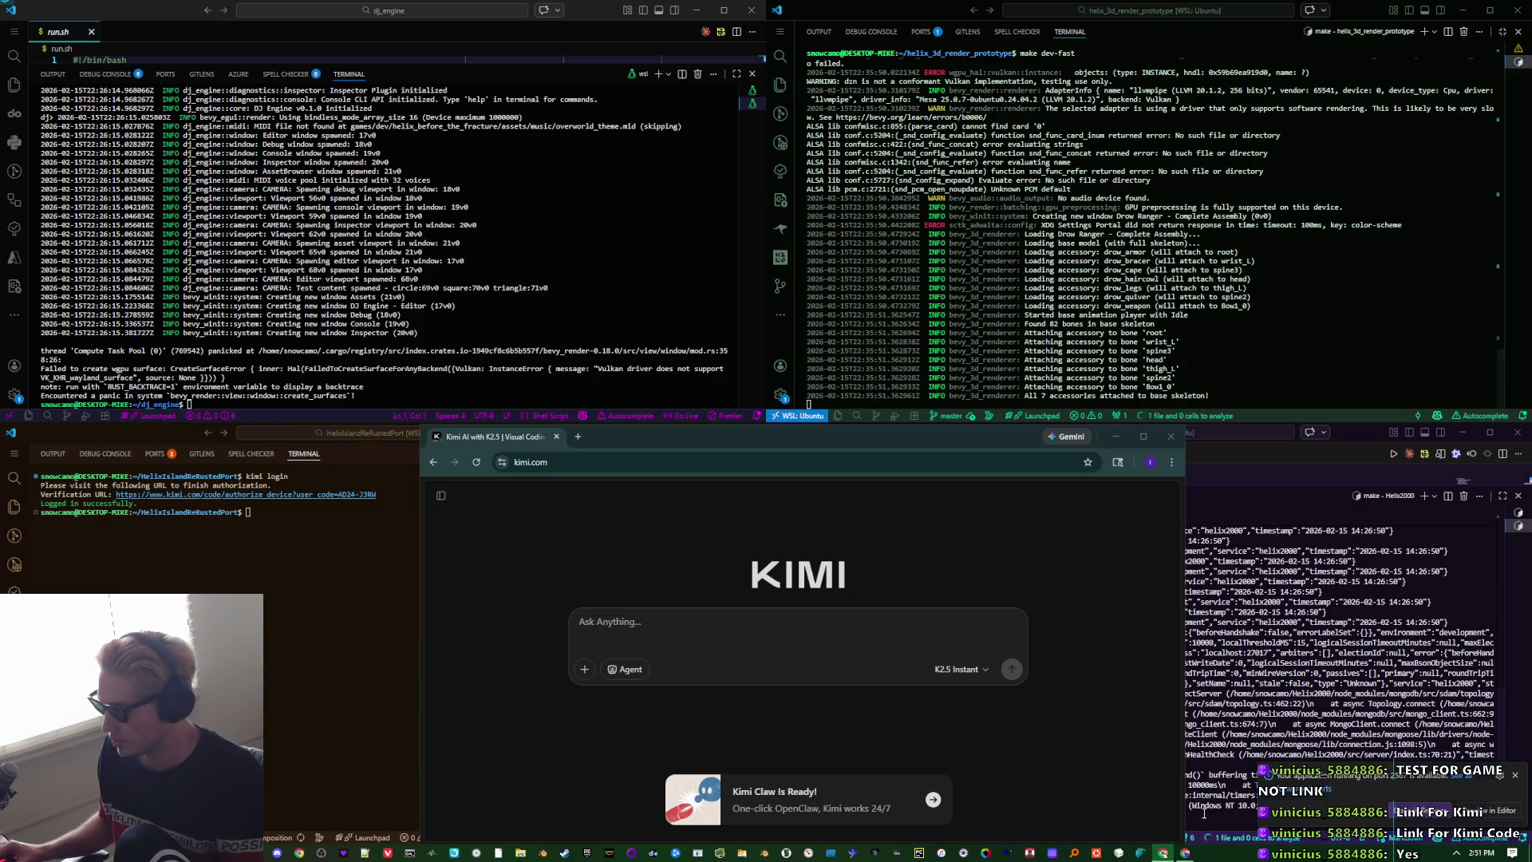
left_click(1185, 852)
left_click(1185, 852)
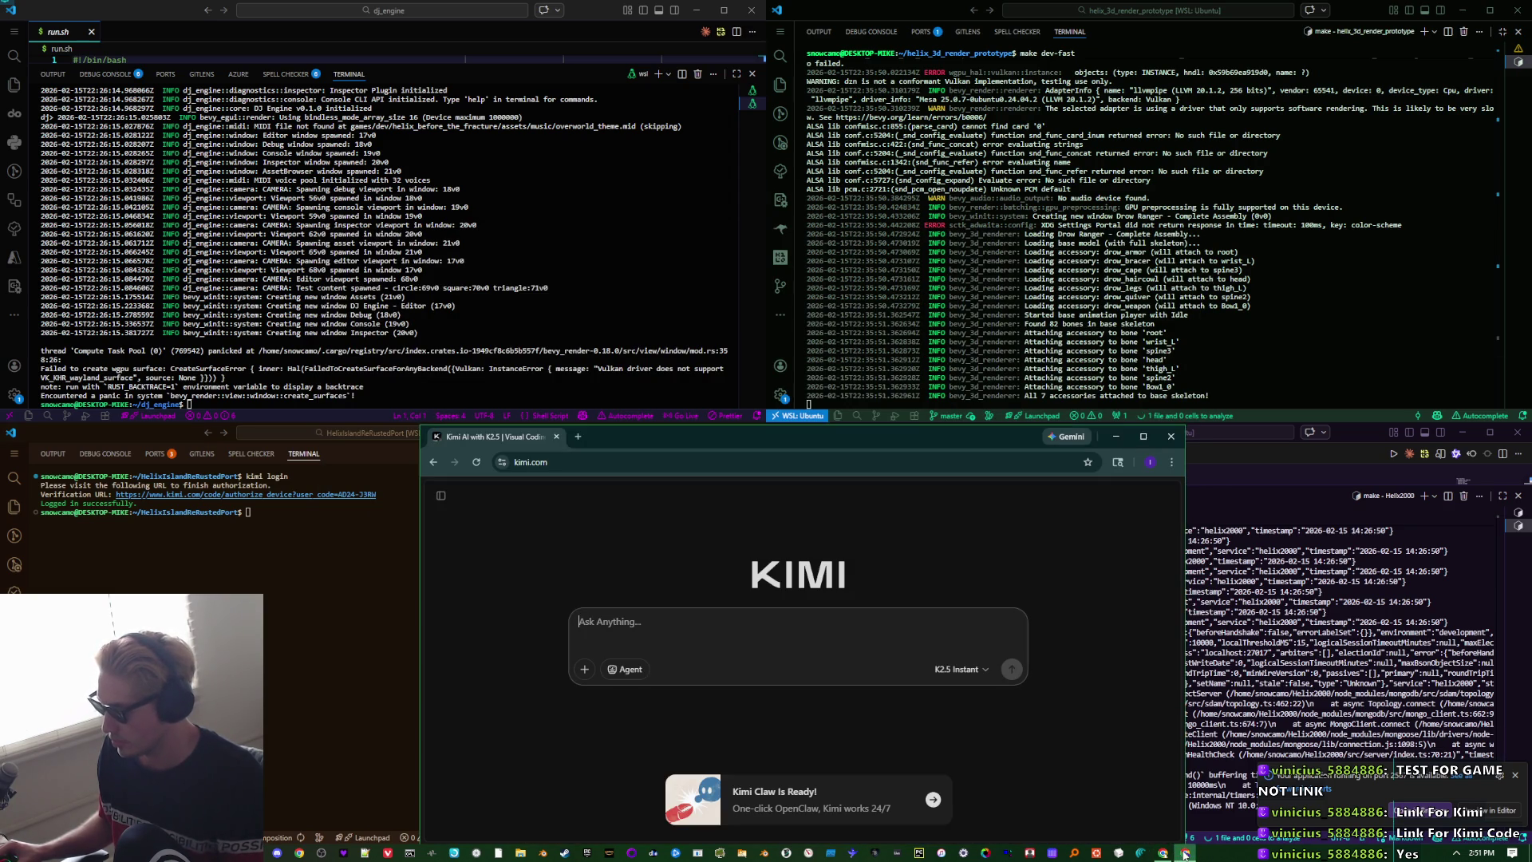
Move the Kimi chat window to the top centre of the screen.
key("alt+Tab")
left_click(697, 297)
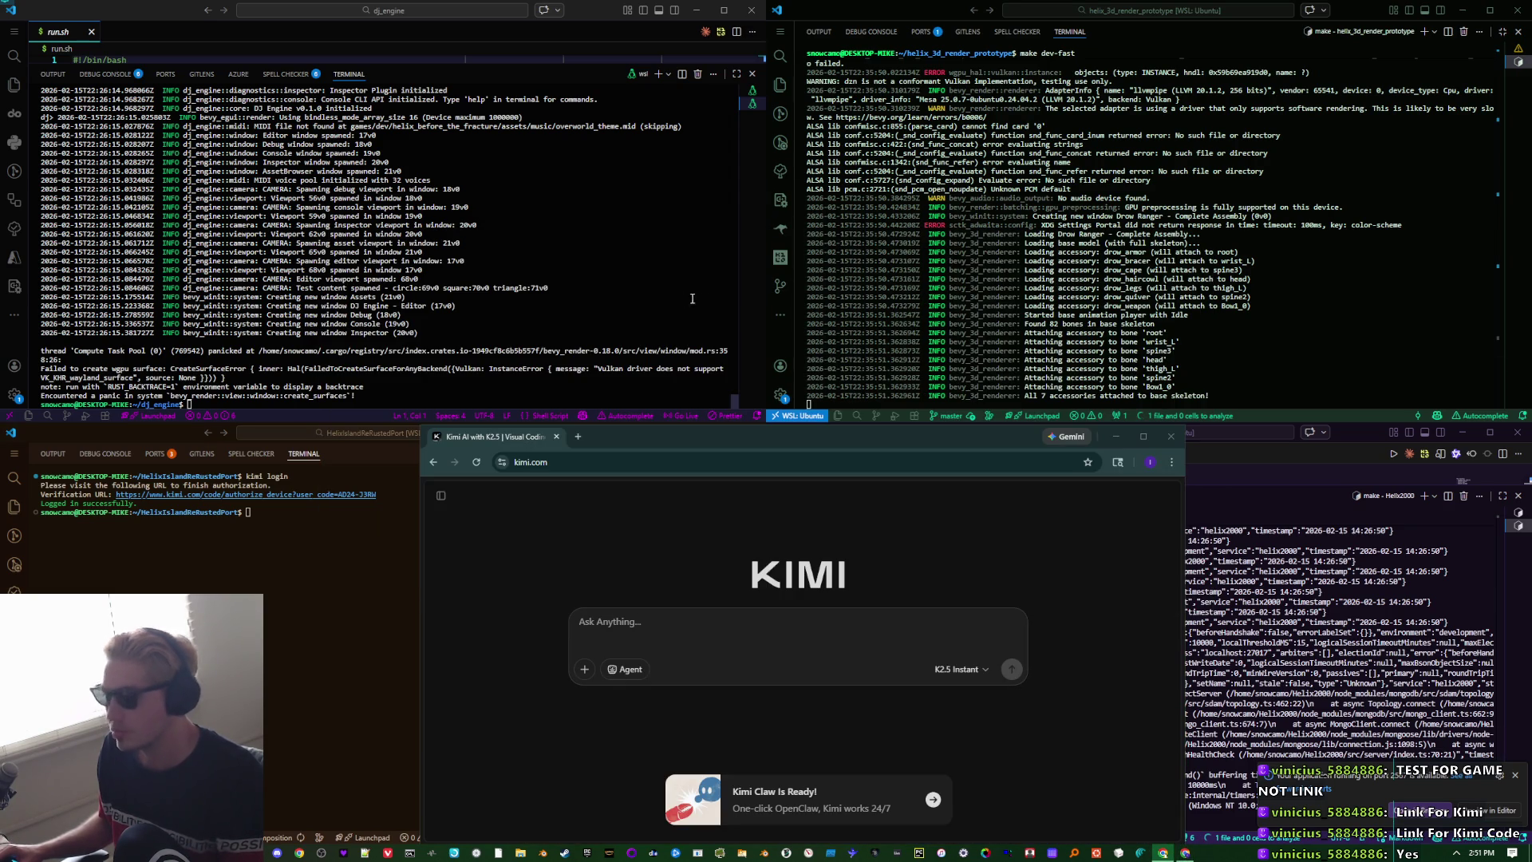
mouse_move(1160, 852)
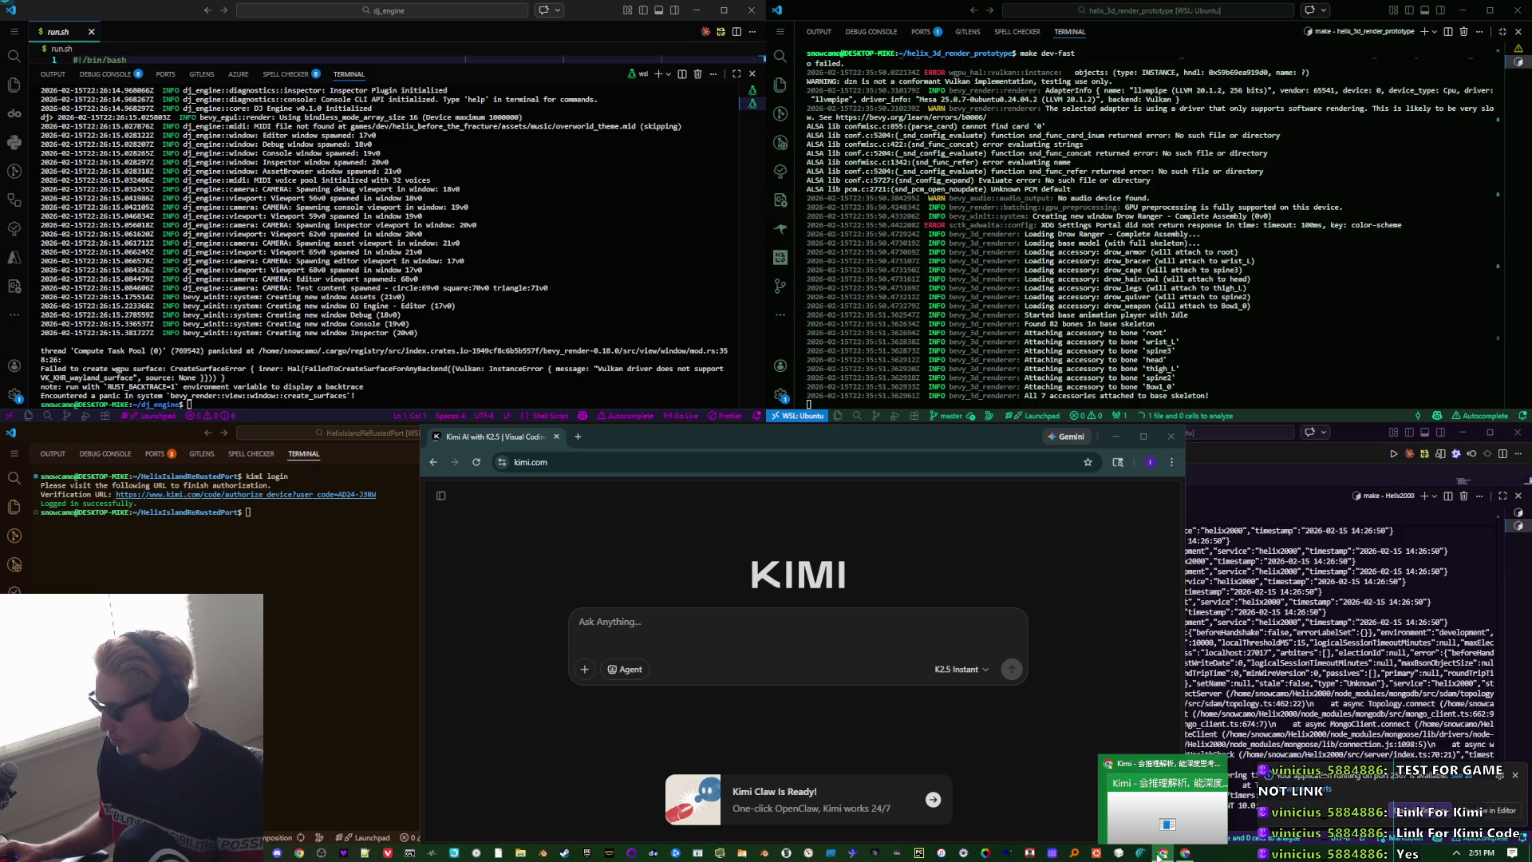
left_click(727, 426)
left_click_drag(728, 425, 701, 73)
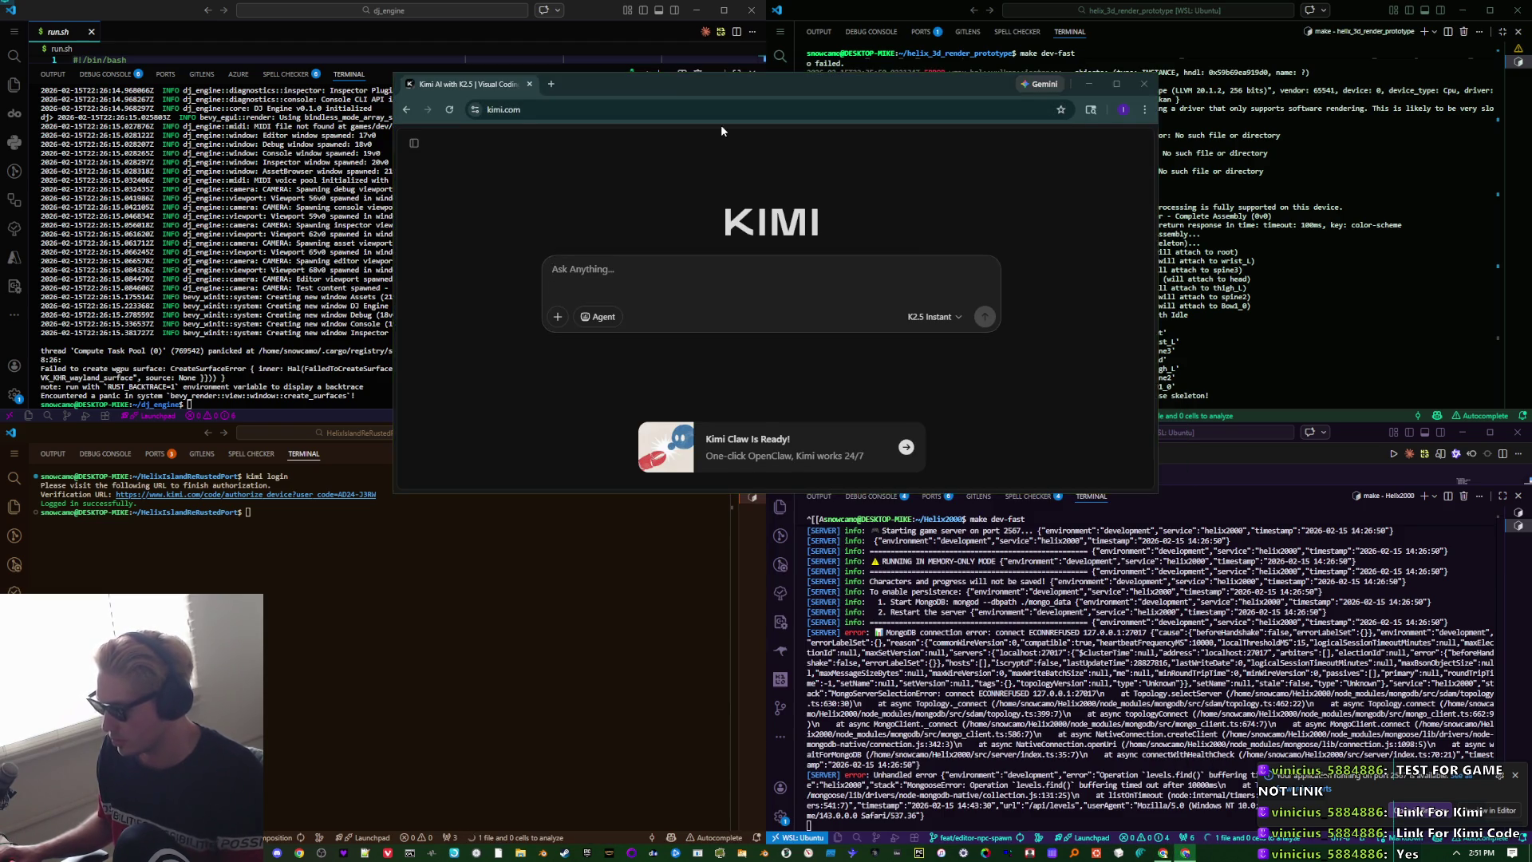
Check the third desktop, then return to desktop 2 with the VS Code terminal and Kimi chat.
key("super+Tab")
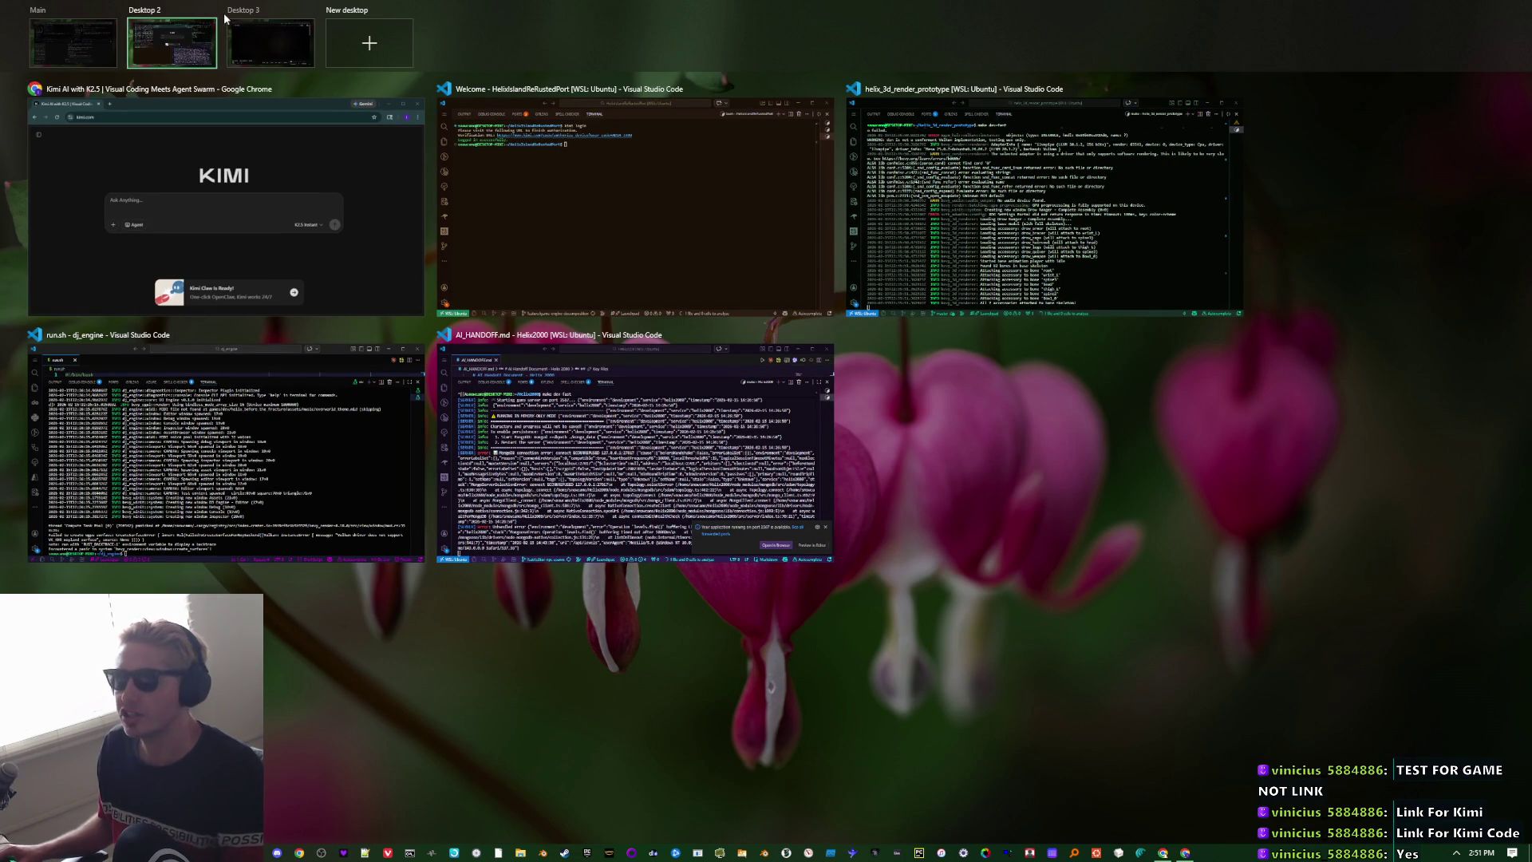
left_click(272, 40)
key("super+Tab")
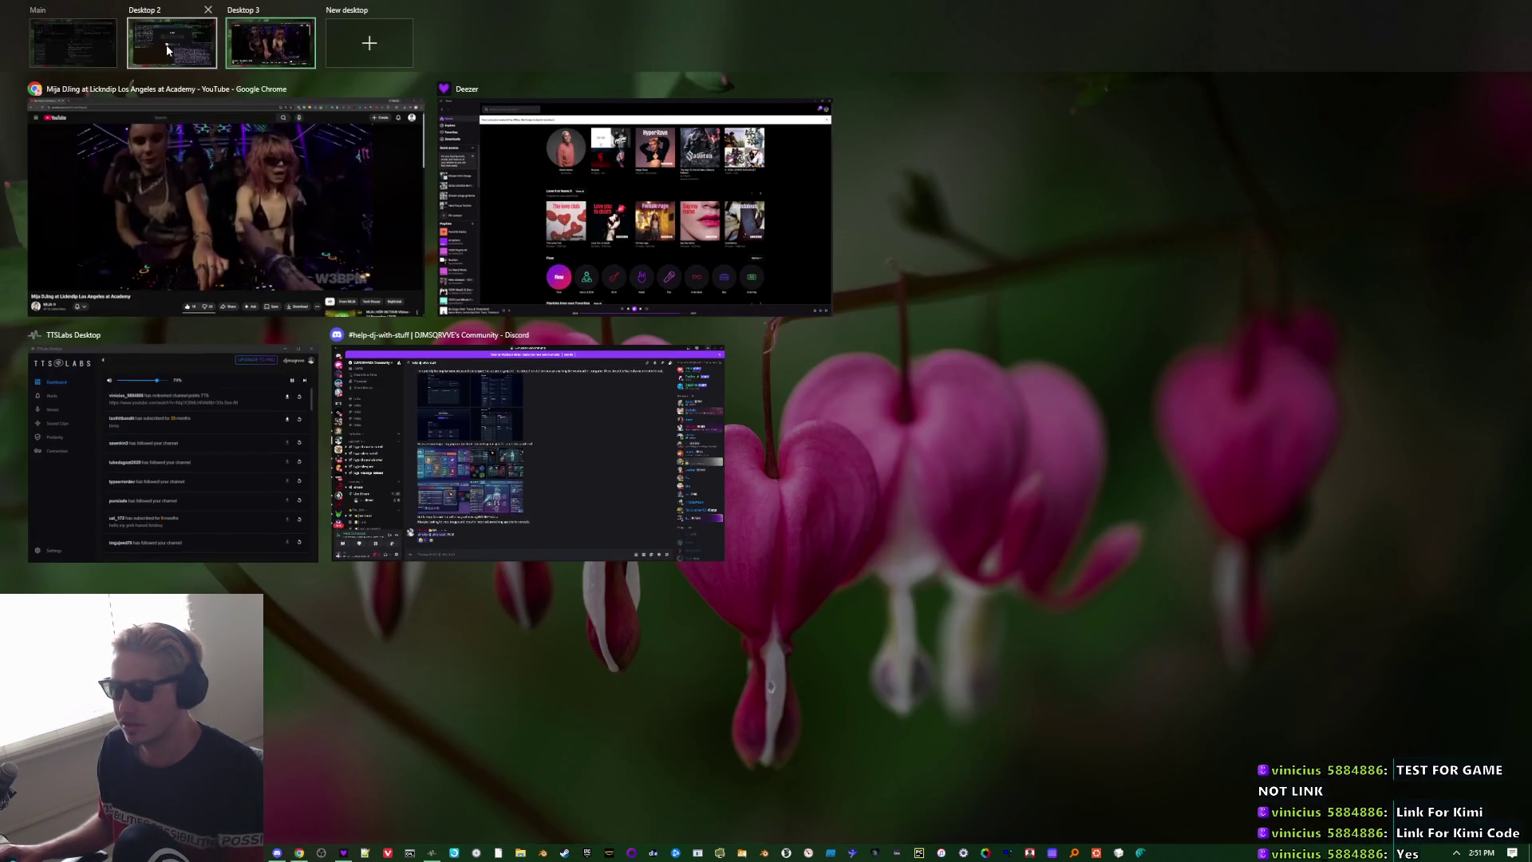
left_click(165, 44)
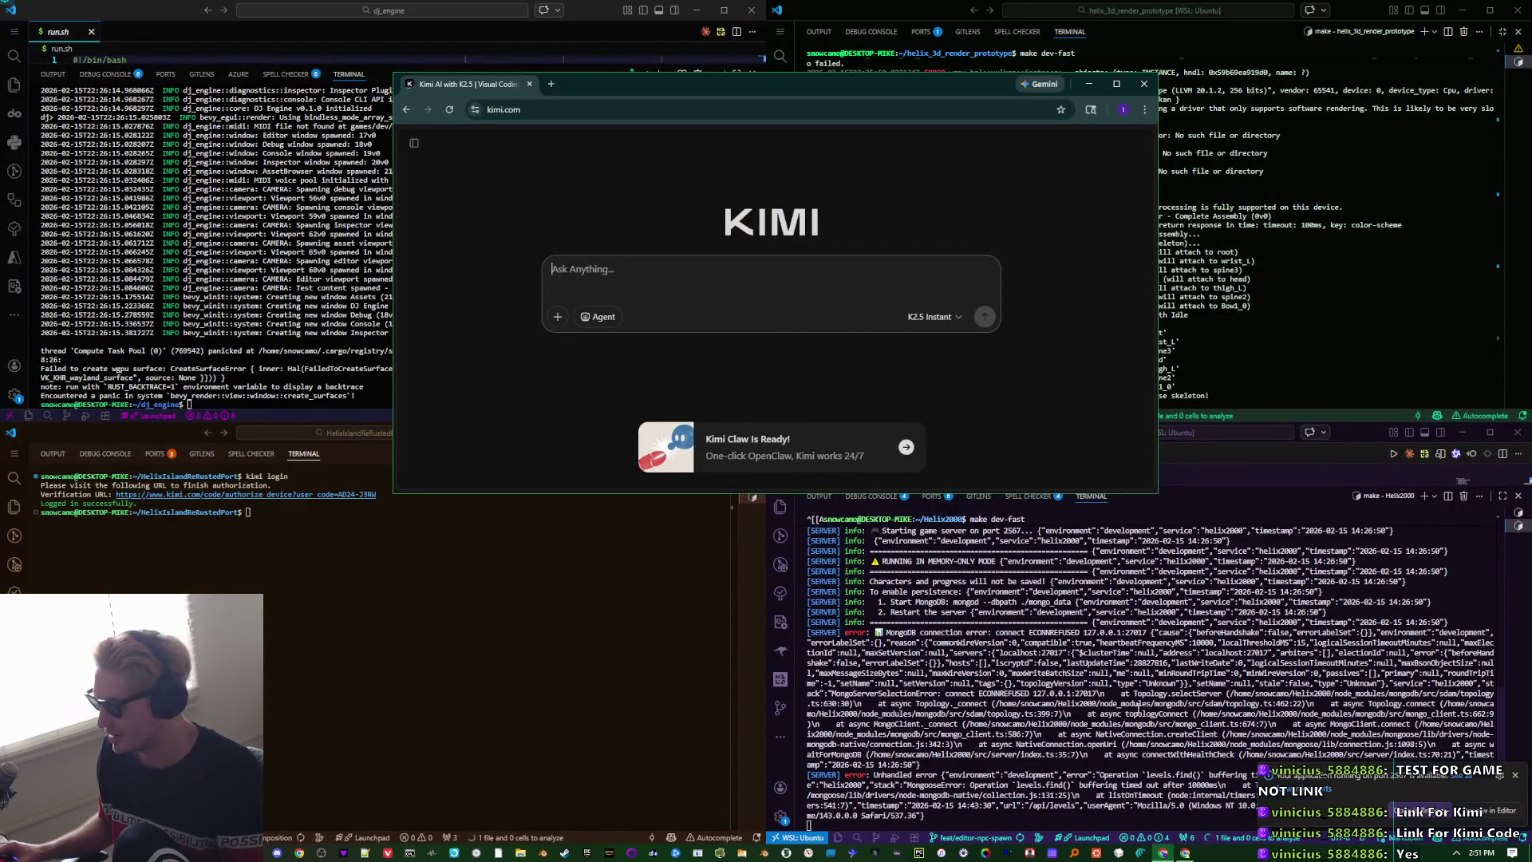
left_click(388, 684)
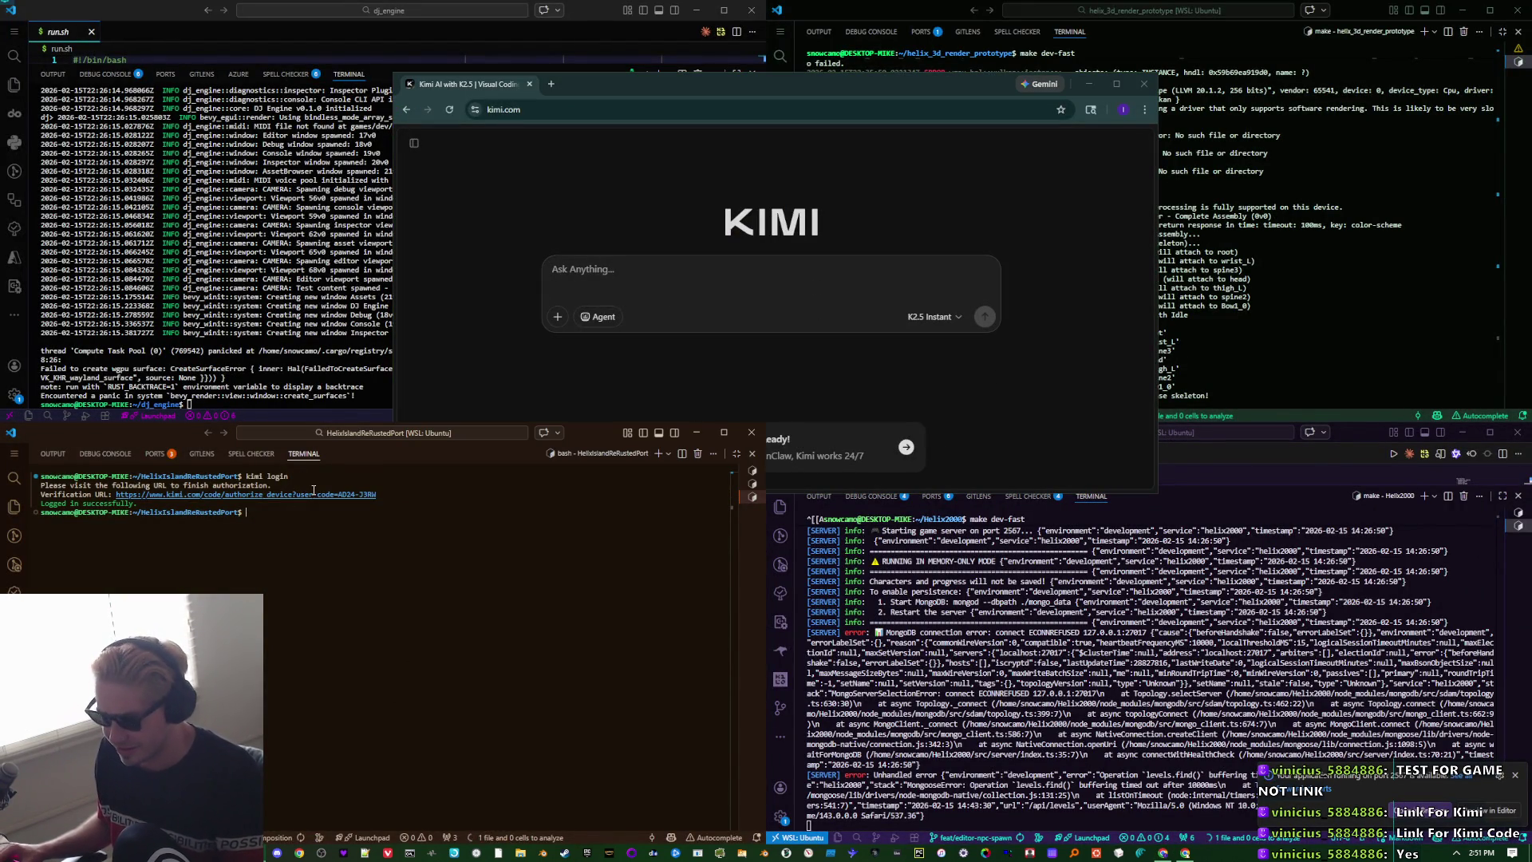
left_click(999, 181)
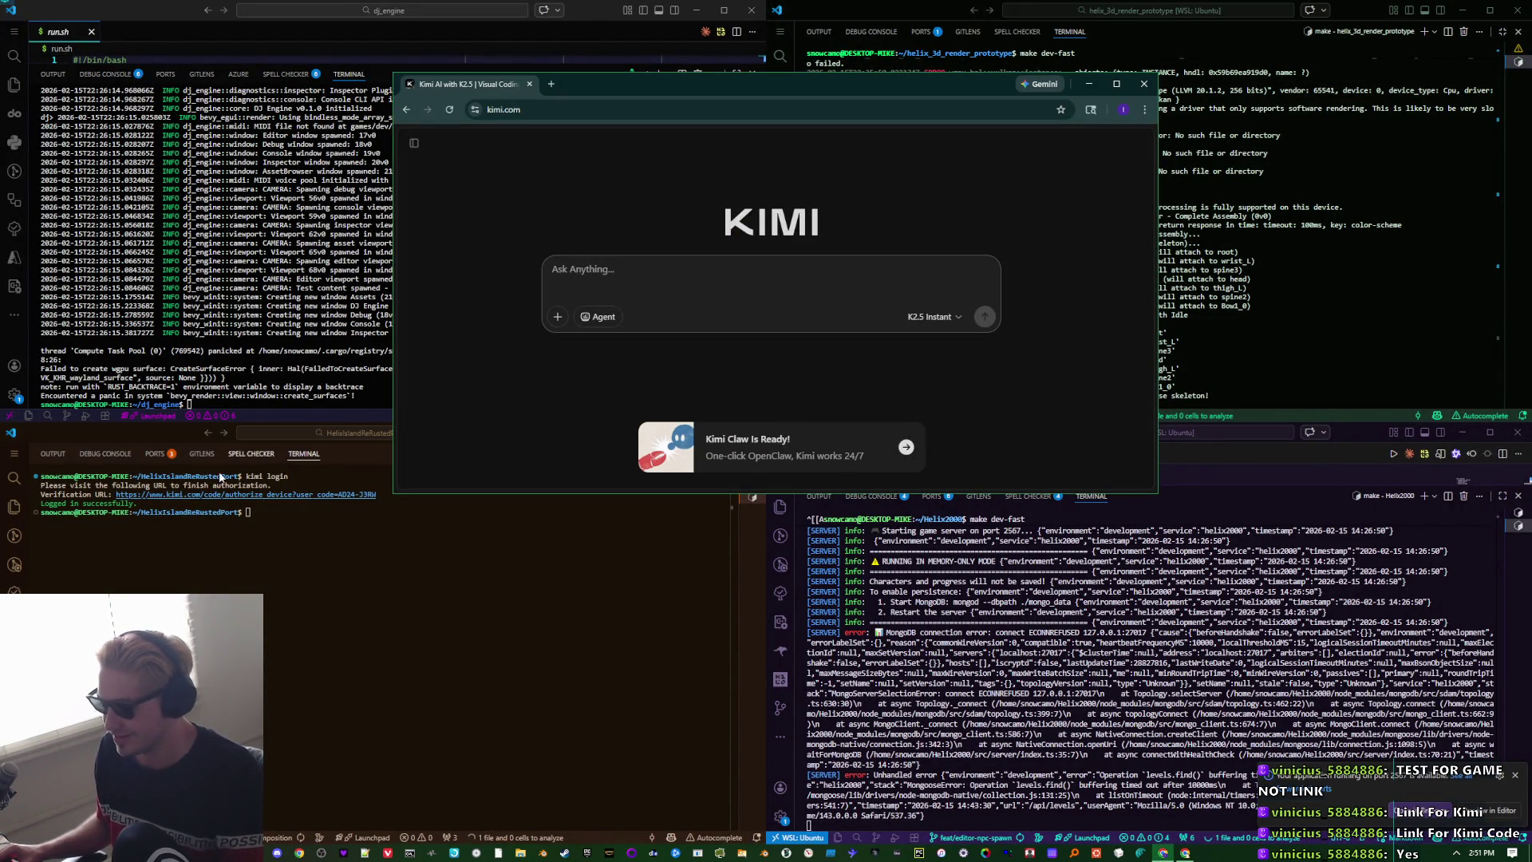
key("super+Tab")
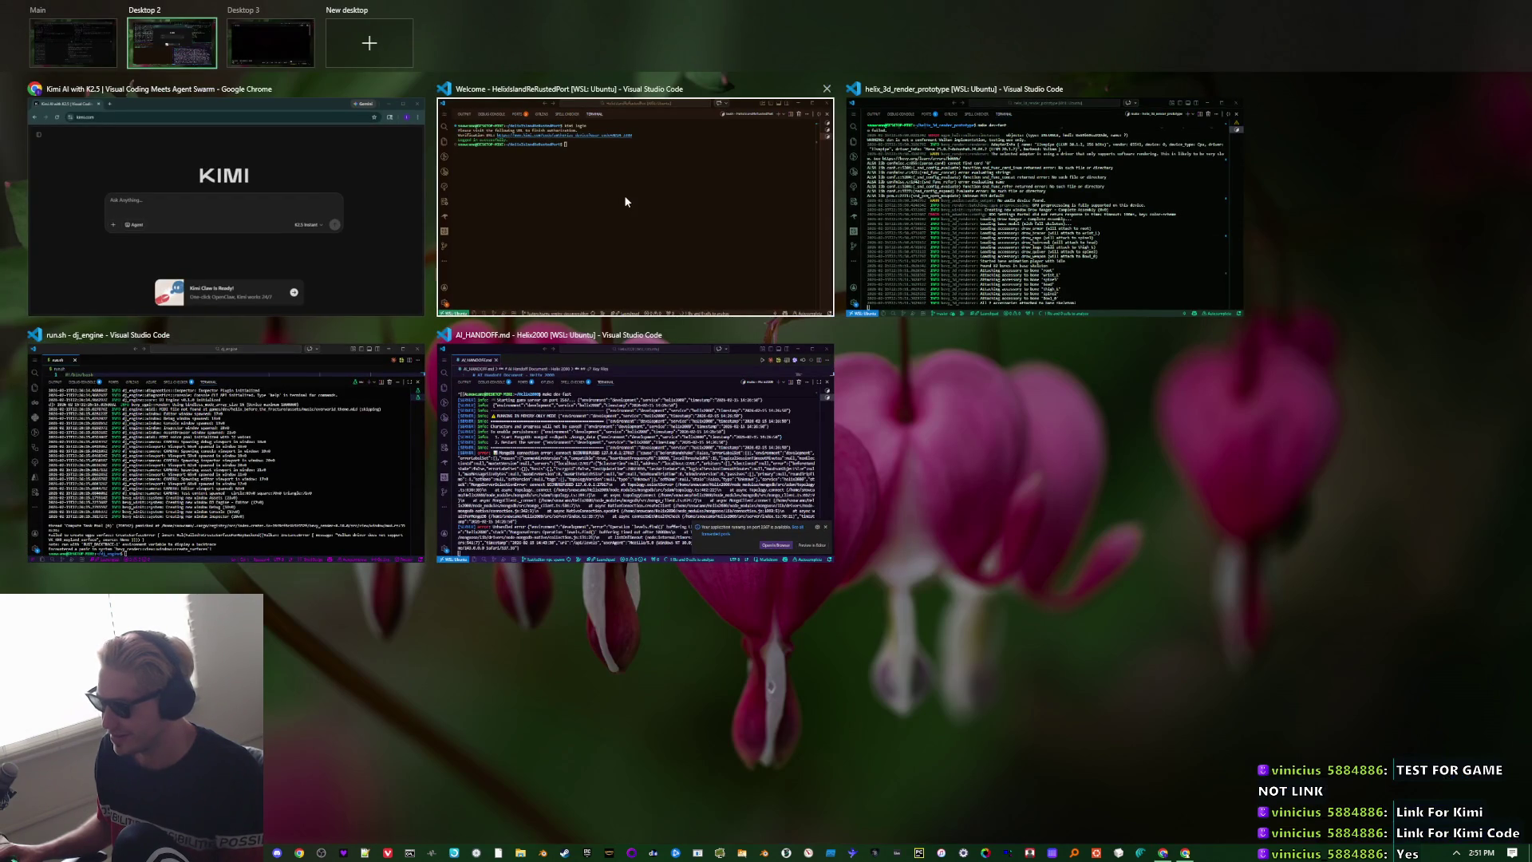
left_click(252, 218)
Open a new browser window under a different profile and load the Kimi Code console page.
key("ctrl+n")
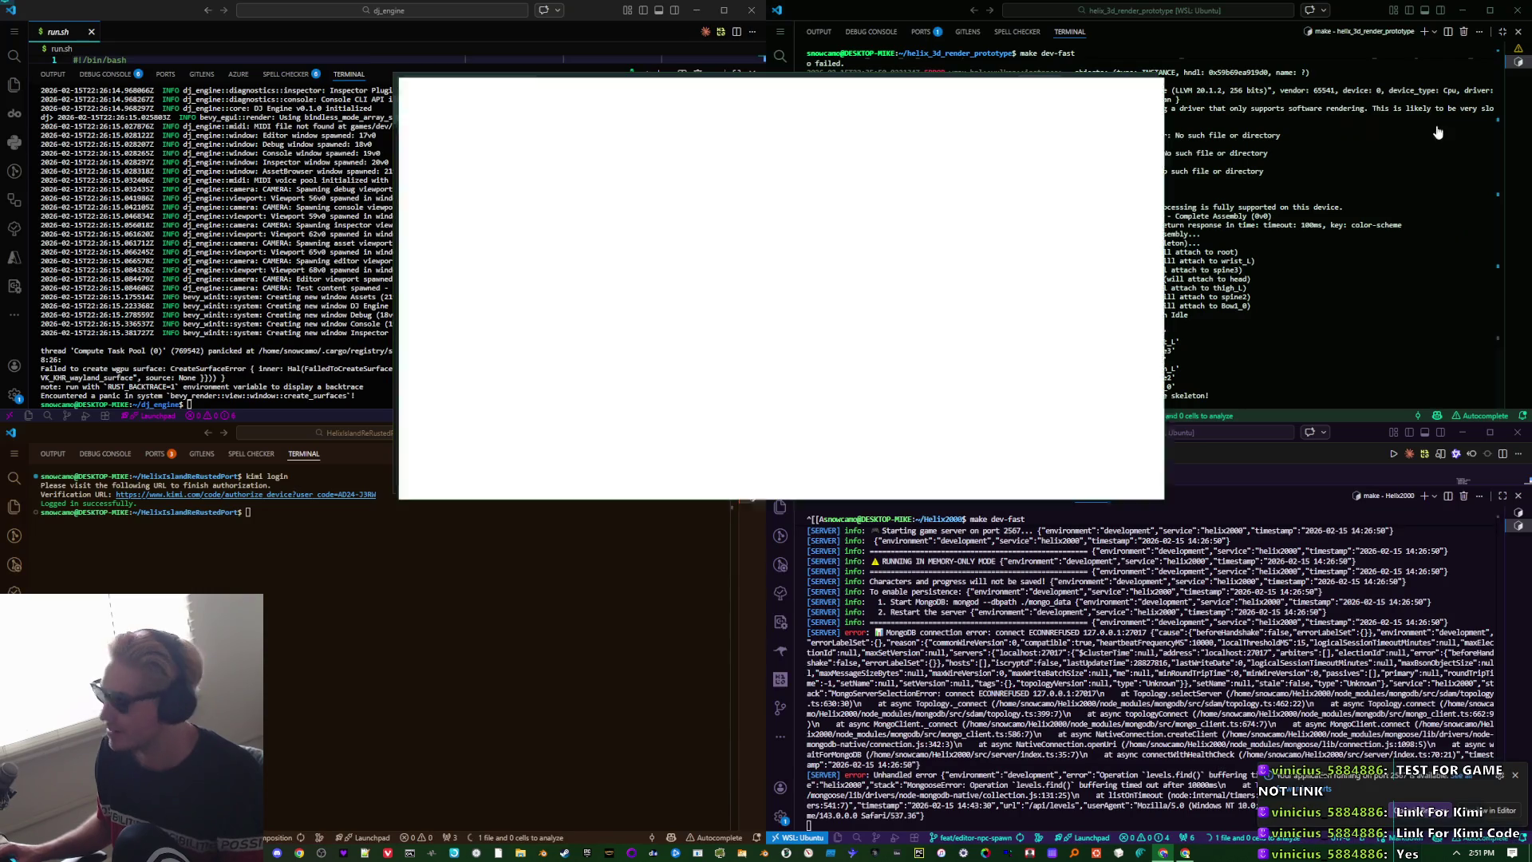
left_click(1129, 116)
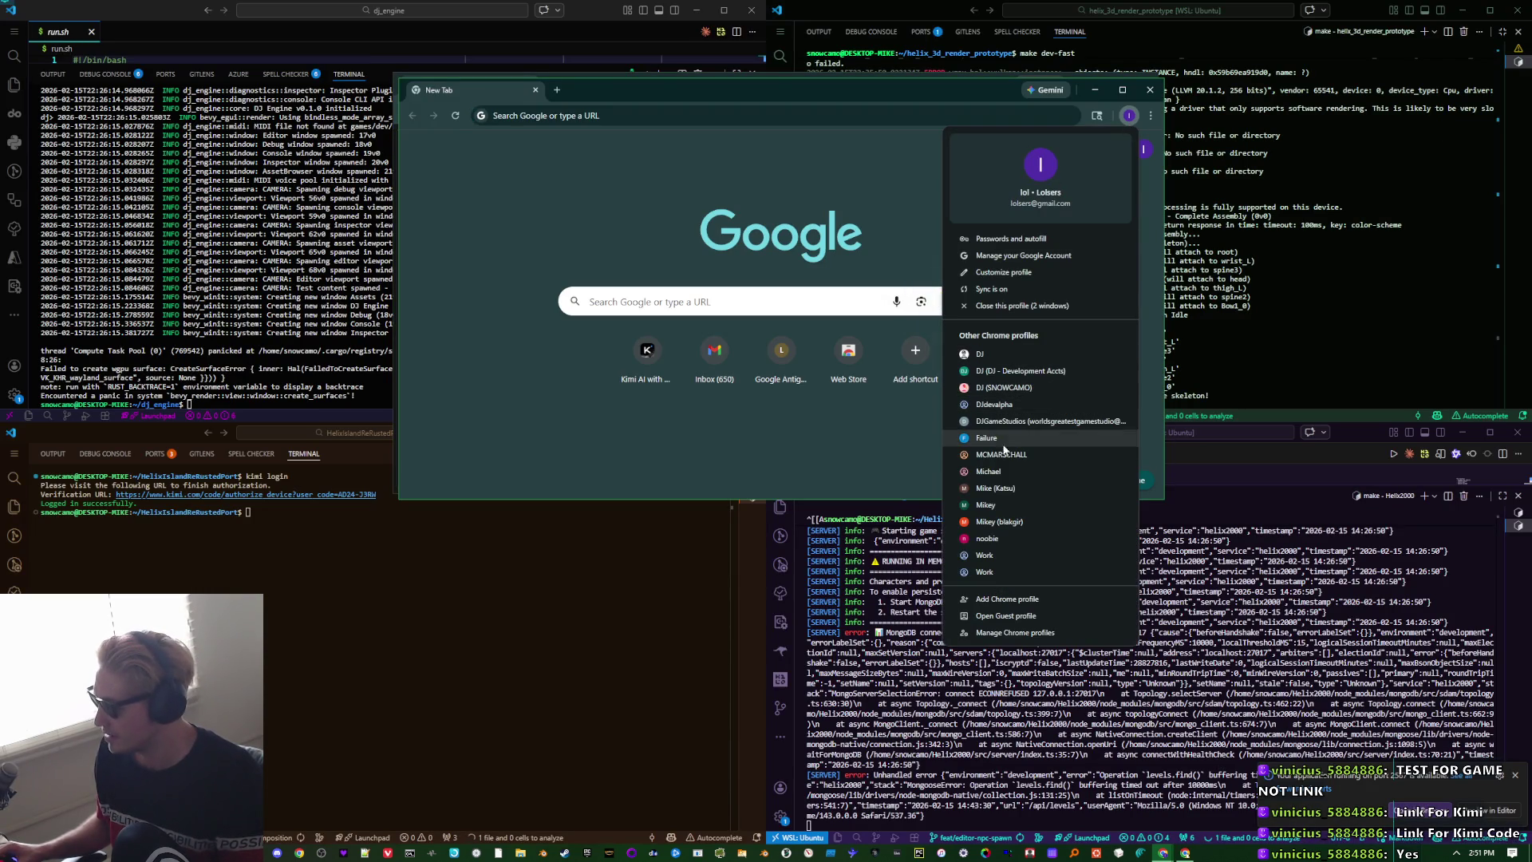
left_click(997, 353)
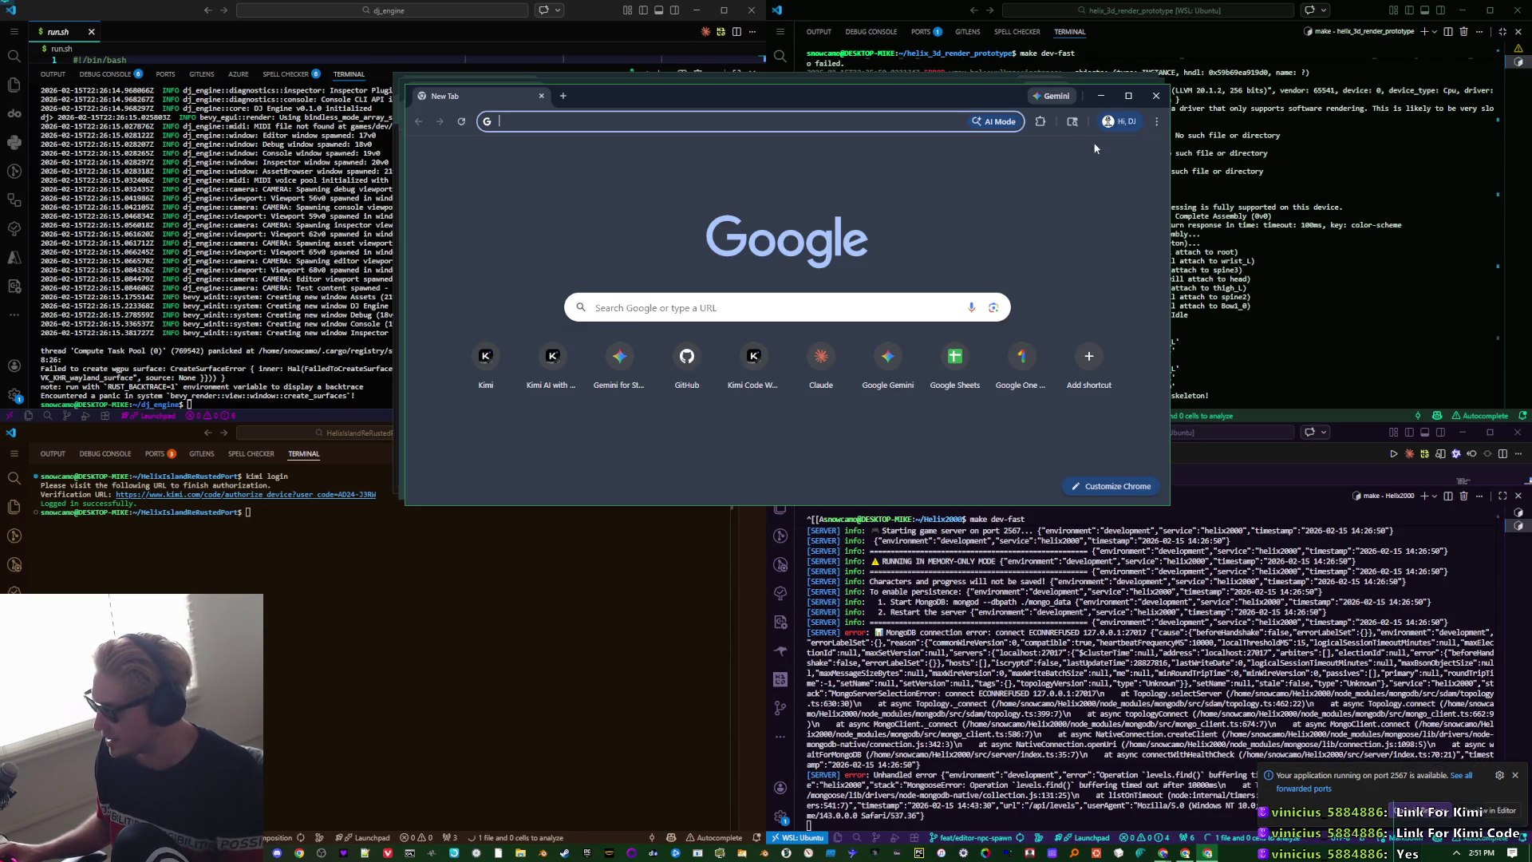
left_click(1121, 120)
left_click(608, 242)
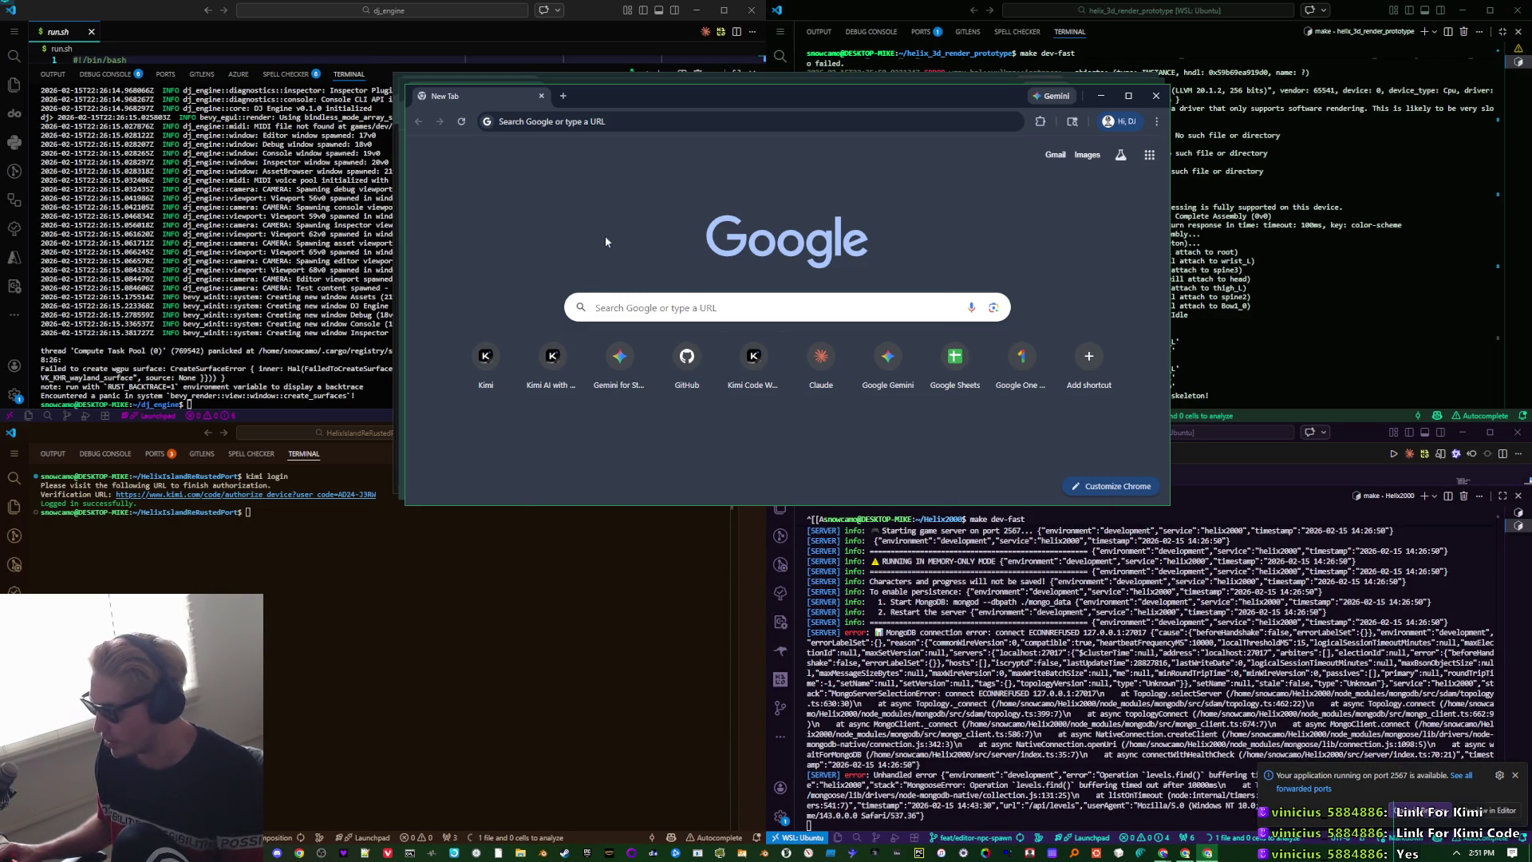
left_click(481, 361)
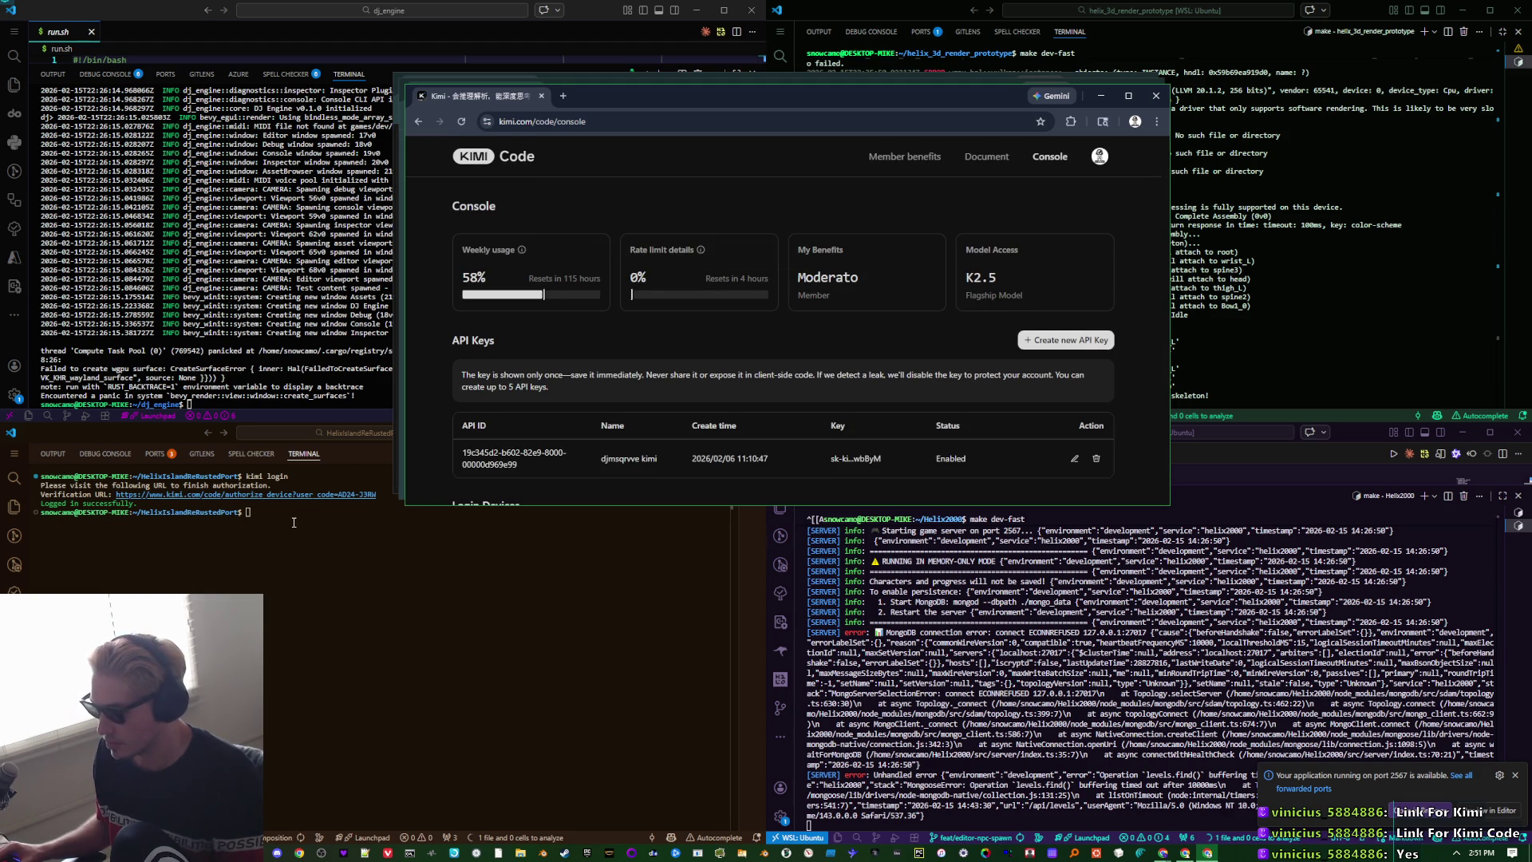
Open the authorization link, rerun kimi login, and open the new verification link.
left_click(329, 493, "ctrl")
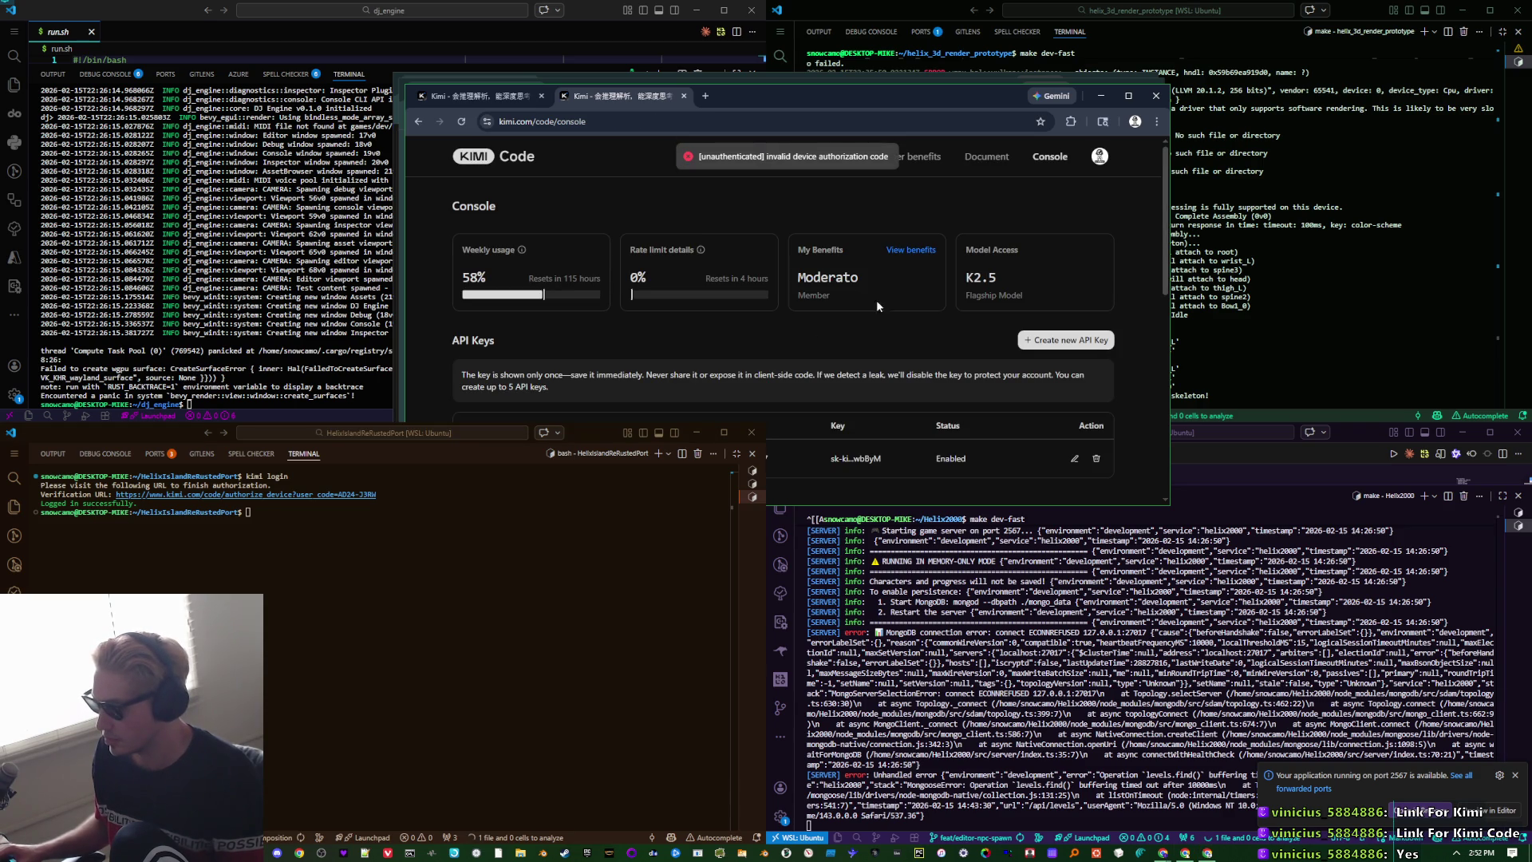
left_click(265, 505)
type("kim")
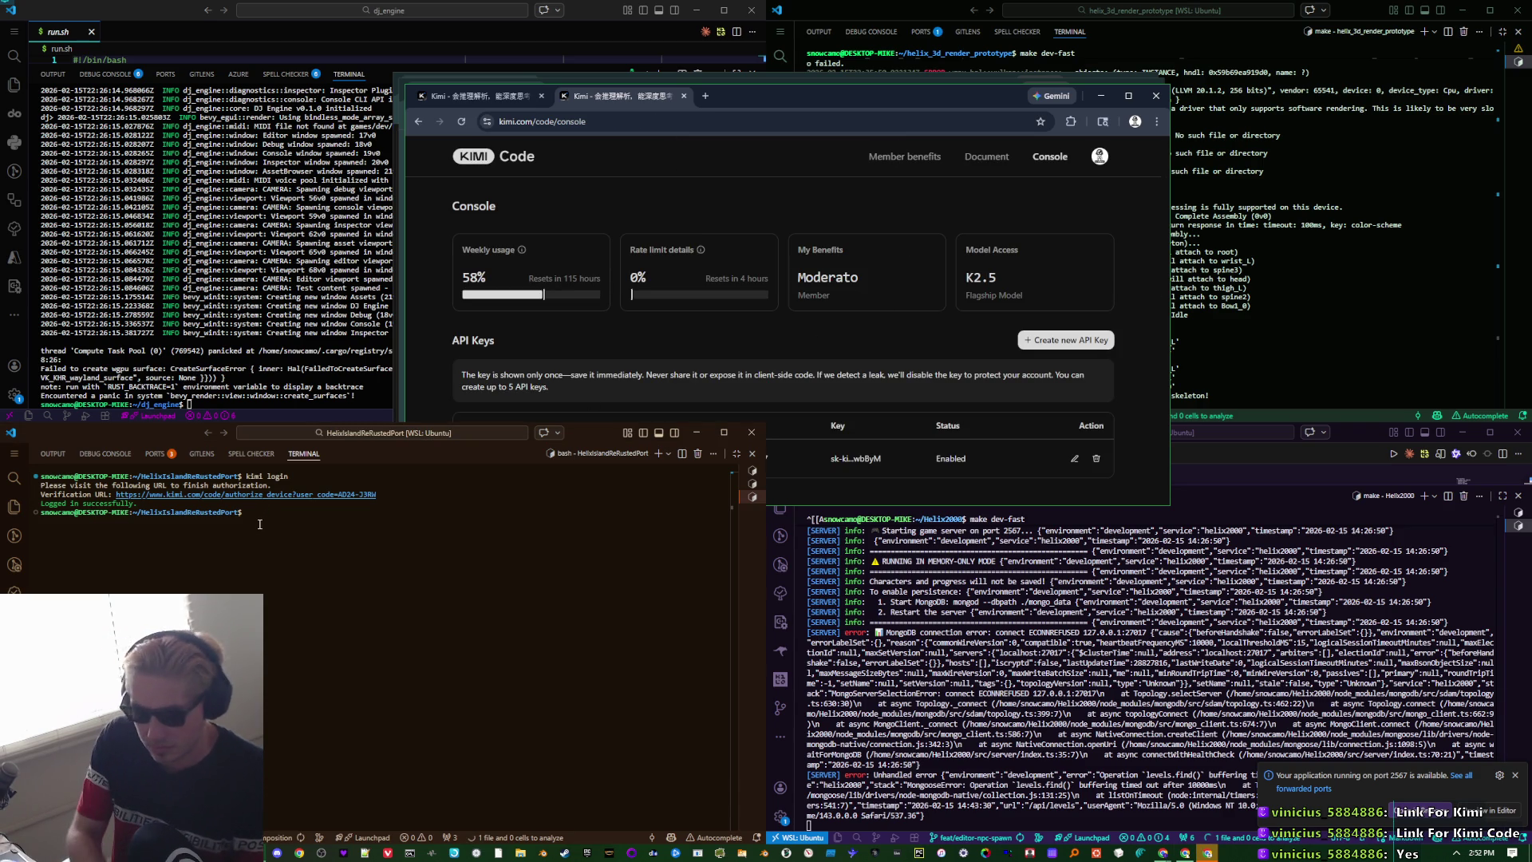
type("i login")
key("Return")
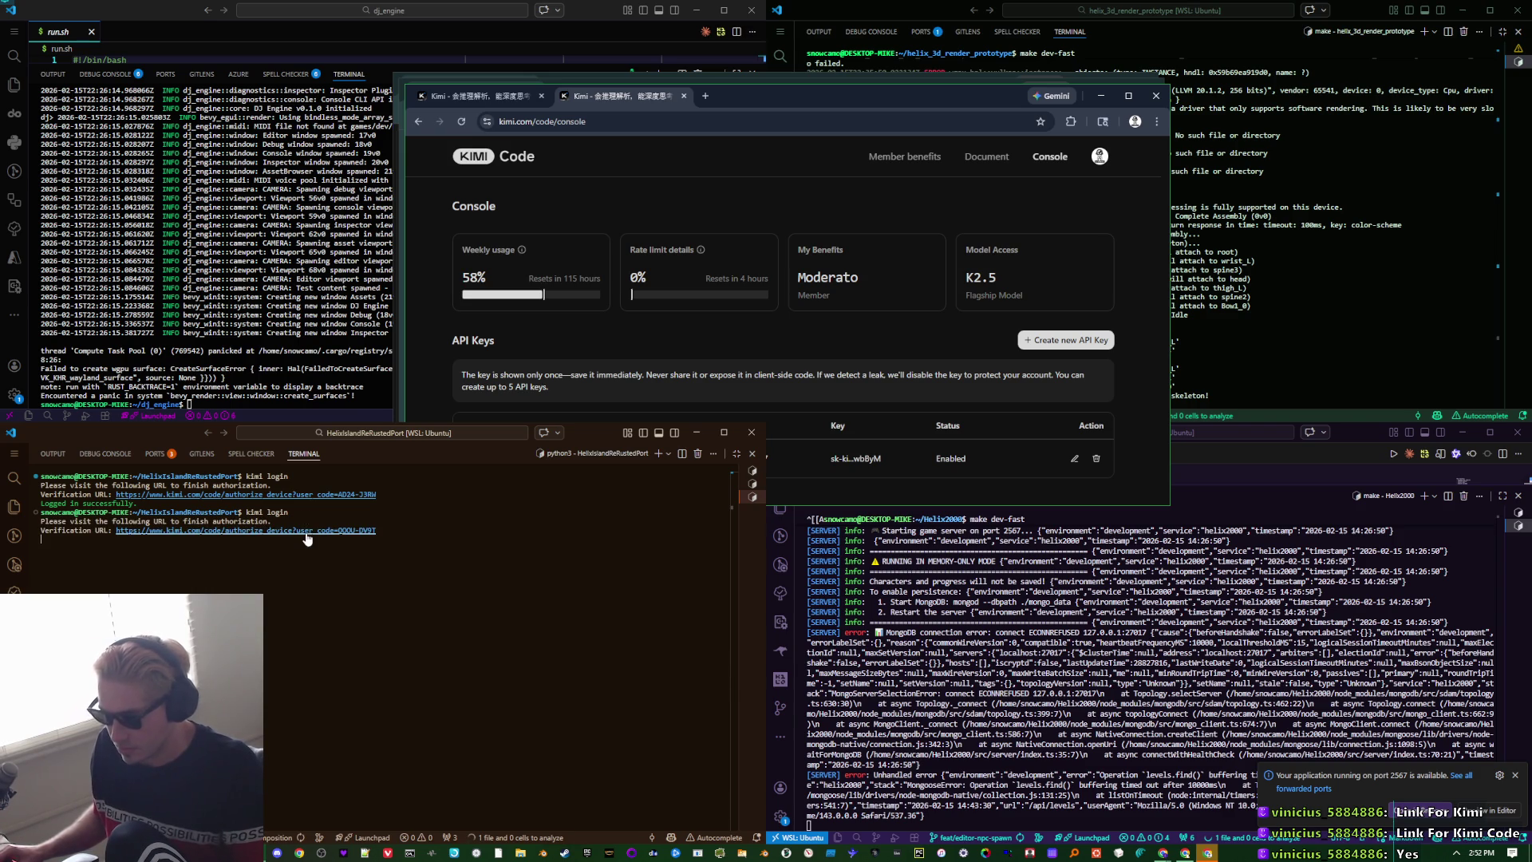
left_click(306, 531, "ctrl")
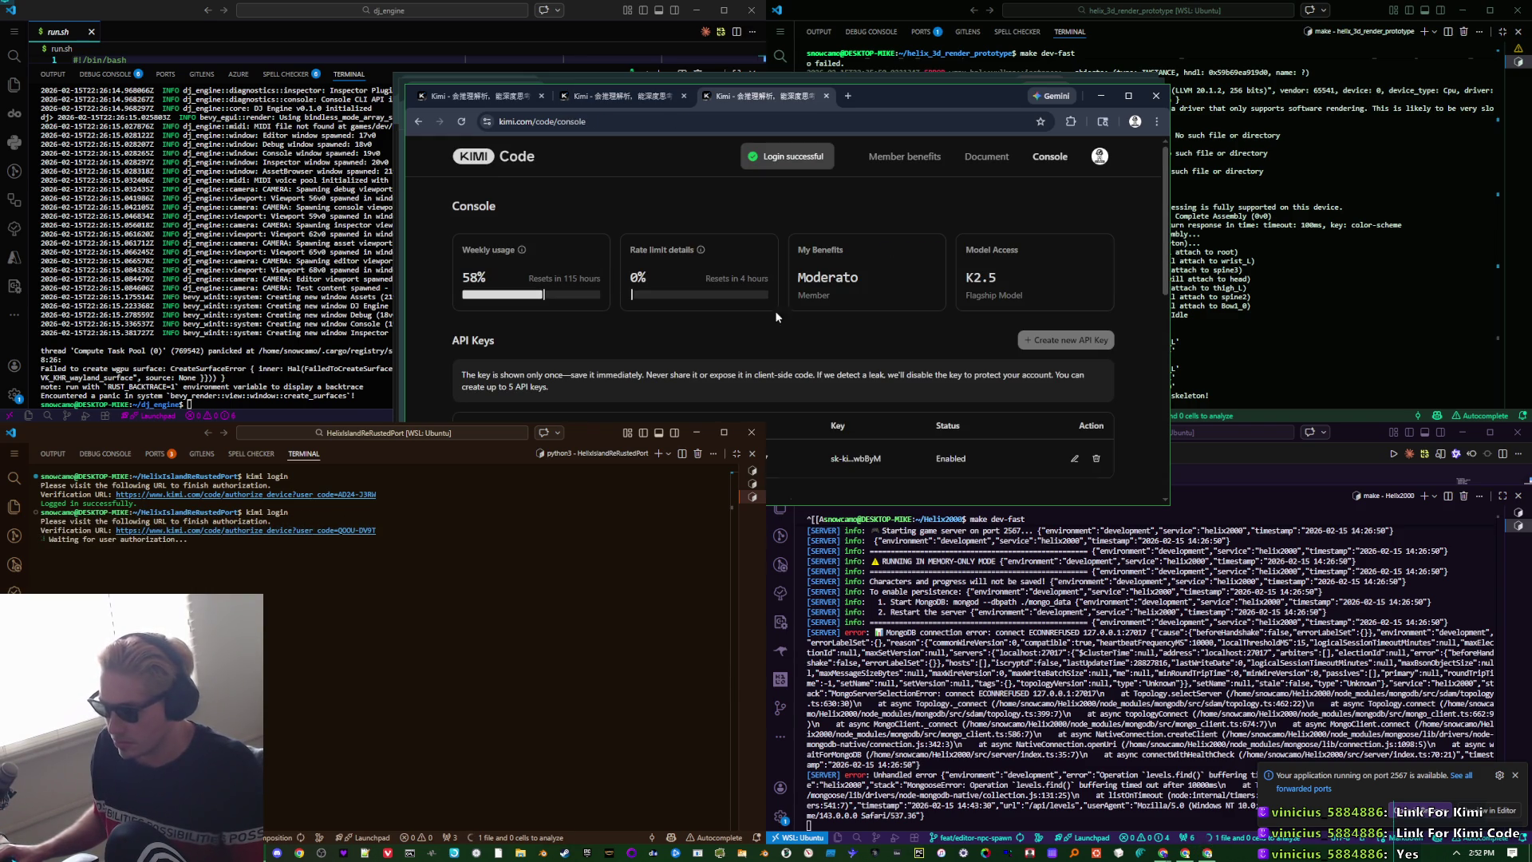
Close the extra authorization tabs and the console window, returning to kimi.com.
left_click(748, 203)
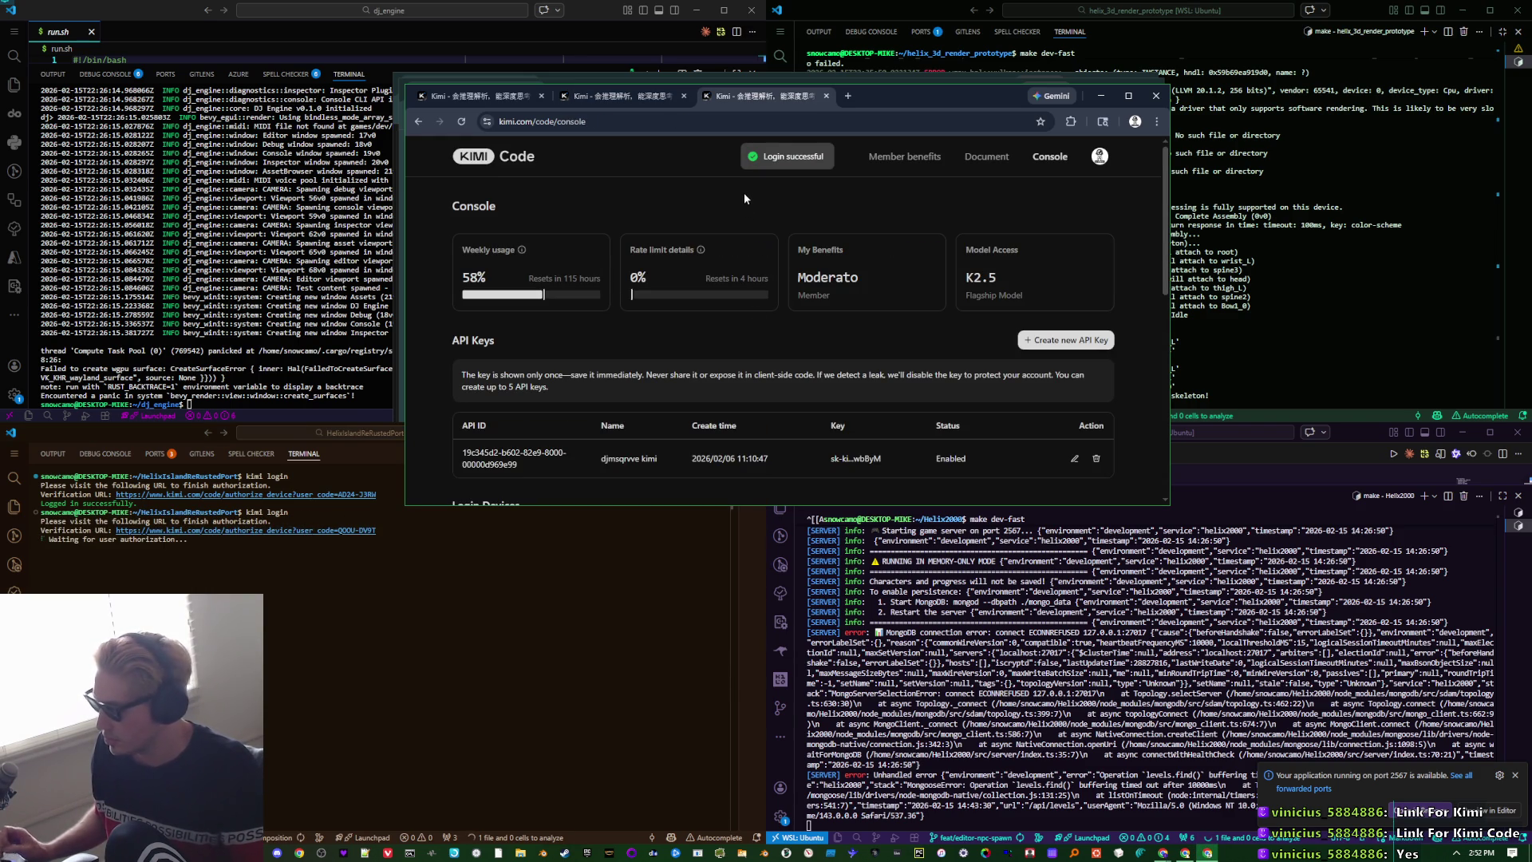
key("ctrl+w")
key("ctrl+w")
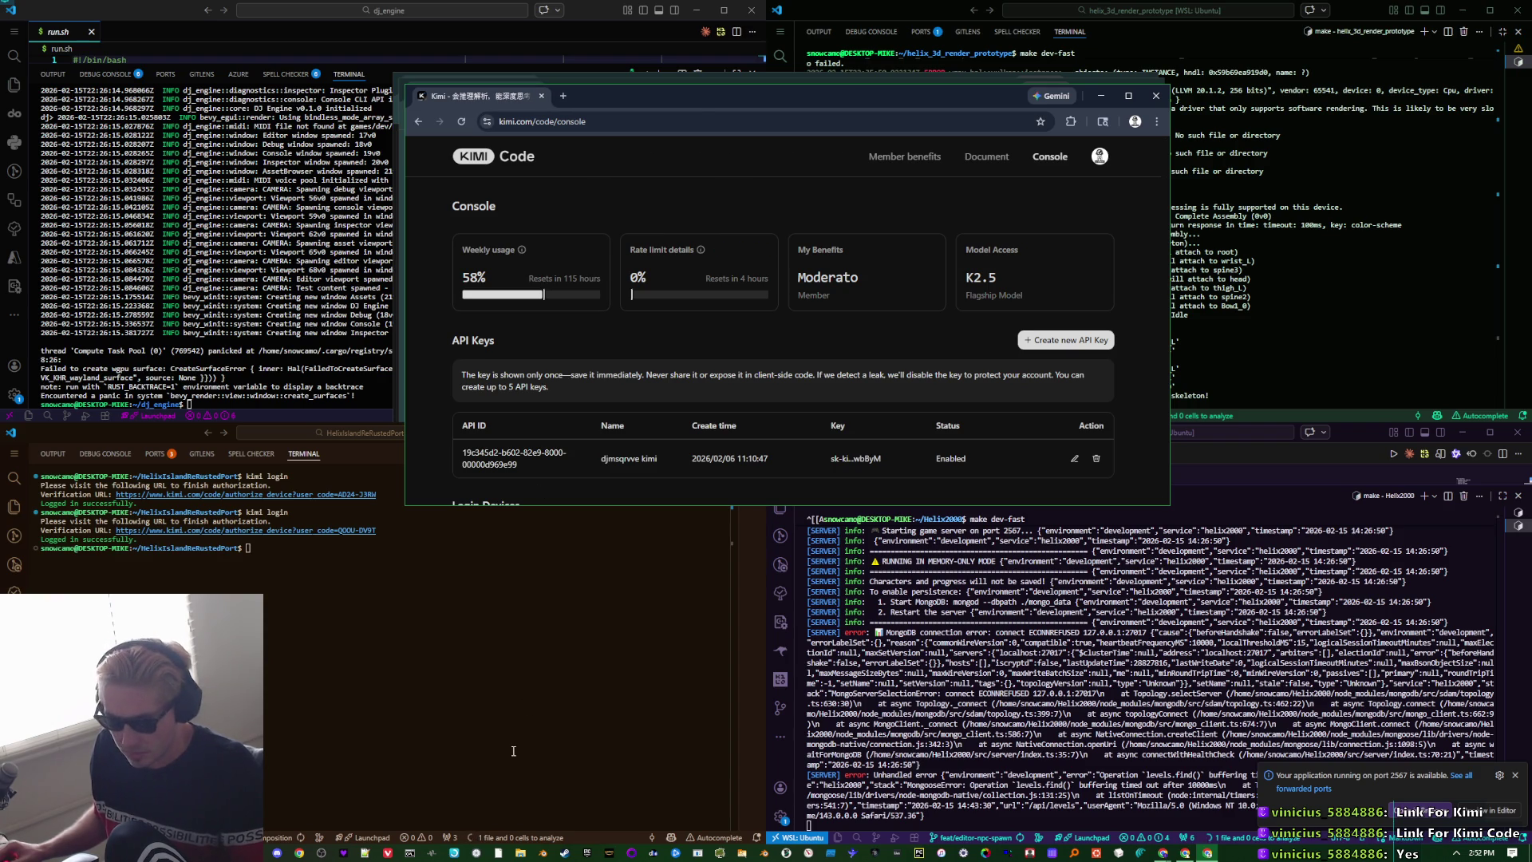
key("ctrl+w")
key("alt+Tab")
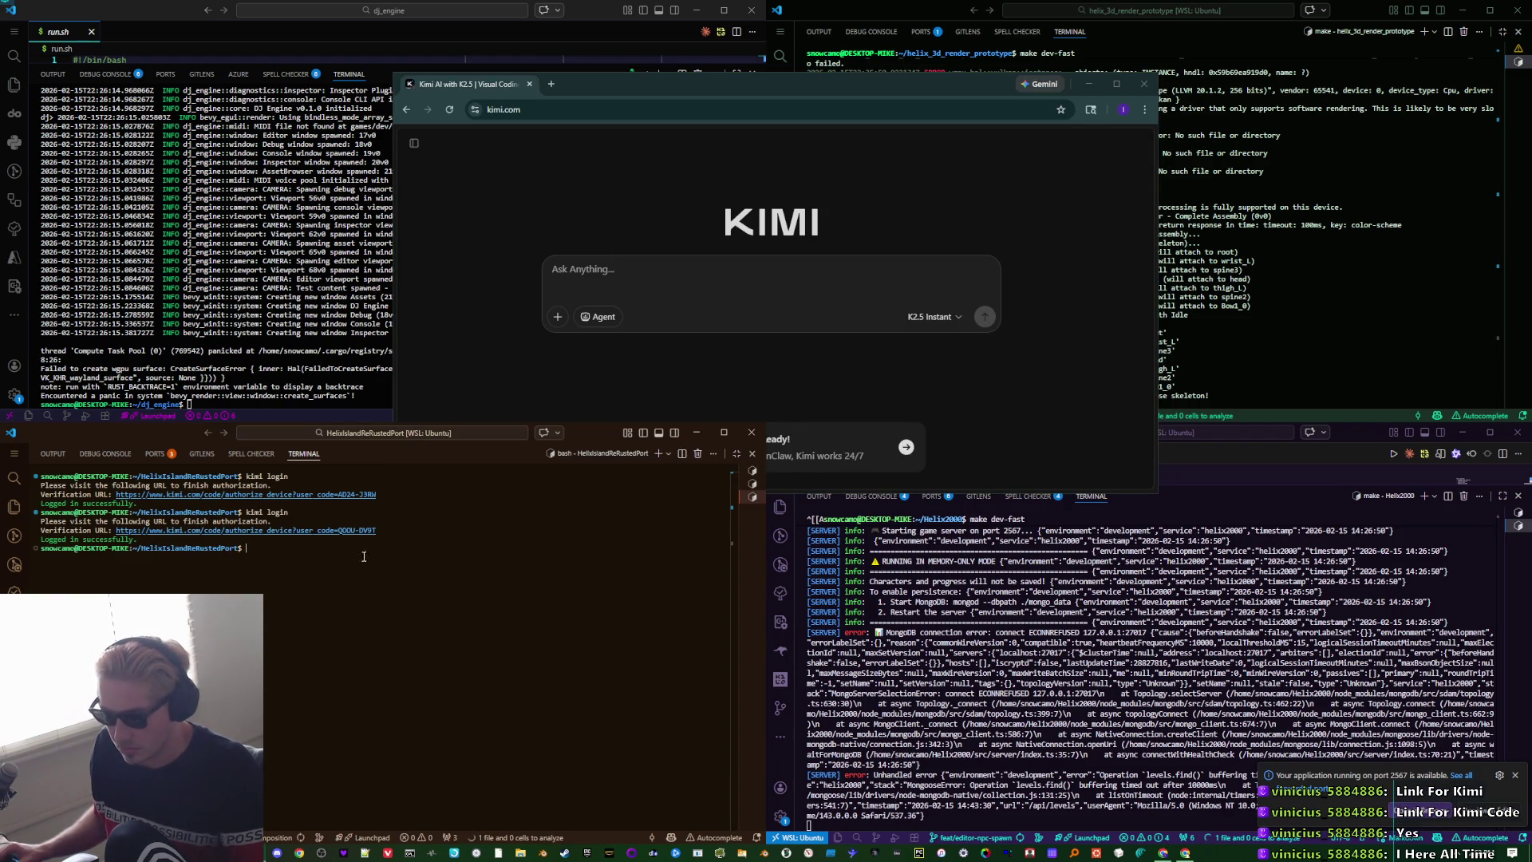
Maximize the kimi.com window, move it to the Main desktop, and start typing 'do you still have'.
double_click(830, 83)
key("super+Tab")
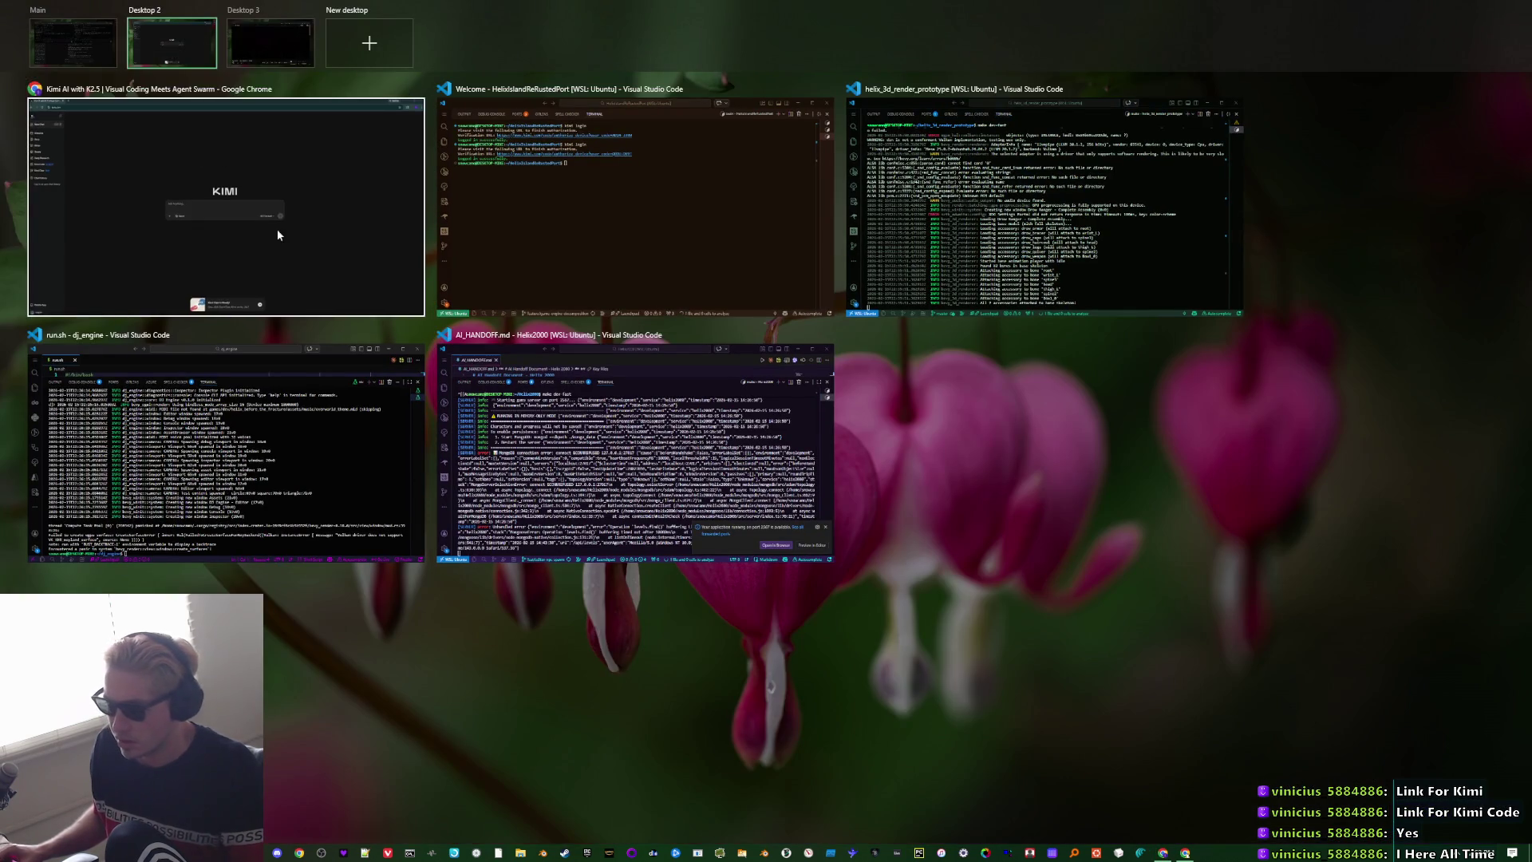
left_click_drag(313, 232, 83, 44)
left_click(83, 45)
key("super+Tab")
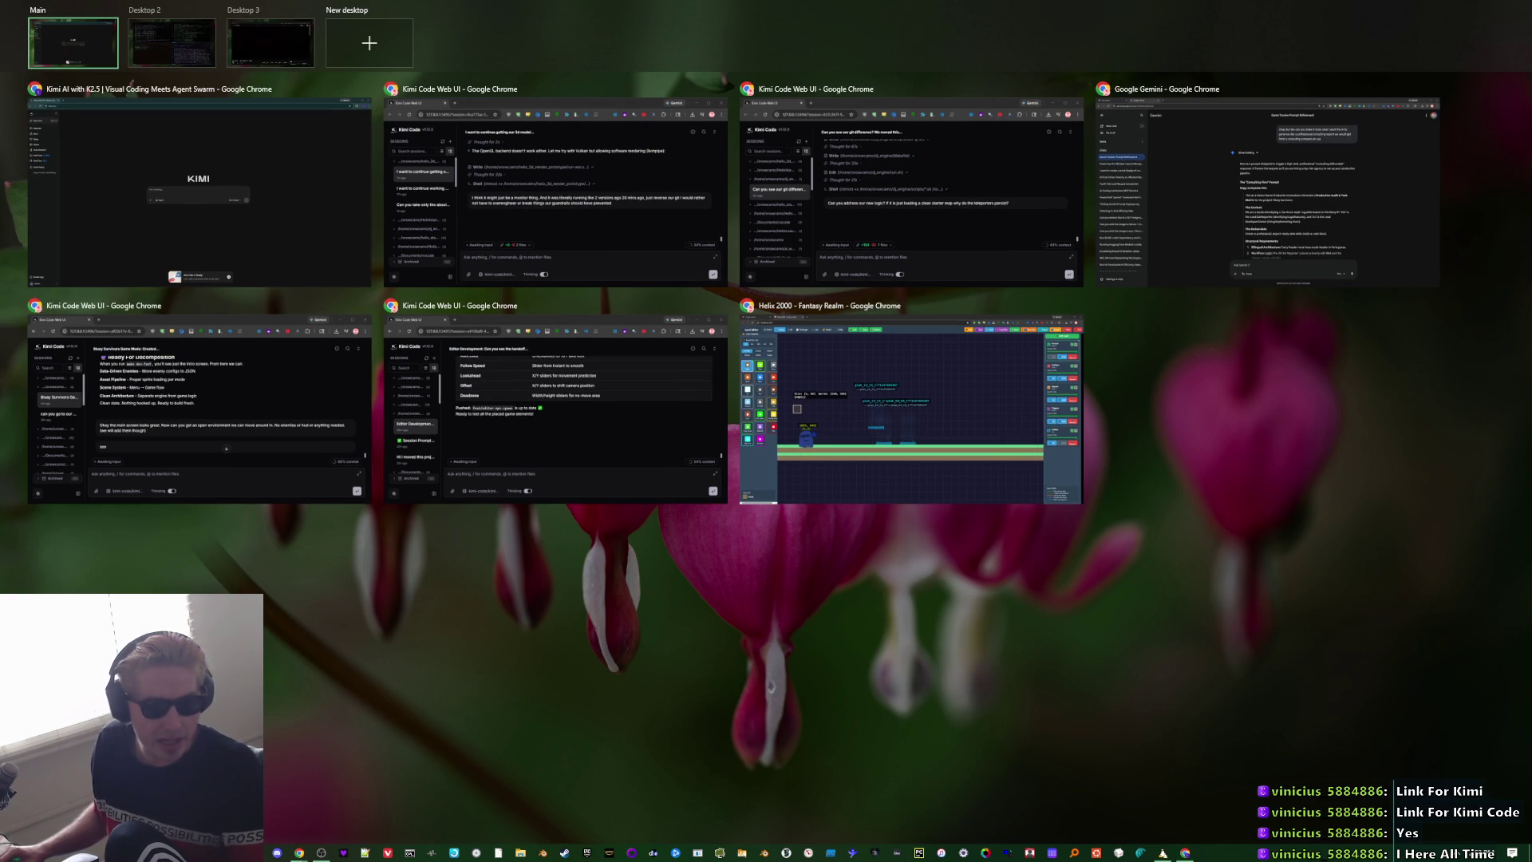
left_click(226, 218)
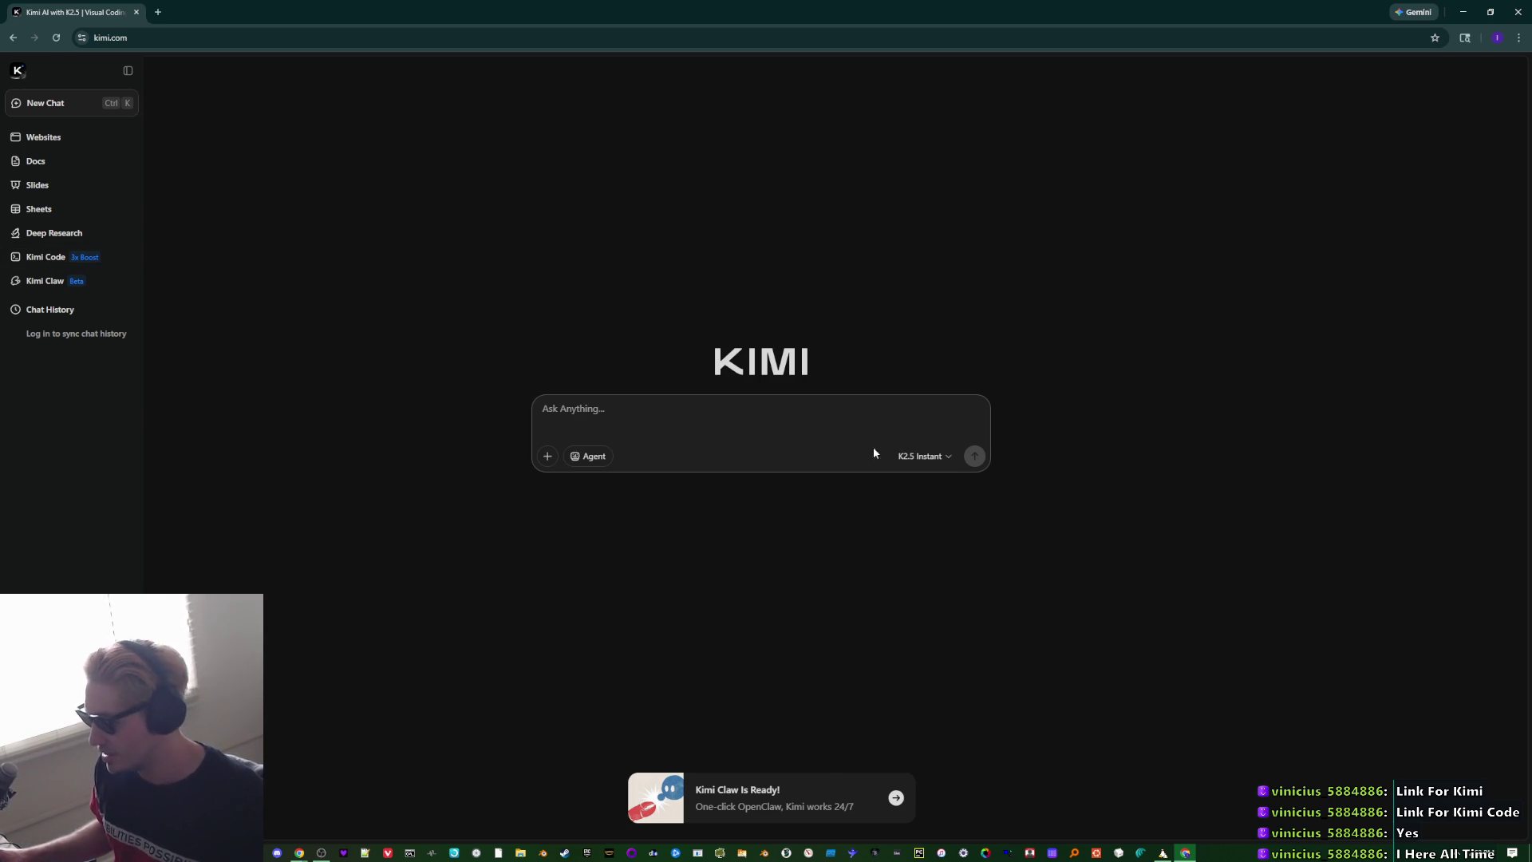
type("do you still hav")
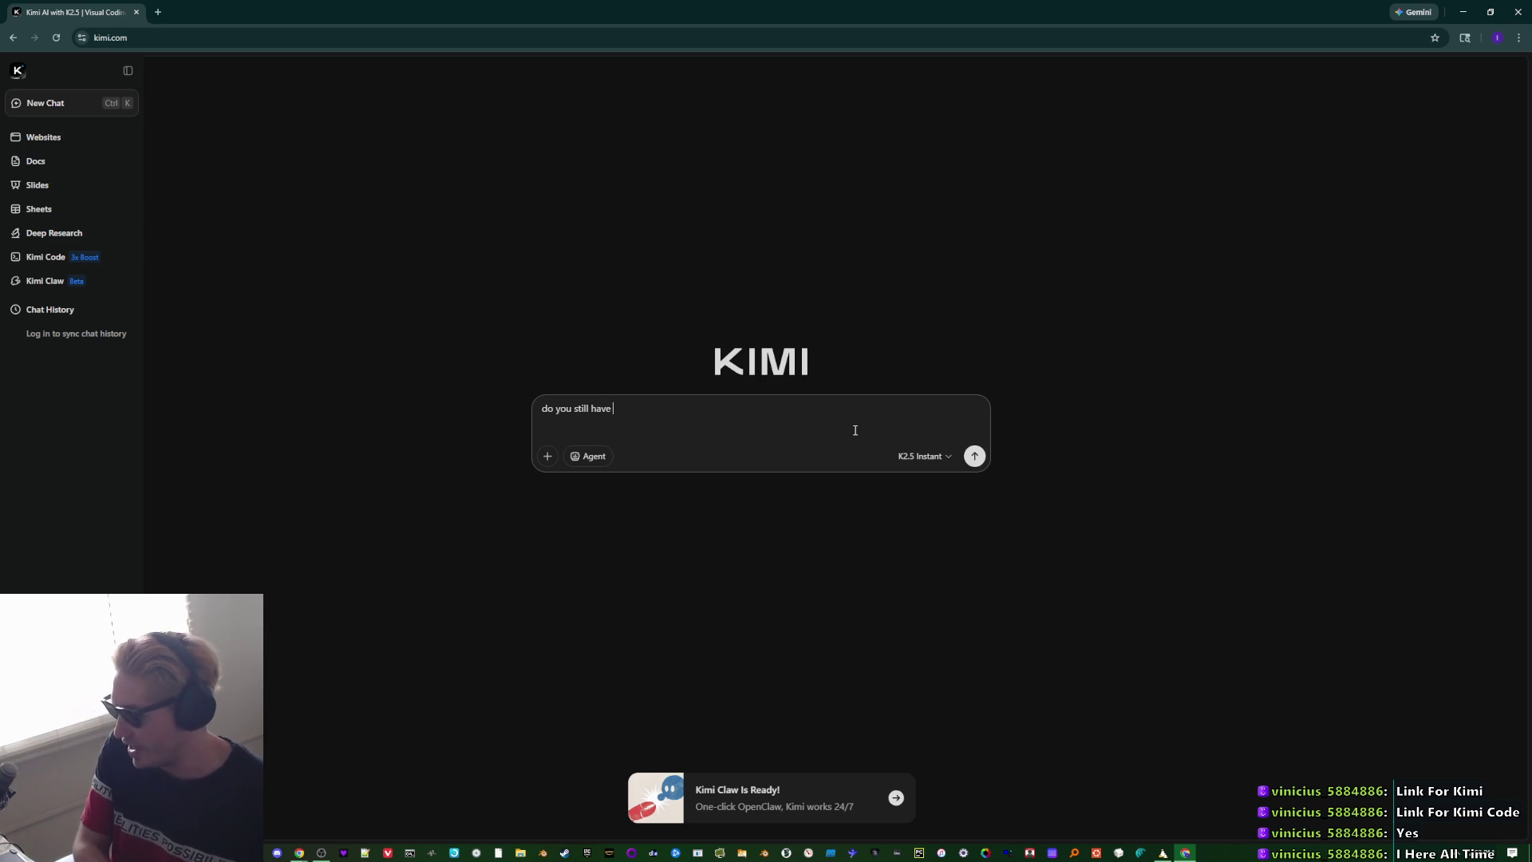
type("eal")
Sign in to Kimi with Google, skip the K2.5 promo, and send the 99 cent deal question.
key("Return")
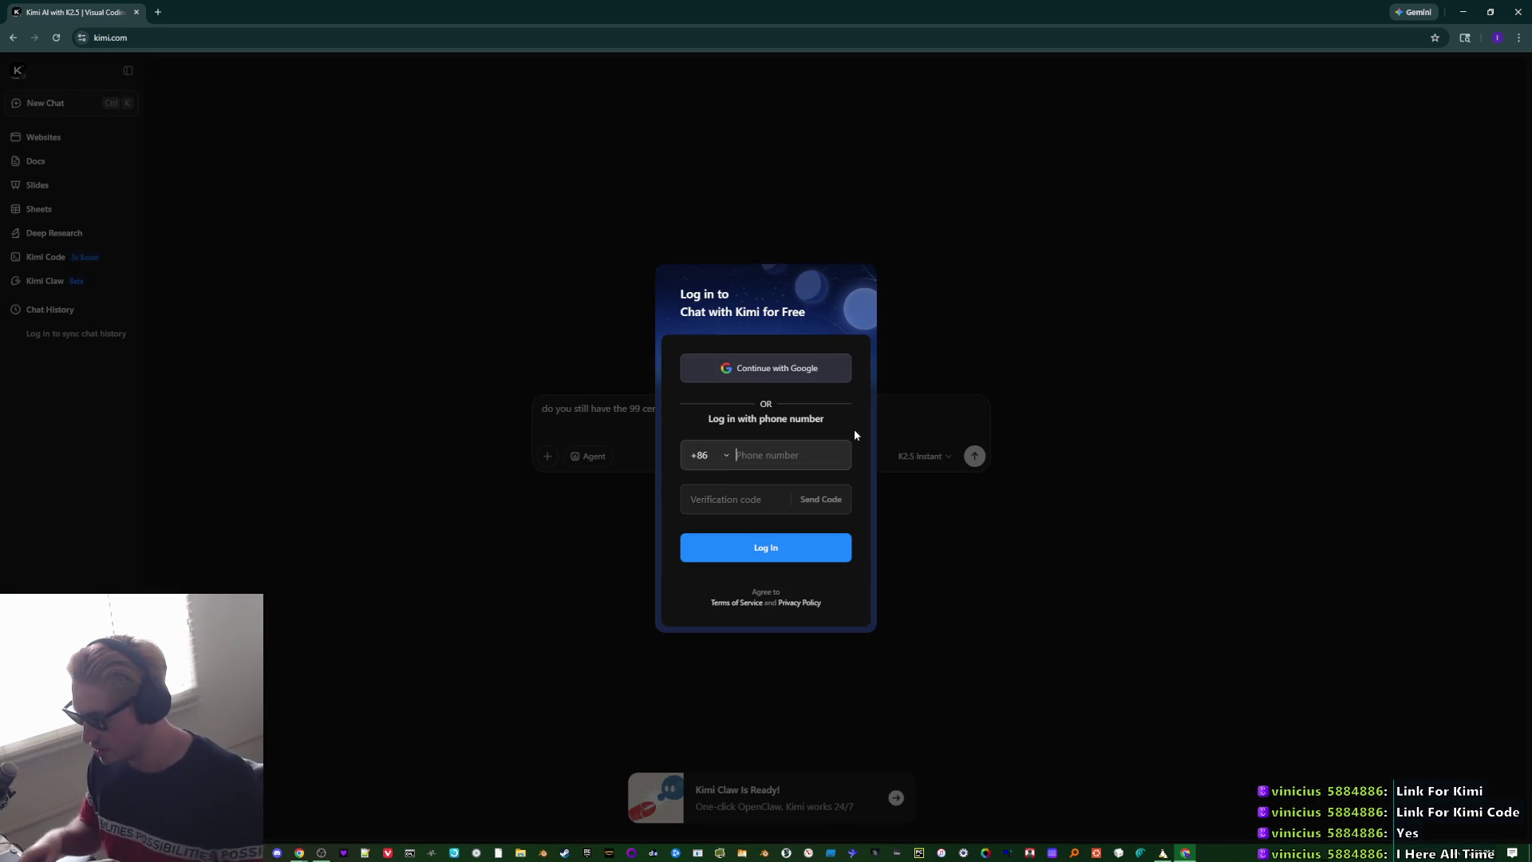
left_click(734, 368)
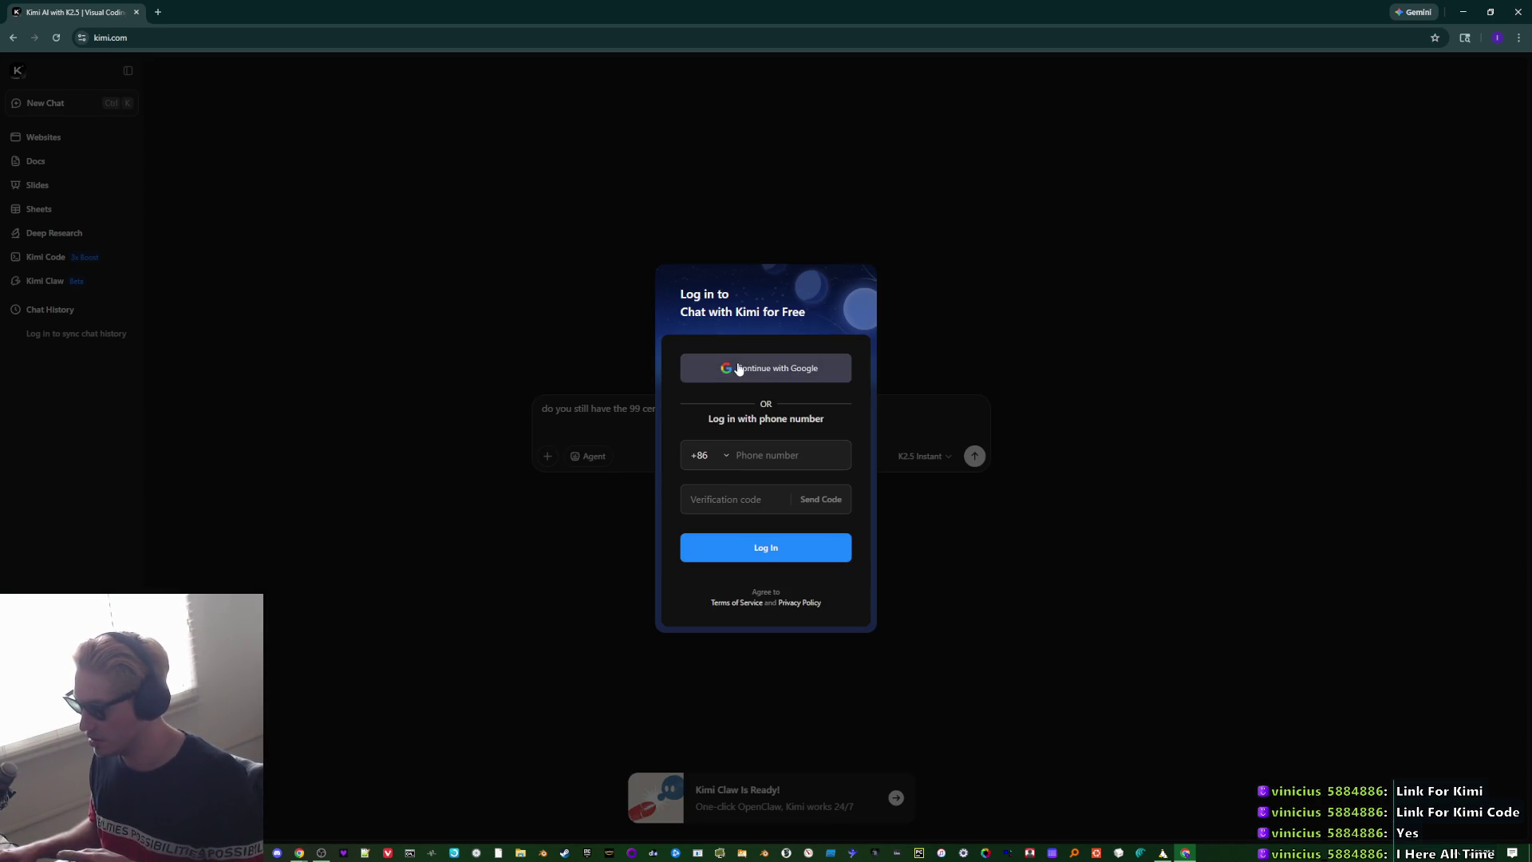
left_click(112, 191)
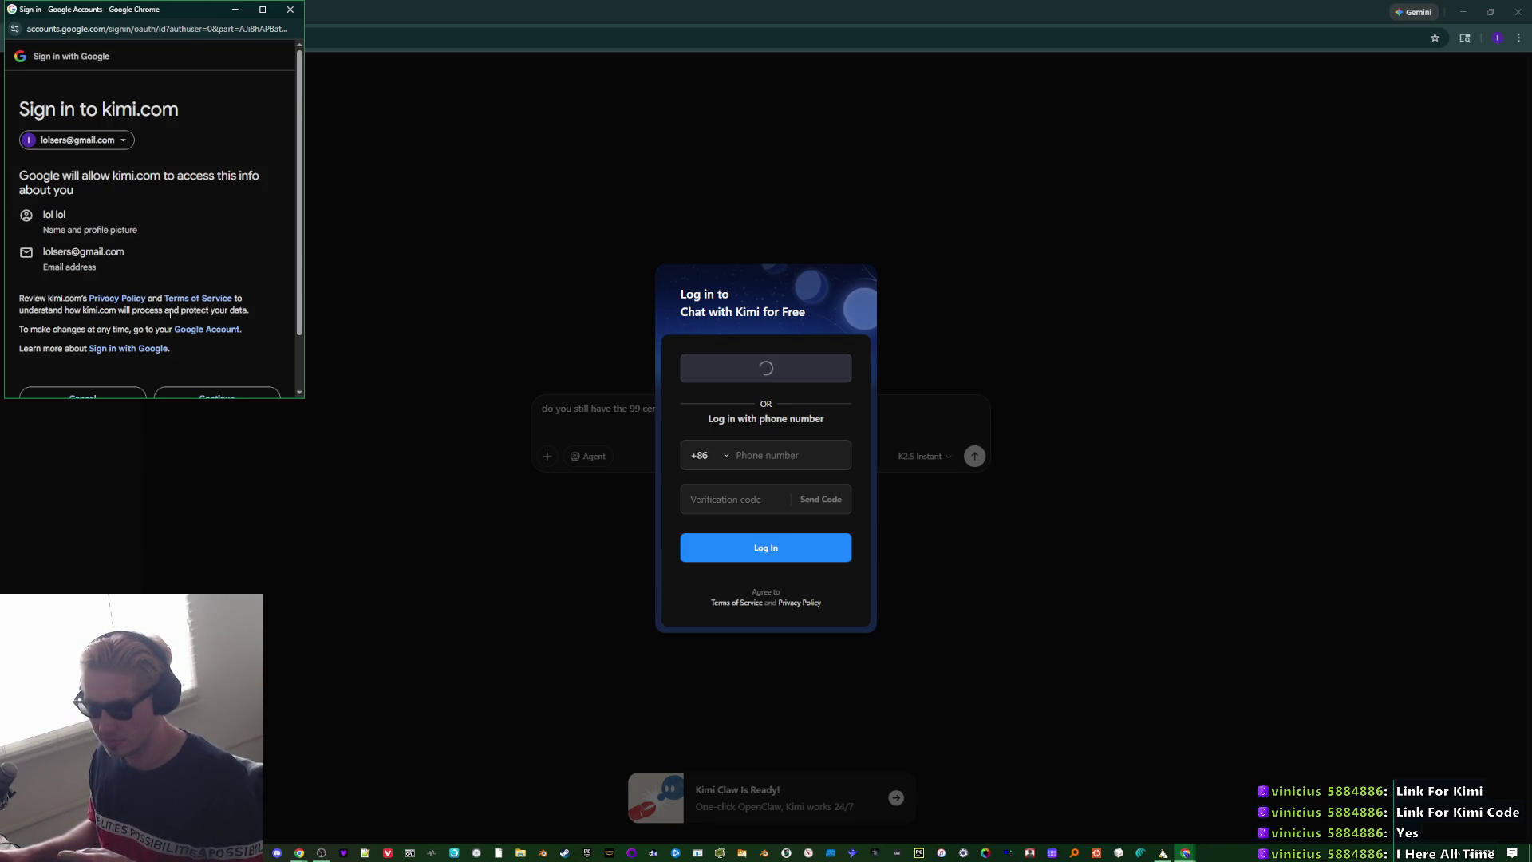
scroll(166, 386, "down", 1)
left_click(192, 344)
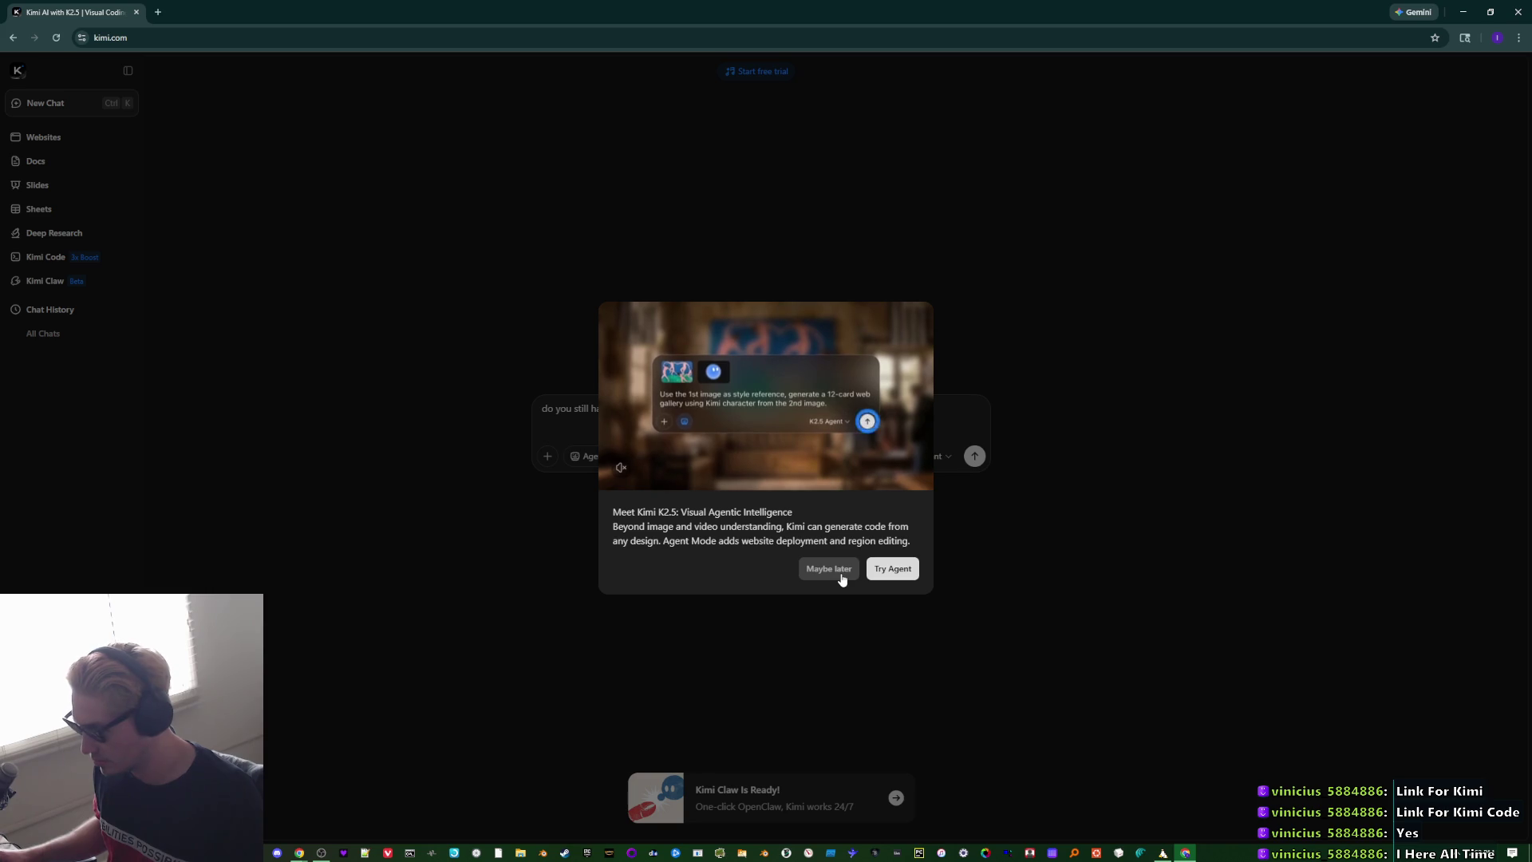
left_click(841, 578)
key("Return")
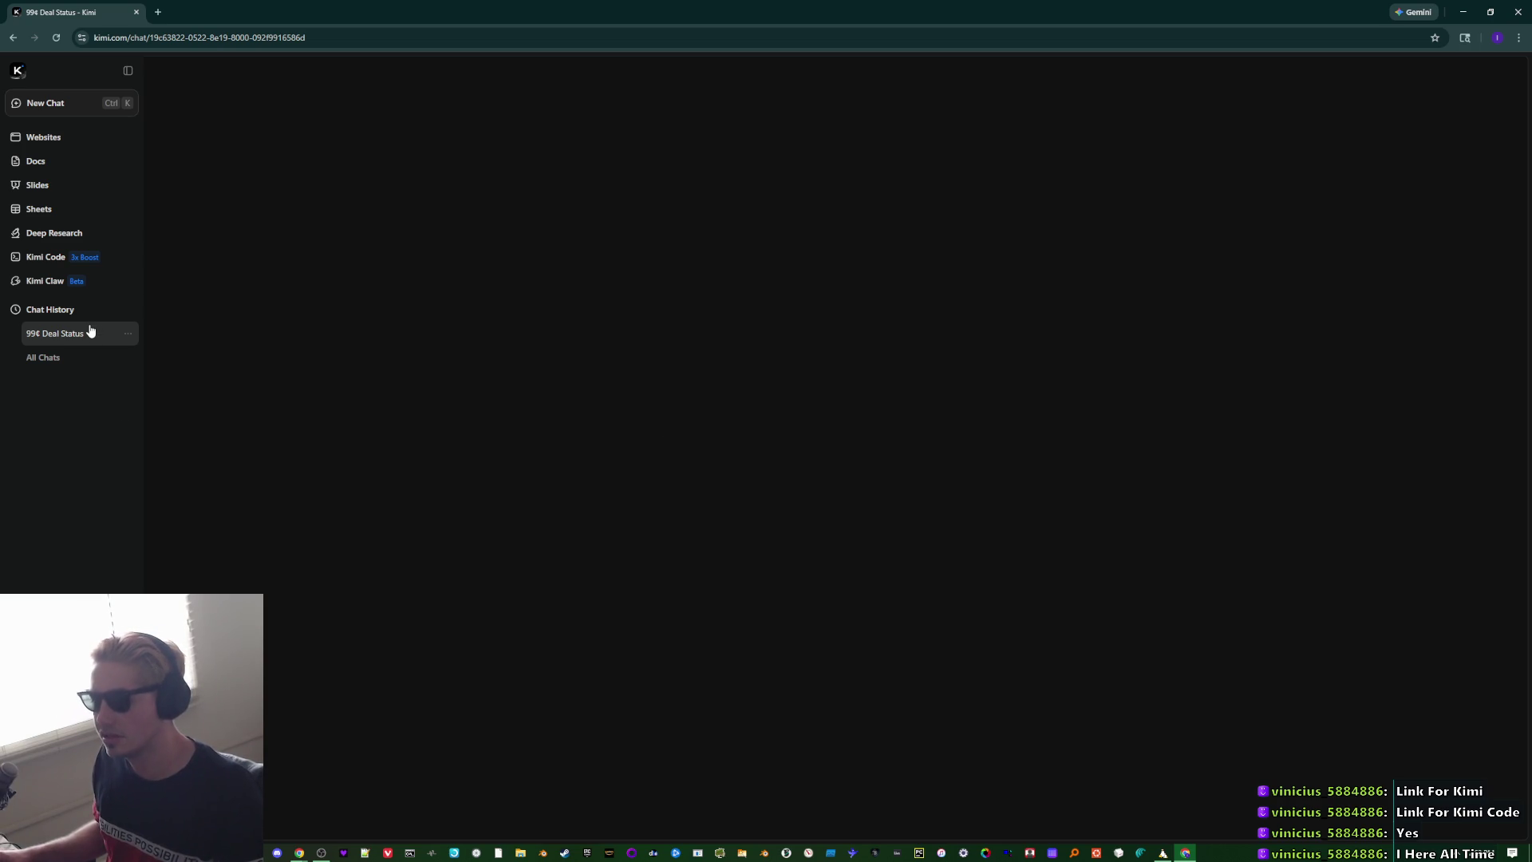
Close the Drow Ranger window, check the Kimi Code Web UI sessions, then switch back to kimi.com.
key("alt+Tab")
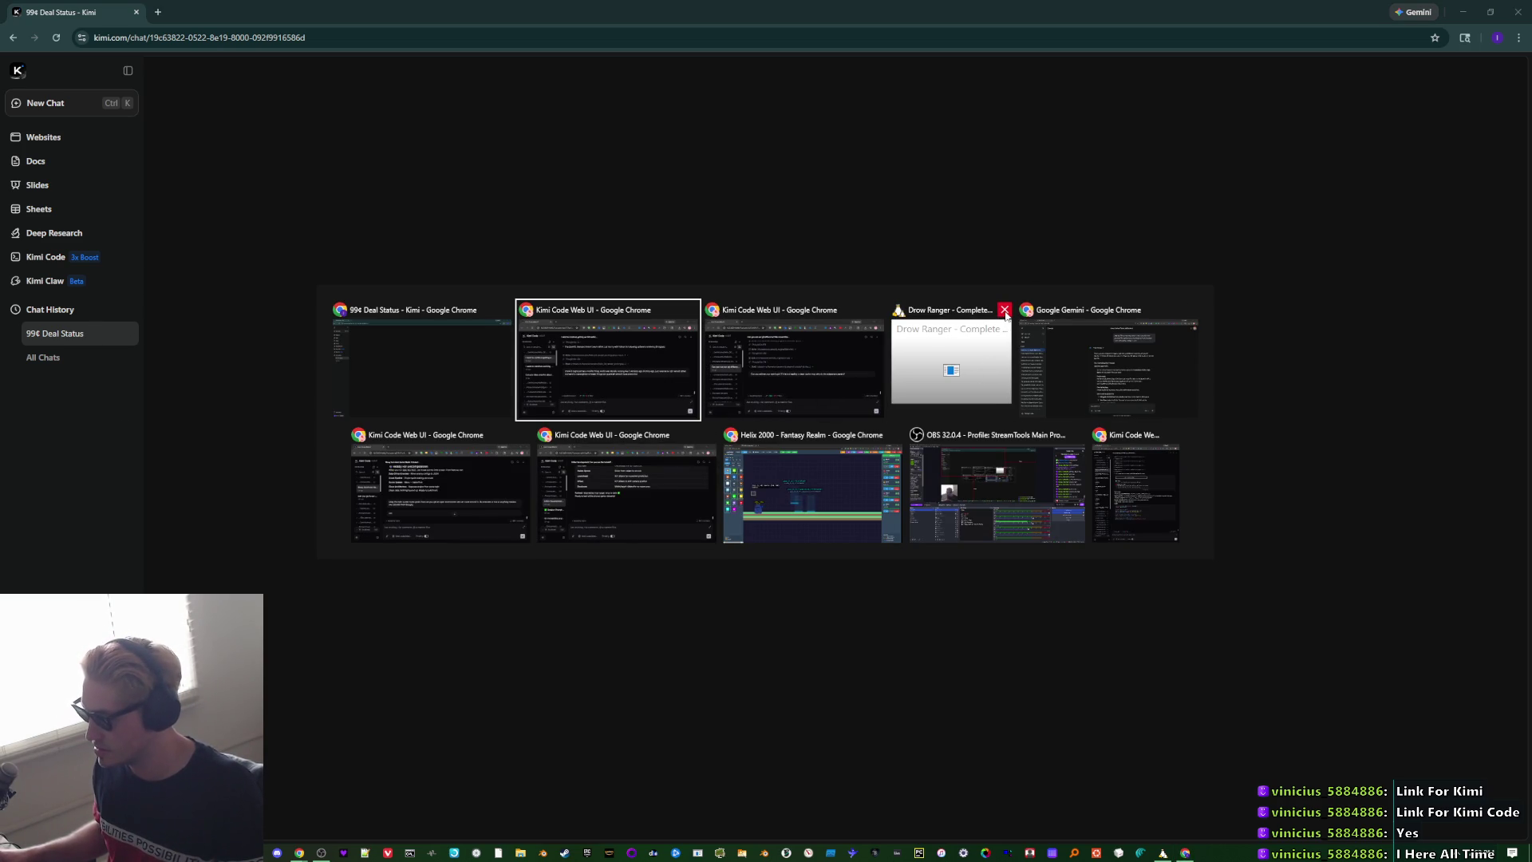
left_click(1004, 310)
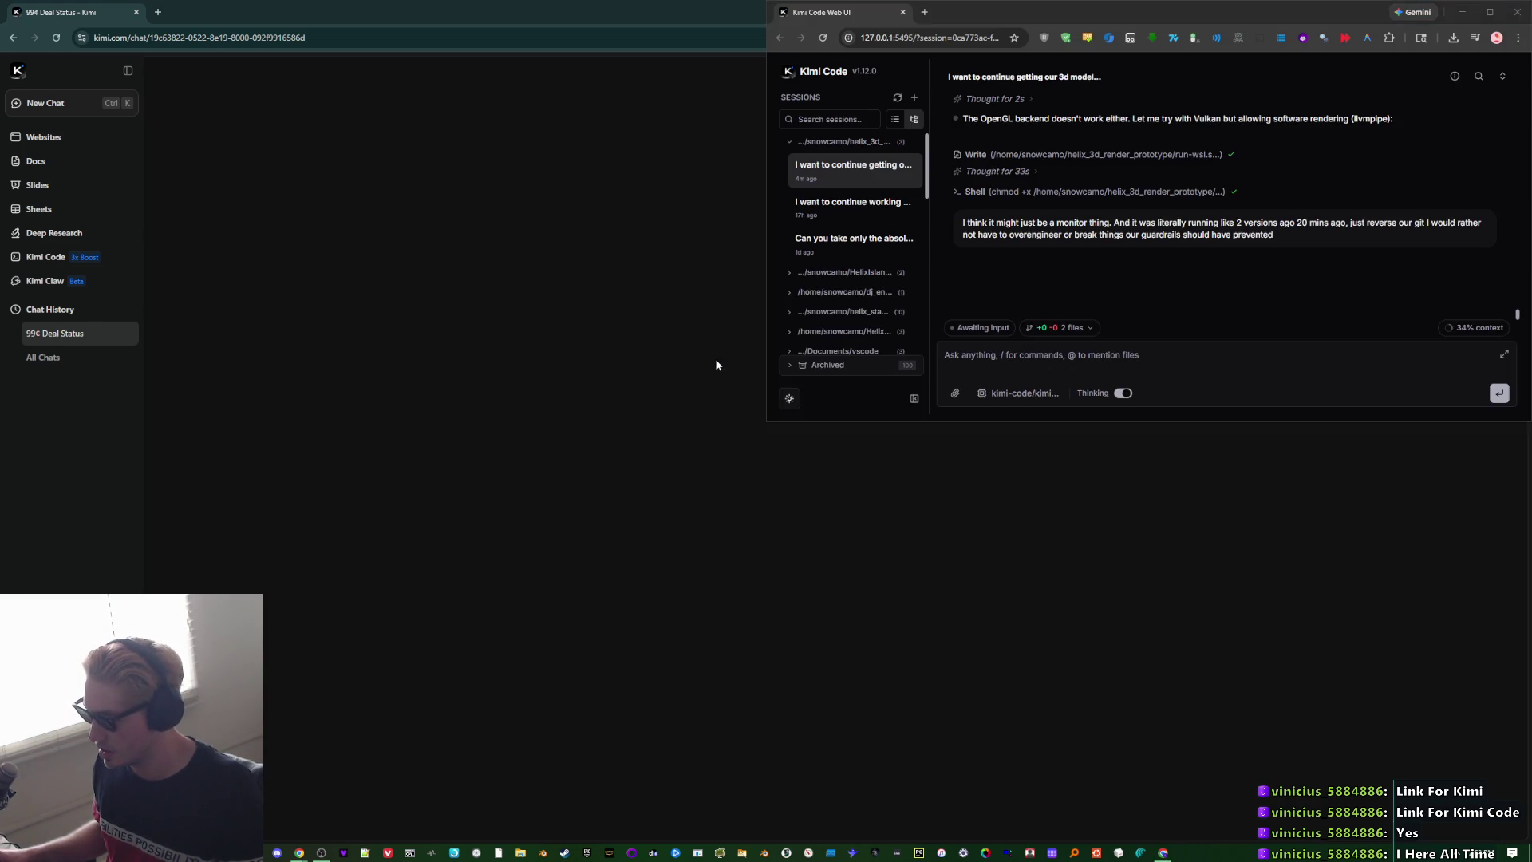
left_click(834, 324)
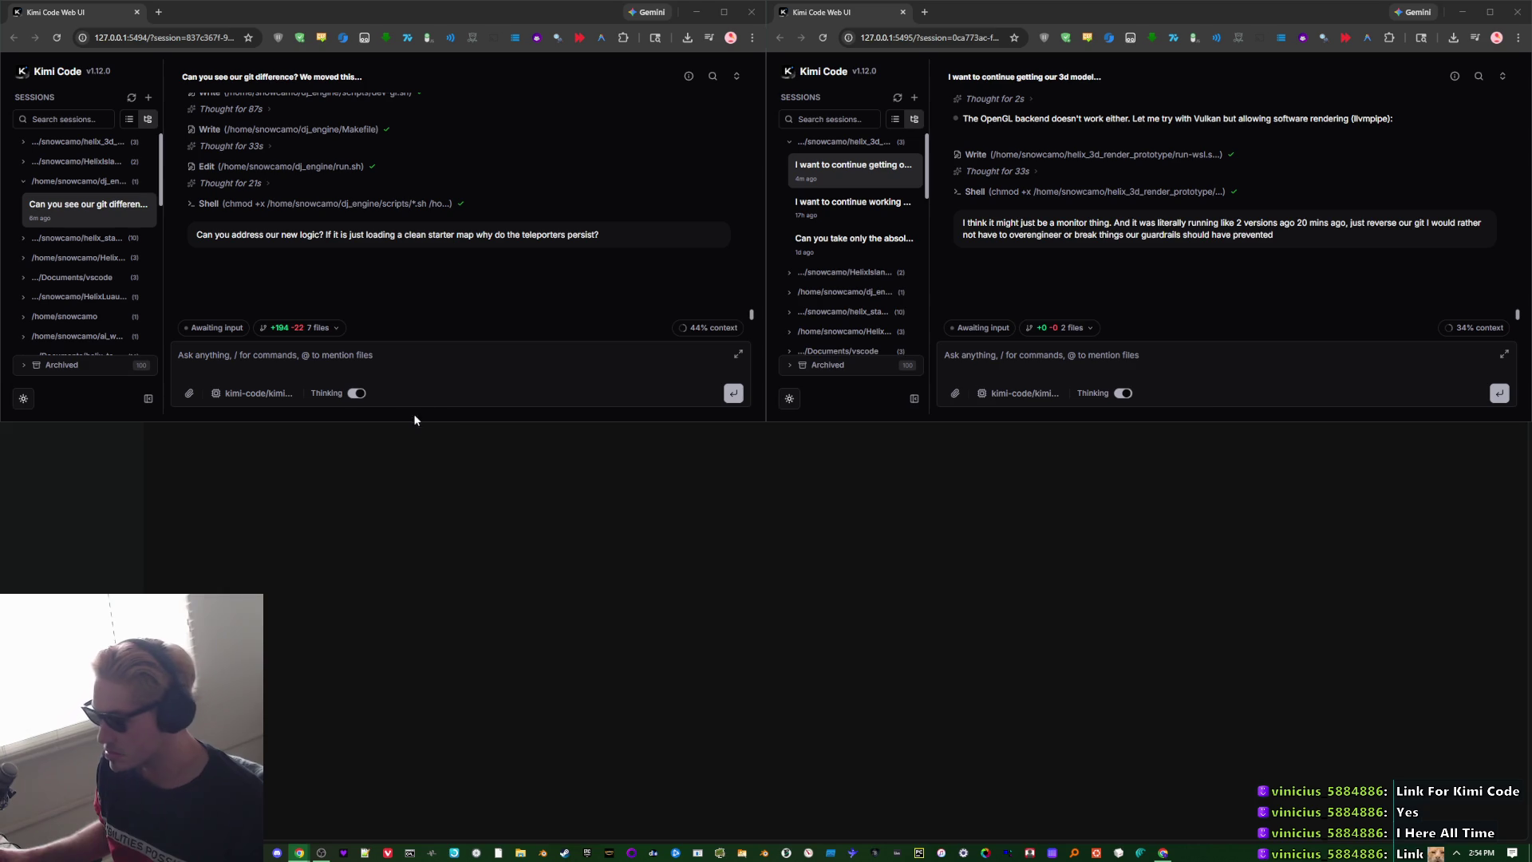
key("alt+Tab")
left_click(934, 374)
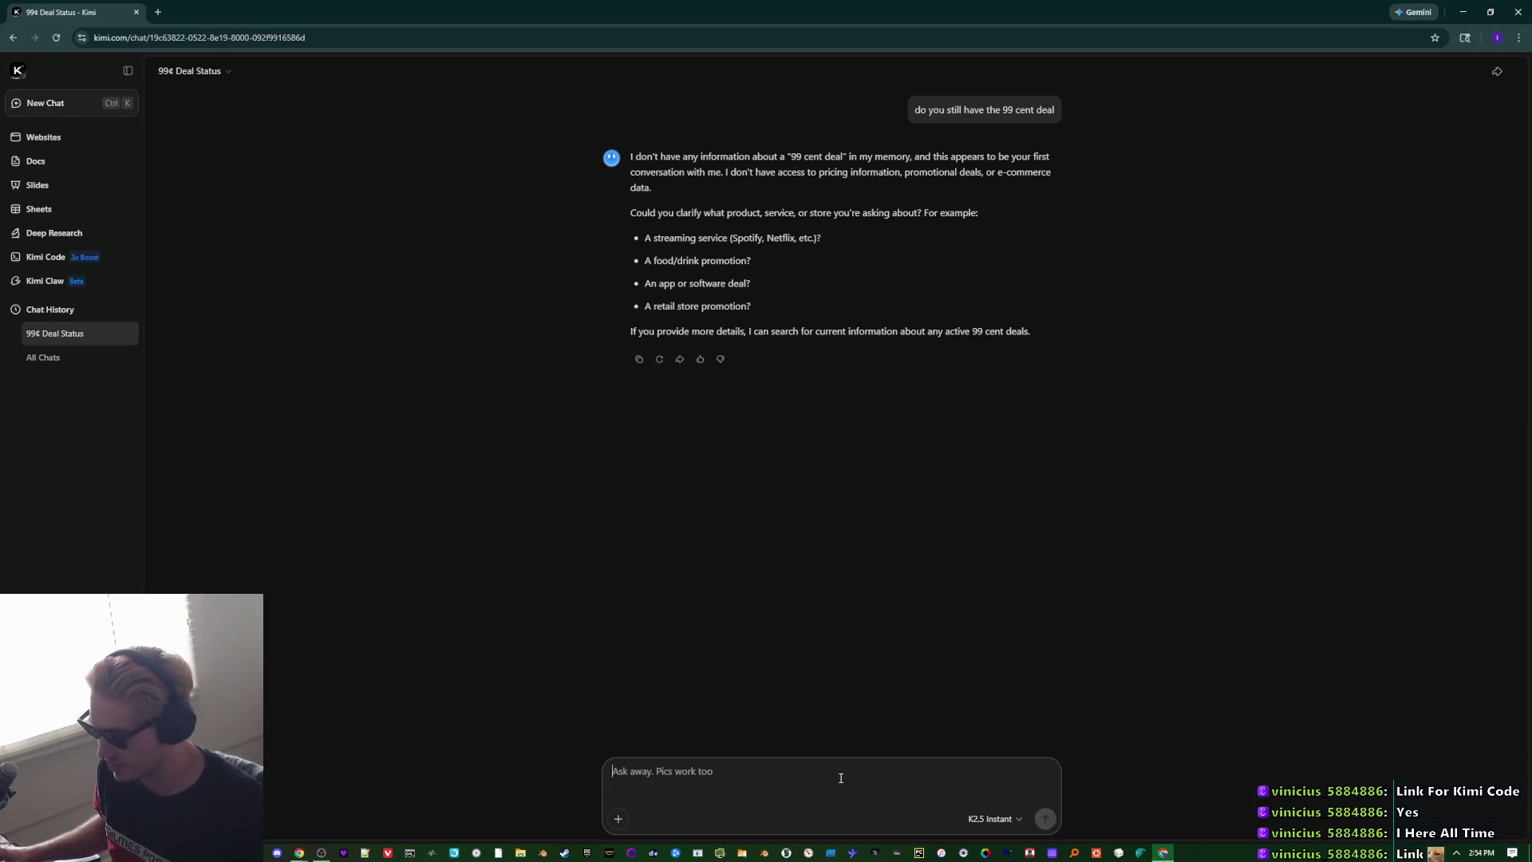
Tell Kimi its promo deal came from talking to it, and open Kimi Code in a new tab.
type("kimi had a")
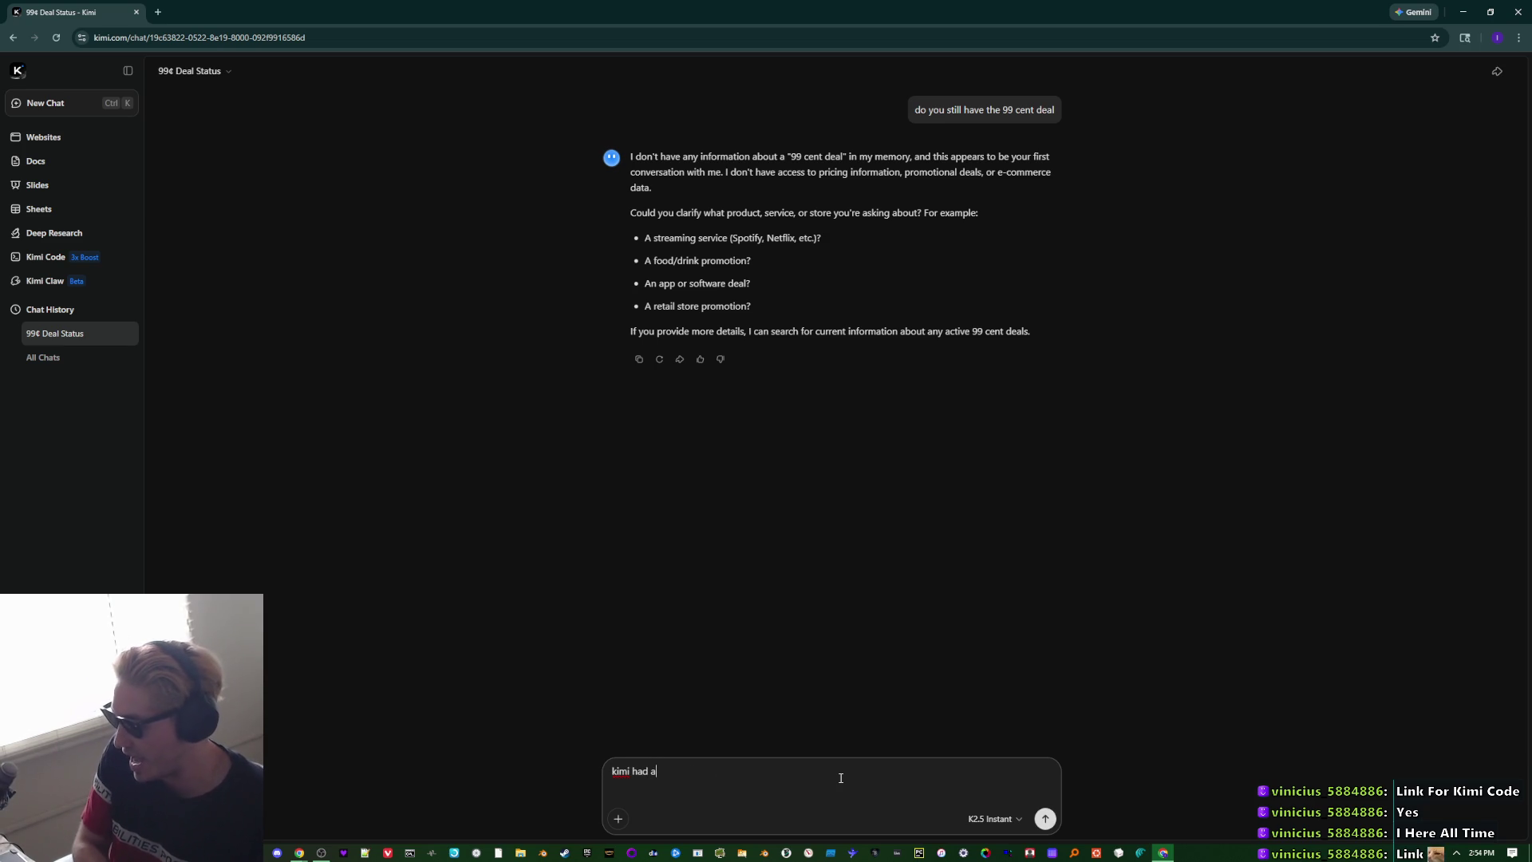
type("where you could")
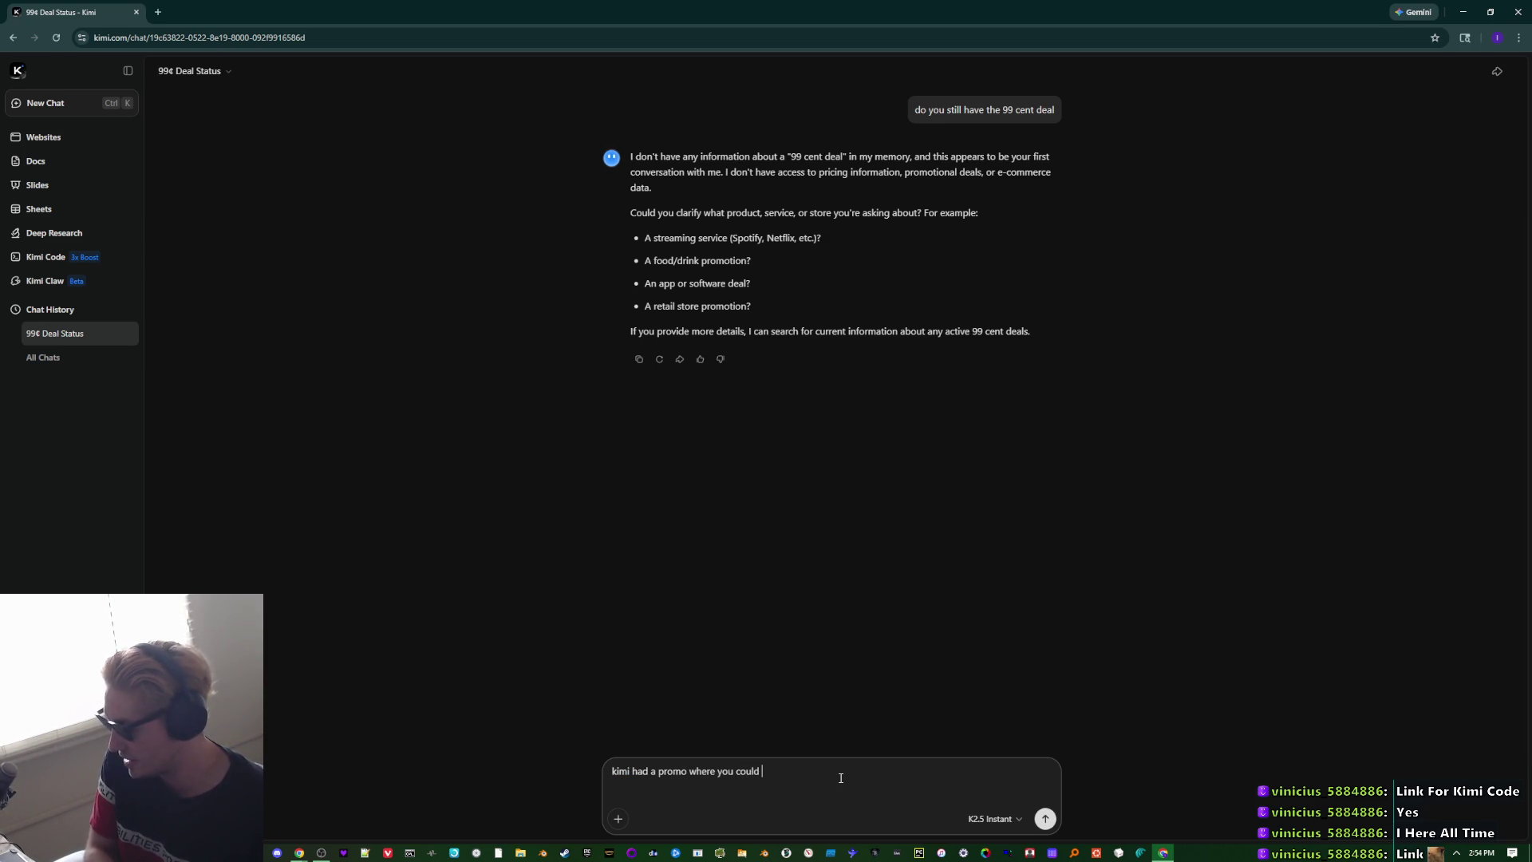
type("rom talk")
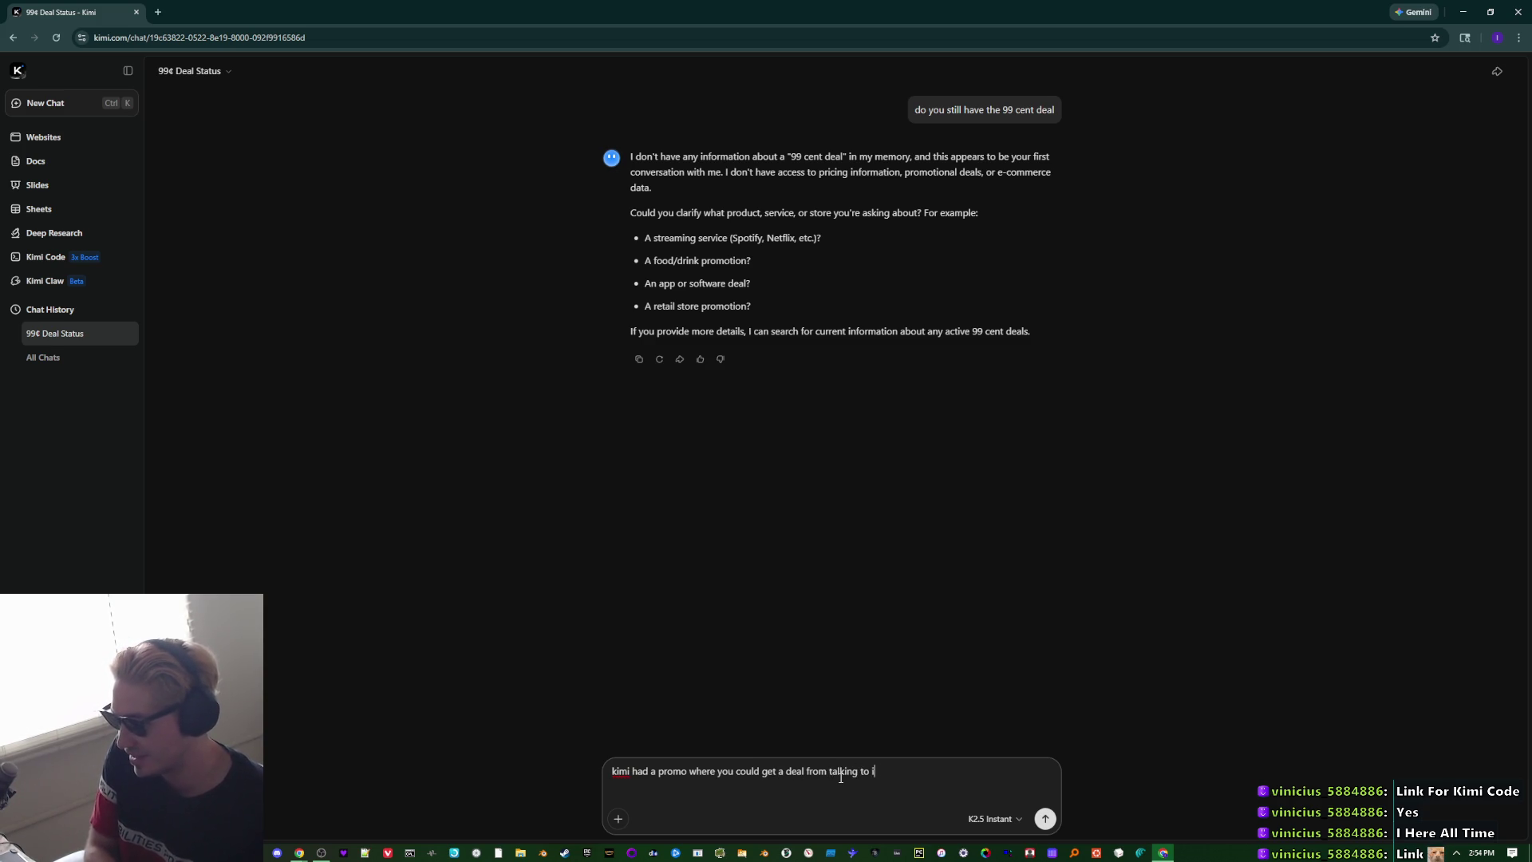
type("ing t")
key("Return")
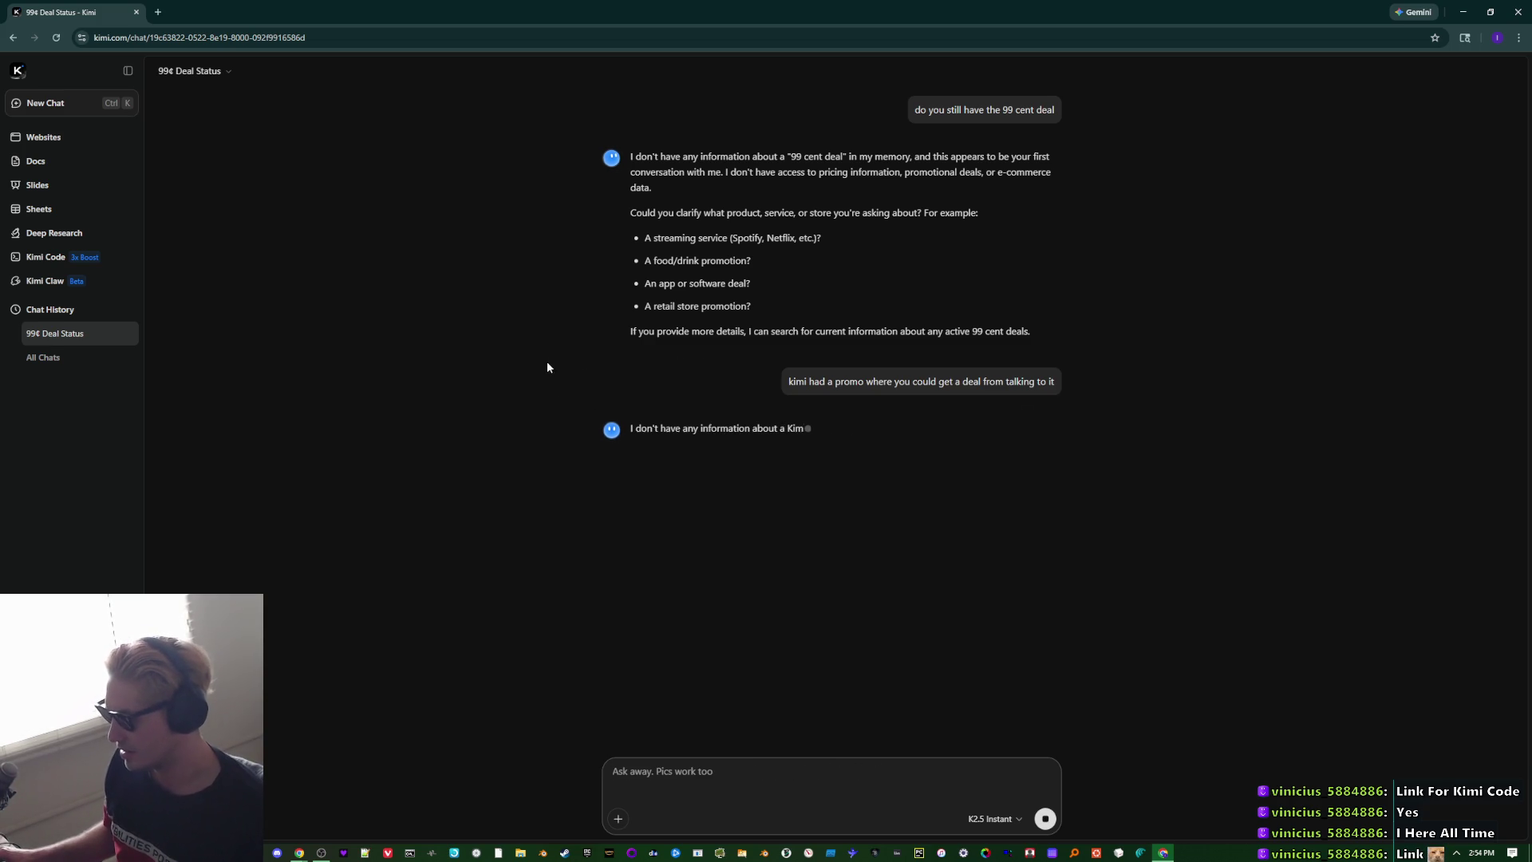
left_click(85, 257)
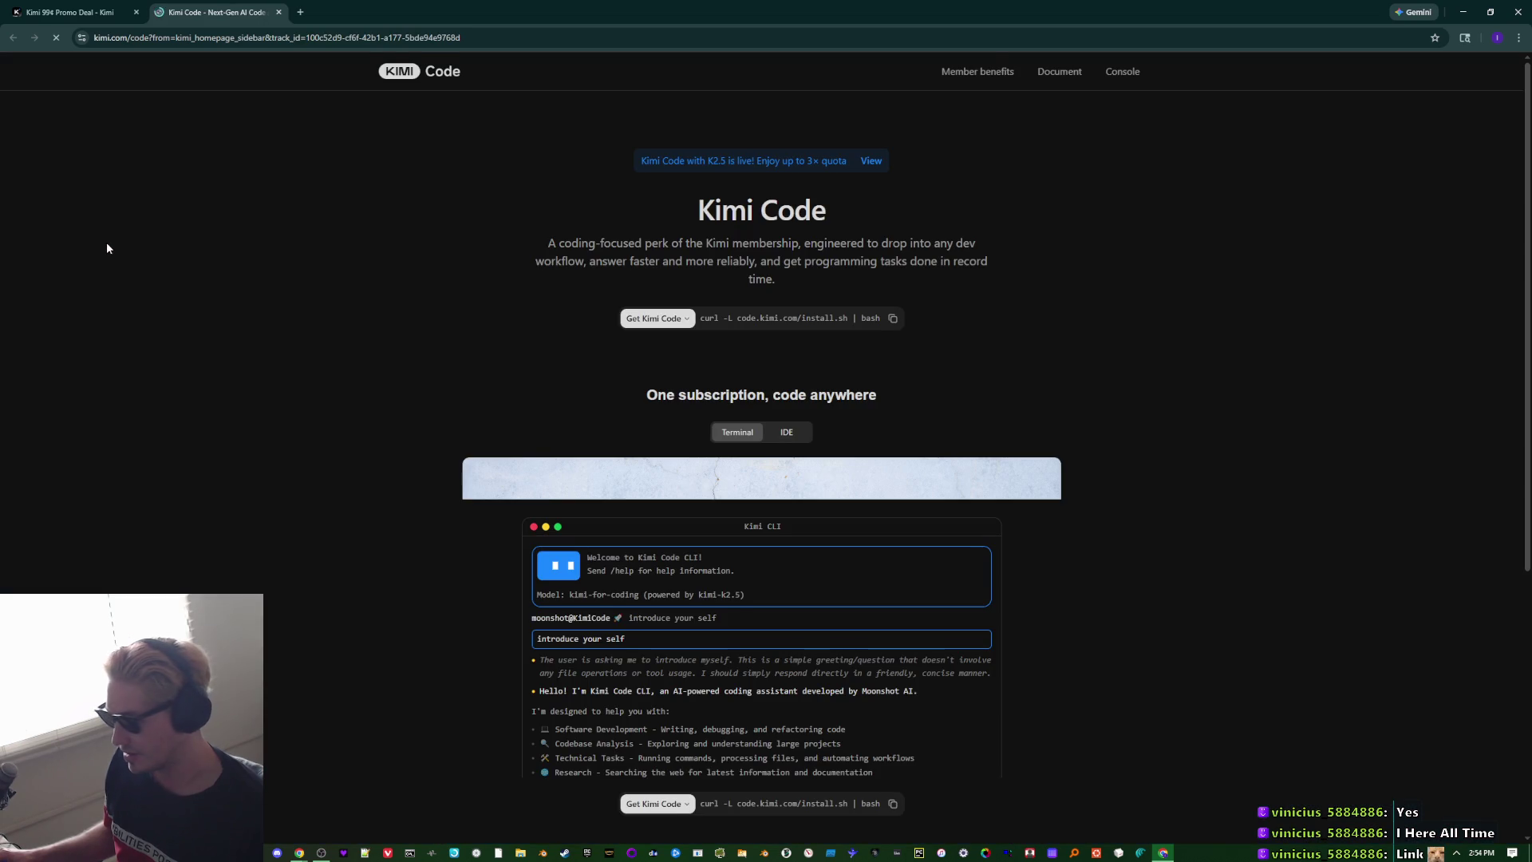
Show monthly prices for the Kimi Code plans and inspect Moderato's $0 details.
scroll(794, 180, "down", 8)
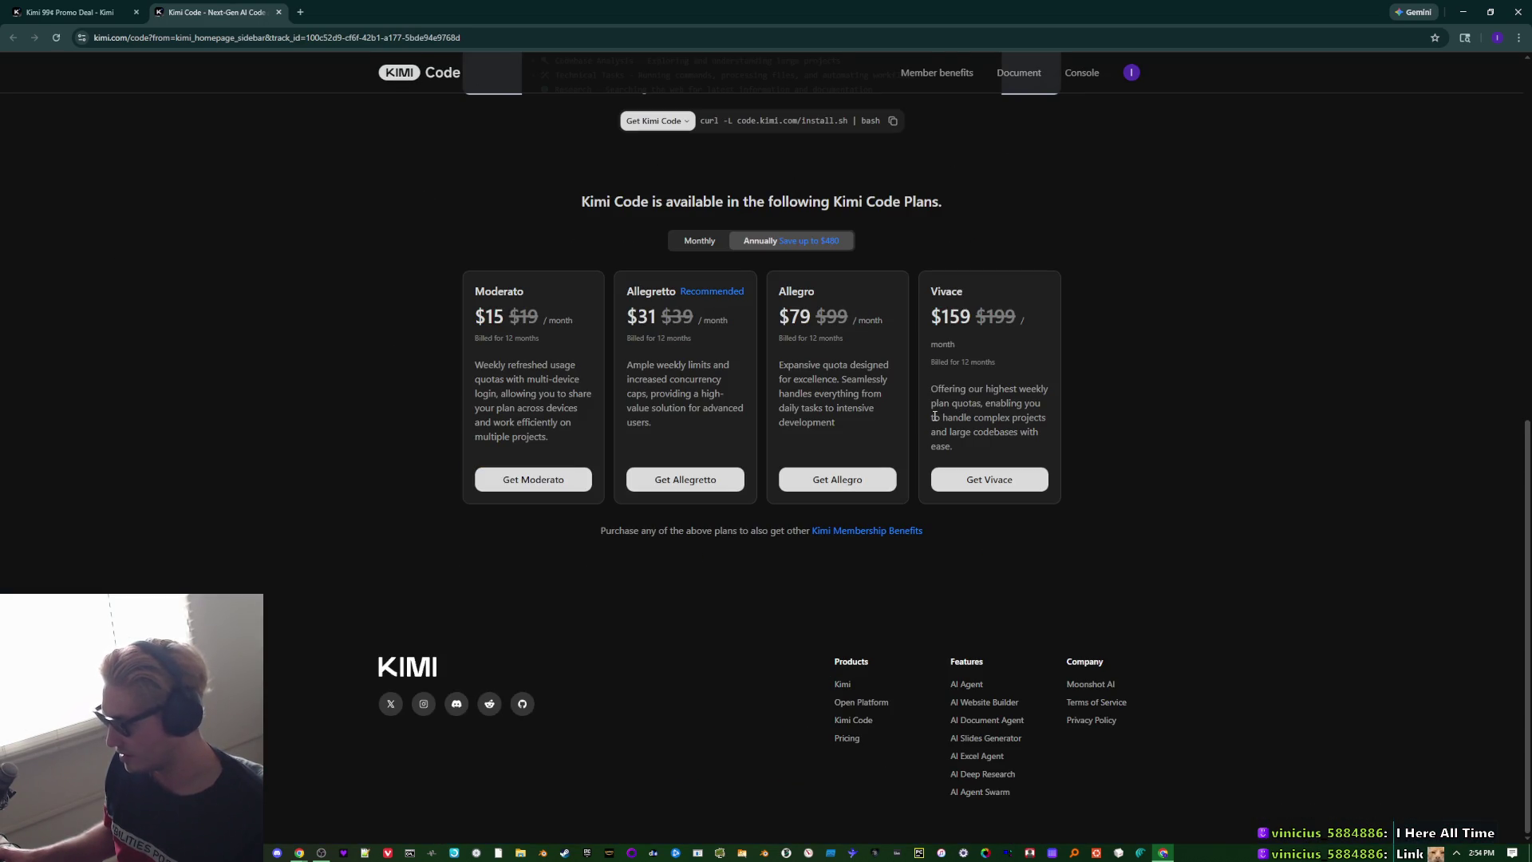
left_click(691, 240)
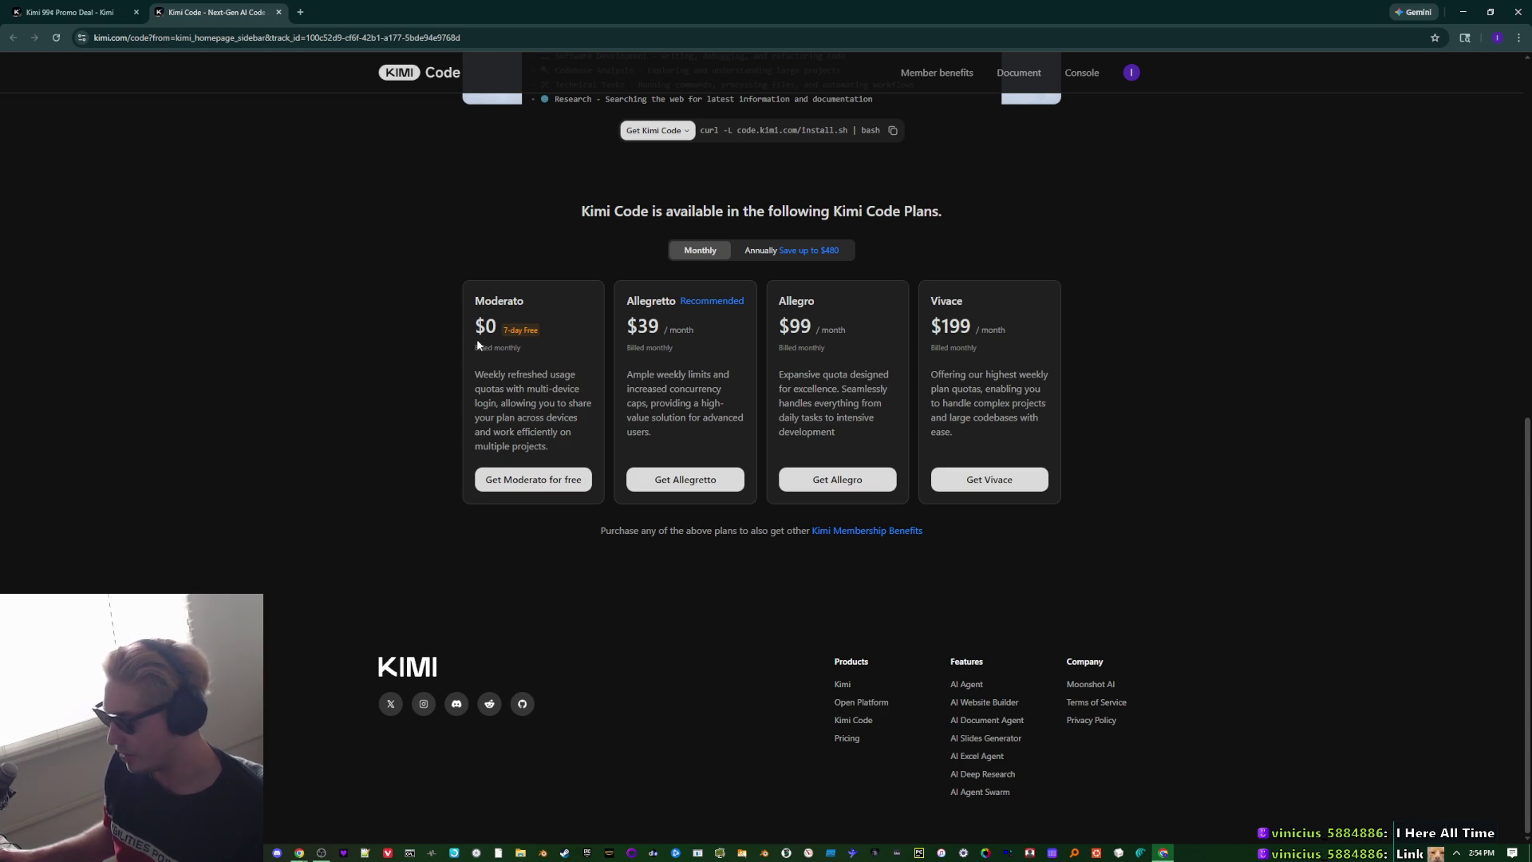
left_click_drag(489, 321, 538, 340)
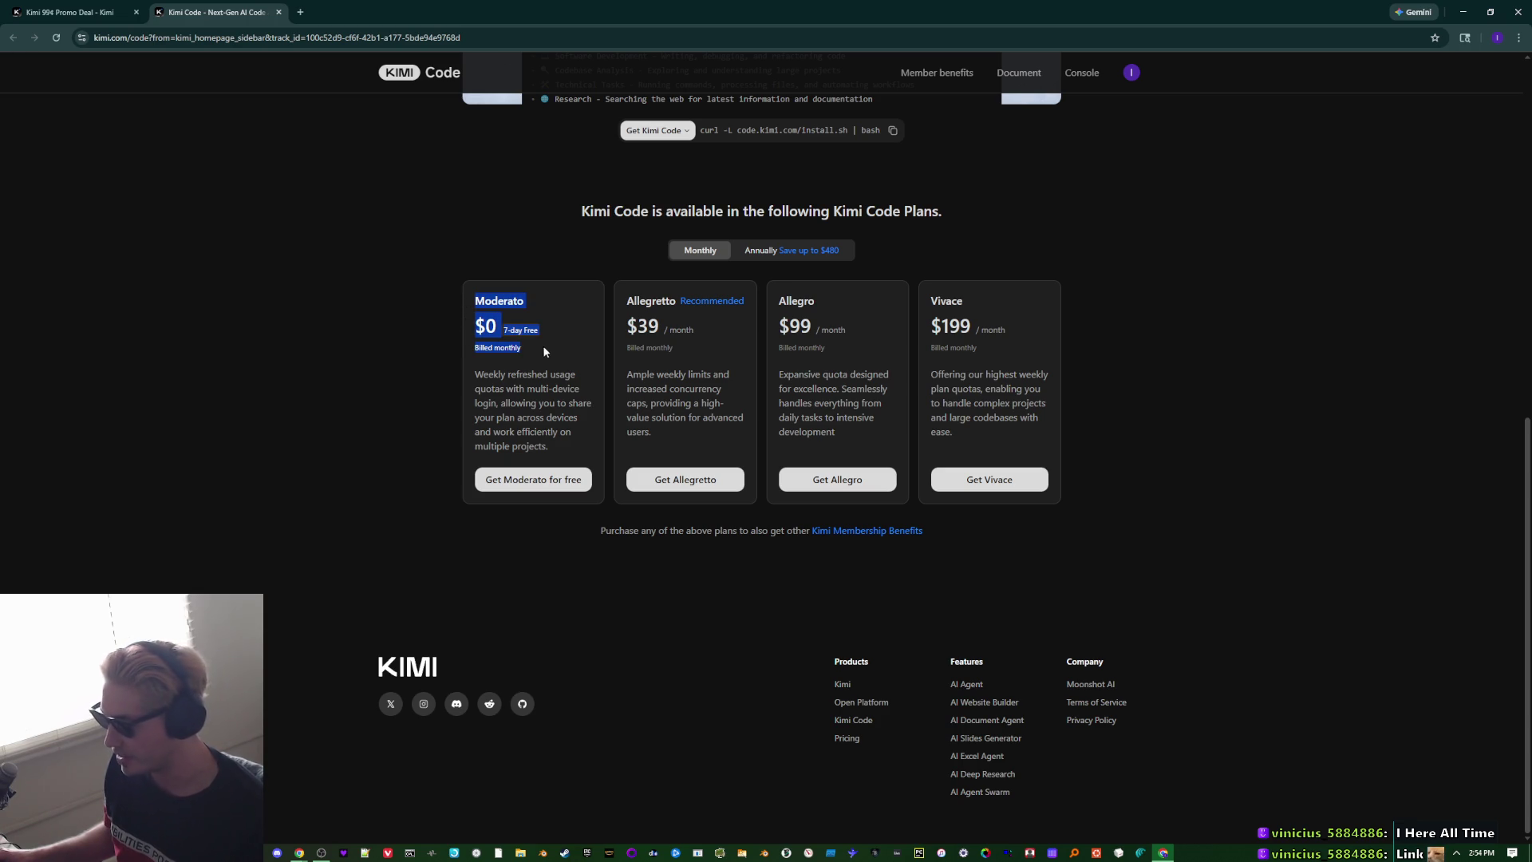
left_click(530, 353)
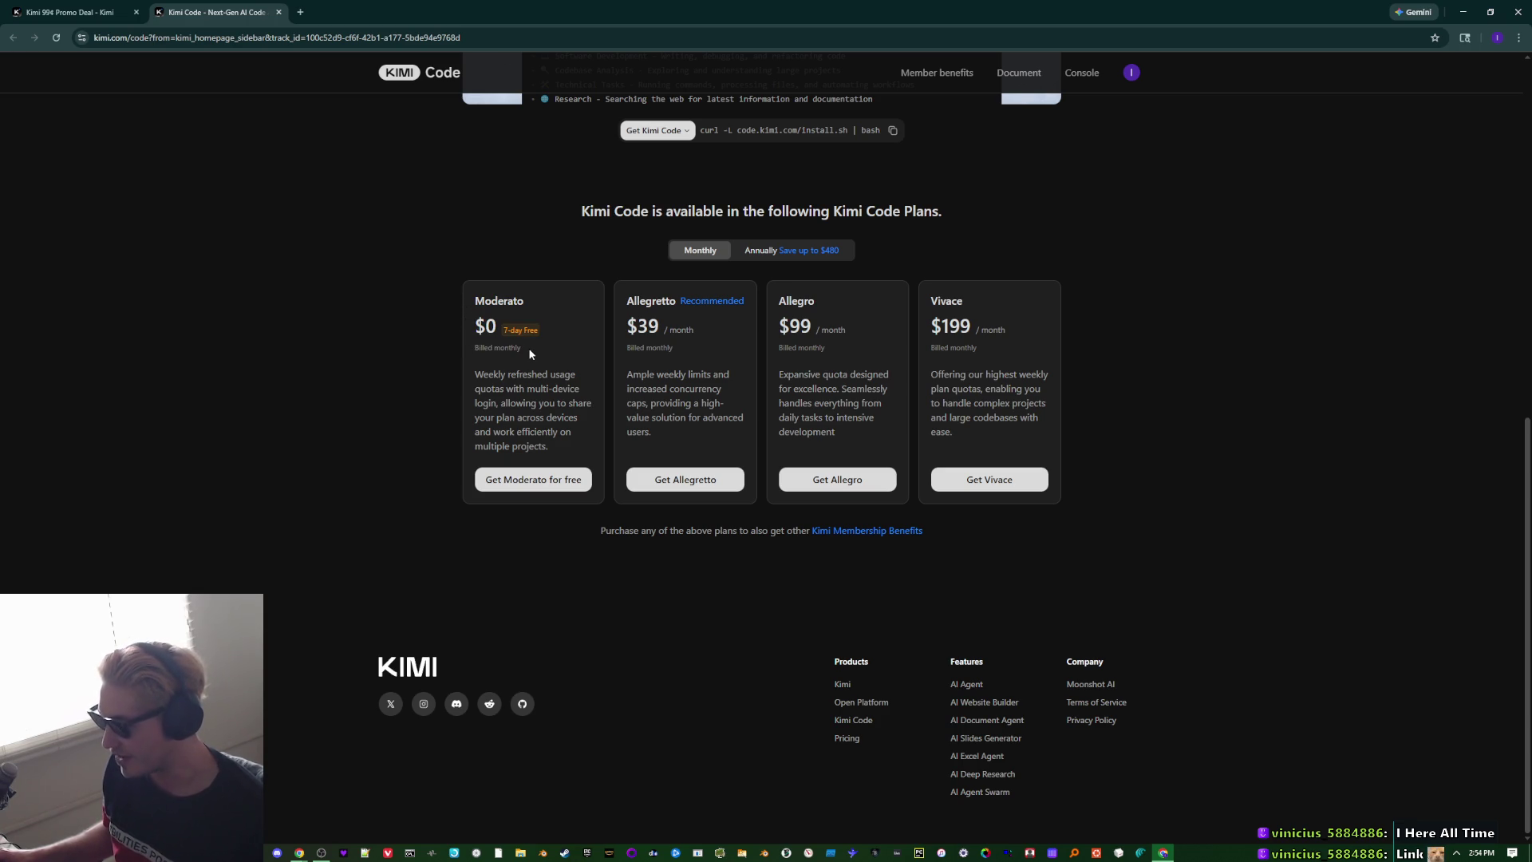
Claim Moderato for free, then close the checkout to return to the plans list.
left_click(562, 480)
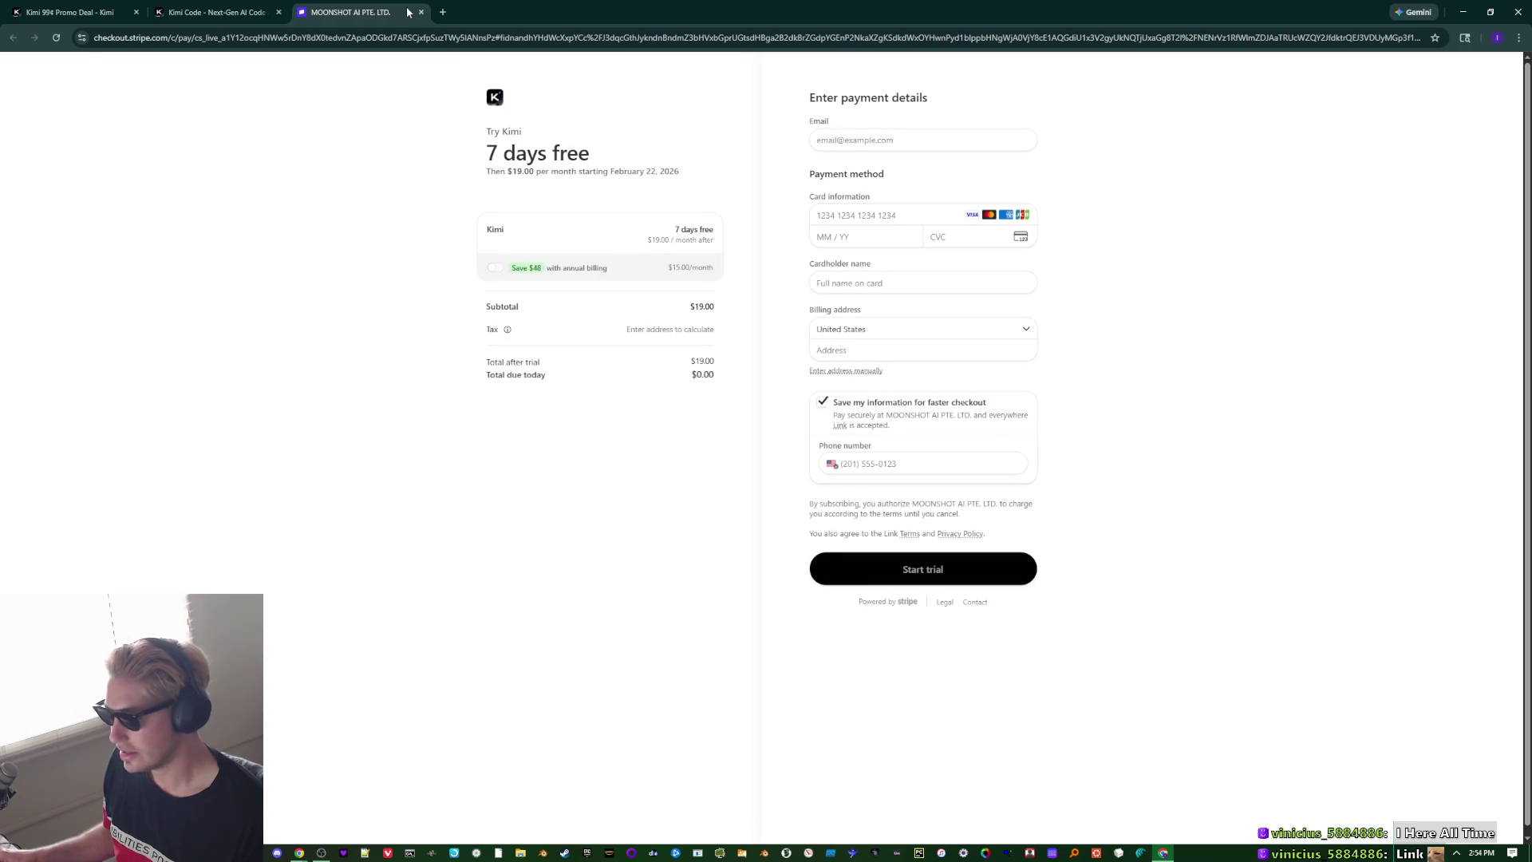
left_click(420, 12)
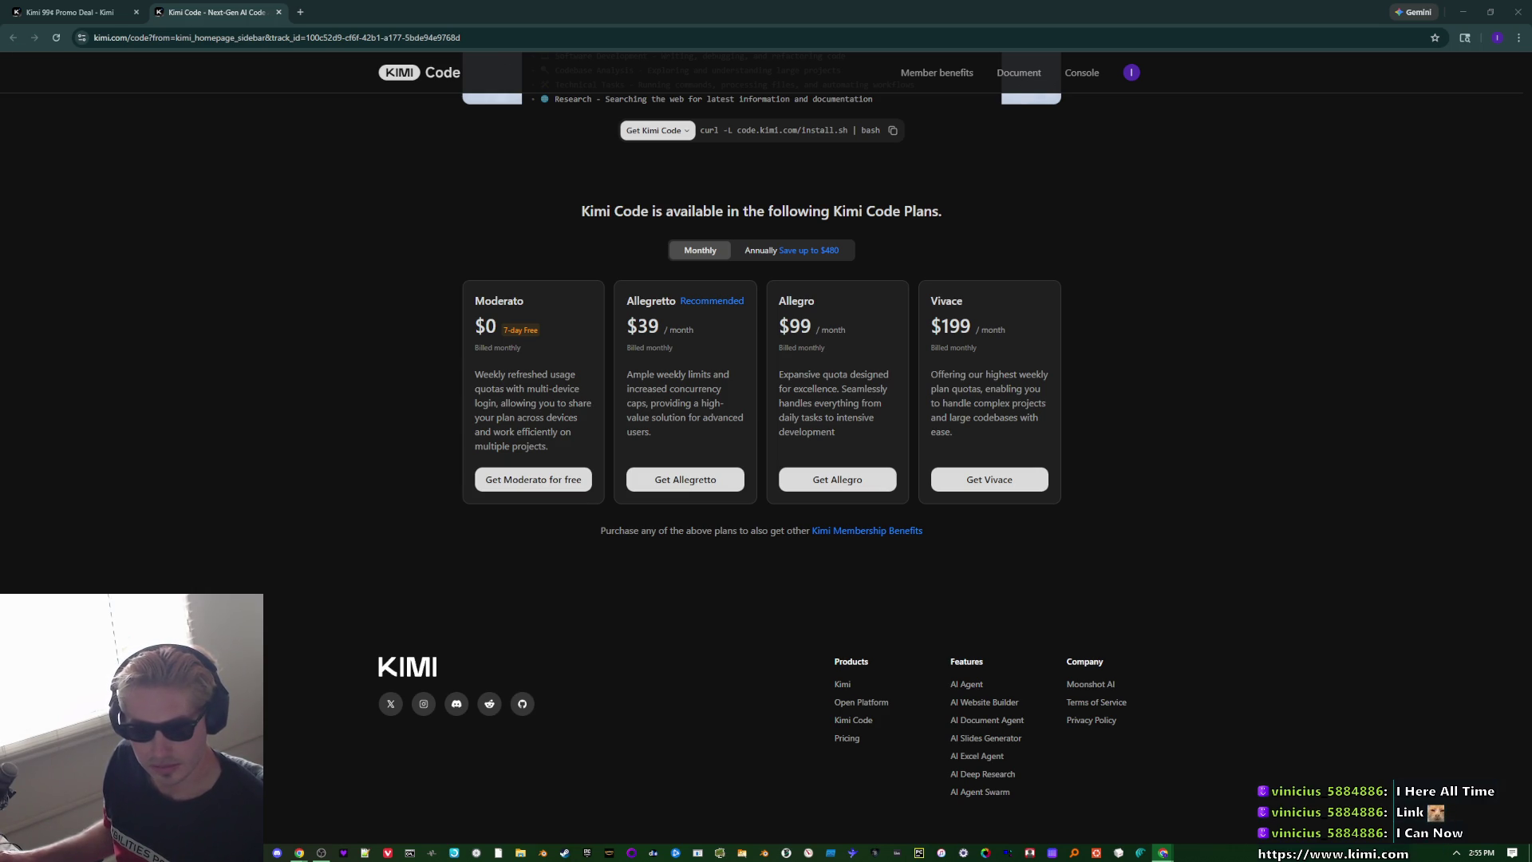
key("alt+Tab")
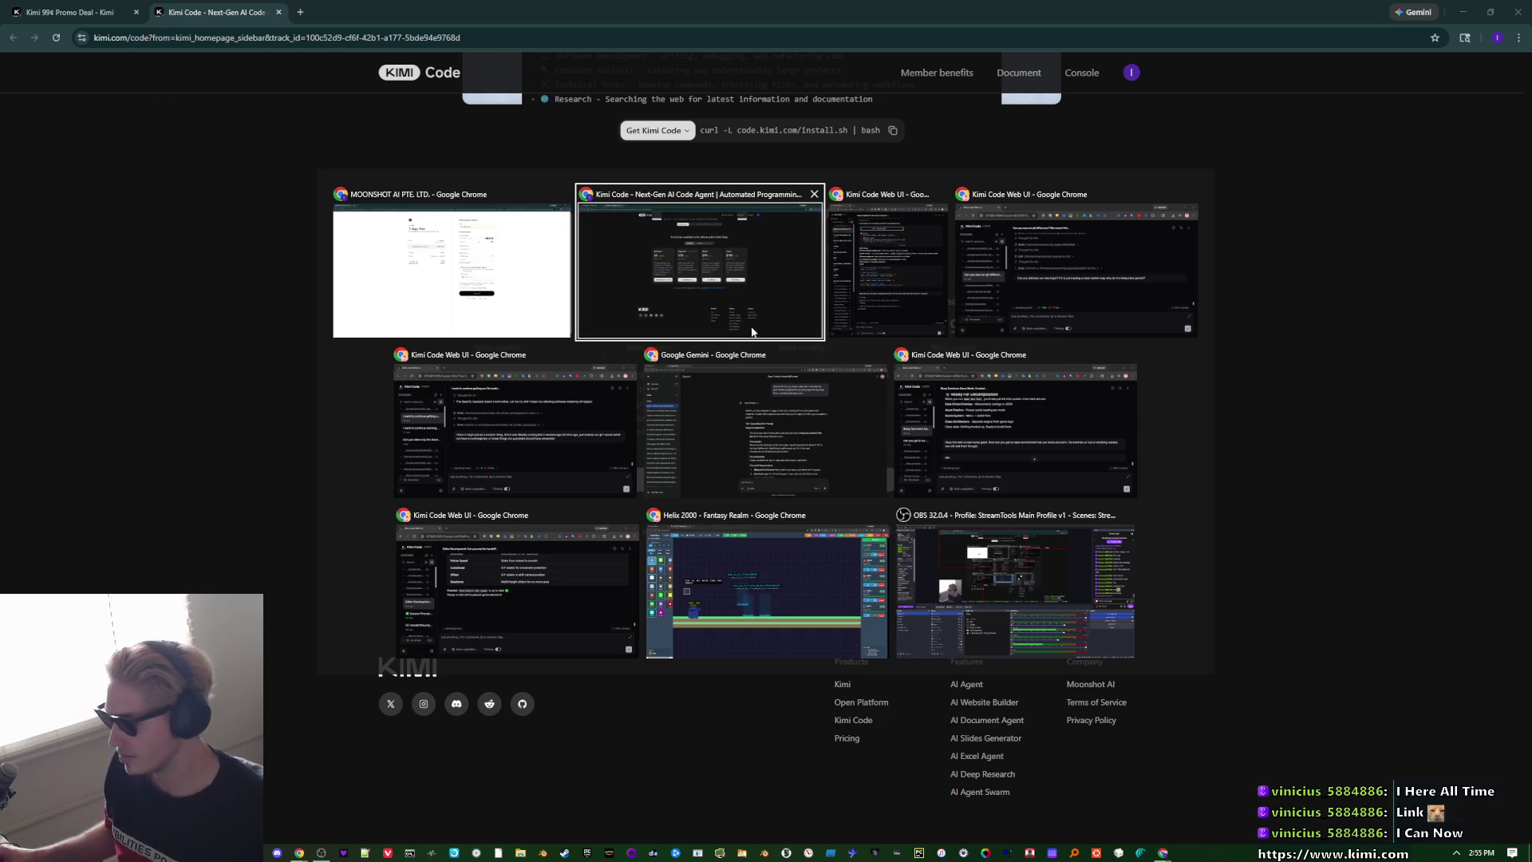
In the Gemini window, load the kimi.com/code/console page via the 'console' address suggestion.
left_click(714, 424)
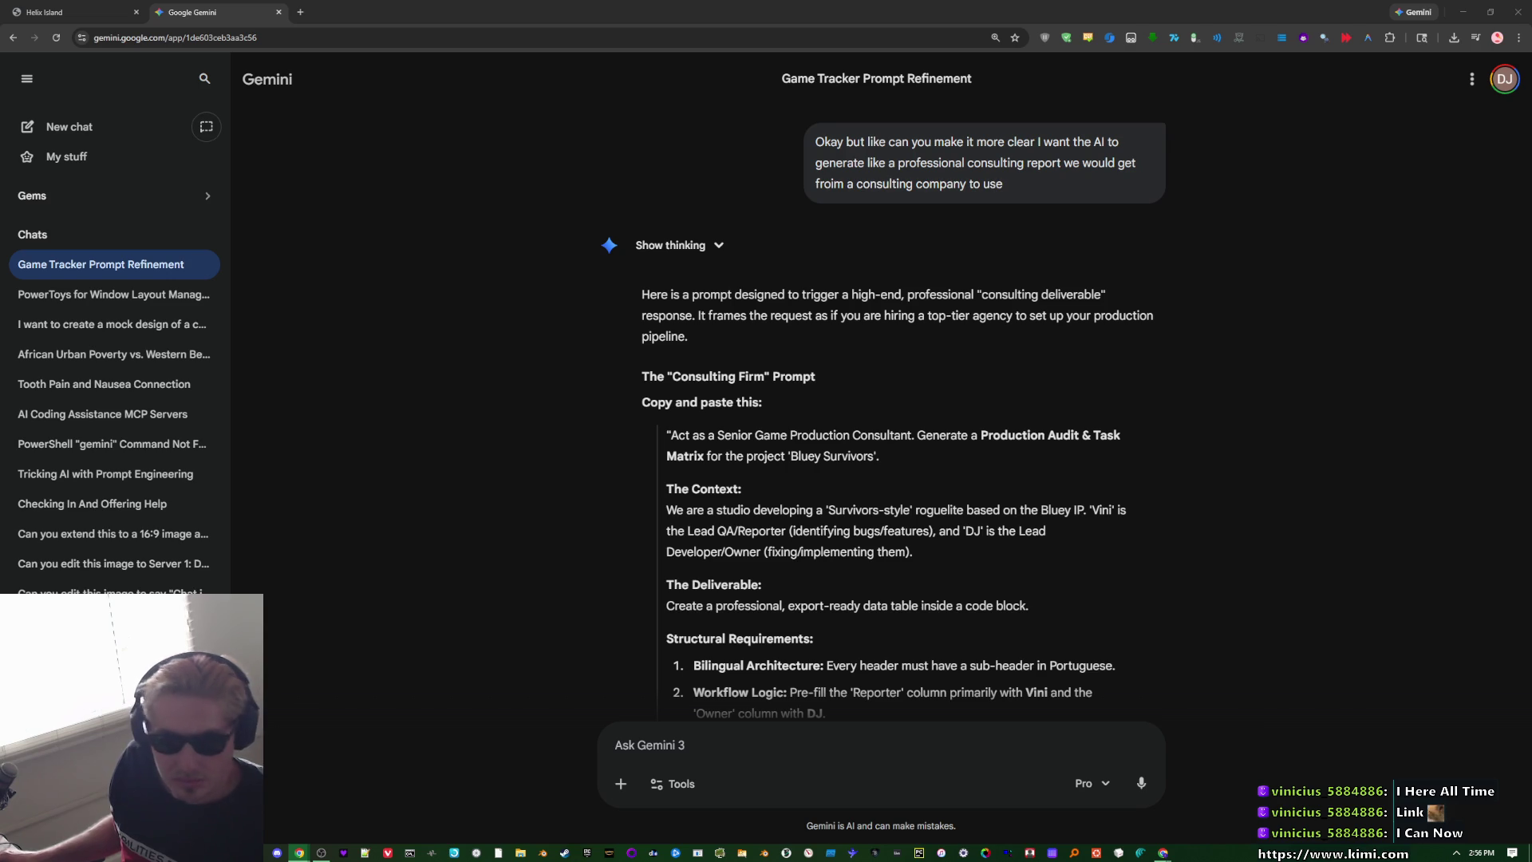
key("alt+Tab")
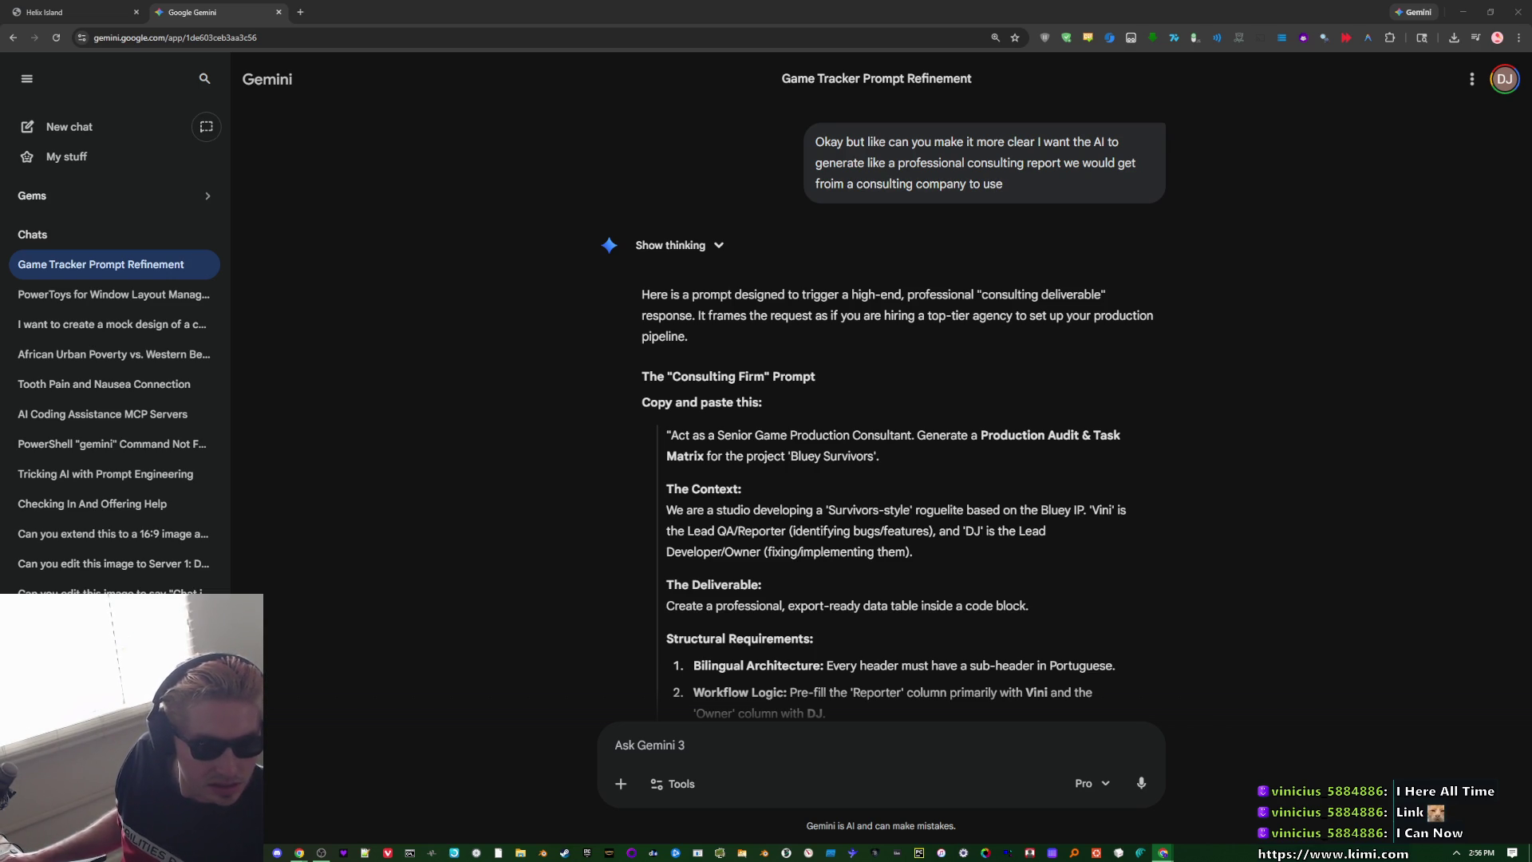
left_click(251, 35)
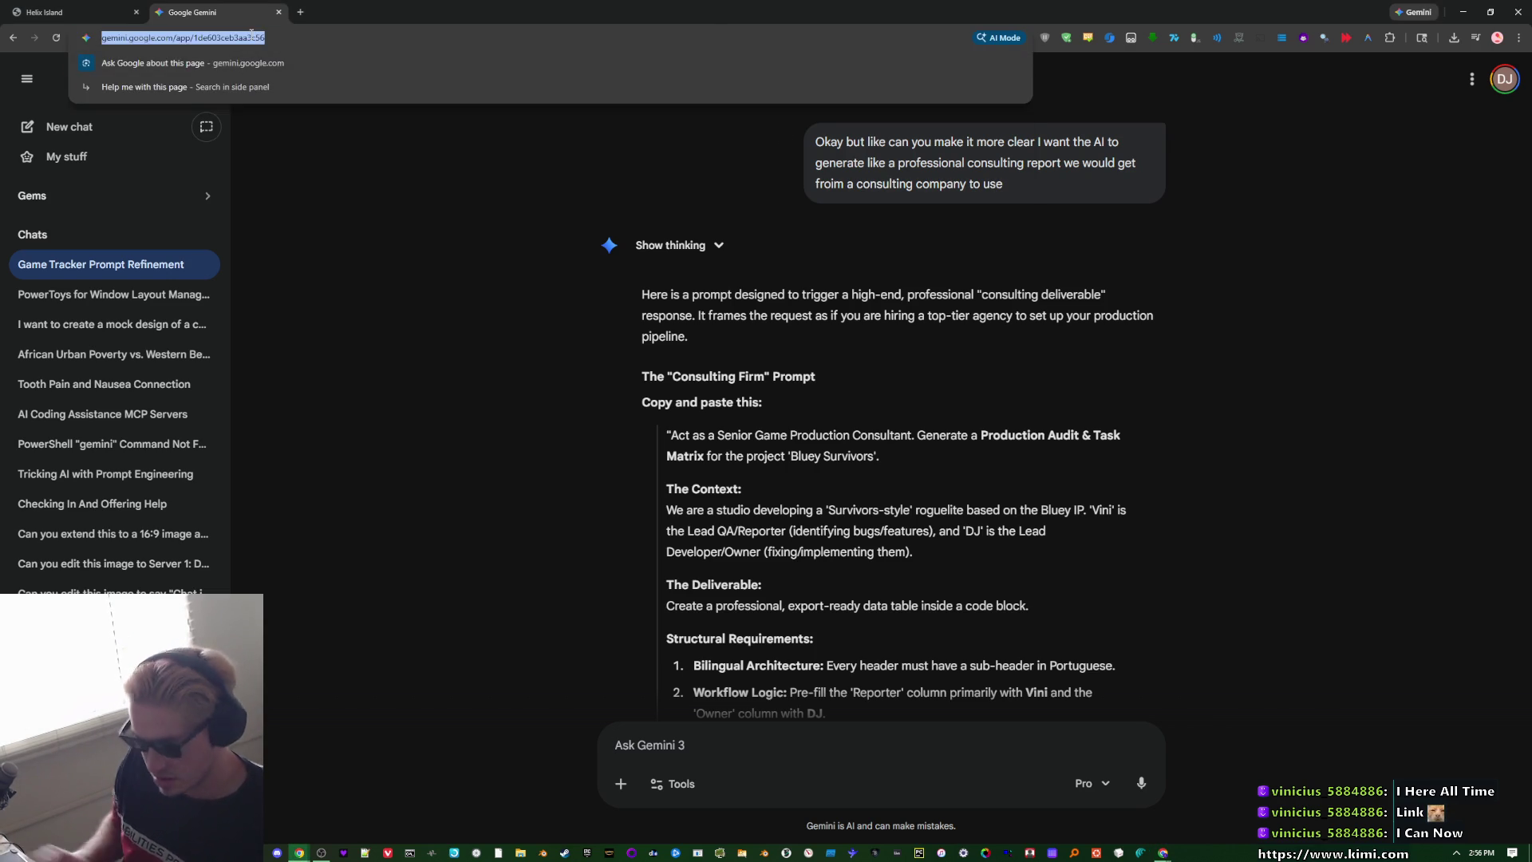
type("console")
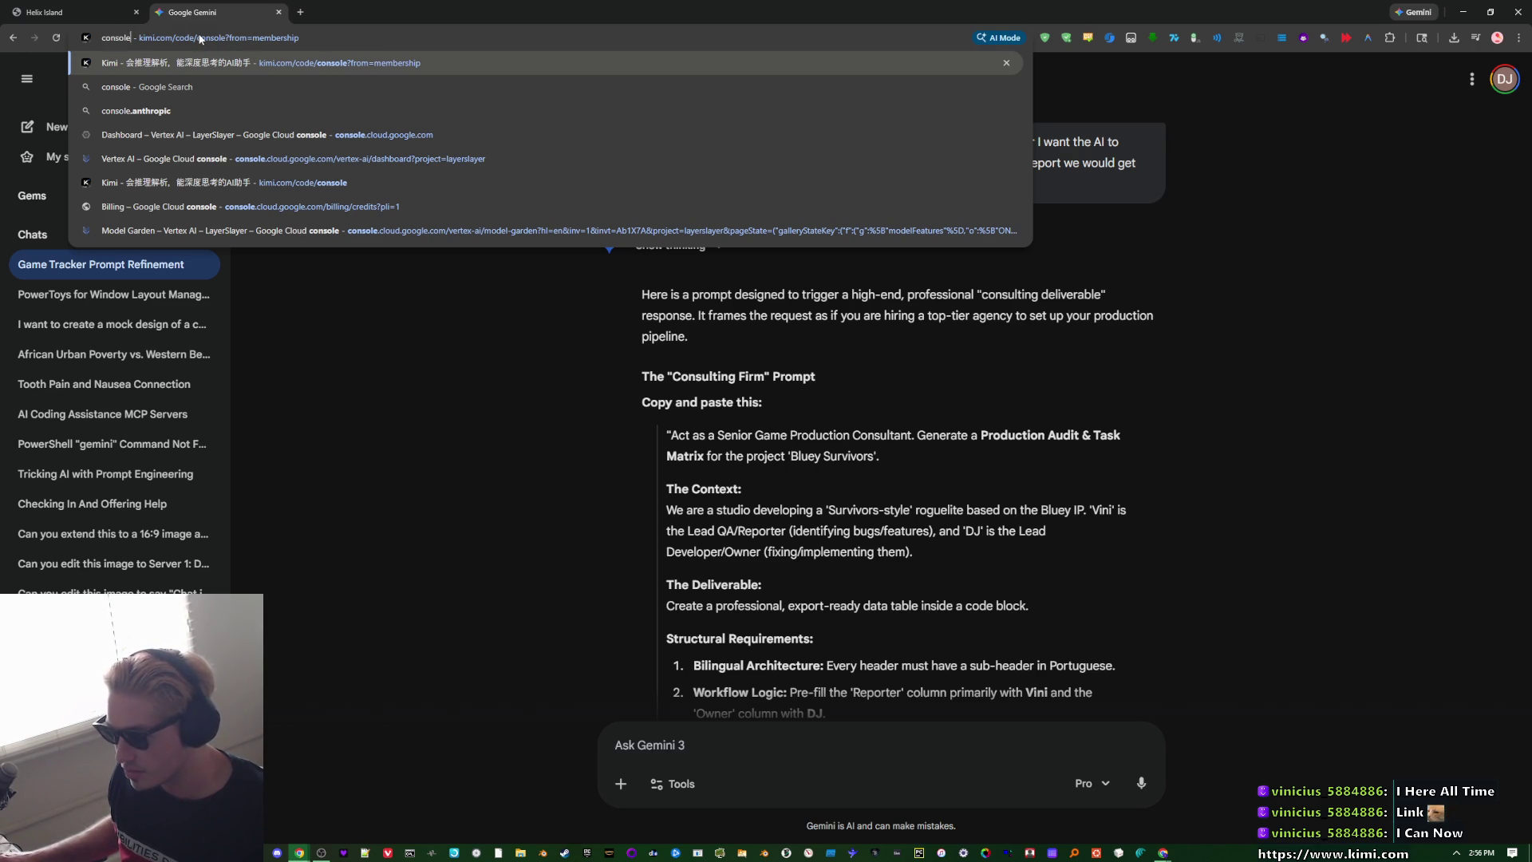
key("Return")
left_click(199, 40)
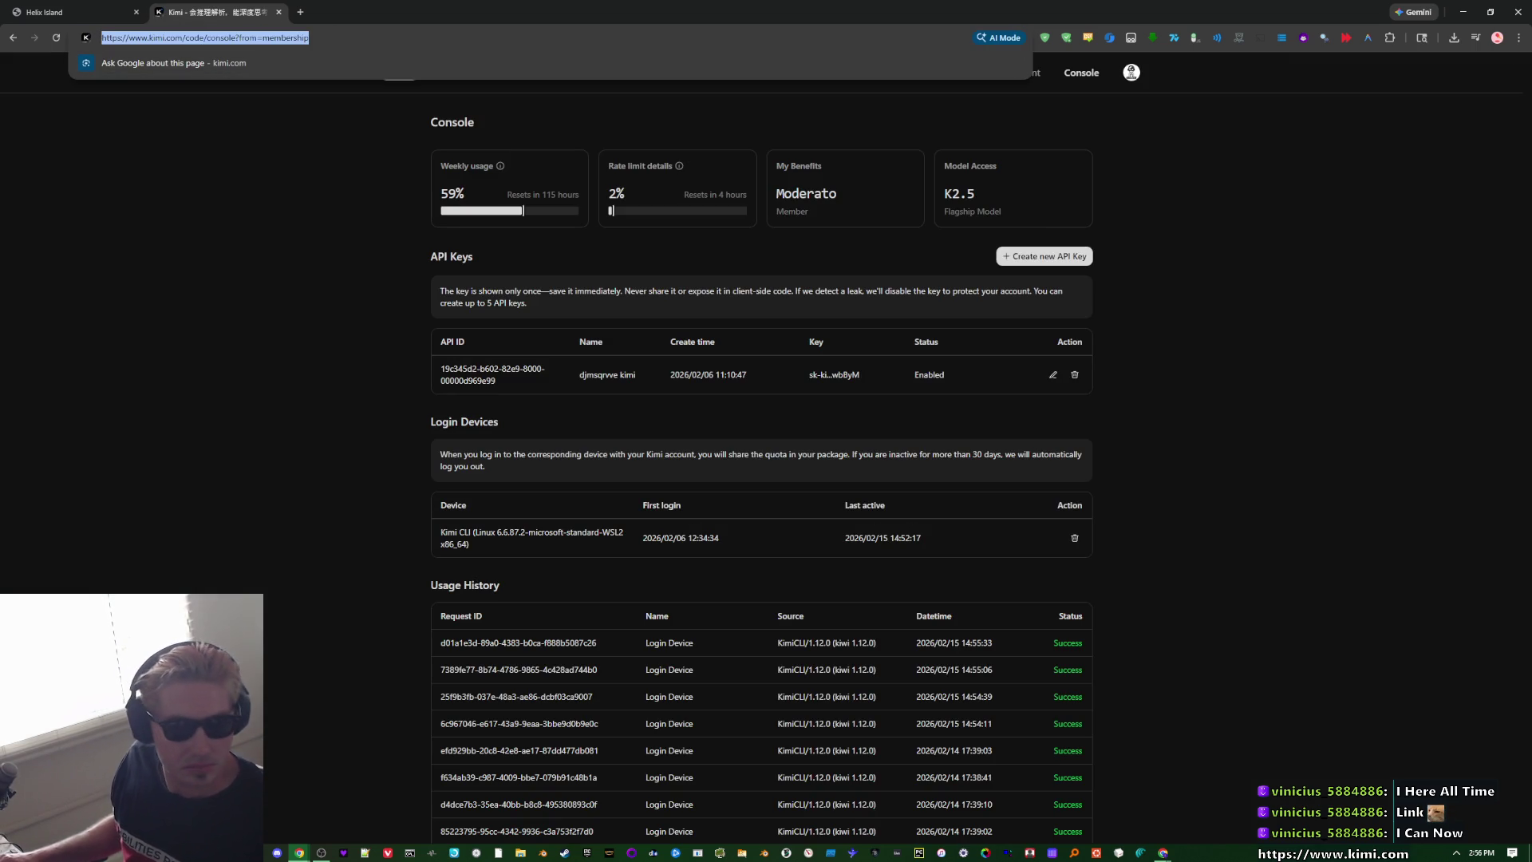
key("alt+Tab")
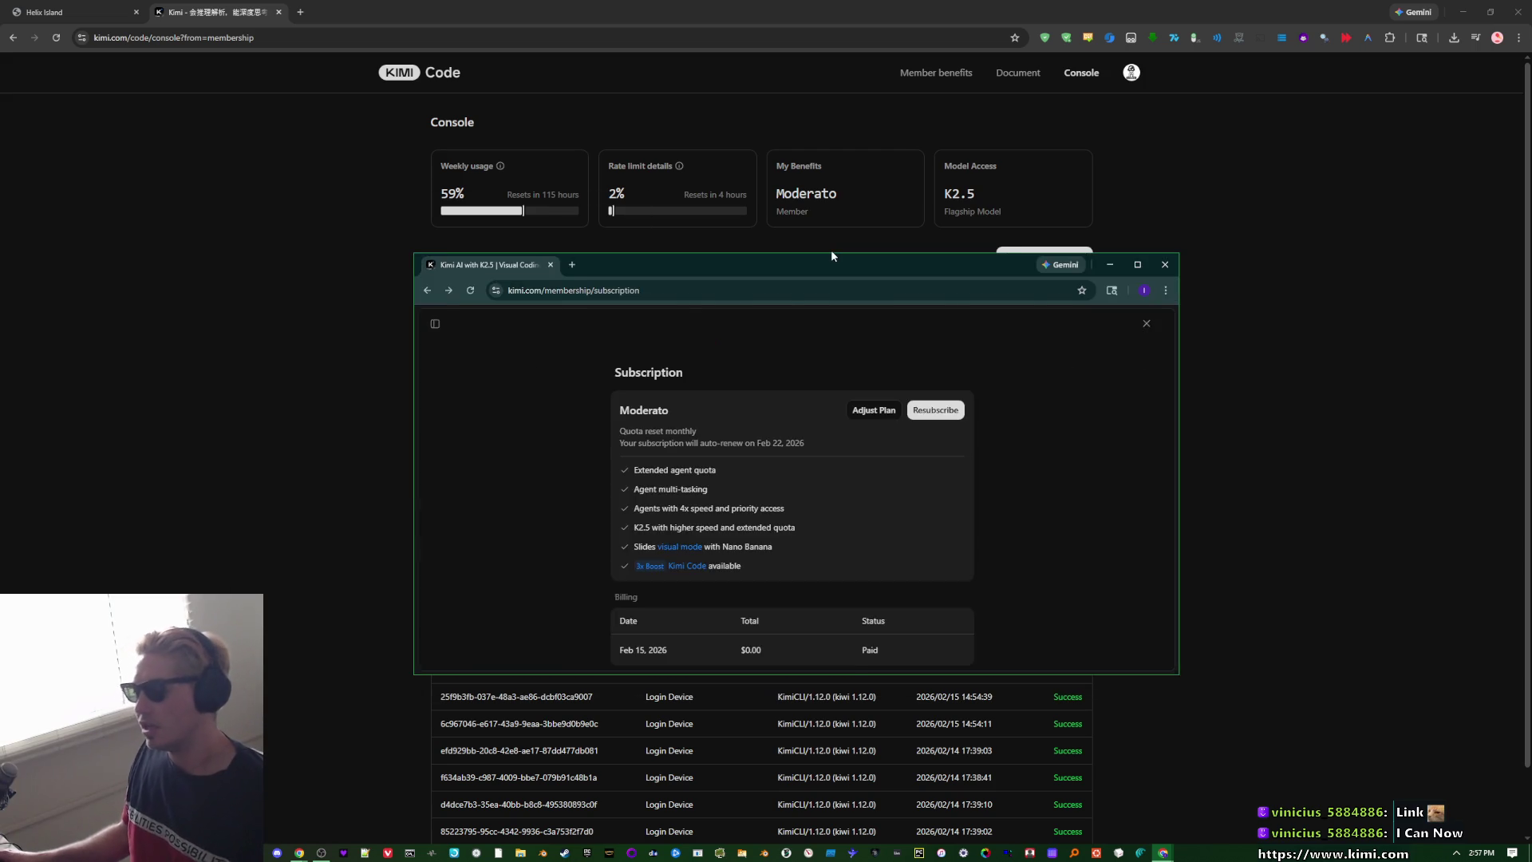
Bring up the Kimi subscription window and enlarge it to full screen.
left_click(829, 253)
double_click(753, 262)
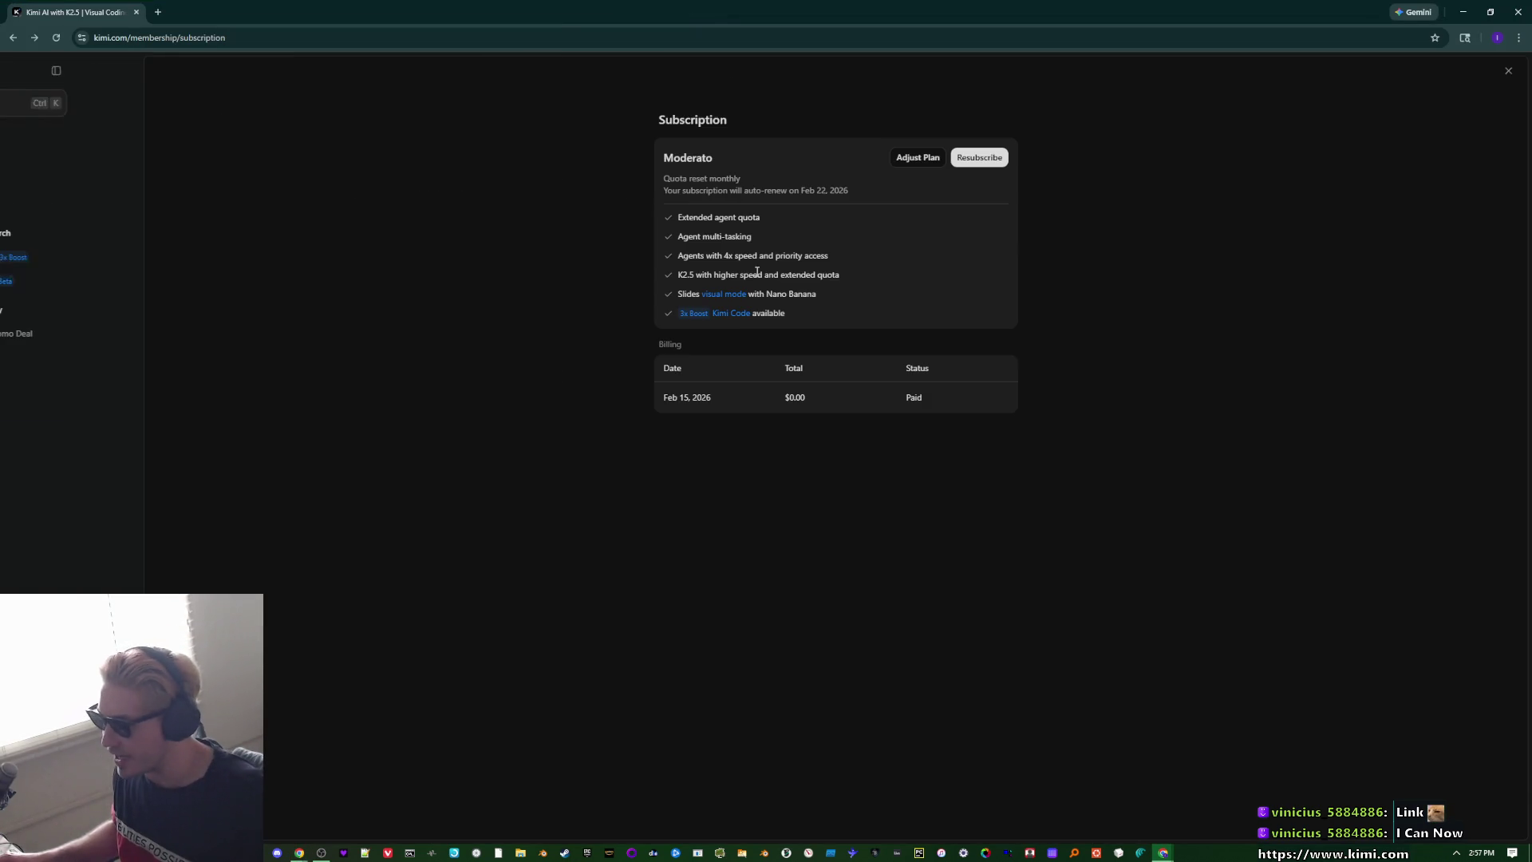
key("alt+Tab")
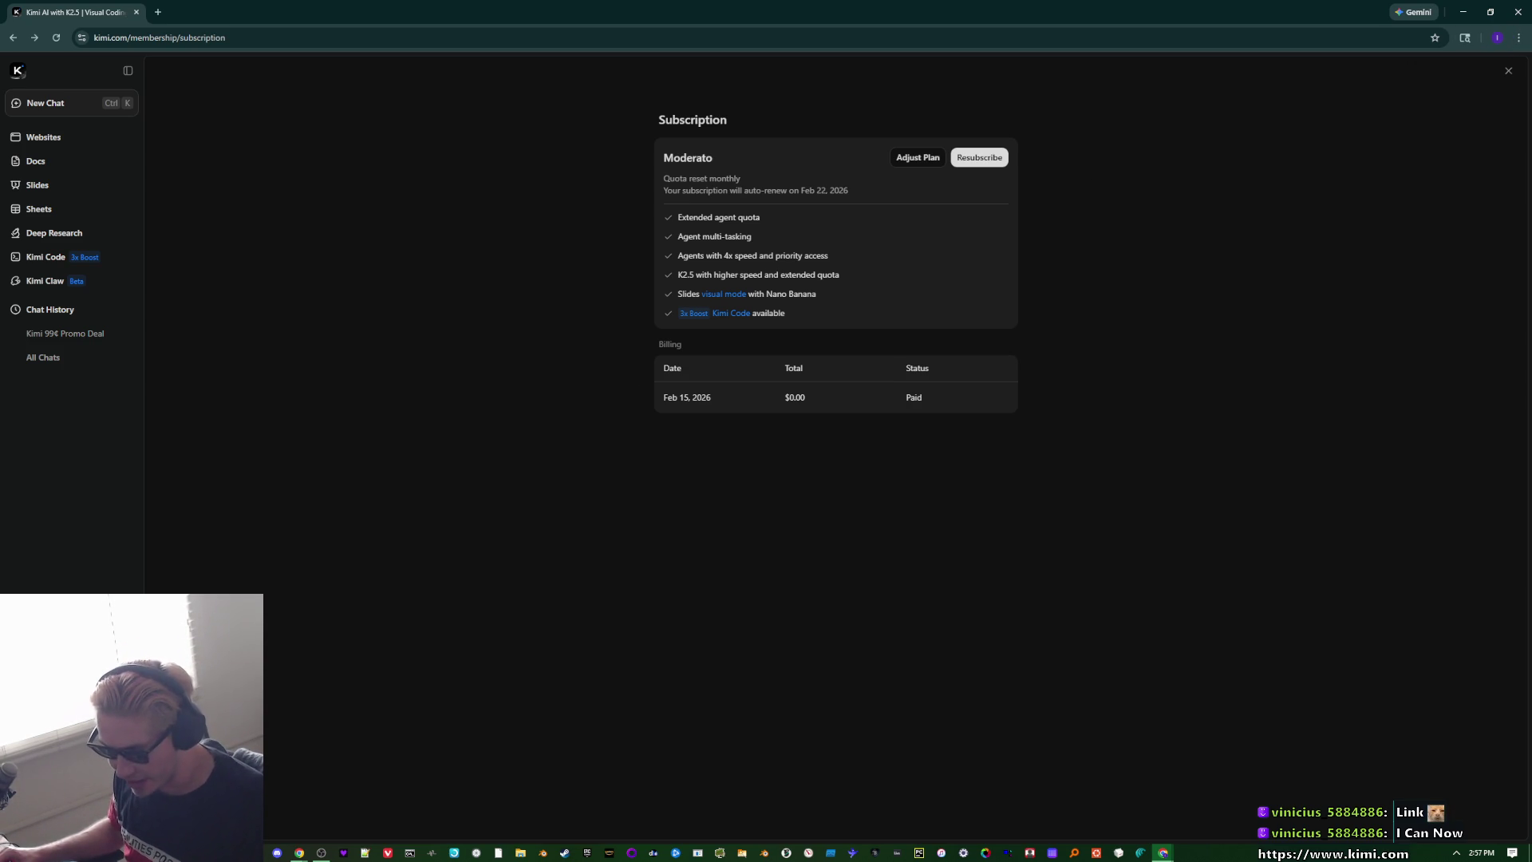
Log out of the Kimi account from Settings and sign back in with Google.
key("alt+Left")
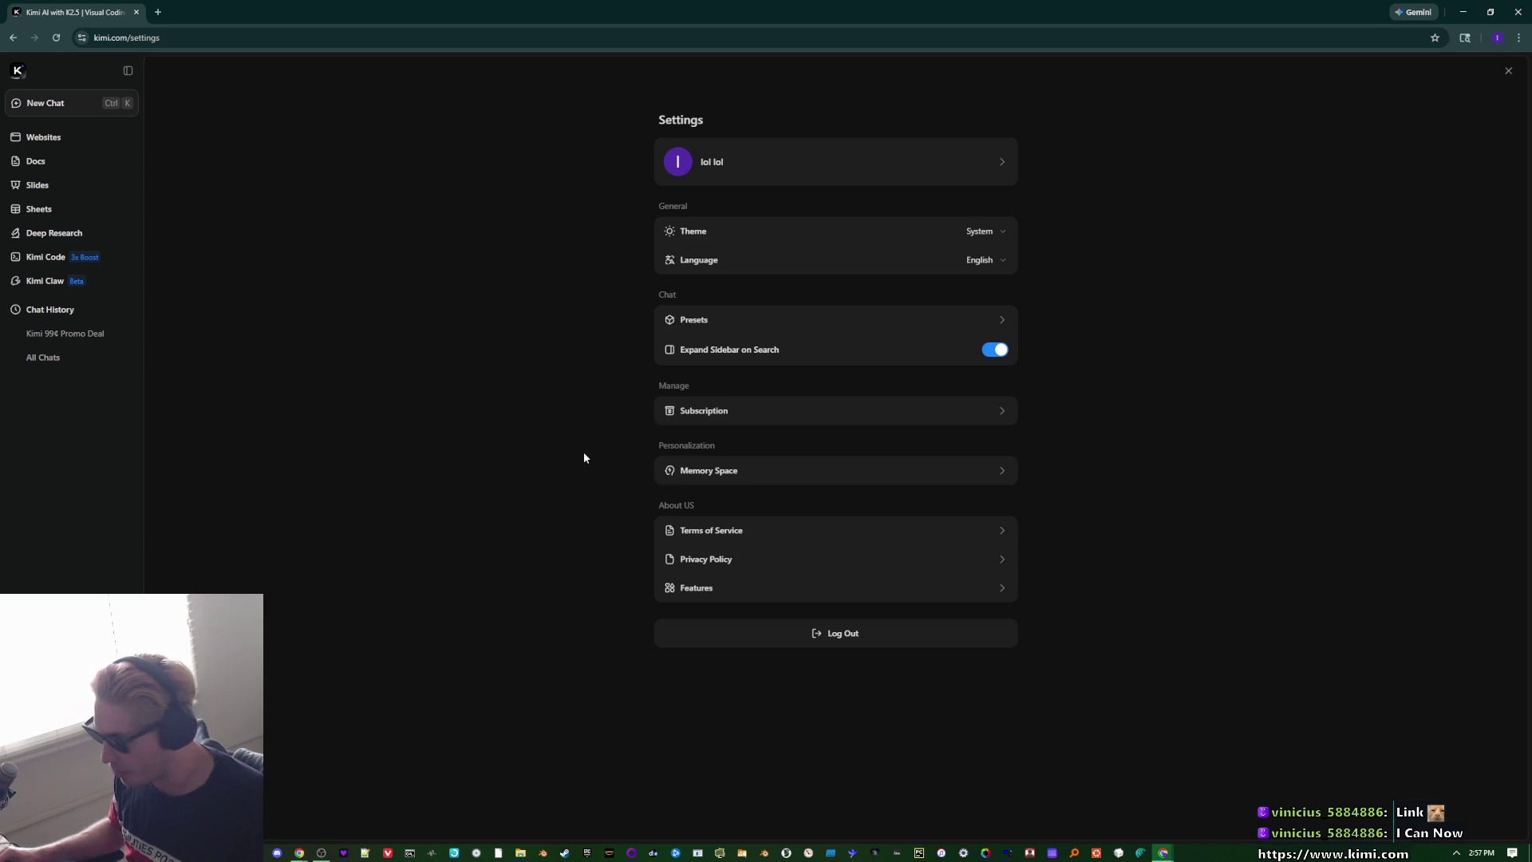
left_click(913, 637)
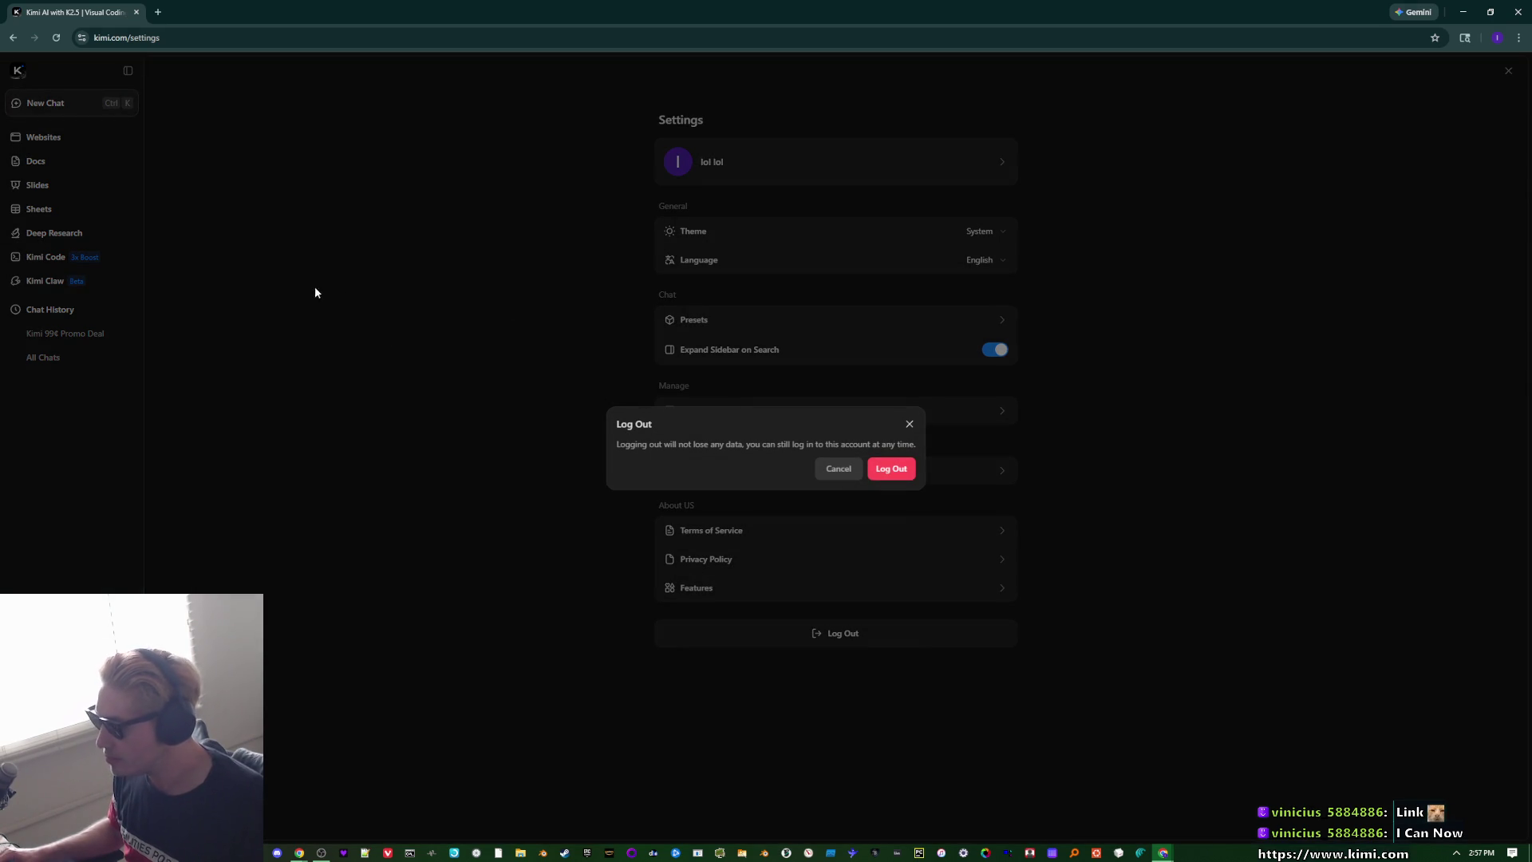
key("Return")
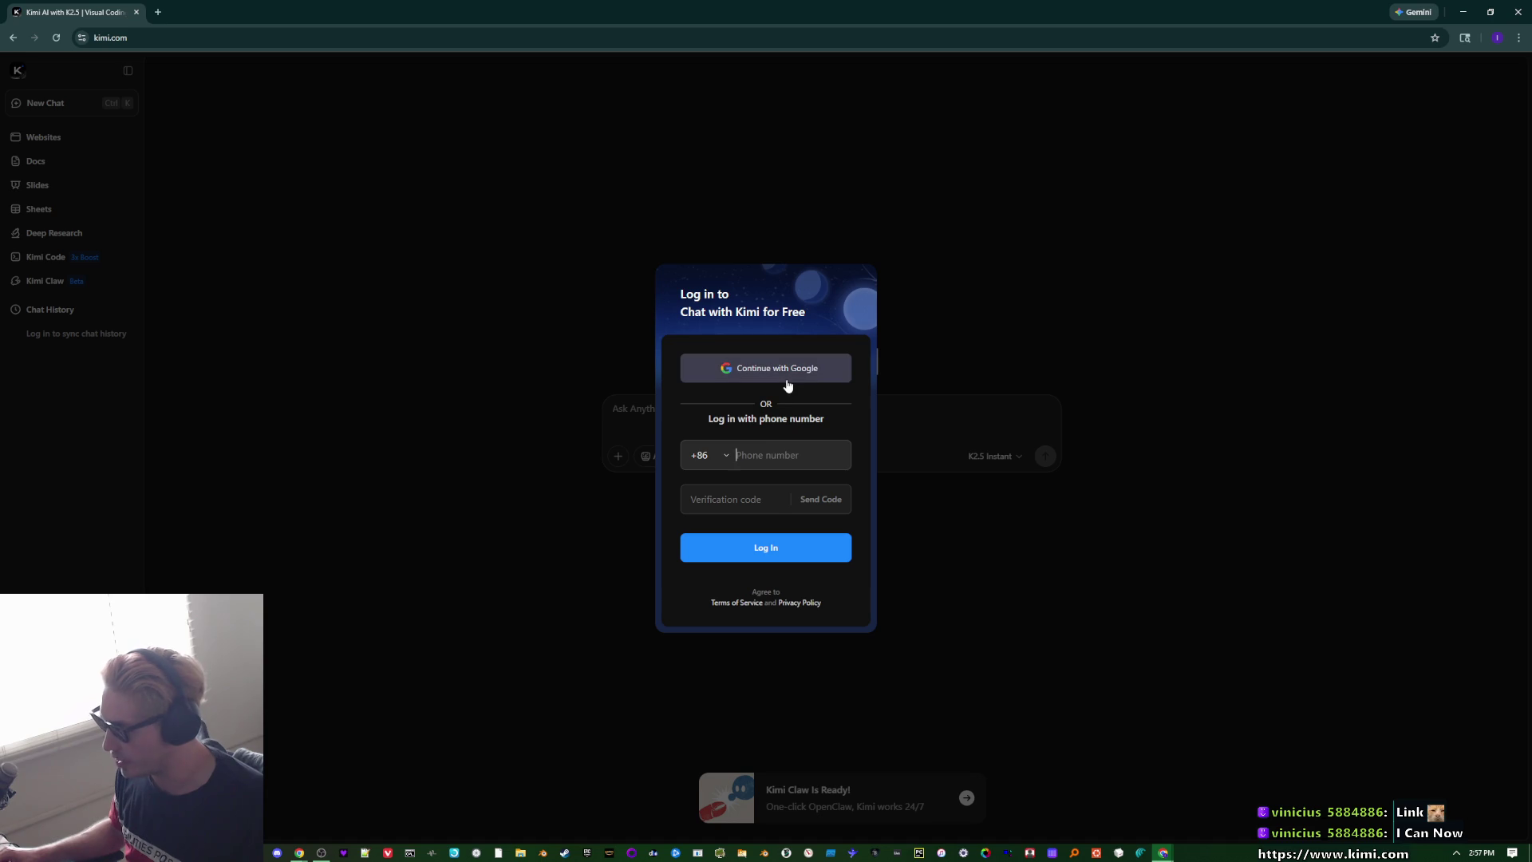
left_click(784, 368)
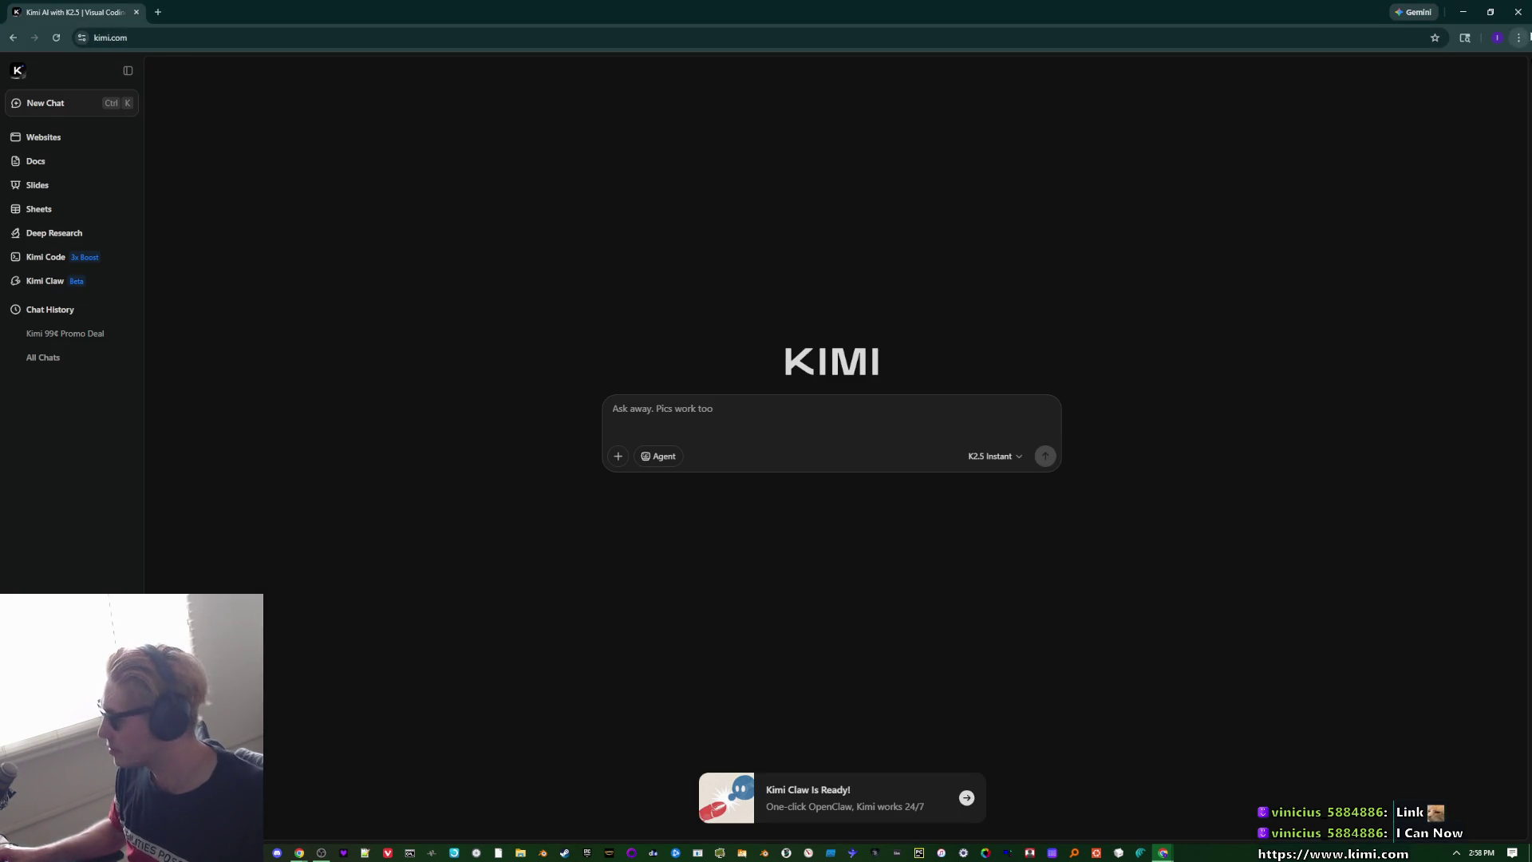
Open a new Incognito window from the Chrome menu and close it again.
left_click(1518, 37)
left_click(1422, 97)
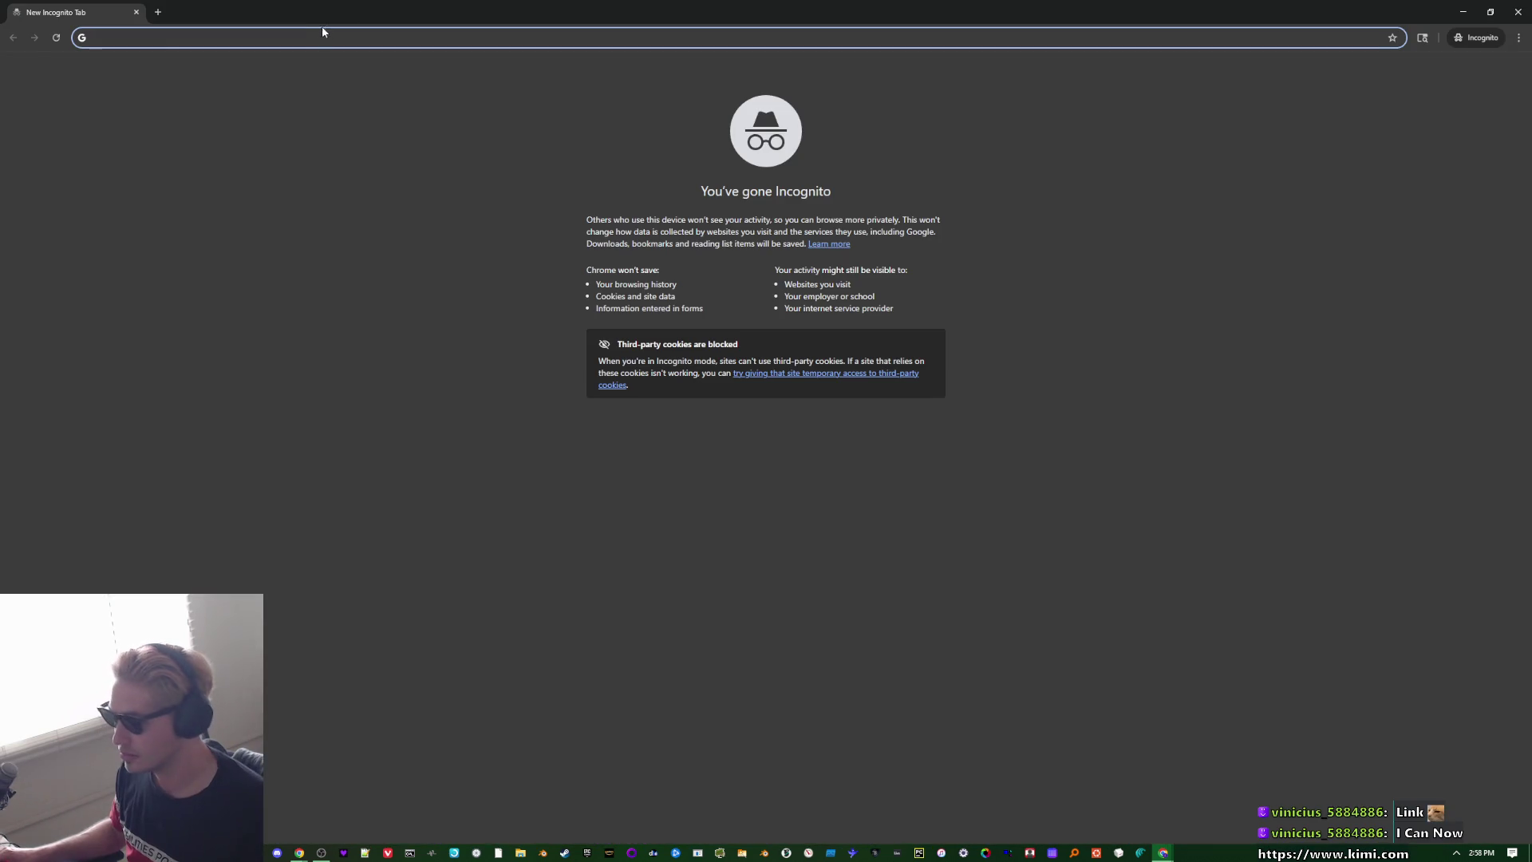
key("ctrl+w")
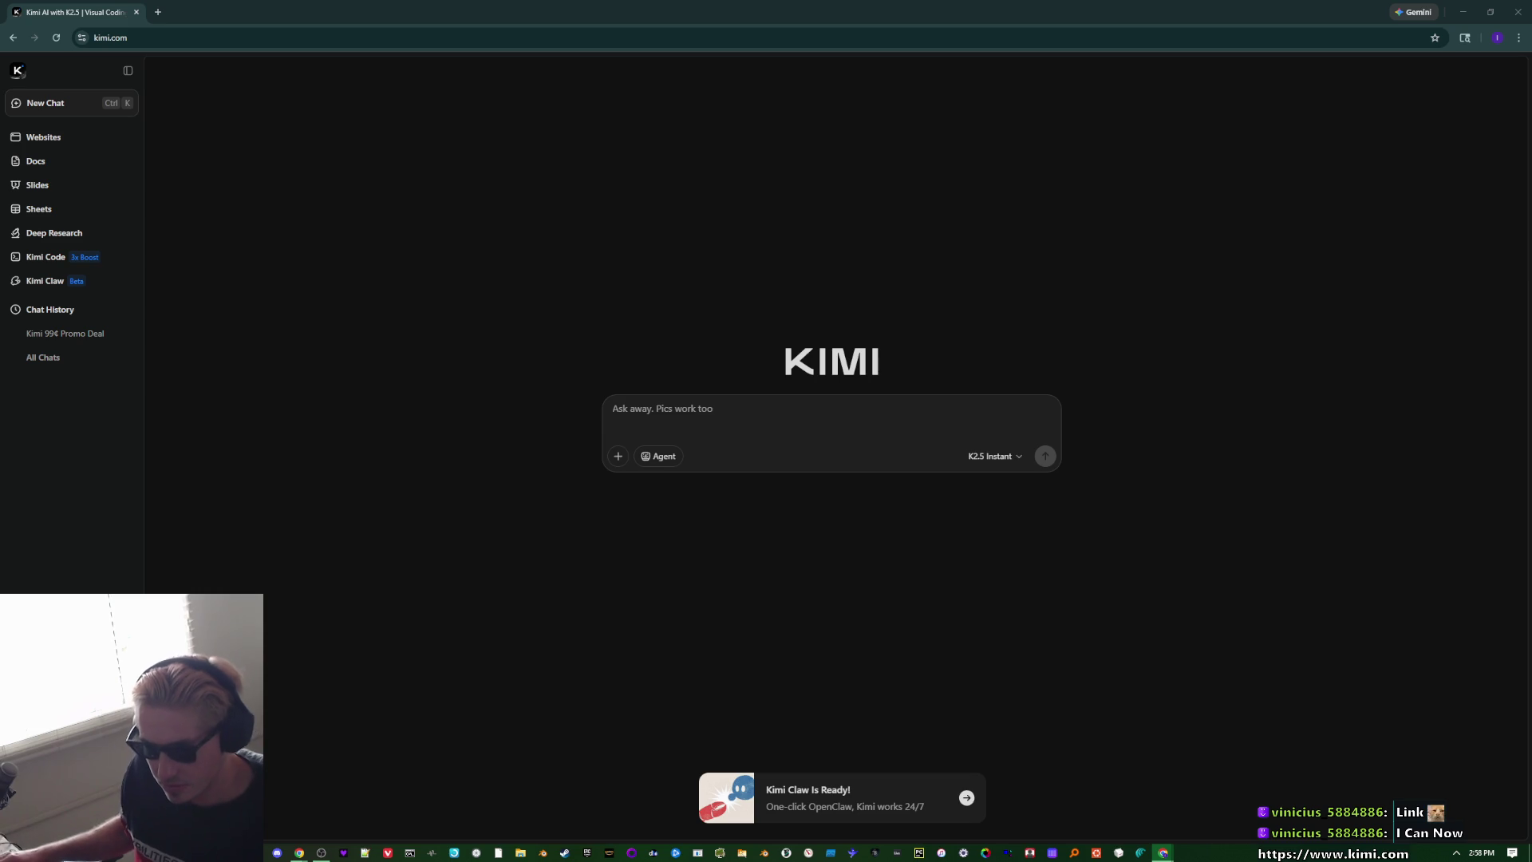
Return to the Kimi Code plans window, then open a blank window and drag it off screen.
key("alt+Tab")
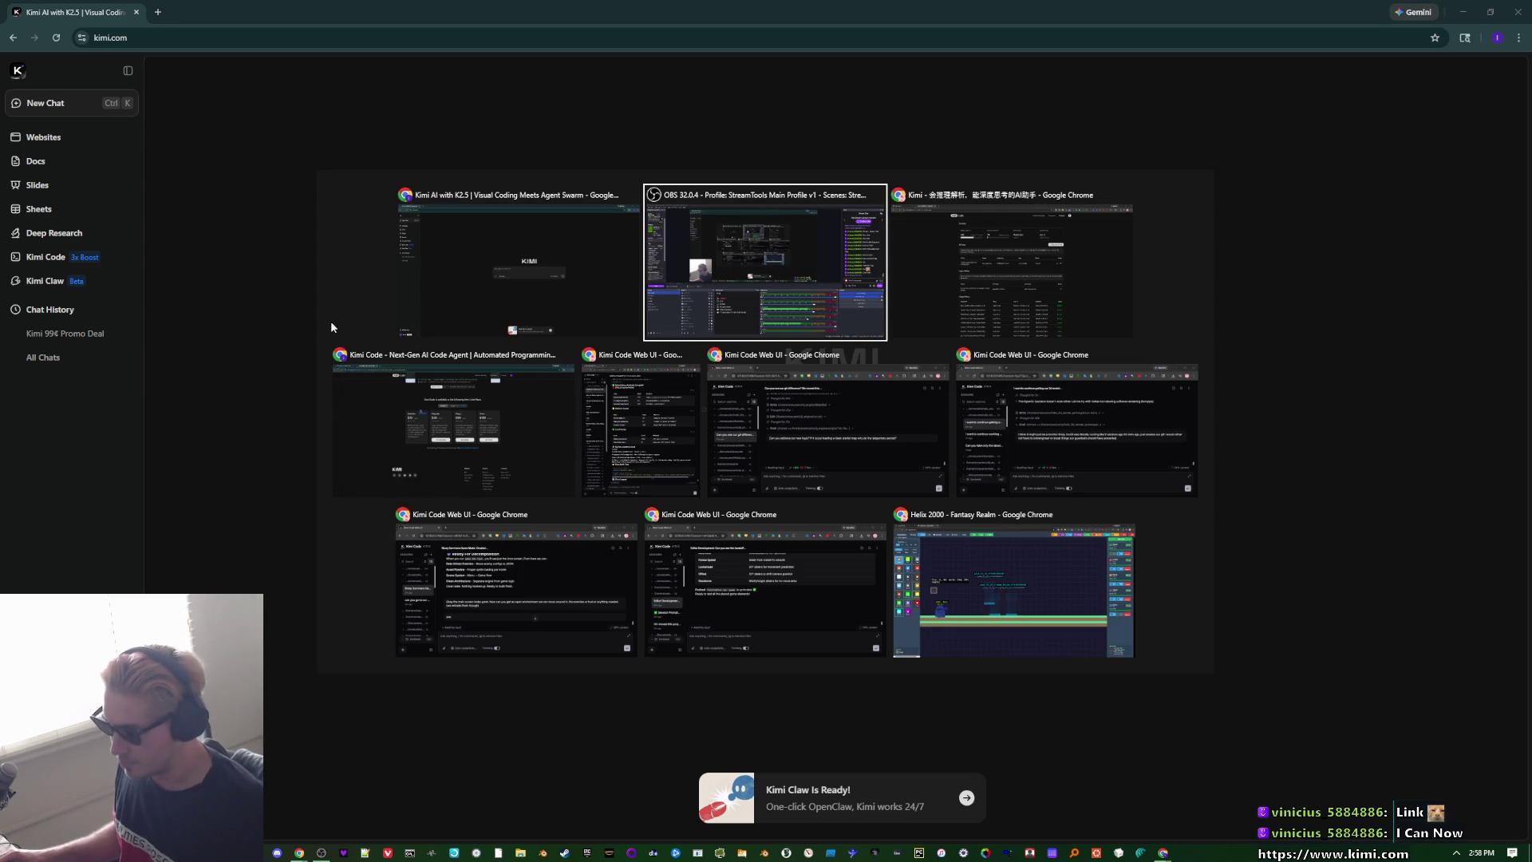
left_click(534, 406)
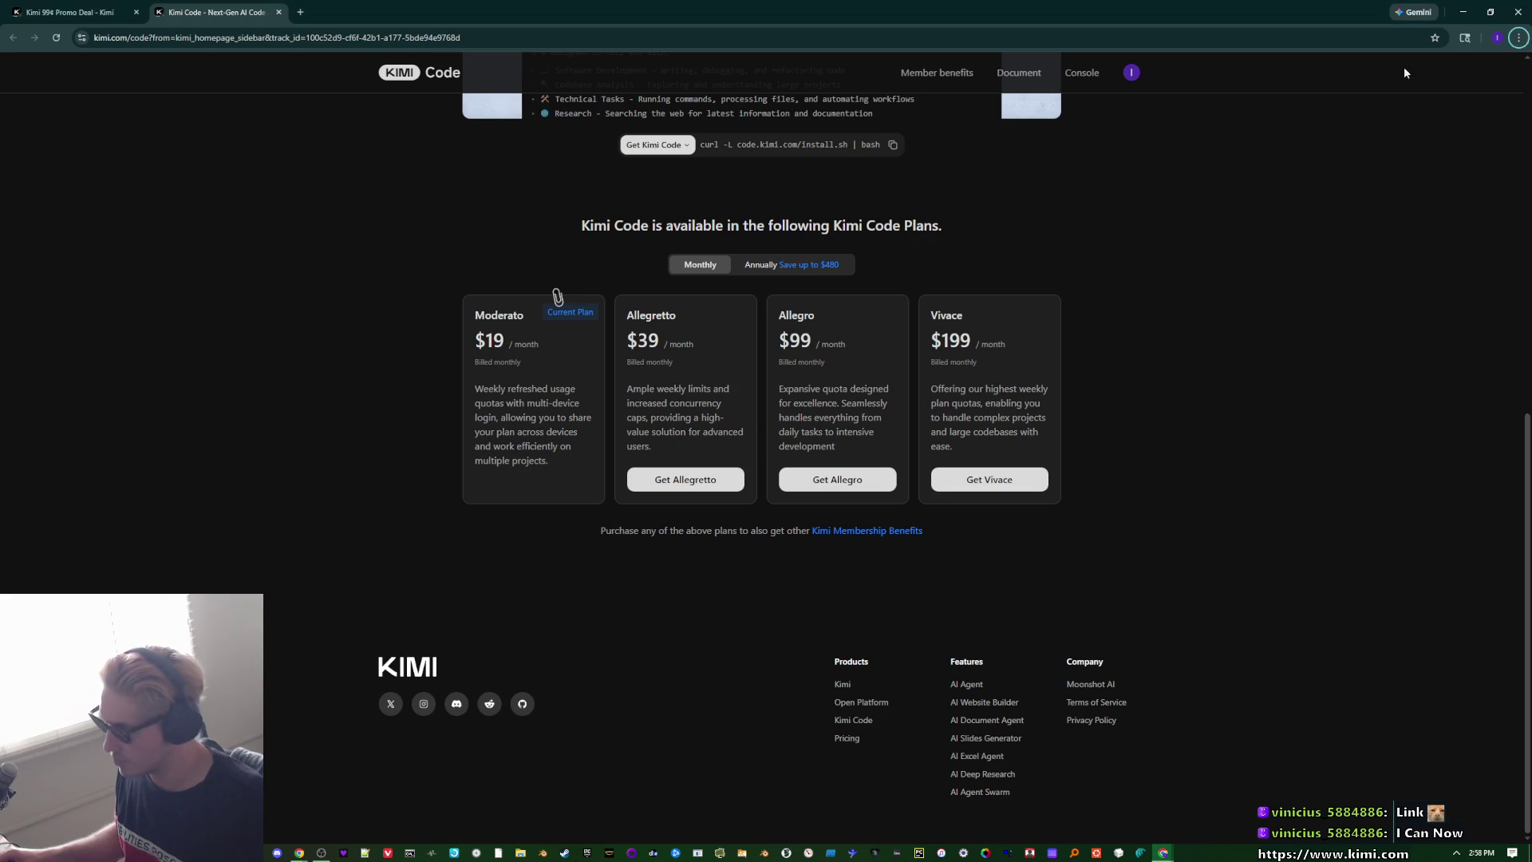
left_click(1518, 38)
left_click(1497, 85)
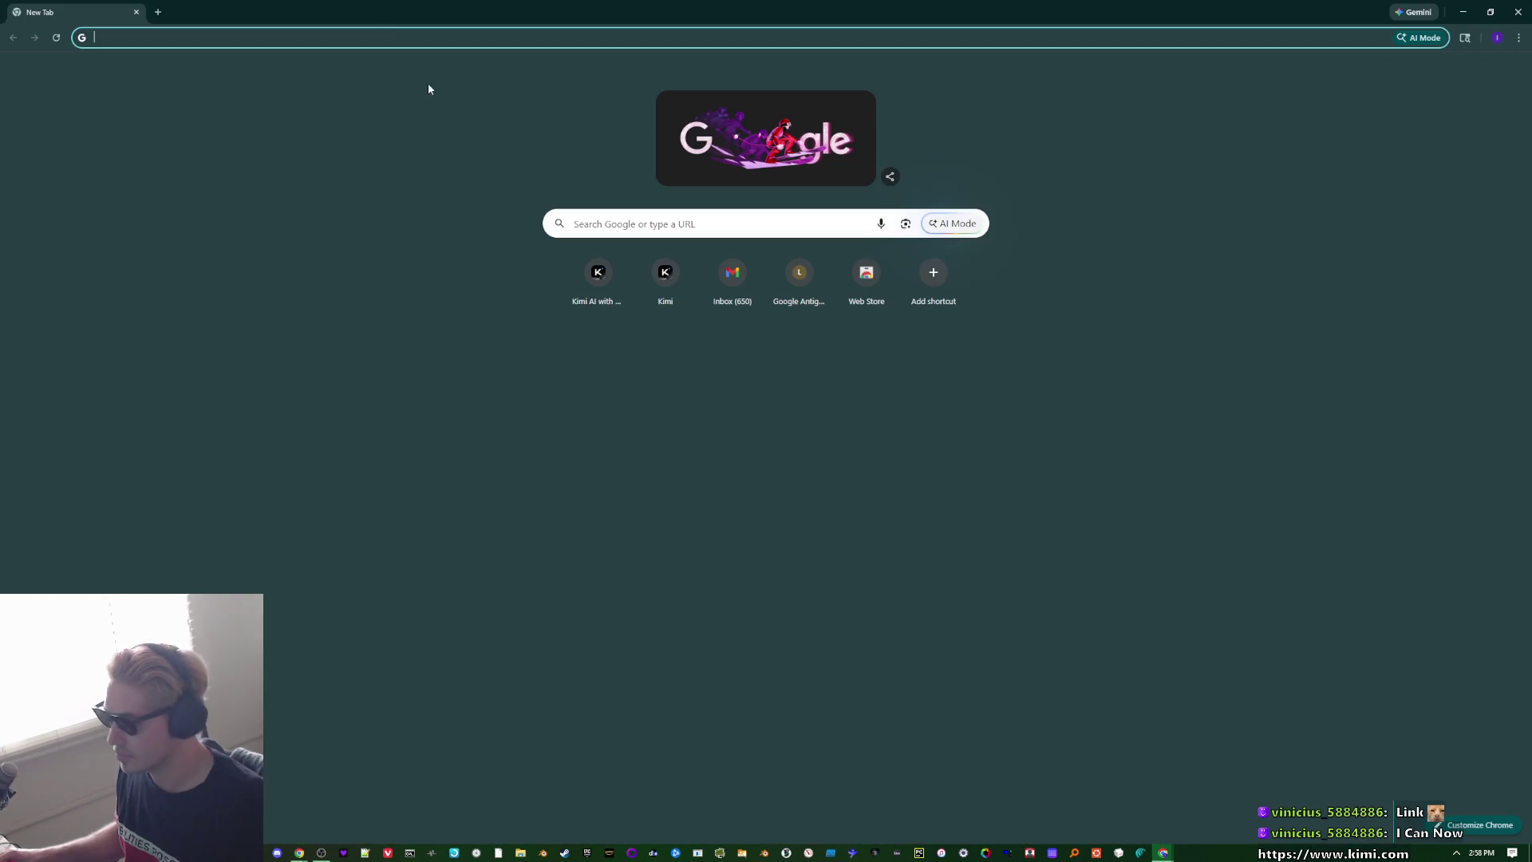
left_click_drag(410, 26, 0, 26)
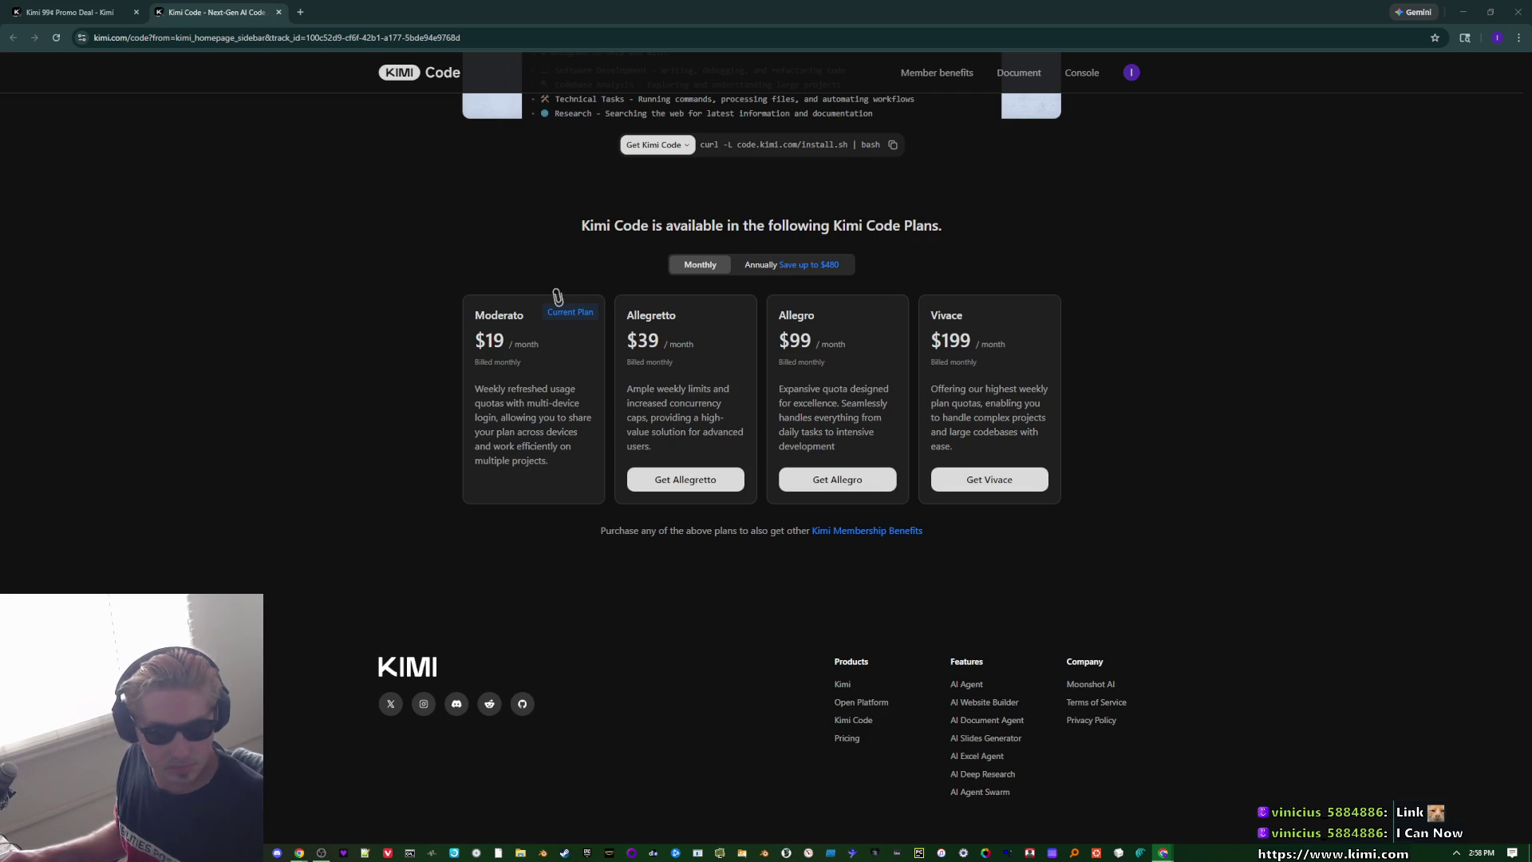
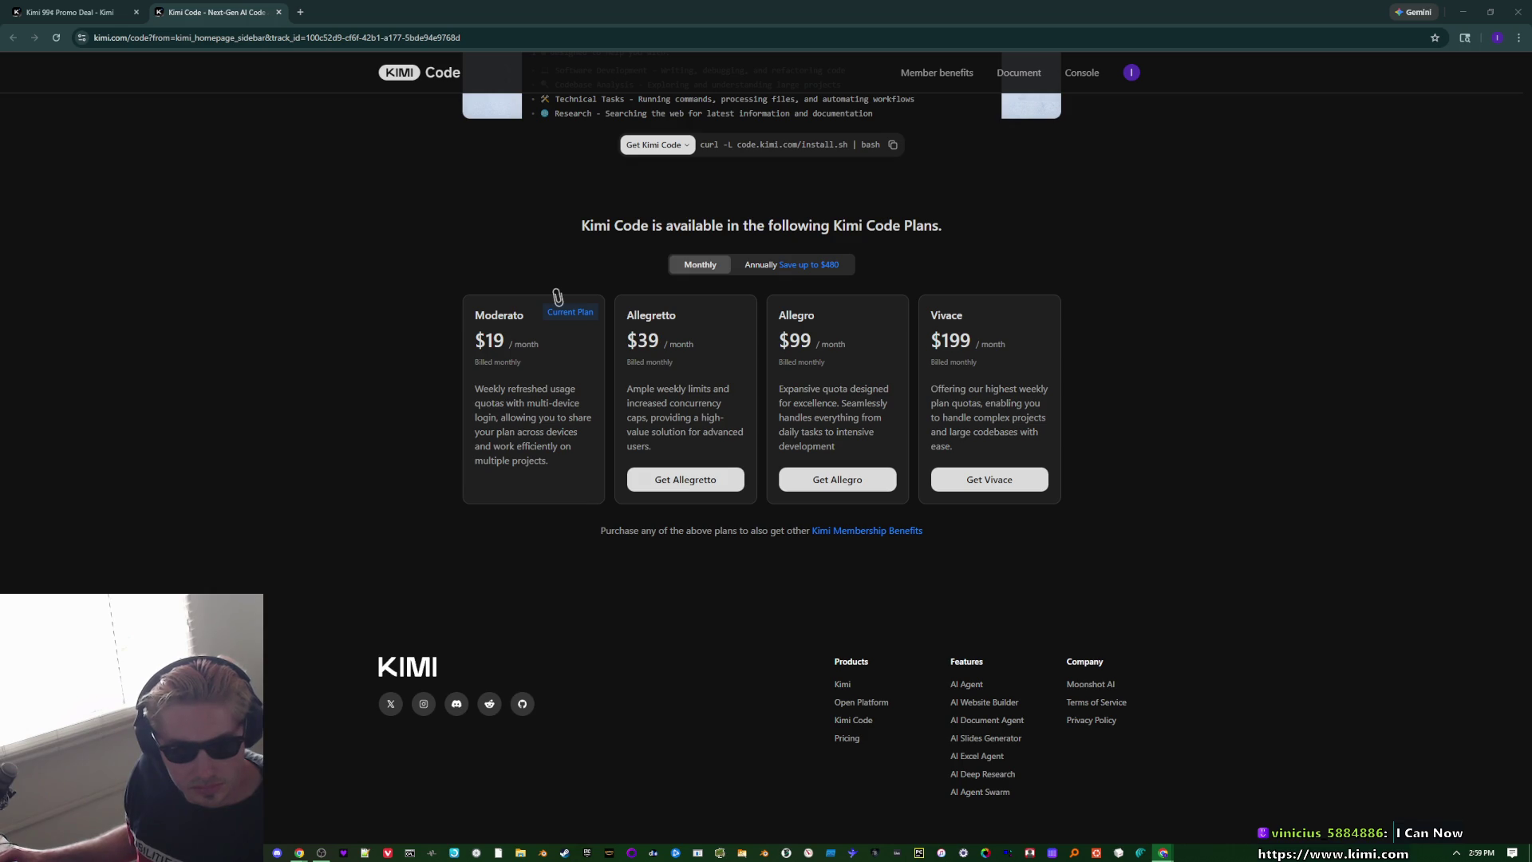
Close the Kimi Code plans tab and chat window, switch Chrome profiles, and clear the address bar.
left_click(278, 12)
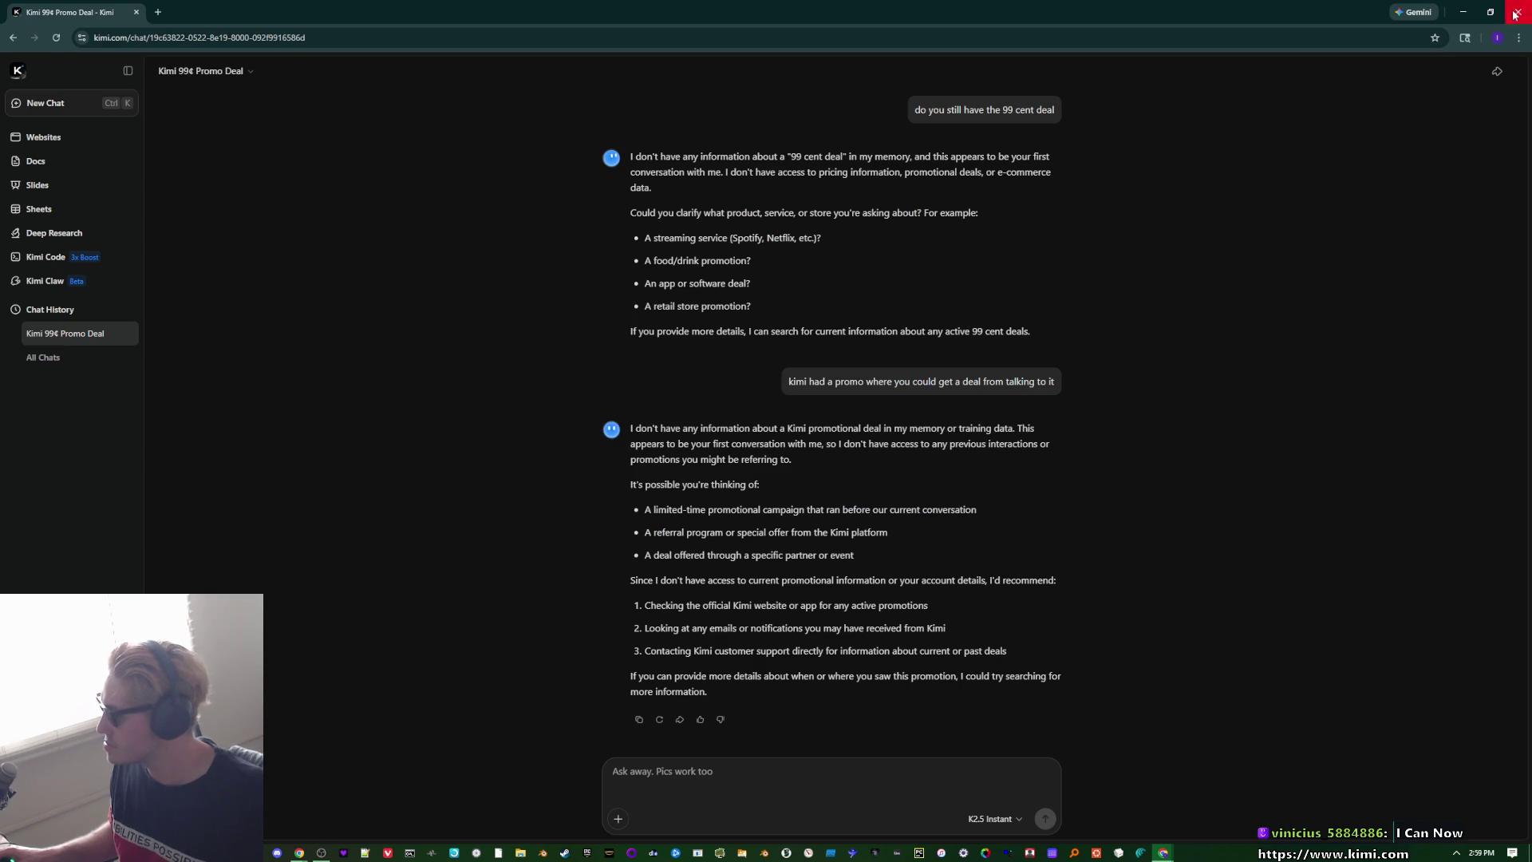
left_click(1517, 12)
left_click(1497, 38)
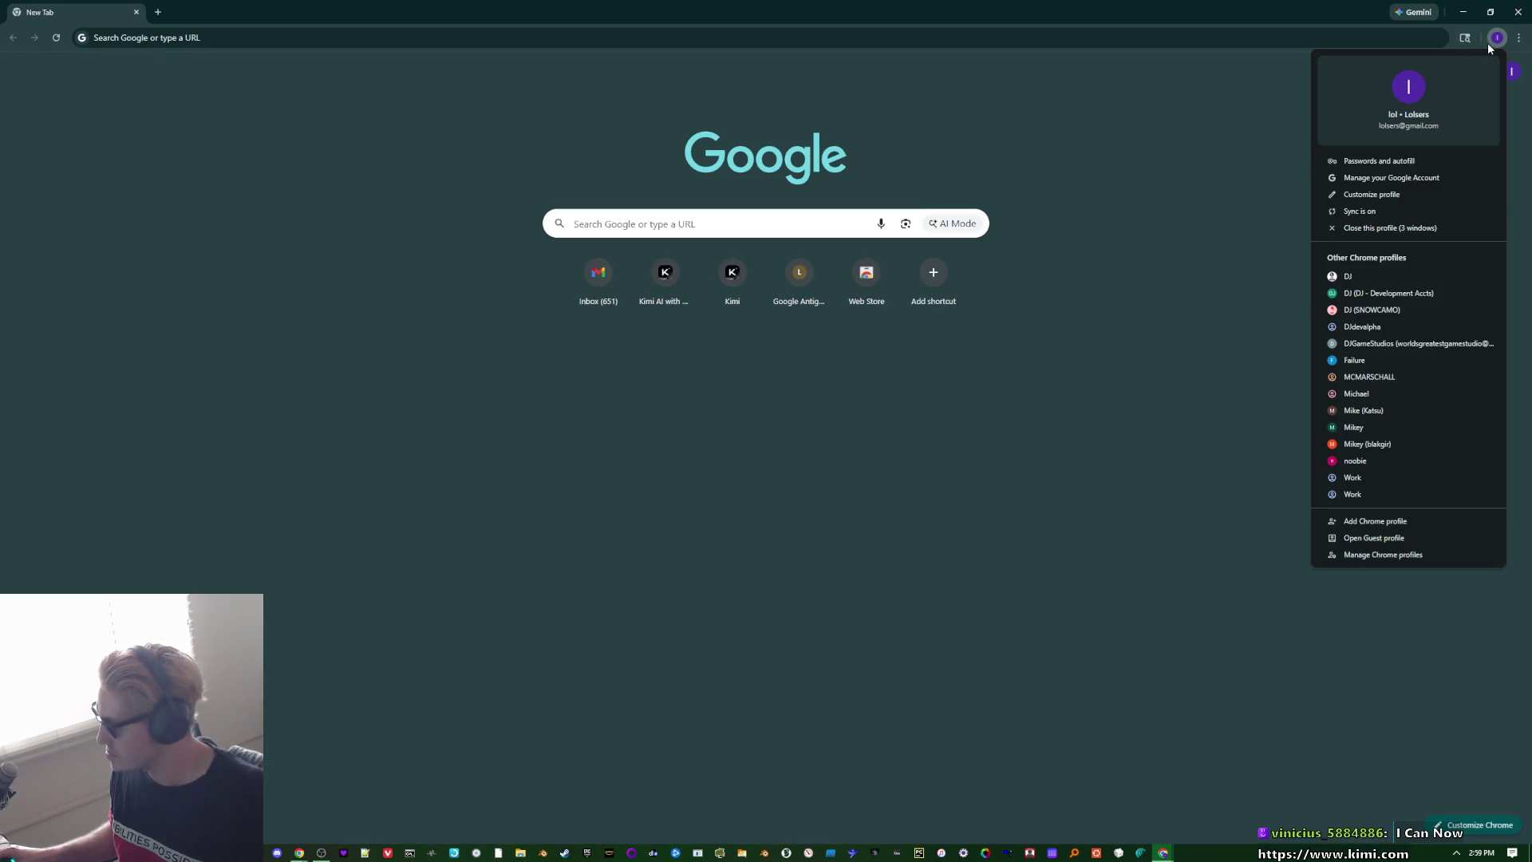
left_click(1404, 310)
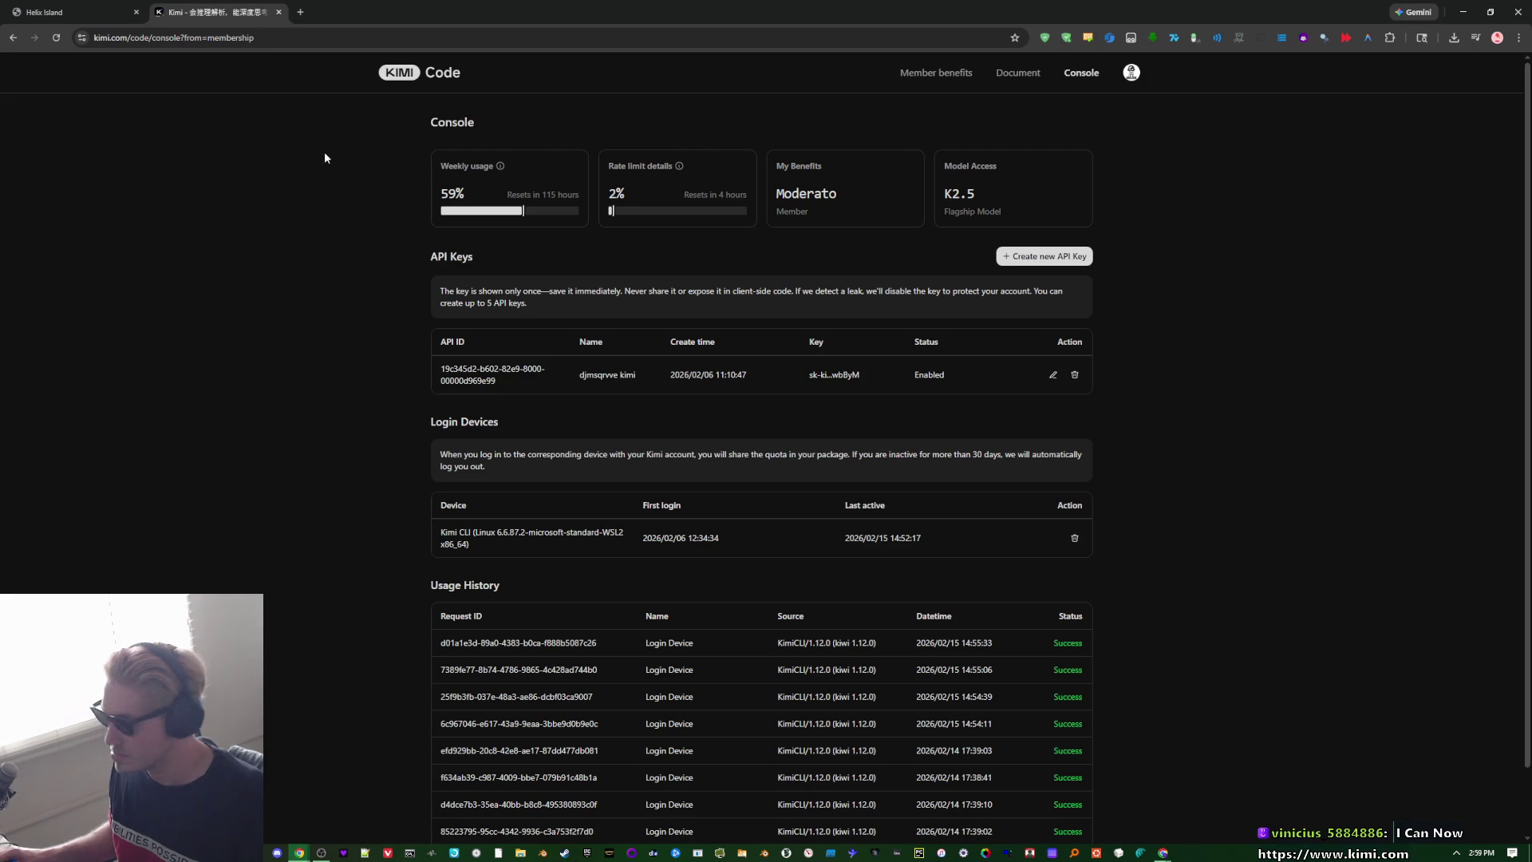
left_click(231, 37)
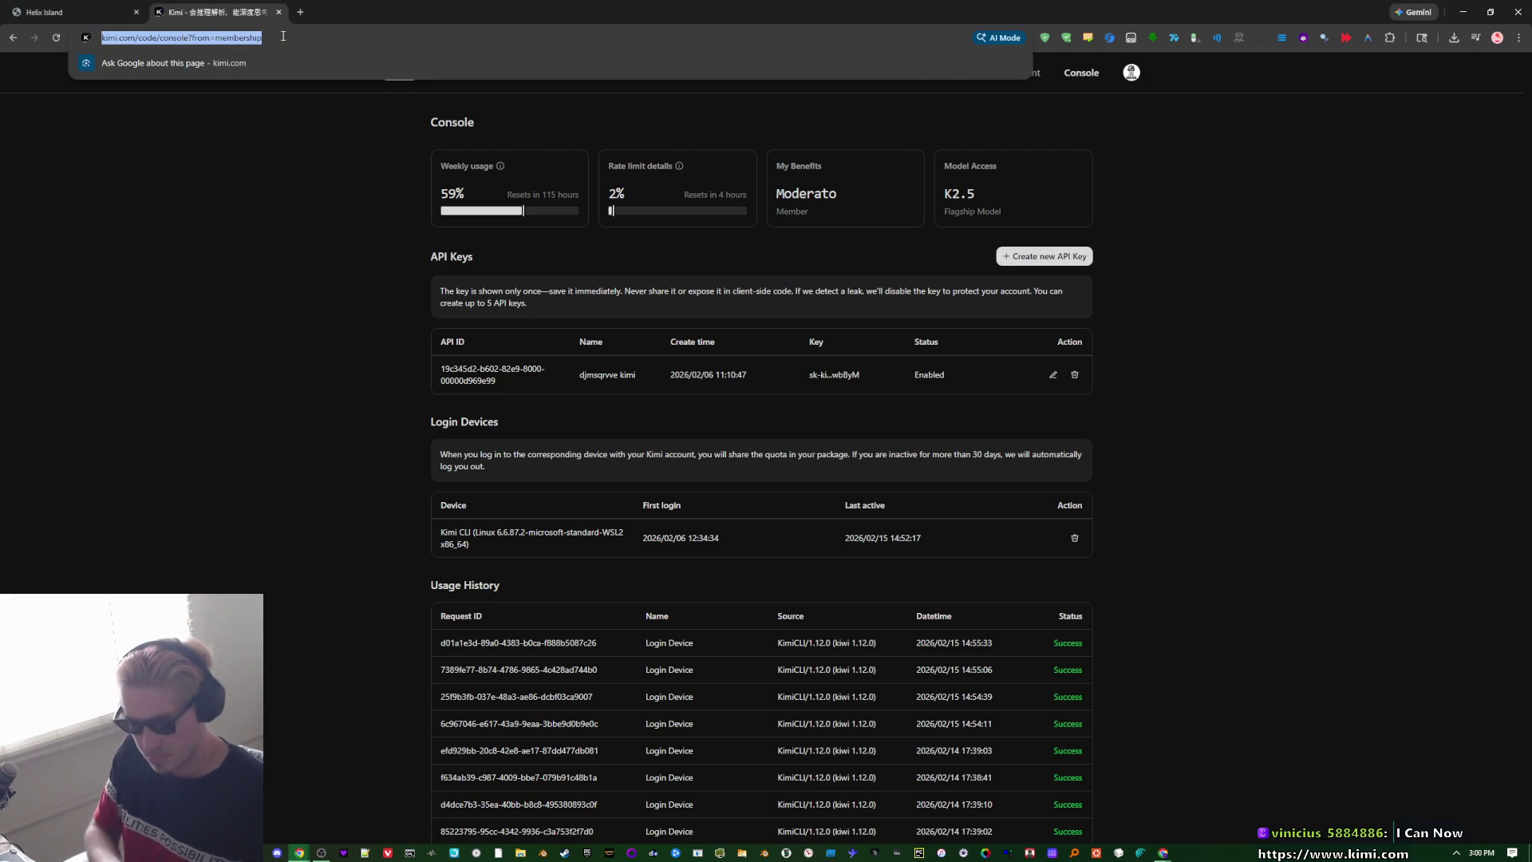
key("BackSpace")
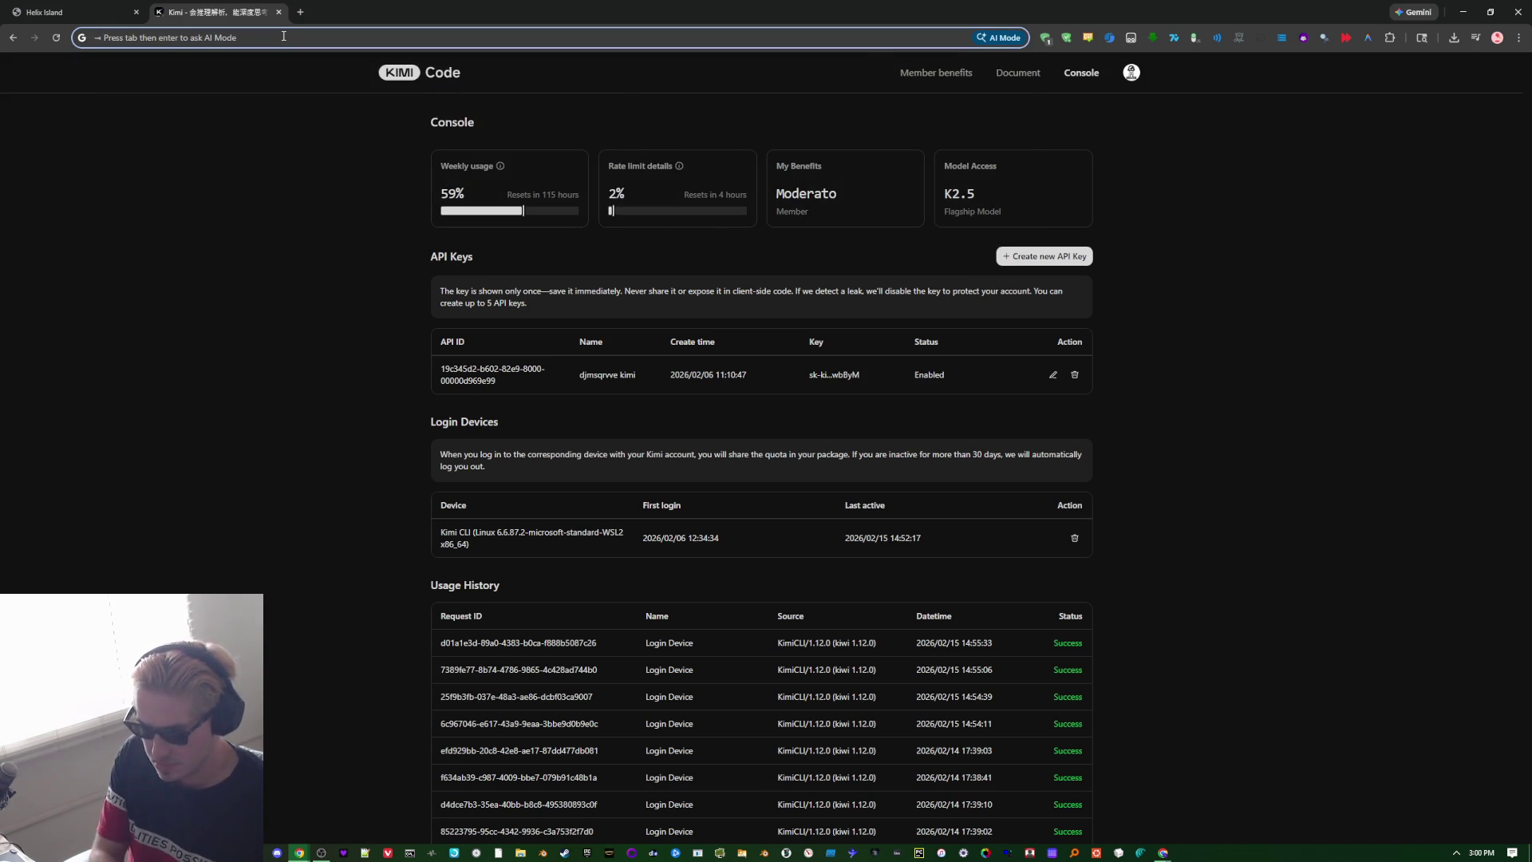
Go to the saved BonoHost client login page by entering 'bono' in the address bar.
left_click(283, 36)
type("bono")
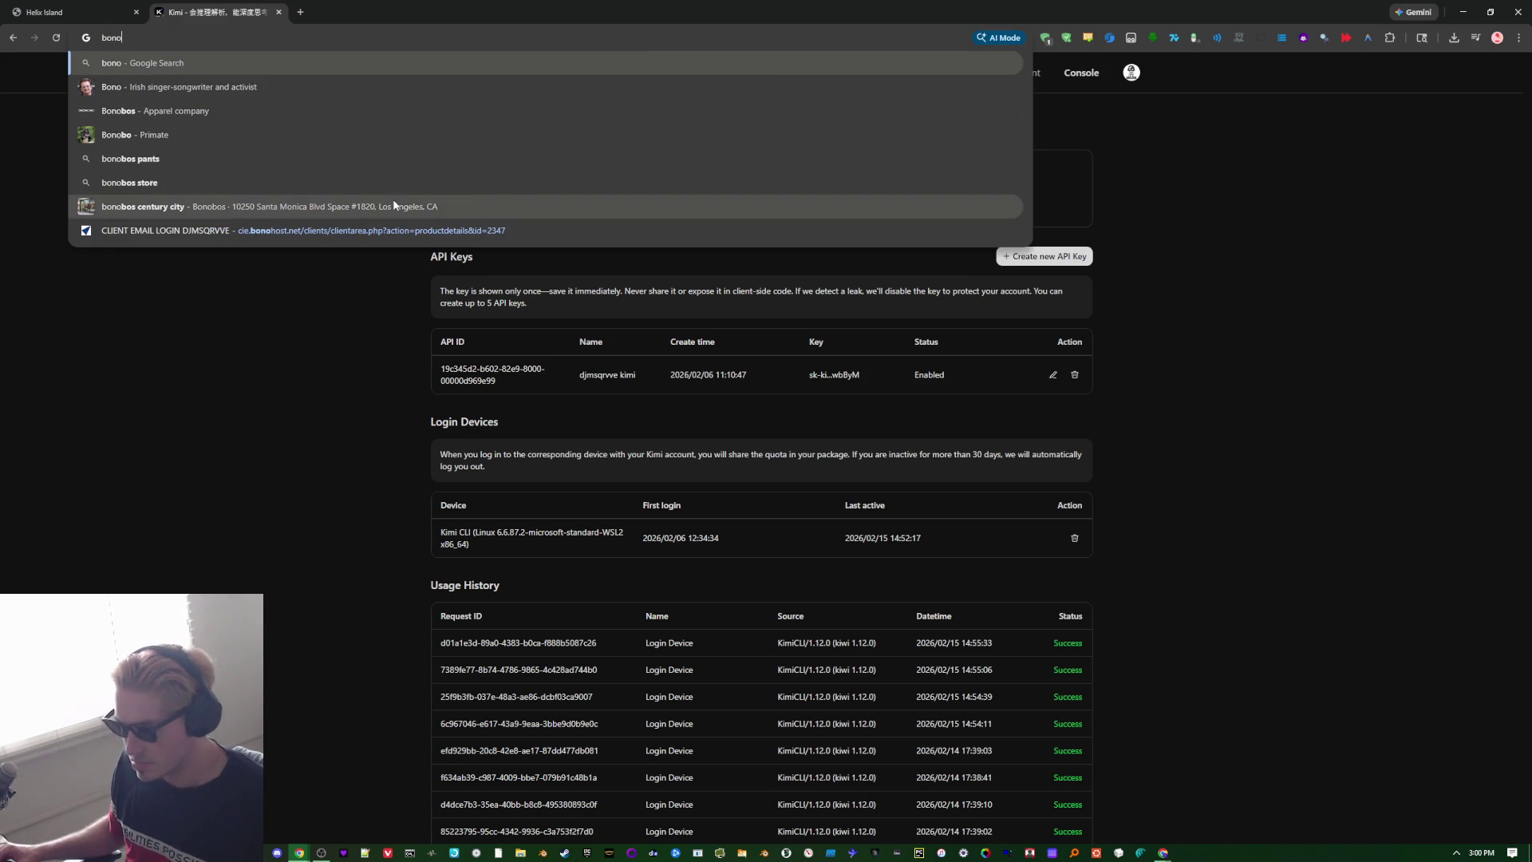
left_click(359, 230)
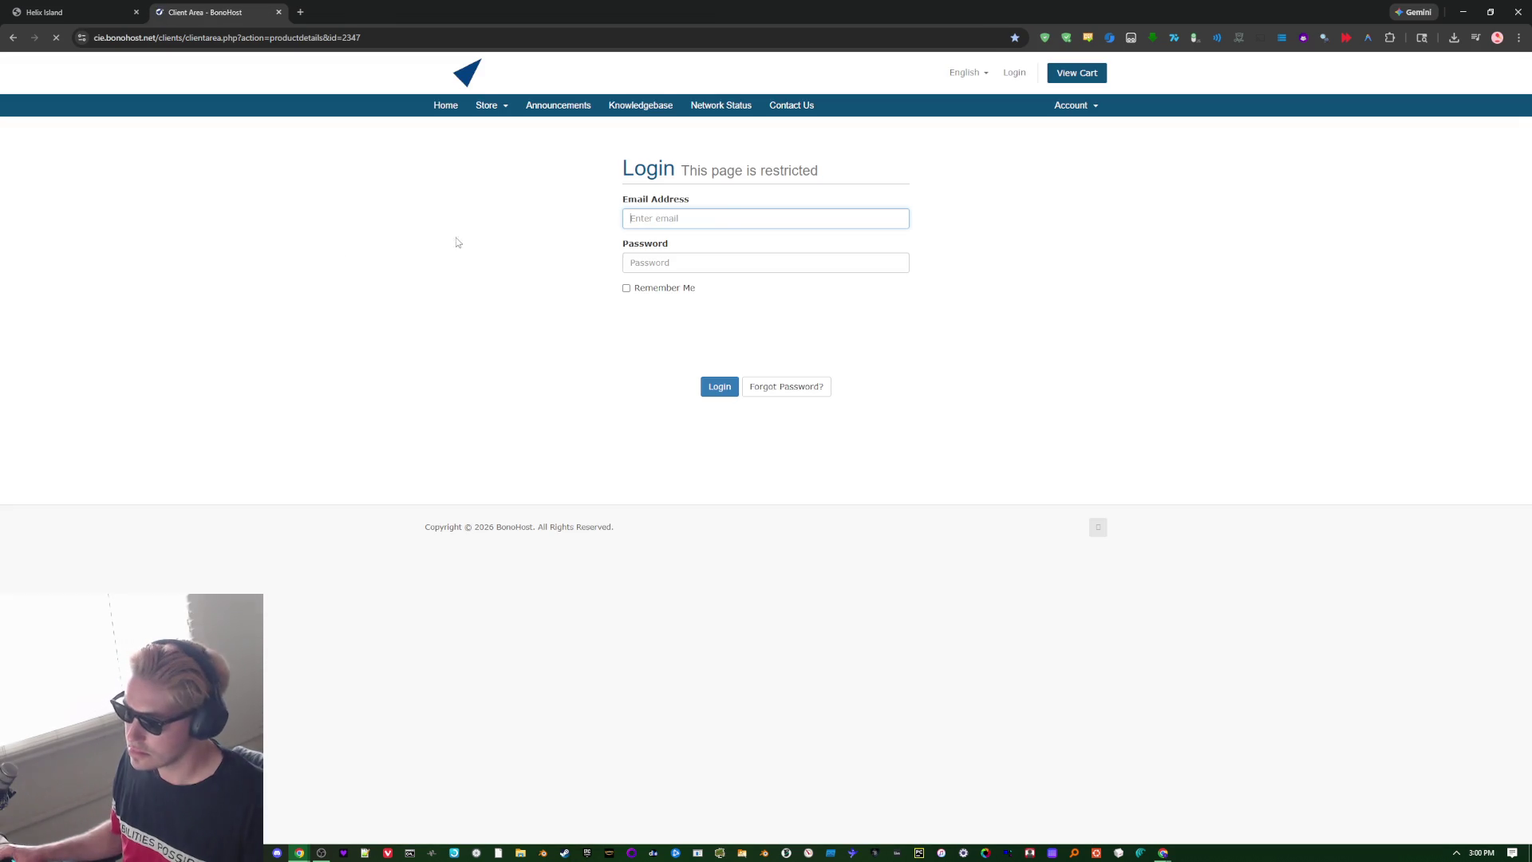
Sign in with the saved login, passing reCAPTCHA and keeping Remember Me ticked.
left_click(729, 218)
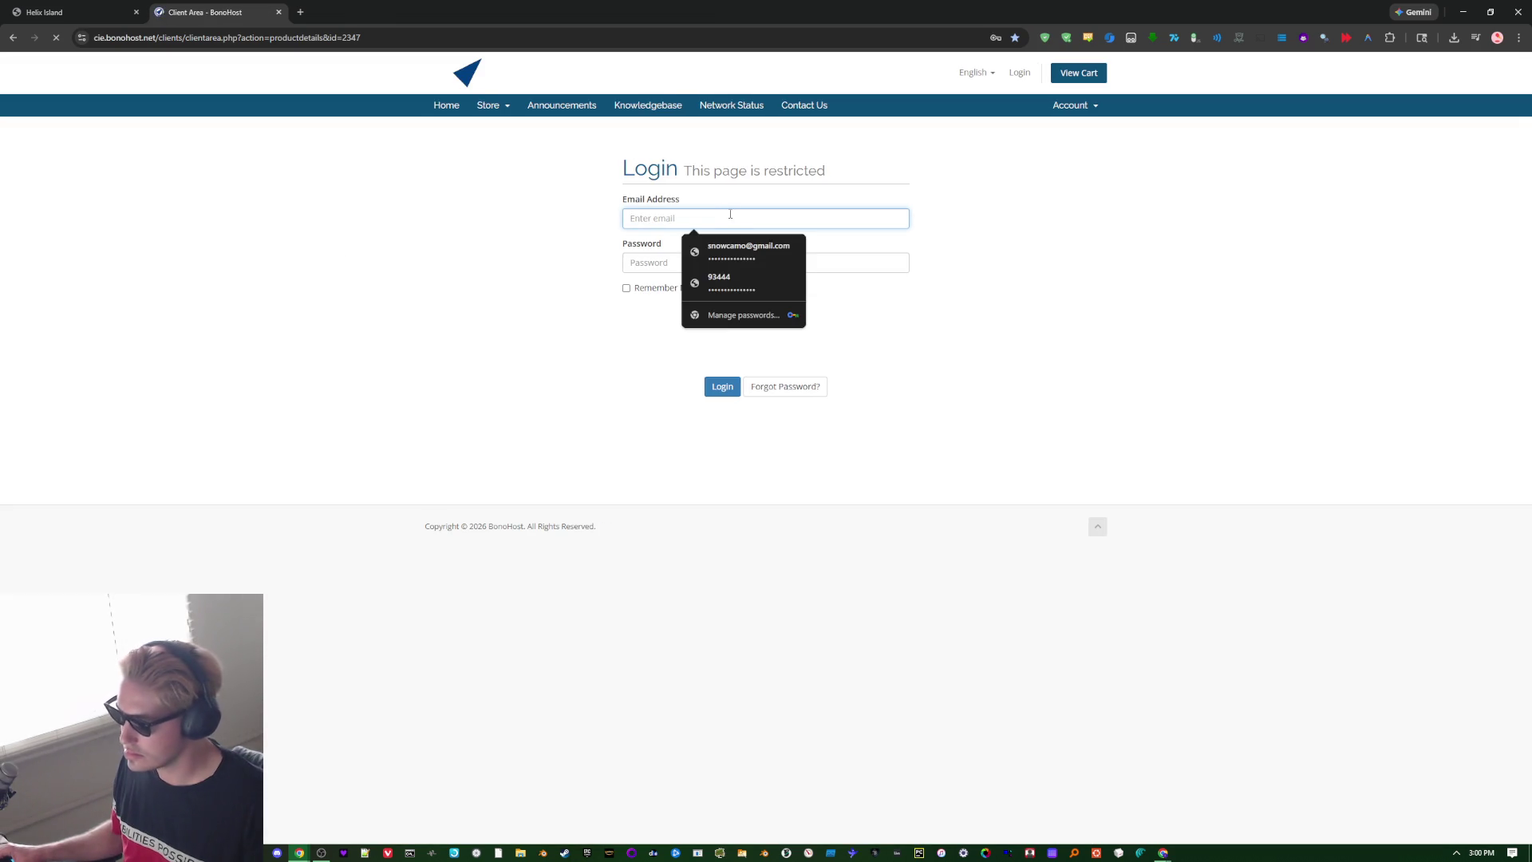
left_click(744, 255)
left_click(691, 330)
left_click(674, 288)
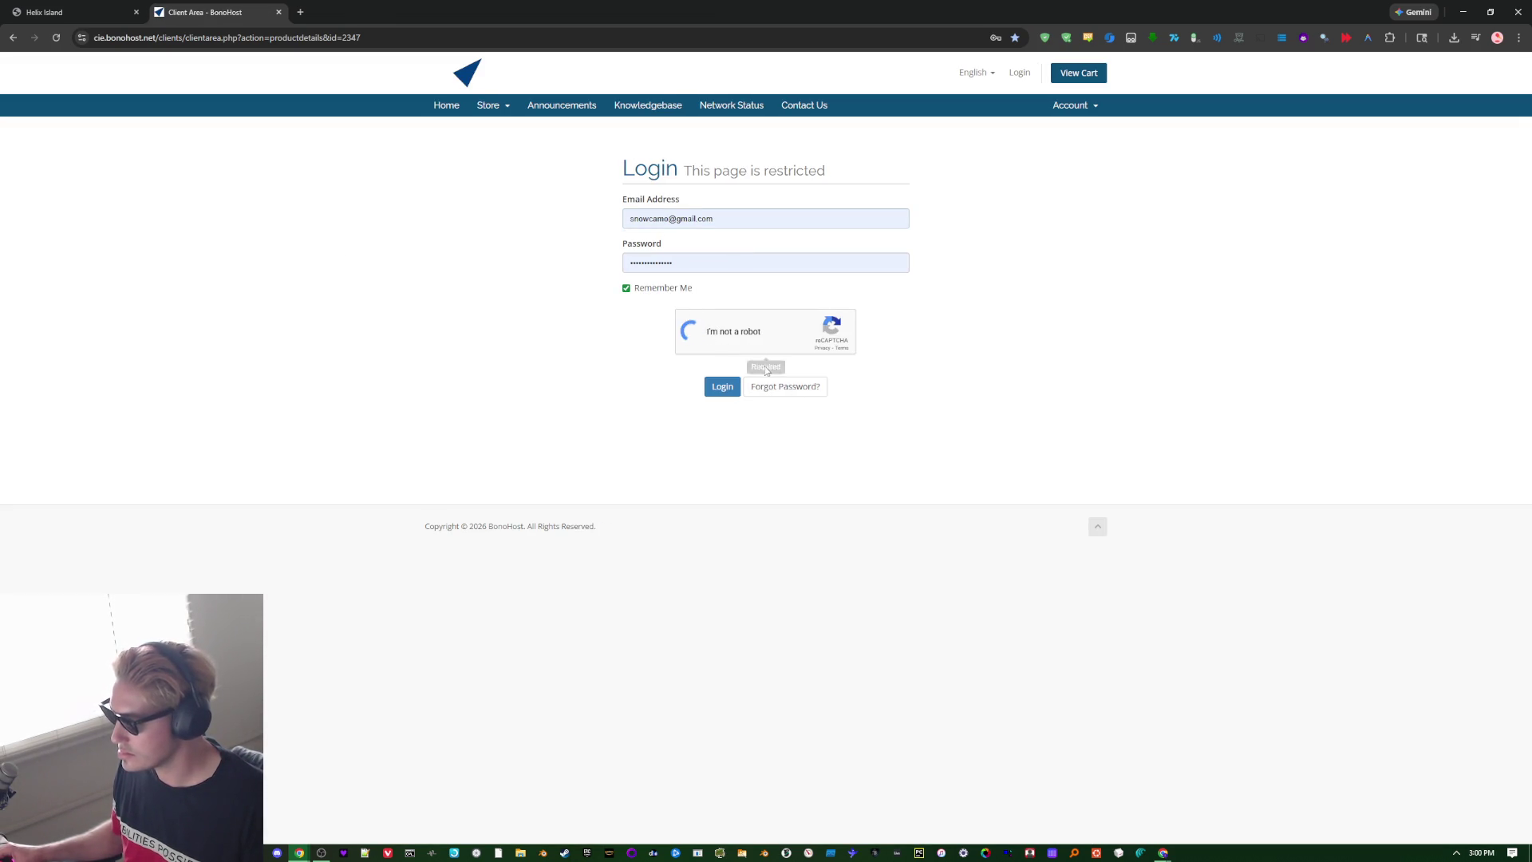
left_click(736, 400)
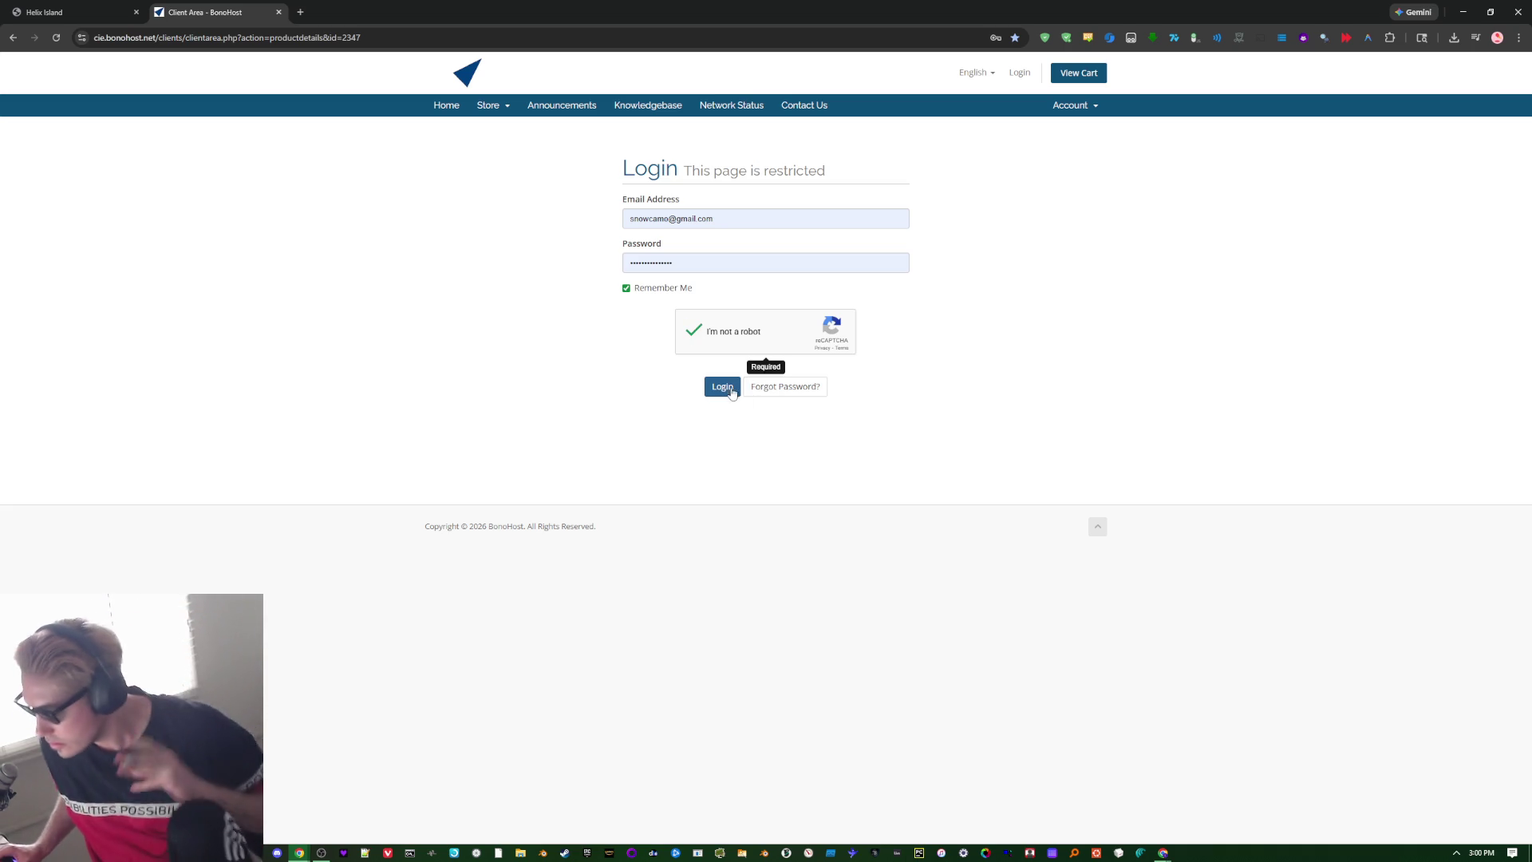
left_click(736, 399)
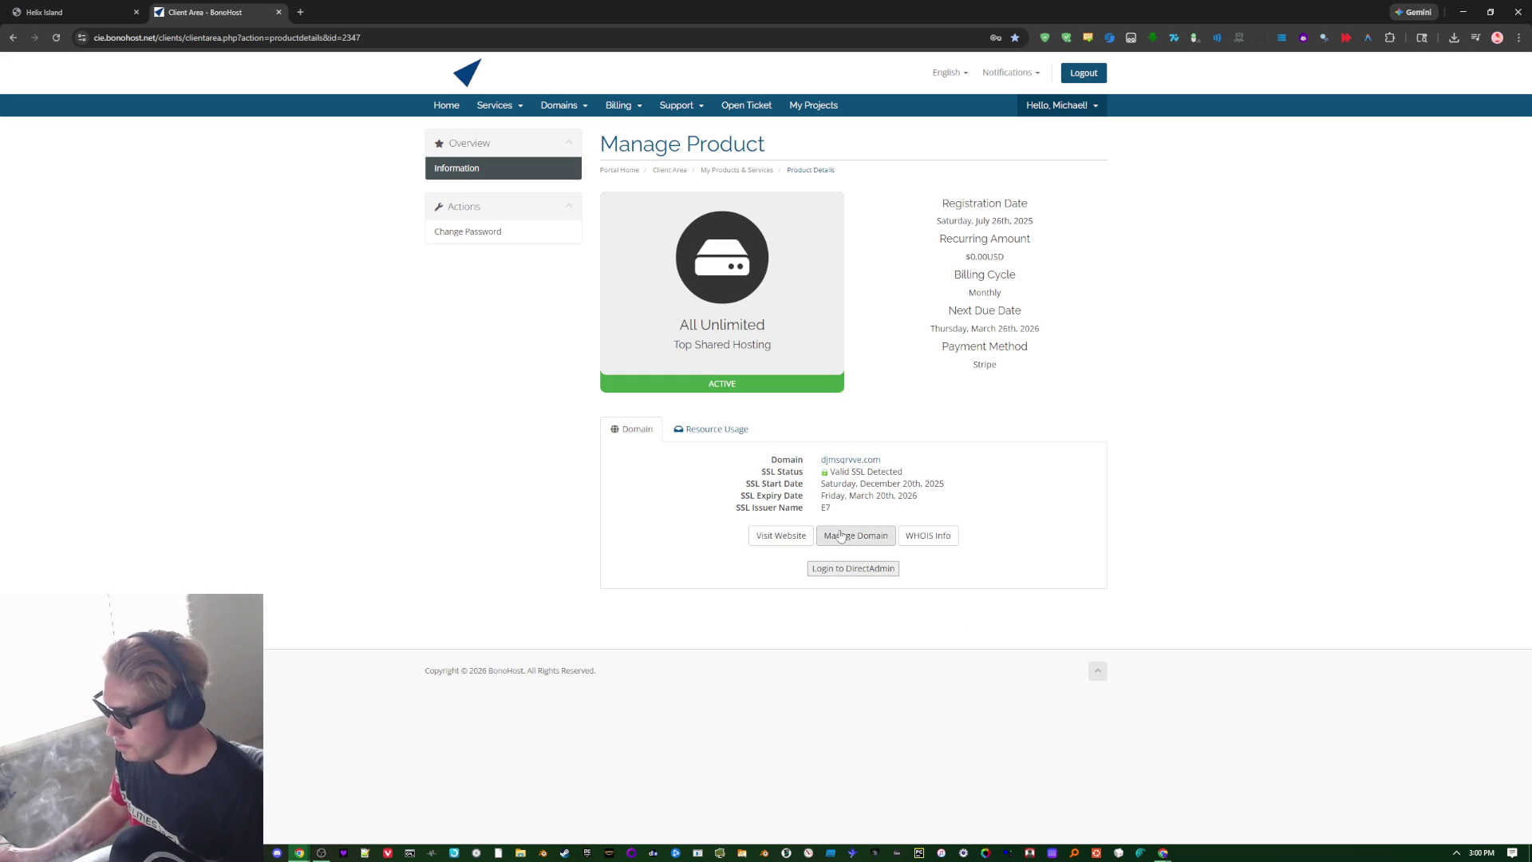
Log into DirectAdmin for the hosting plan and open the domain's E-mail Accounts page.
left_click(838, 569)
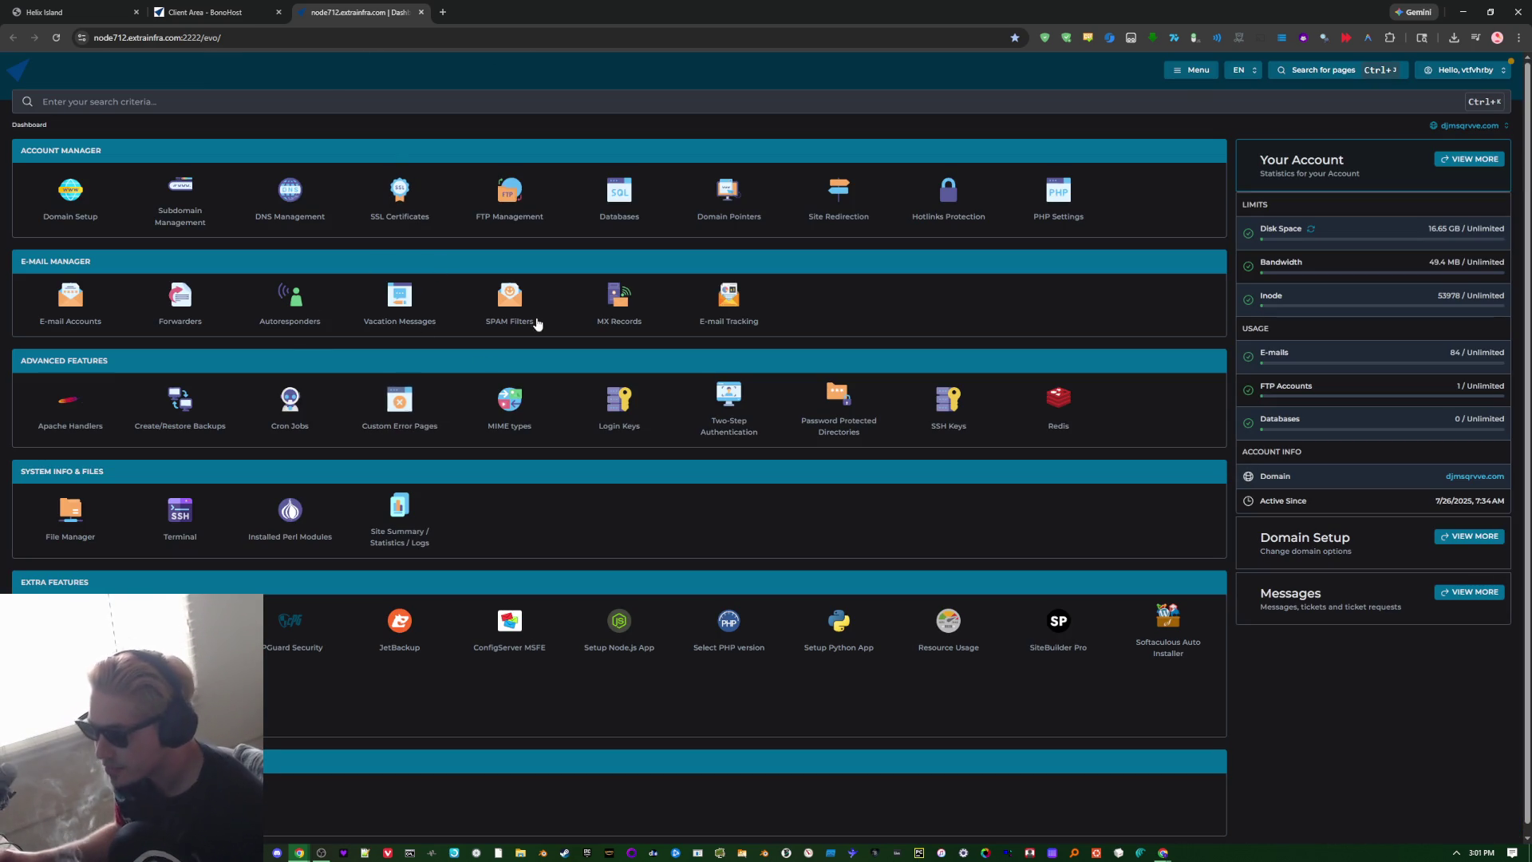
left_click(73, 310)
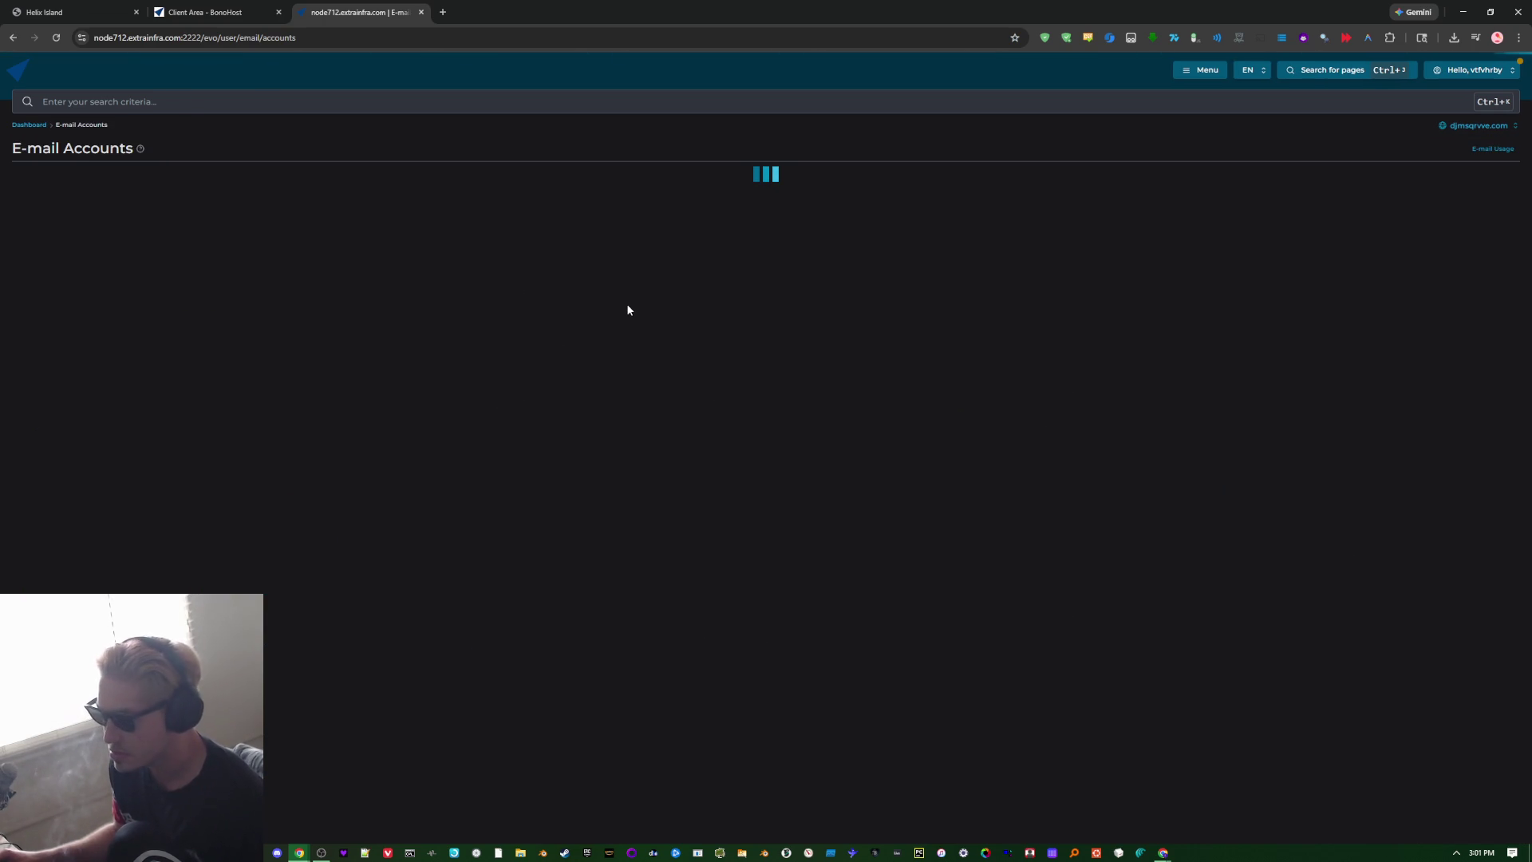
left_click(443, 15)
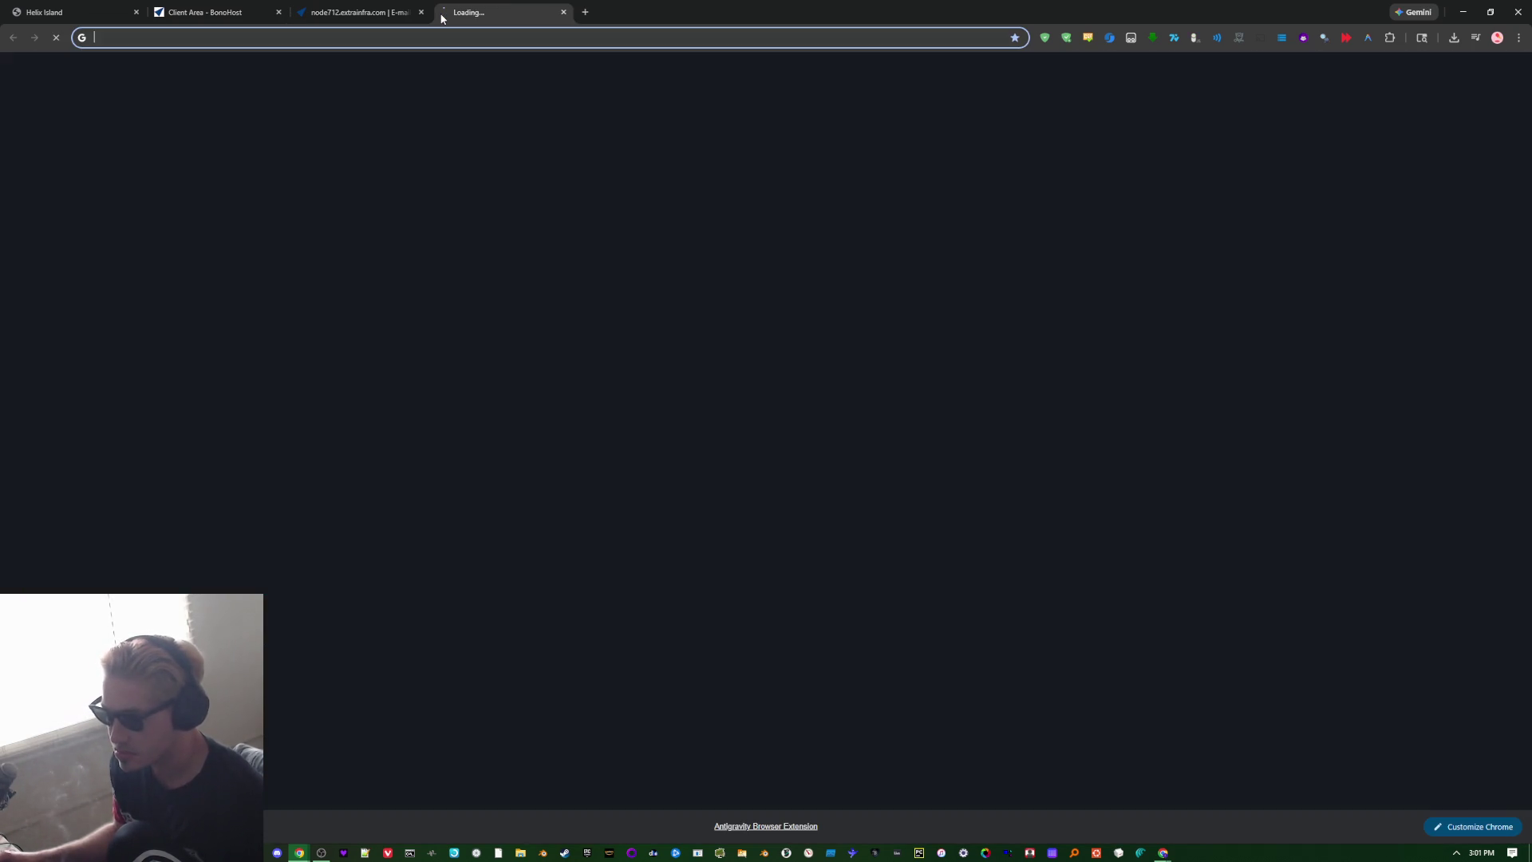
Search Google for 'kimi login email', open the Kimi AI result, then start a new incognito window.
type("kimi login emai")
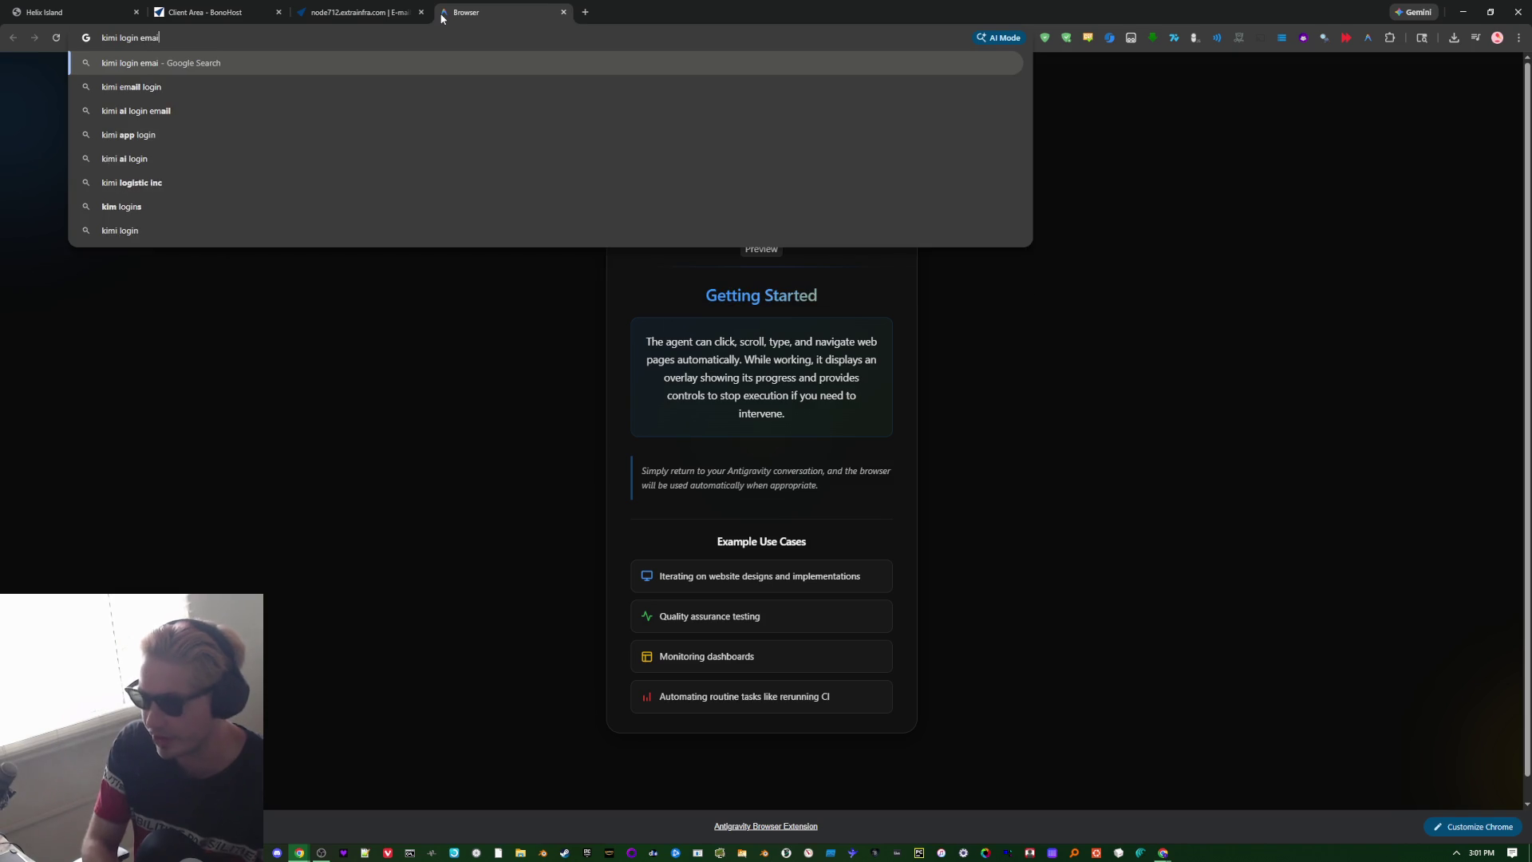
type("l")
key("Return")
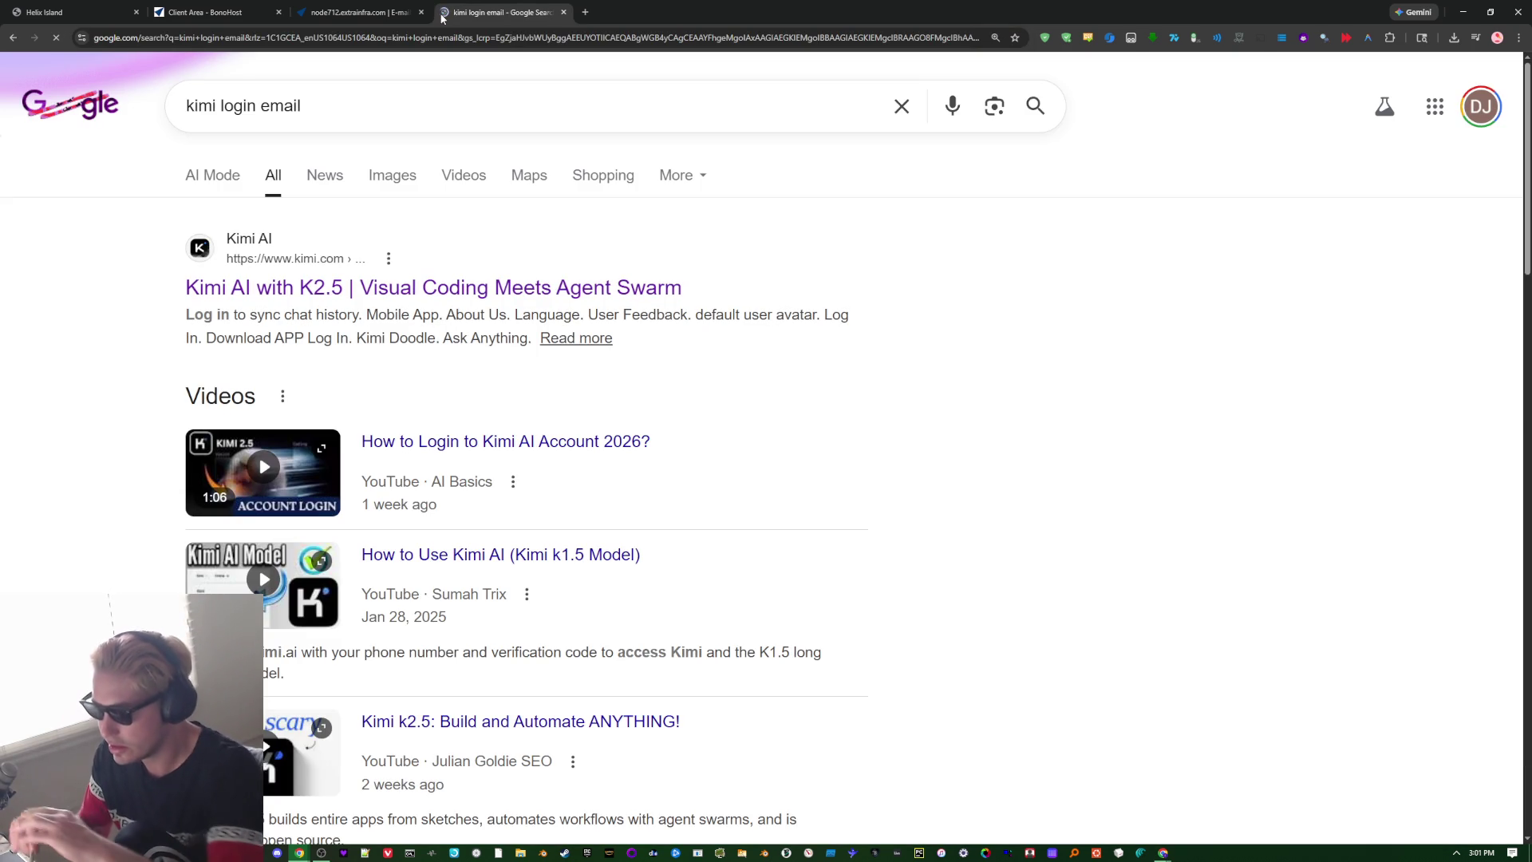
scroll(656, 325, "down", 6)
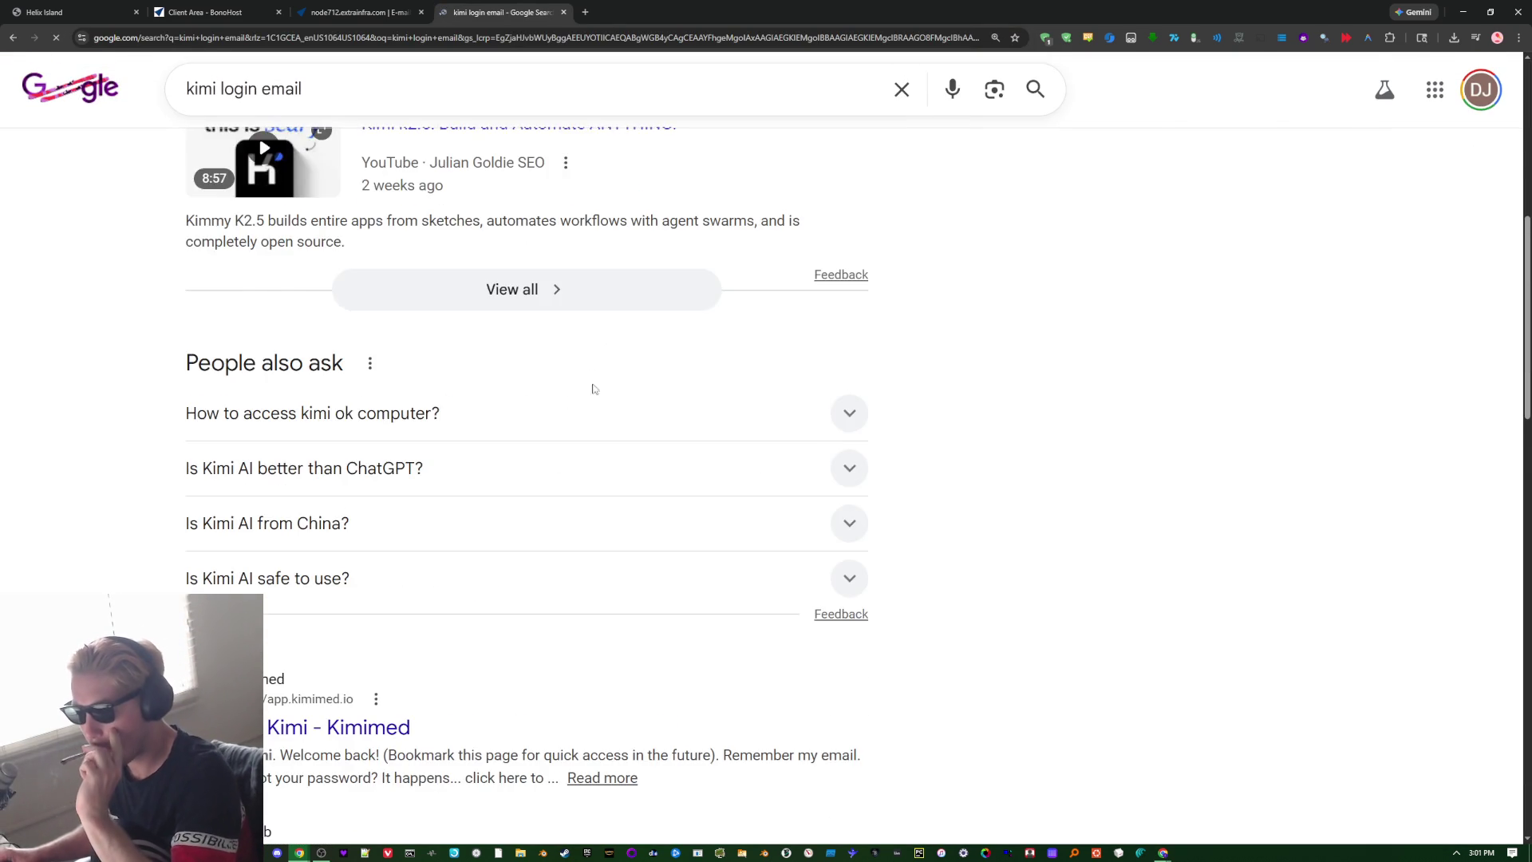
scroll(594, 377, "down", 2)
scroll(694, 485, "up", 9)
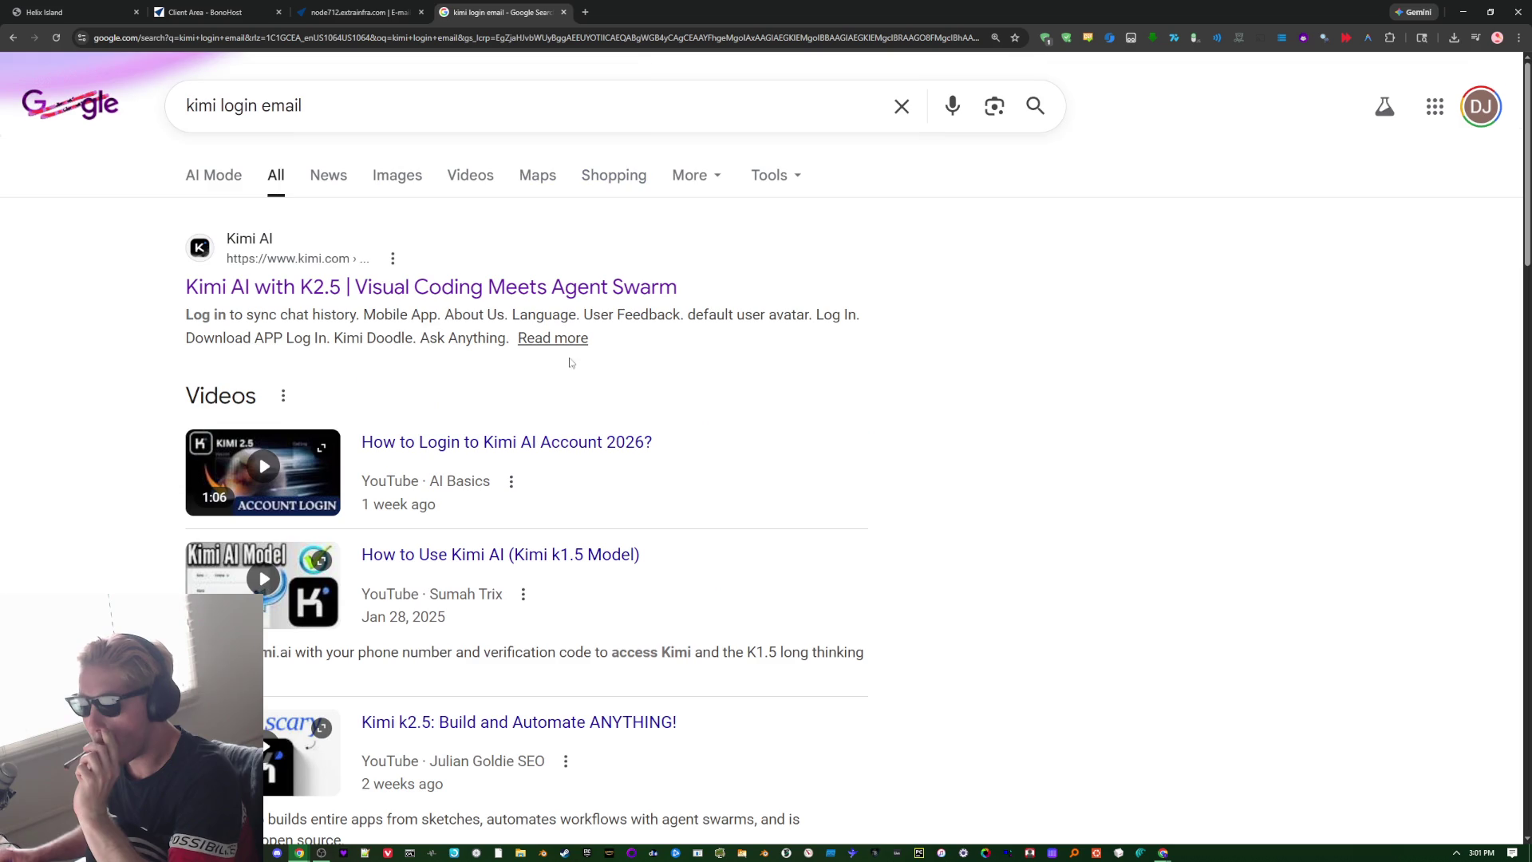
left_click(393, 286)
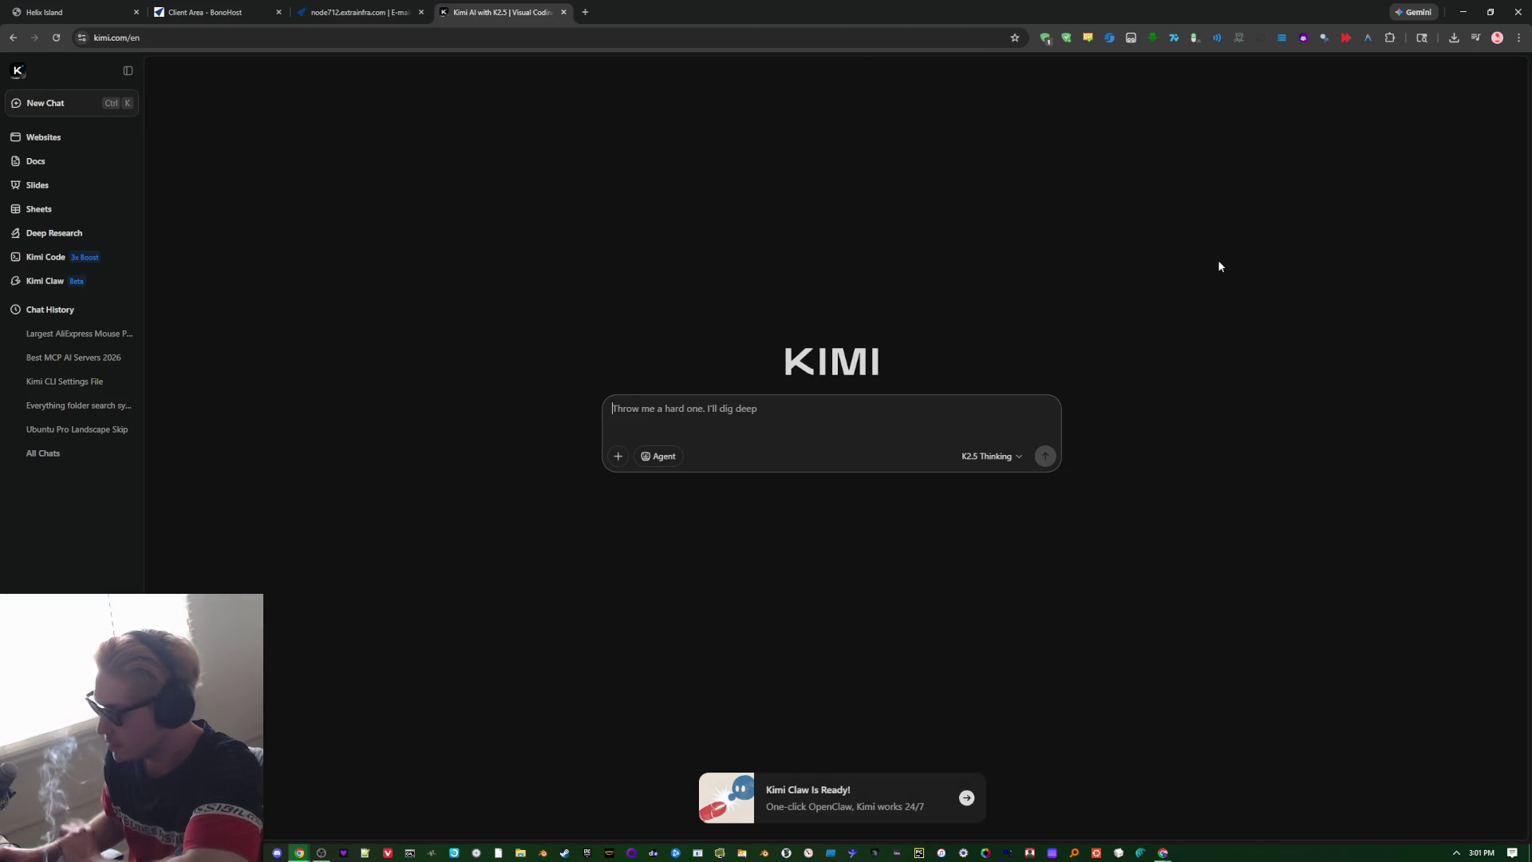
left_click(1518, 37)
left_click(1354, 102)
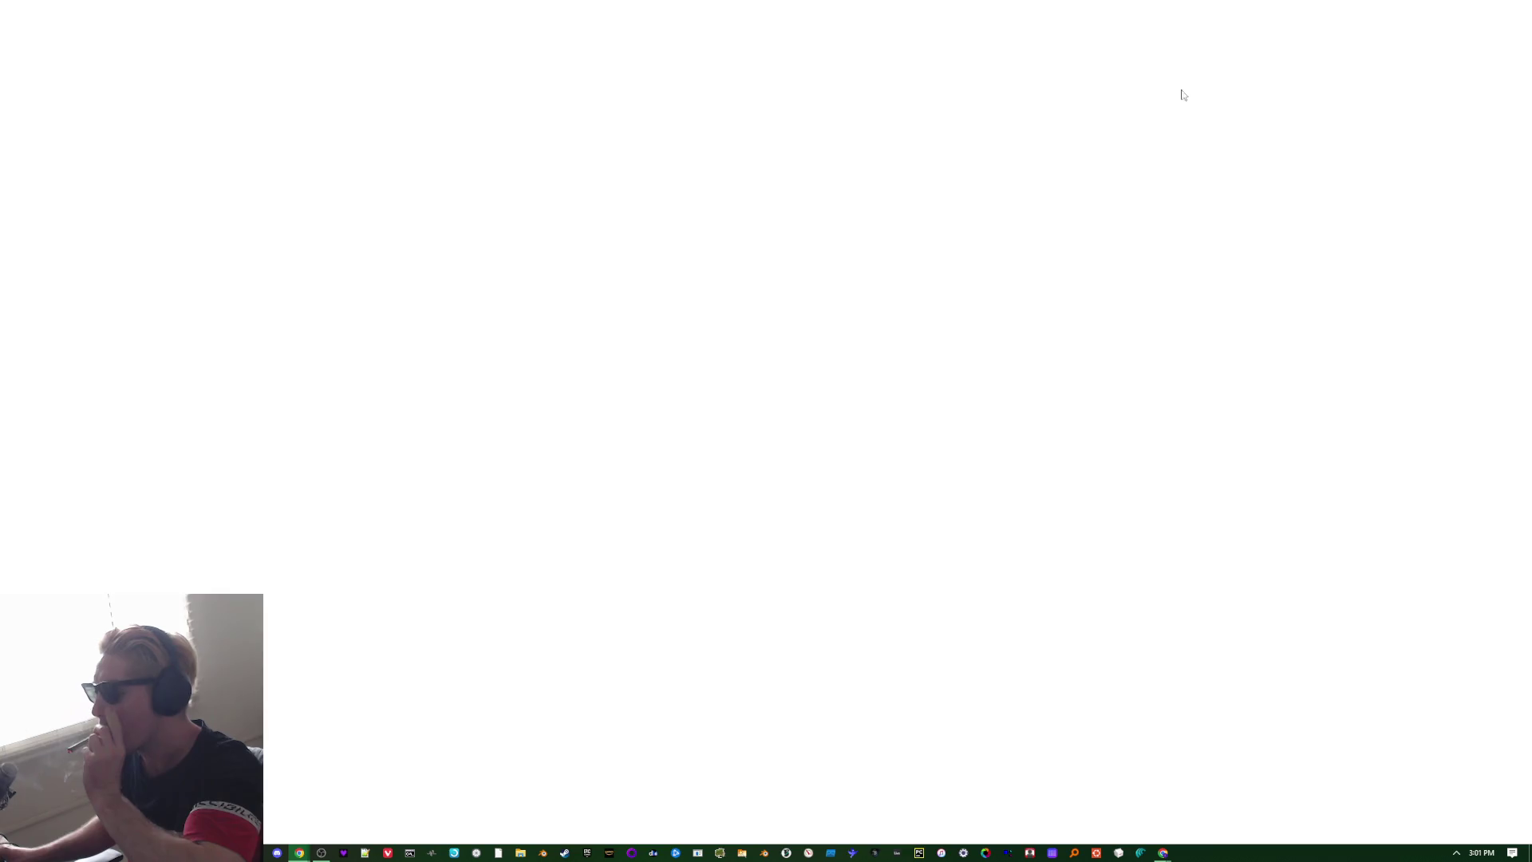
Load kimi.com in the private window, discard an extra tab, and return to the signed-in Kimi window.
type("kimi")
key("Return")
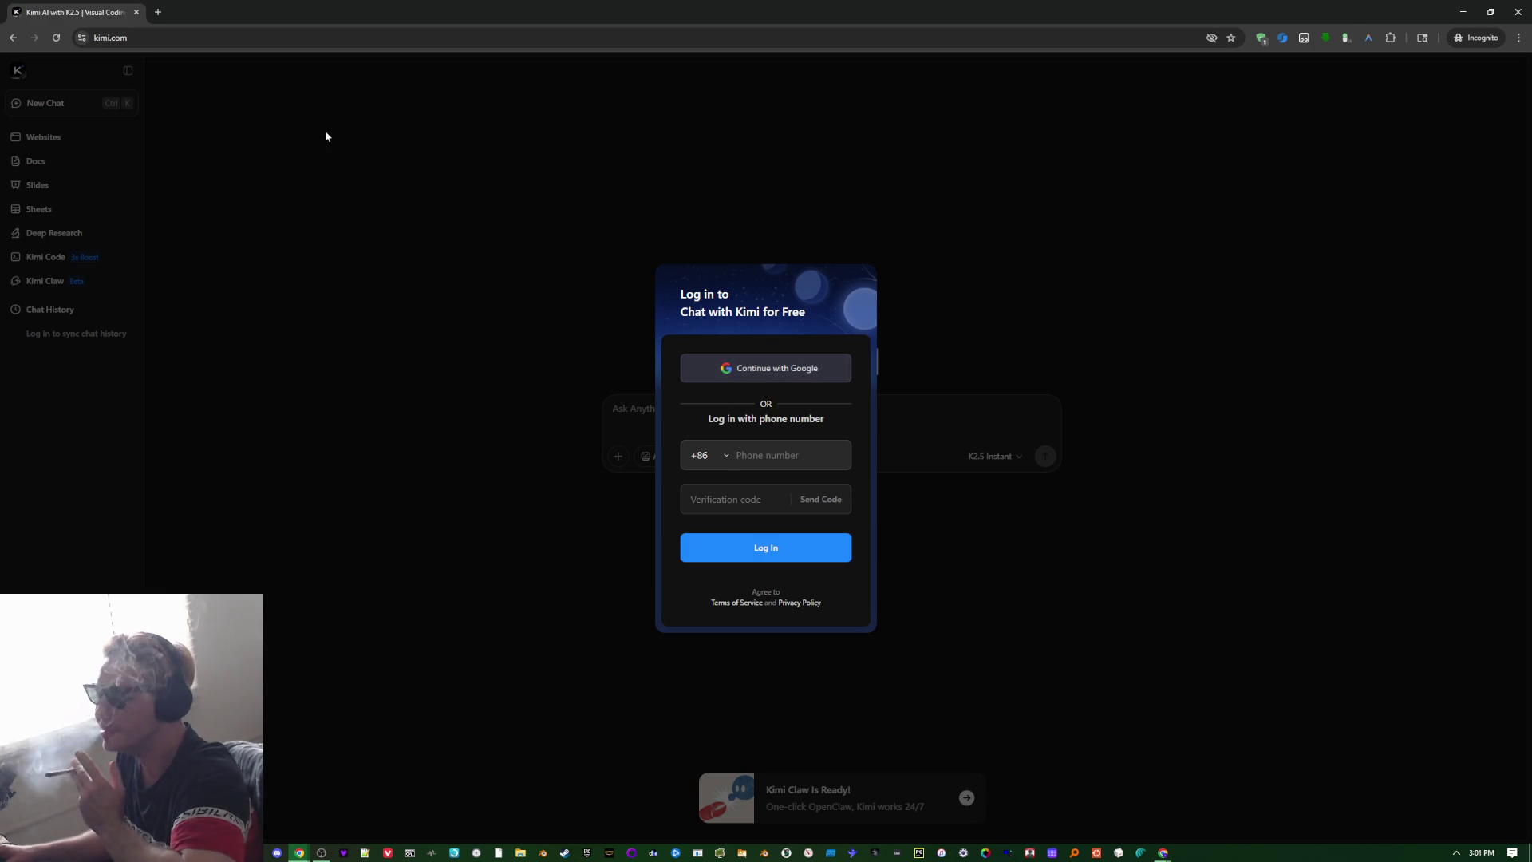
left_click(158, 15)
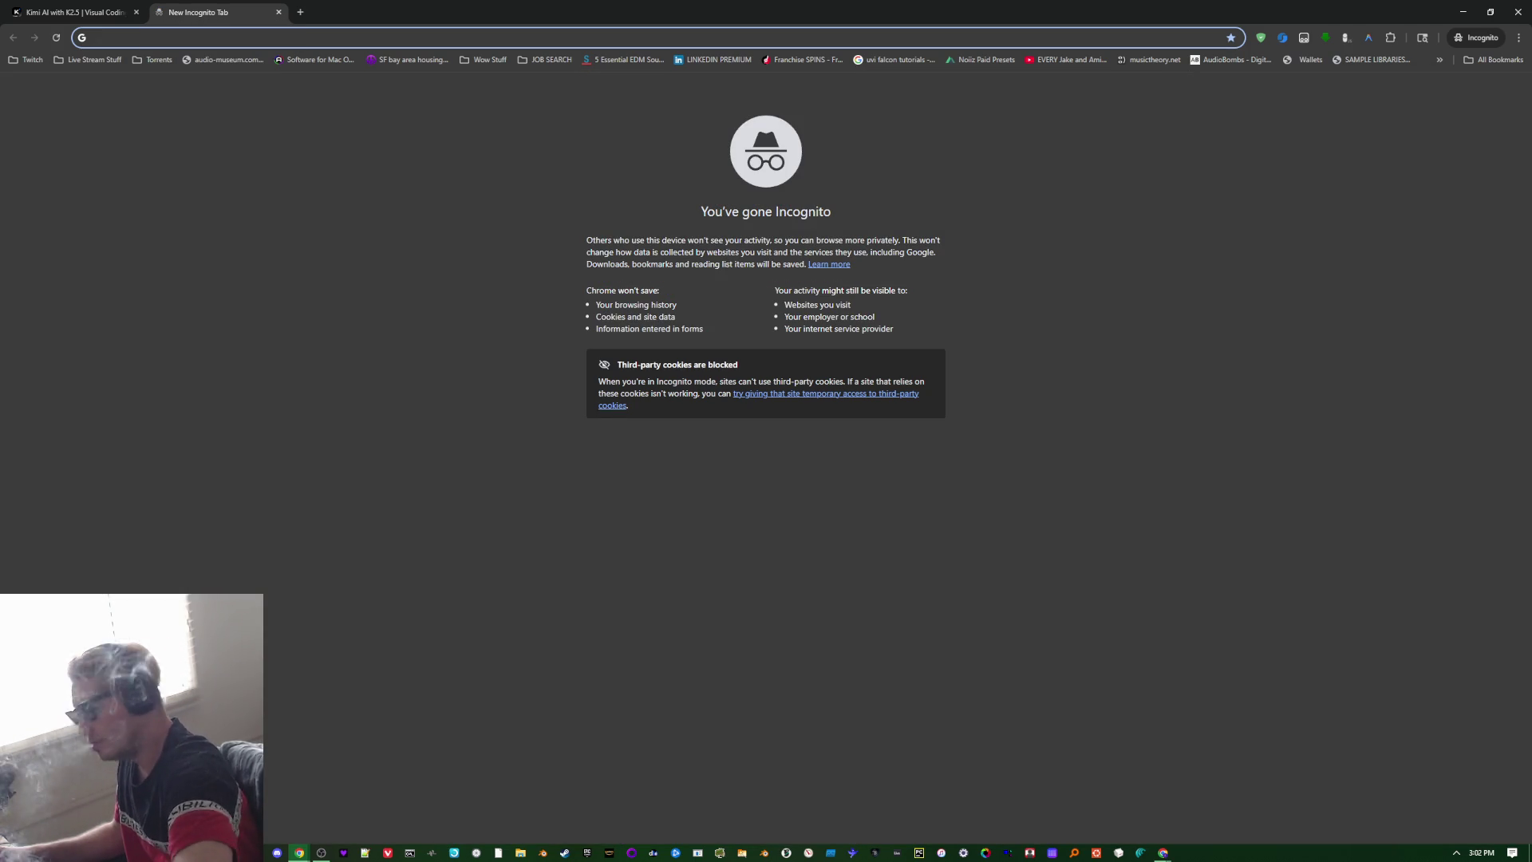
type("make ")
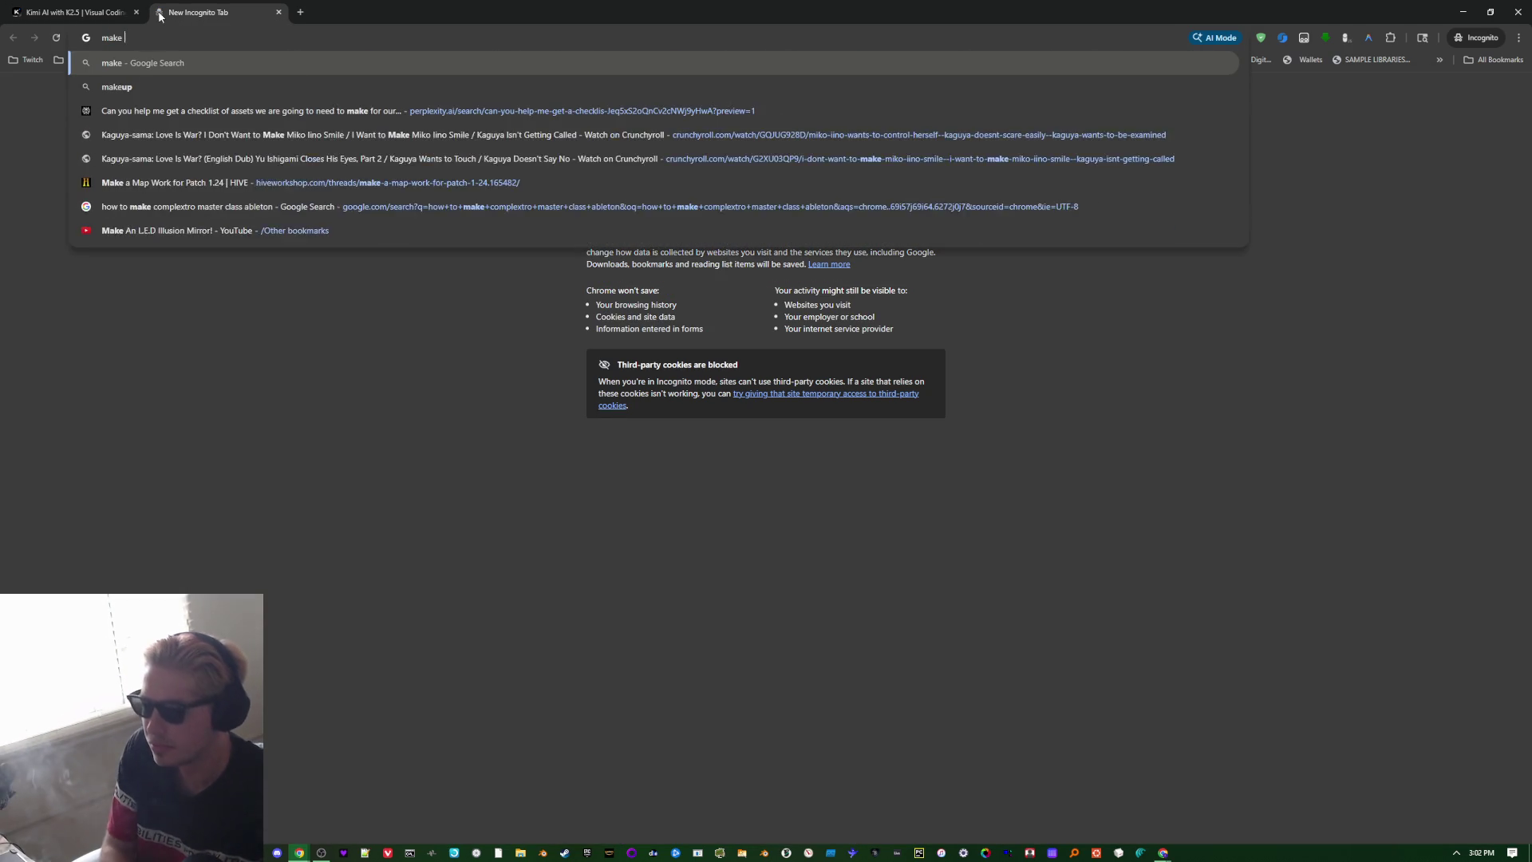
type("a google with another")
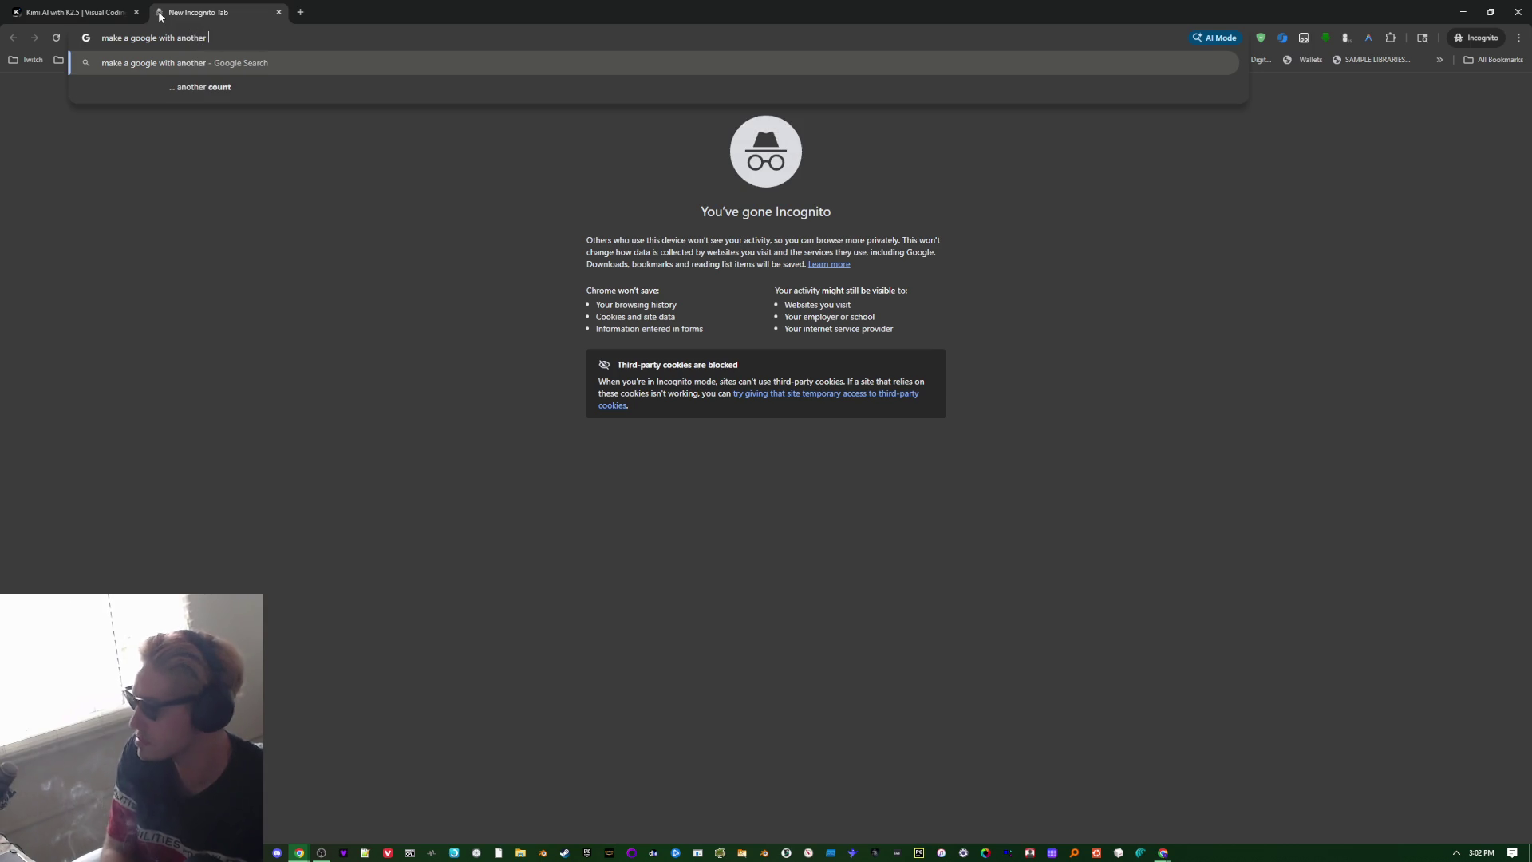
key("ctrl+w")
key("alt+Tab")
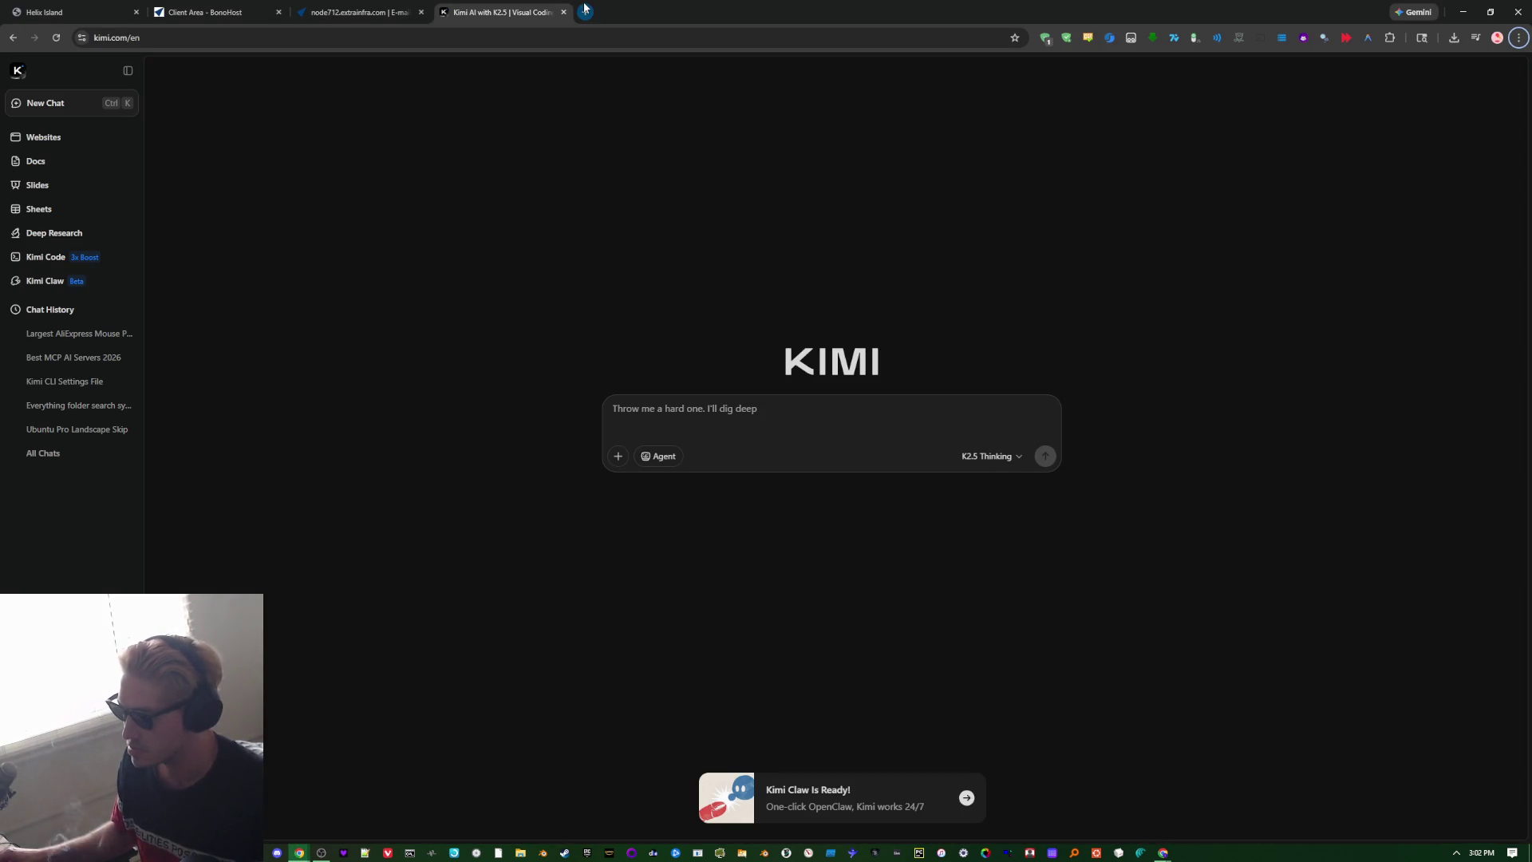
Switch to the other Chrome profile's window and load its Gmail inbox.
left_click(1499, 40)
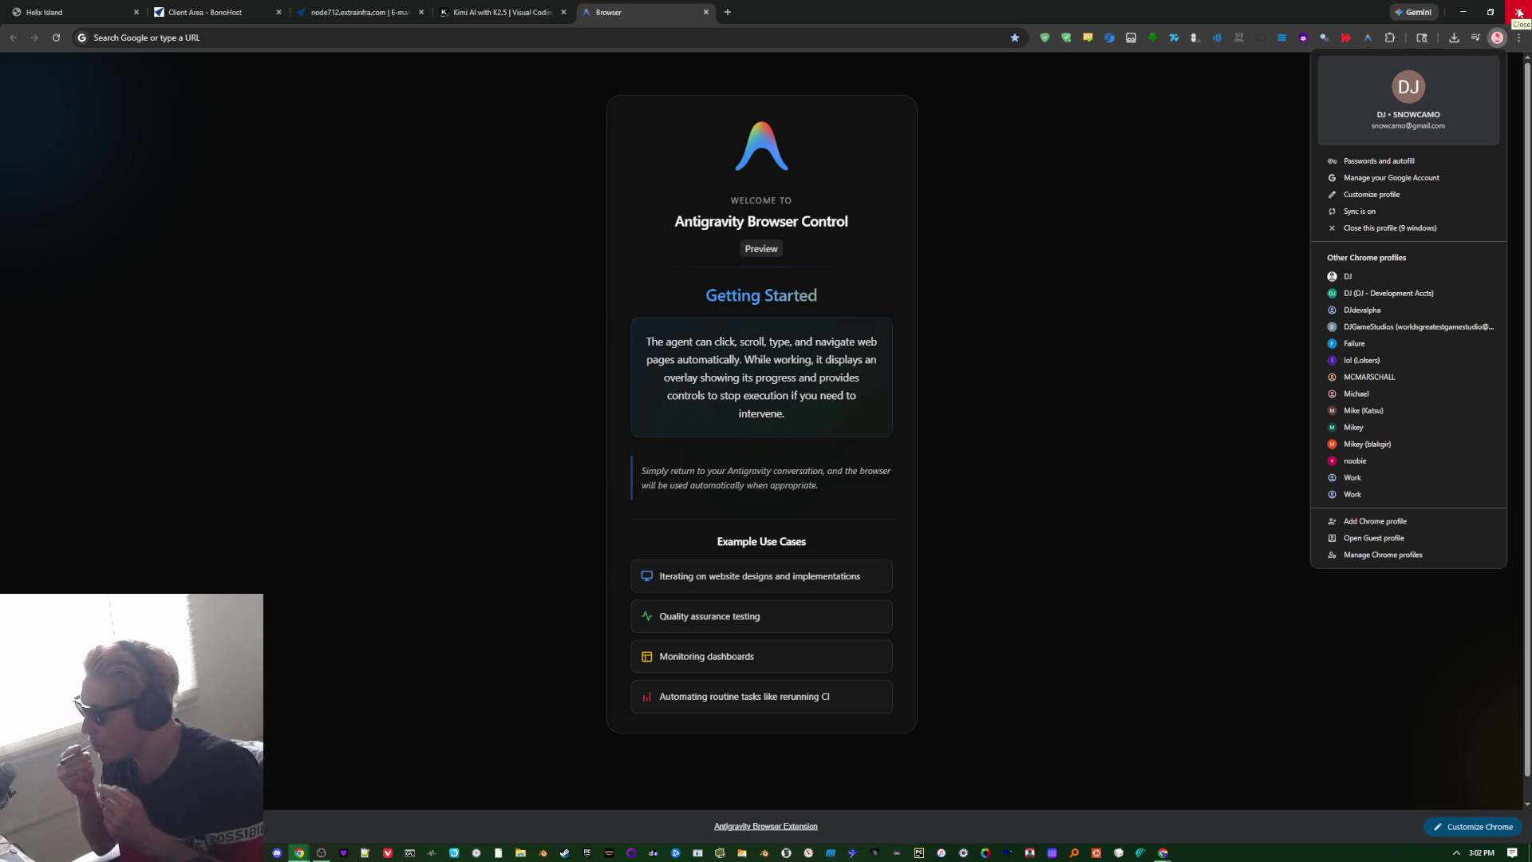
left_click(1422, 461)
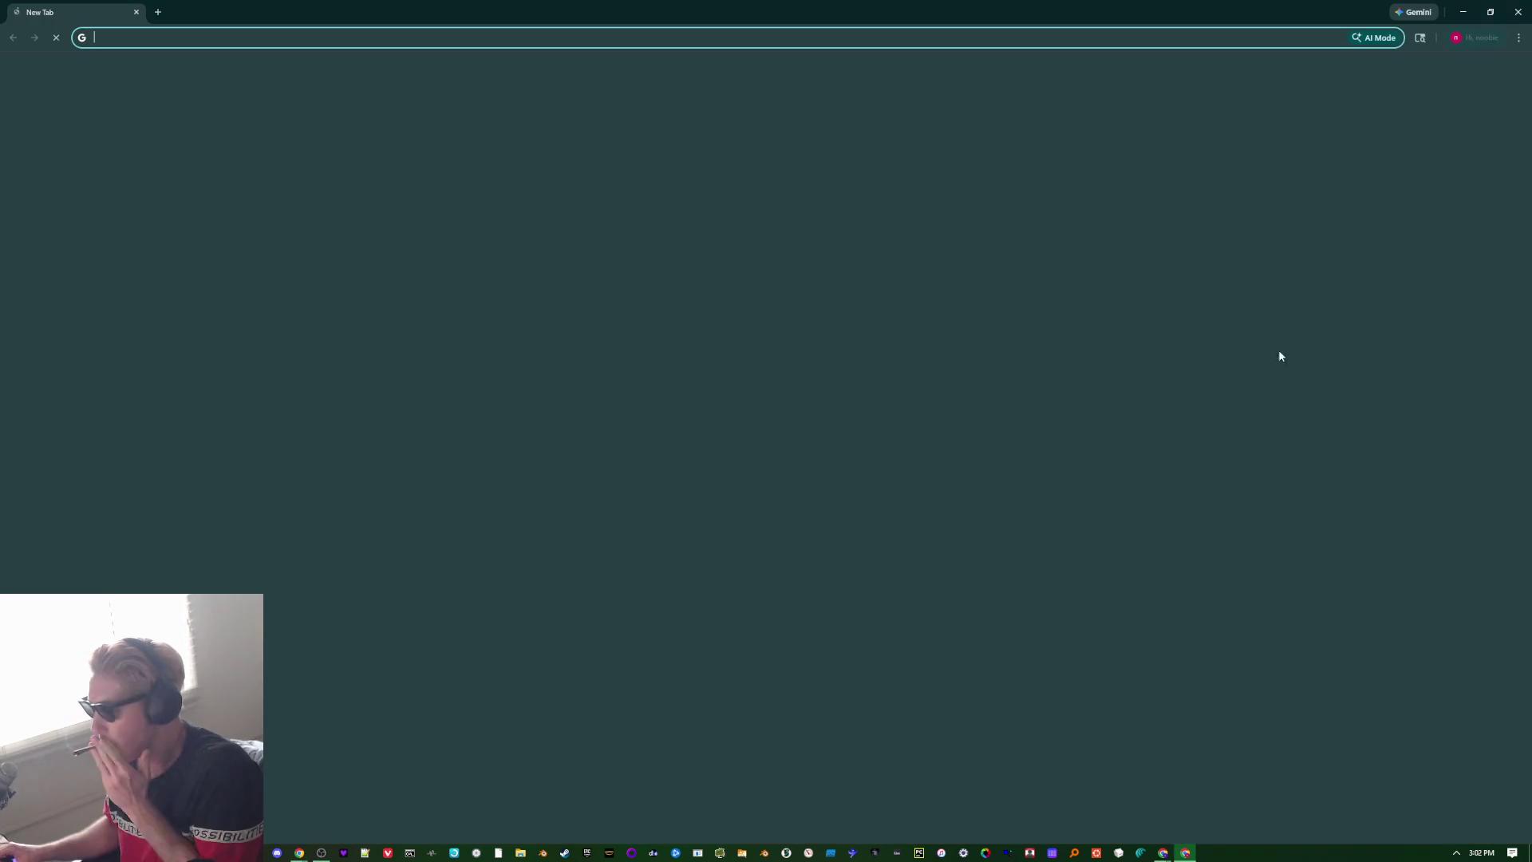
left_click(694, 274)
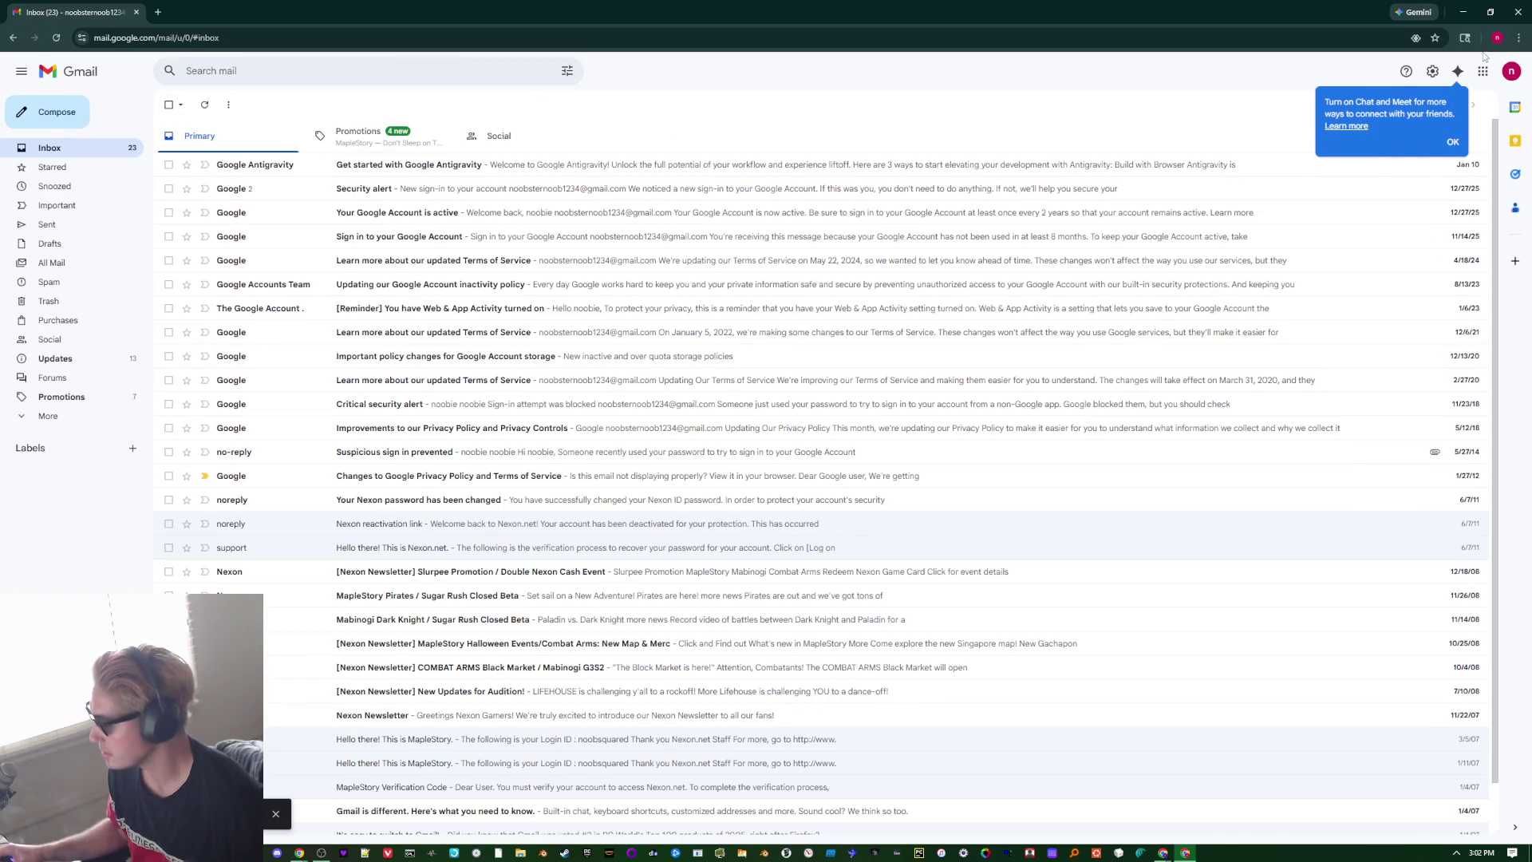
Check the account details, collapse the Gmail sidebar to icons, and show Quick settings.
left_click(1511, 71)
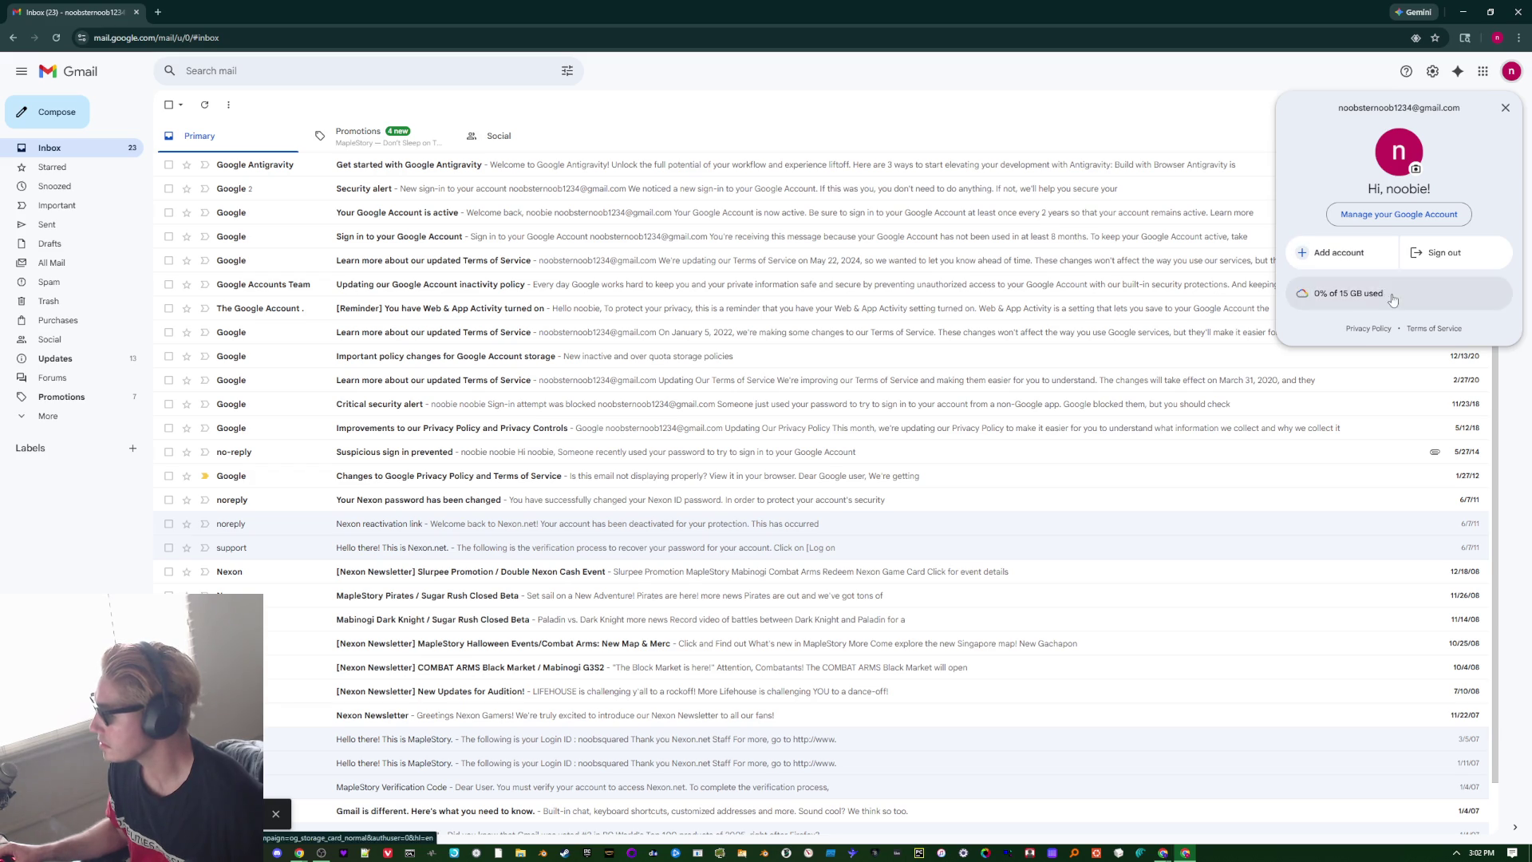
left_click(1432, 71)
left_click(1433, 74)
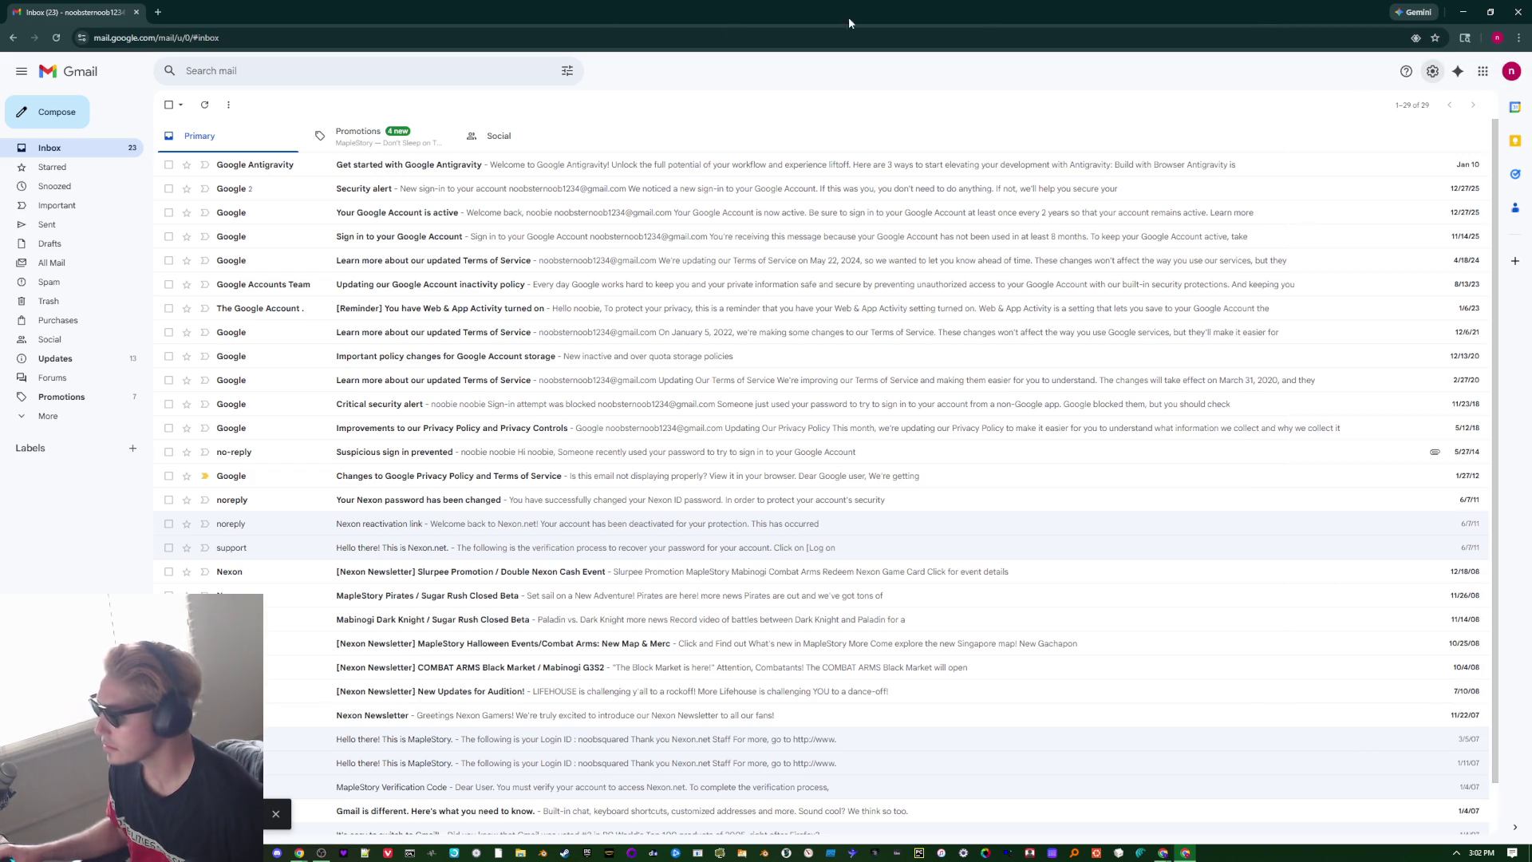
left_click(22, 71)
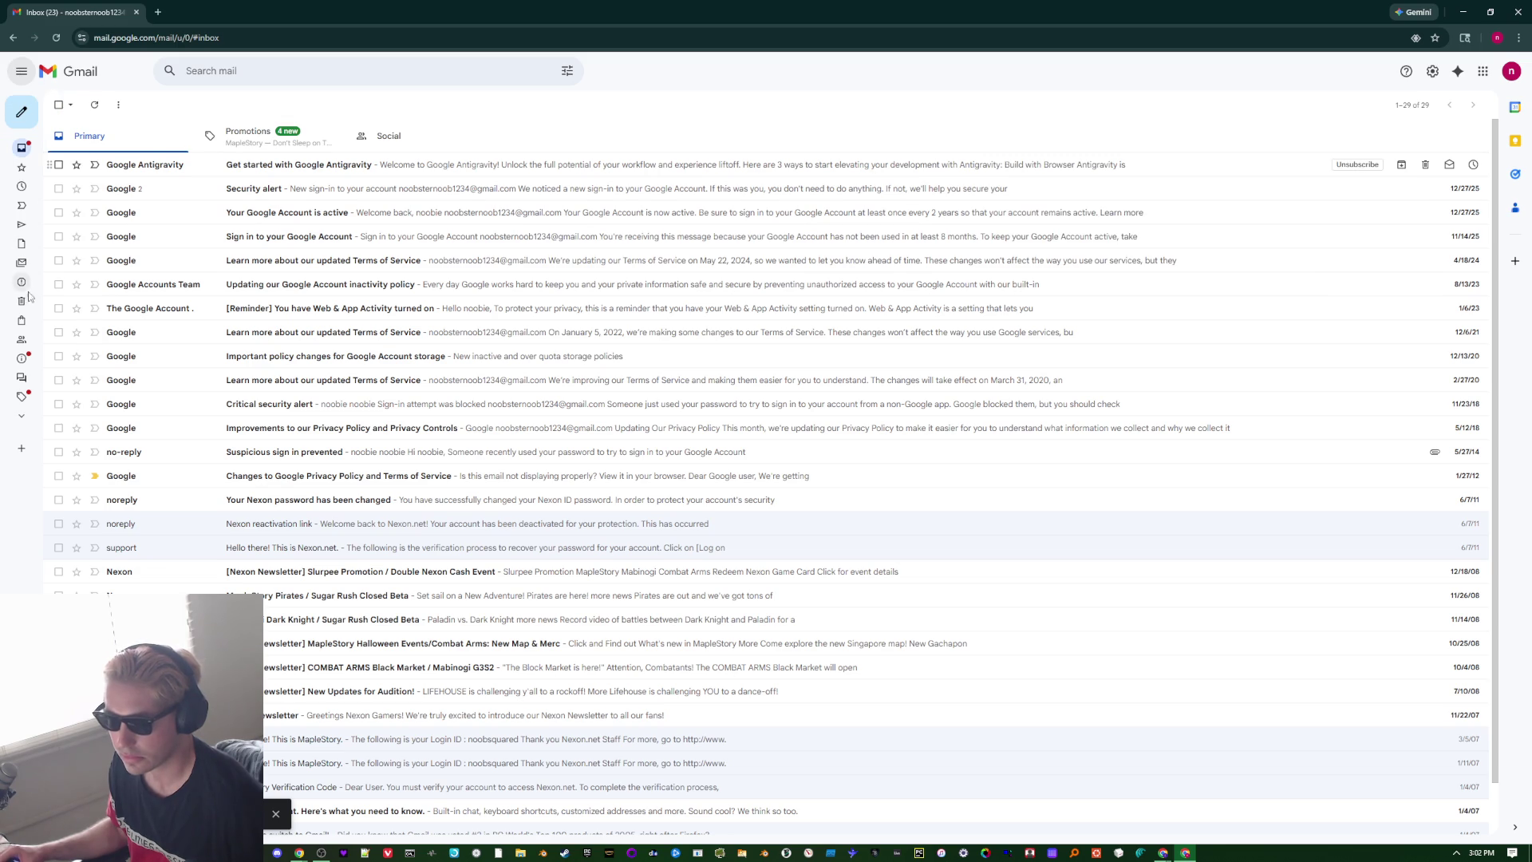
mouse_move(24, 281)
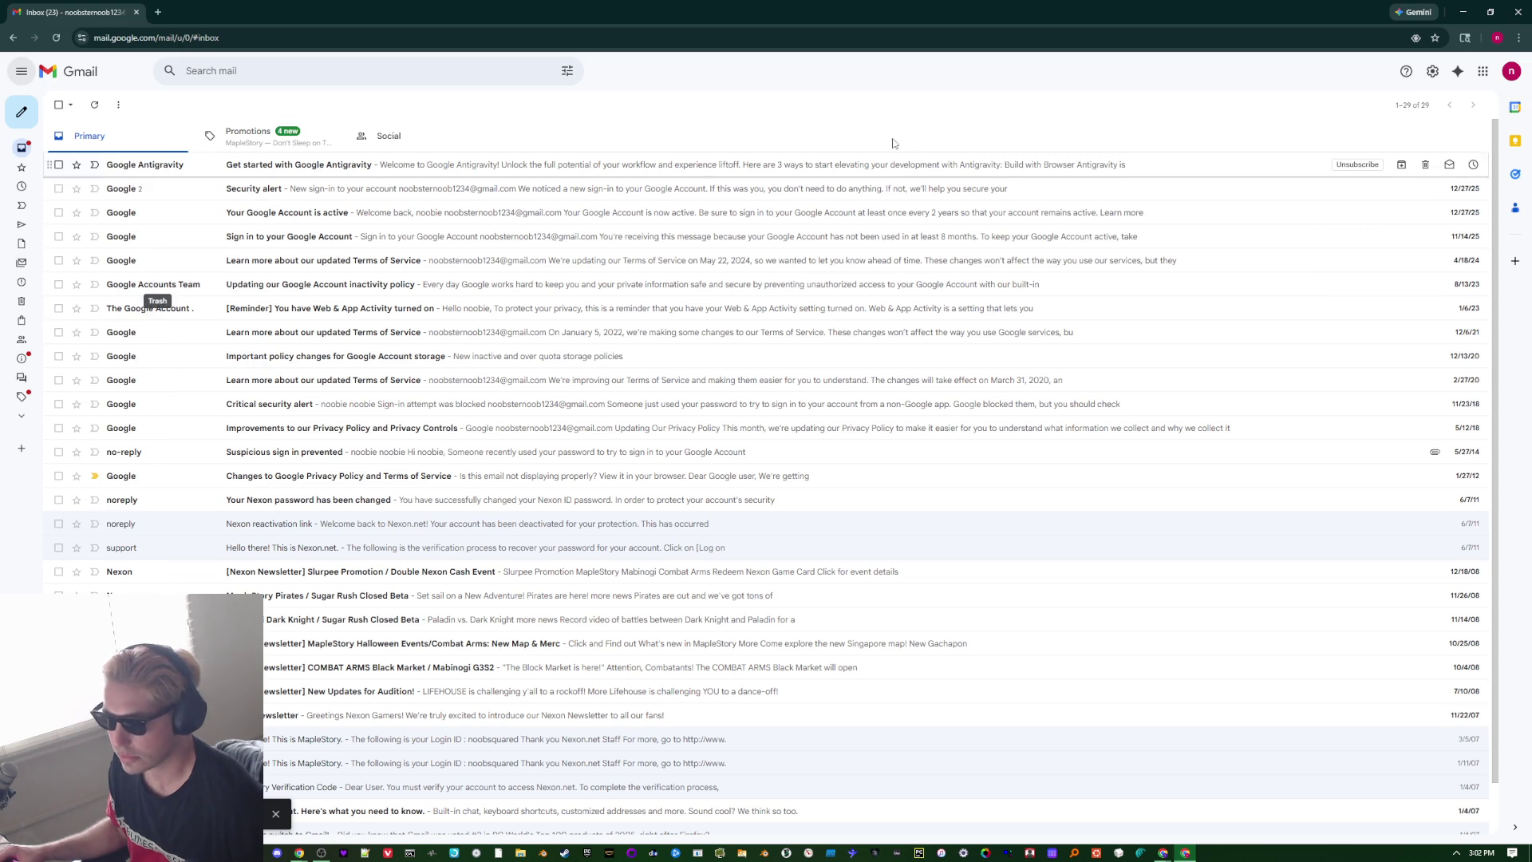
left_click(1432, 73)
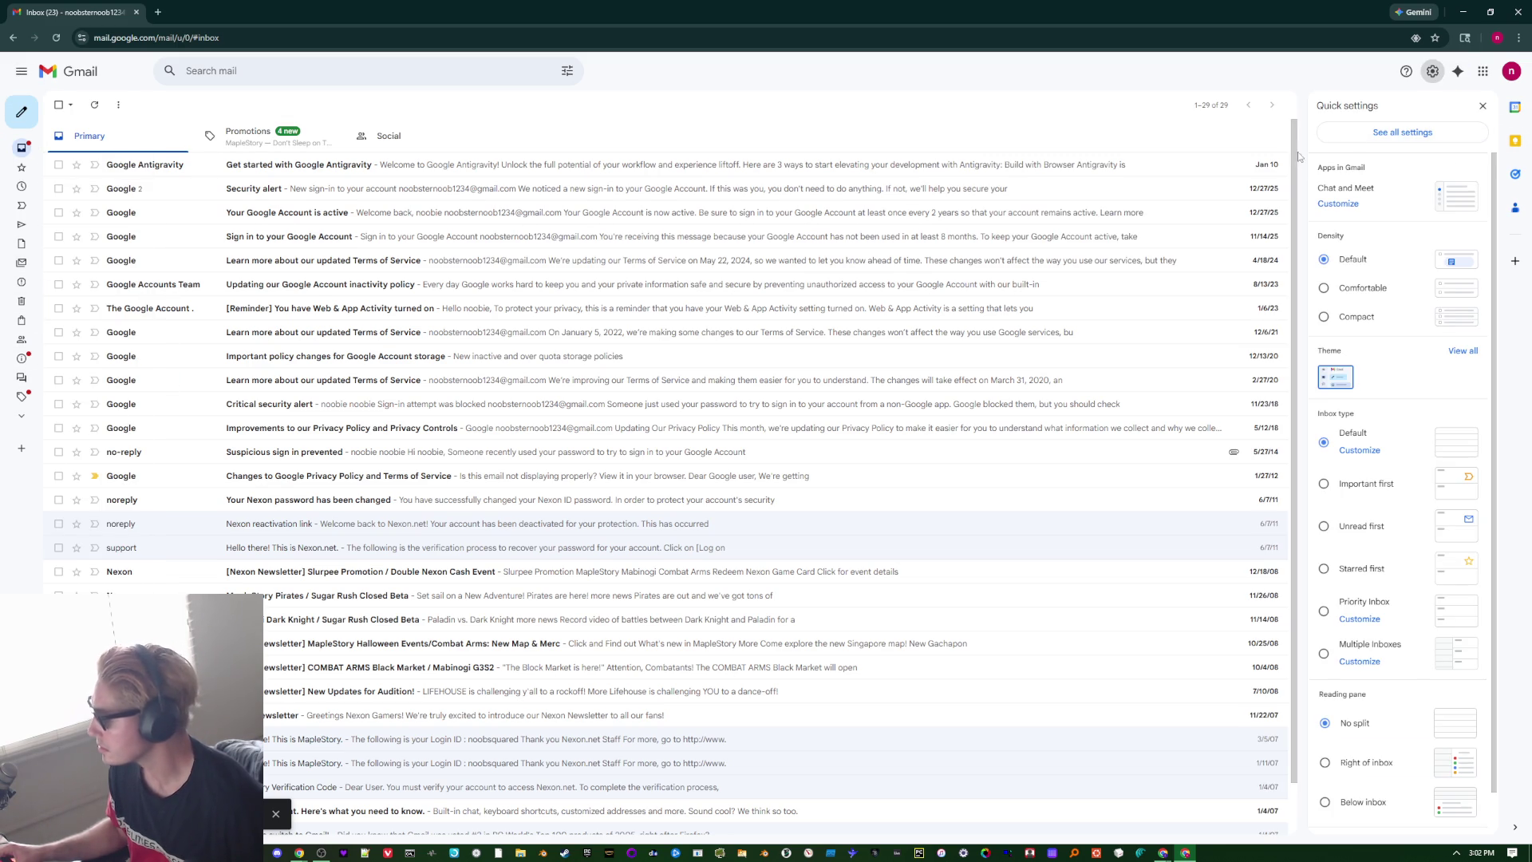
From Manage your Google Account, start the password change and move its sign-in page into a separate window.
left_click(1510, 72)
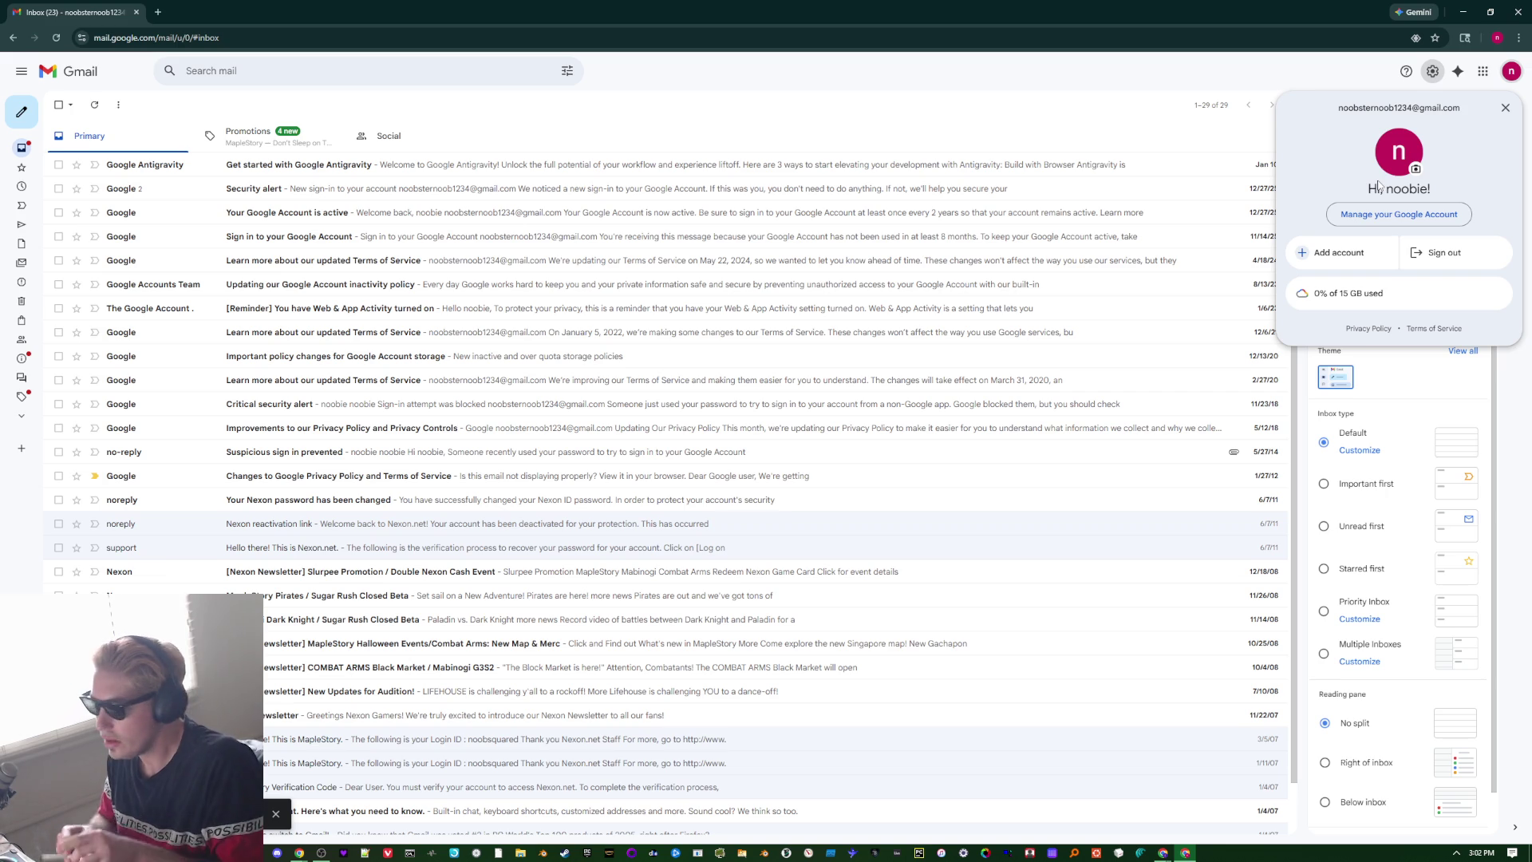
left_click(1355, 220)
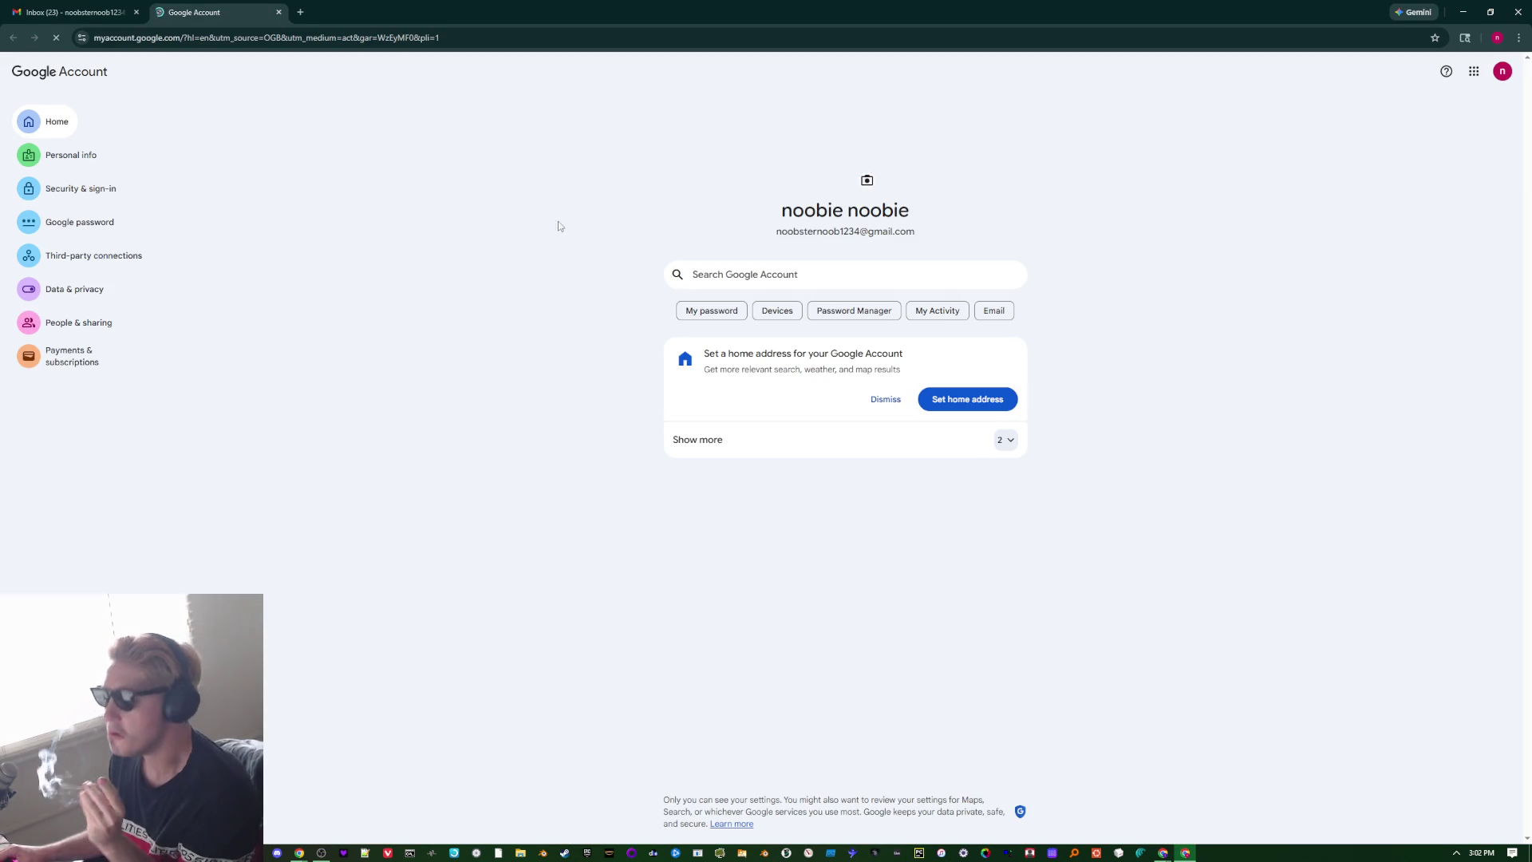
left_click(711, 310)
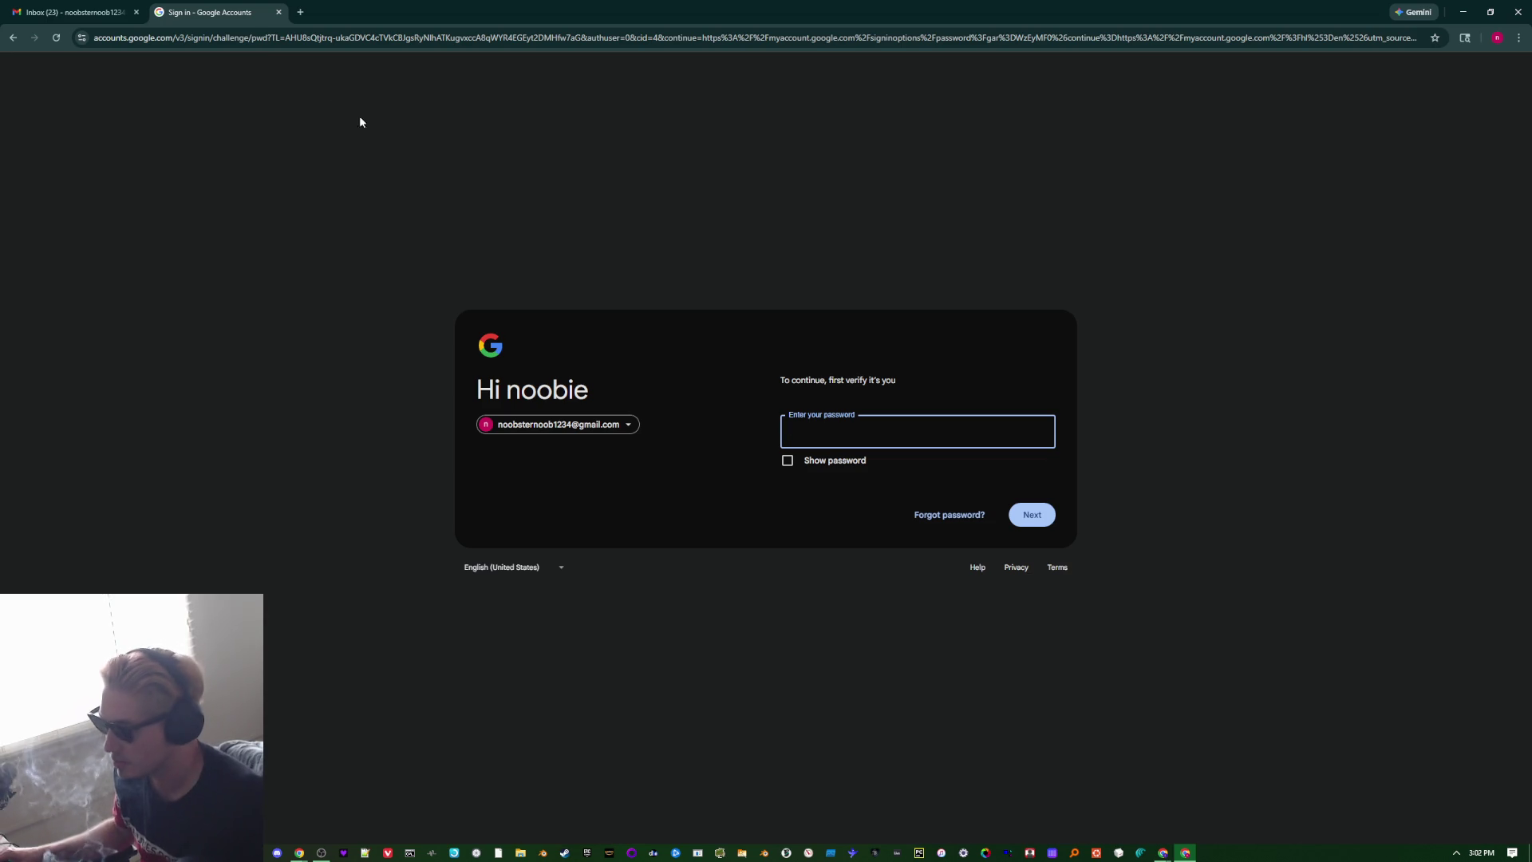
mouse_move(215, 12)
left_mouse_down()
mouse_move(64, 35)
mouse_move(0, 239)
left_mouse_up()
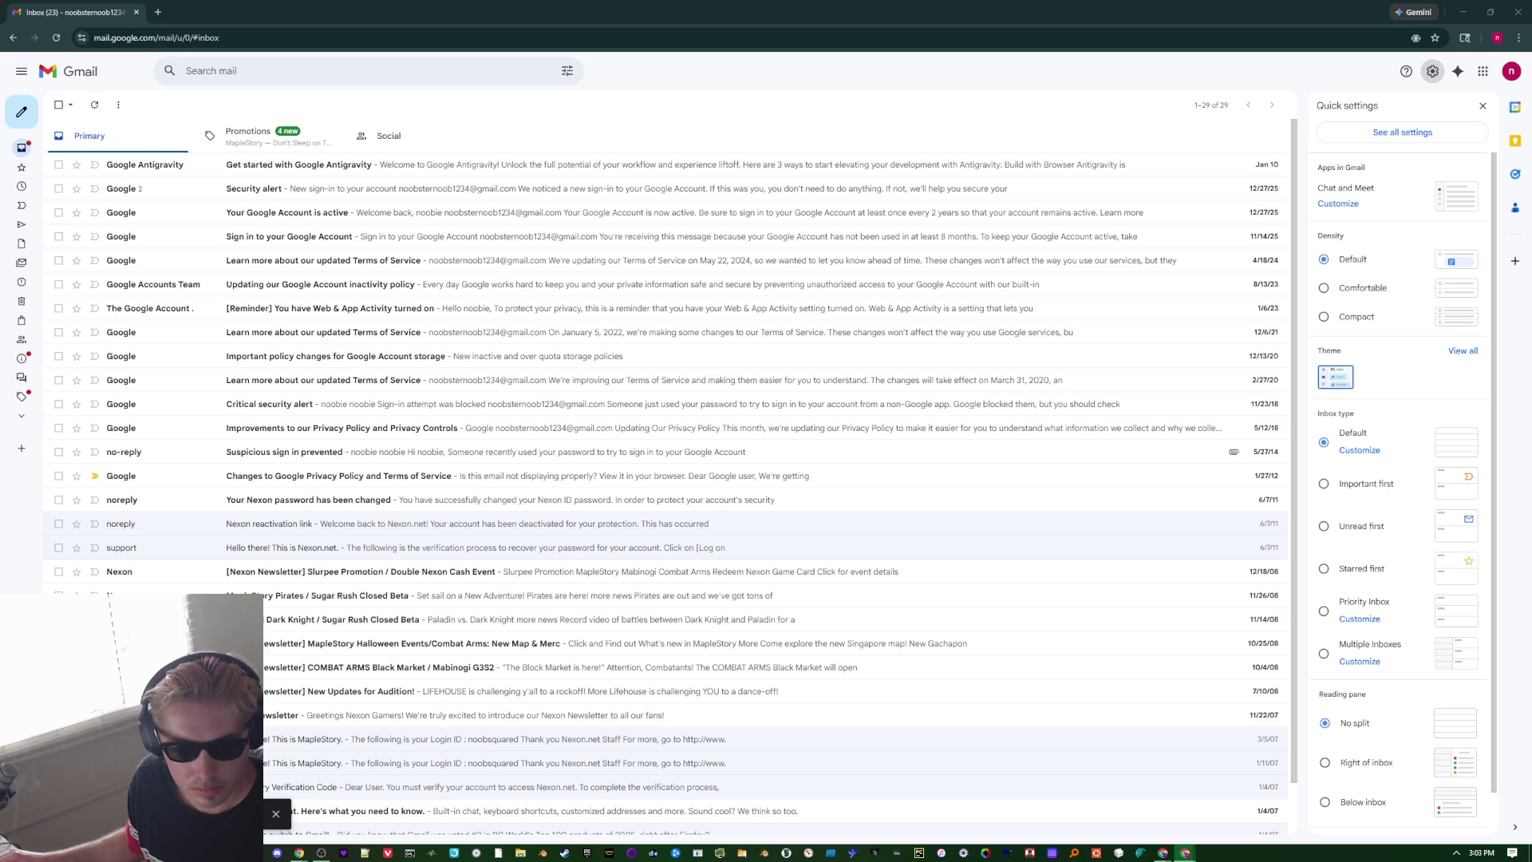
key("alt+Tab")
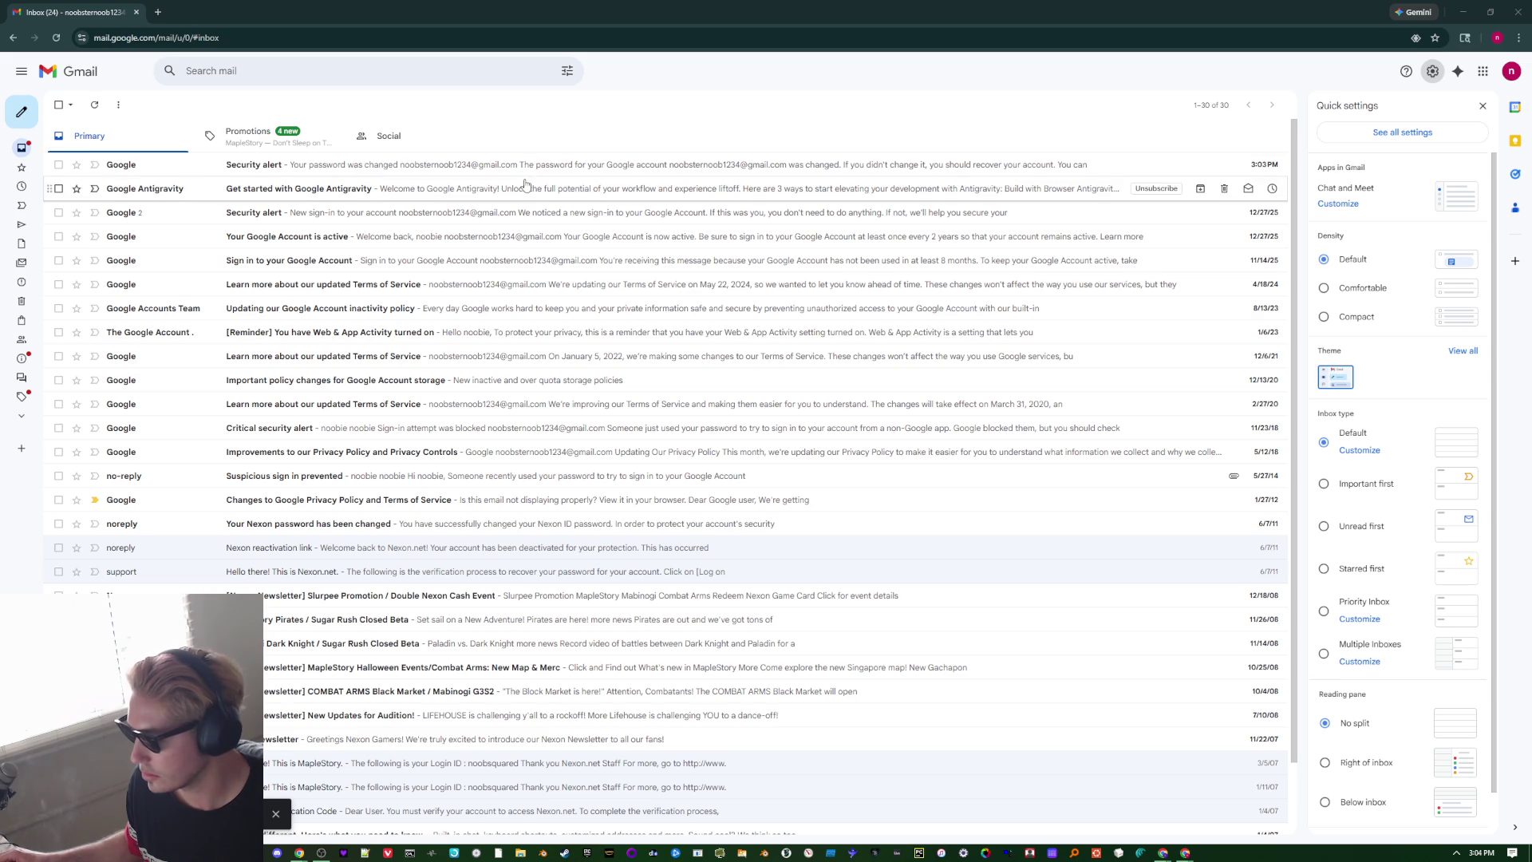
Return to the Gmail inbox to see the password-changed security alert, then bring up YouTube.
key("alt+Tab")
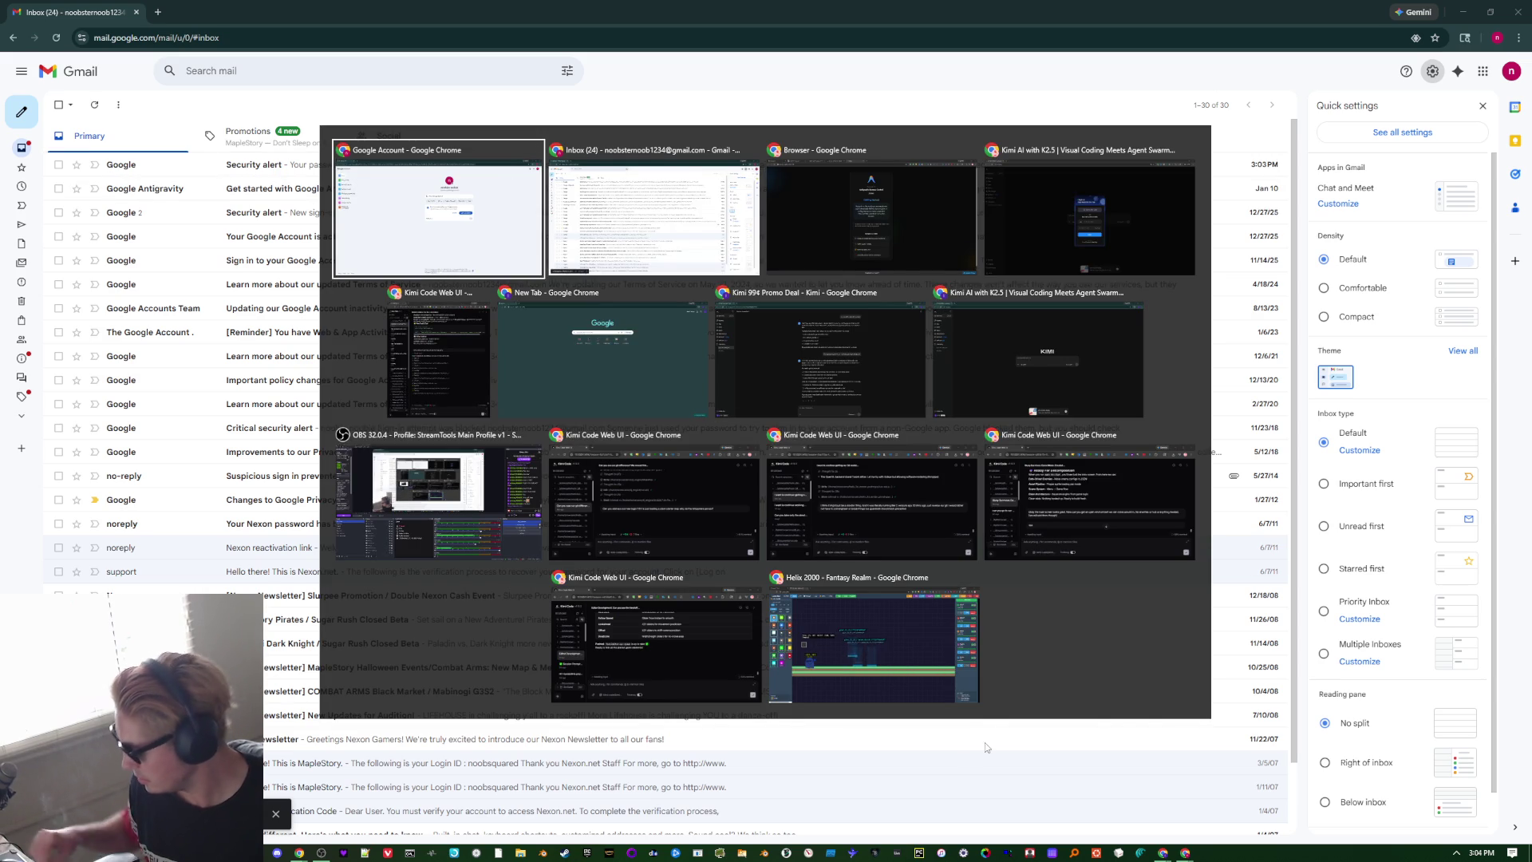
key("Escape")
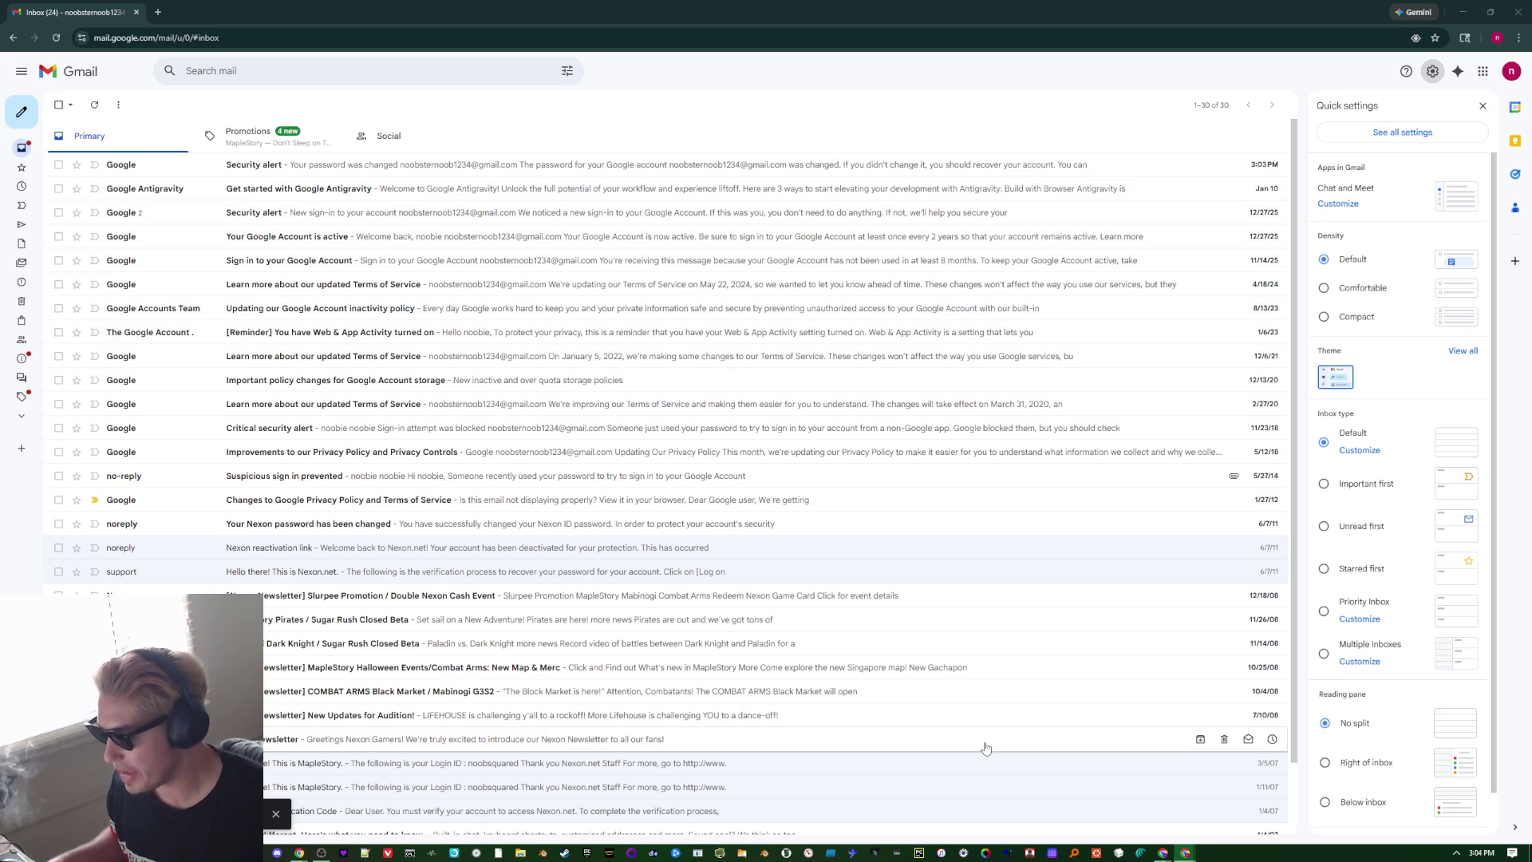
key("alt+Tab")
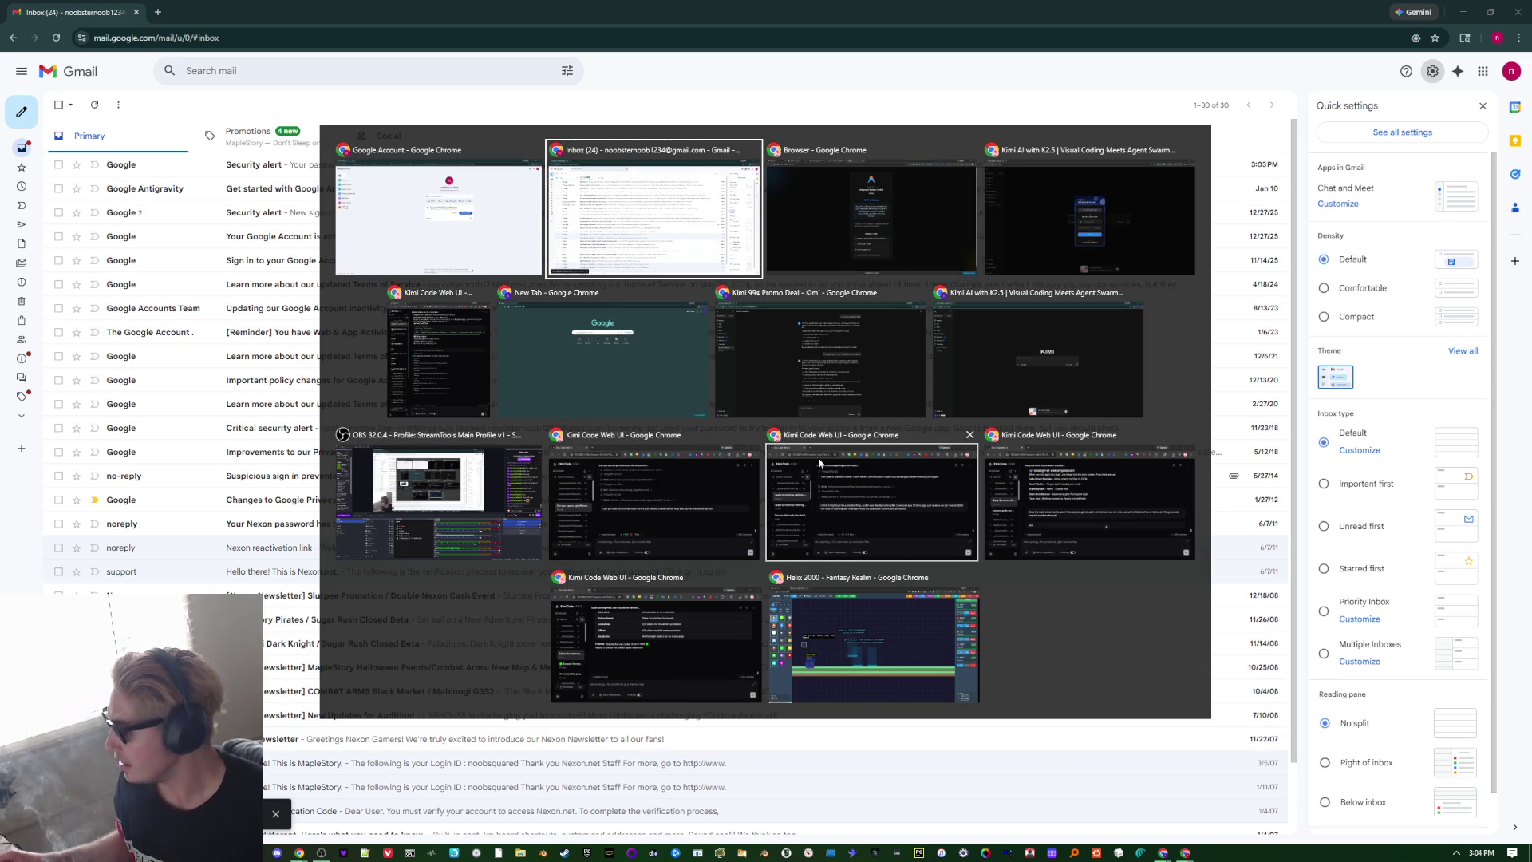
key("Escape")
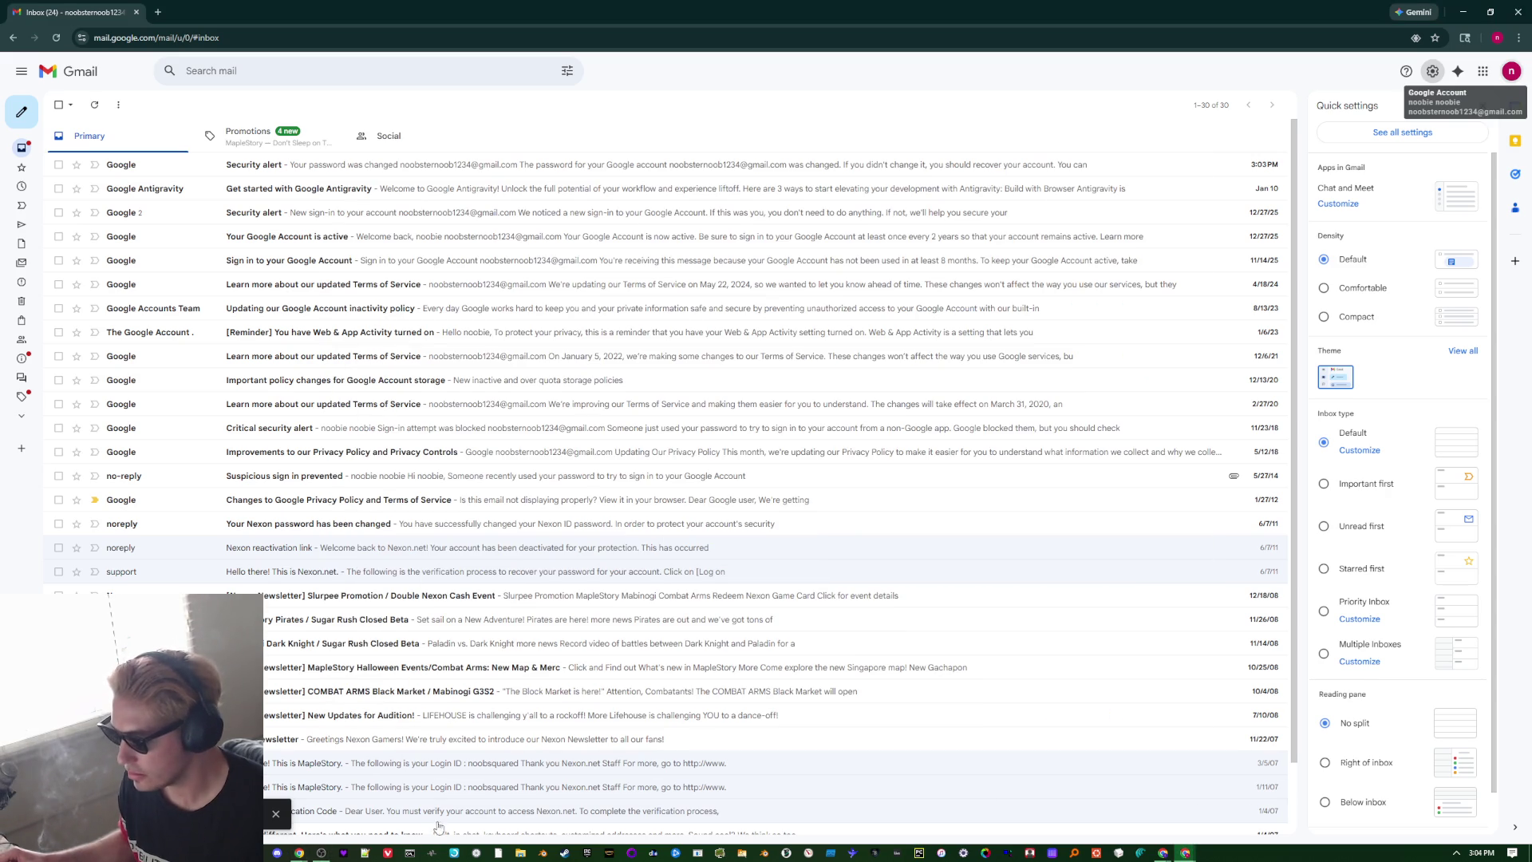
left_click(1456, 852)
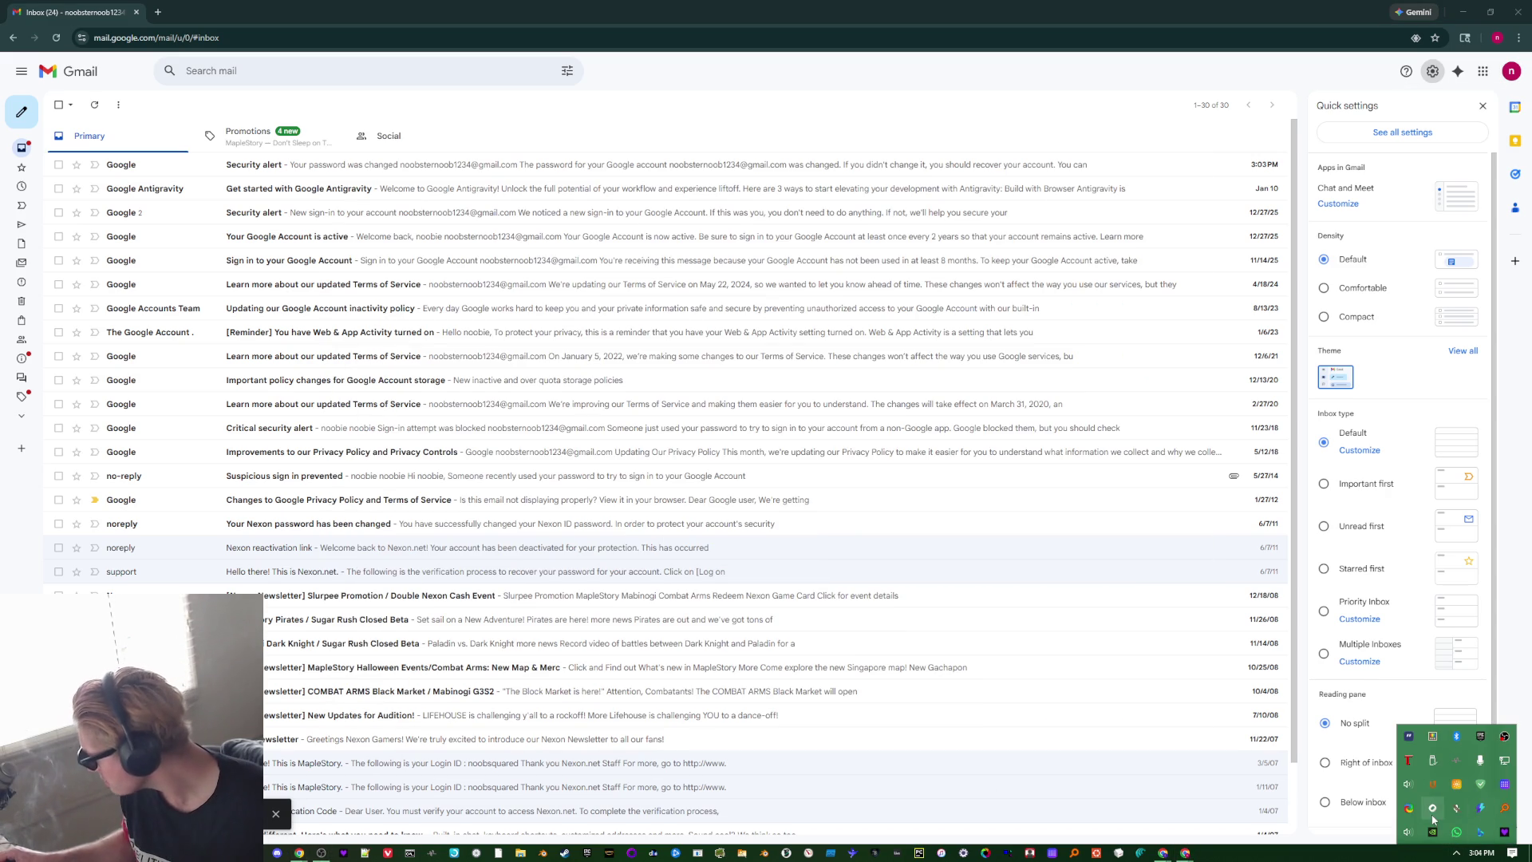
key("alt+Tab")
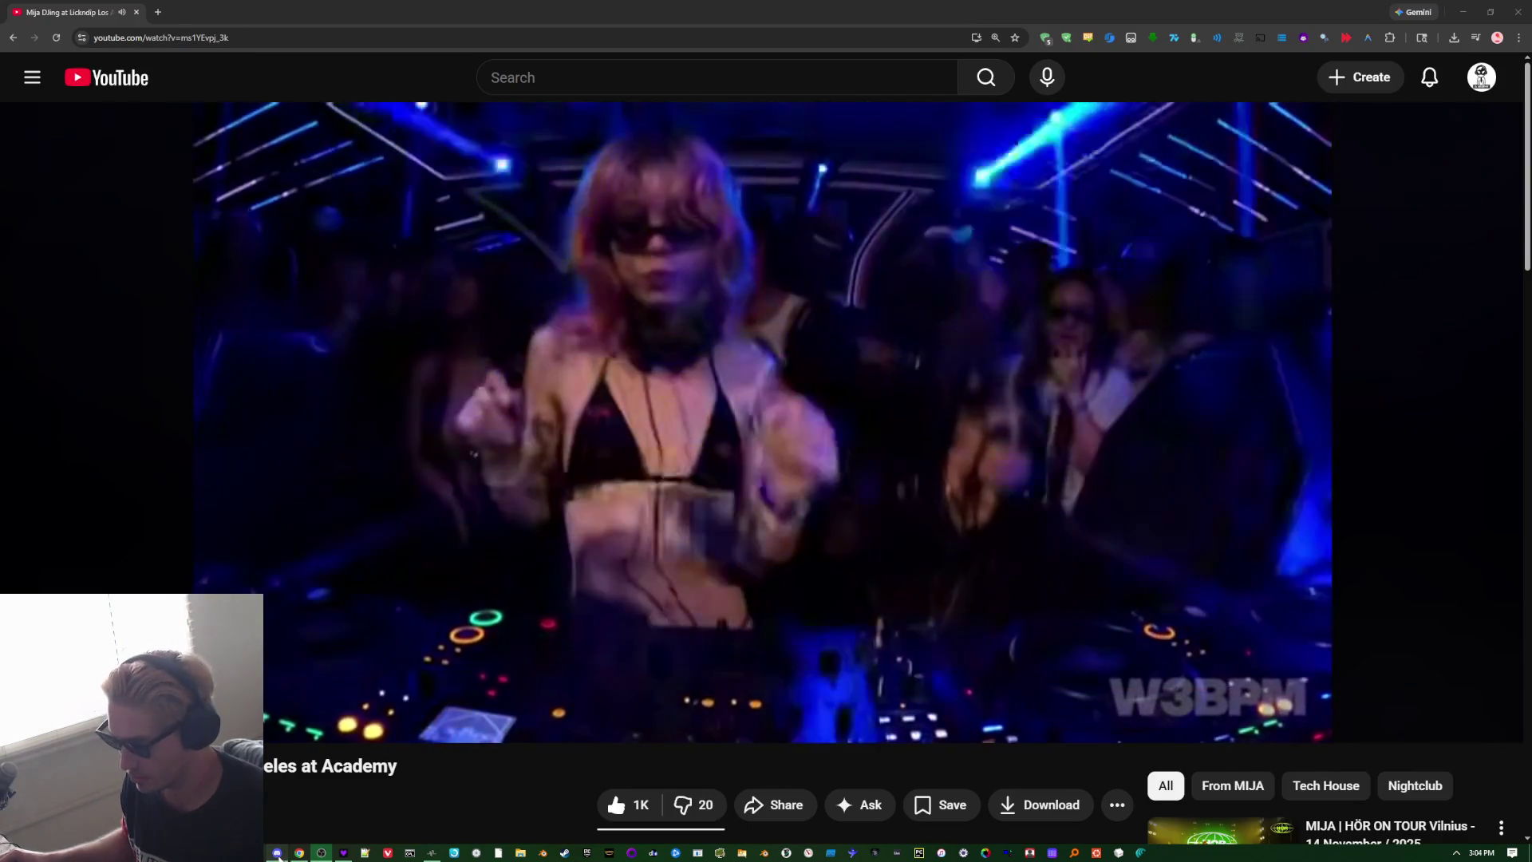
left_click(277, 852)
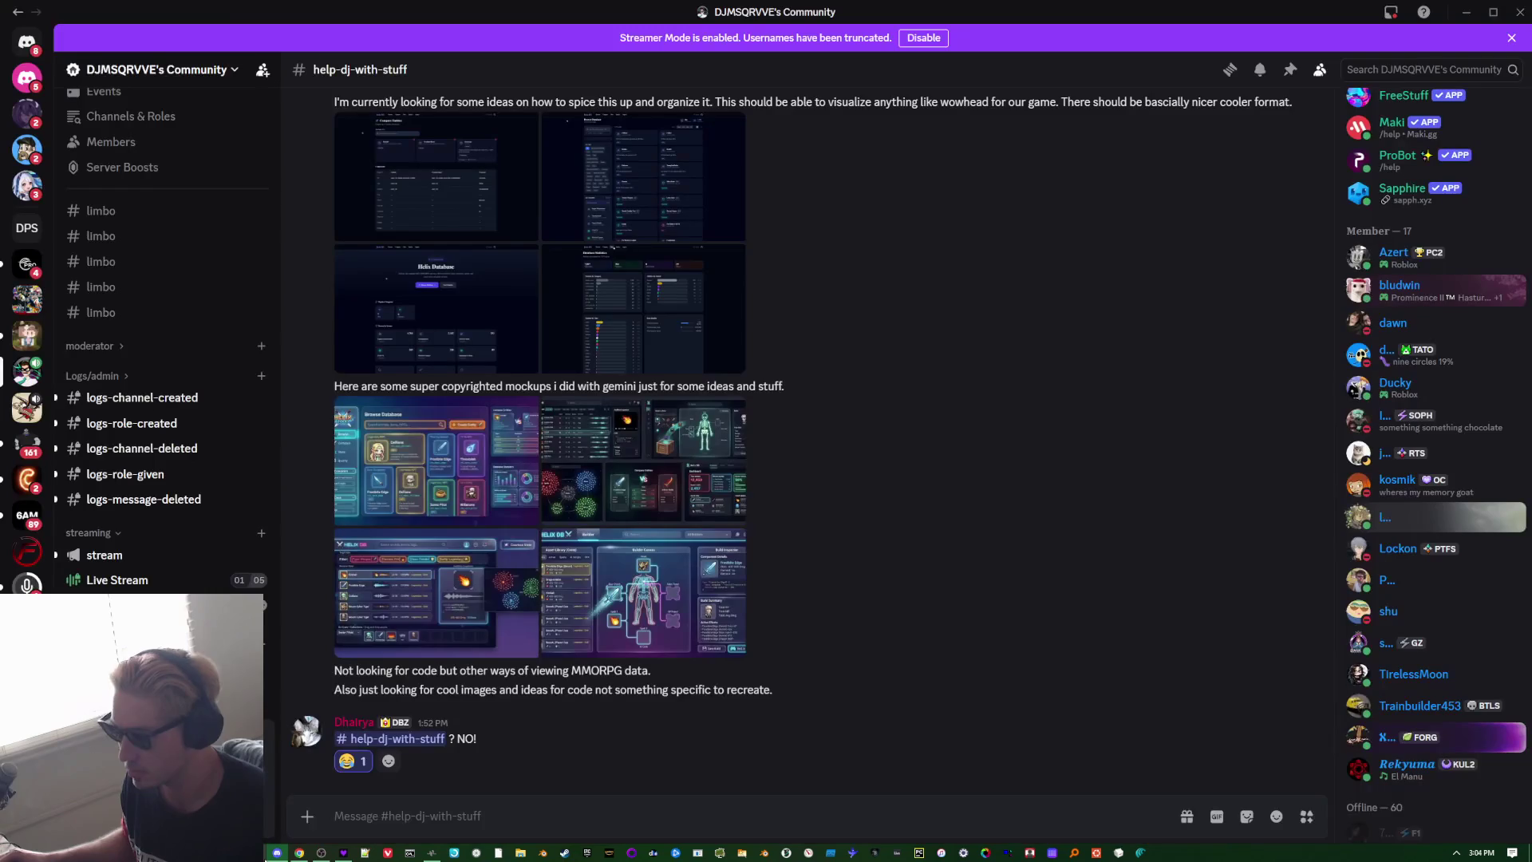
key("alt+Tab")
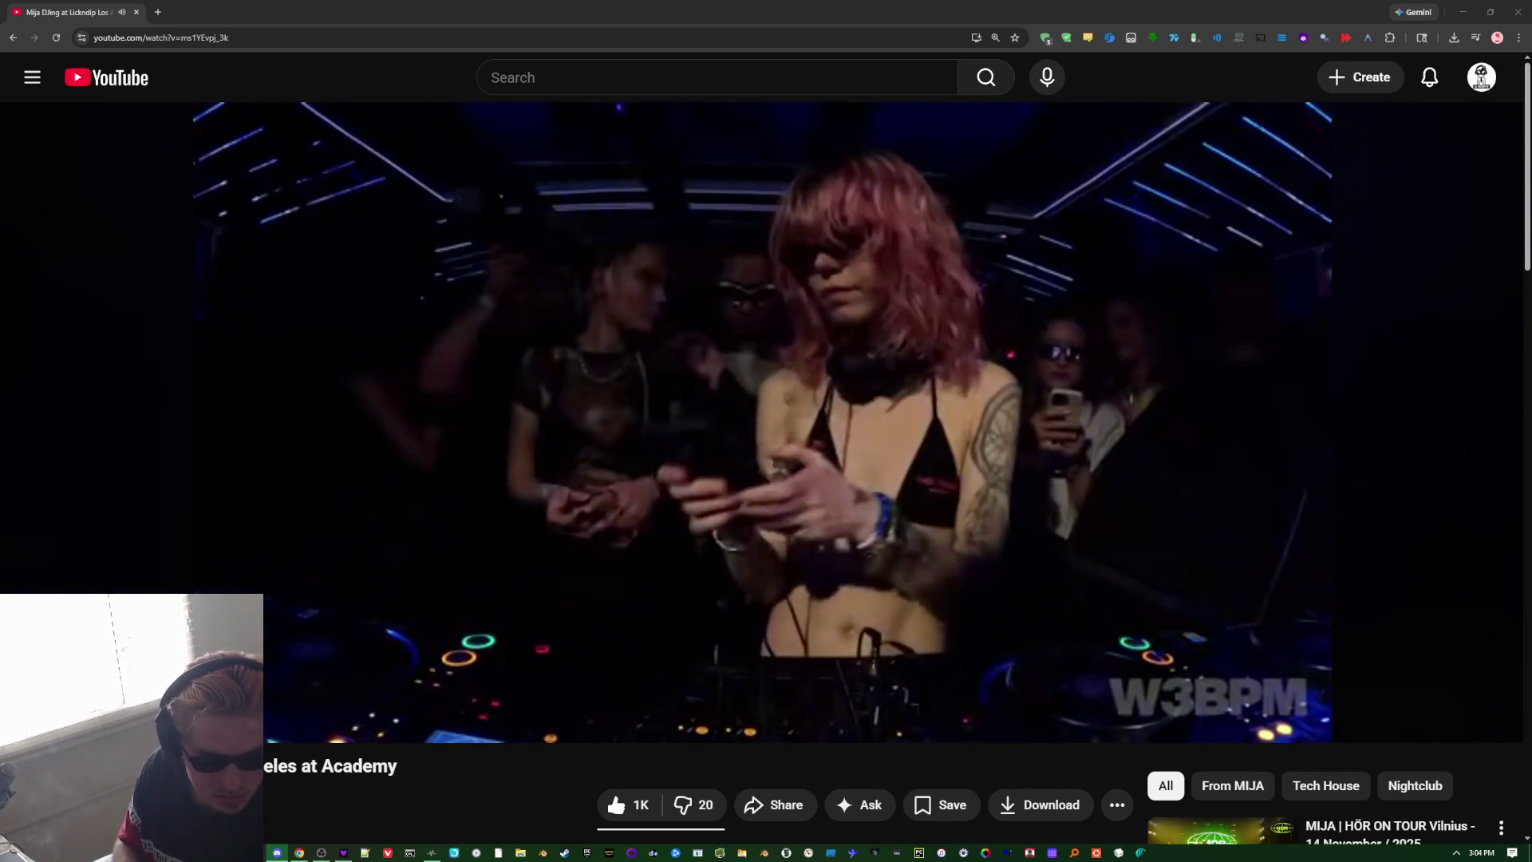
key("alt+Tab")
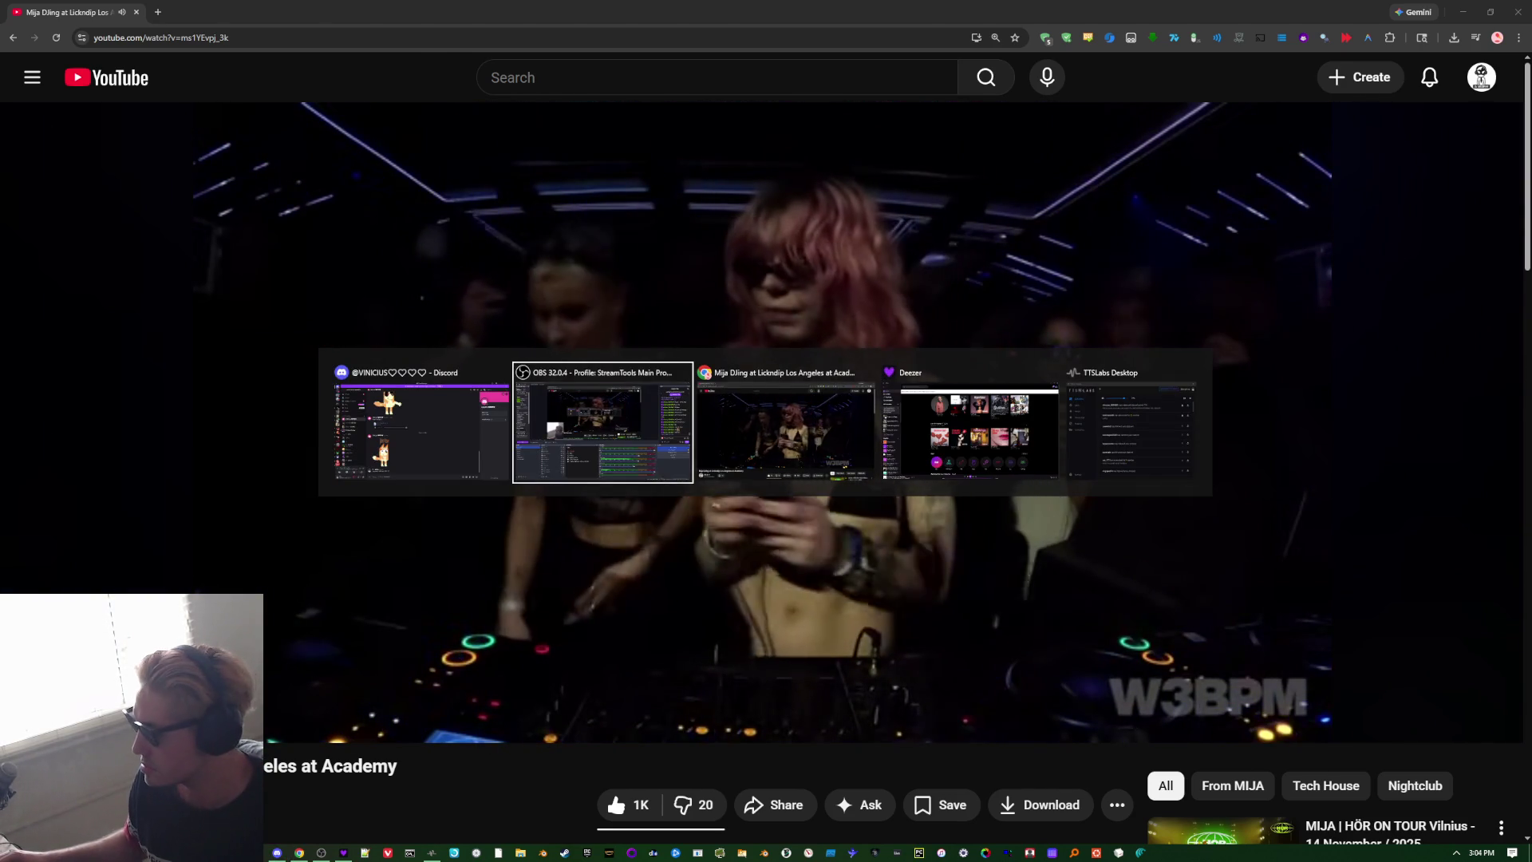
key("super+Tab")
left_click(73, 42)
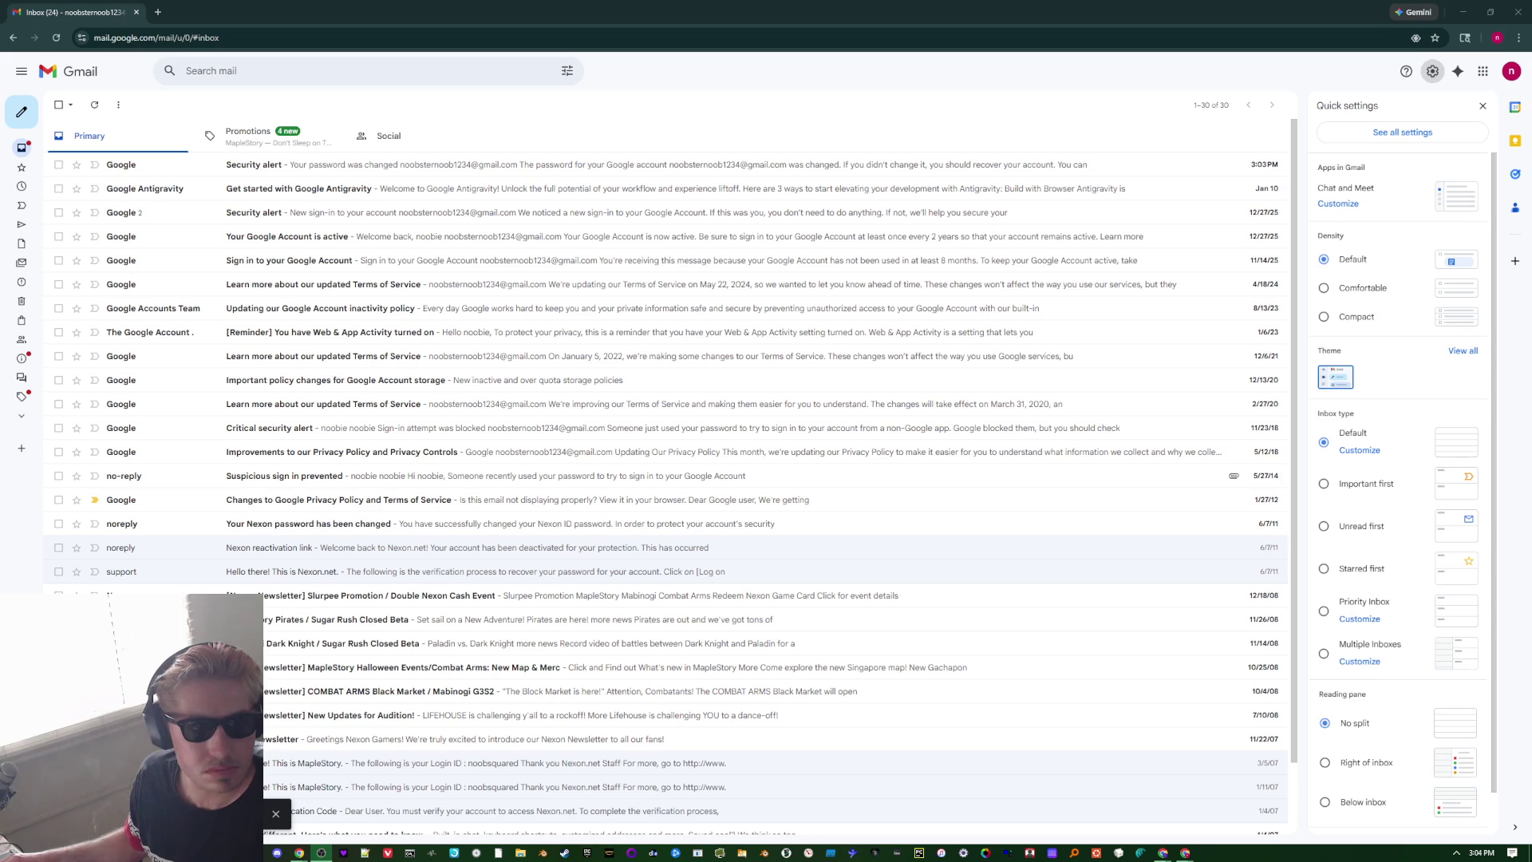
left_click(568, 166)
Select the account's e-mail address, then cycle windows and desktops back to the full-screen YouTube video.
left_click_drag(751, 292, 633, 297)
key("alt+Tab")
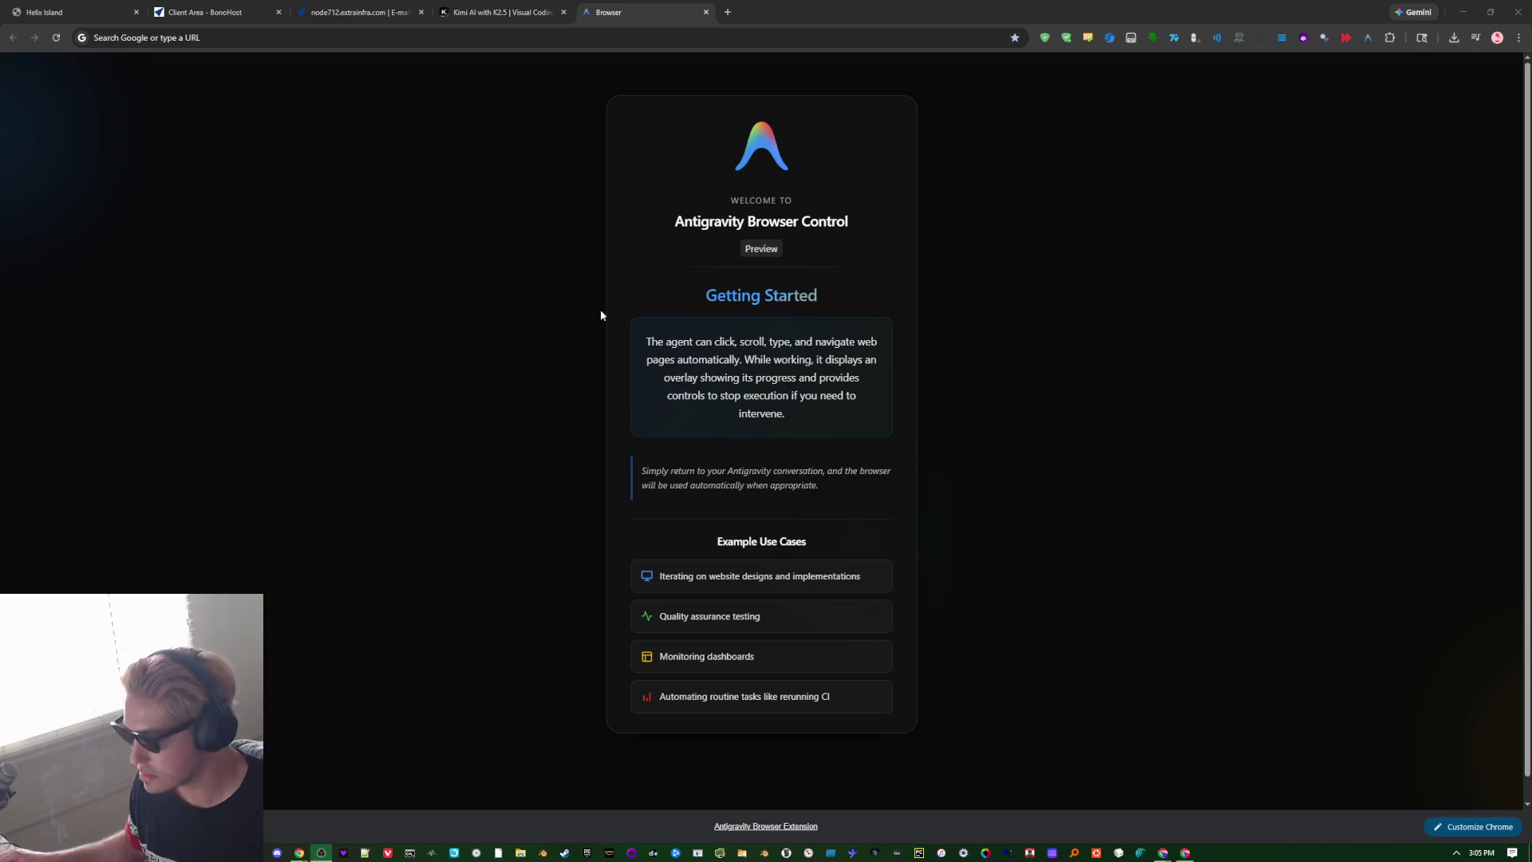
key("alt+Tab")
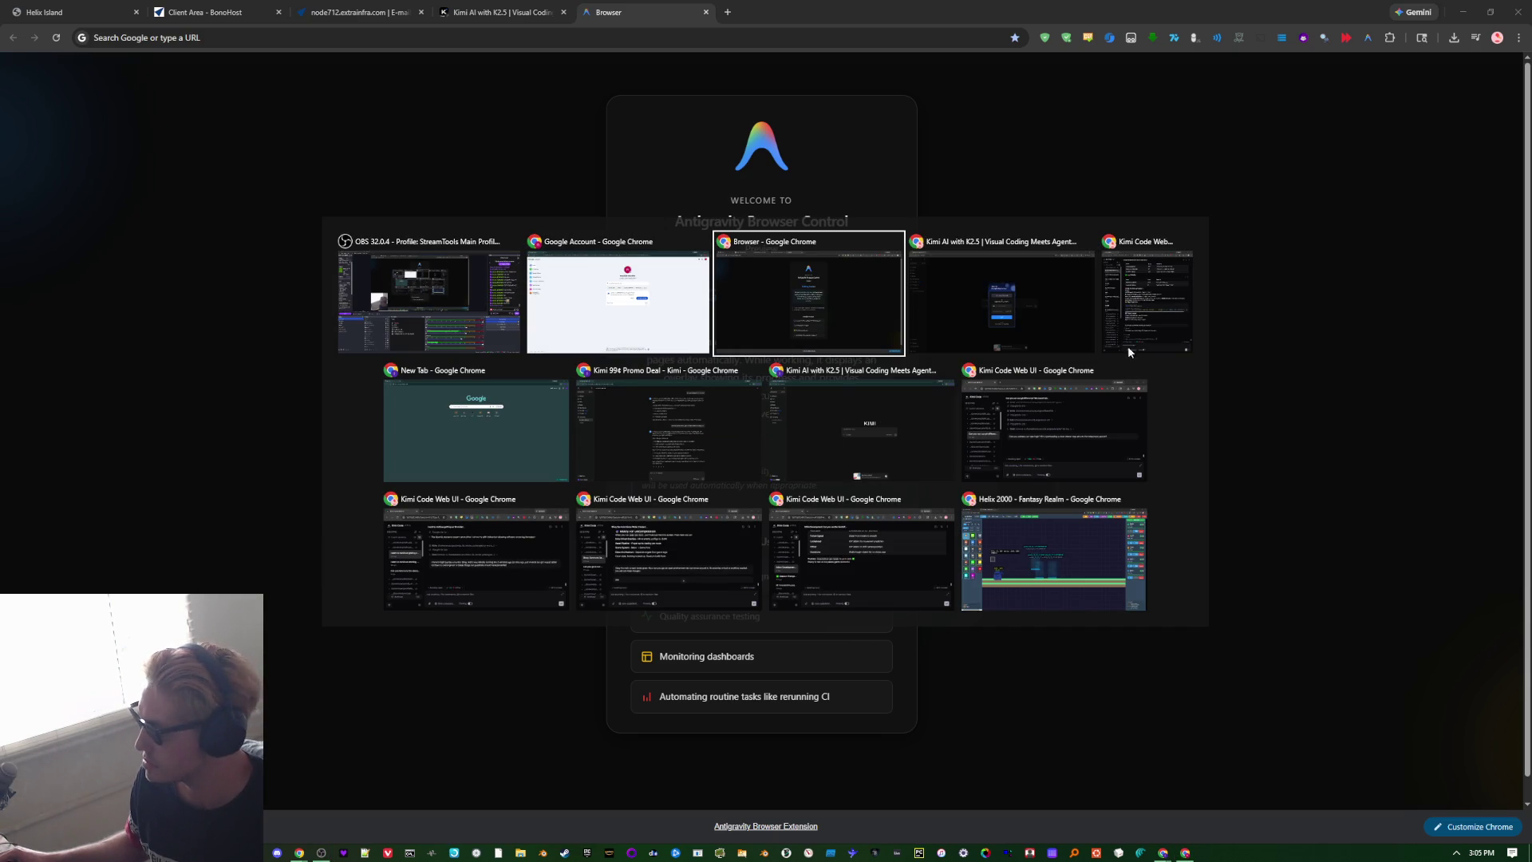
key("Escape")
key("super+Tab")
key("ctrl+super+Right")
key("ctrl+super+Right")
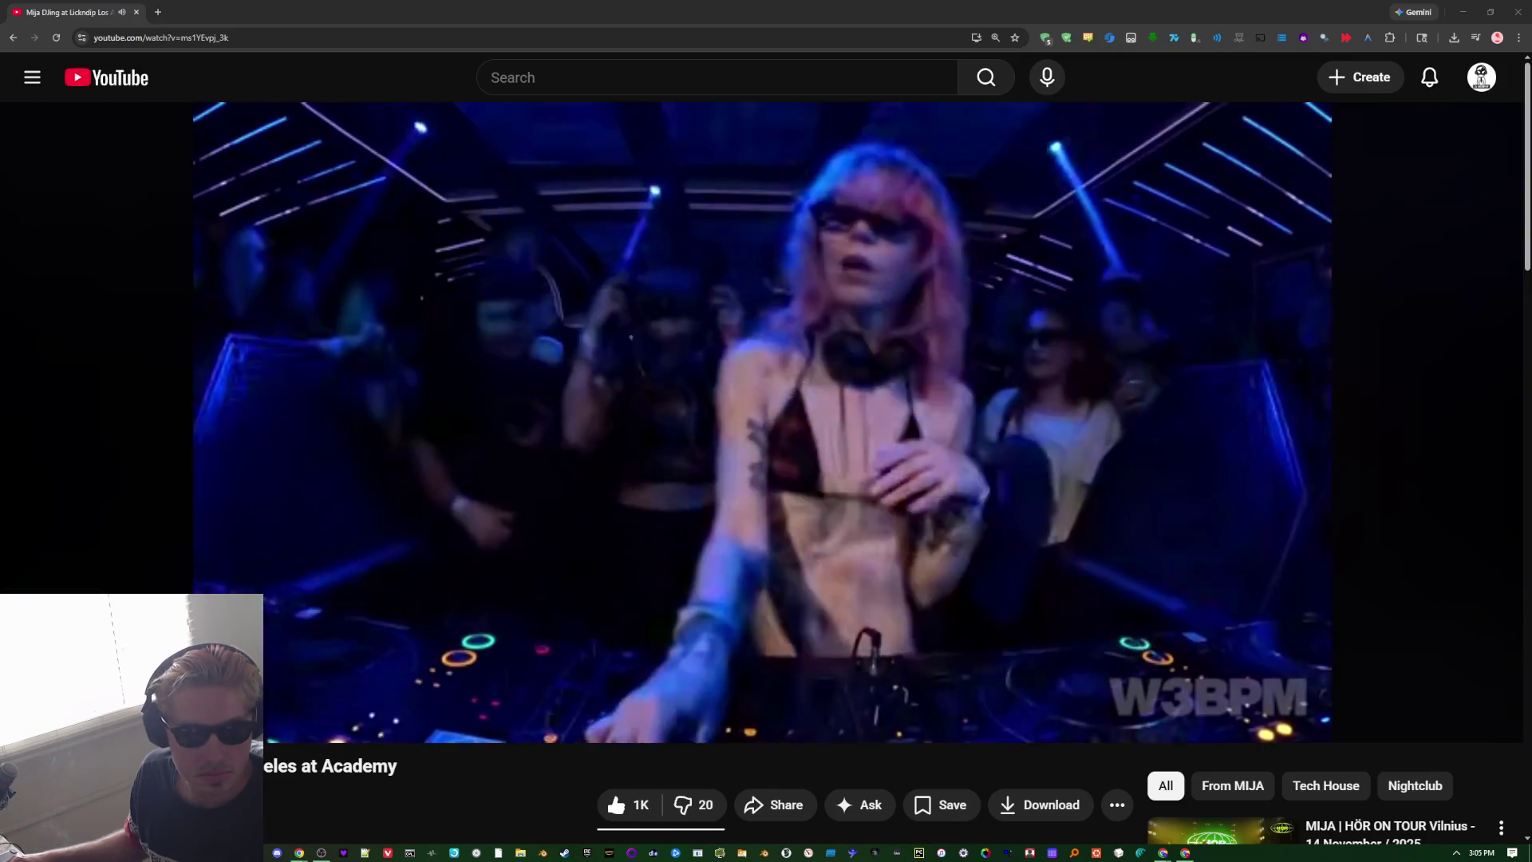
key("super+Tab")
key("Escape")
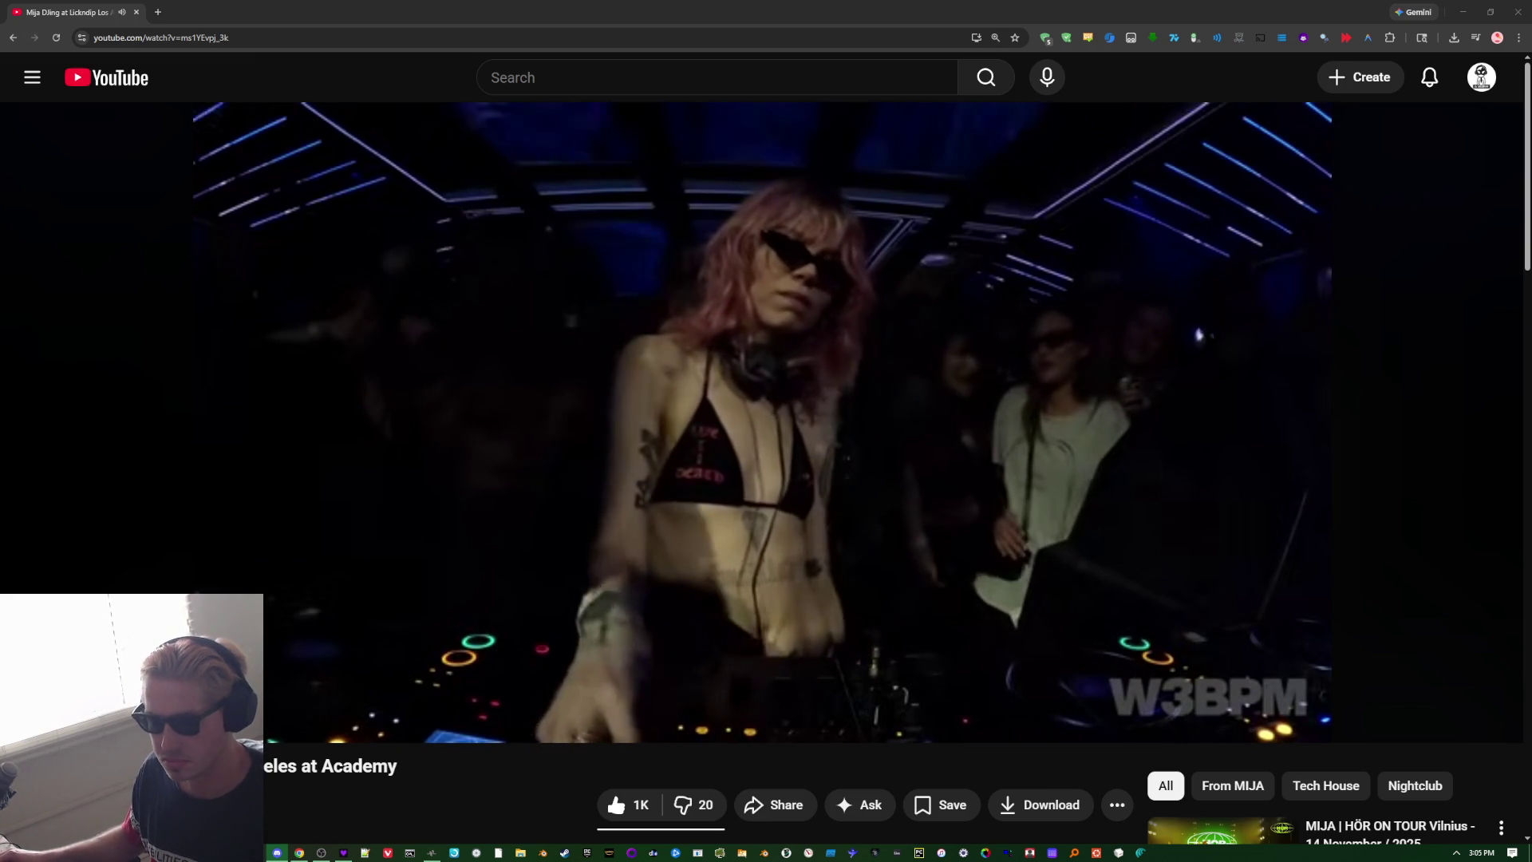
Leave the video and open a different Chrome profile showing the Antigravity Browser Control welcome page.
key("alt+Tab")
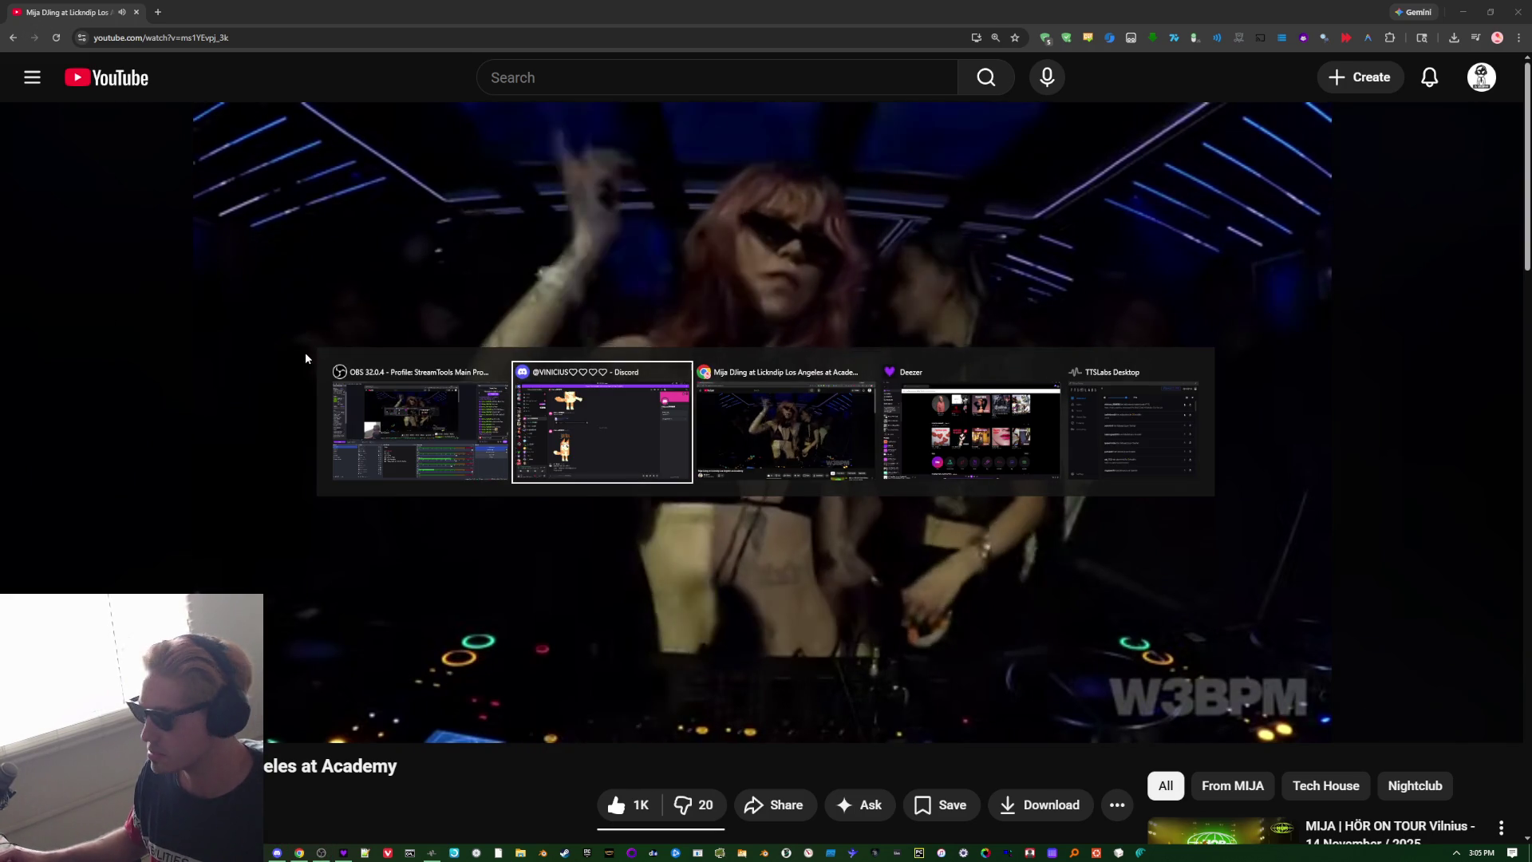
key("Escape")
key("super+Tab")
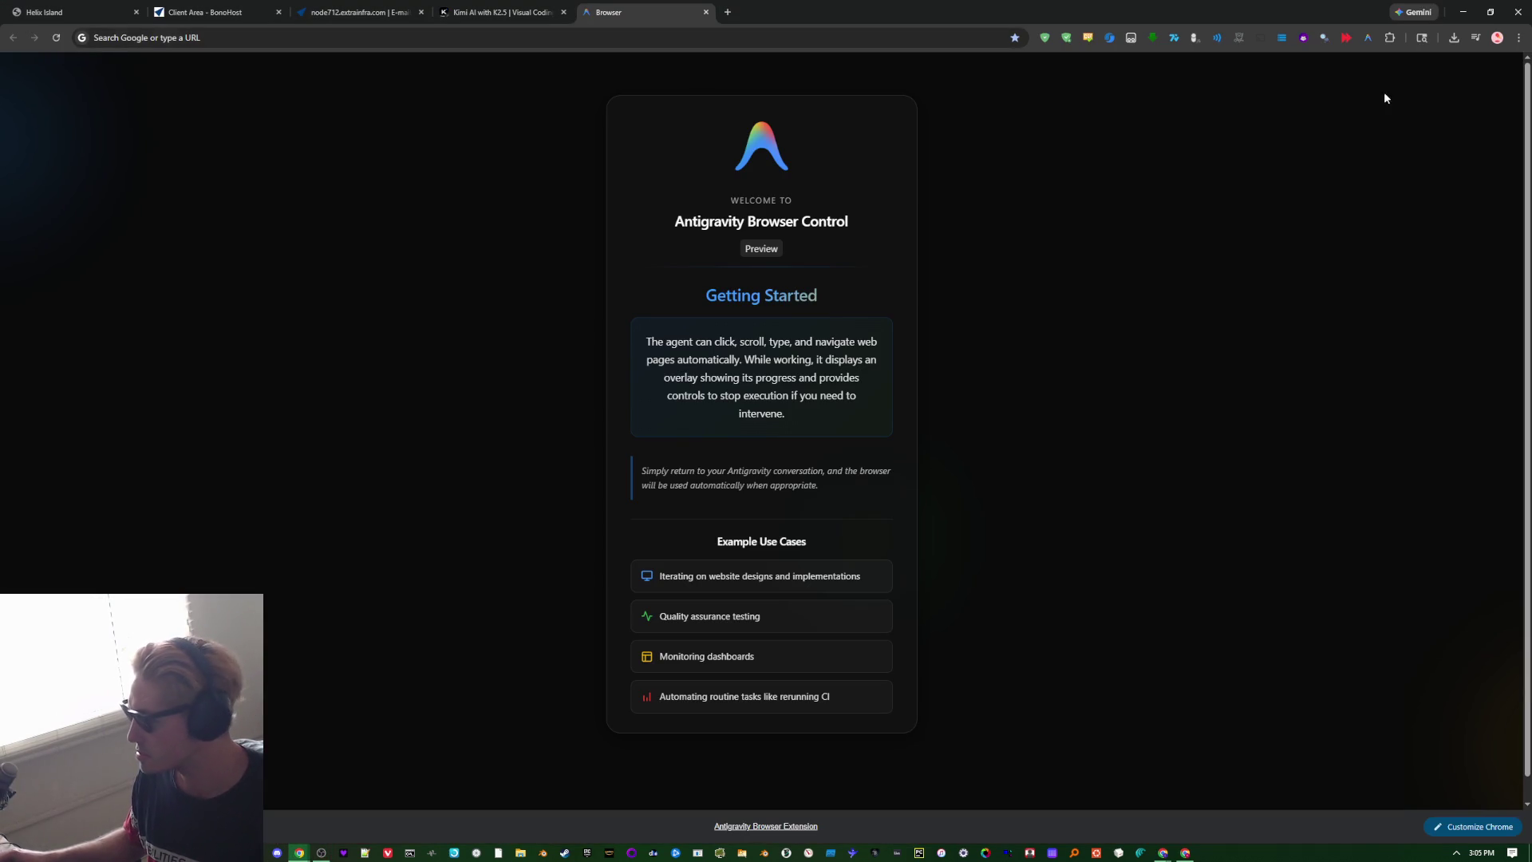
left_click(1496, 38)
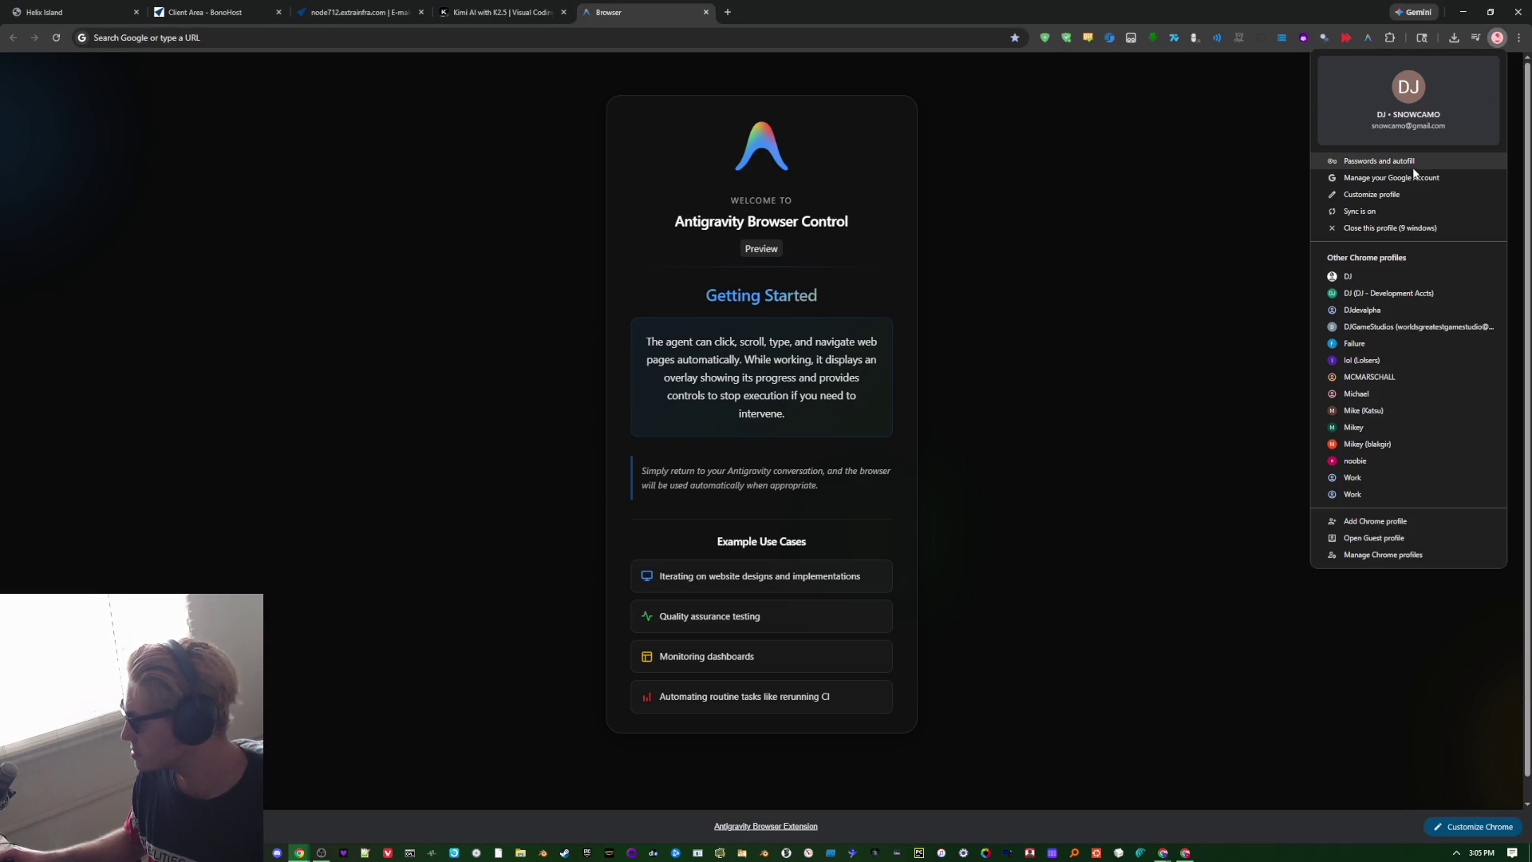
left_click(1344, 467)
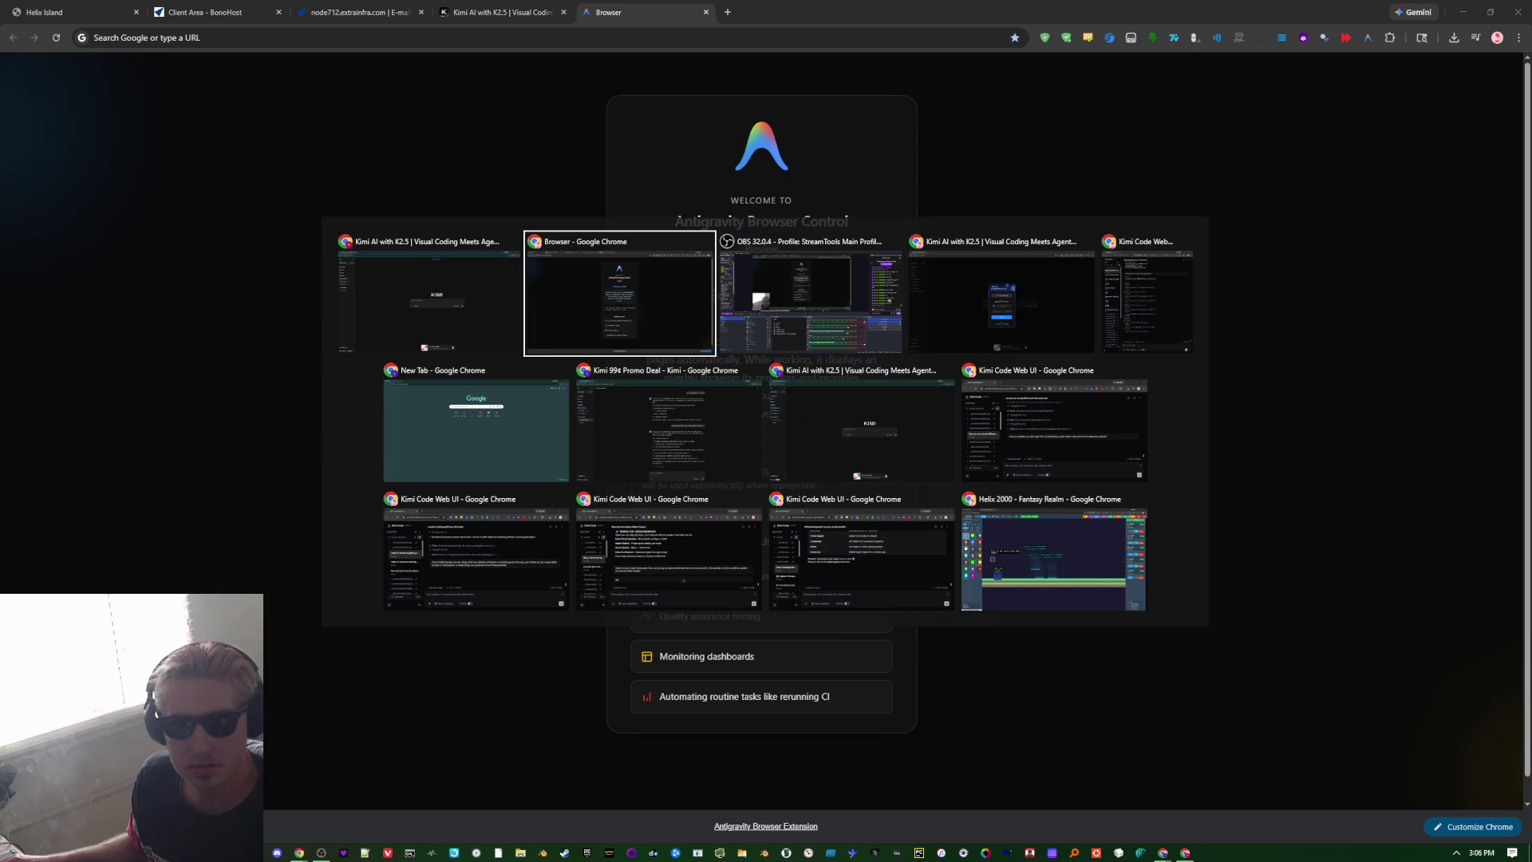
View the logged-out kimi.com login prompt in the incognito window, then switch to Chrome's New Tab window.
key("alt+Tab")
key("ctrl+l")
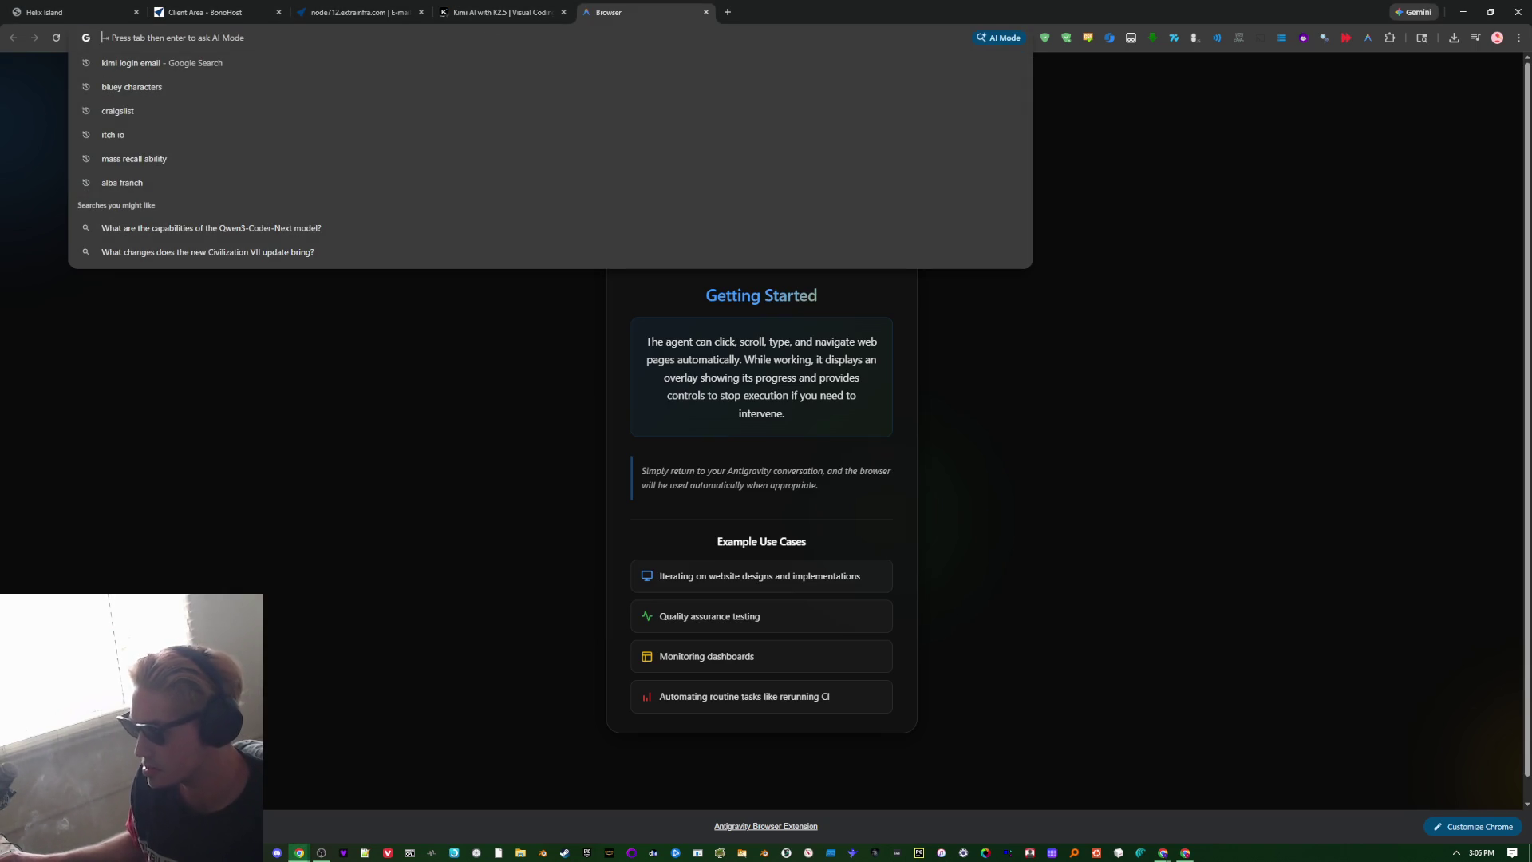
key("alt+Tab")
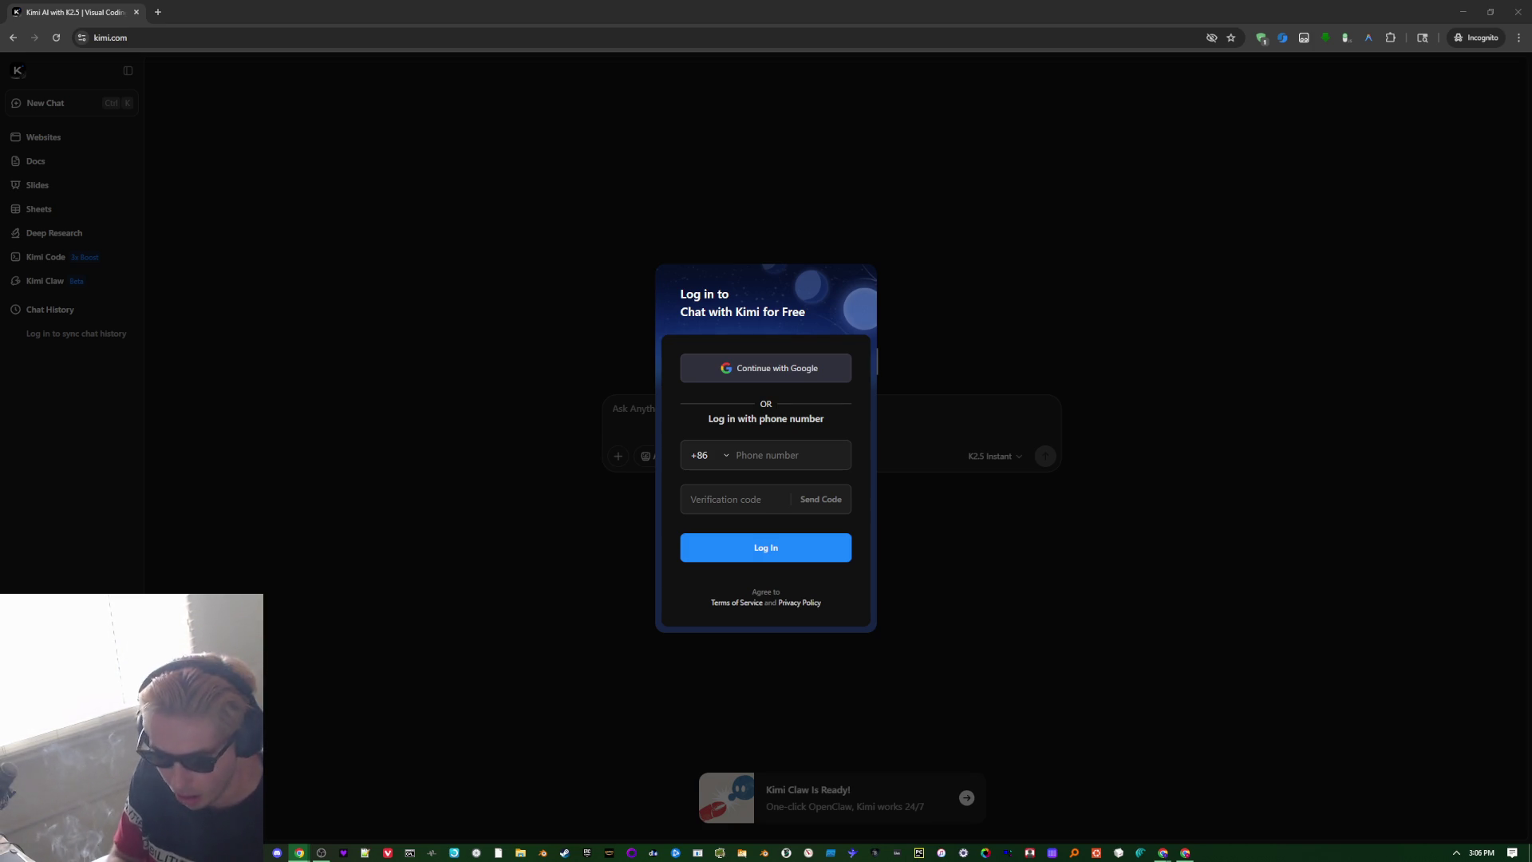
key("alt+Tab")
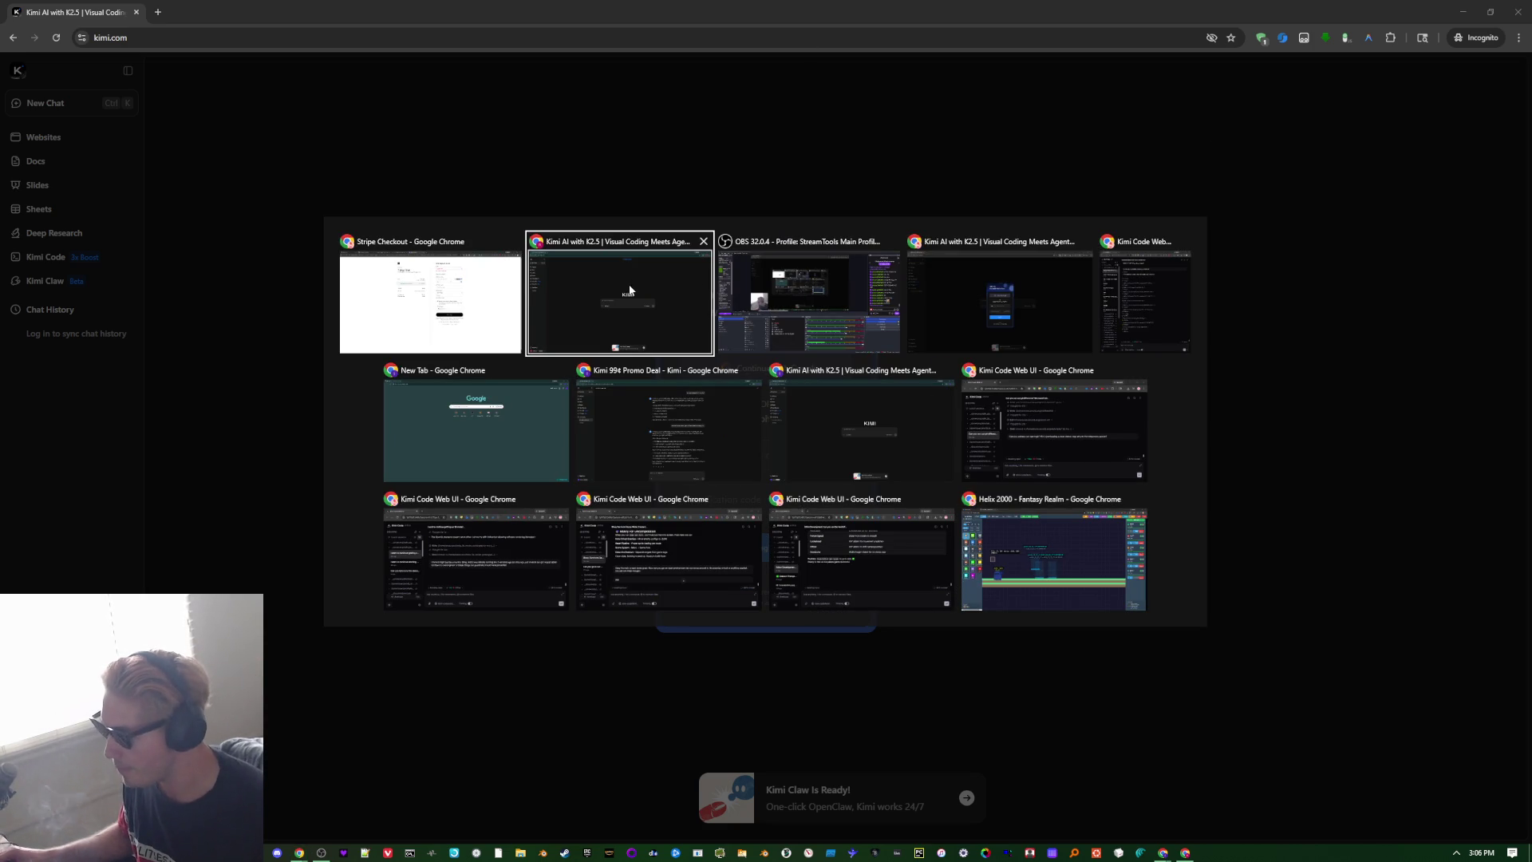
left_click(477, 431)
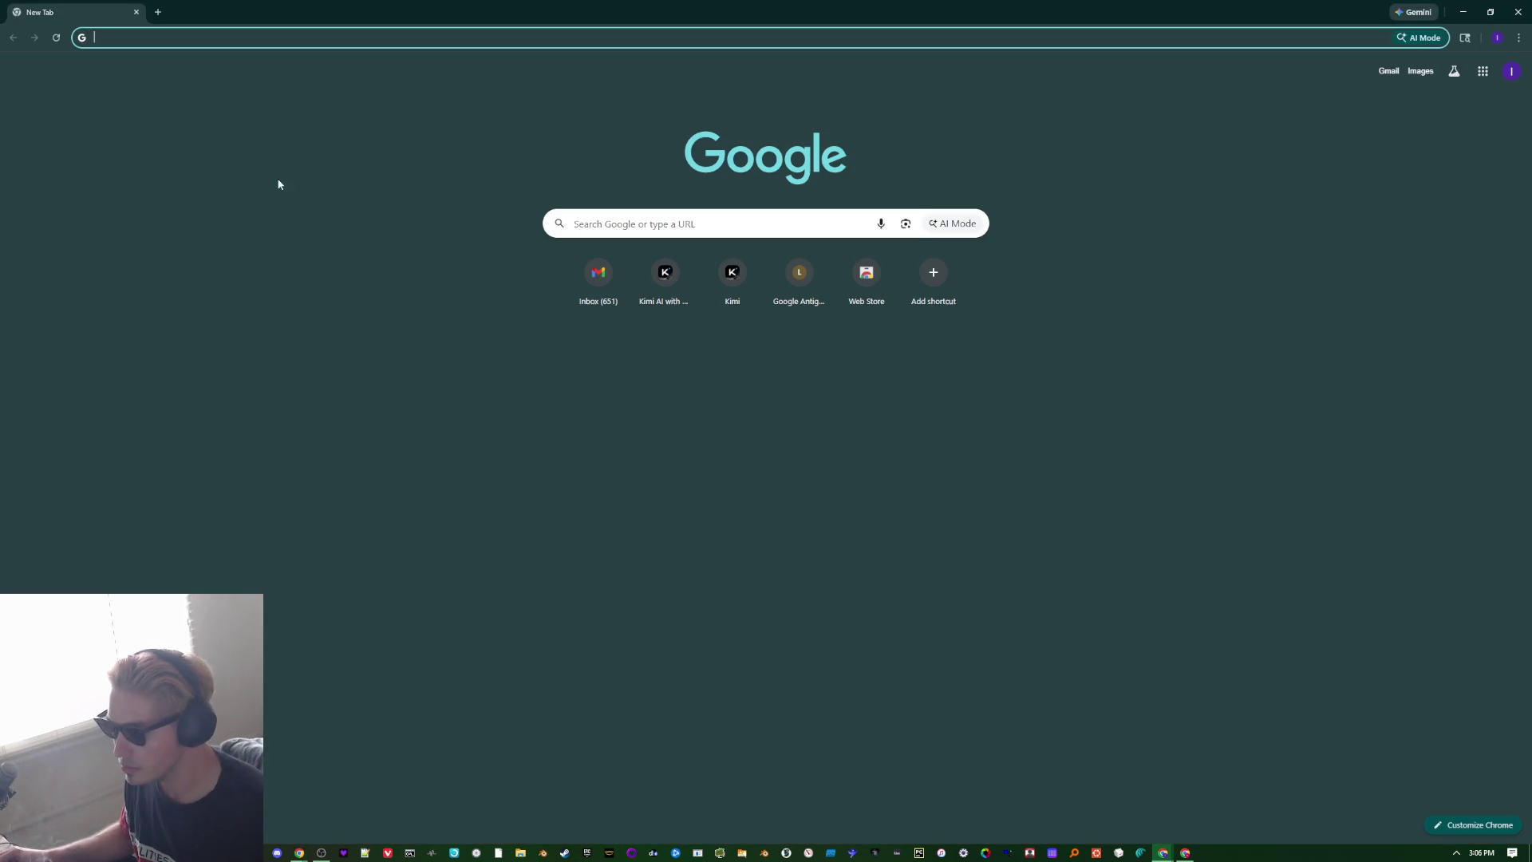
Open the second Chrome profile's Gmail maximised and read the Security alert, selecting the account's e-mail address.
left_click(1498, 38)
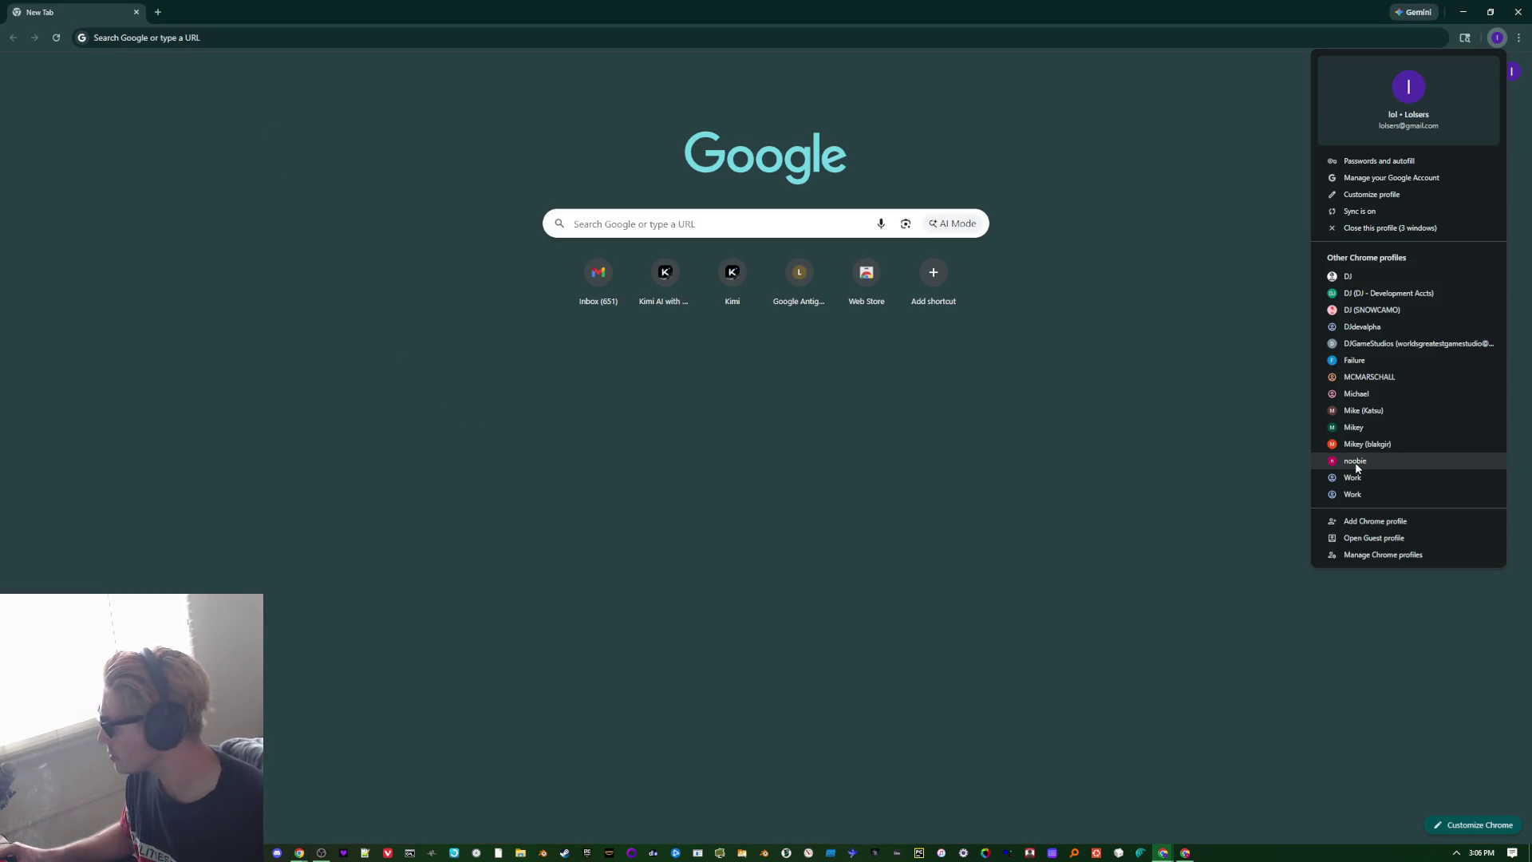
left_click(1347, 470)
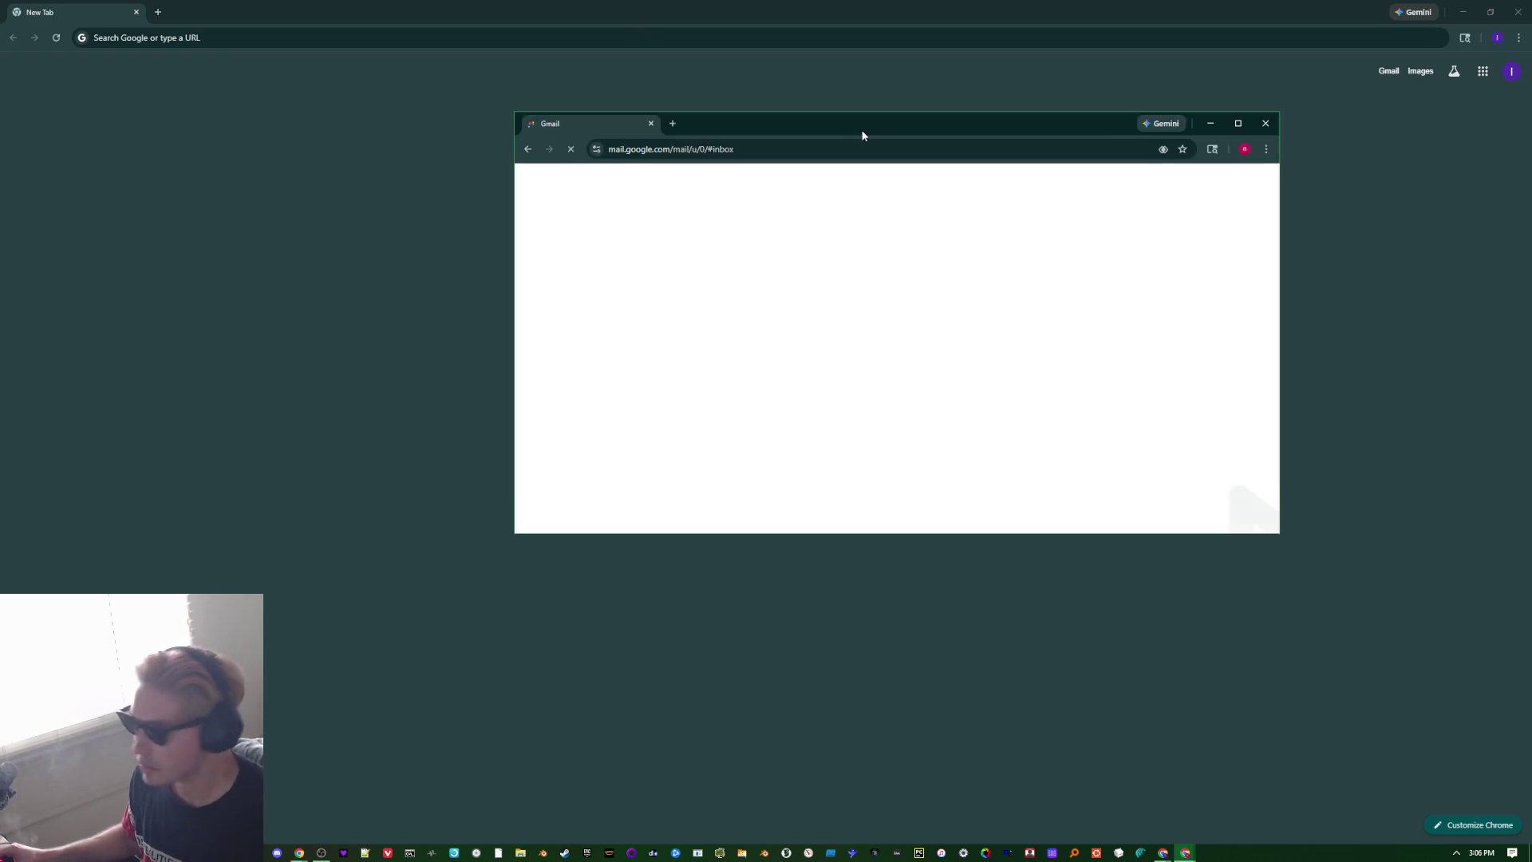
double_click(862, 130)
left_click(367, 233)
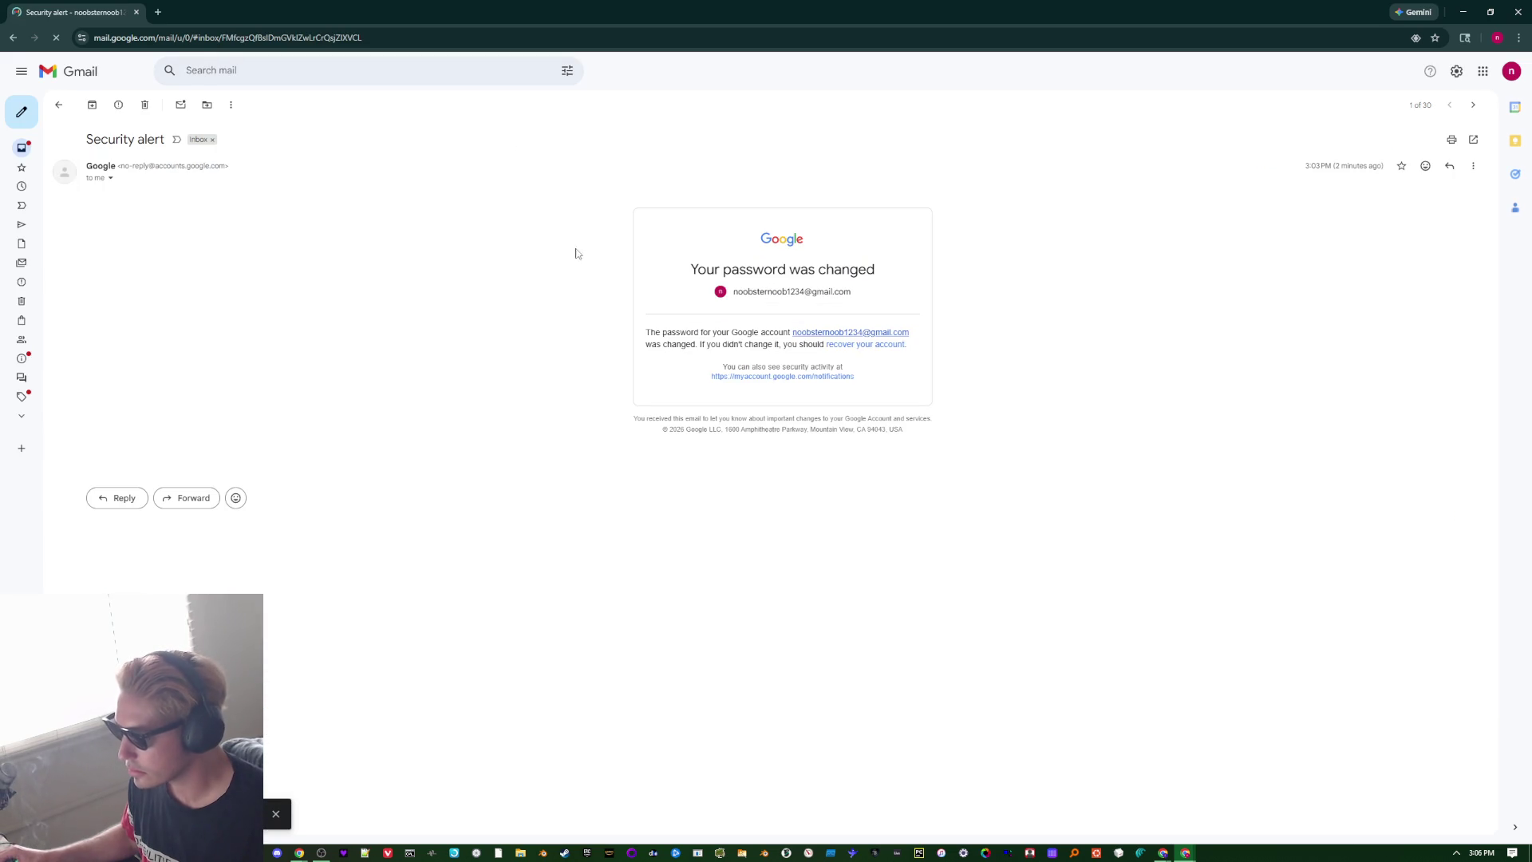
mouse_move(738, 292)
left_mouse_down()
mouse_move(830, 292)
mouse_move(716, 300)
left_mouse_up()
Switch windows back to the Chrome New Tab page.
key("alt+Tab")
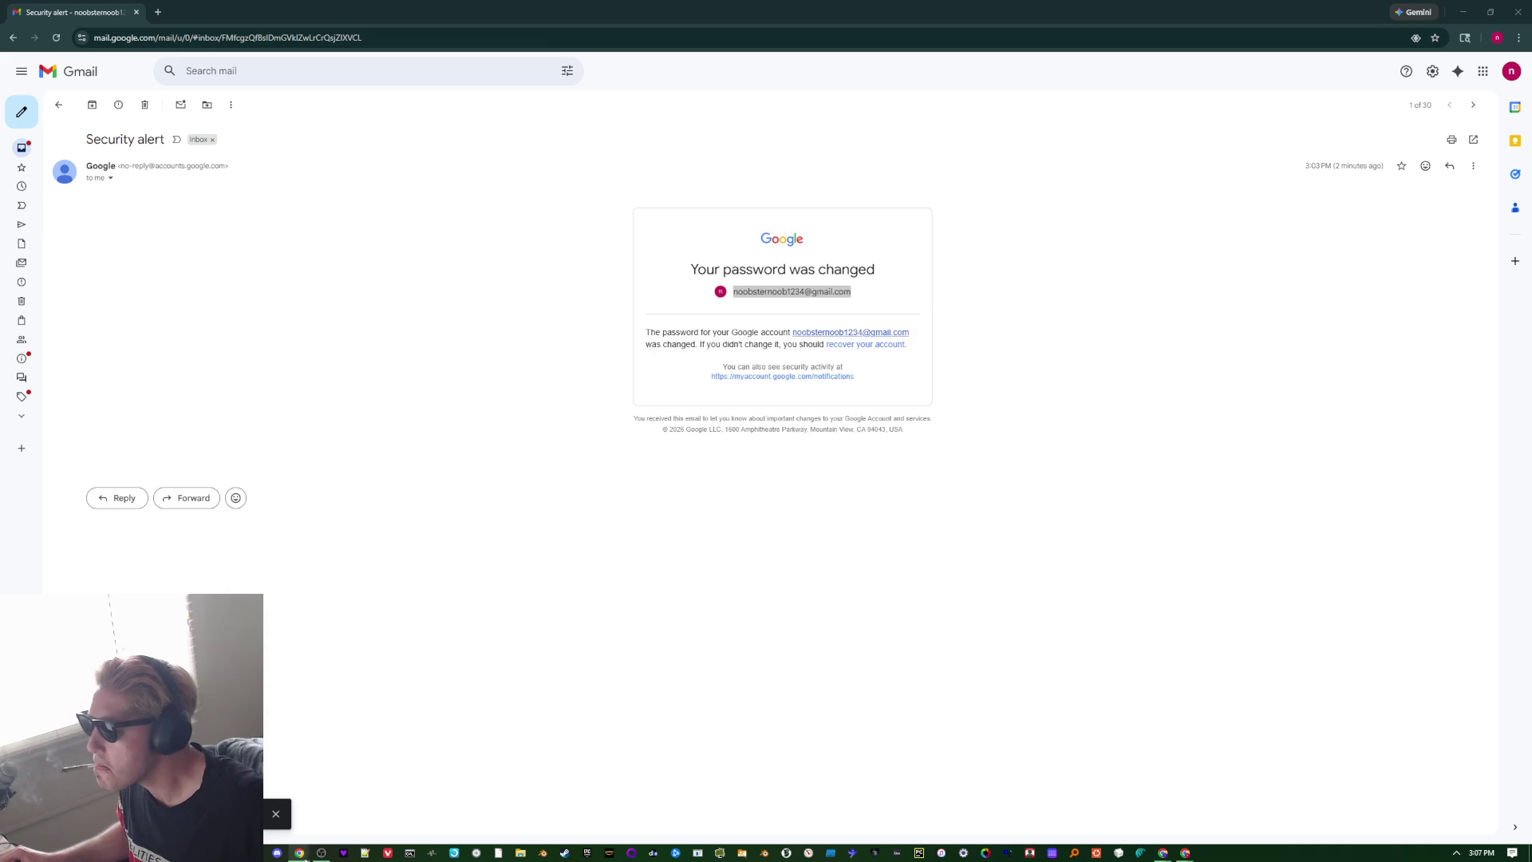
key("alt+Tab")
left_click(951, 209)
key("alt+Tab")
key("alt+Tab")
key("alt+Tab")
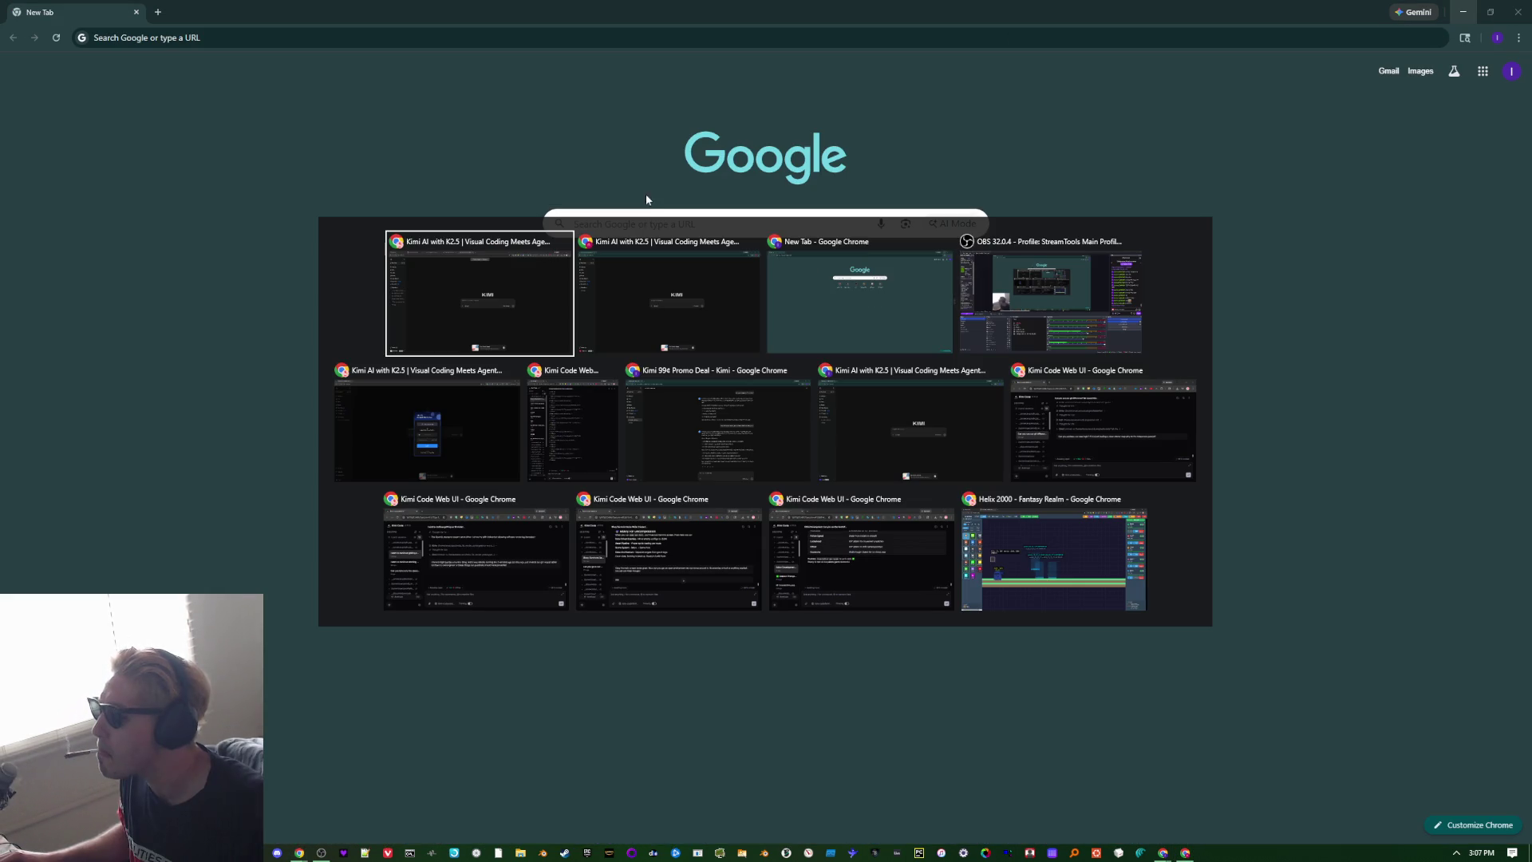
key("Escape")
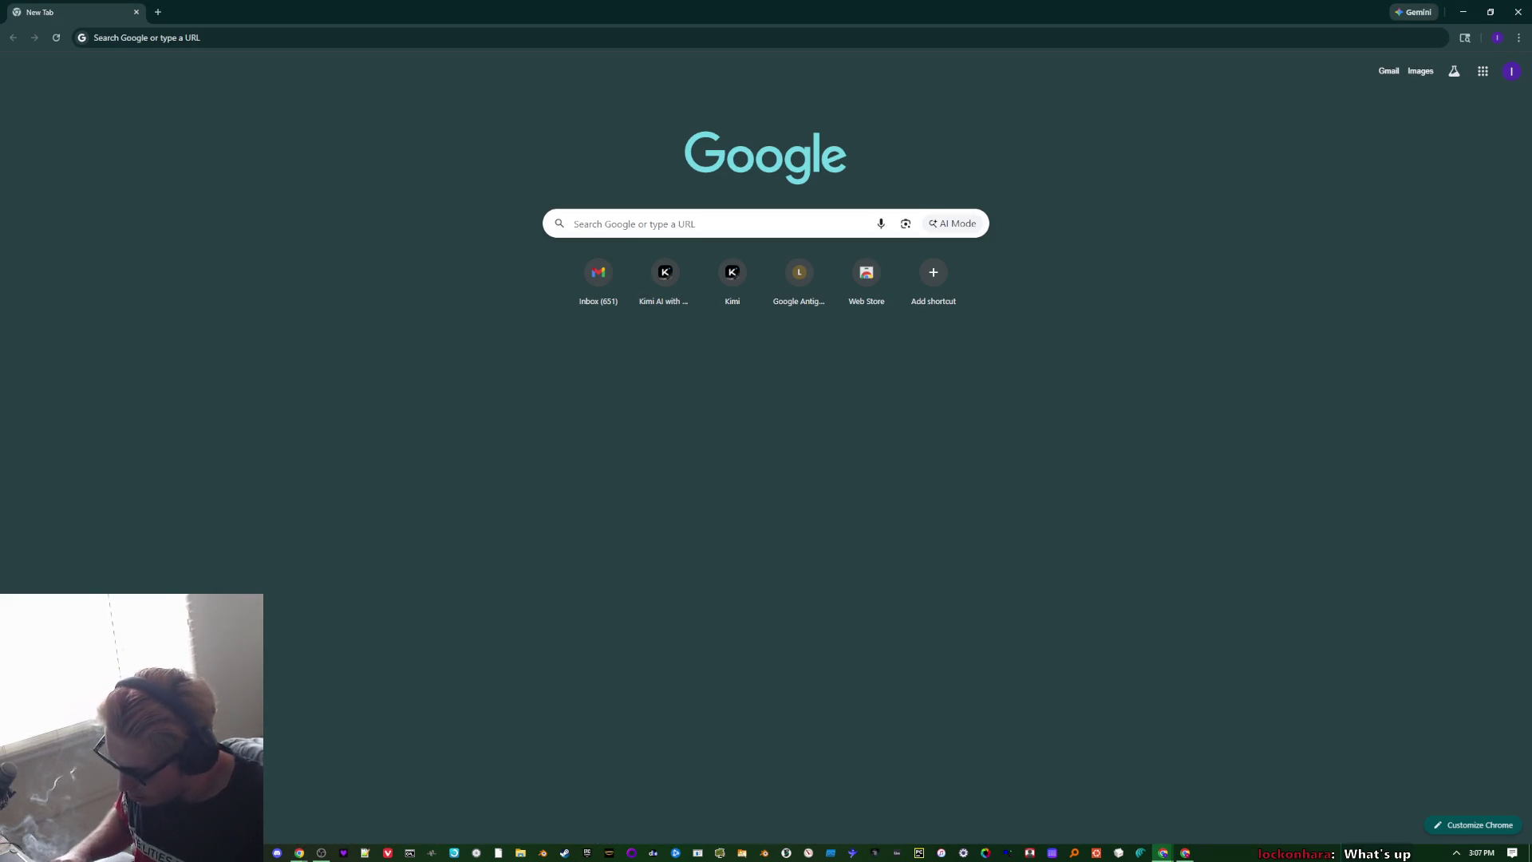
Enter 'console' in Chrome's address bar and pick the Kimi Code console suggestion.
key("alt+Tab")
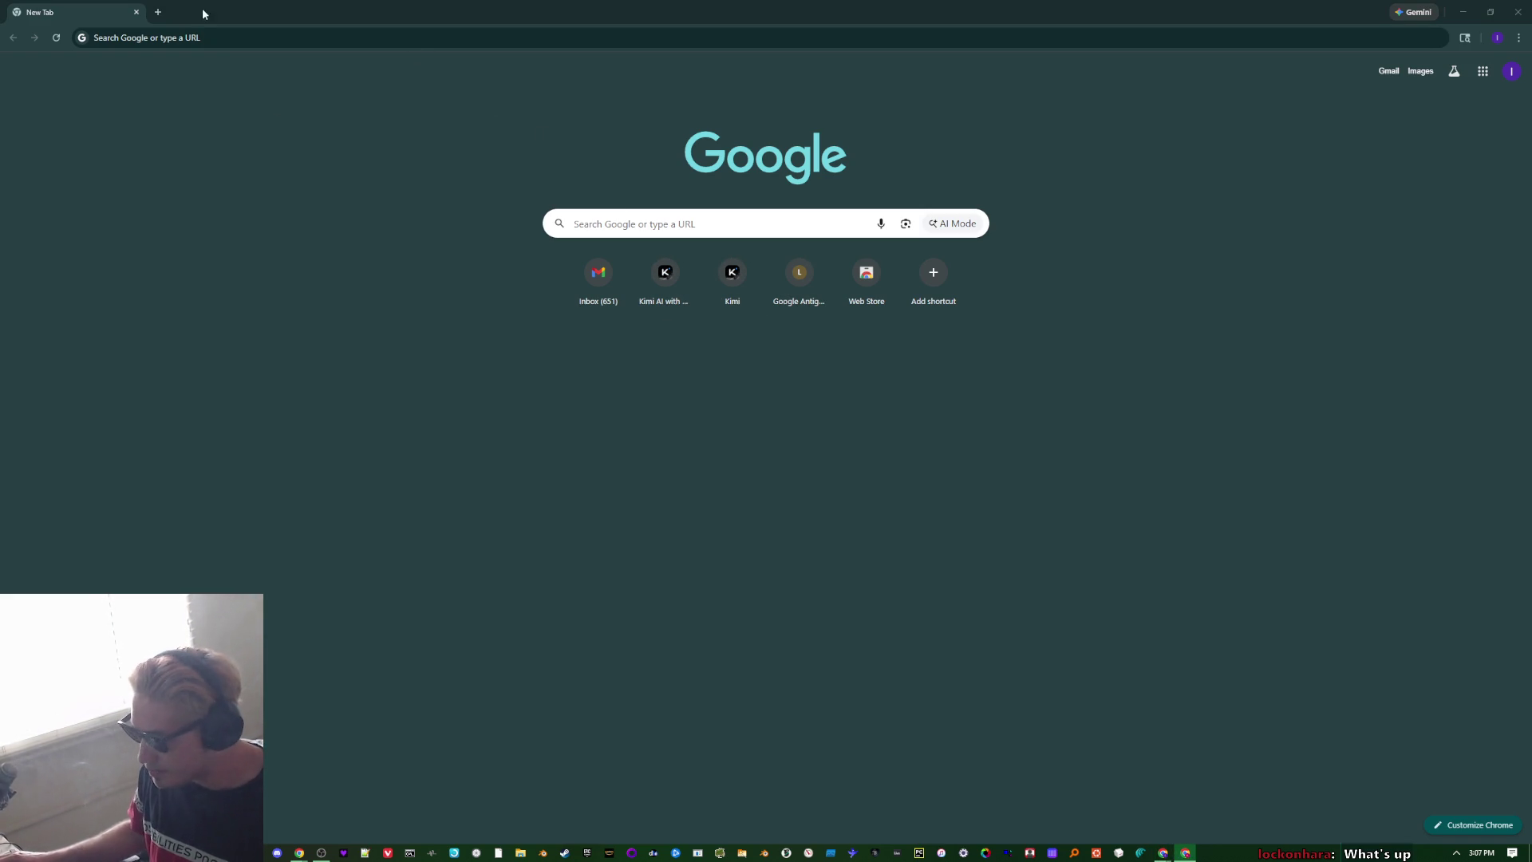
left_click(214, 40)
type("c")
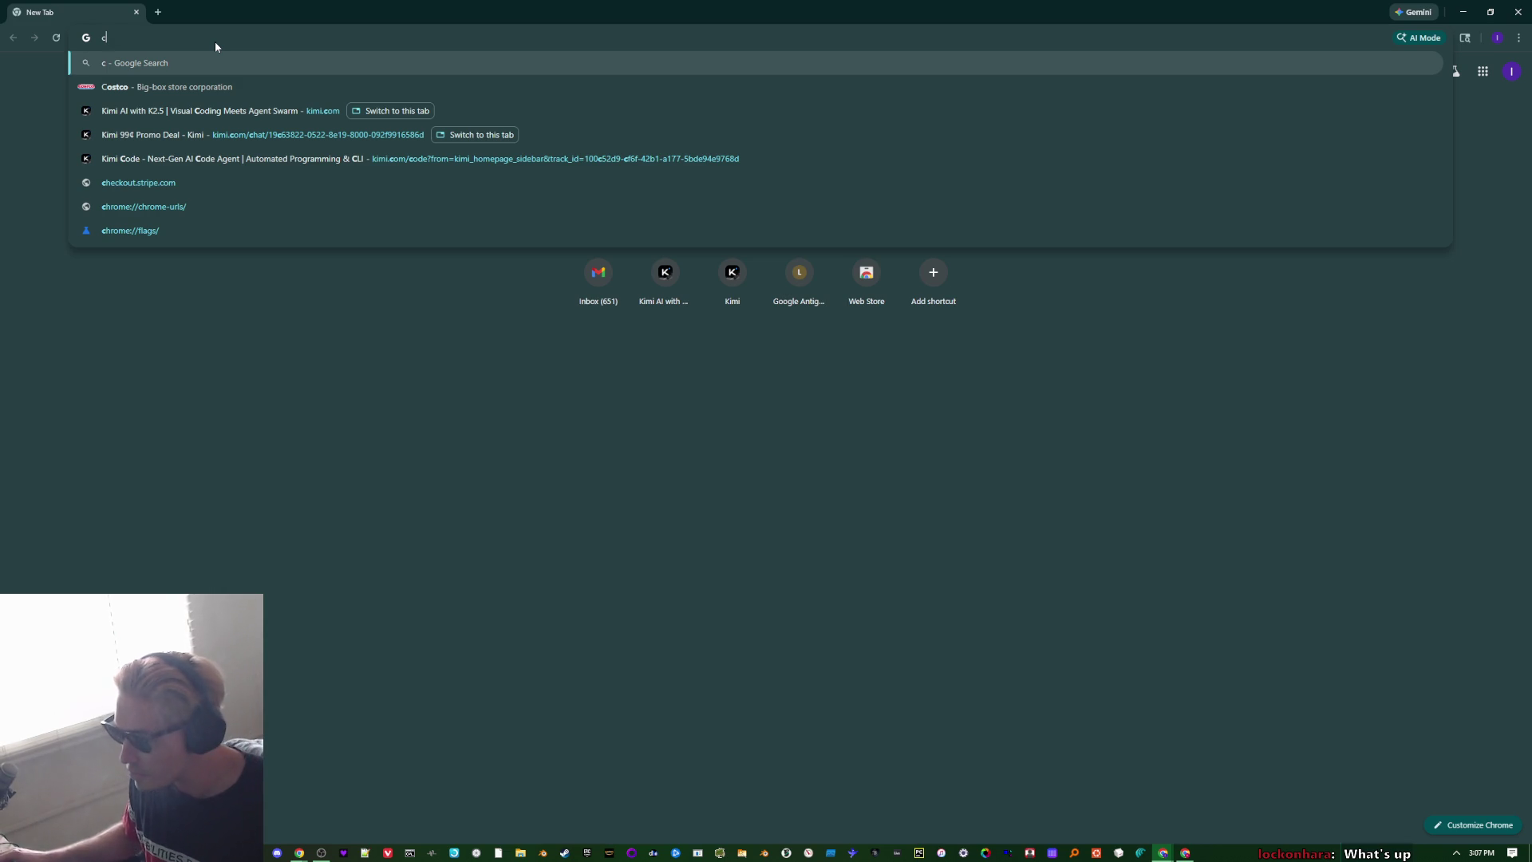
type("onsole")
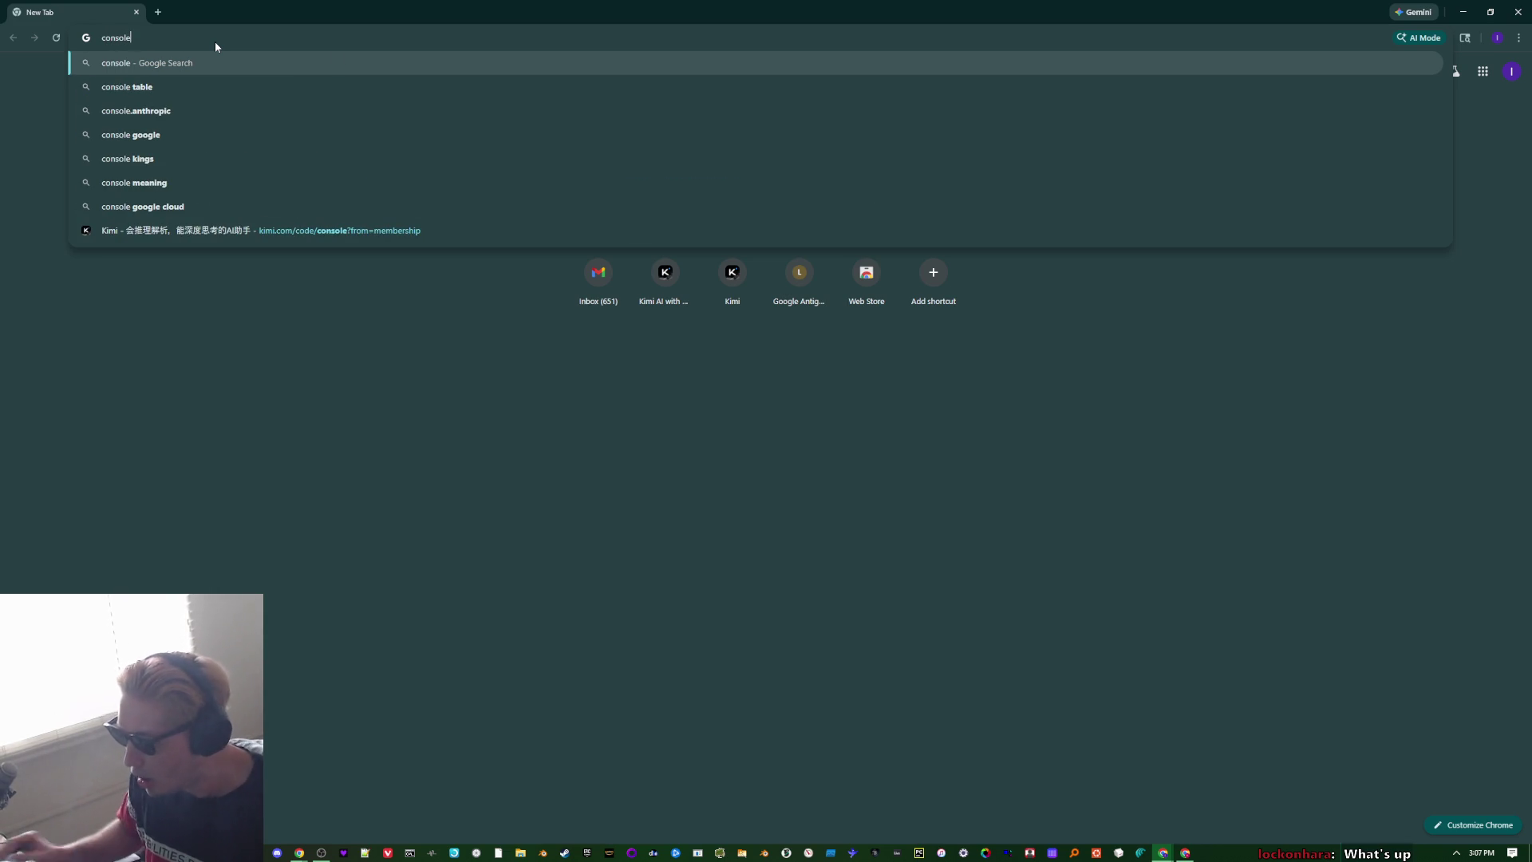
left_click(327, 233)
left_click(288, 41)
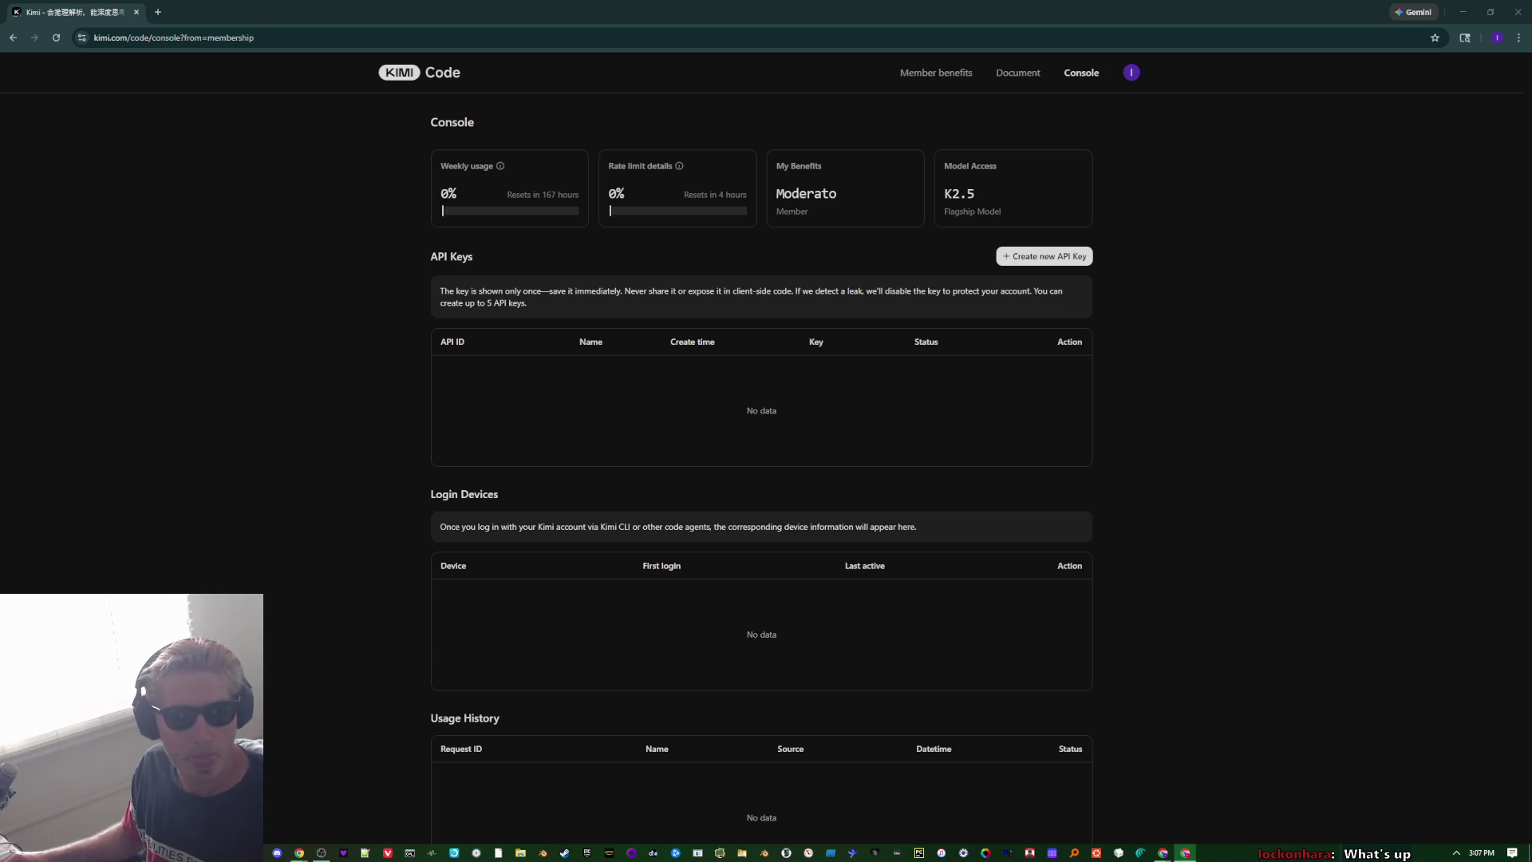
Move the other Chrome window aside so the Kimi Code console shows, then bring up the window switcher.
mouse_move(405, 21)
left_mouse_down()
mouse_move(349, 45)
mouse_move(0, 48)
left_mouse_up()
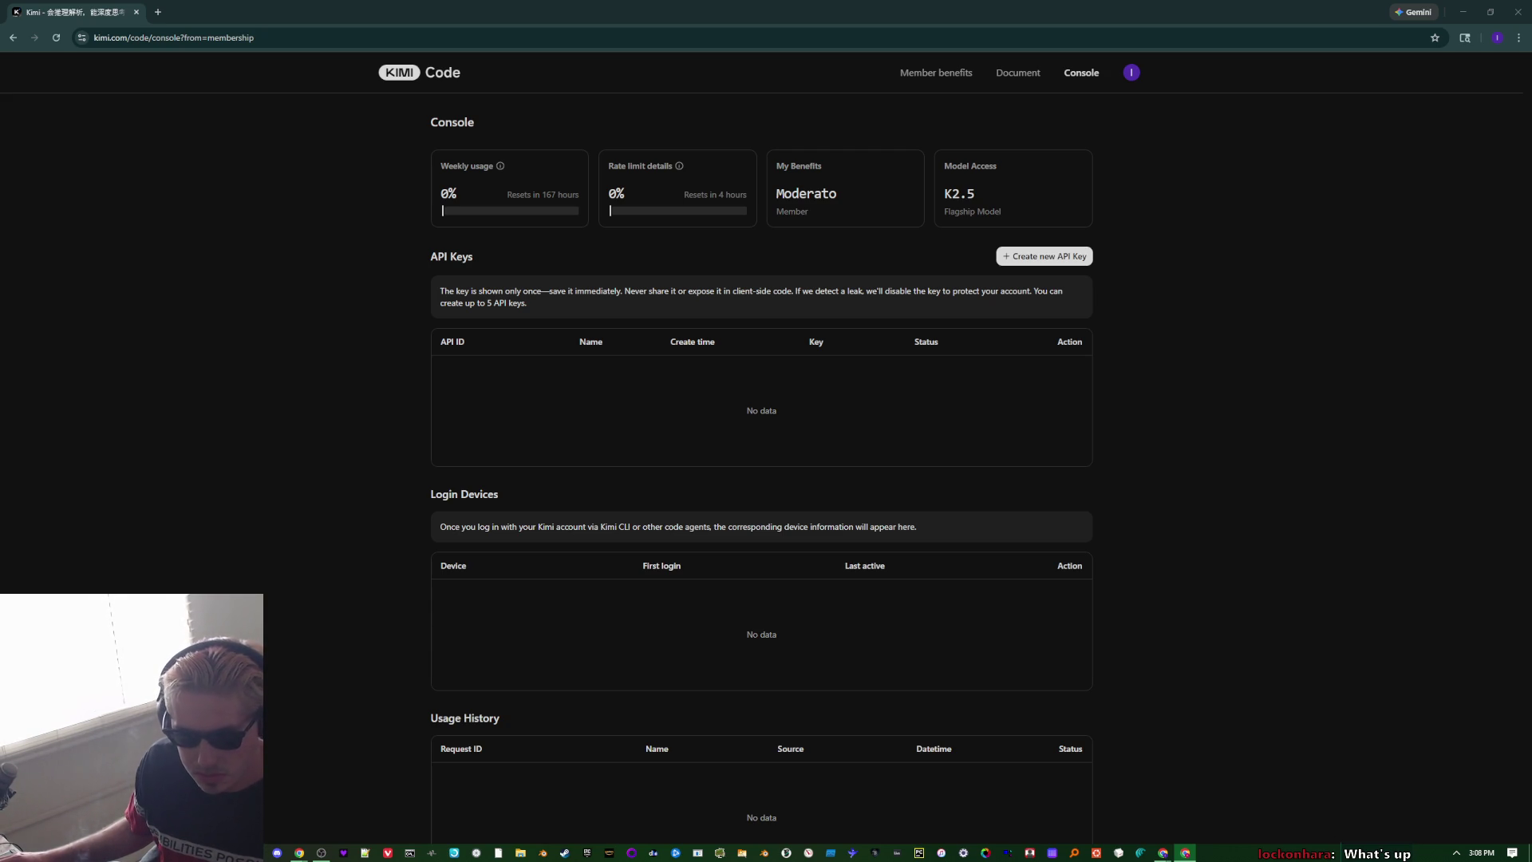
key("alt+Tab")
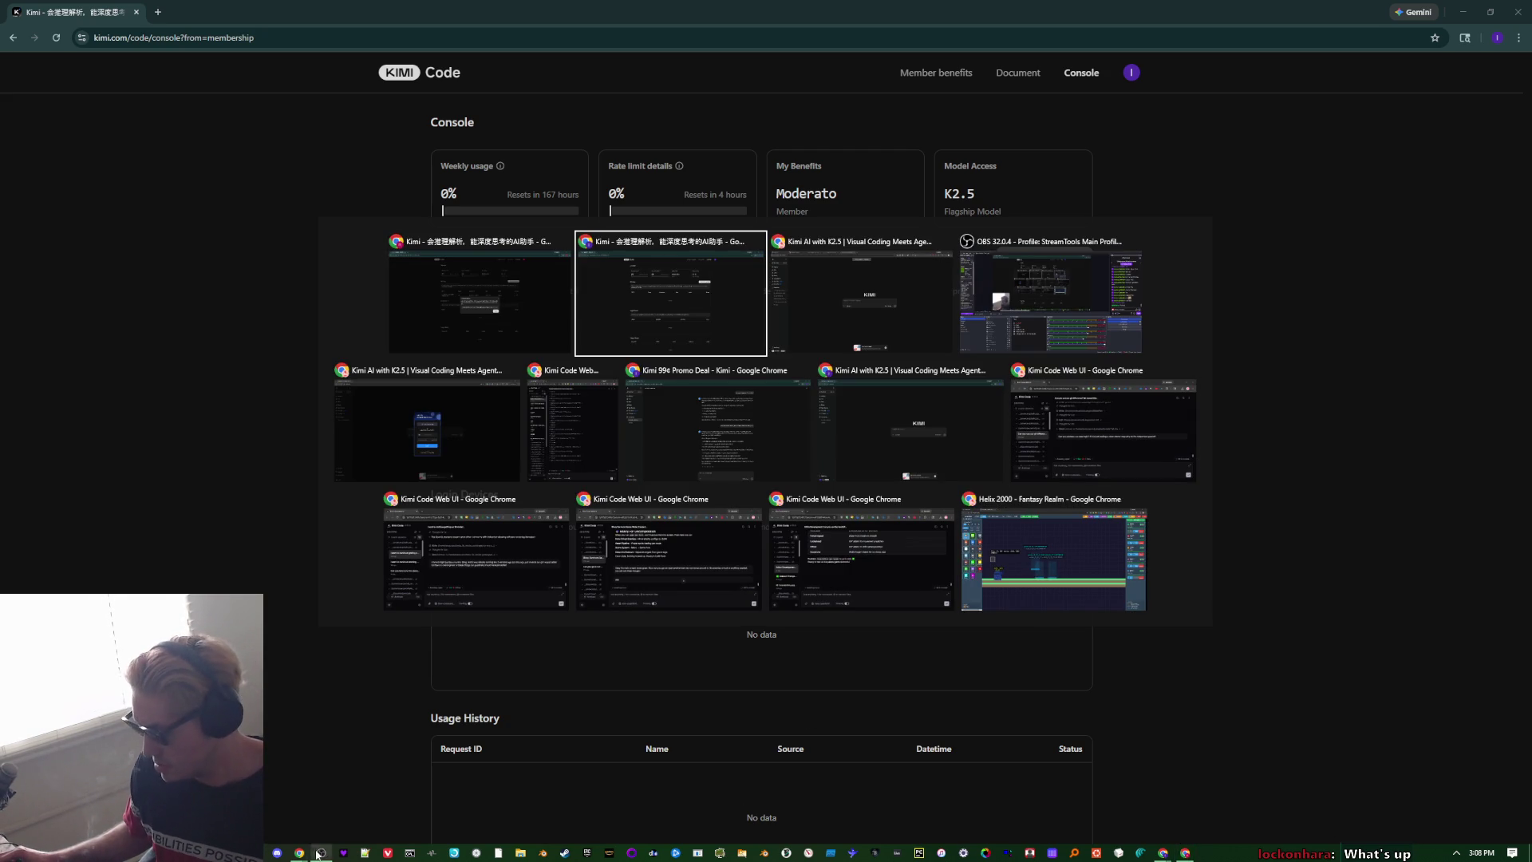
Close the switcher, open another browser window from the taskbar and switch to the YouTube window.
key("Escape")
left_click(277, 853)
key("alt+Tab")
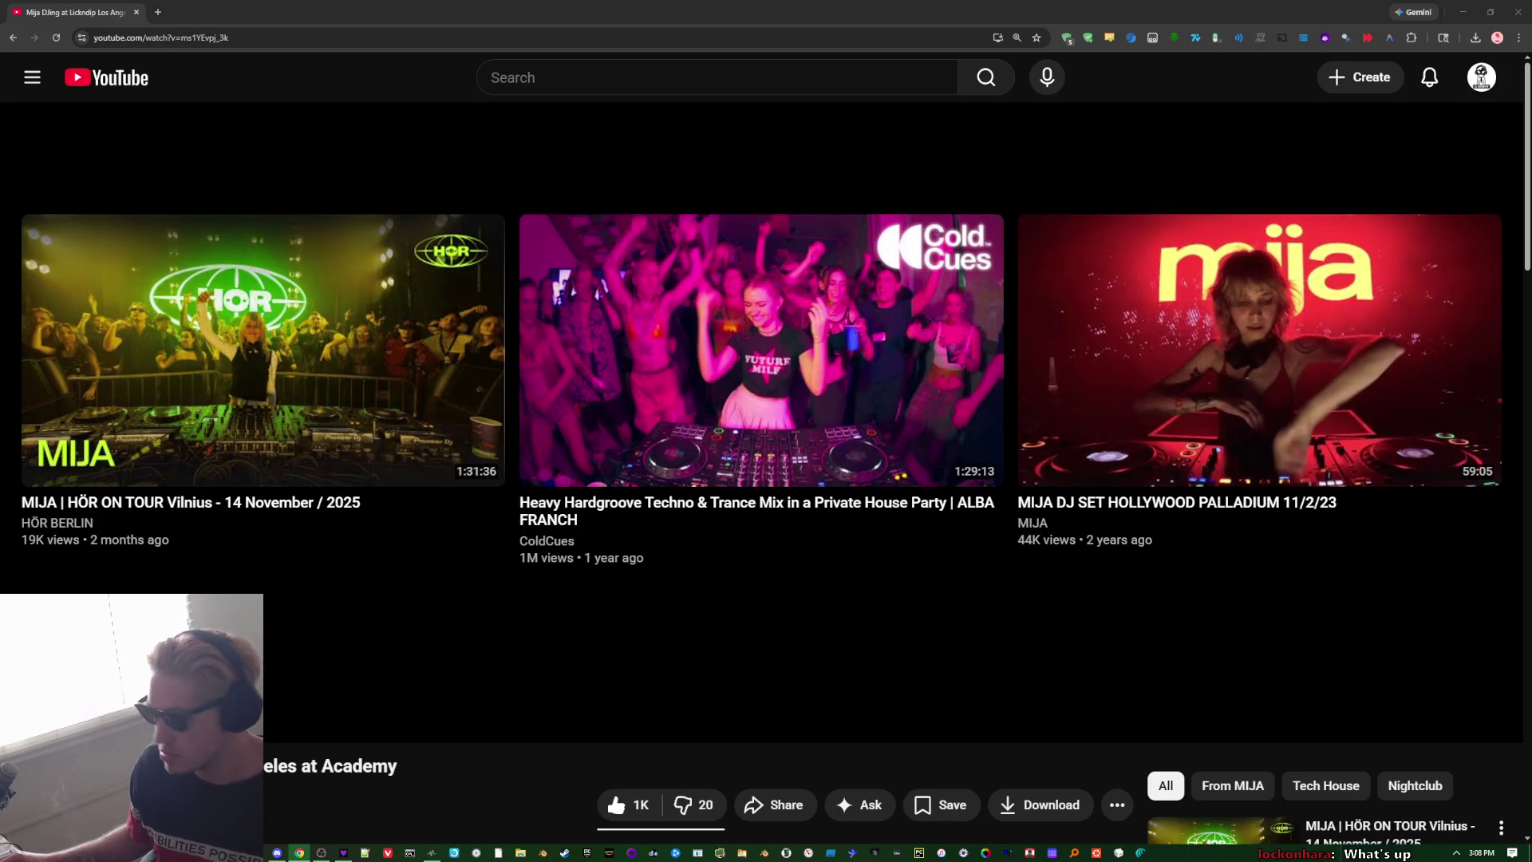
Create then remove an empty fourth desktop in Task View, and bring up Deezer on Desktop 3.
key("super+Tab")
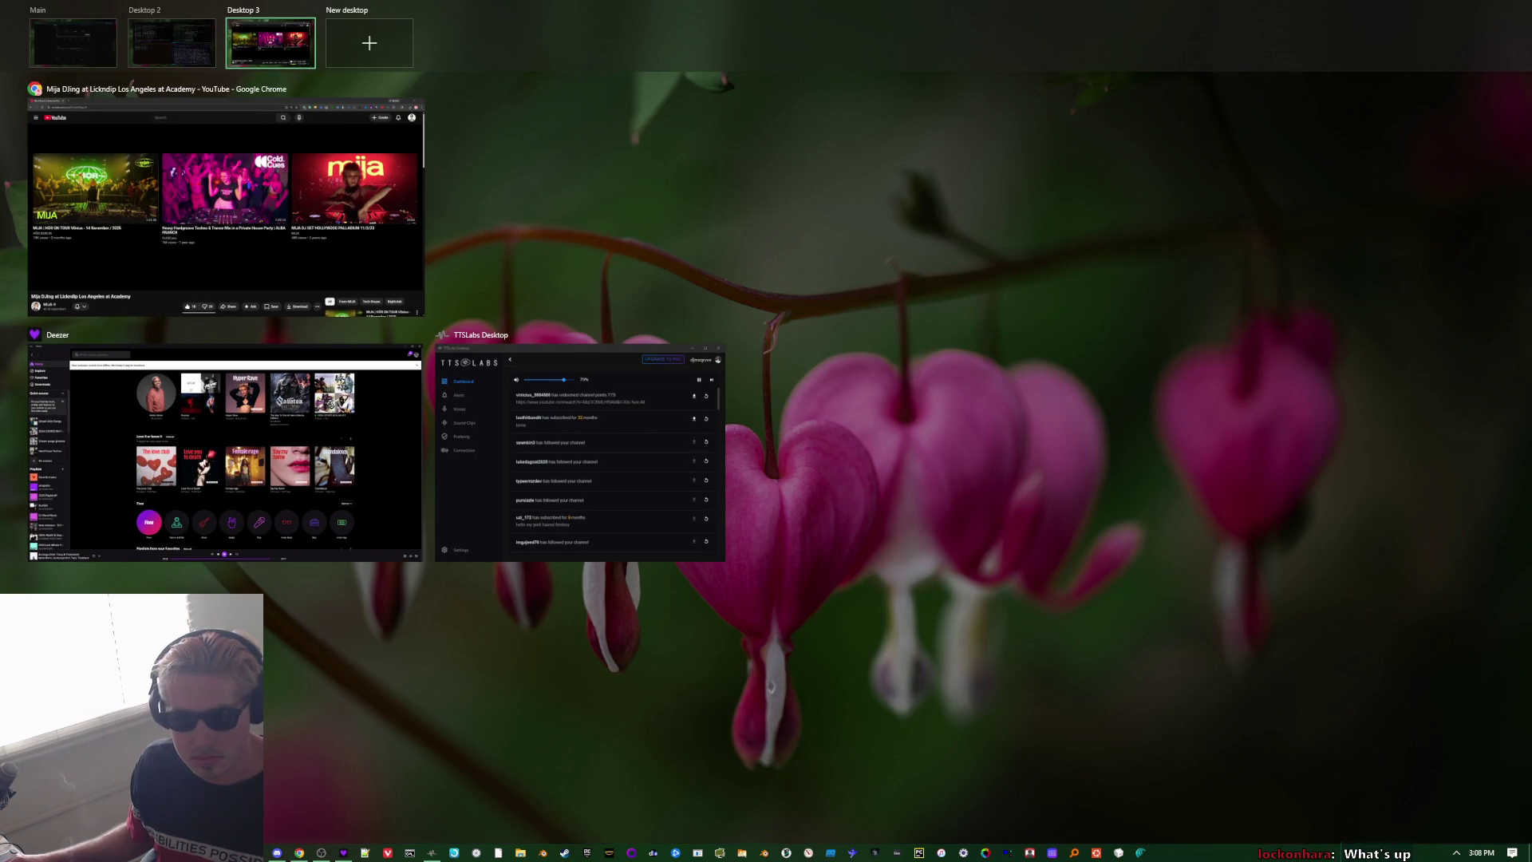
key("ctrl+super+d")
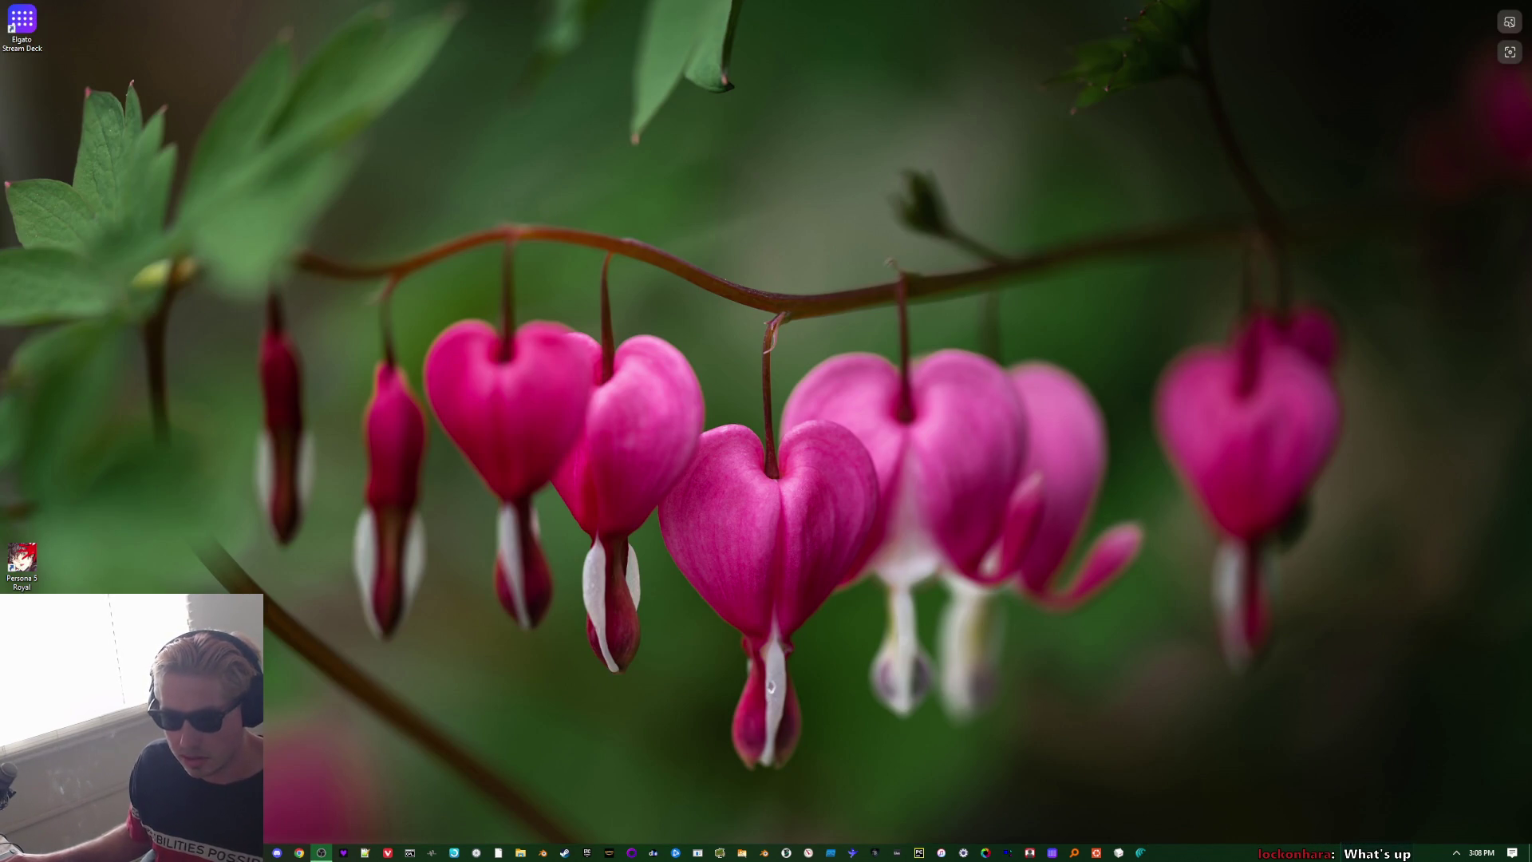
key("super+Tab")
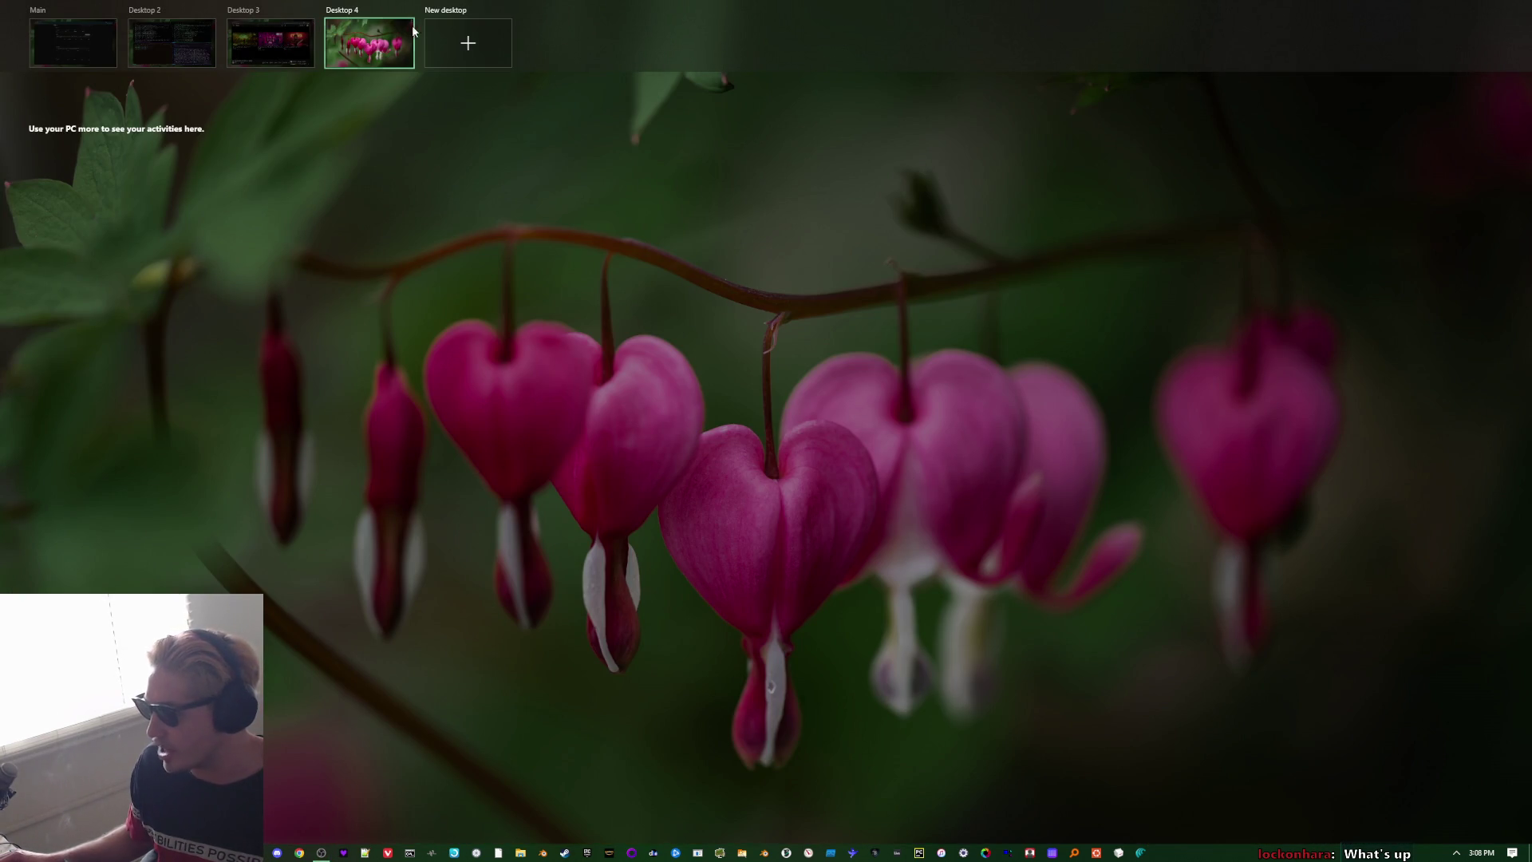
left_click(405, 26)
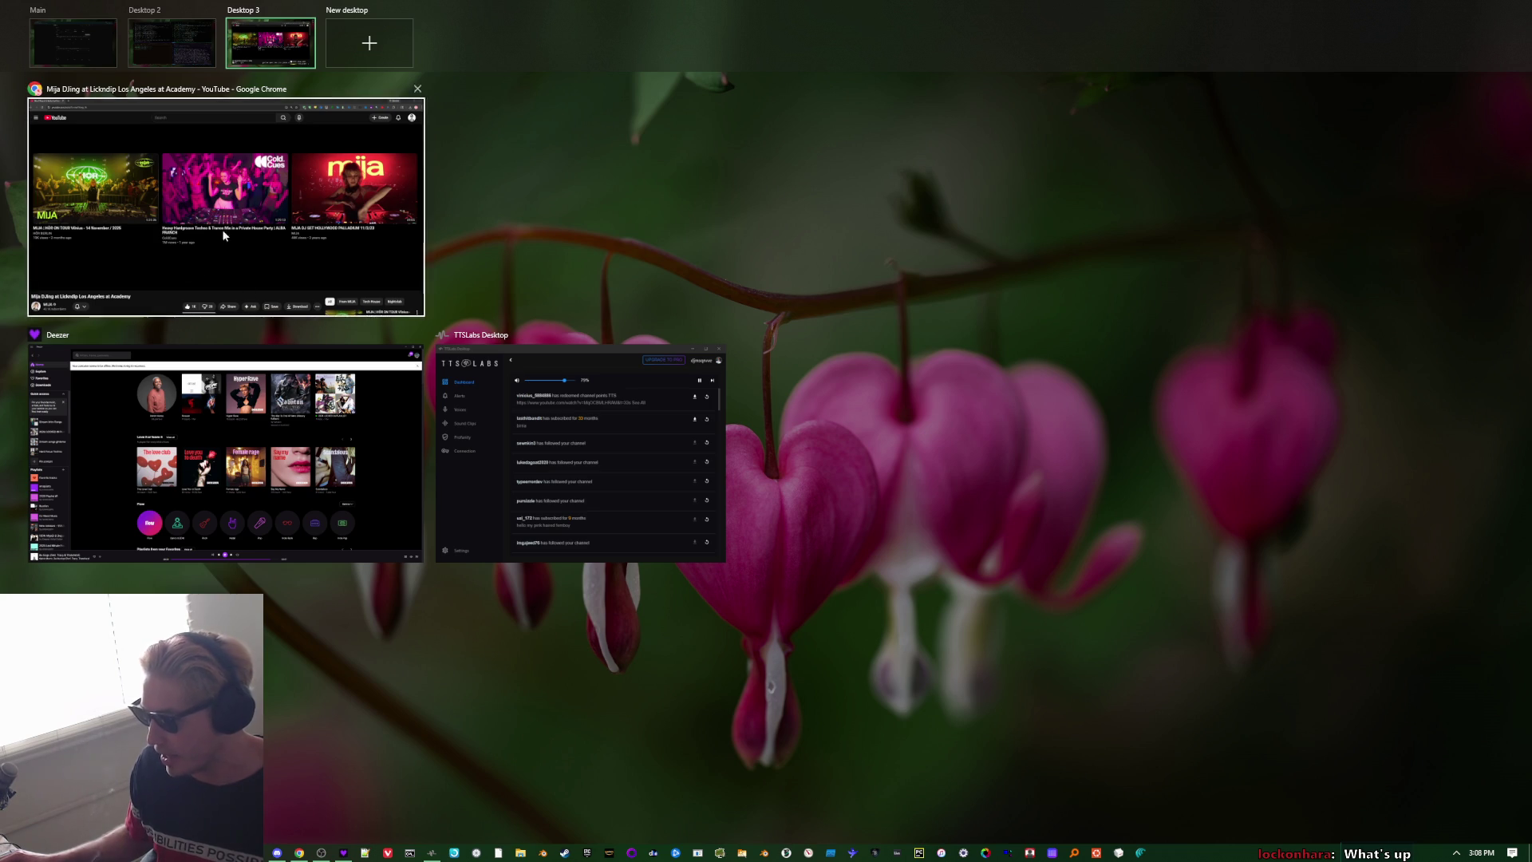
left_click(226, 411)
key("super")
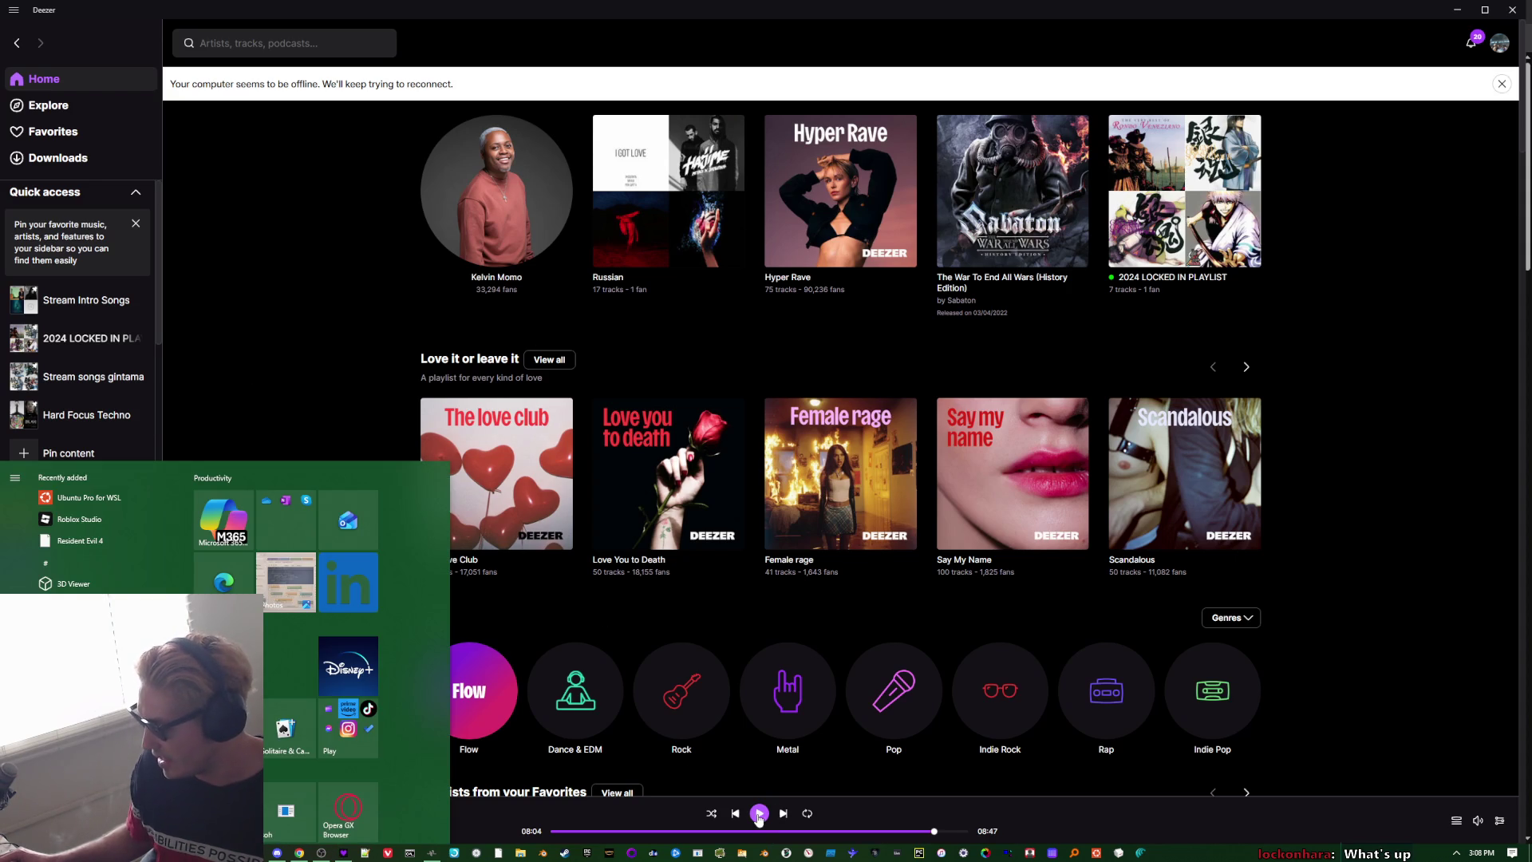
Start Deezer playback from the player bar and return to the full Deezer window.
left_click(759, 813)
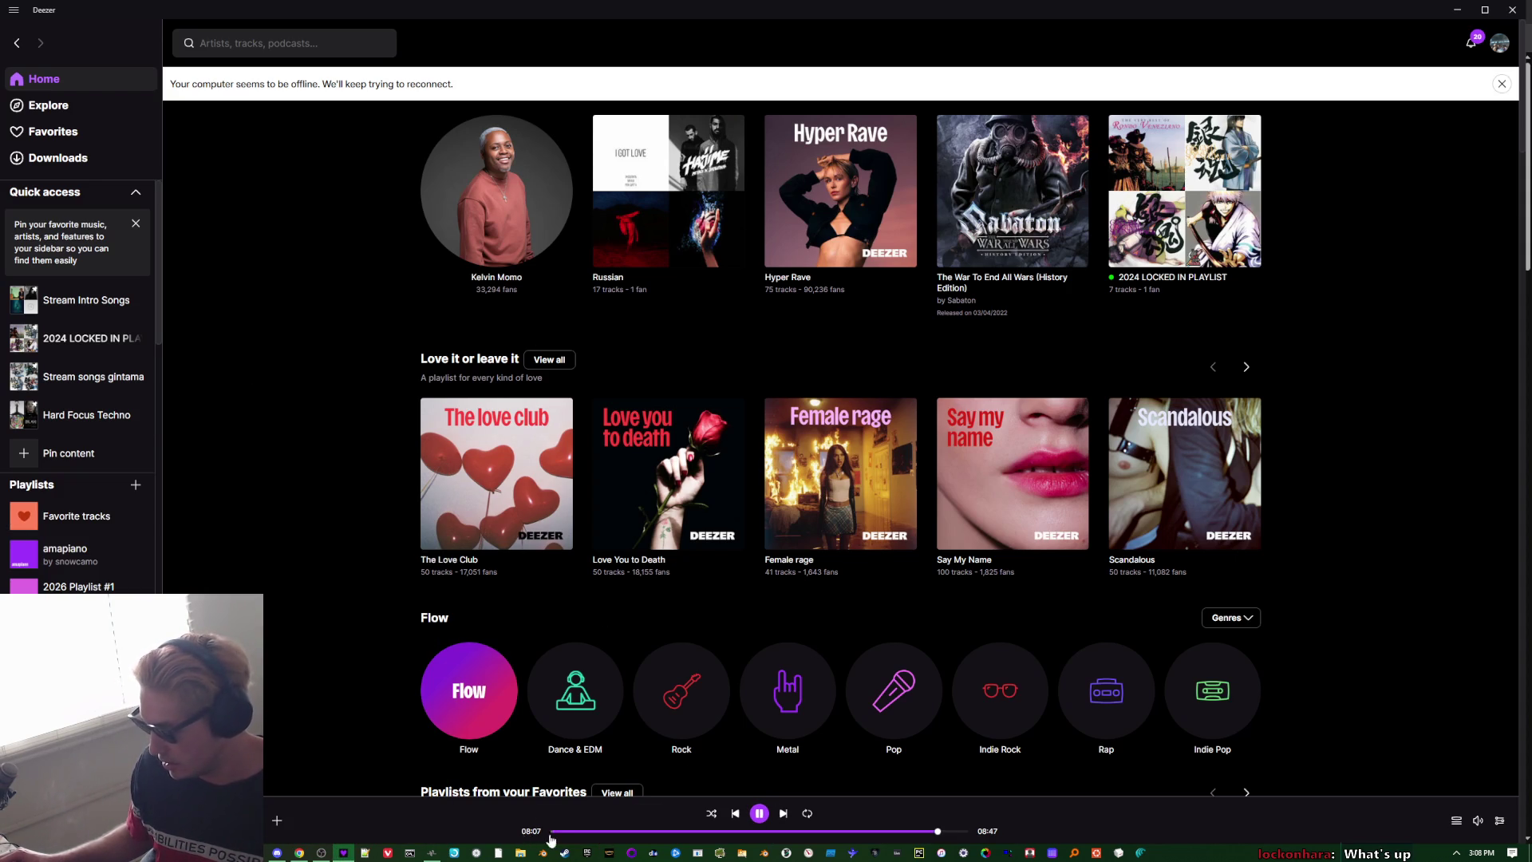
key("super+Tab")
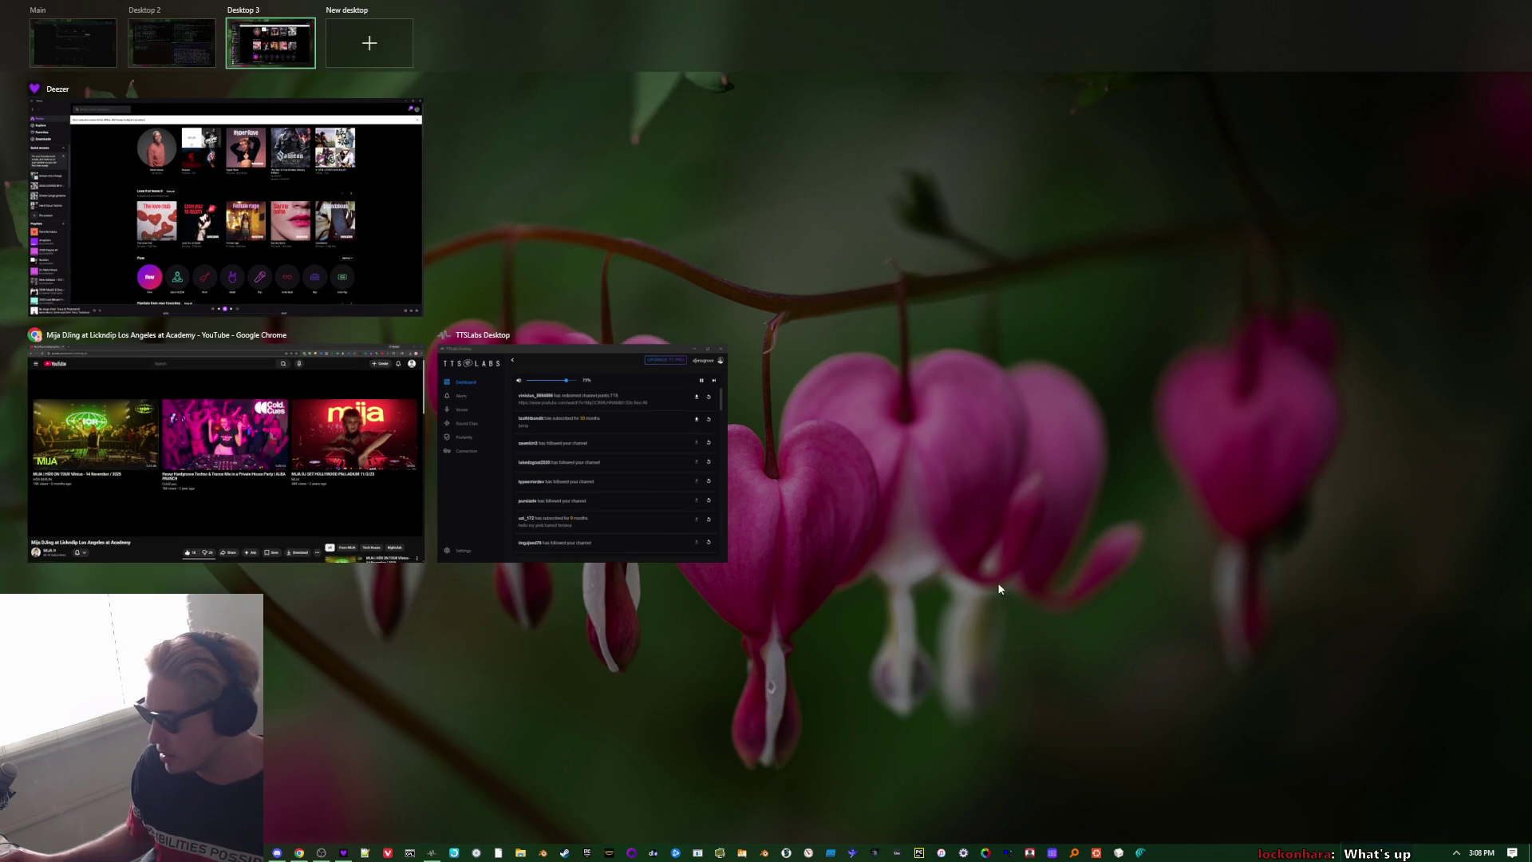
left_click(1134, 570)
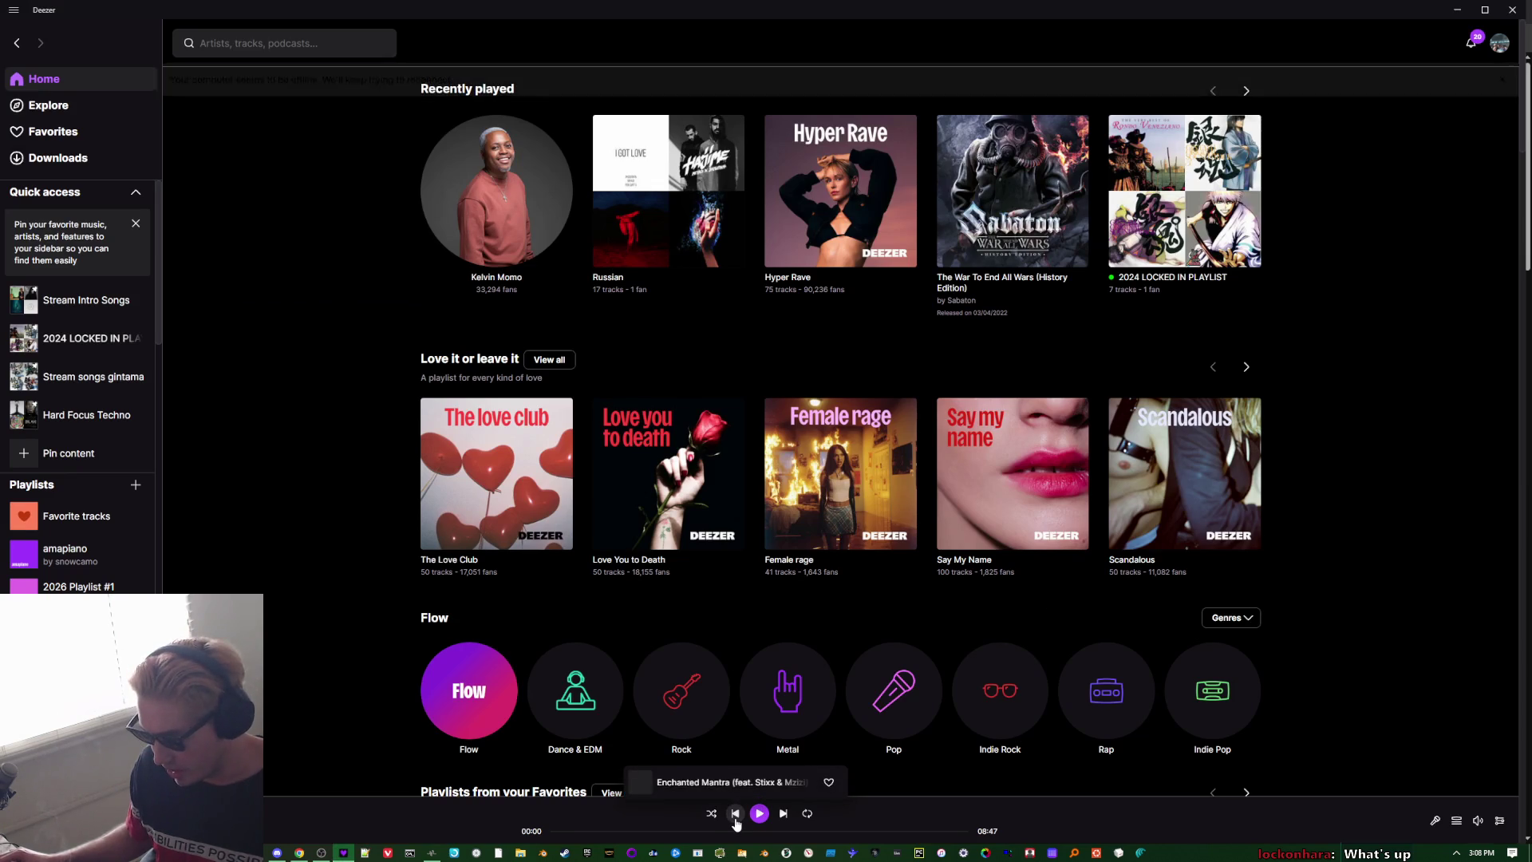
Go back a track, then forward to the 13:31 track, and return to the Kimi console desktop.
left_click(735, 822)
left_click(783, 813)
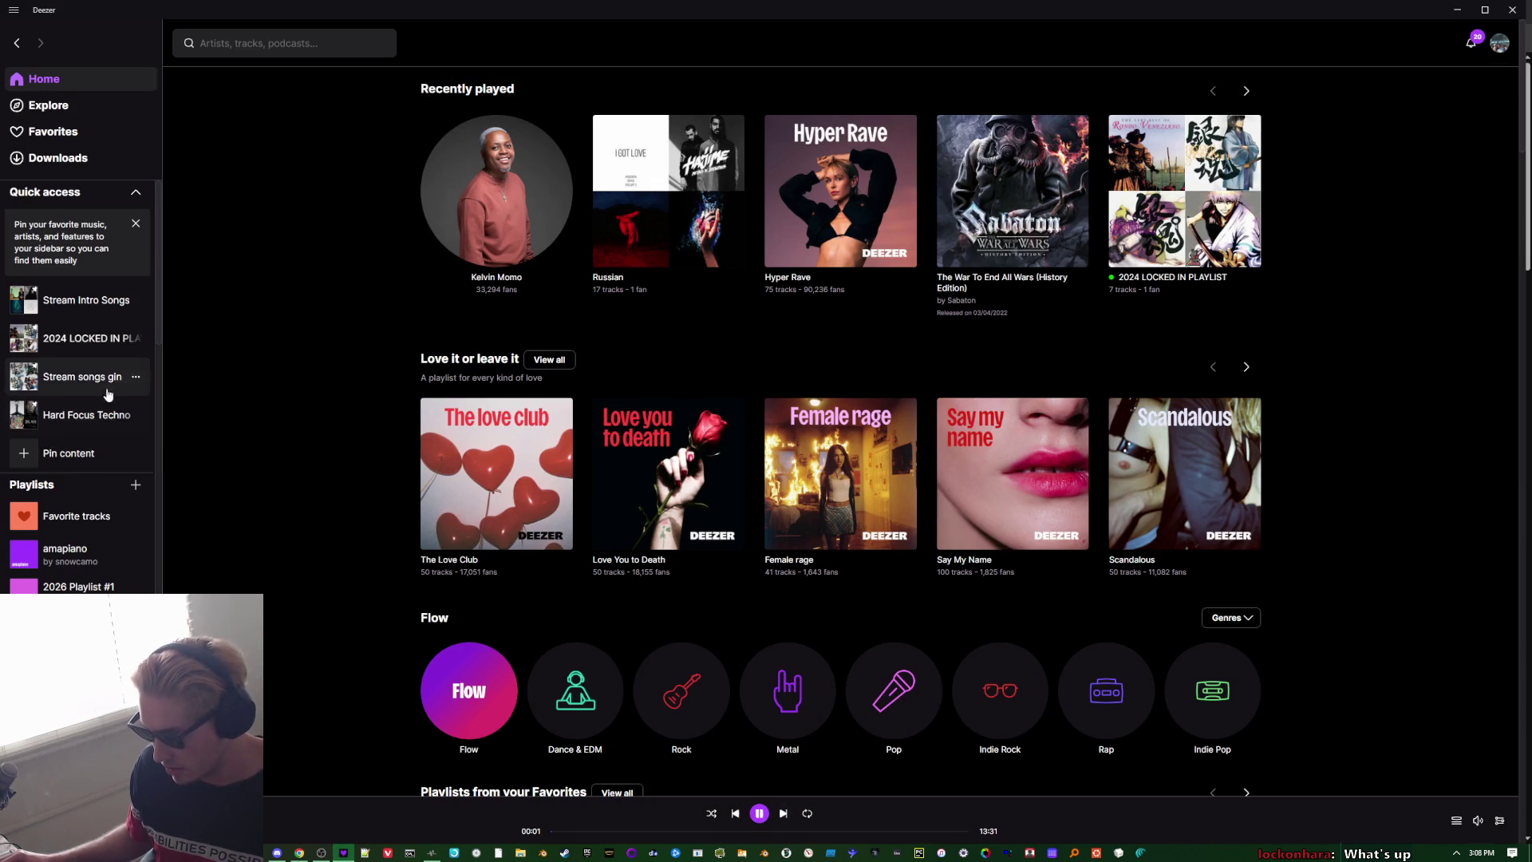
key("super+Tab")
left_click(64, 43)
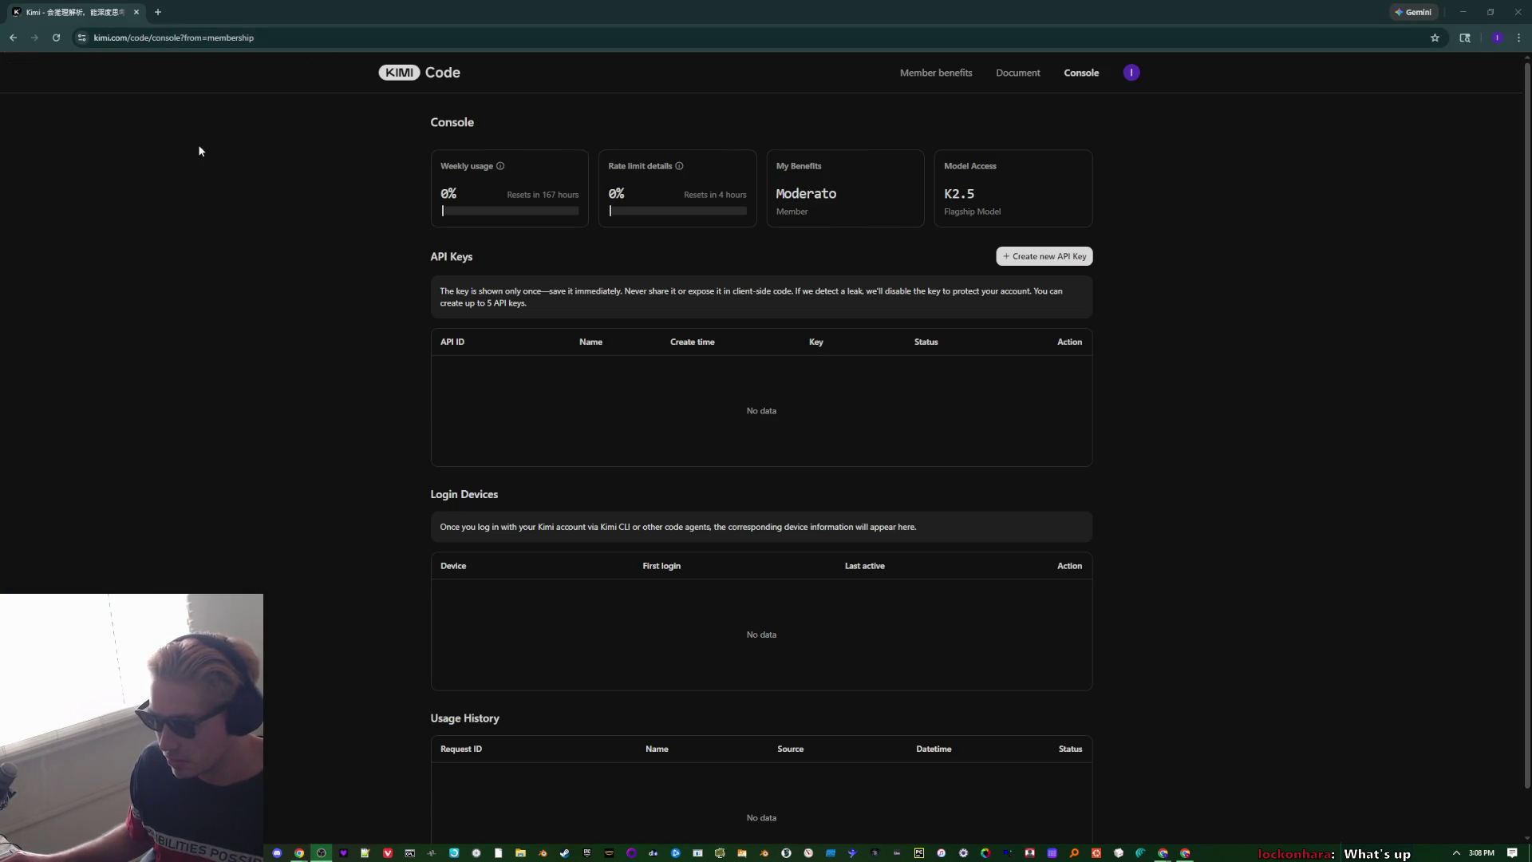
Leave the Kimi console as is and open Task View showing Desktop 2's four VS Code windows.
key("super+Tab")
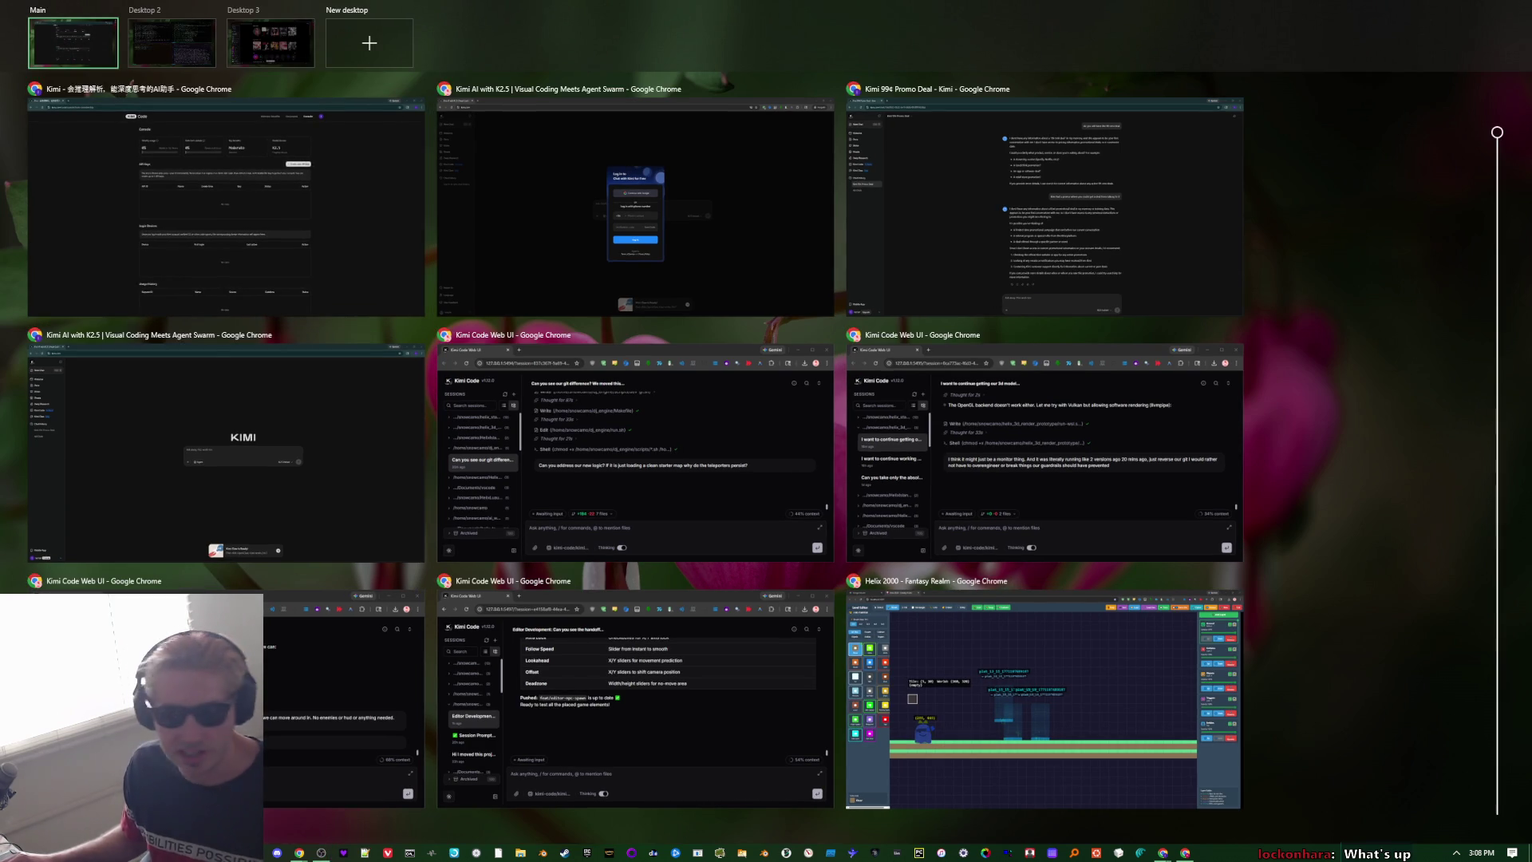
key("Escape")
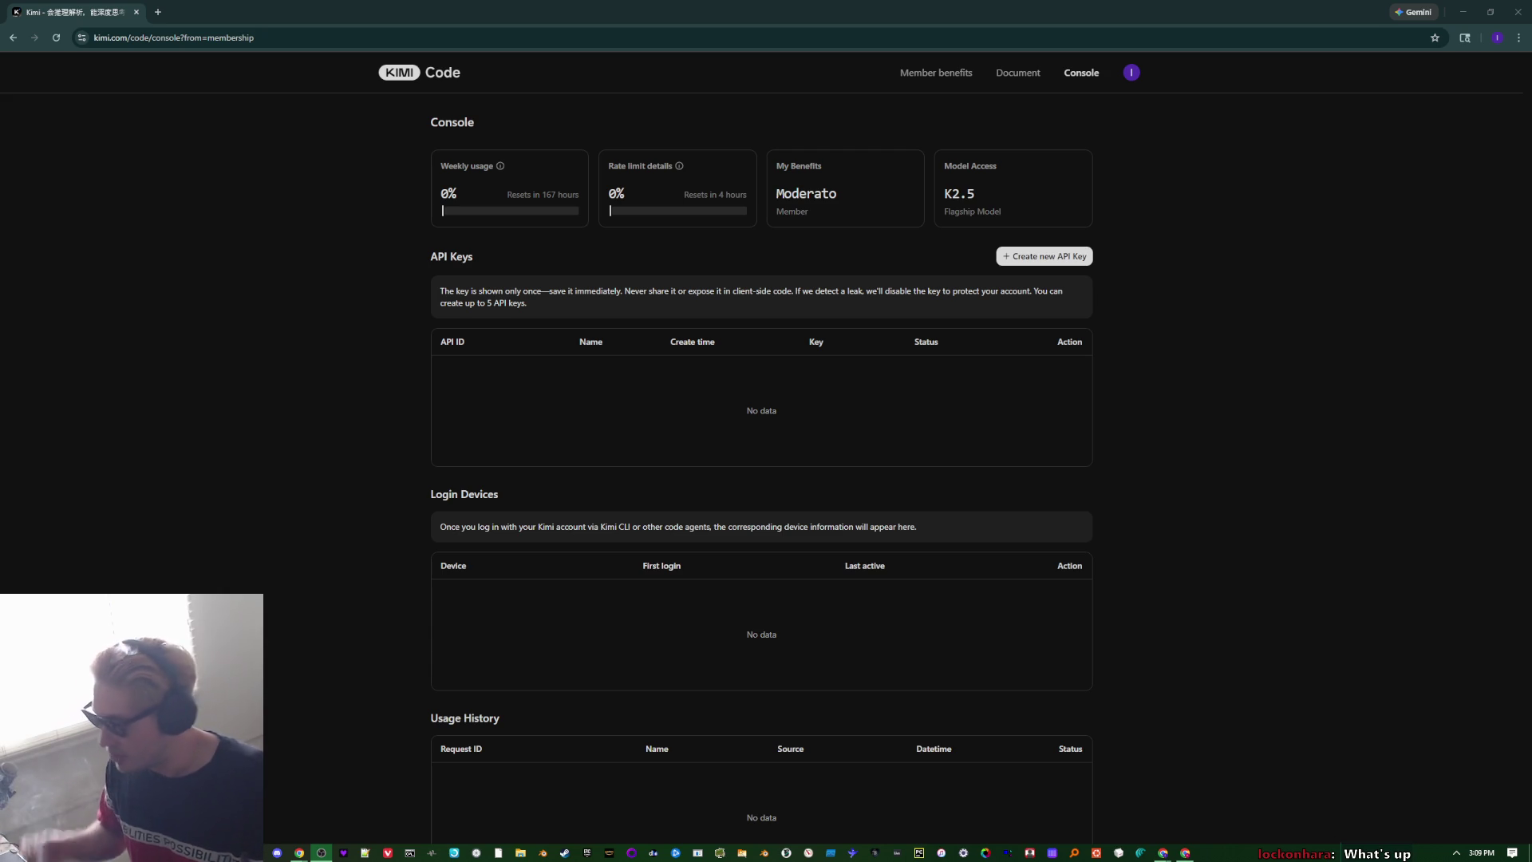
key("alt+Tab")
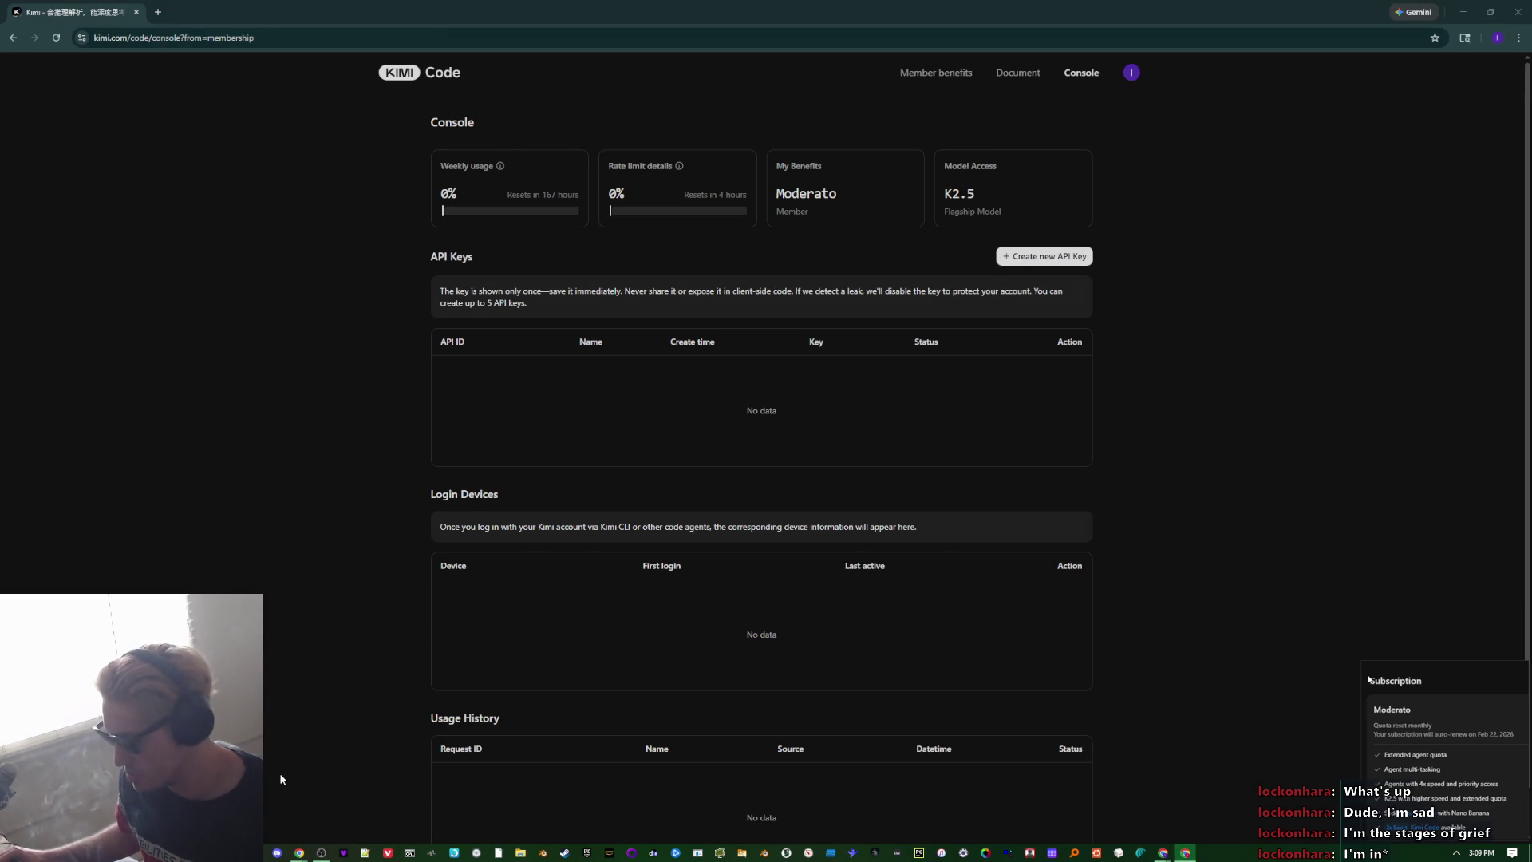
key("super+Tab")
Check the 13:31 track still playing in Deezer on Desktop 3, then switch back to the Kimi console on Main.
mouse_move(170, 43)
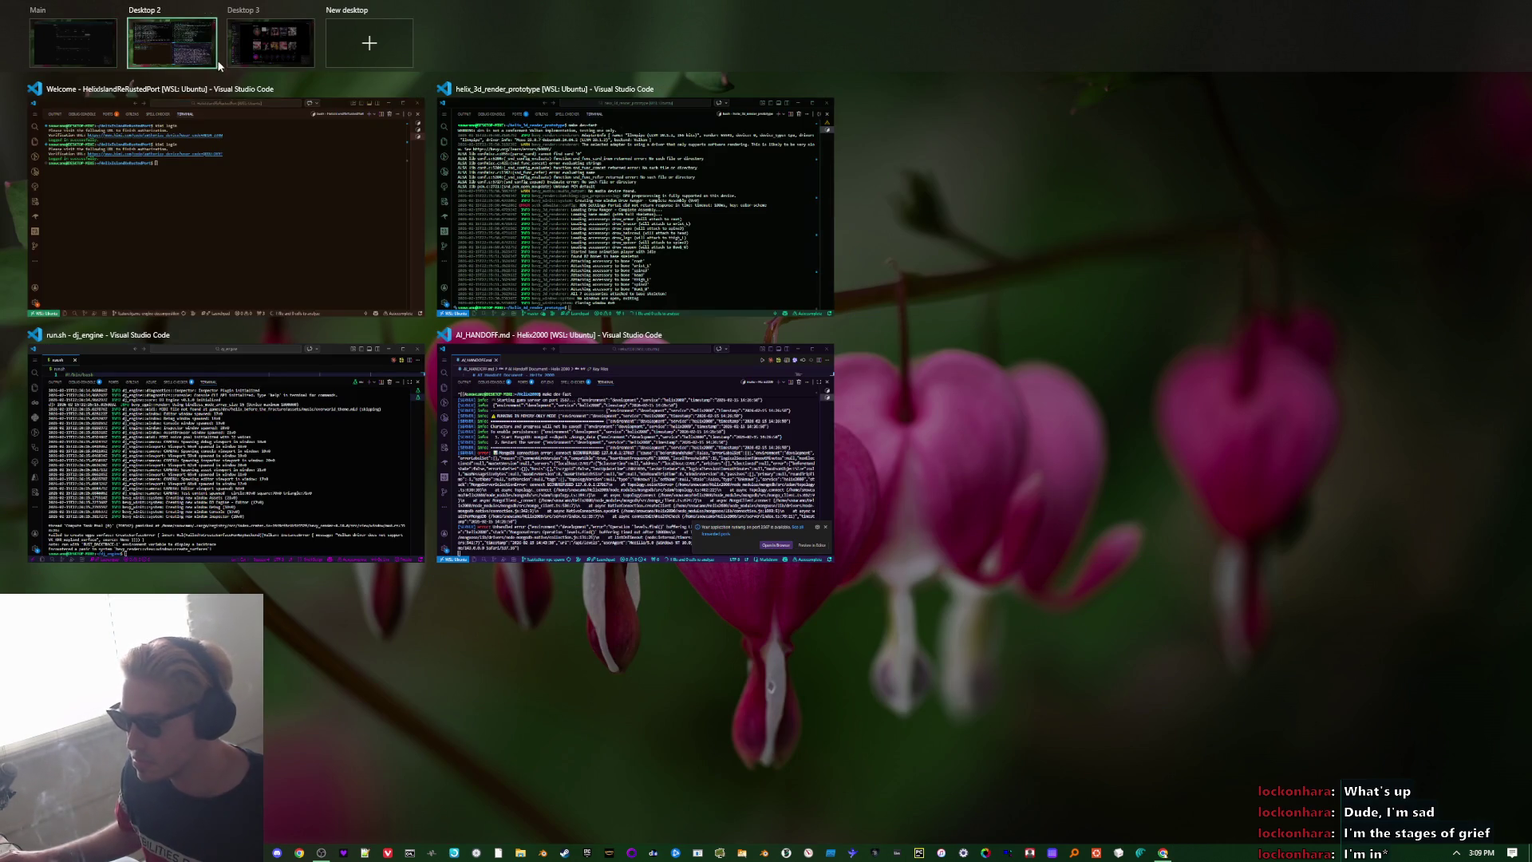
left_click(84, 40)
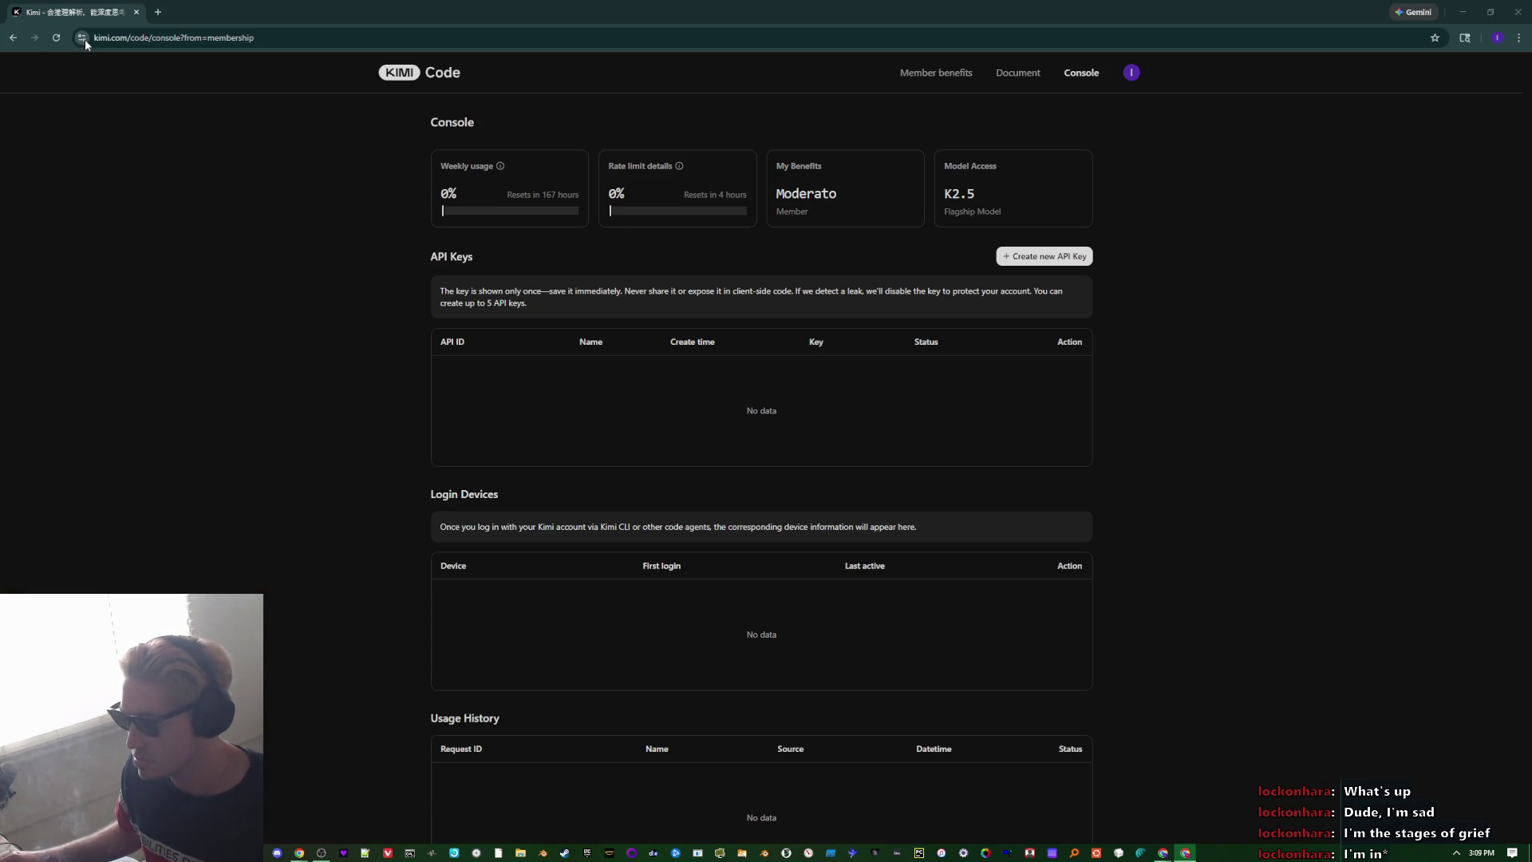
key("super+Tab")
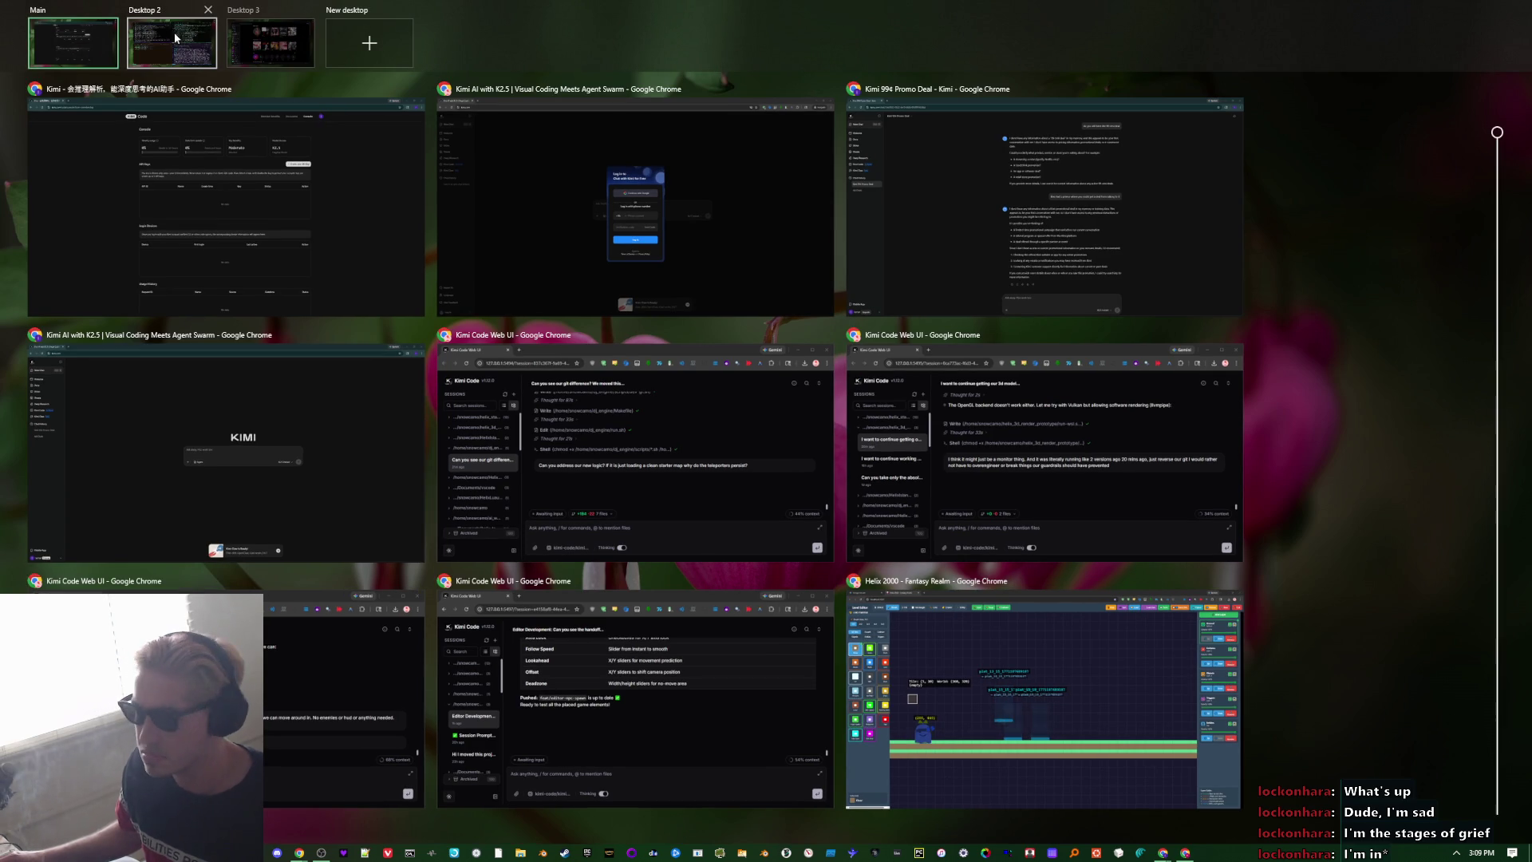
left_click(144, 317)
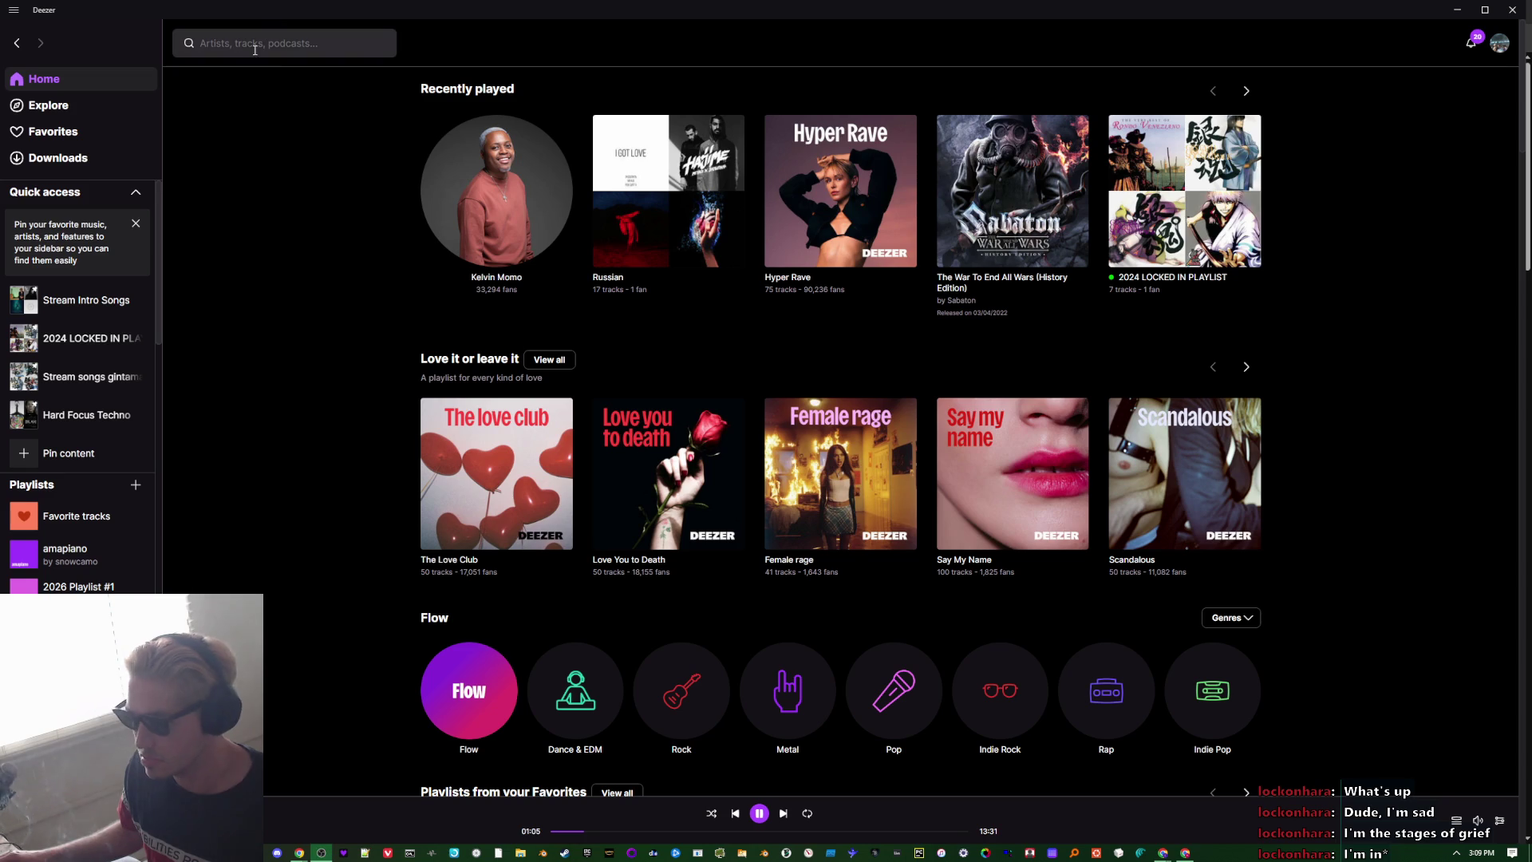
key("super+Tab")
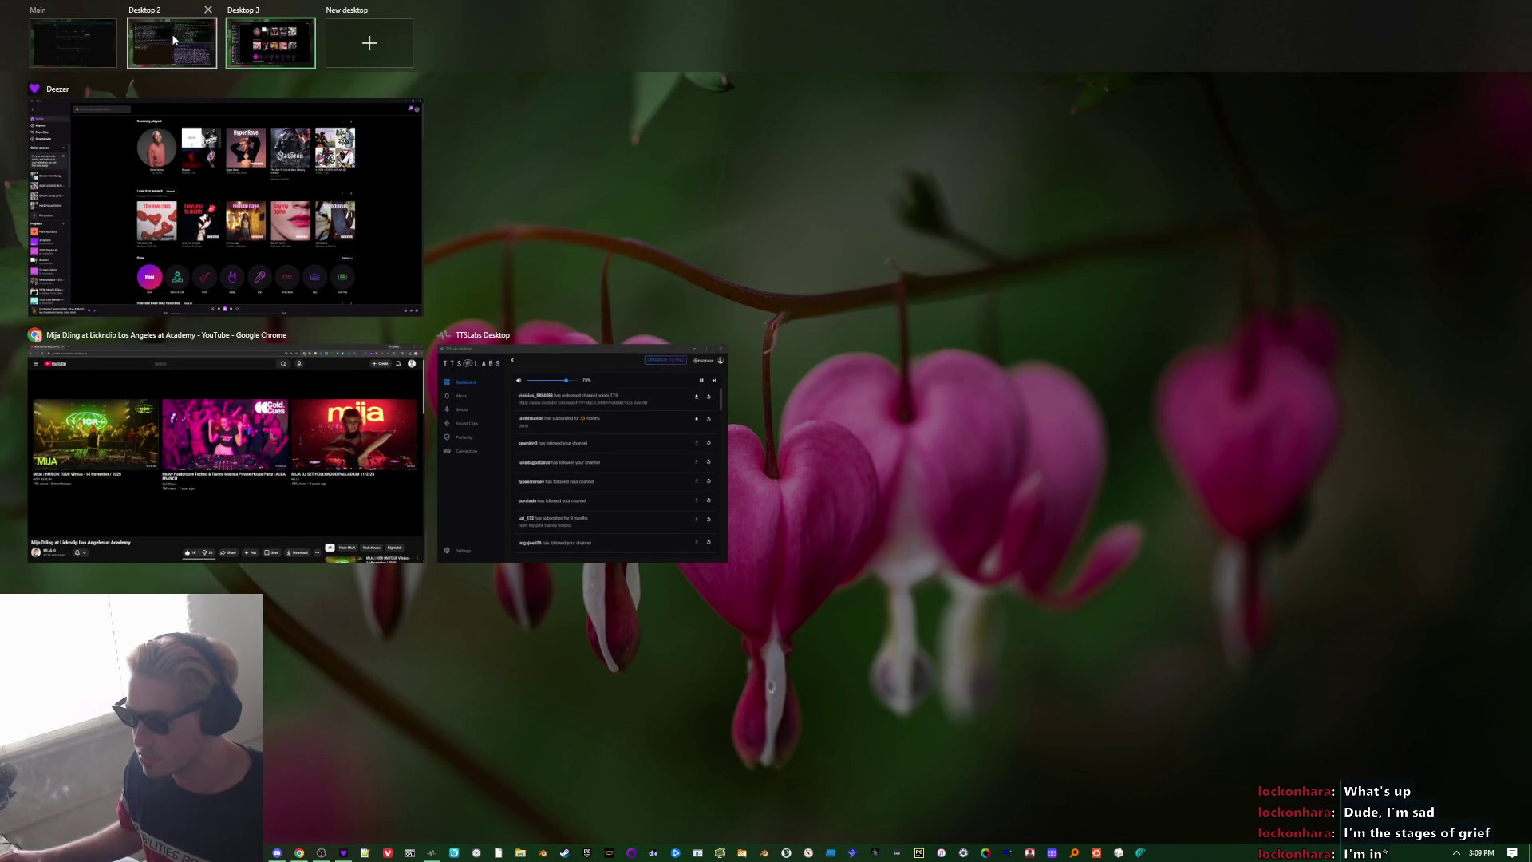
left_click(274, 40)
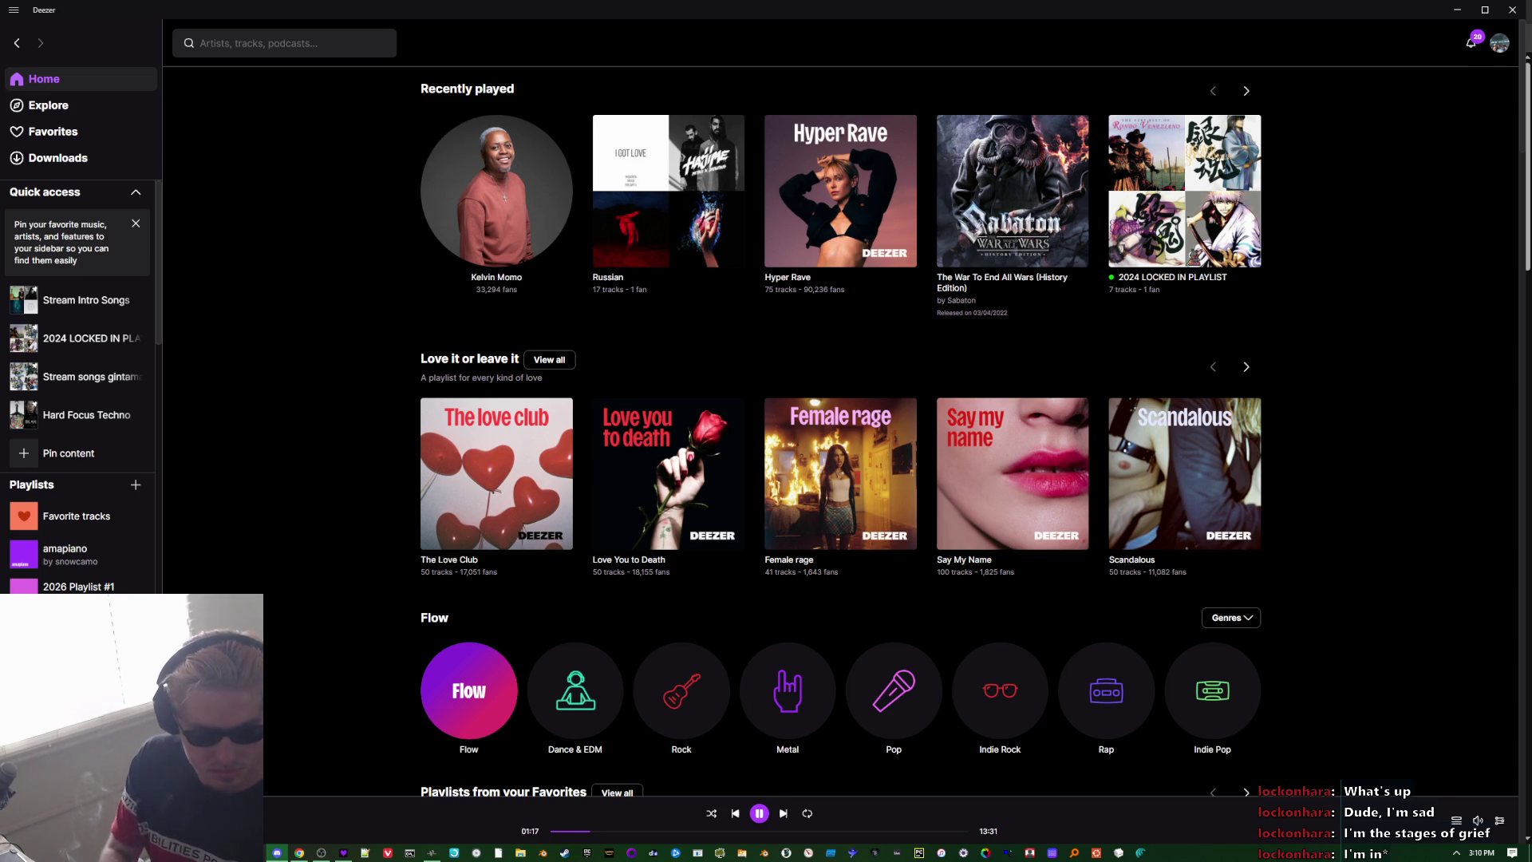
key("super+Tab")
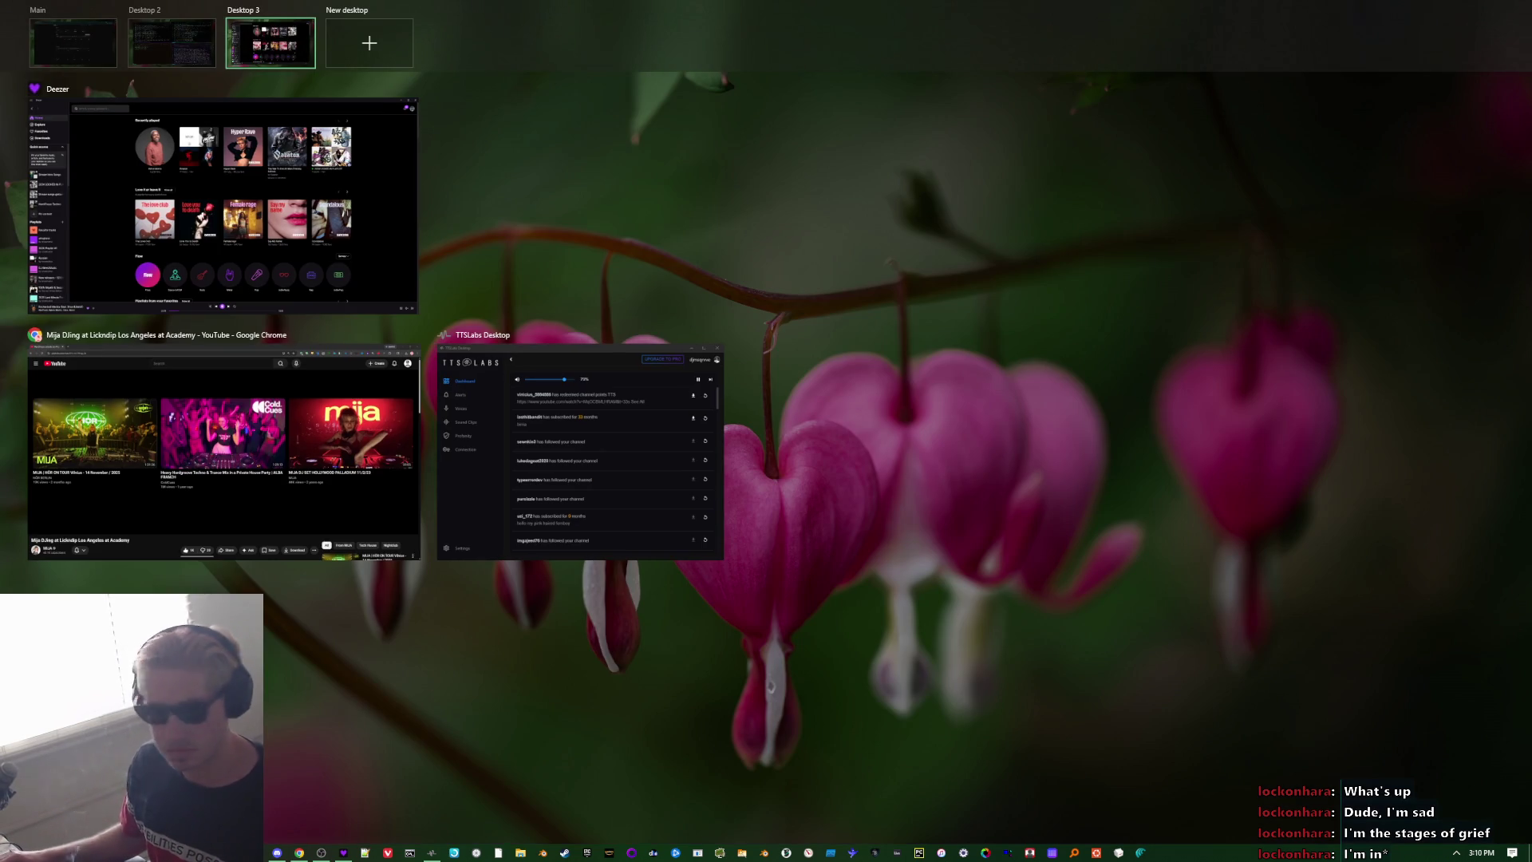
key("ctrl+super+Left")
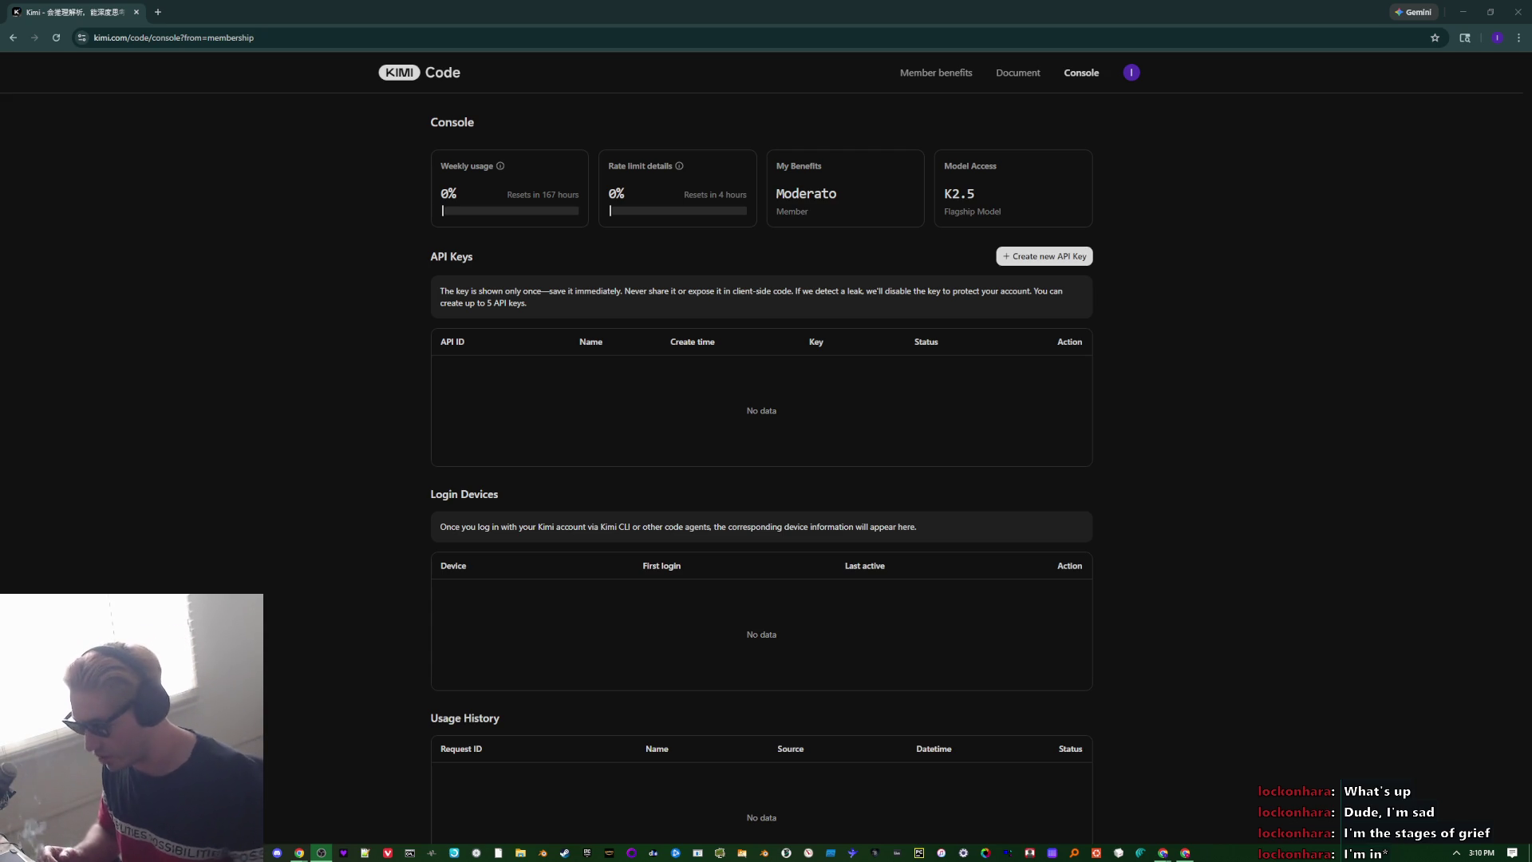
key("XF86AudioLowerVolume")
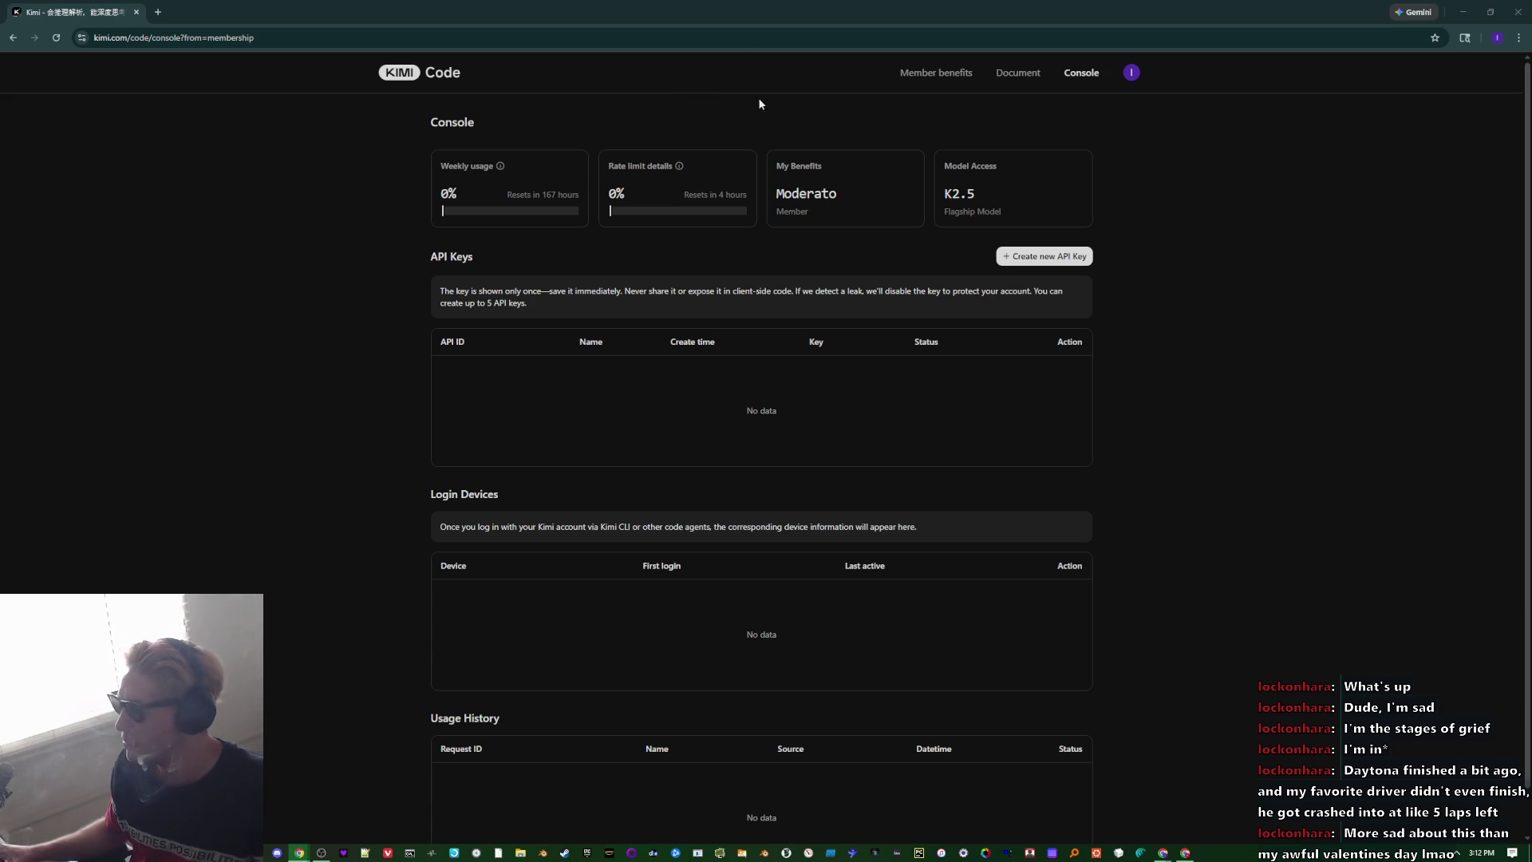
left_click(1131, 73)
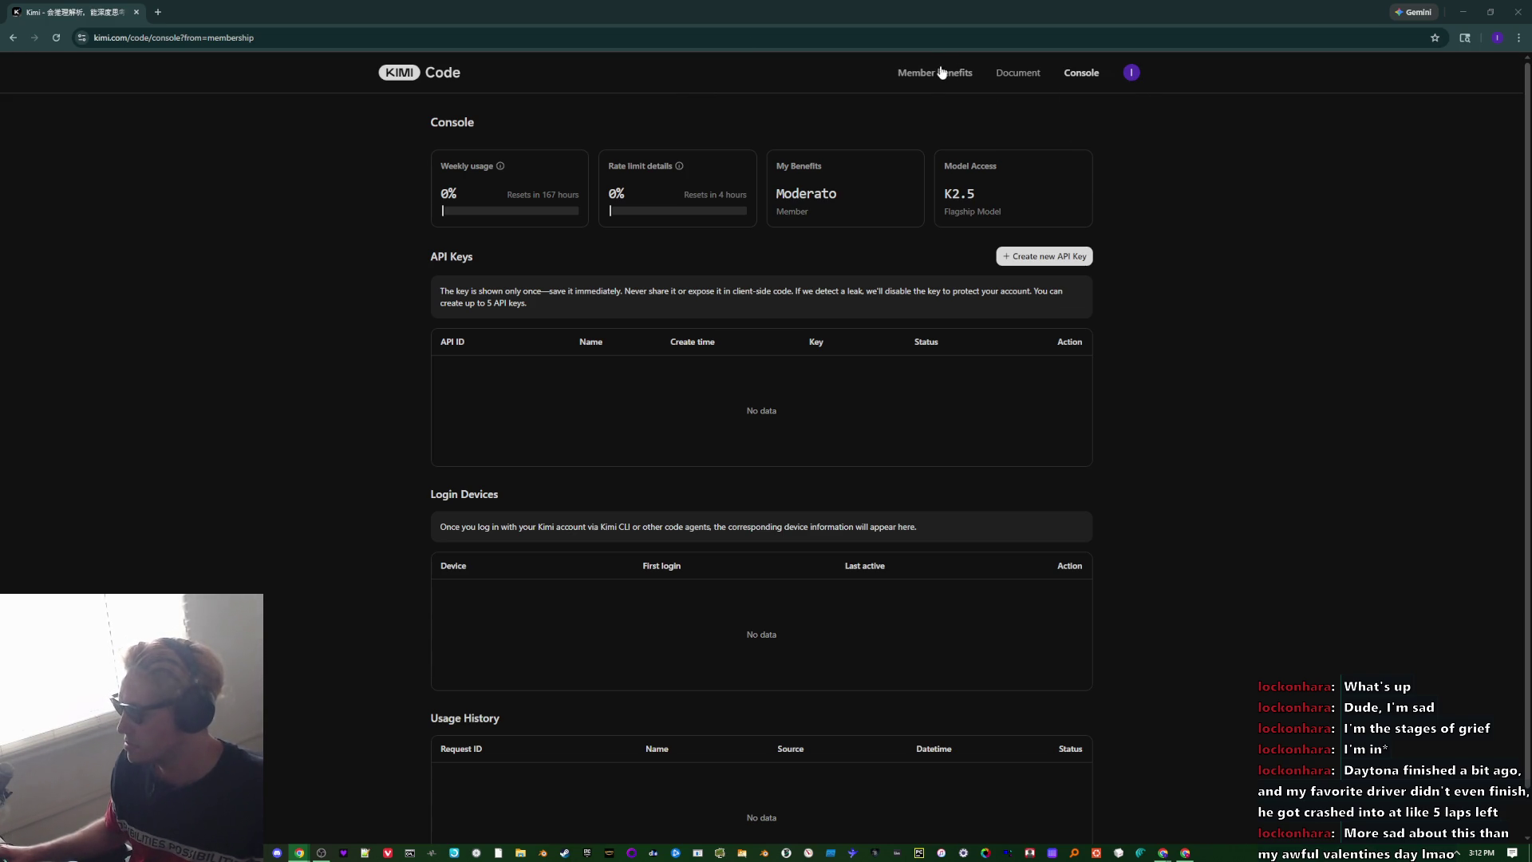